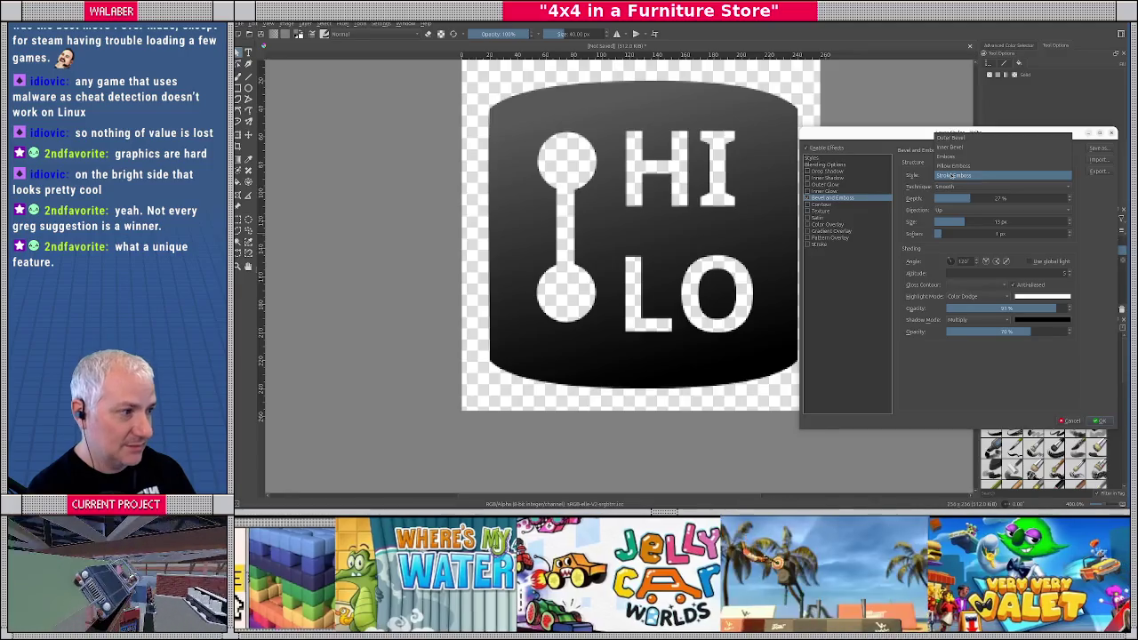
Try an Emboss style with lower depth, higher light altitude and about 11 px size, then cancel it
left_click(944, 156)
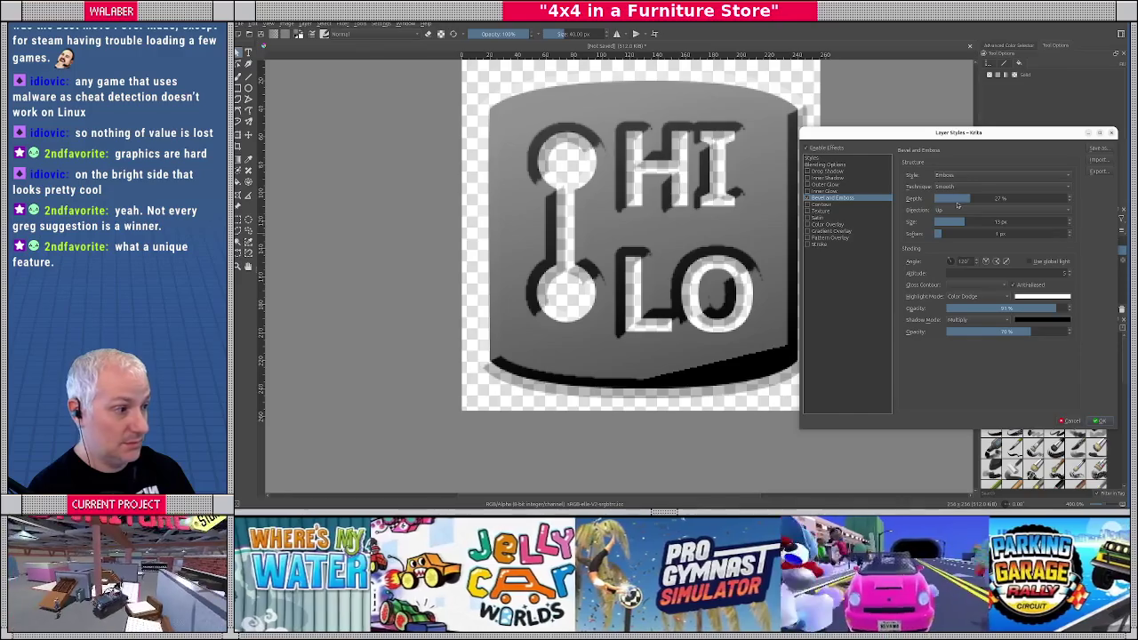
left_click(944, 199)
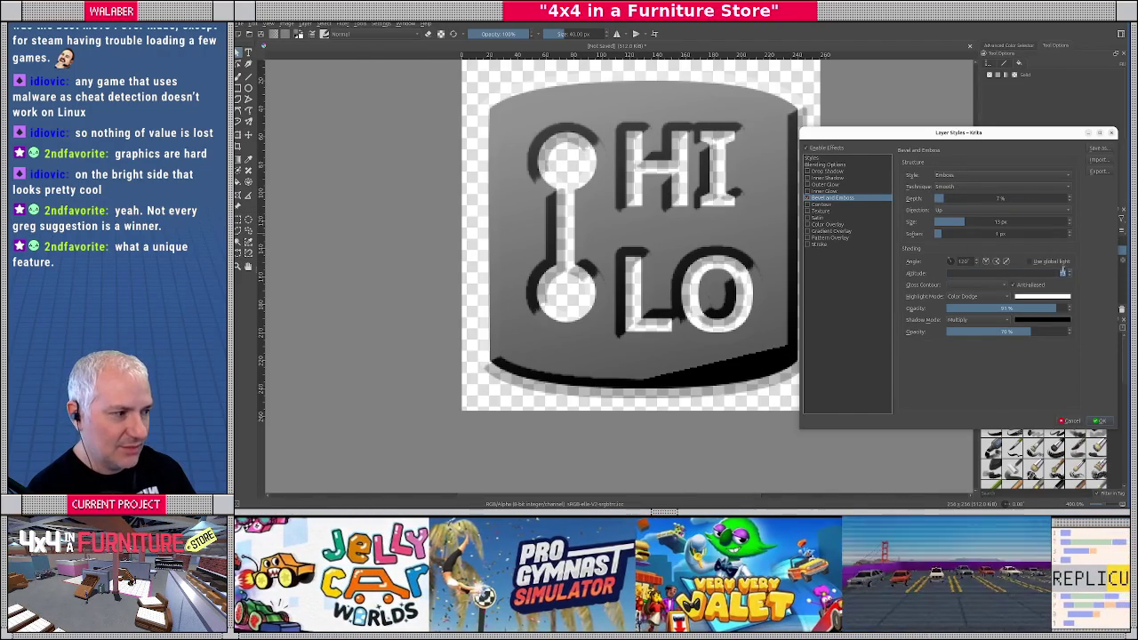
left_click(1030, 261)
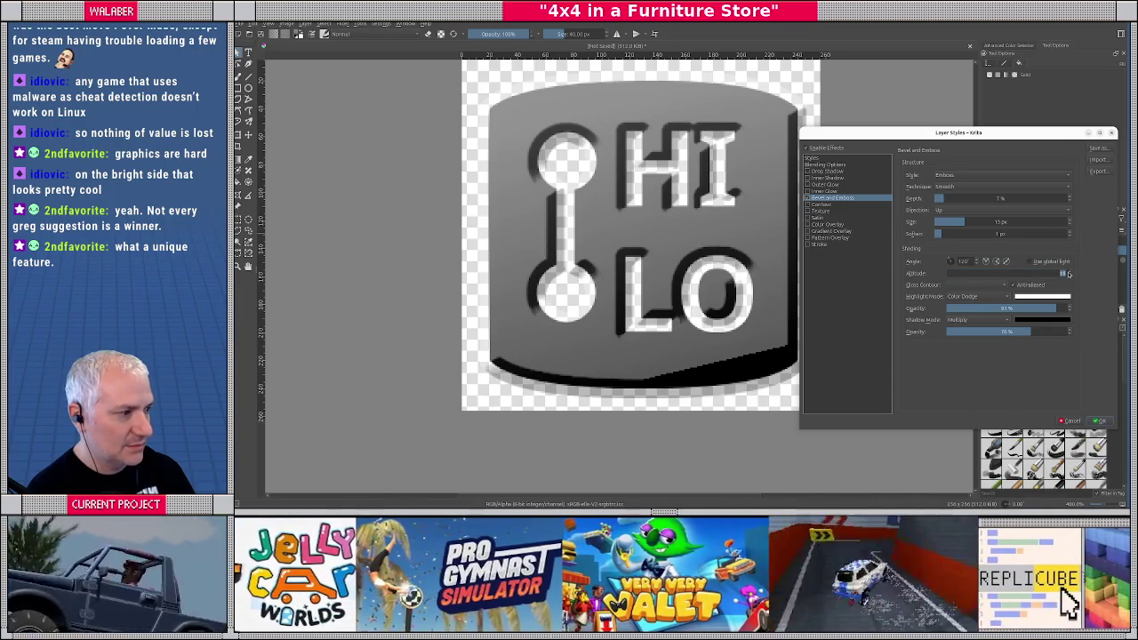
left_click(1069, 273)
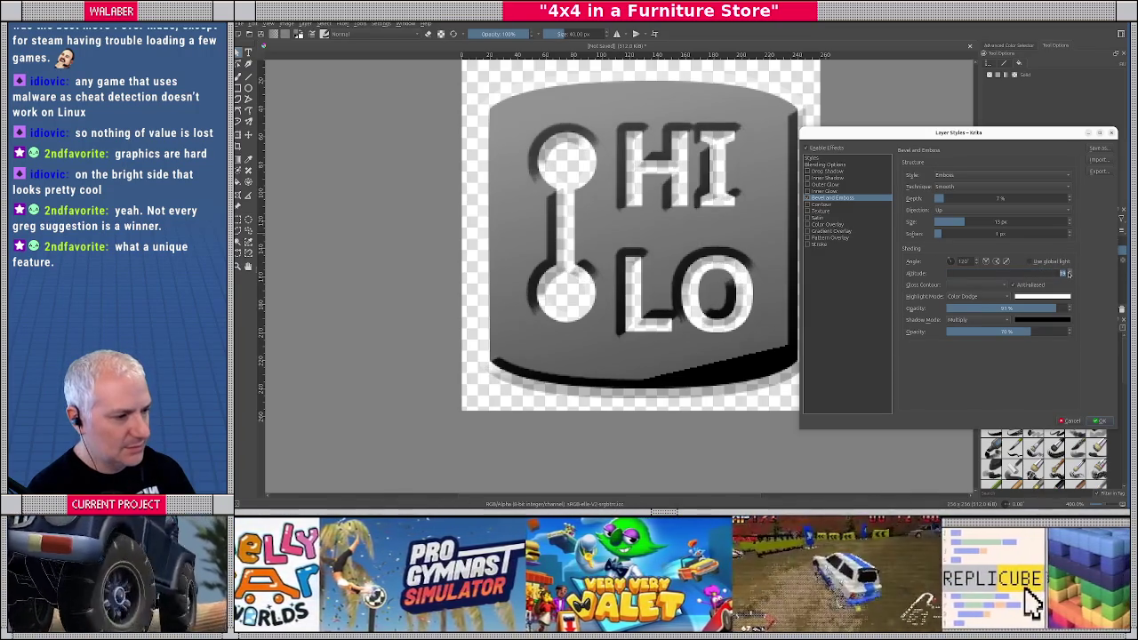
left_click(1069, 274)
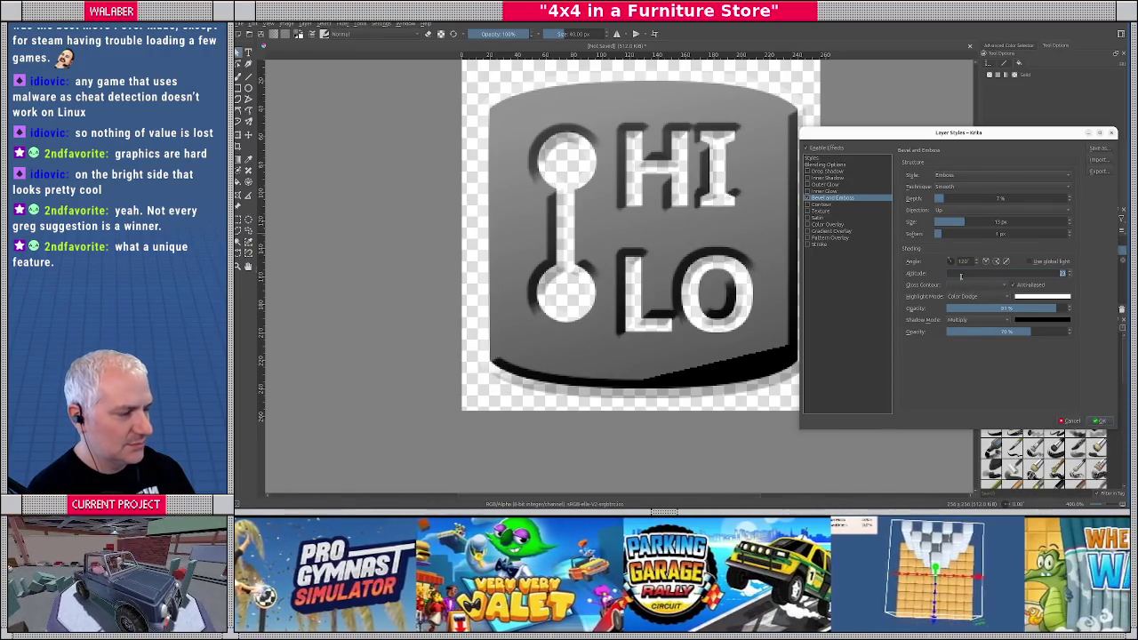
left_click(960, 222)
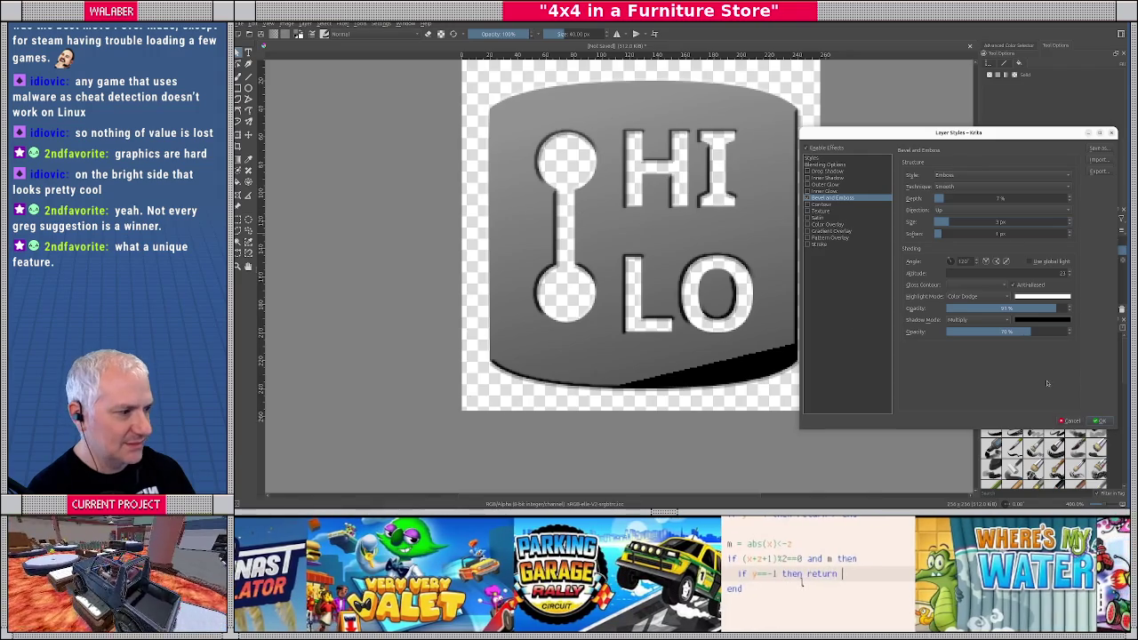
left_click(1071, 419)
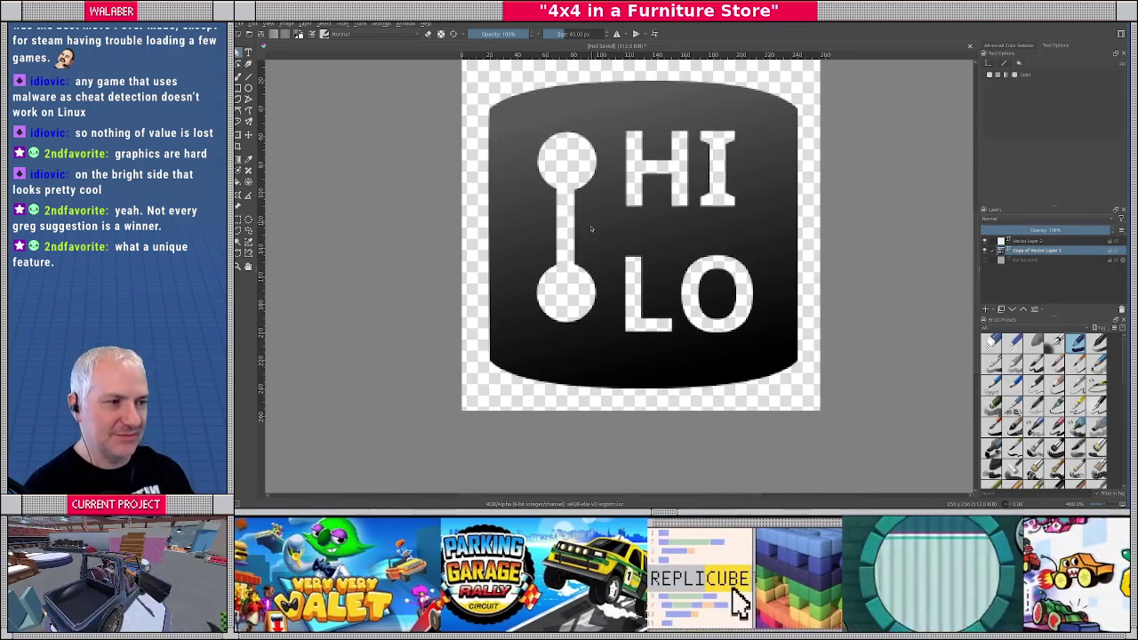
scroll(601, 236, "down", 4)
scroll(600, 234, "down", 3)
scroll(602, 233, "up", 3)
scroll(602, 233, "up", 4)
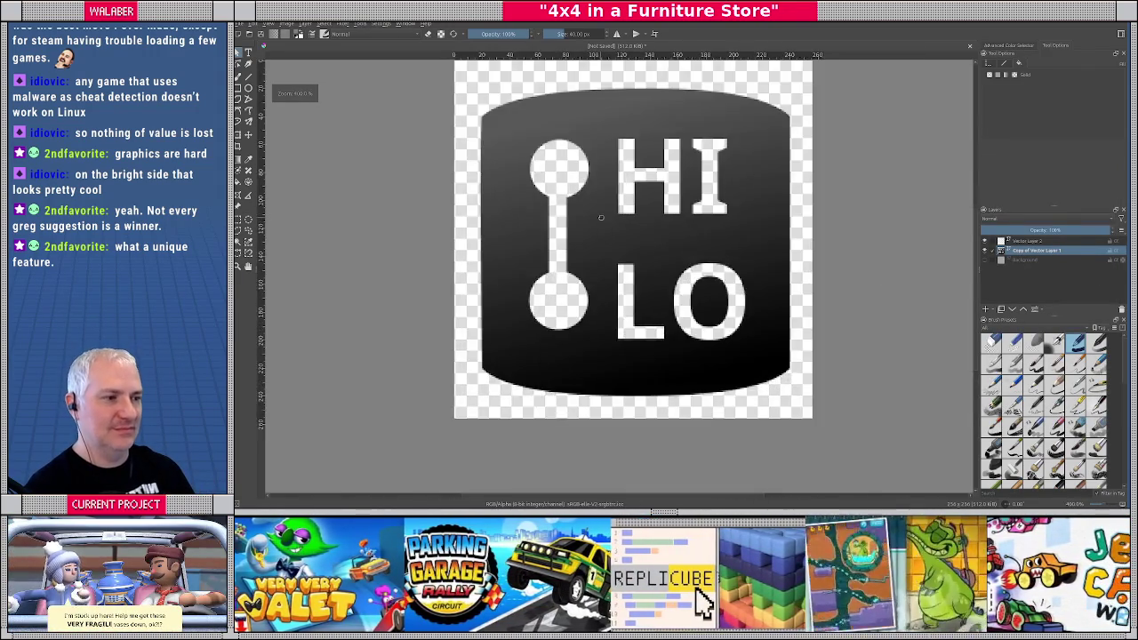
scroll(560, 233, "down", 1)
scroll(562, 232, "up", 1)
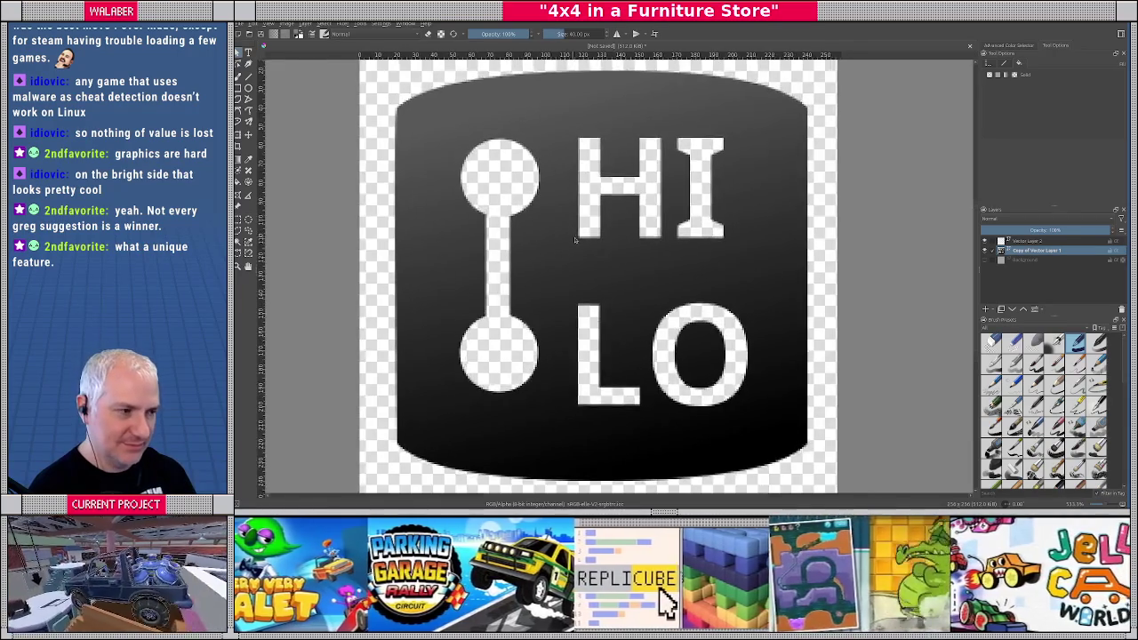
scroll(576, 240, "down", 1)
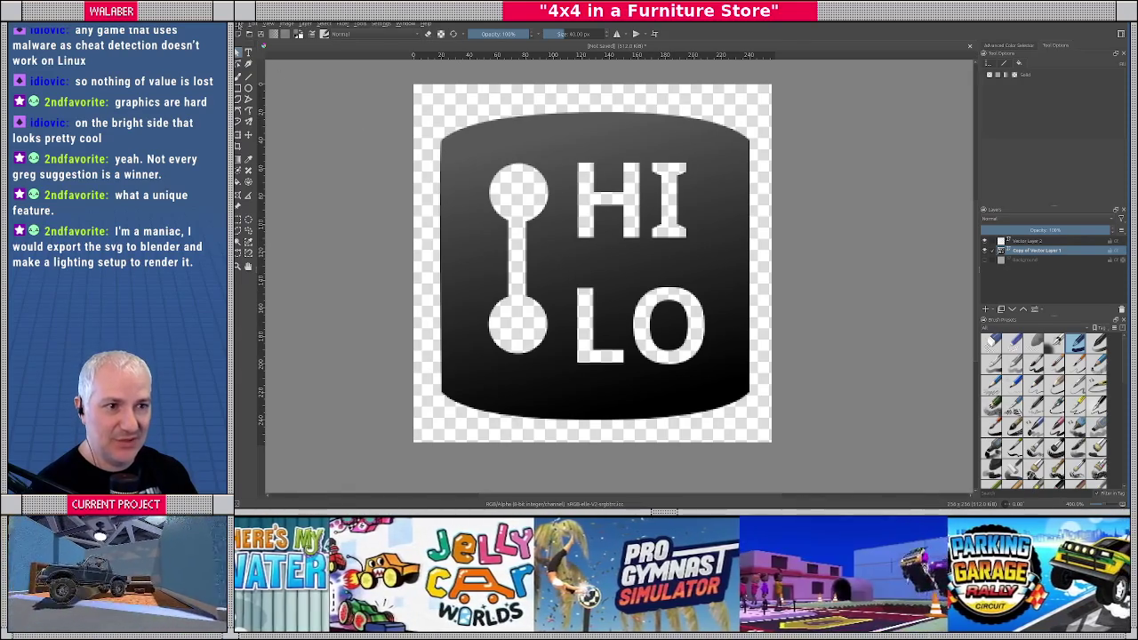
left_click(253, 23)
left_click(278, 110)
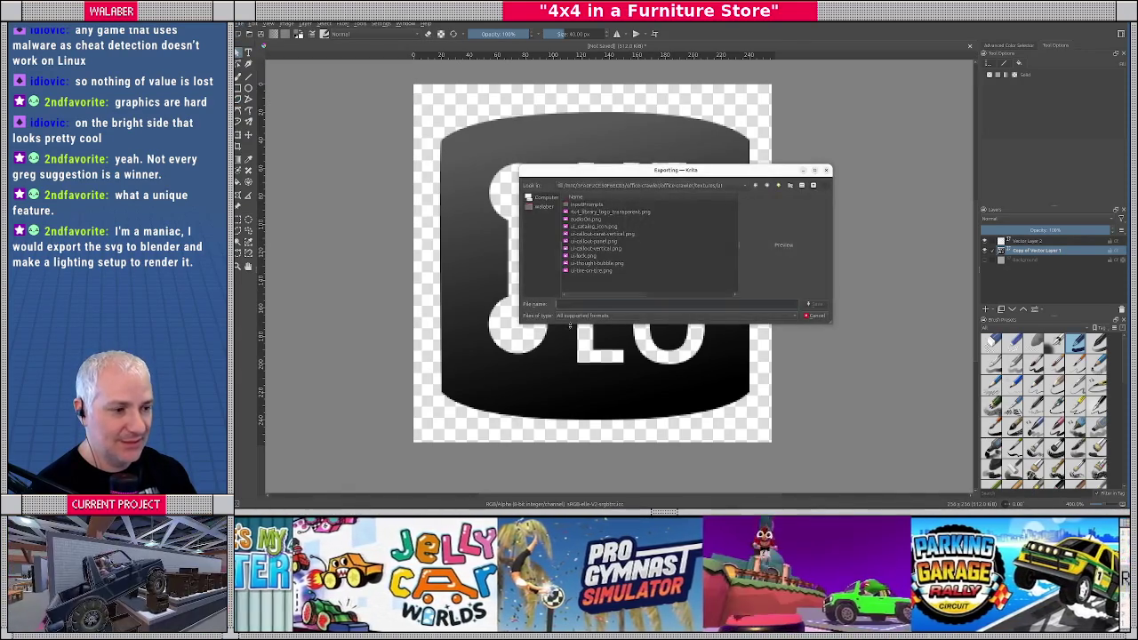
left_click(597, 316)
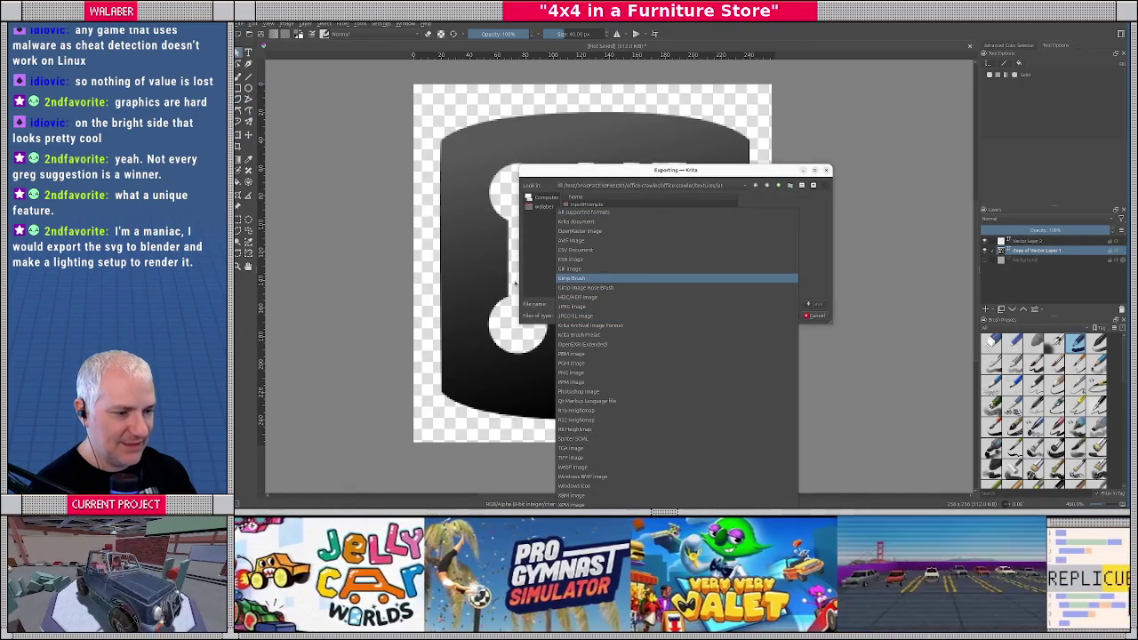
key("Escape")
key("Escape")
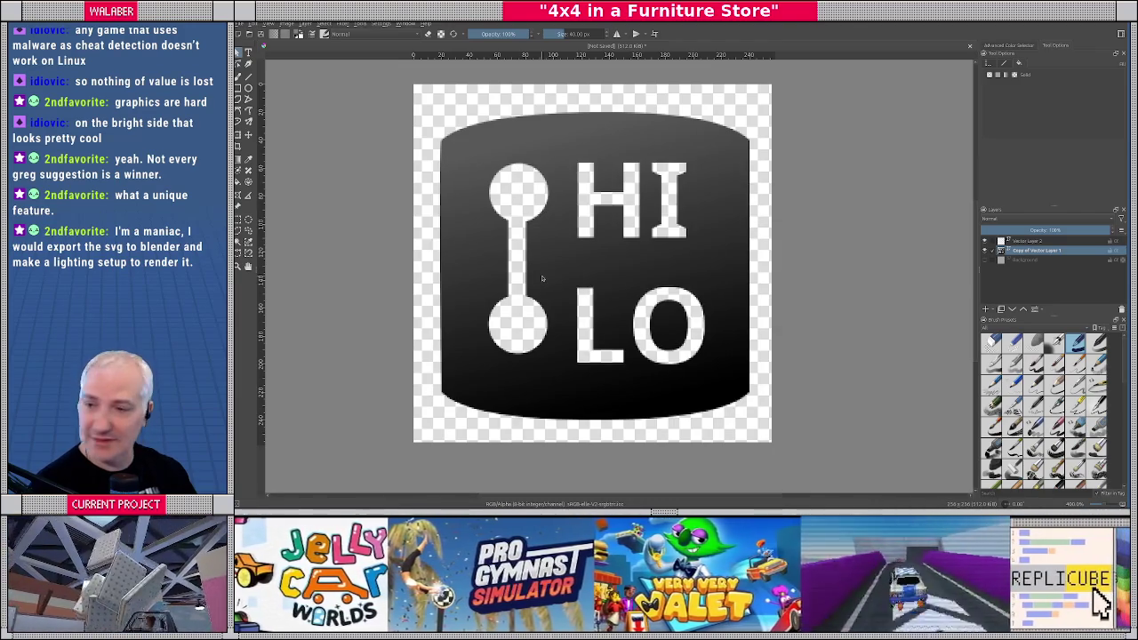
key("alt+Tab")
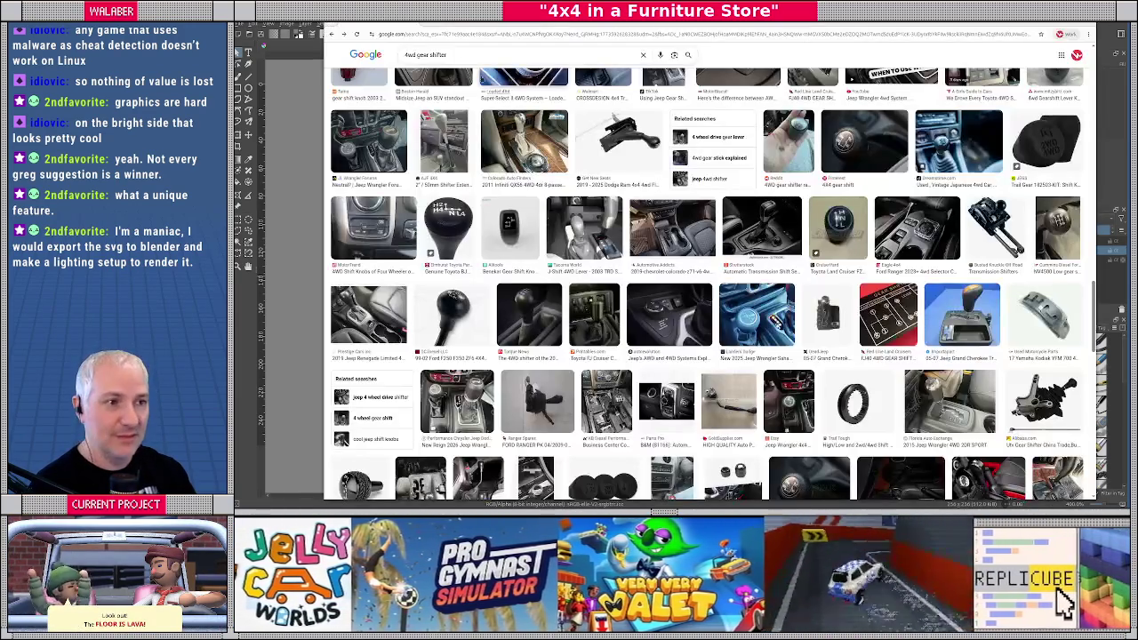
Search Google for 'krita export svg' in a new tab, then return to Krita
key("ctrl+t")
type("k")
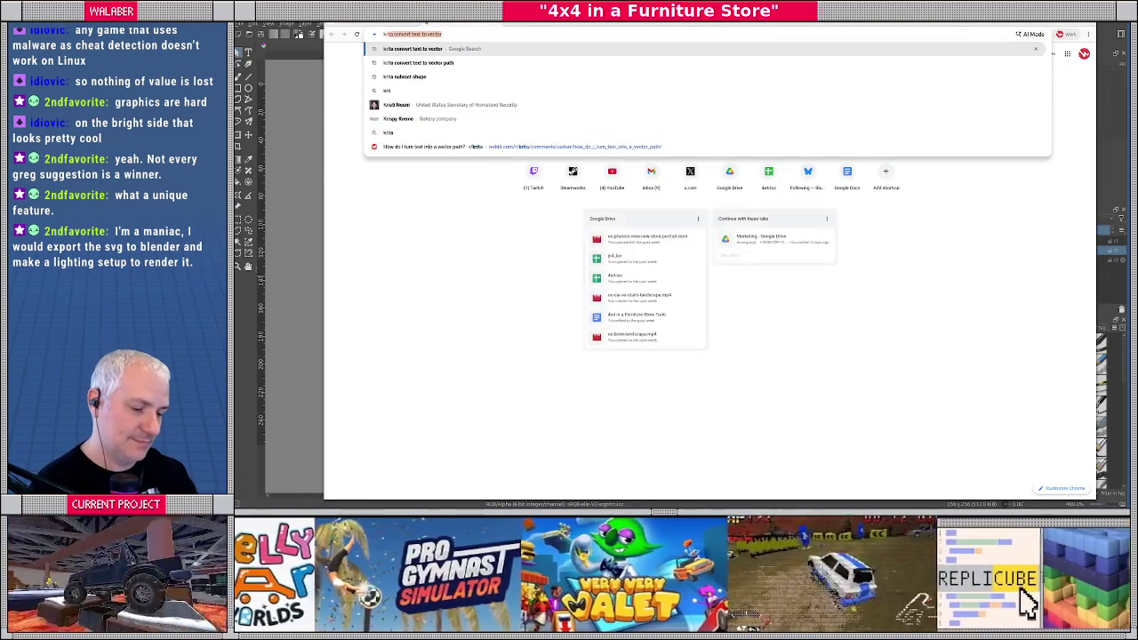
type("rita export svg")
key("Return")
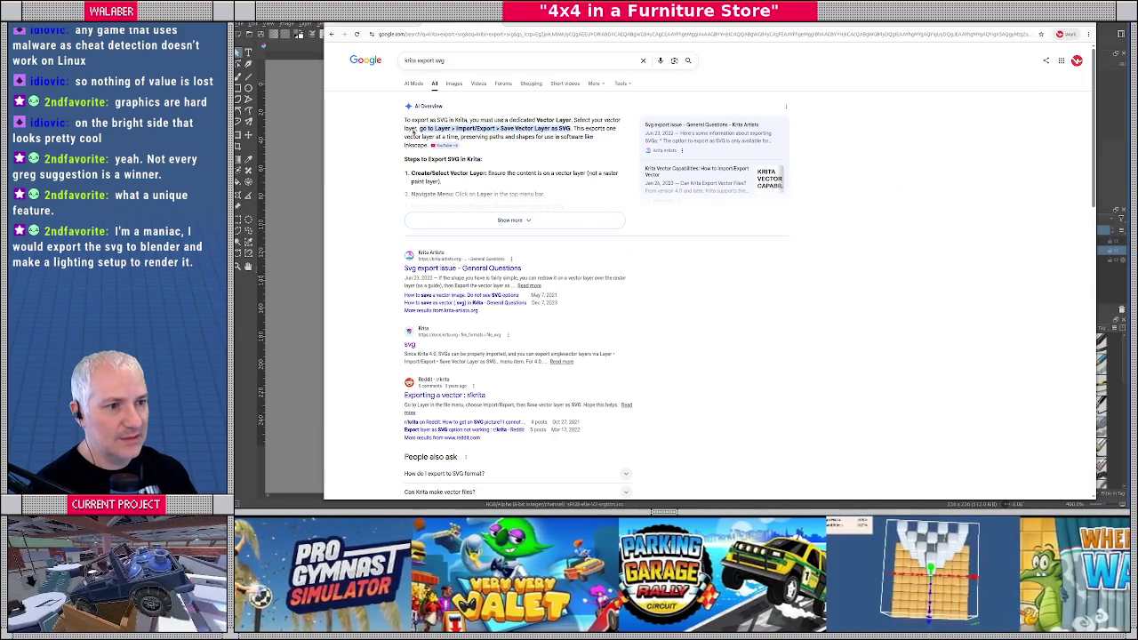
key("alt+Tab")
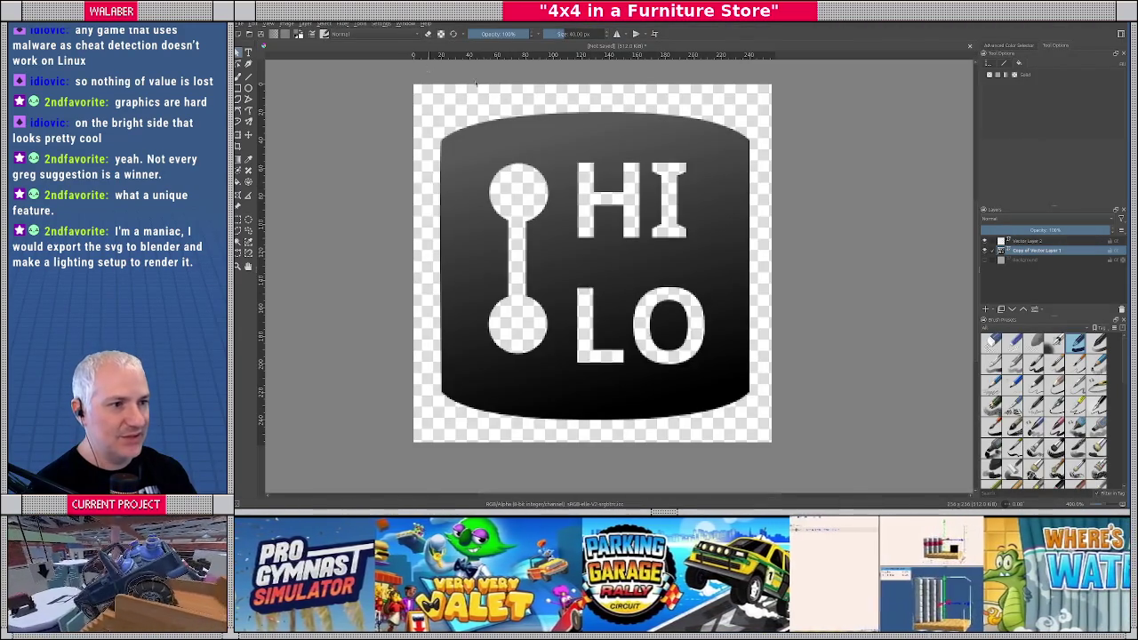
Save the vector layer as an SVG file named 'sv' in the Desktop folder
left_click(302, 25)
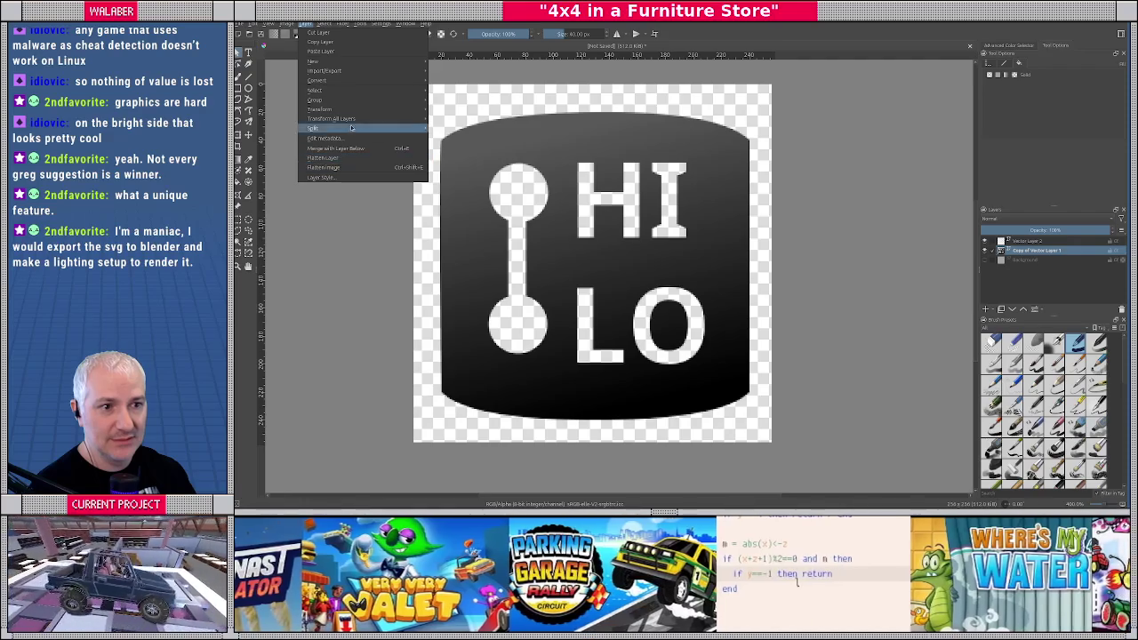
mouse_move(324, 71)
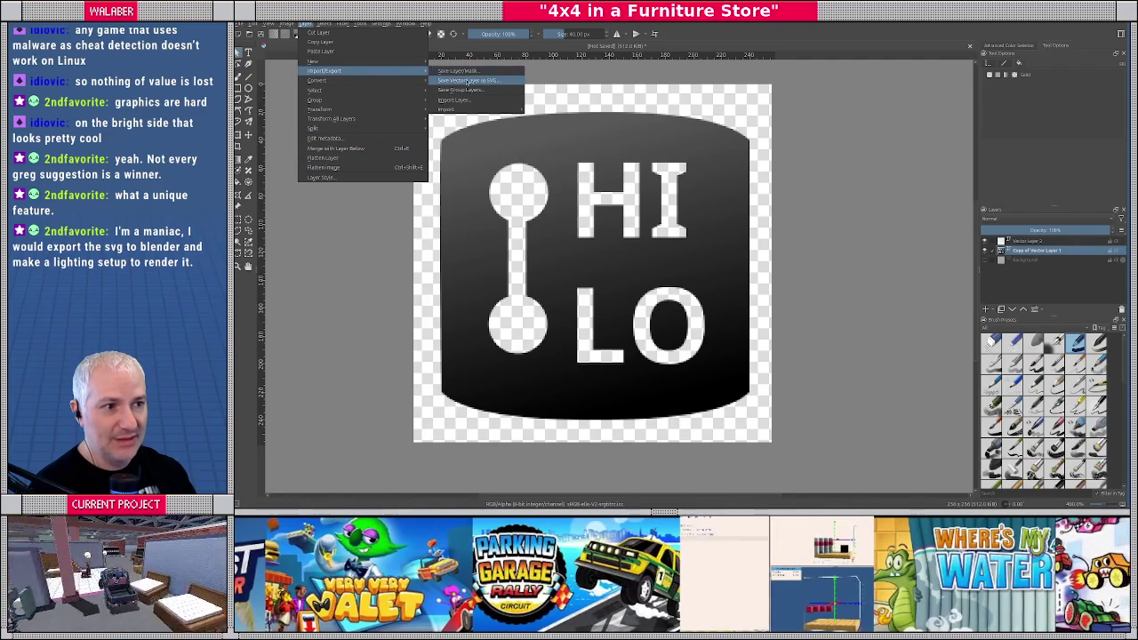
left_click(471, 81)
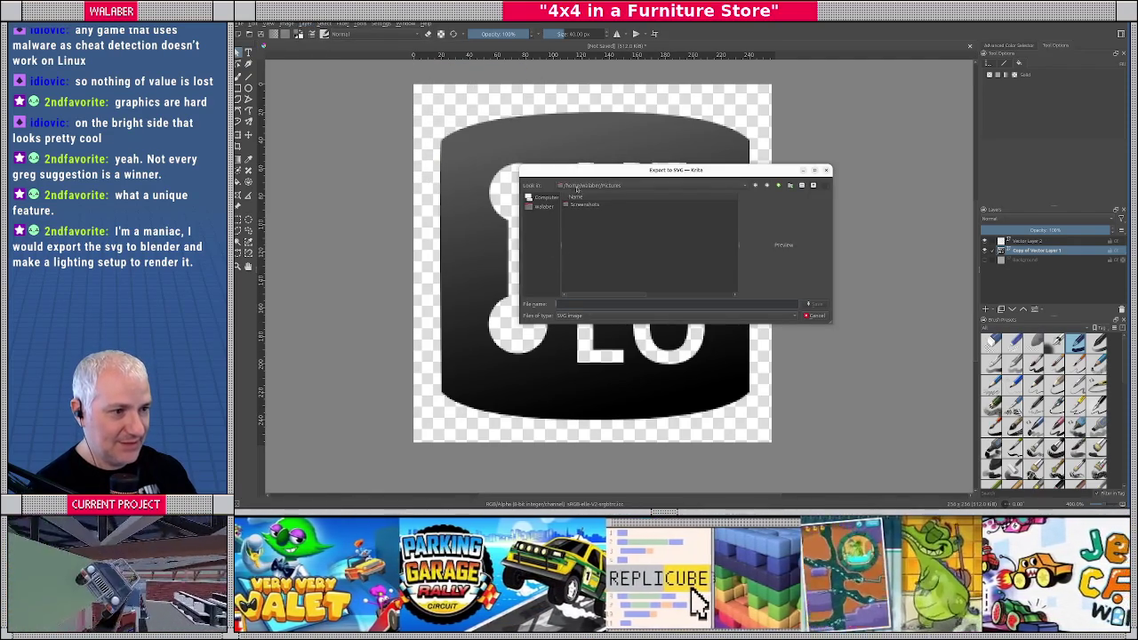
left_click(573, 187)
left_click(582, 220)
double_click(580, 211)
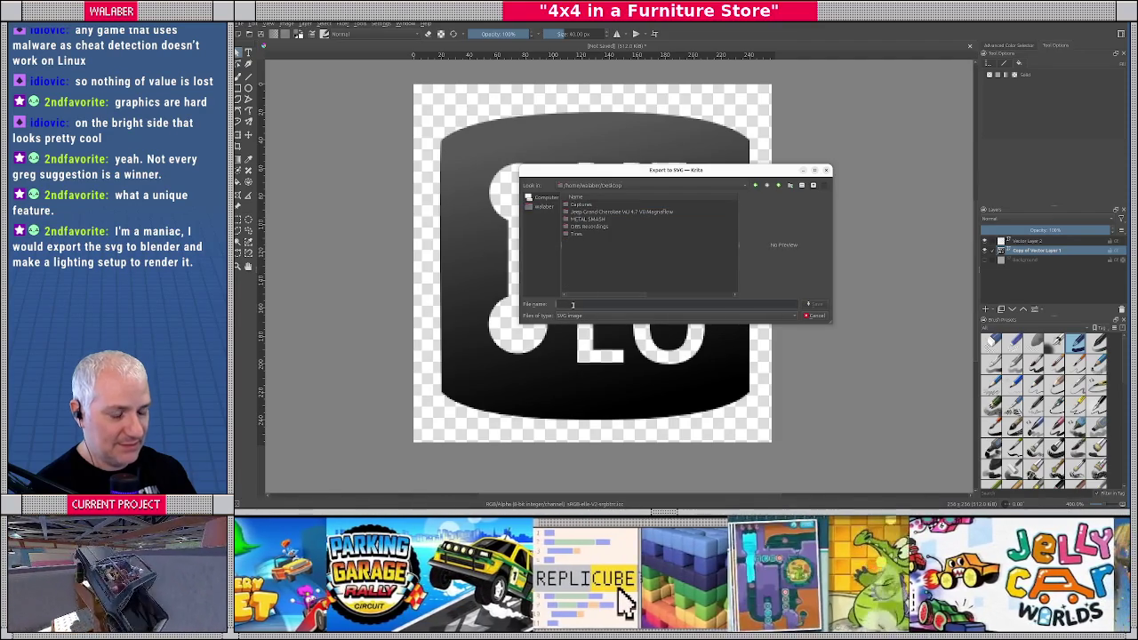
type("sv")
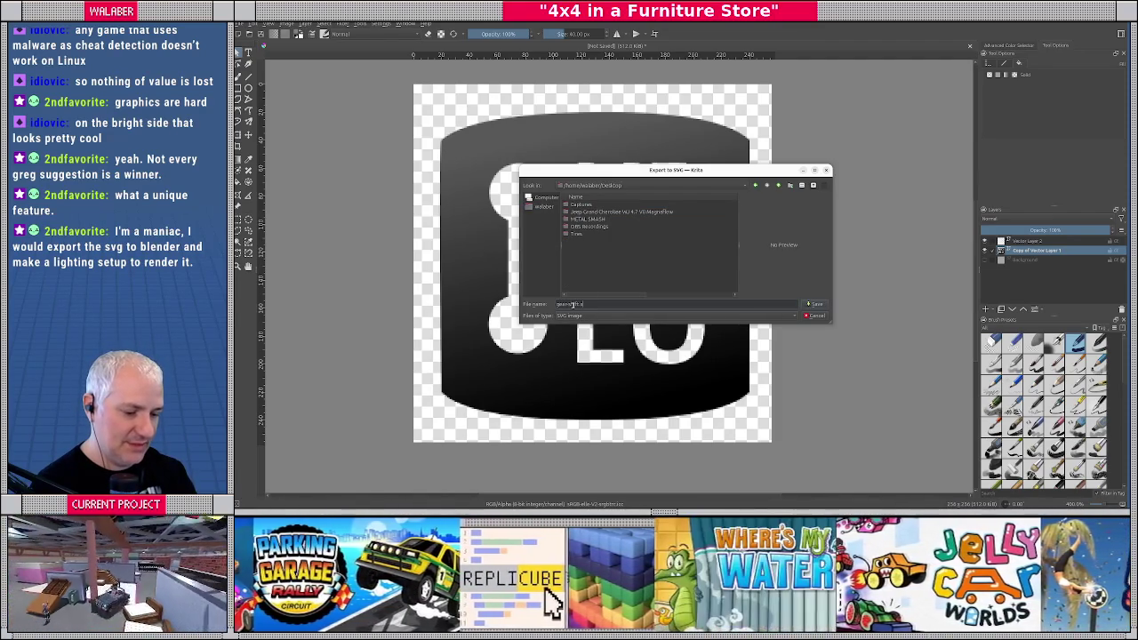
key("Return")
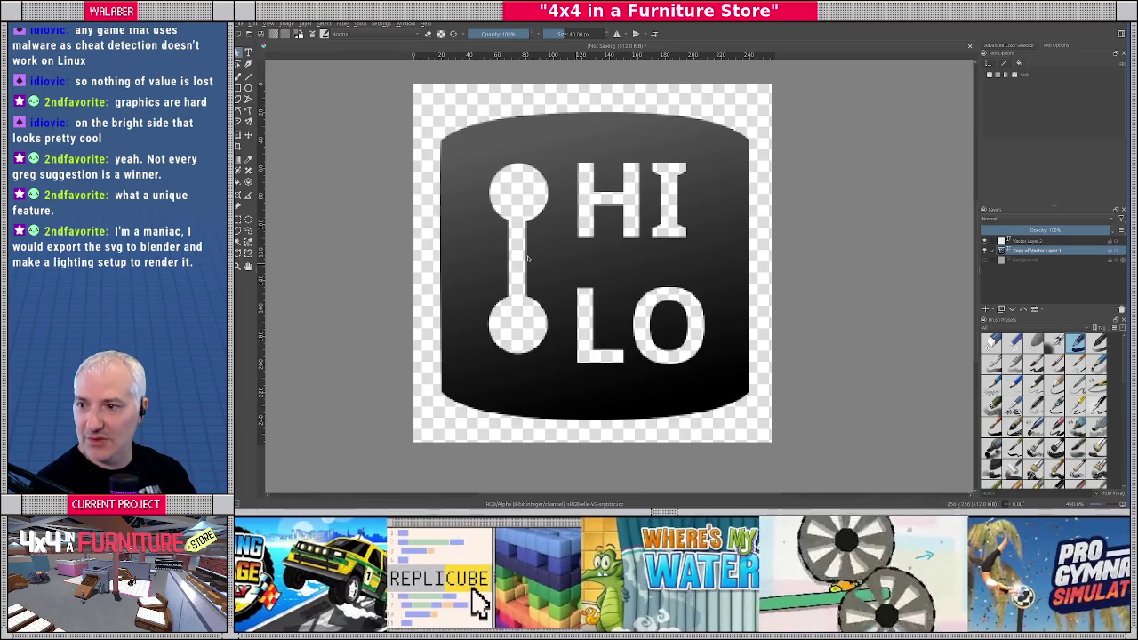
In Blender, start a new General file without saving the old scene
key("alt+Tab")
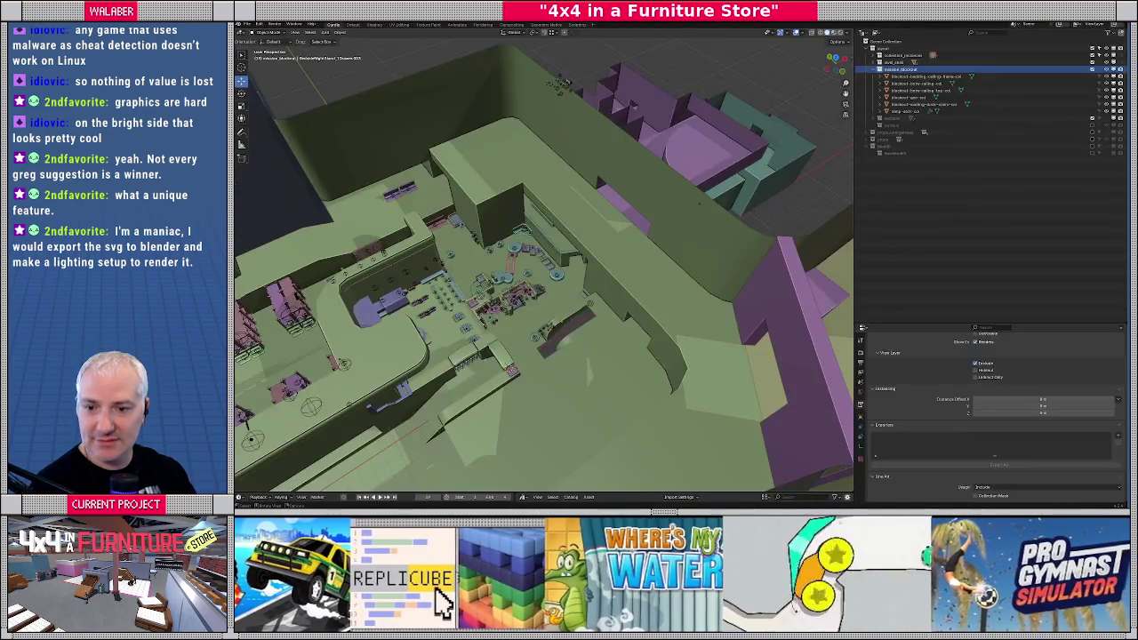
left_click(248, 24)
mouse_move(260, 33)
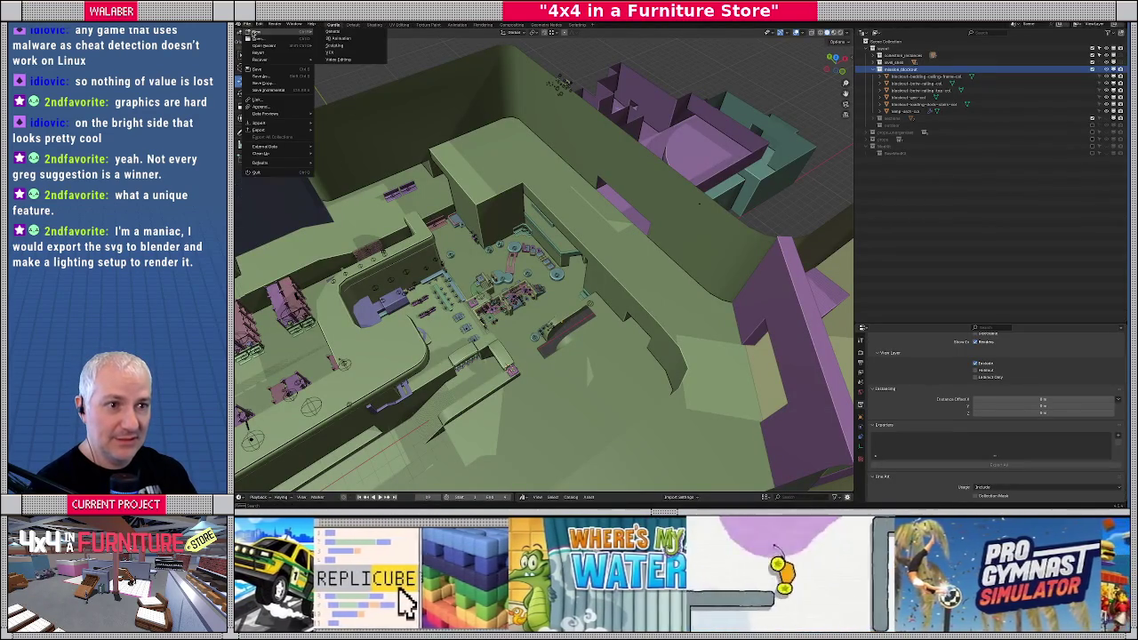
left_click(336, 32)
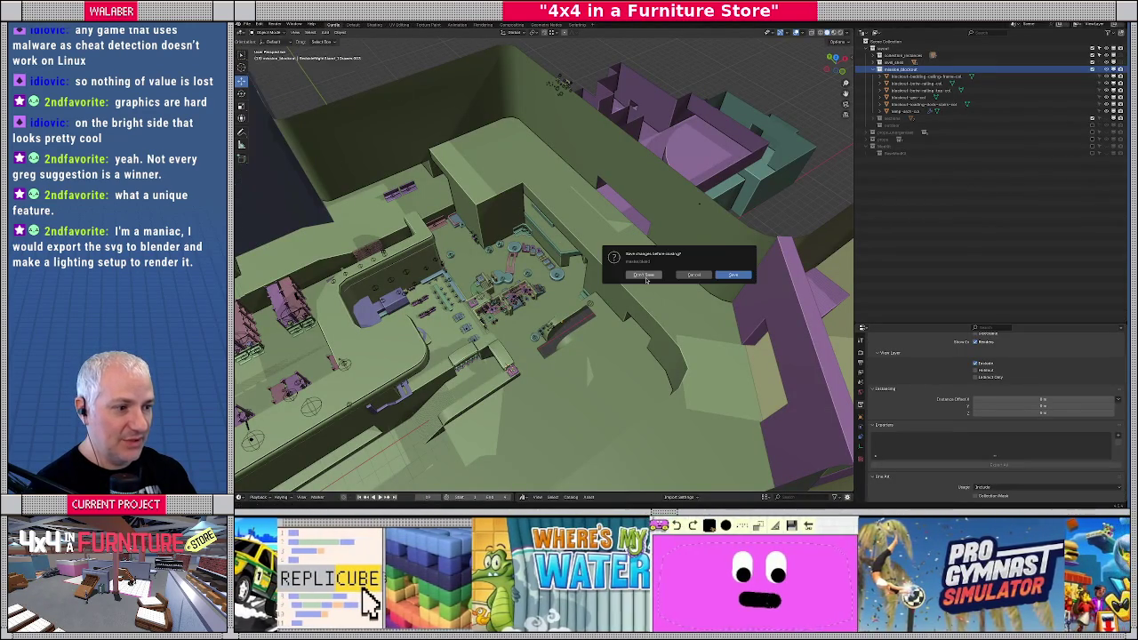
left_click(666, 272)
Delete the default camera, light and cube, then switch to top orthographic view
left_click(447, 242)
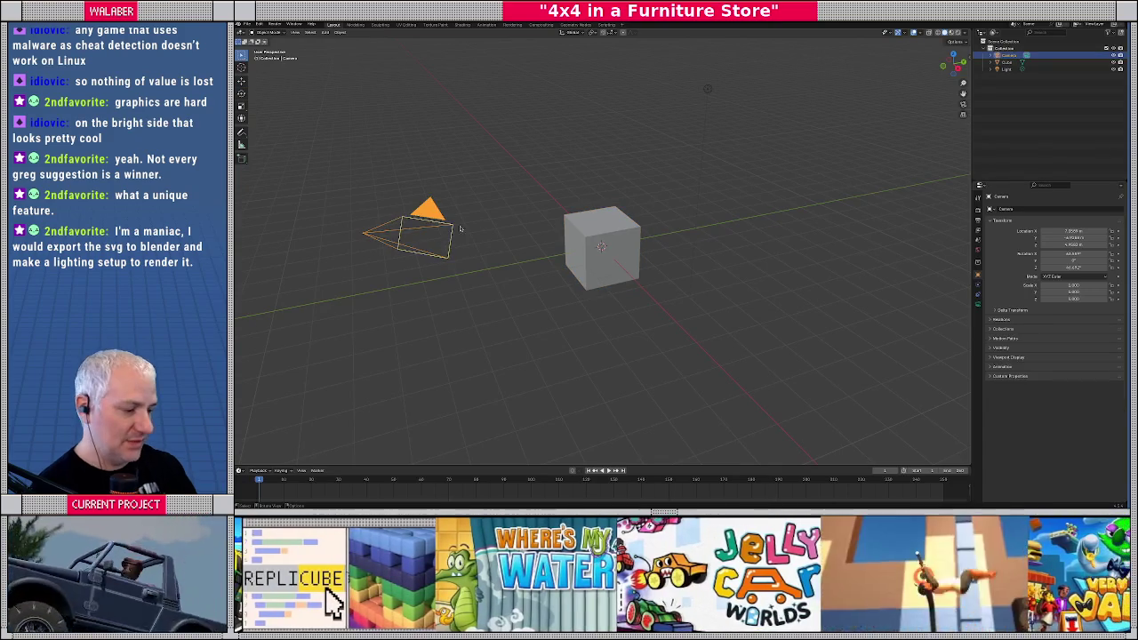
key("Delete")
left_click(706, 88)
key("Delete")
left_click(582, 238)
key("Delete")
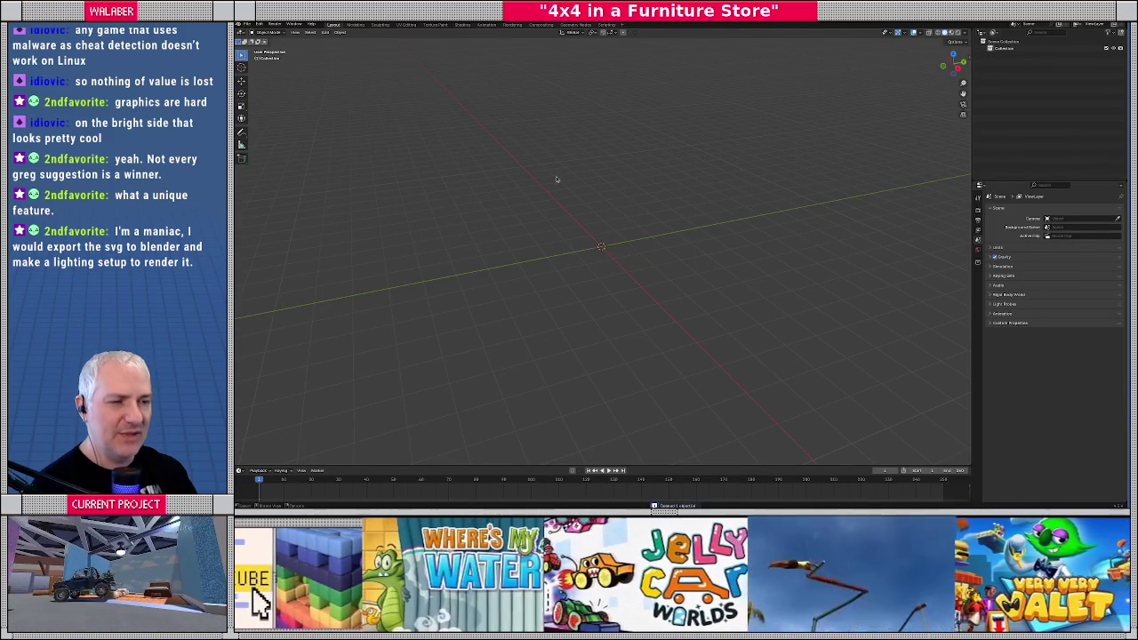
key("KP_7")
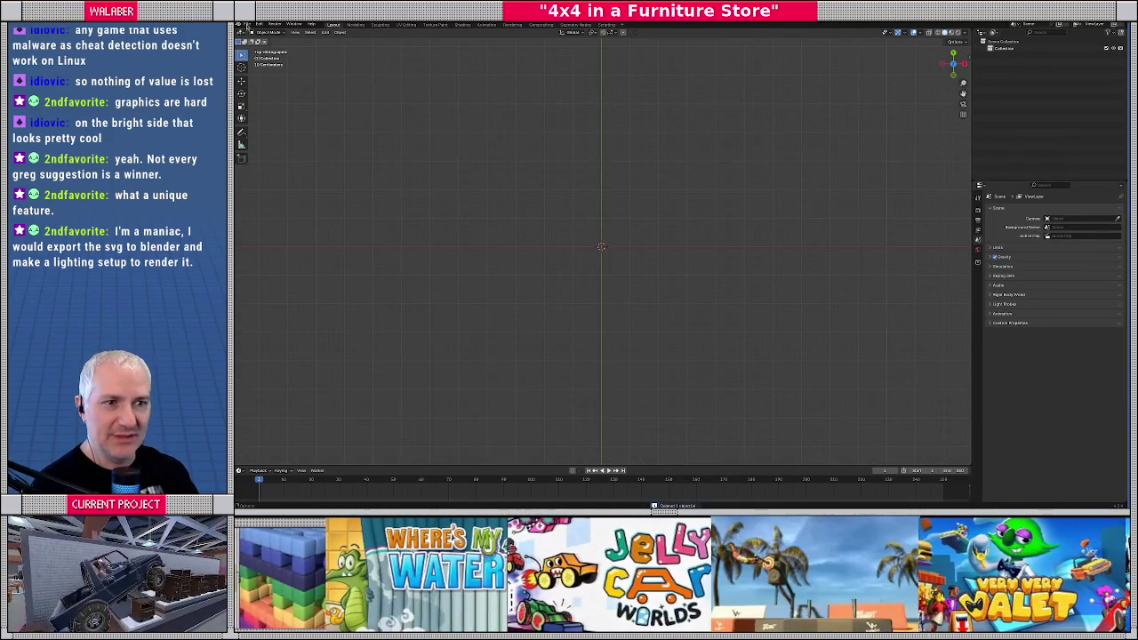
left_click(247, 24)
mouse_move(262, 122)
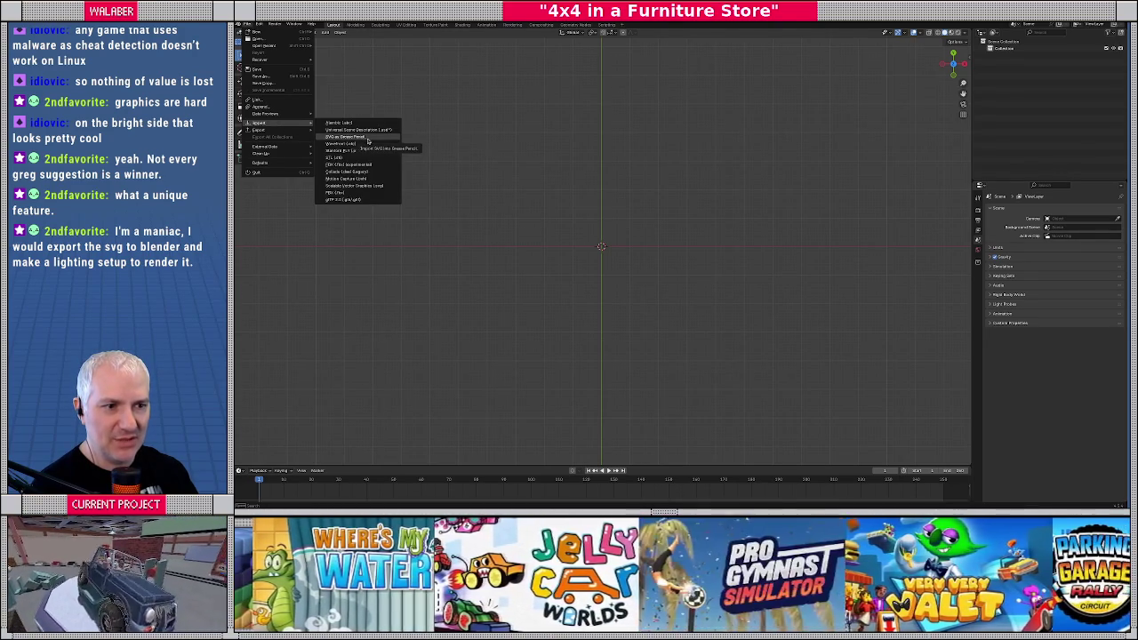
Import the HI/LO logo SVG file from its folder
left_click(373, 184)
left_click(418, 117)
double_click(691, 110)
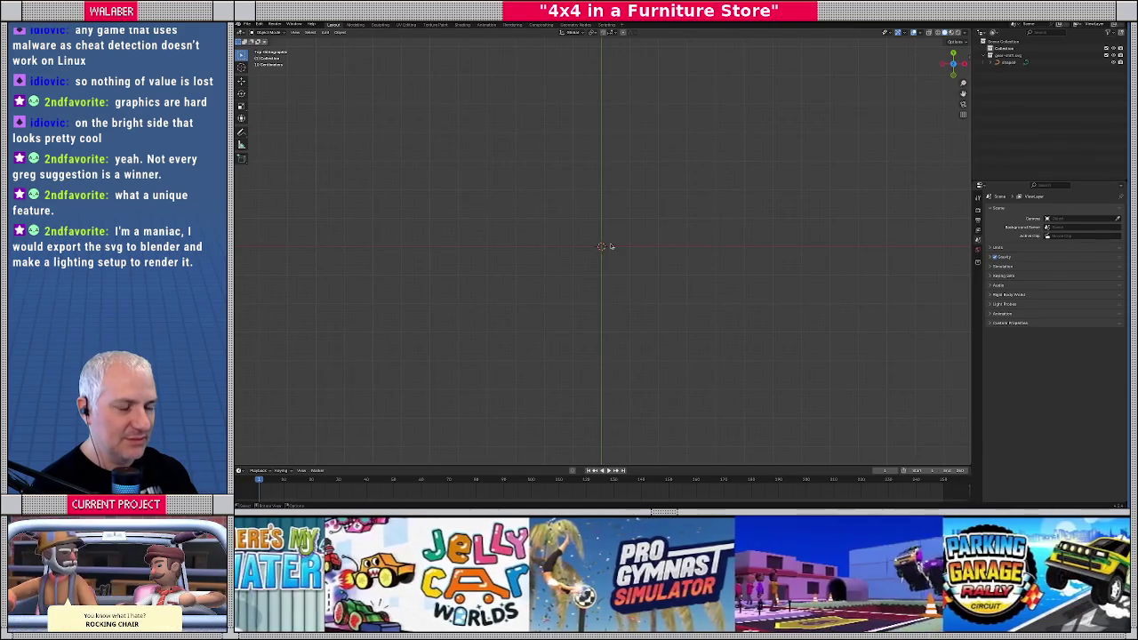
Select the imported shape0 curve, frame it and view it straight from the top
mouse_move(622, 253)
middle_mouse_down()
mouse_move(581, 158)
mouse_move(581, 231)
middle_mouse_up()
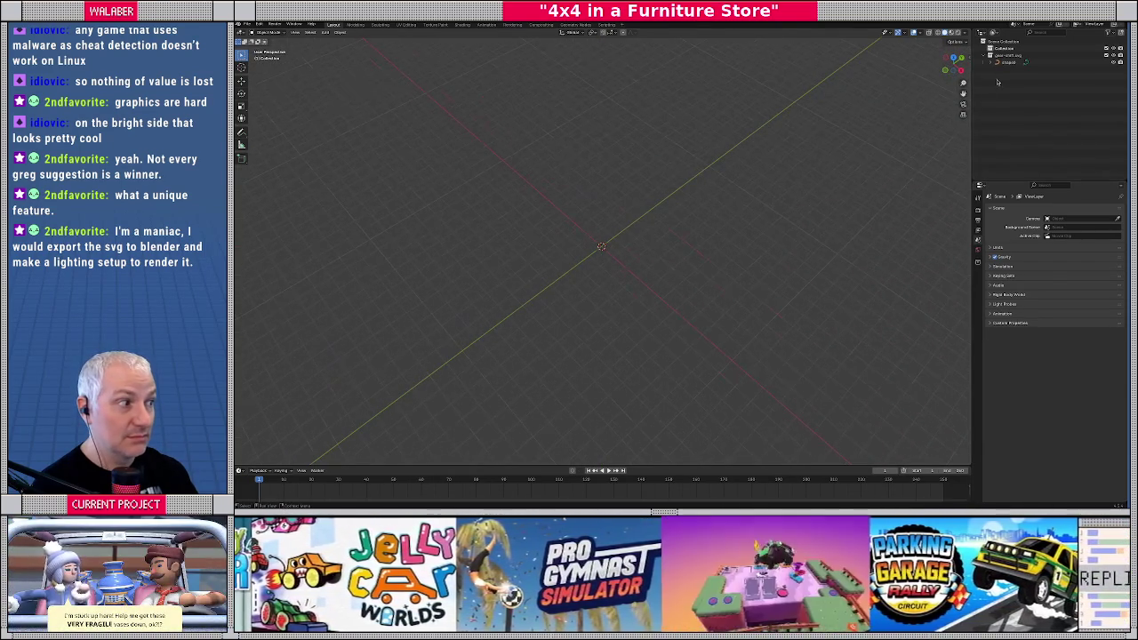
left_click(1007, 62)
key("KP_Decimal")
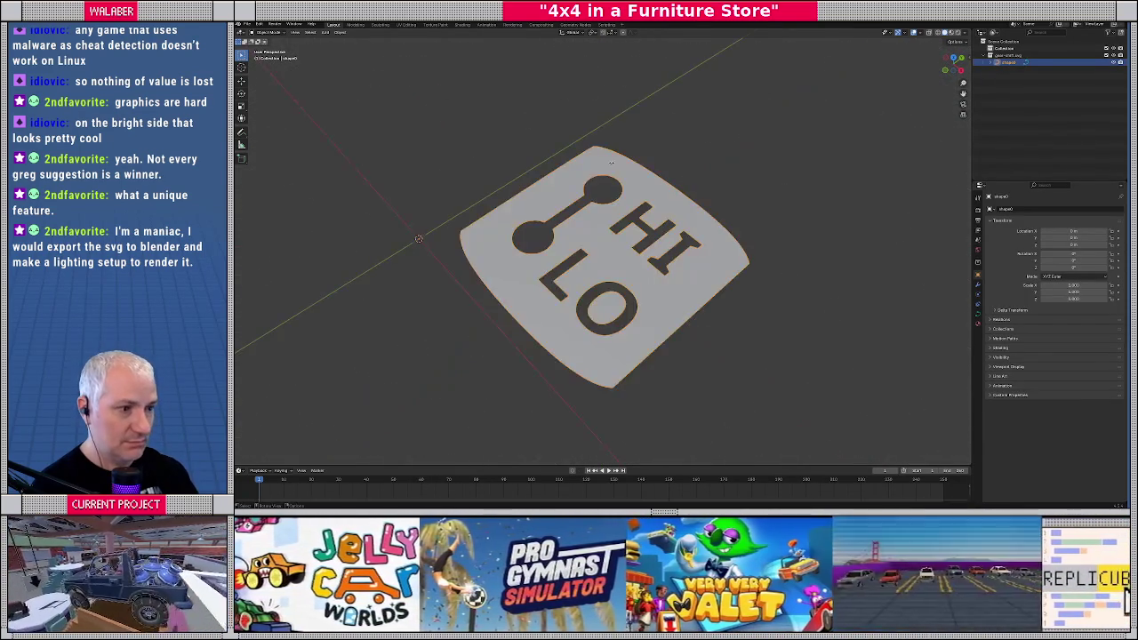
key("KP_7")
scroll(560, 249, "down", 5)
scroll(578, 254, "down", 6)
scroll(587, 257, "up", 4)
scroll(584, 257, "up", 7)
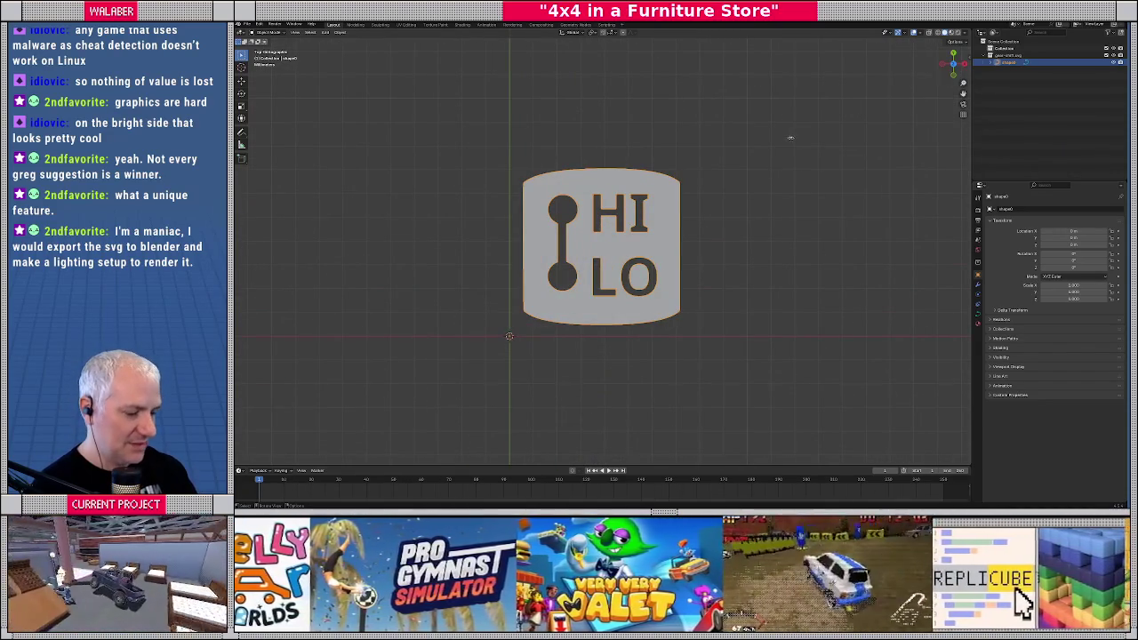
Show the transform sidebar and scale the shape0 logo by 20
key("n")
scroll(693, 240, "down", 8)
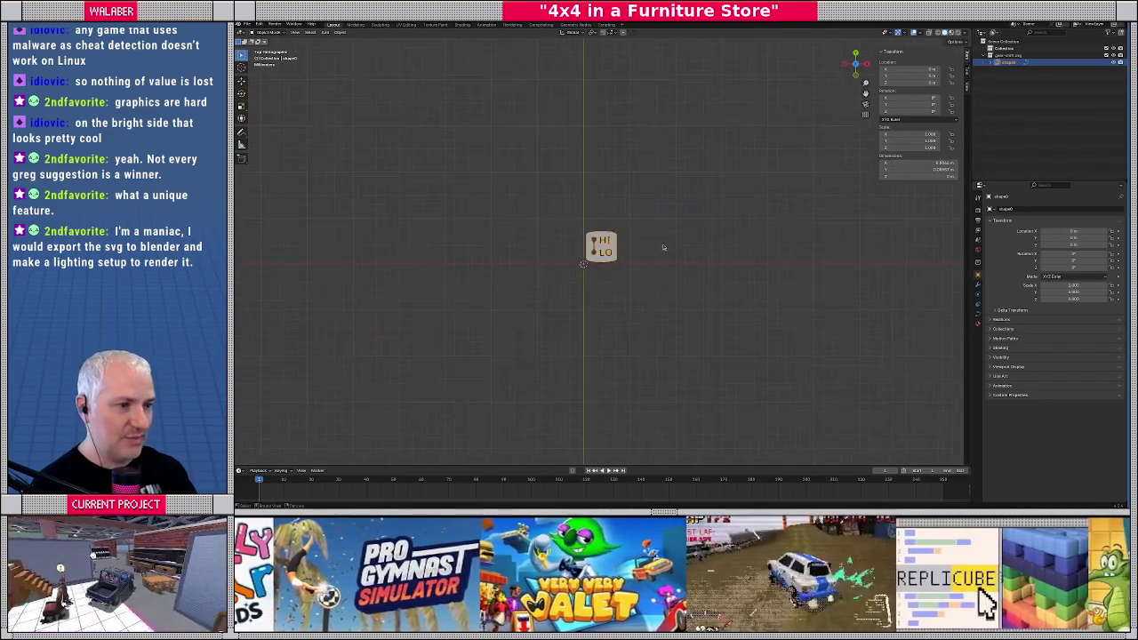
key("s")
key("2")
key("0")
key("Return")
scroll(686, 245, "down", 2)
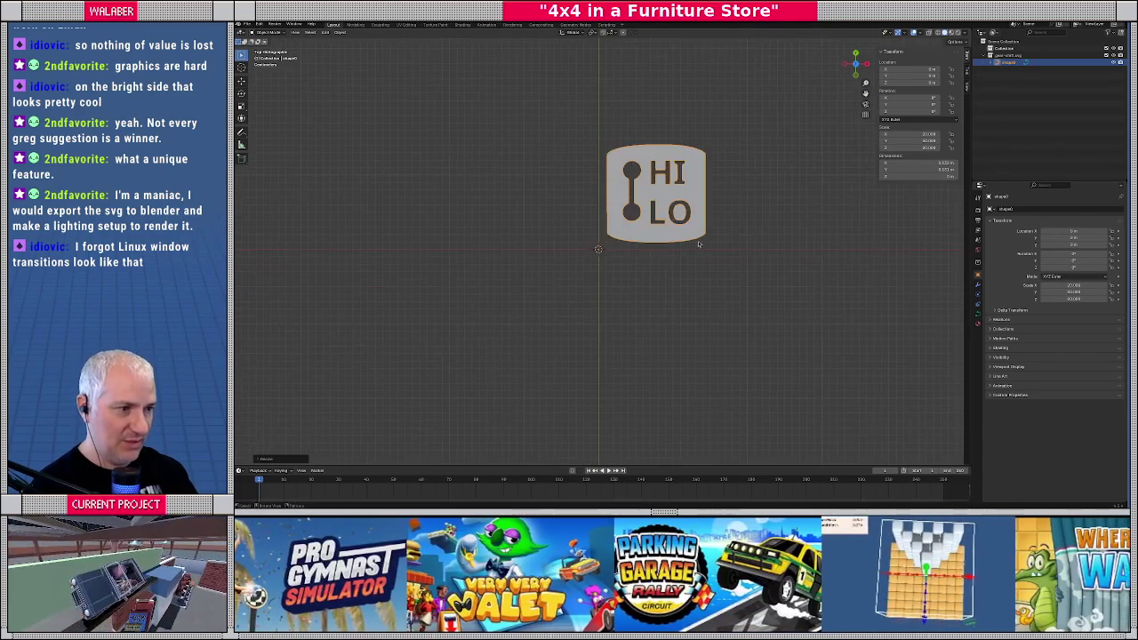
key("g")
scroll(693, 249, "up", 1)
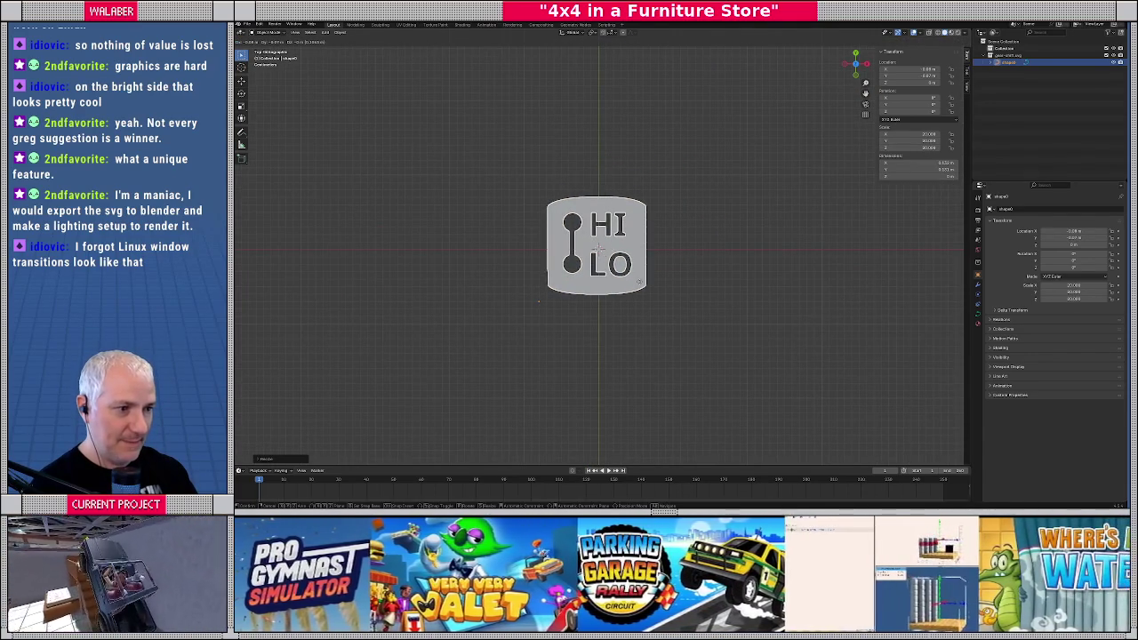
key("Escape")
In Edit Mode, select all curve points, try moving them, then cancel
key("Tab")
key("a")
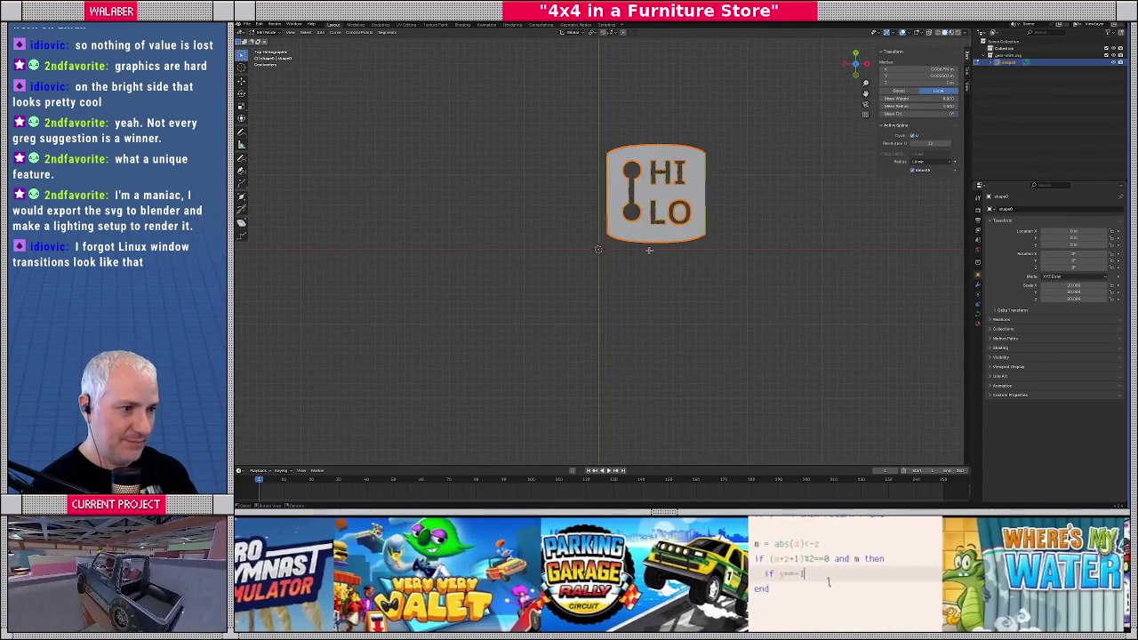
scroll(640, 278, "up", 2)
key("g")
key("Escape")
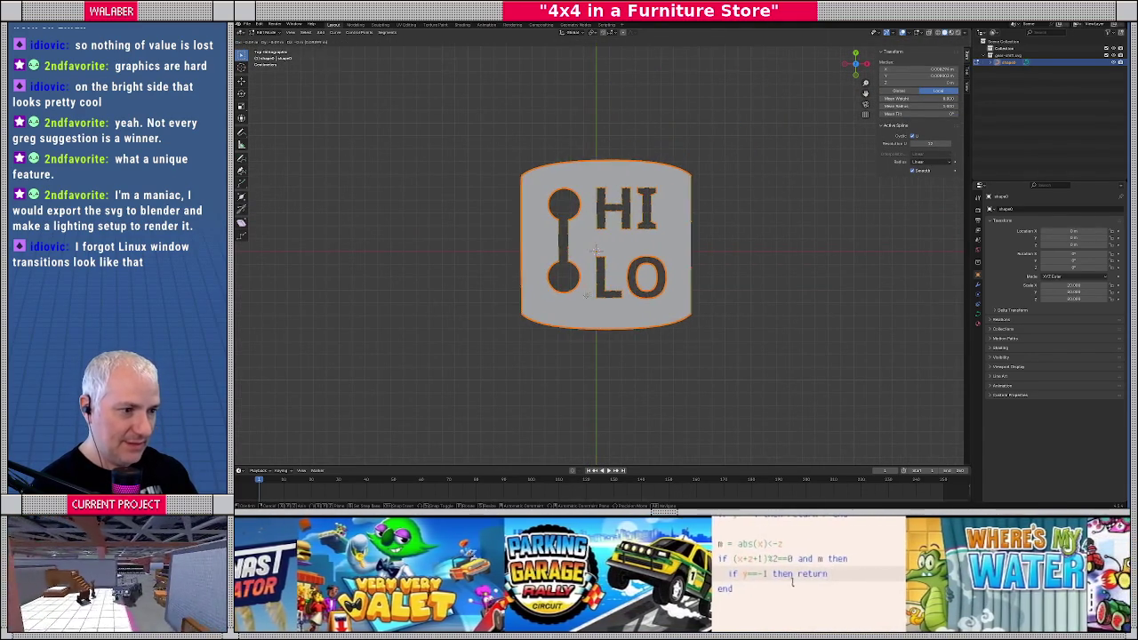
key("Tab")
scroll(625, 278, "up", 2)
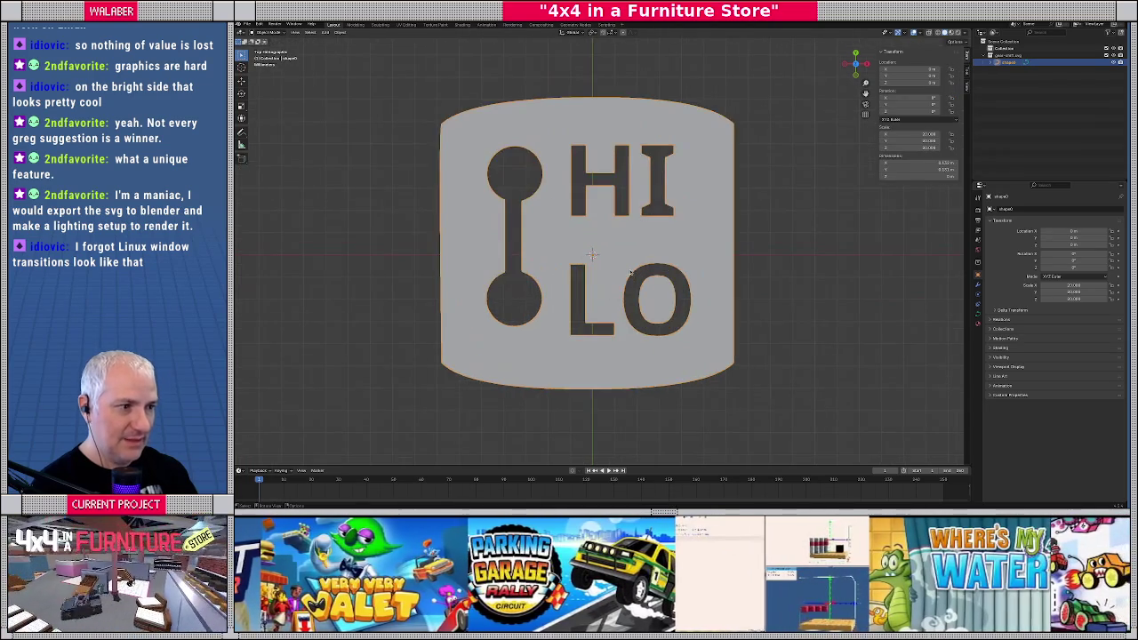
Toggle between Edit and Object Mode to inspect the curve, comparing it with the original logo
key("Tab")
scroll(596, 236, "up", 1)
middle_click_drag(540, 243, 596, 236, "shift")
key("Tab")
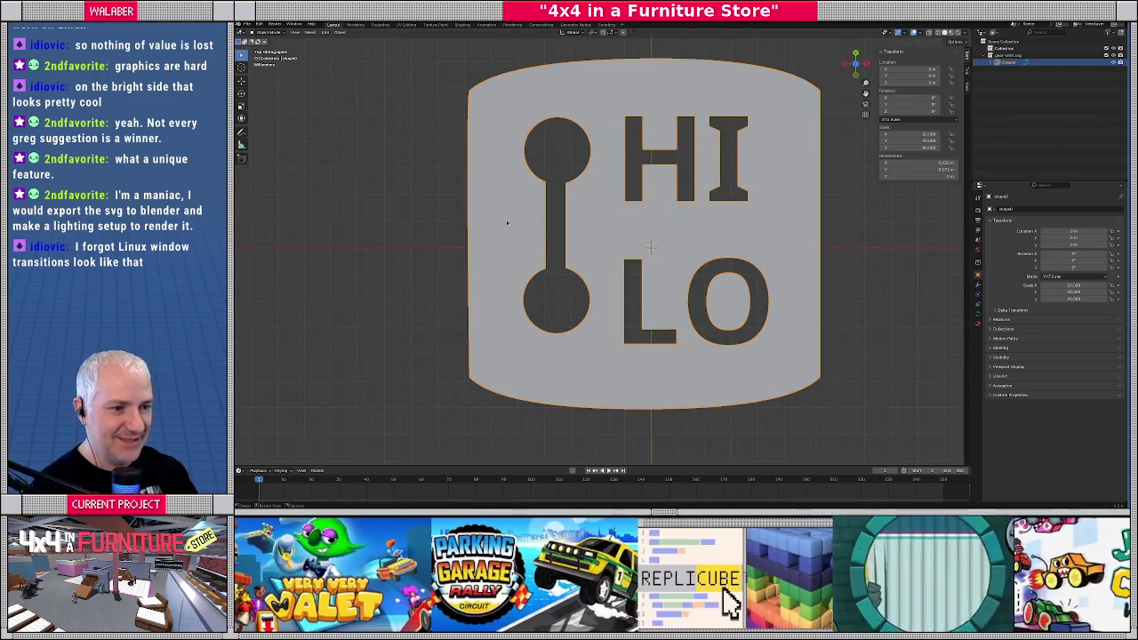
key("Tab")
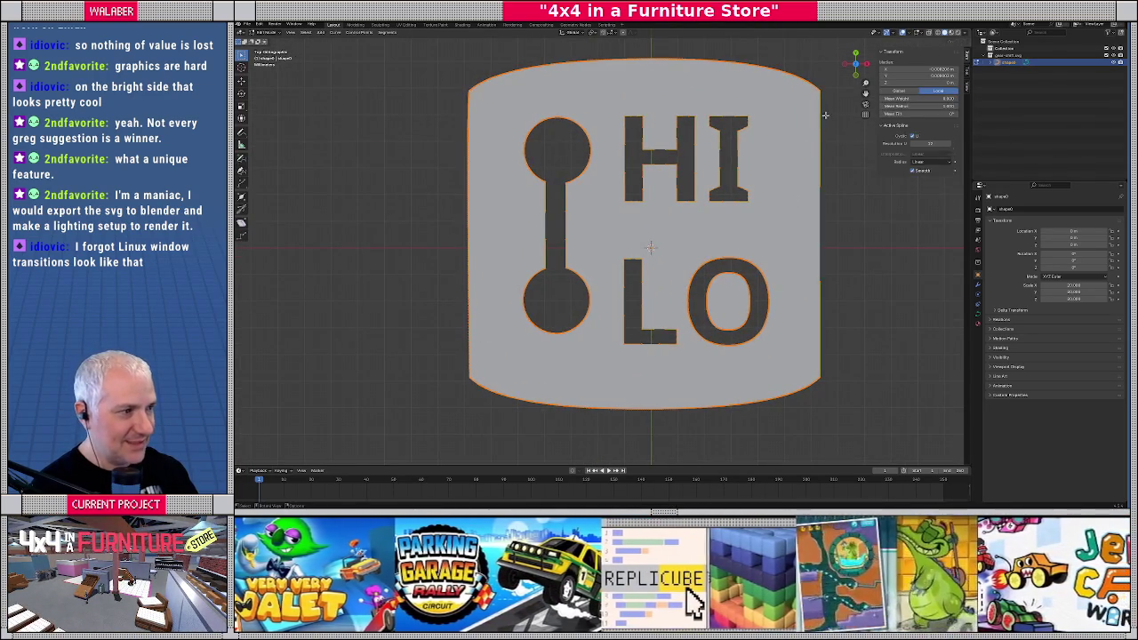
scroll(810, 338, "down", 2)
key("Tab")
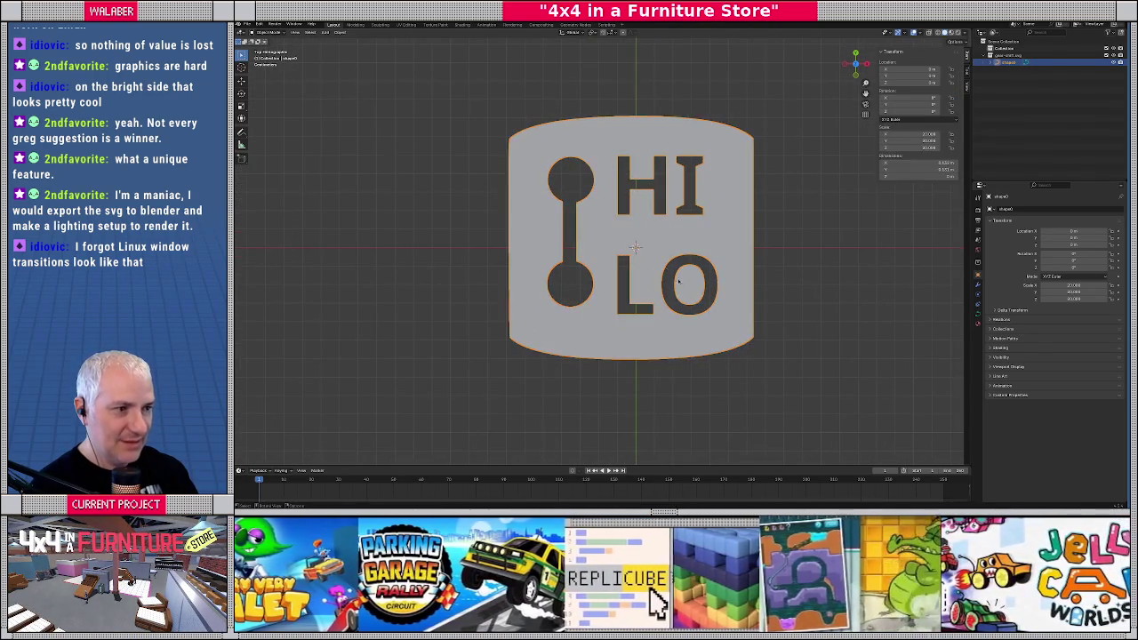
key("Tab")
scroll(551, 214, "up", 1)
scroll(498, 182, "up", 2)
scroll(507, 178, "up", 1)
scroll(533, 196, "up", 2)
scroll(551, 222, "up", 2)
scroll(561, 240, "up", 1)
scroll(561, 240, "down", 5)
key("Tab")
scroll(593, 256, "up", 1)
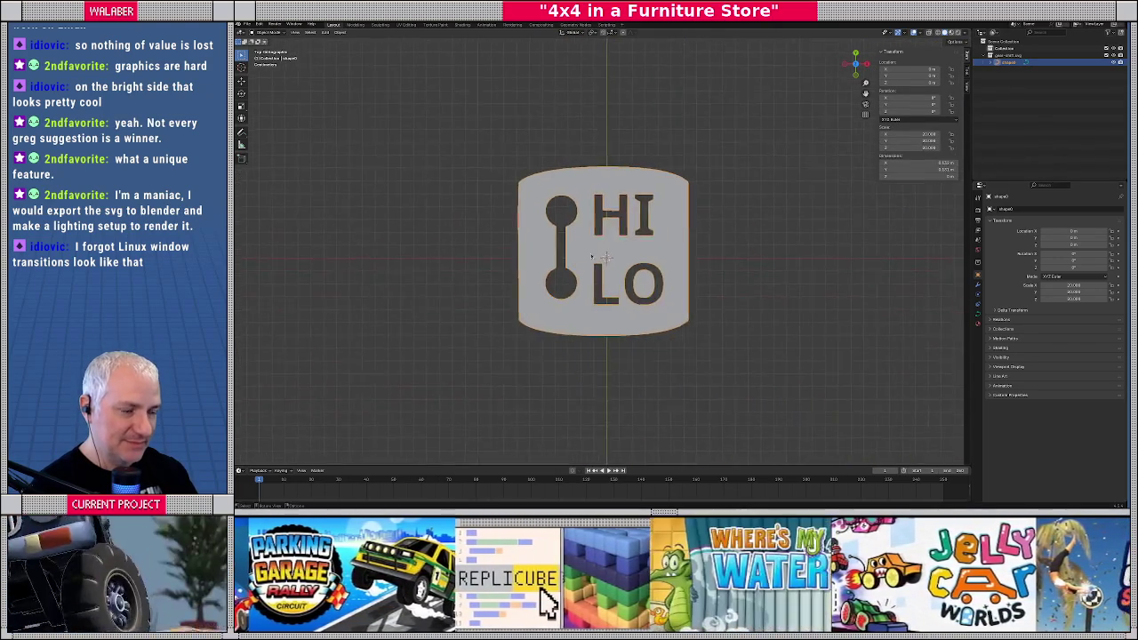
scroll(592, 256, "up", 3)
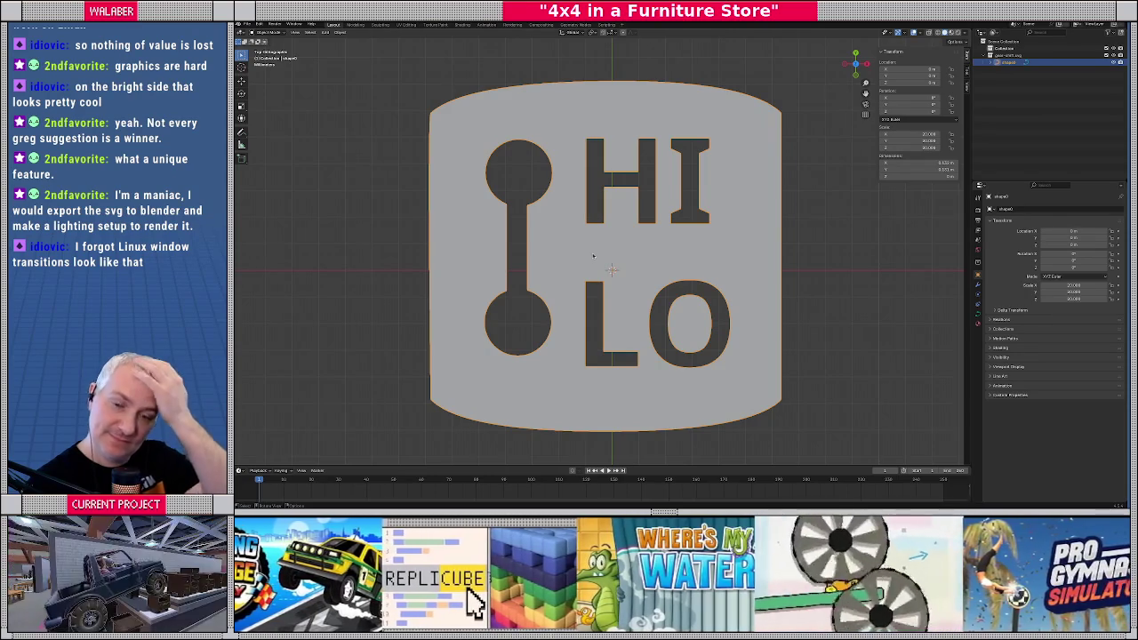
key("alt+Tab")
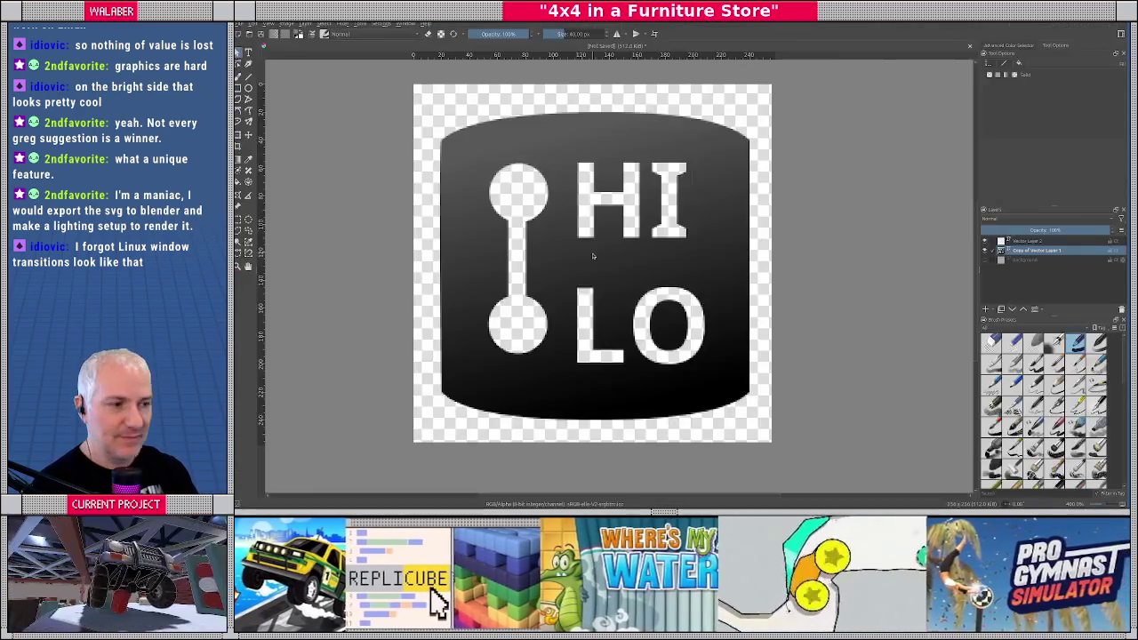
key("alt+Tab")
key("alt+Tab")
key("alt+Tab")
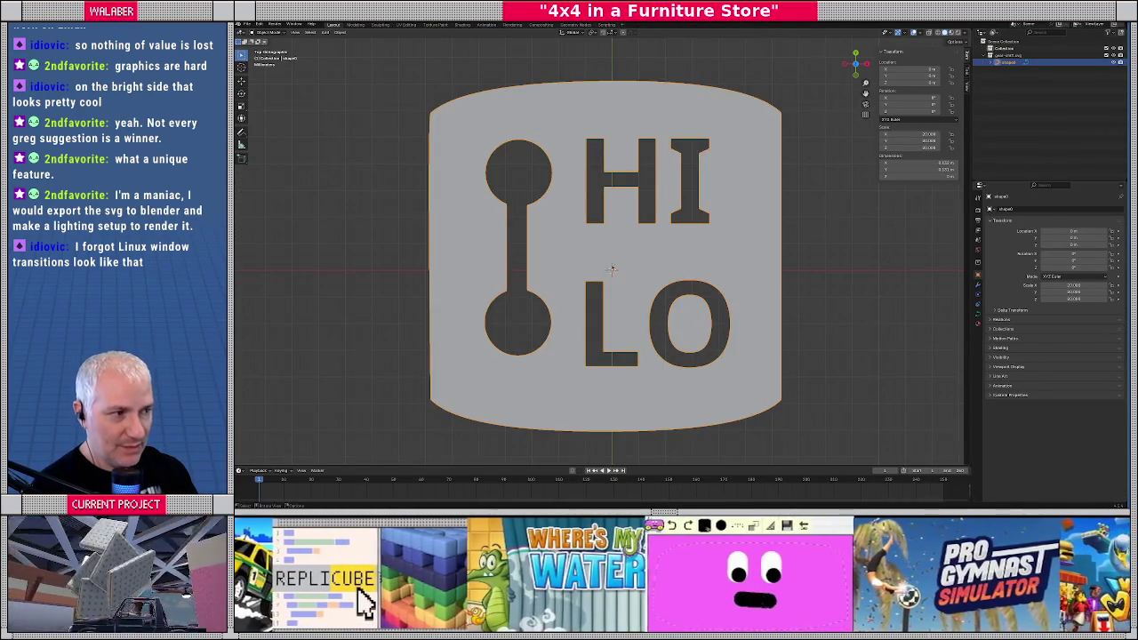
key("Tab")
middle_click_drag(409, 202, 582, 214, "shift")
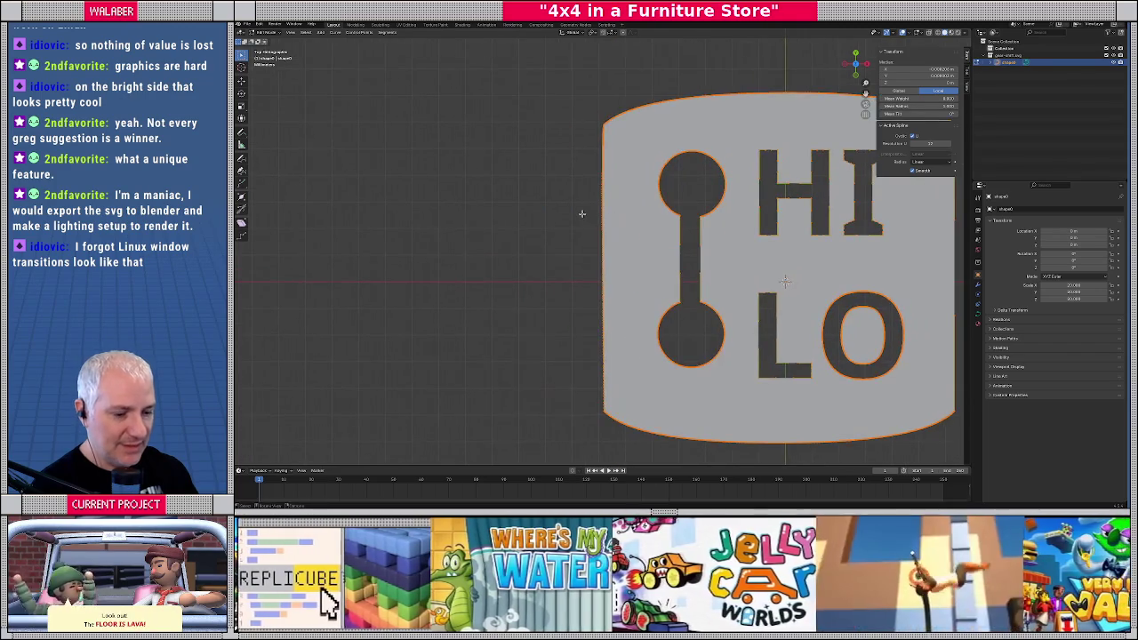
key("shift+z")
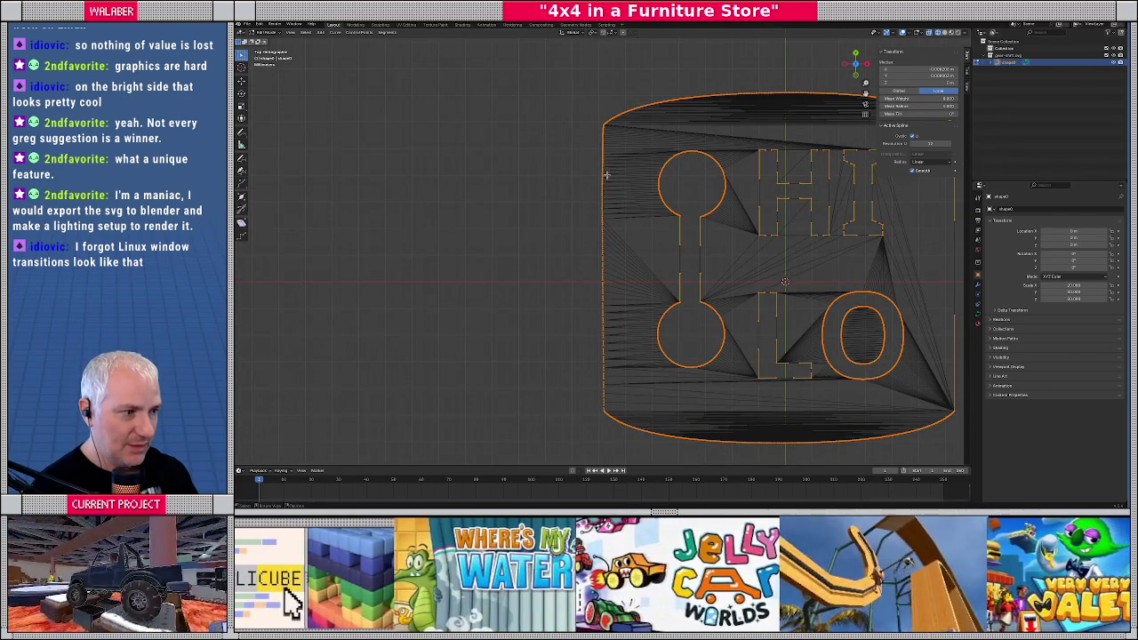
key("Tab")
scroll(640, 195, "down", 3)
middle_click_drag(655, 208, 591, 213, "shift")
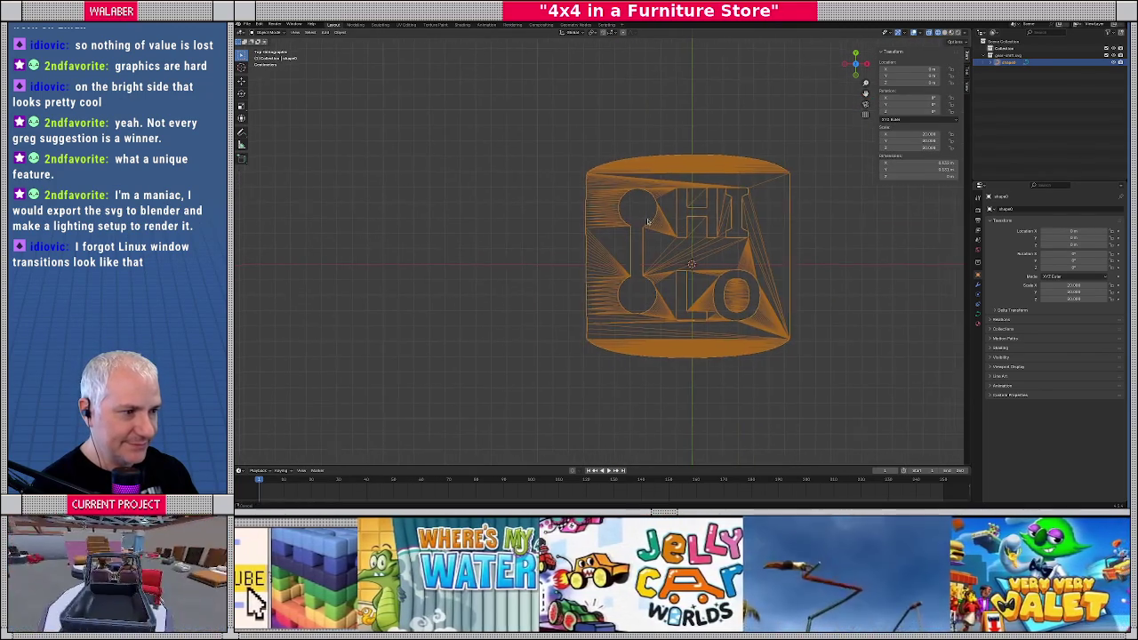
key("Tab")
scroll(620, 223, "up", 2)
key("shift+z")
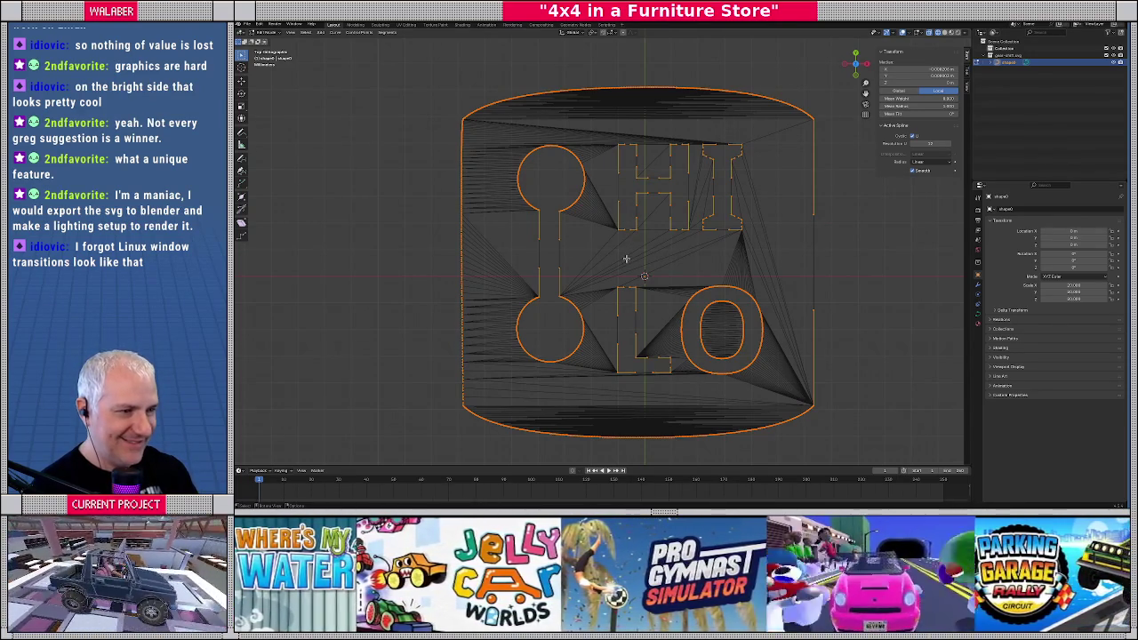
key("Tab")
scroll(620, 257, "down", 2)
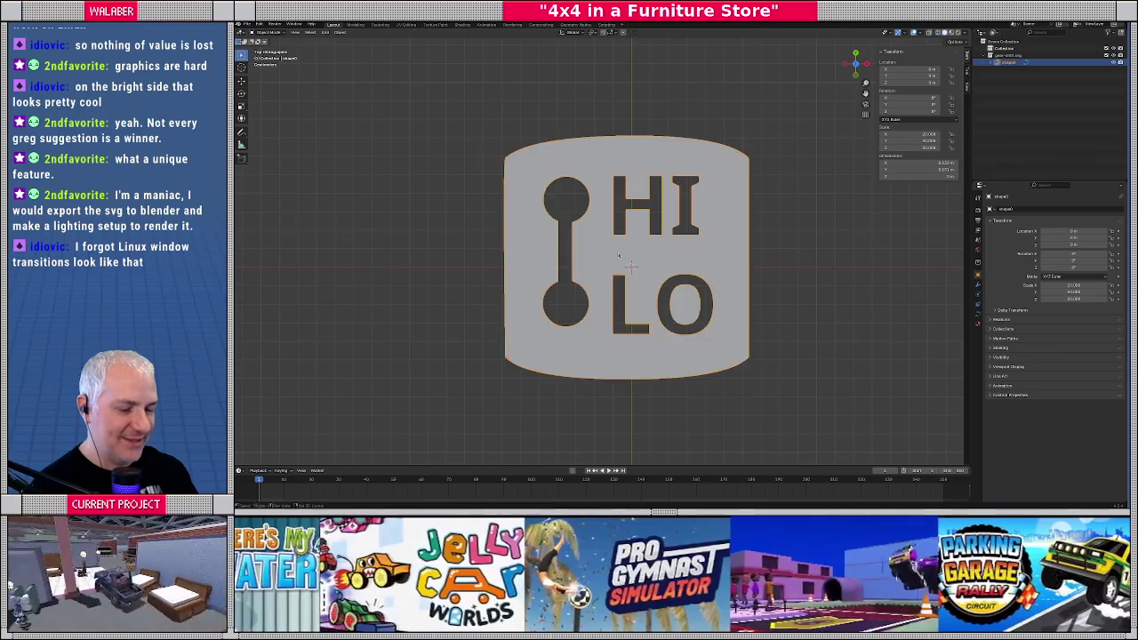
scroll(620, 254, "up", 2)
scroll(618, 247, "up", 1)
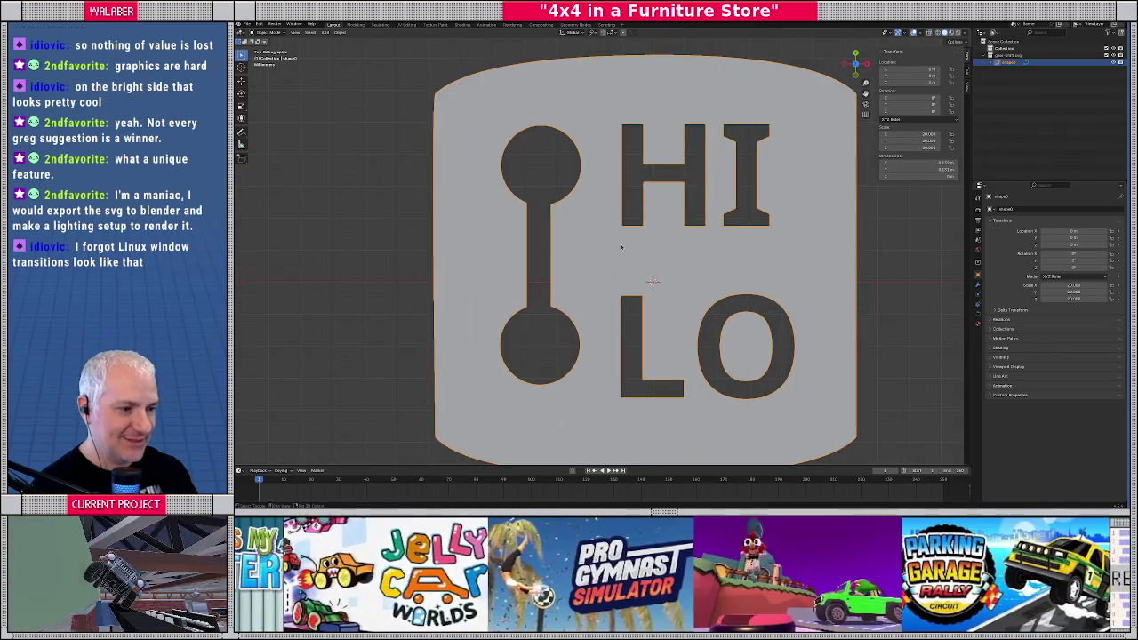
scroll(613, 240, "down", 1)
scroll(605, 233, "down", 1)
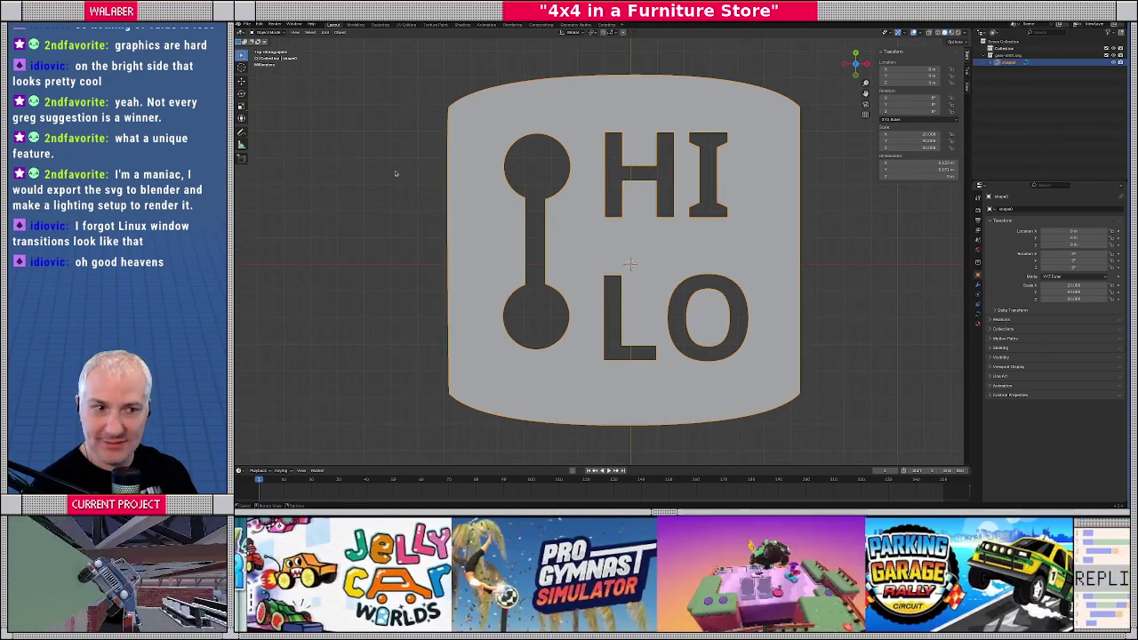
Add a mesh plane, view it from the top zoomed to fit, and reselect the logo
left_click(400, 183)
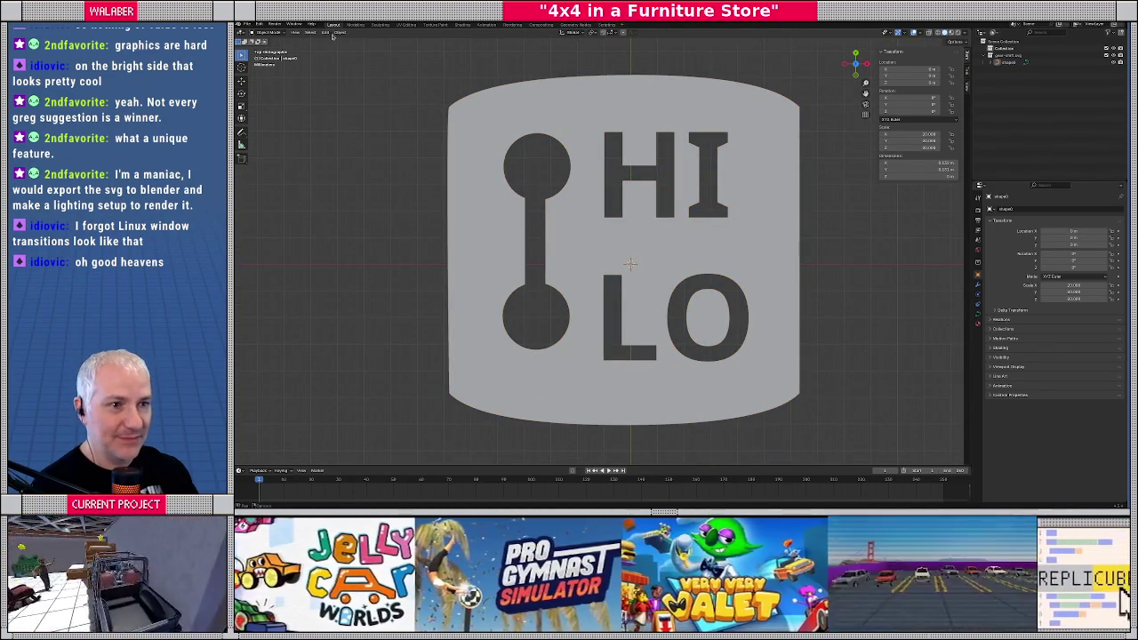
left_click(334, 34)
left_click(400, 43)
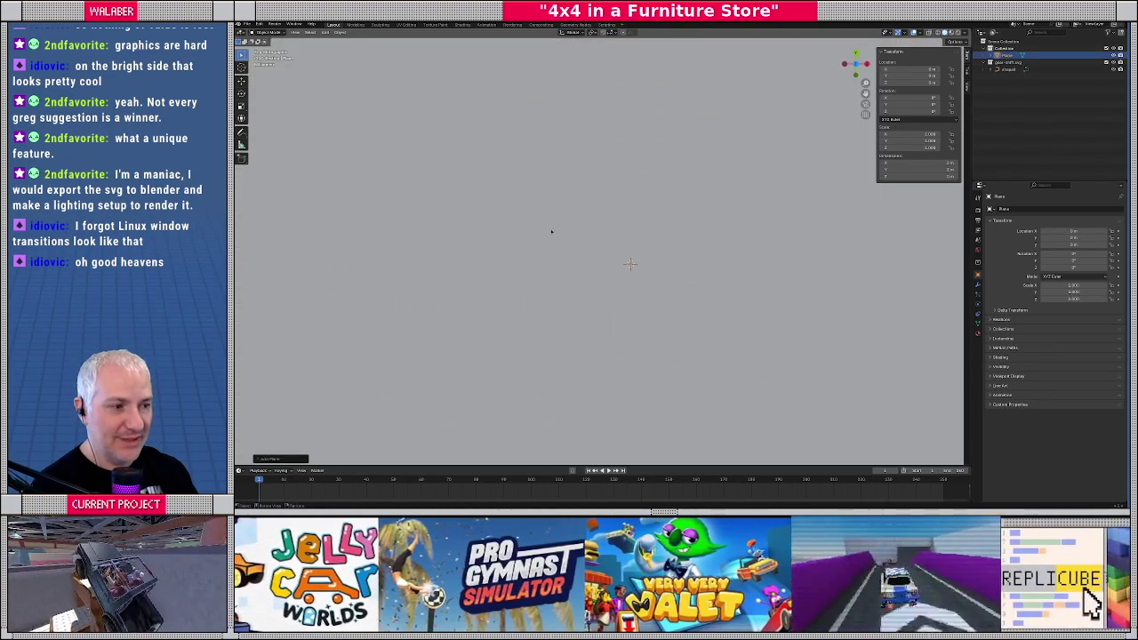
key("KP_7")
scroll(576, 240, "up", 3)
key("shift+z")
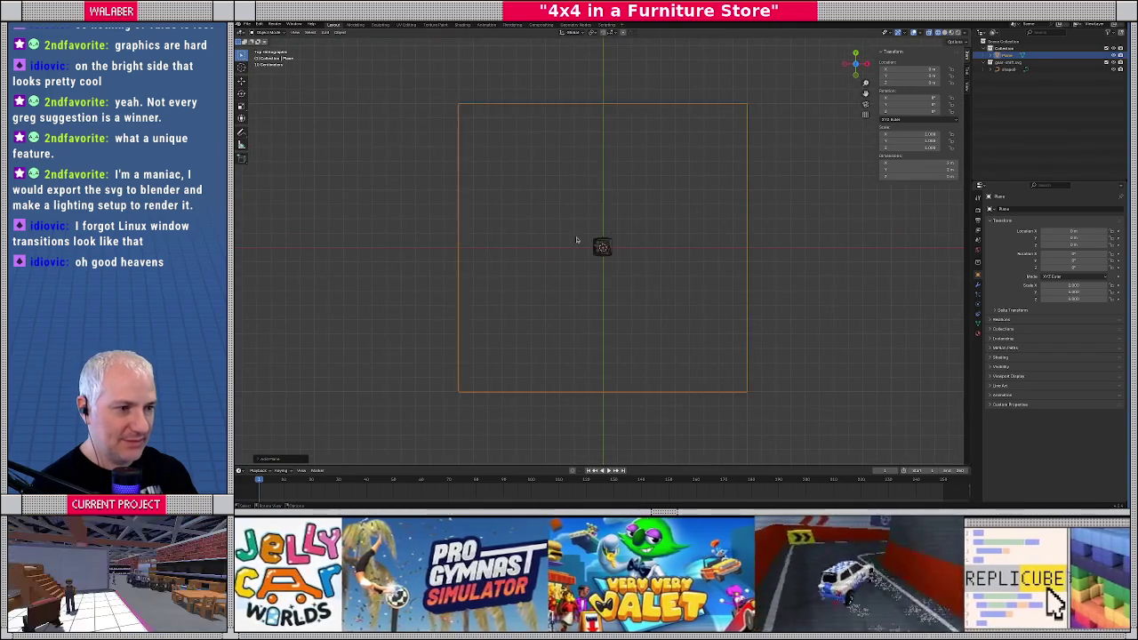
left_click(612, 246)
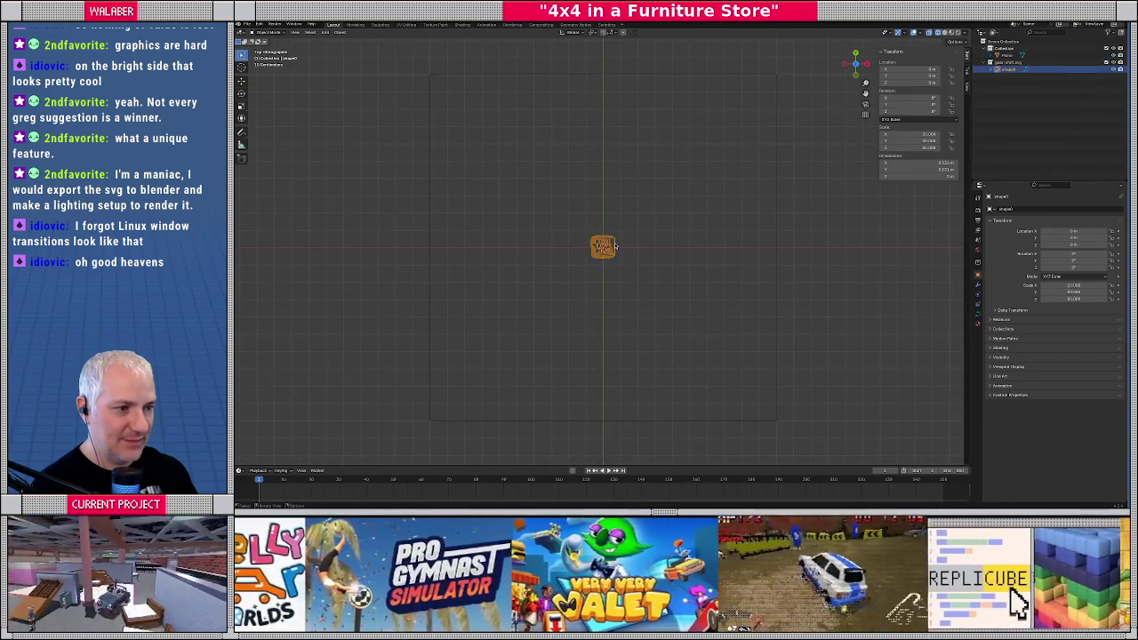
Scale and move the HI LO curve to sit centred inside the plane, then select the plane
key("s")
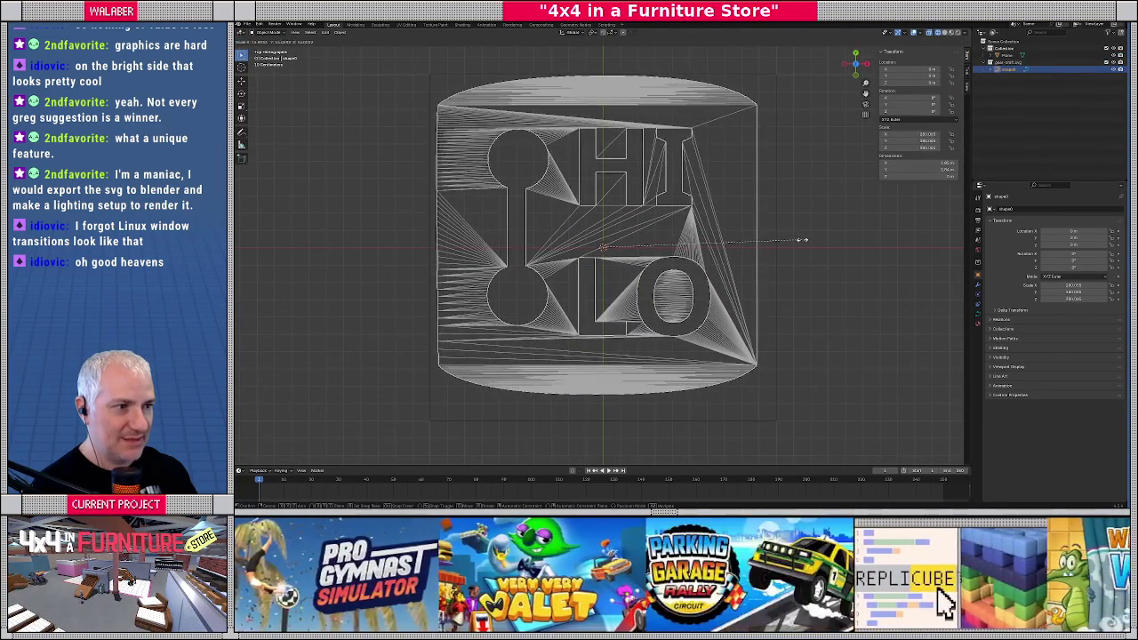
left_click(802, 240)
key("g")
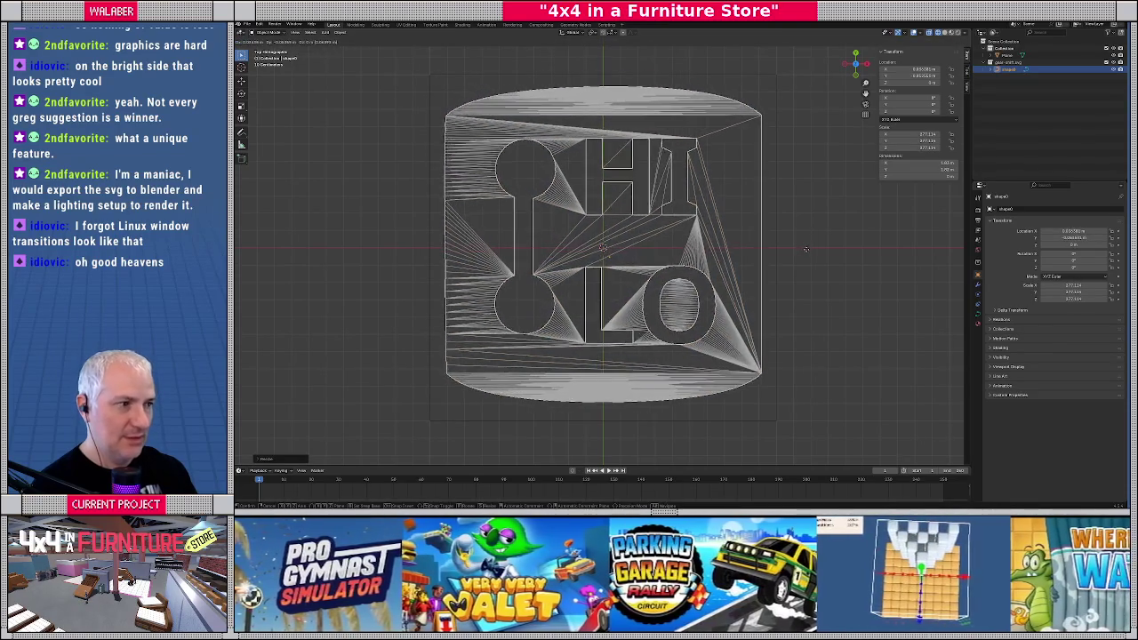
left_click(810, 250)
key("s")
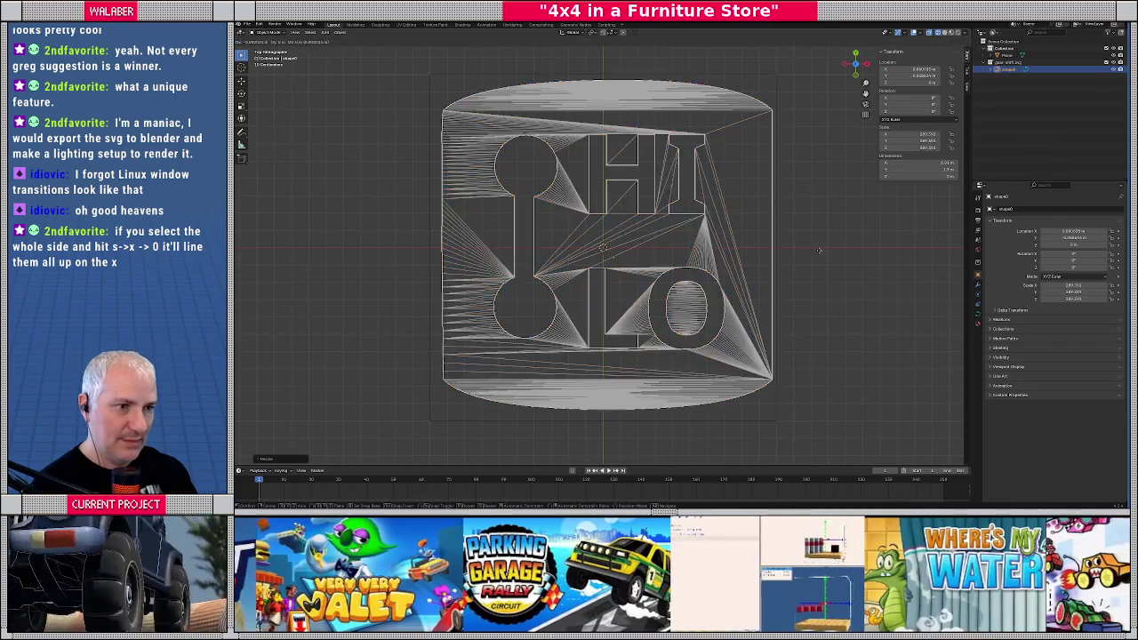
left_click(815, 252)
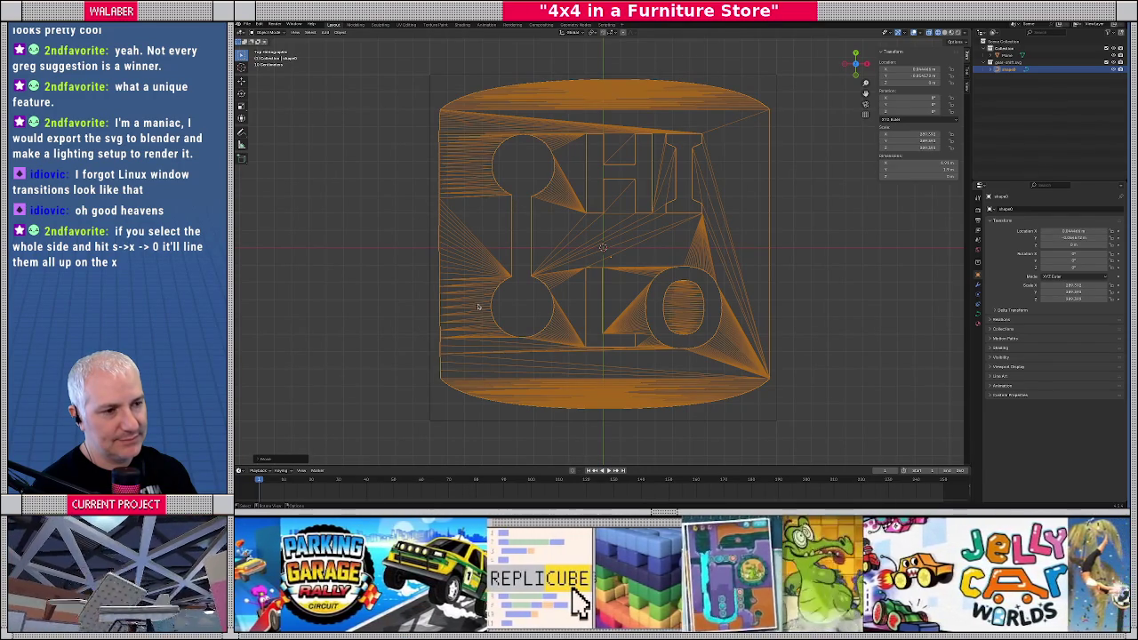
left_click(478, 306)
left_click(488, 278)
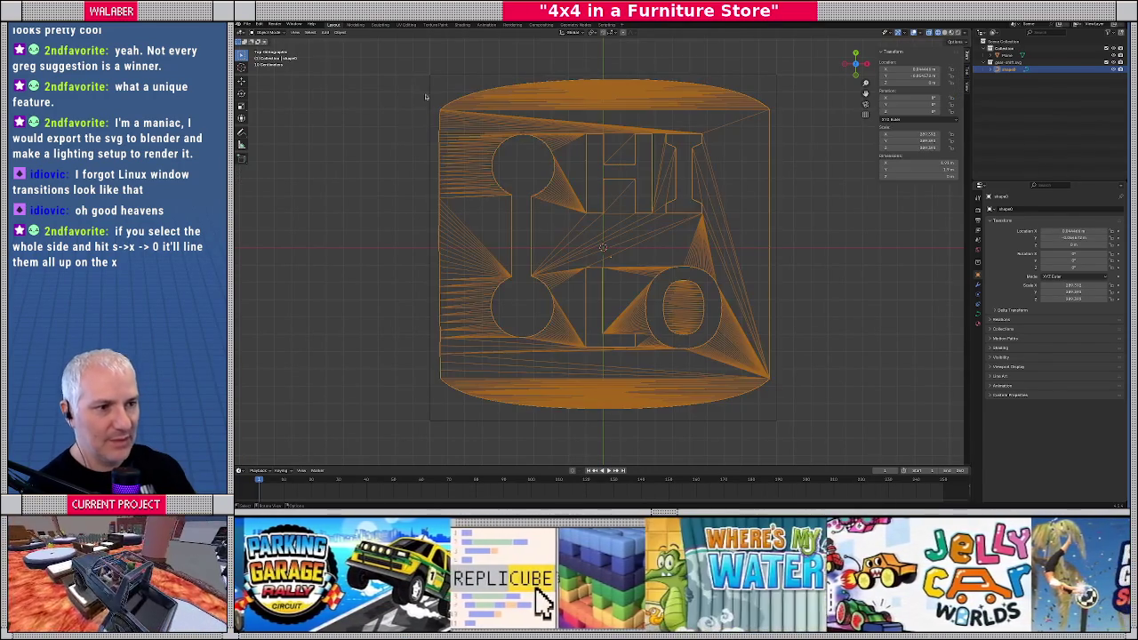
left_click(432, 84)
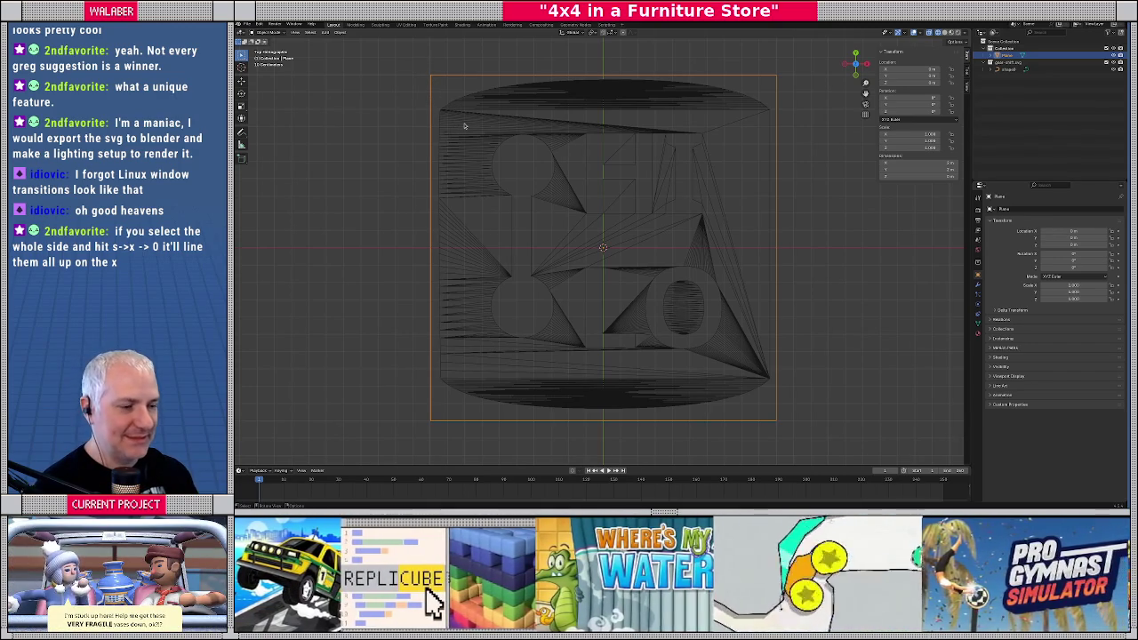
Loop-cut the plane vertically and scale it in X and Y into a shorter rectangle
key("Tab")
key("ctrl+r")
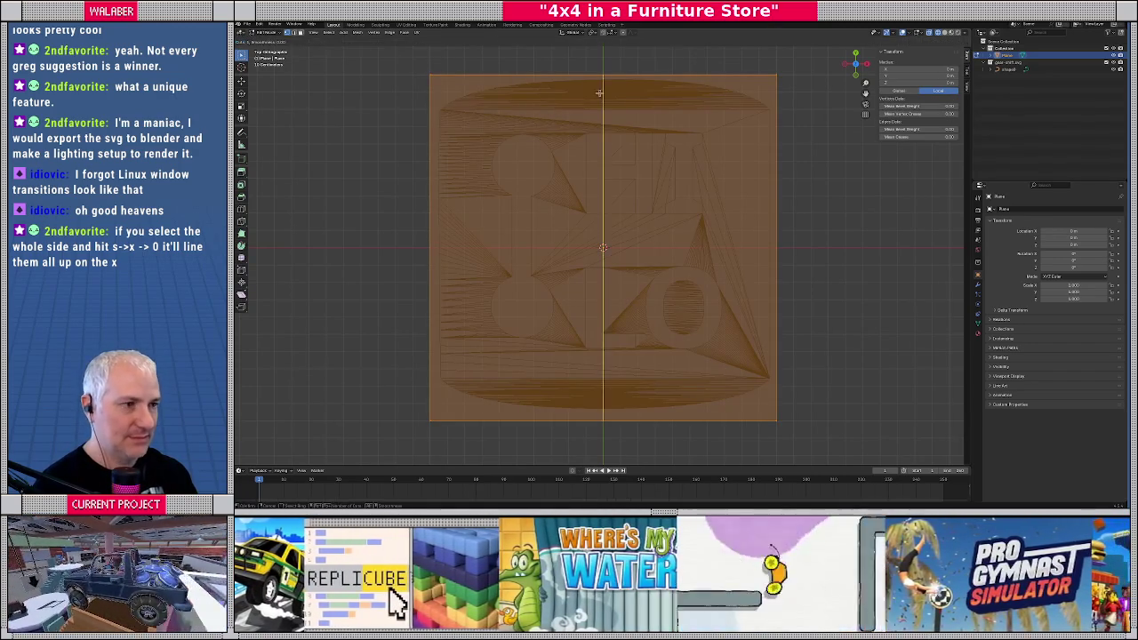
scroll(598, 89, "up", 1)
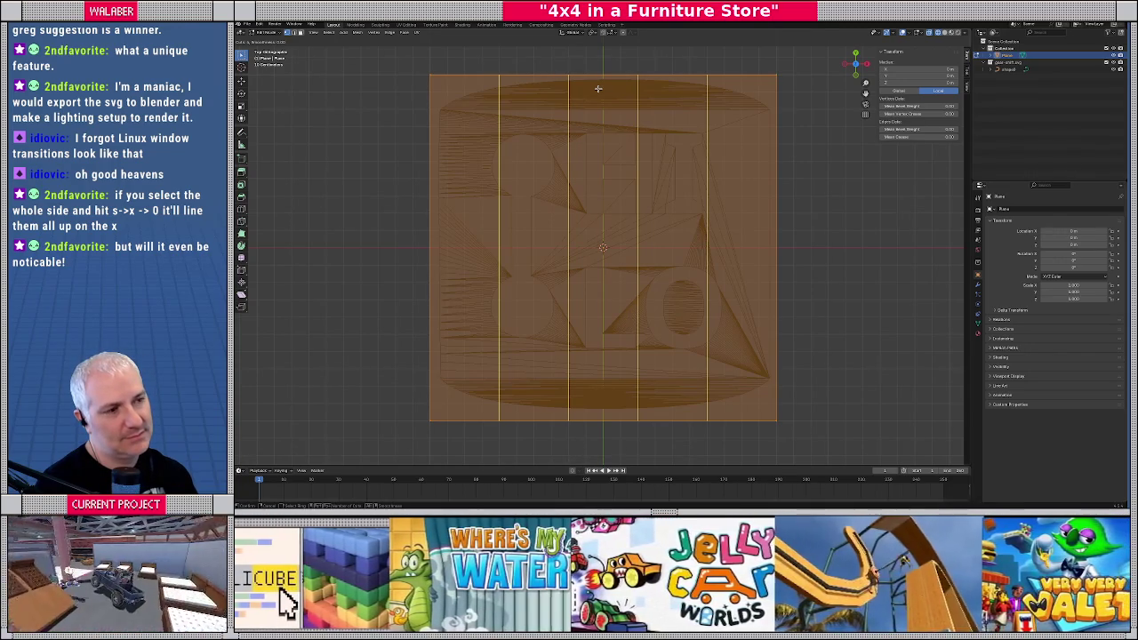
left_click(599, 89)
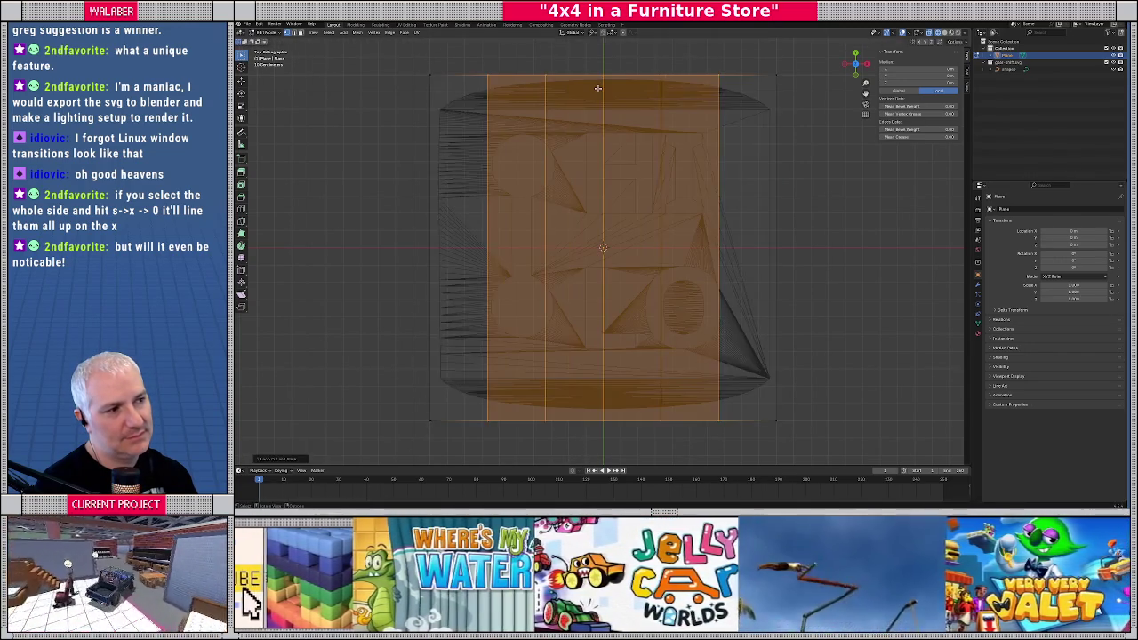
key("a")
key("s")
key("x")
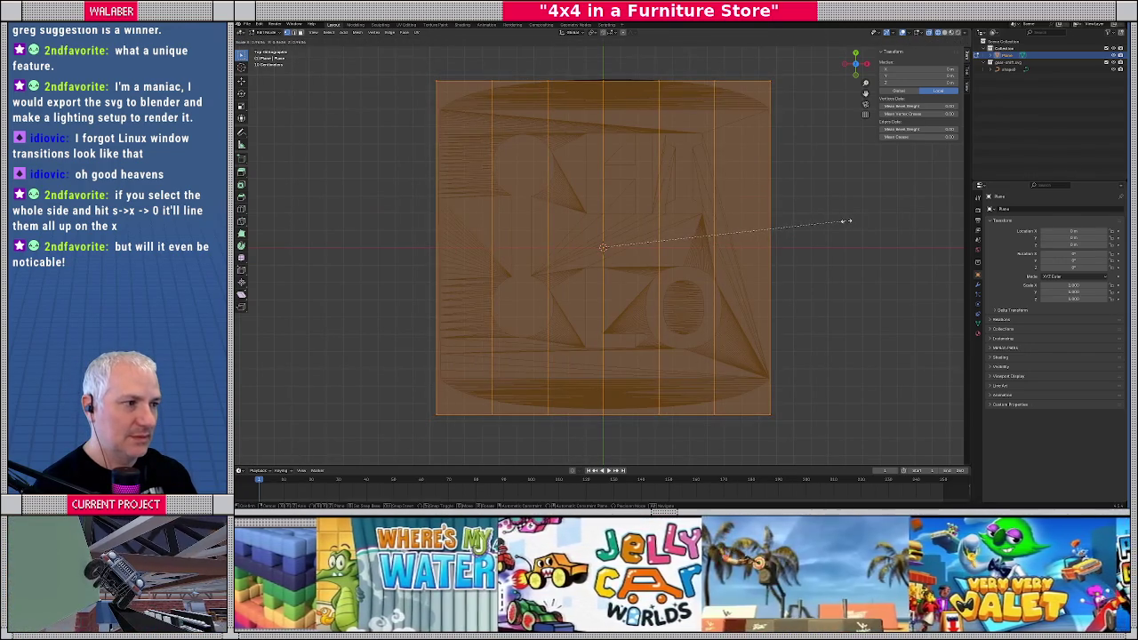
left_click(757, 211)
key("s")
key("y")
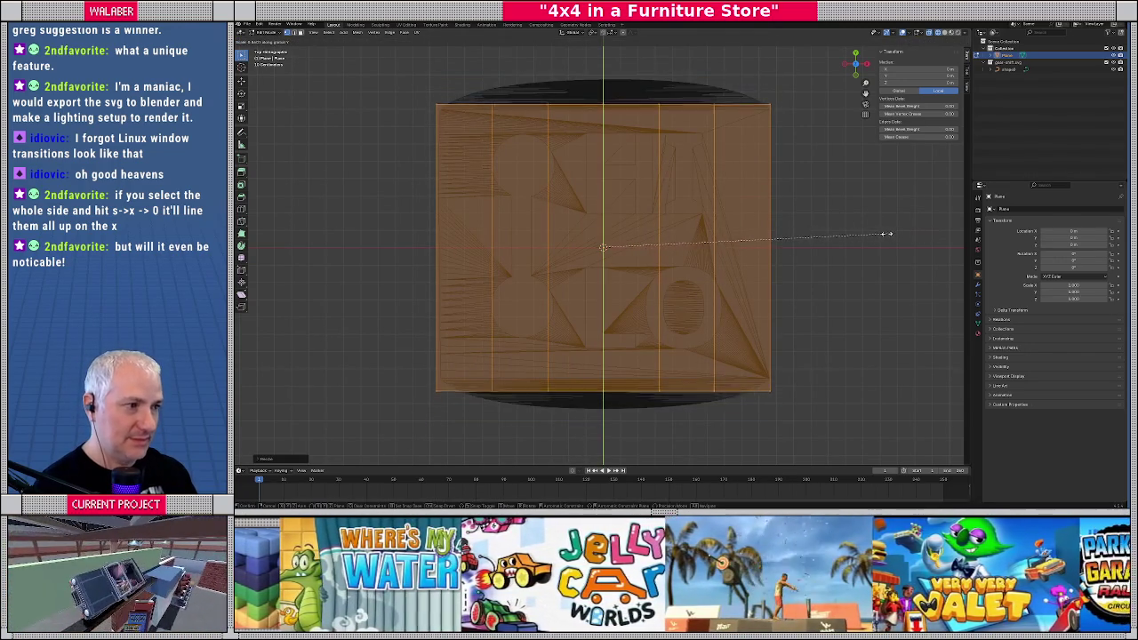
left_click(876, 235)
Select the middle edge loop, enable proportional editing and try a first Y scale
key("ctrl+r")
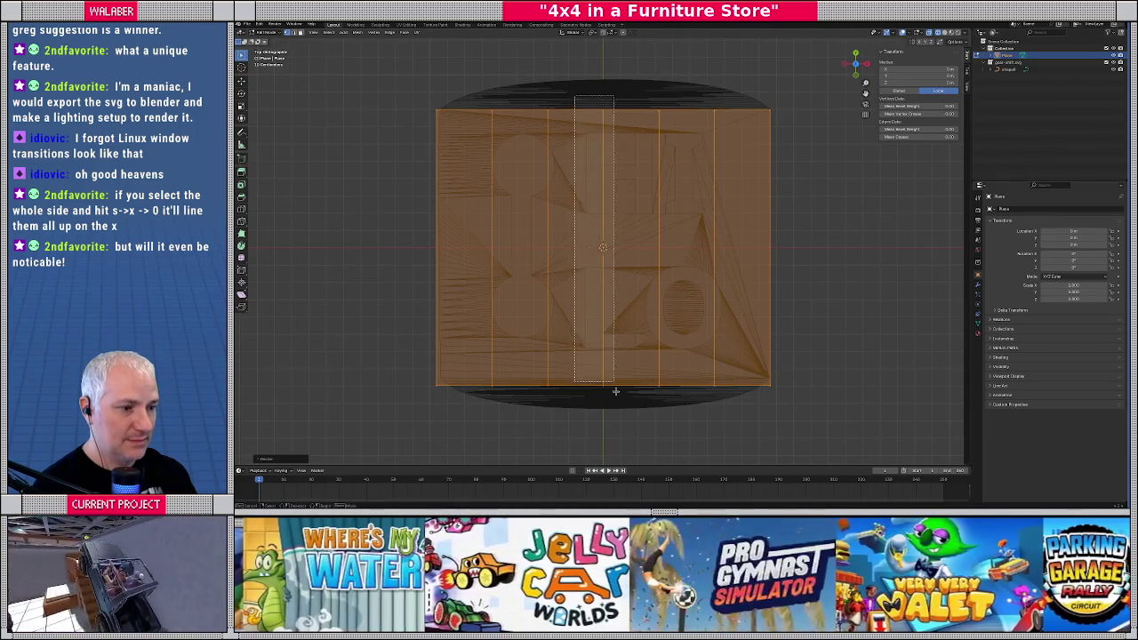
left_click(575, 115)
left_click(632, 33)
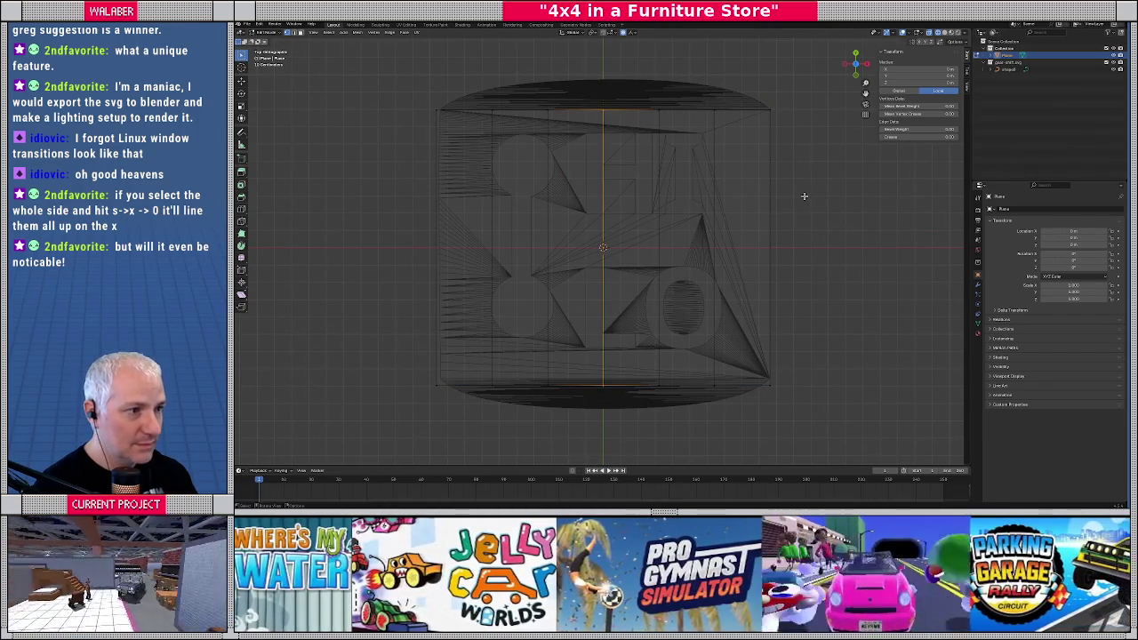
key("s")
key("y")
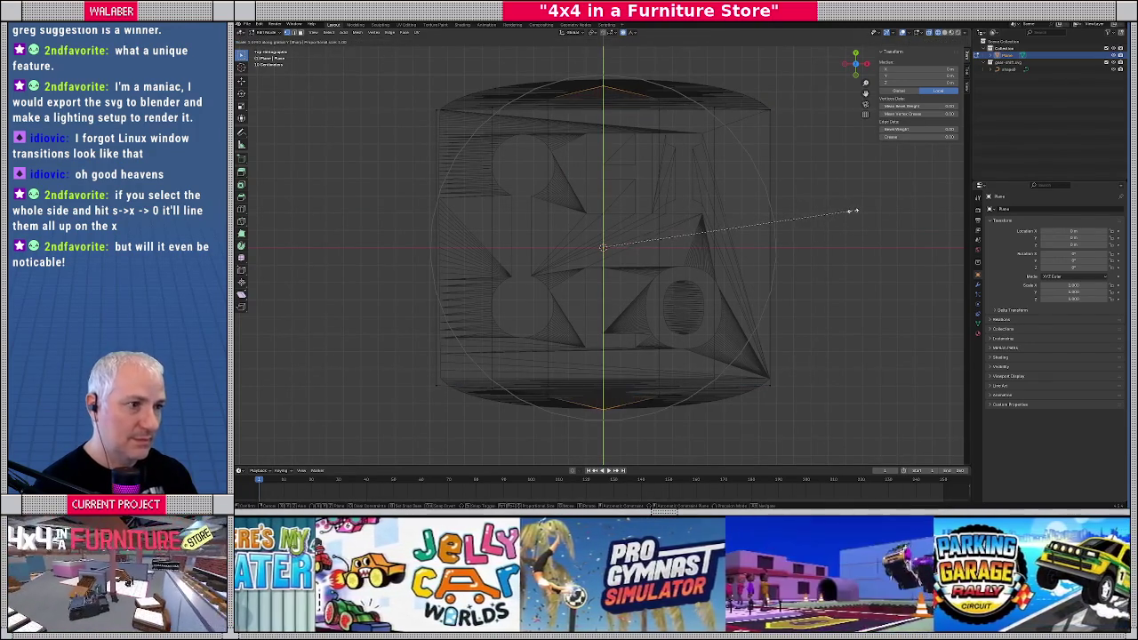
key("0")
key("Return")
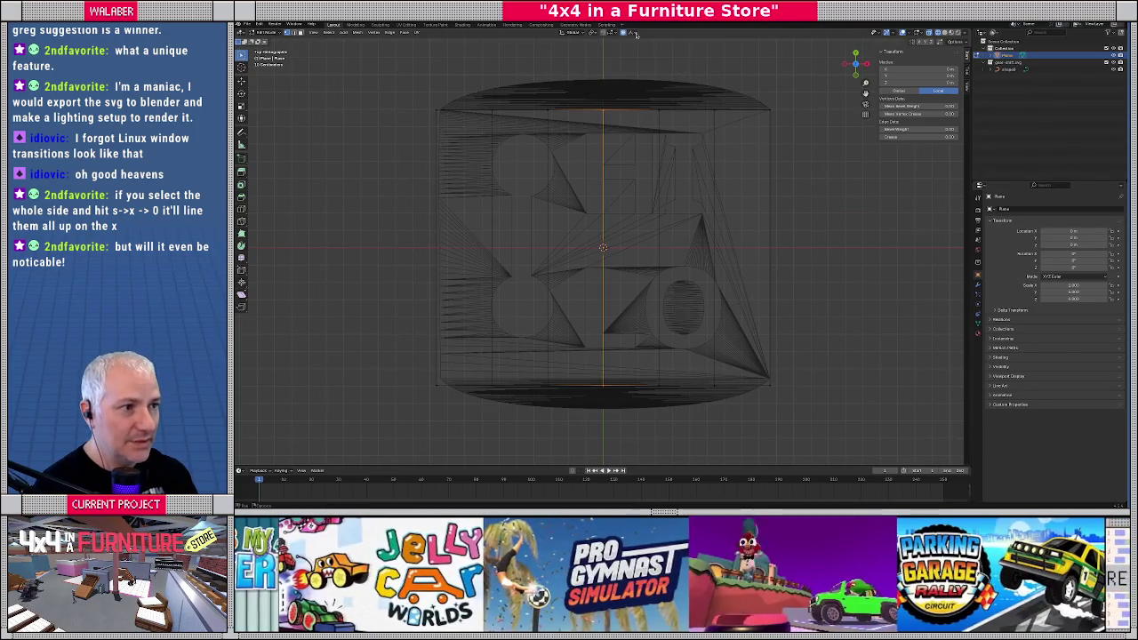
Change the falloff shape and scale the middle loop in Y to bow the edges outward
left_click(632, 32)
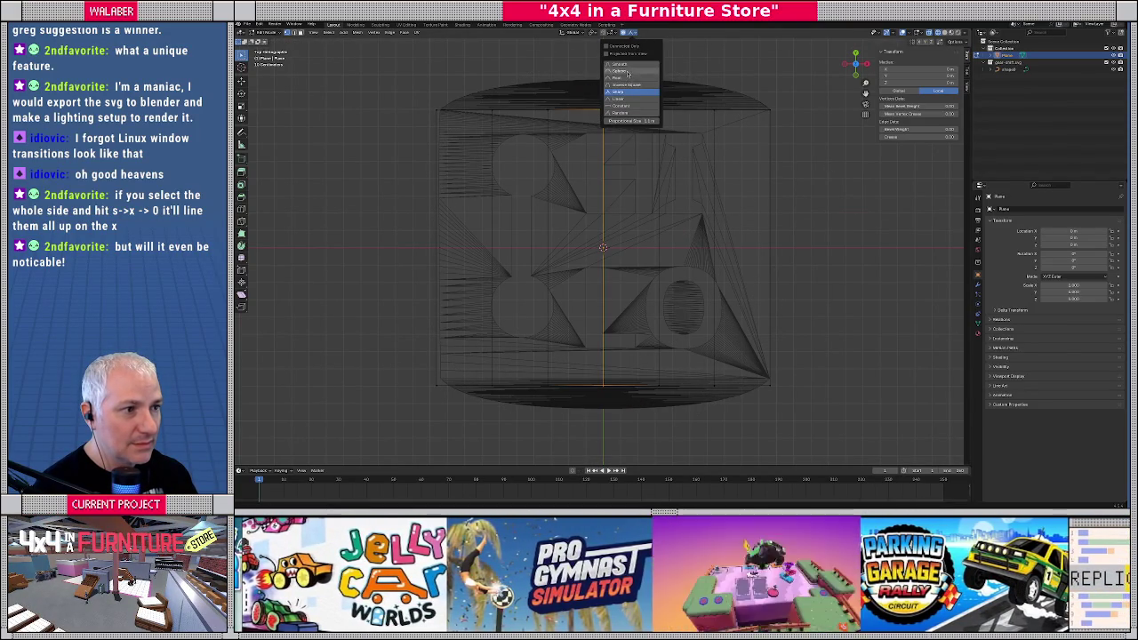
left_click(630, 89)
key("s")
key("y")
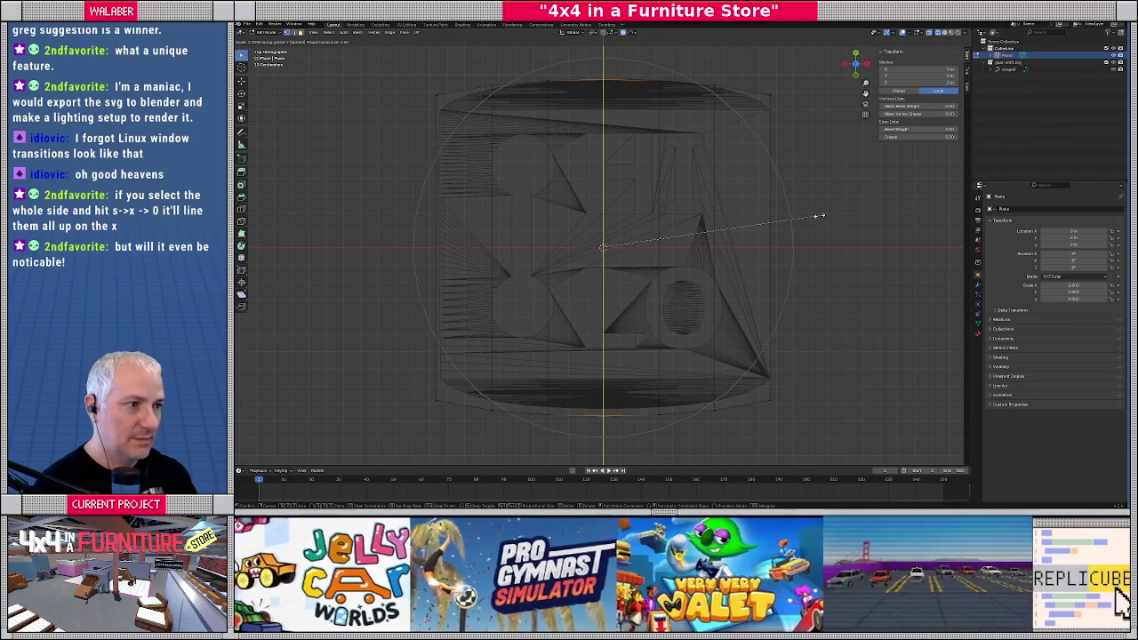
scroll(818, 215, "down", 2)
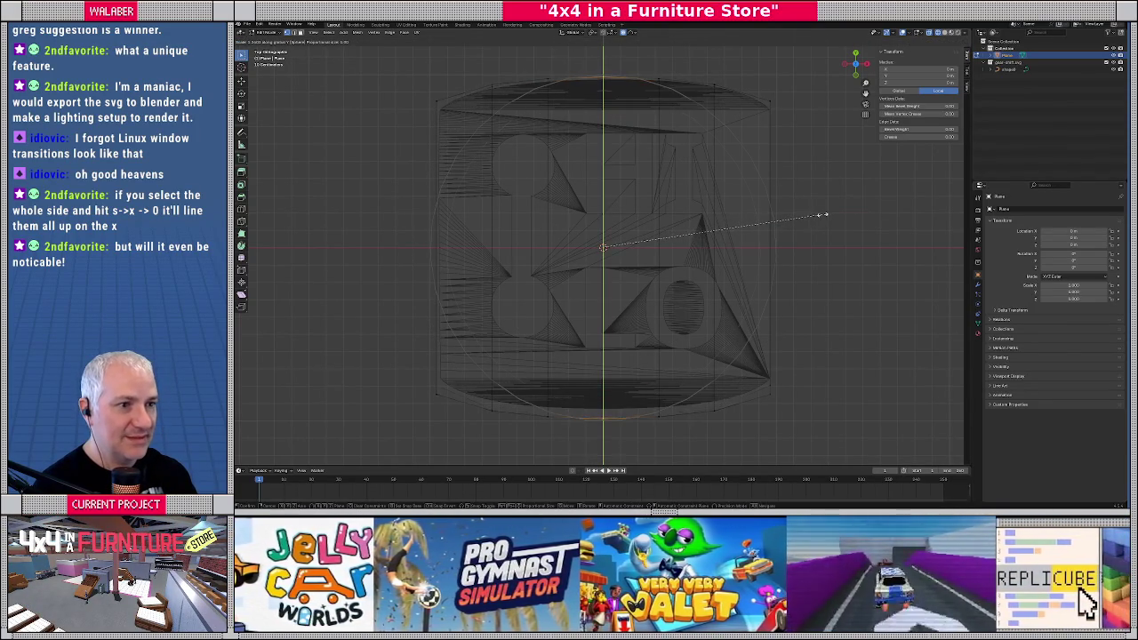
scroll(820, 215, "down", 3)
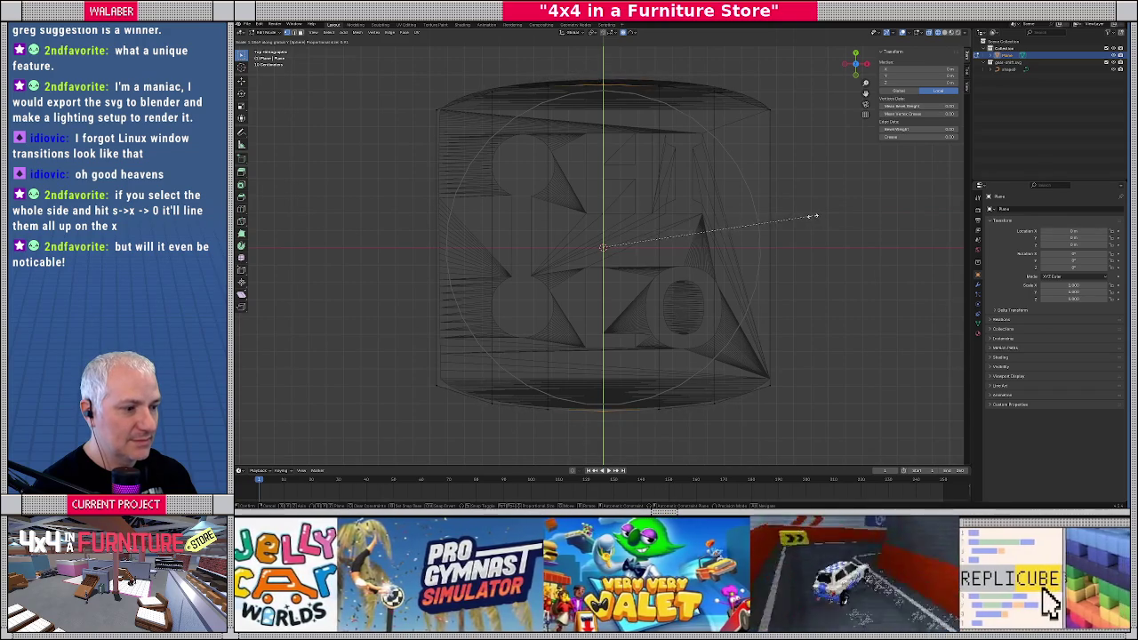
left_click(817, 215)
key("Tab")
scroll(787, 213, "down", 5)
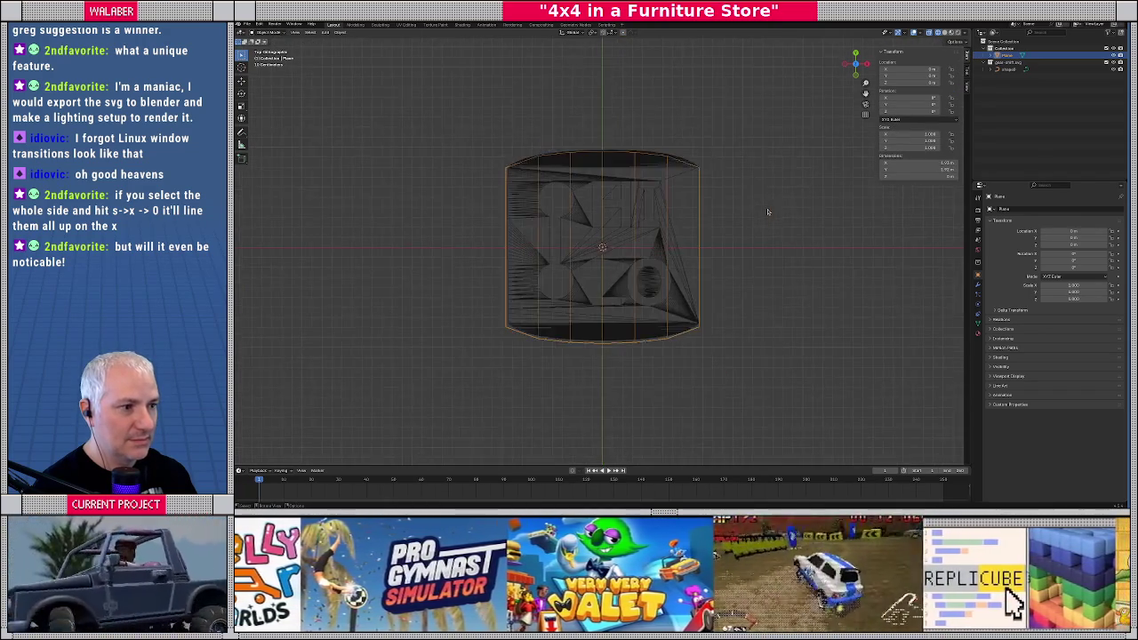
Switch the viewport to wireframe, zoom in on the plate, and select the HI LO curve
scroll(758, 211, "up", 4)
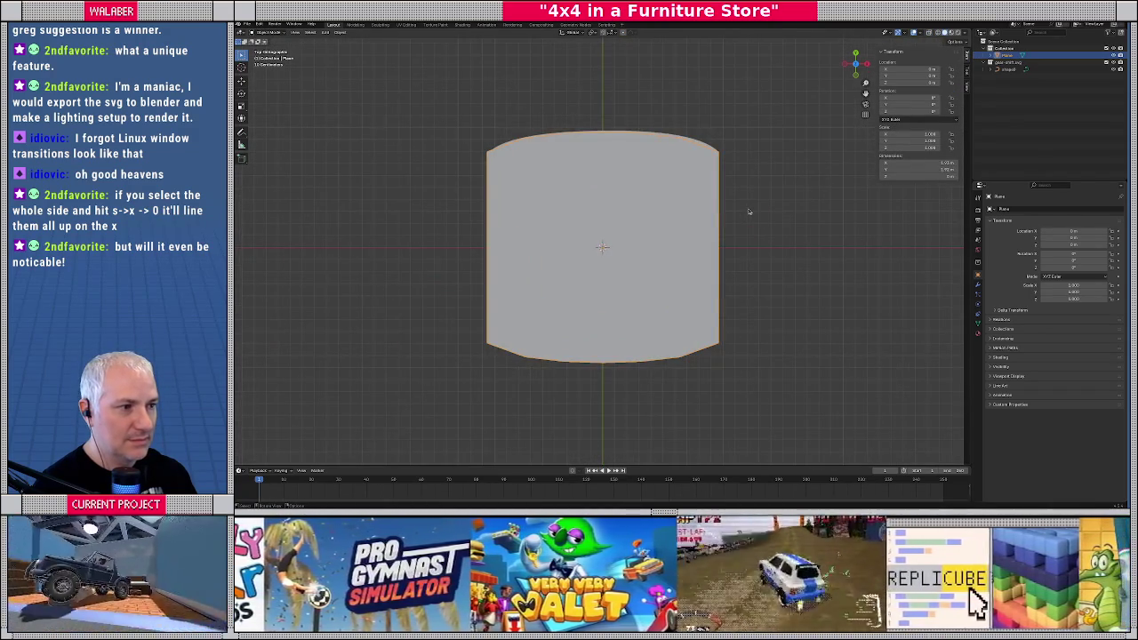
key("shift+z")
scroll(748, 211, "up", 1)
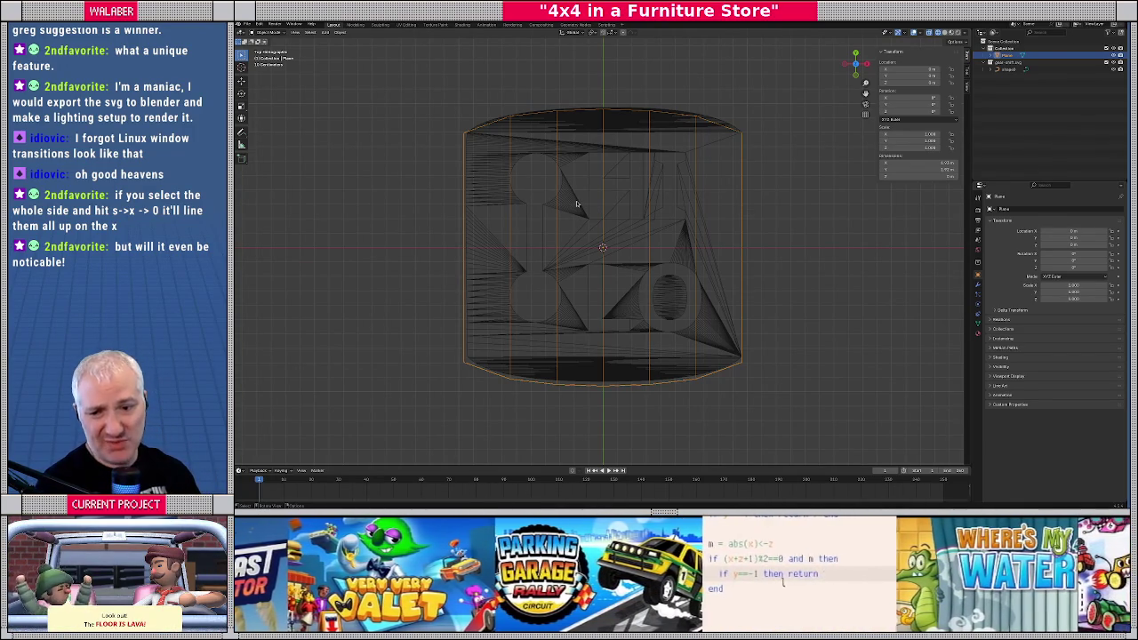
scroll(583, 203, "down", 4)
scroll(588, 204, "up", 3)
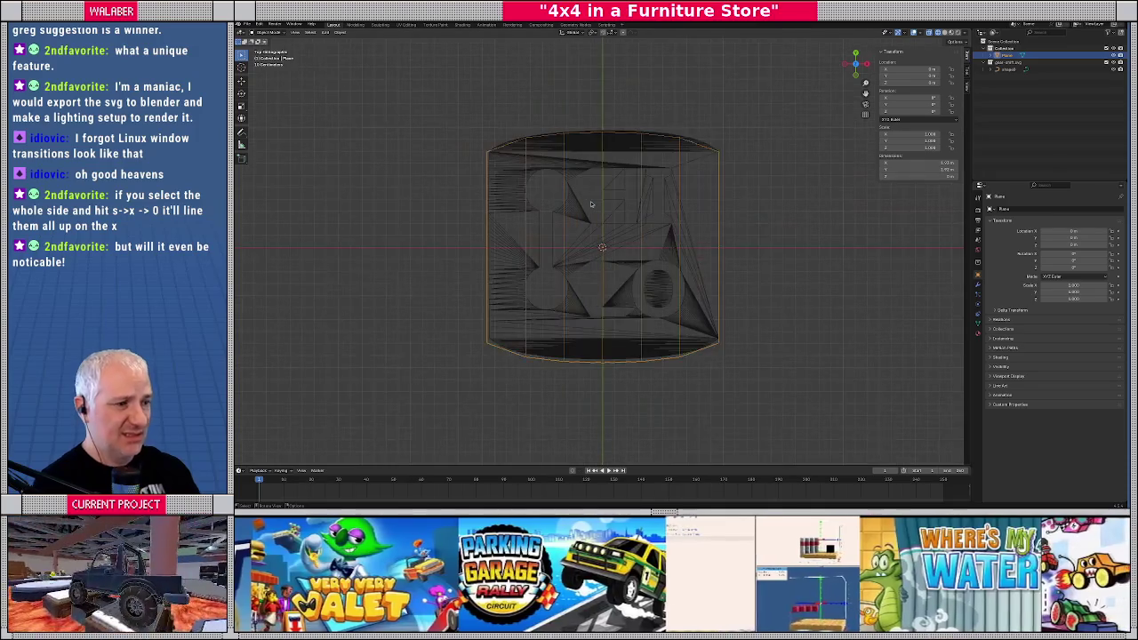
scroll(589, 215, "up", 2)
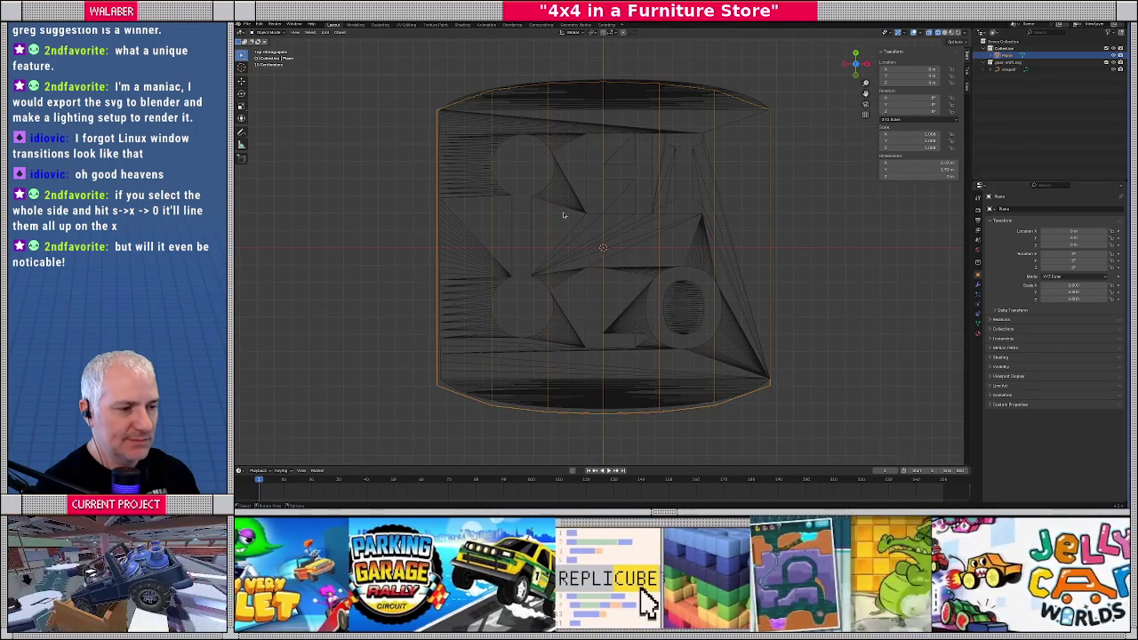
key("a")
left_click(630, 178)
scroll(618, 174, "up", 2)
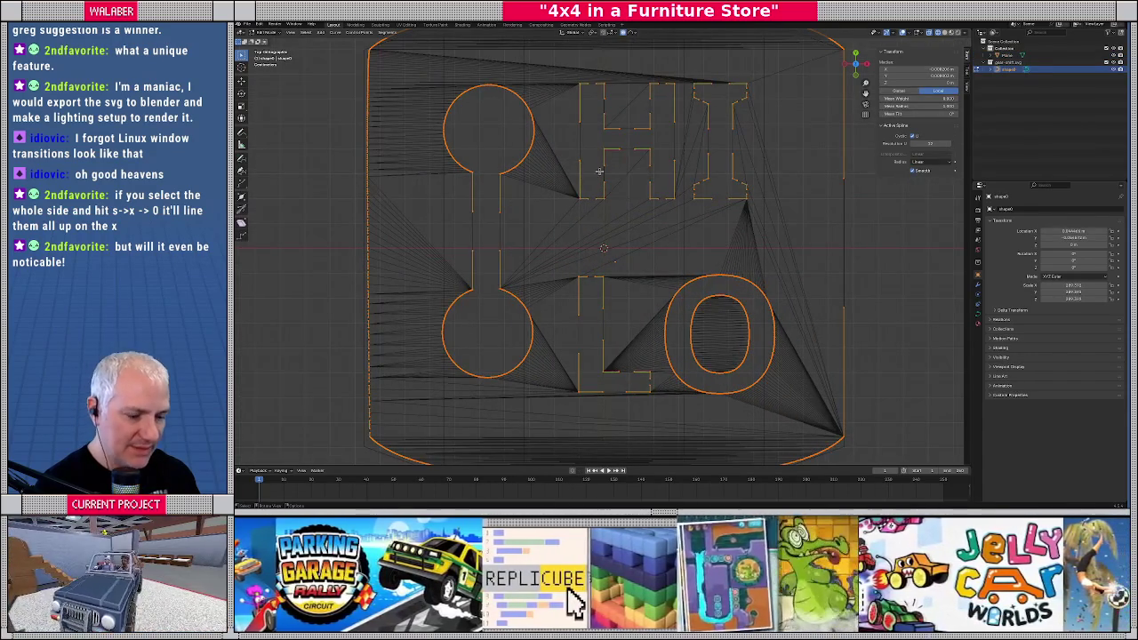
Box-select and check the HI letter outlines, cancel the trial scale, then reselect the HI curve for editing
left_click_drag(573, 74, 761, 208)
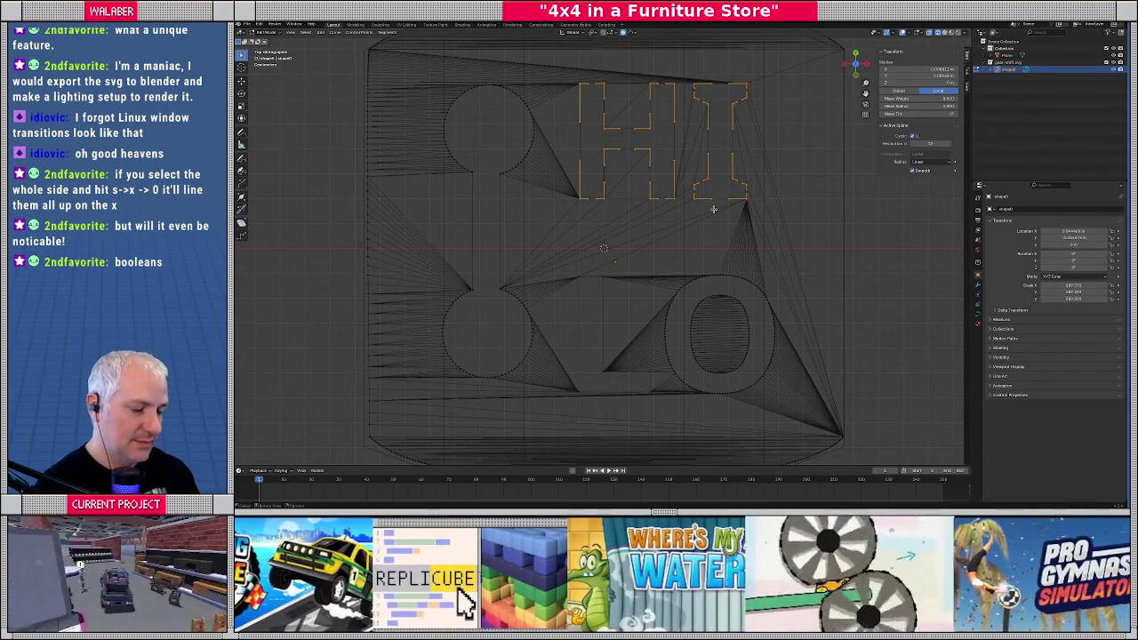
key("s")
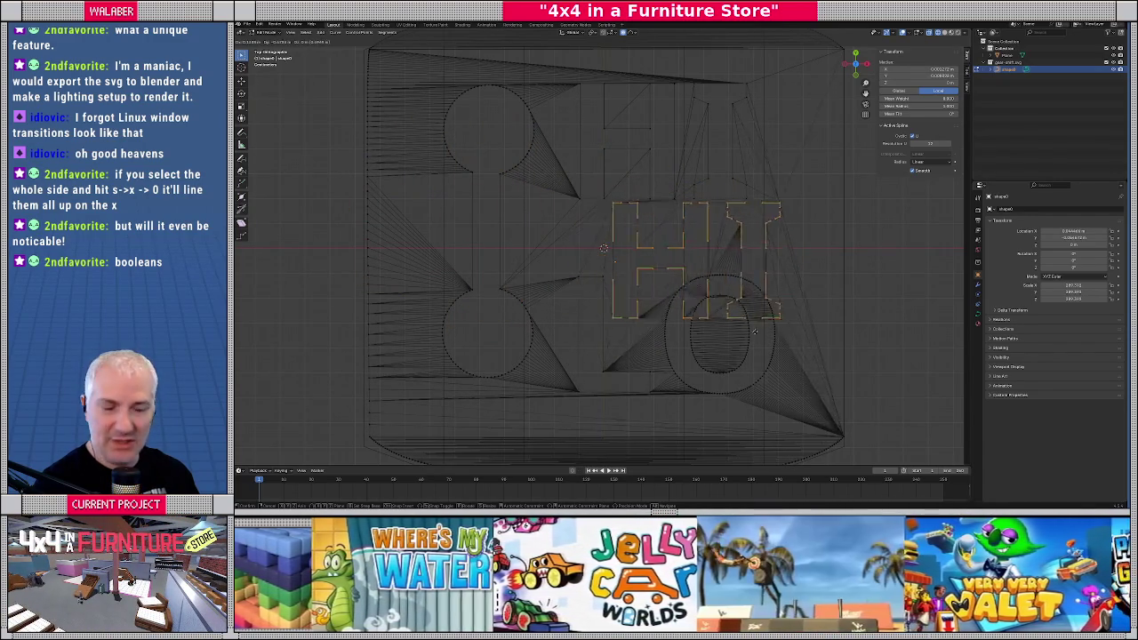
key("Escape")
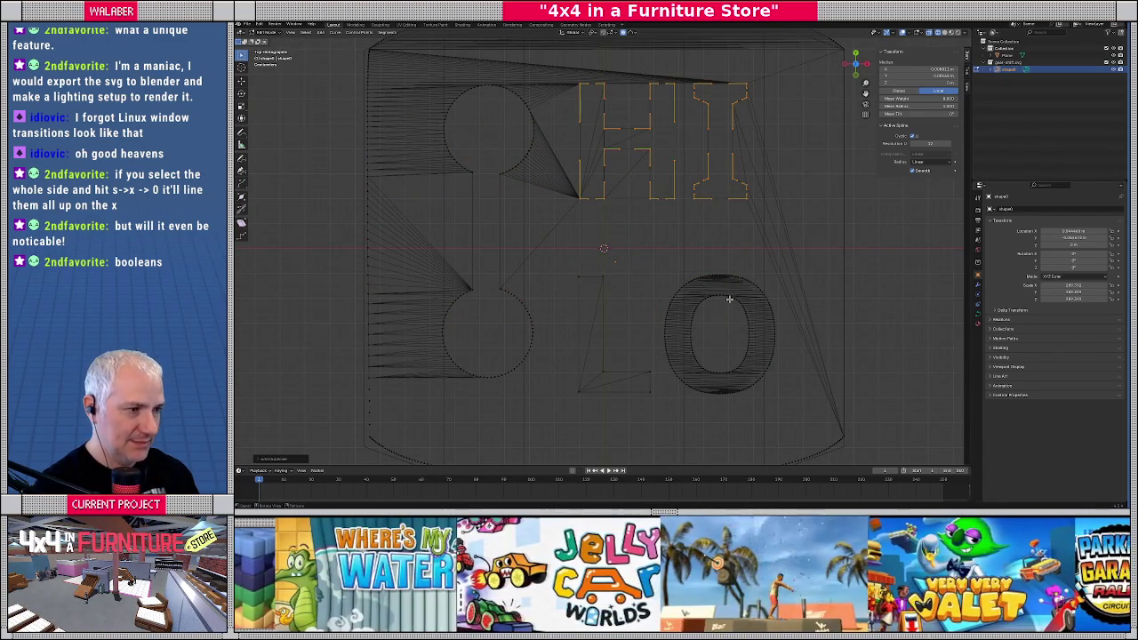
key("alt+a")
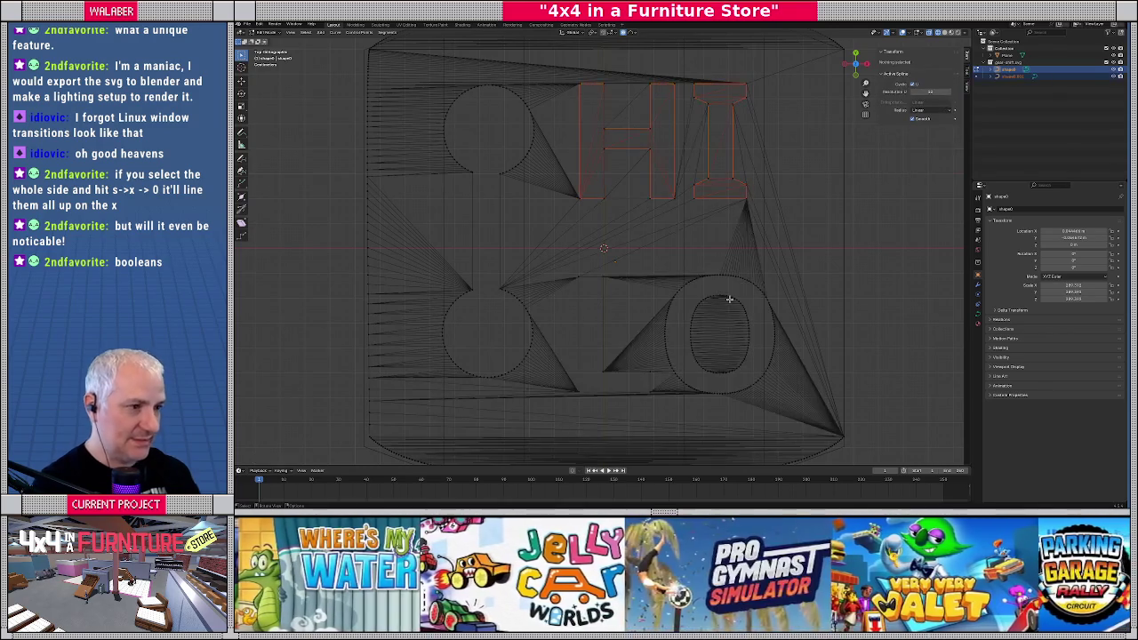
key("shift+z")
mouse_move(729, 300)
middle_mouse_down()
mouse_move(707, 277)
mouse_move(711, 254)
middle_mouse_up()
key("Tab")
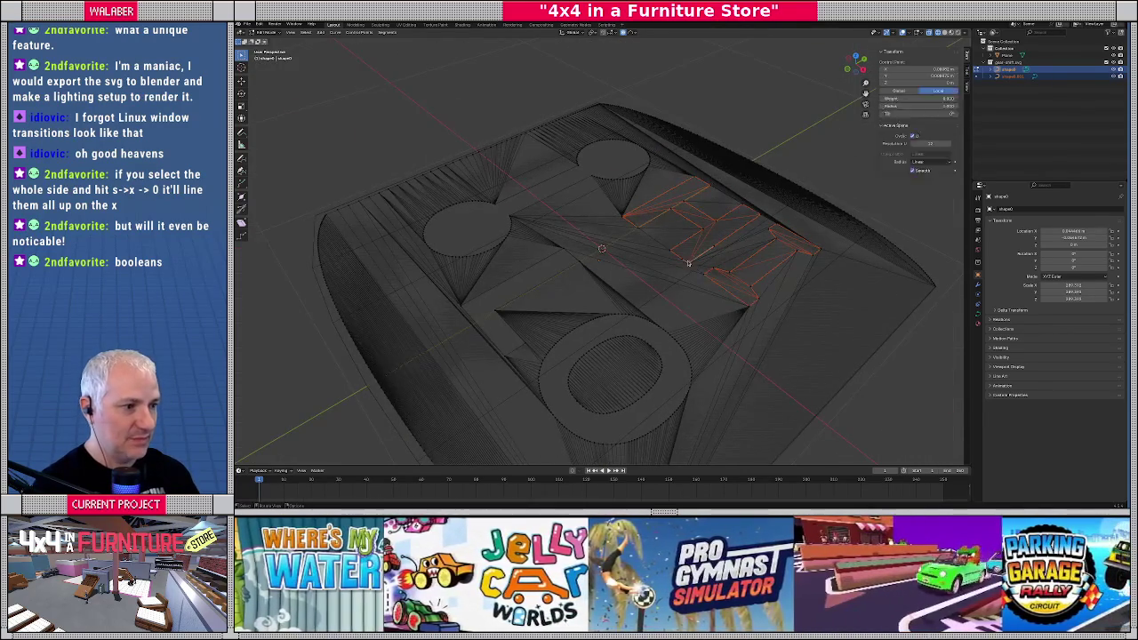
key("shift+z")
left_click(690, 262)
key("Tab")
Box-select the two-circle shifter outline, cancel the scale, turn off X-ray and return to Object Mode
middle_click_drag(625, 325, 650, 330)
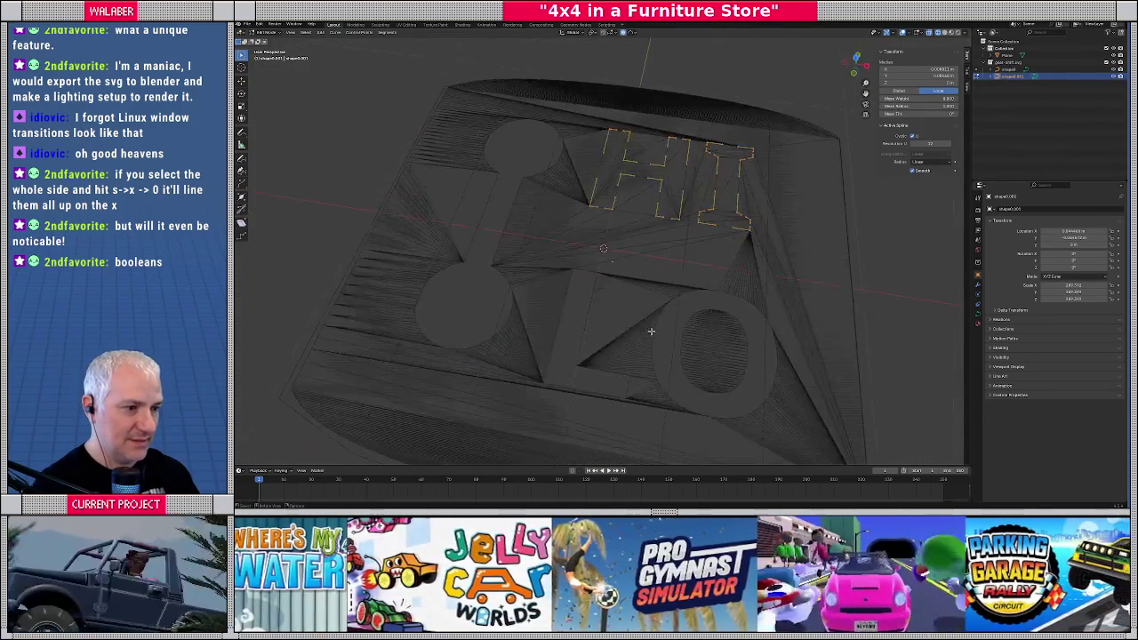
left_click(638, 329)
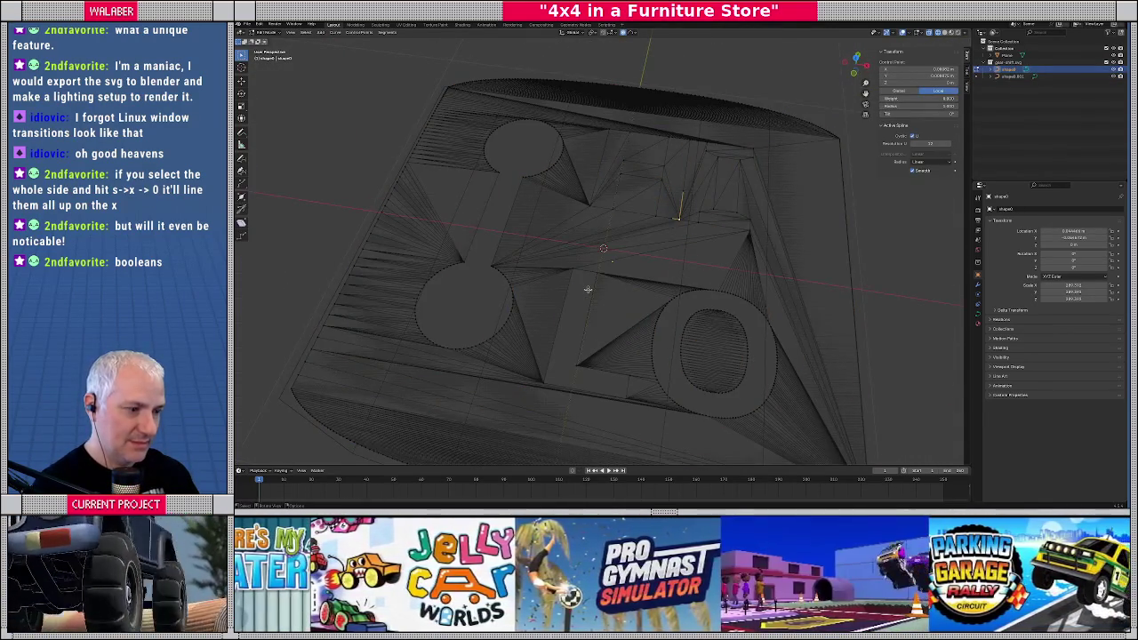
key("KP_7")
key("a")
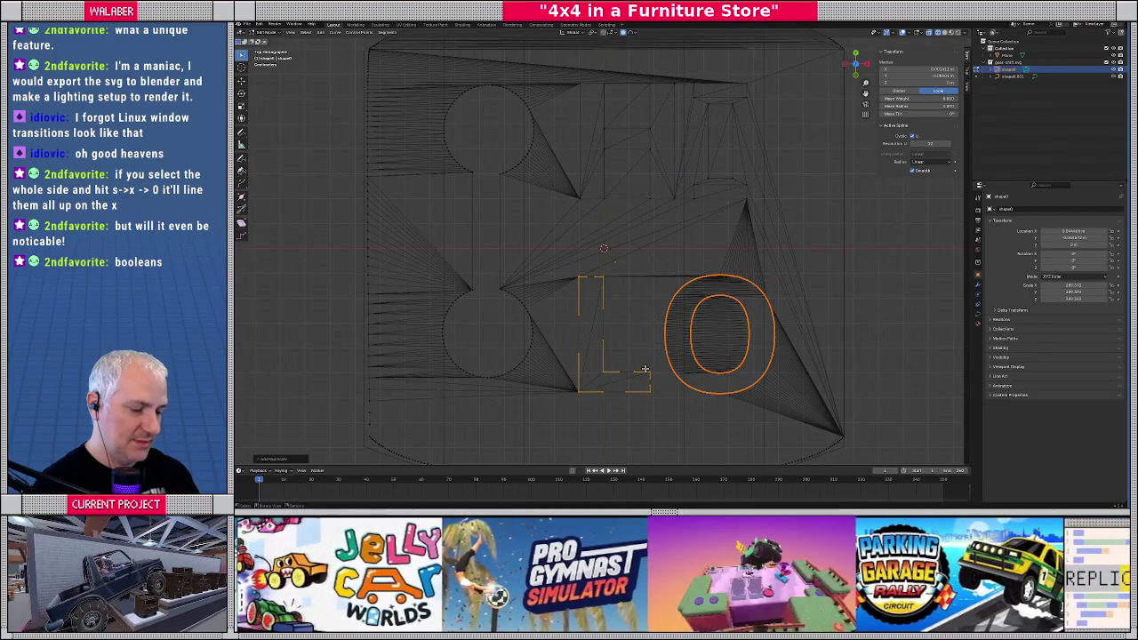
key("alt+a")
left_click_drag(416, 75, 555, 391)
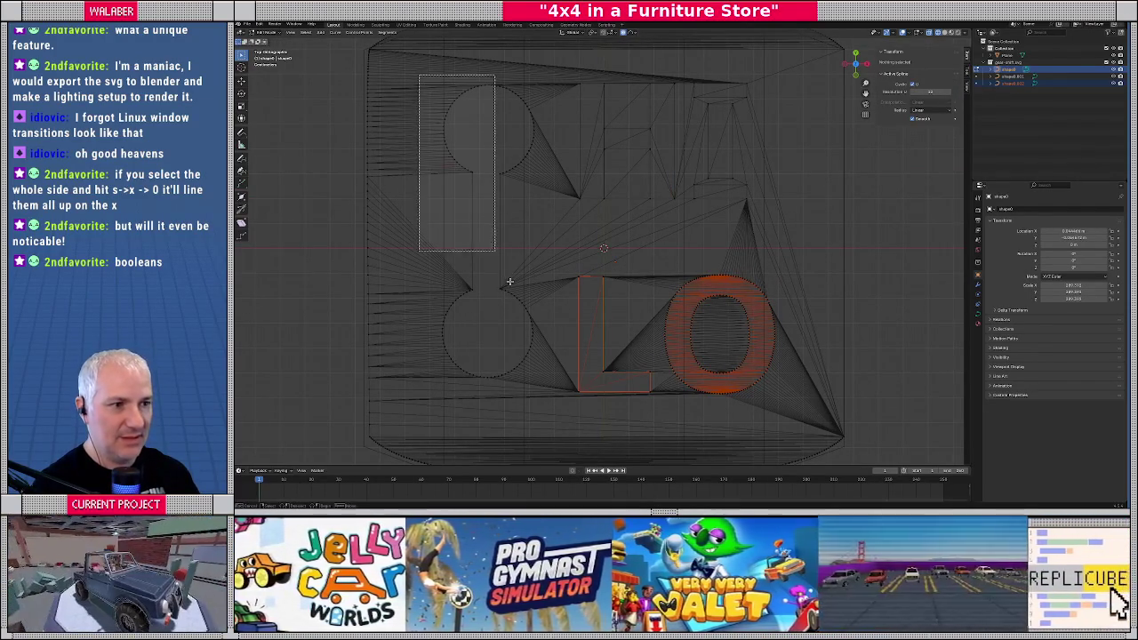
key("s")
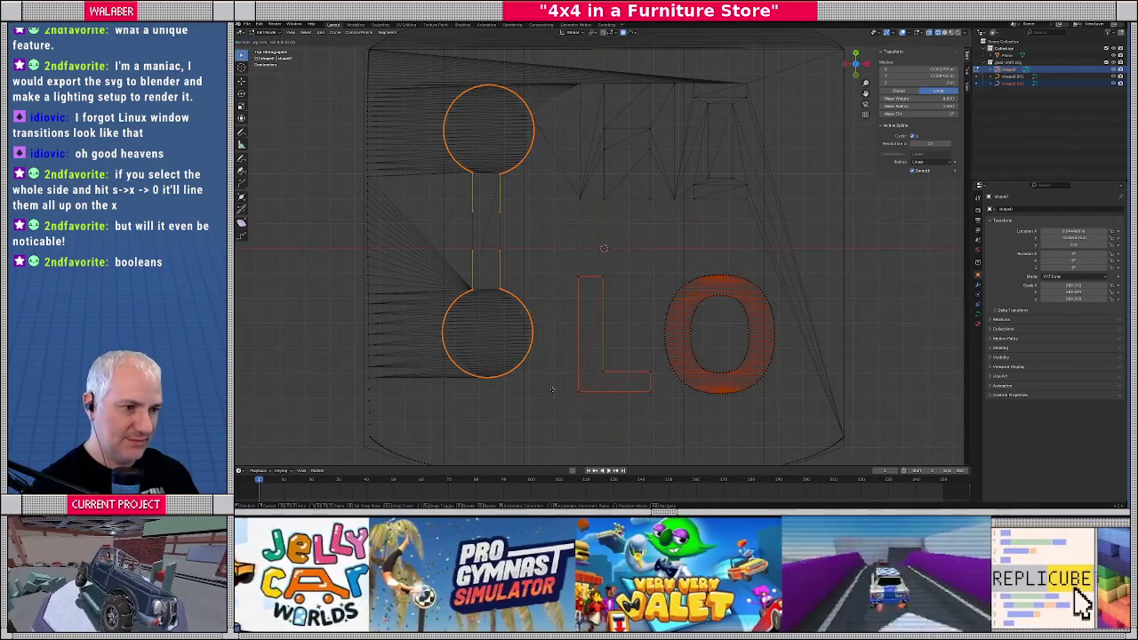
key("Escape")
key("alt+a")
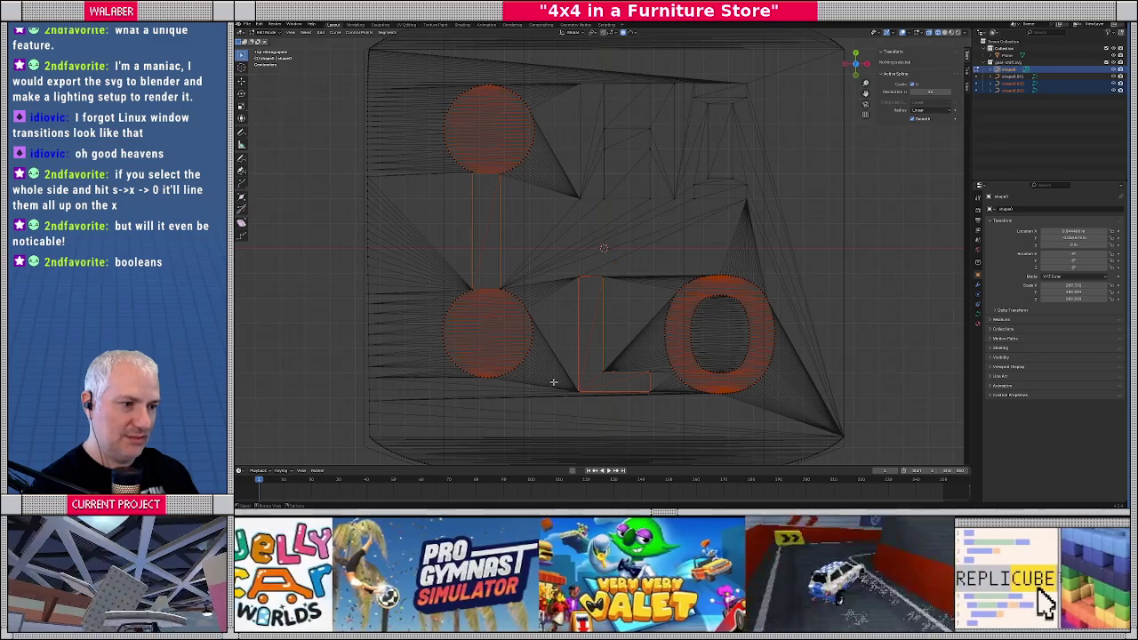
middle_click_drag(553, 387, 669, 320)
key("alt+z")
key("Tab")
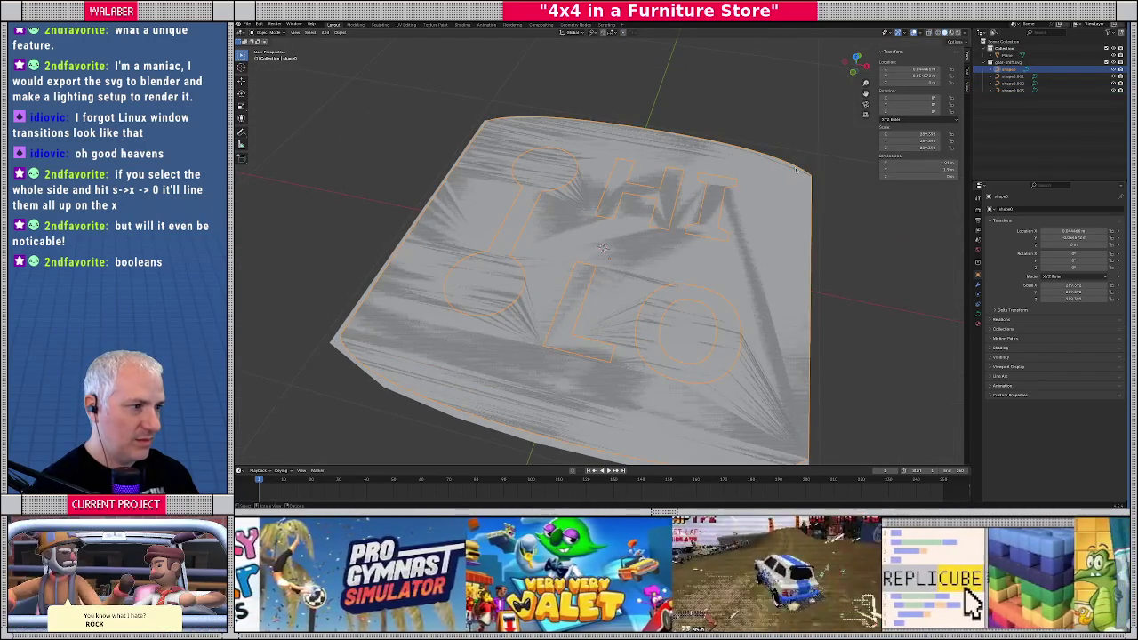
Hide the selected letters and scale the two-circle shifter curve slightly in Edit Mode
key("h")
mouse_move(796, 168)
middle_mouse_down()
mouse_move(741, 189)
mouse_move(716, 257)
mouse_move(497, 231)
middle_mouse_up()
left_click(490, 228)
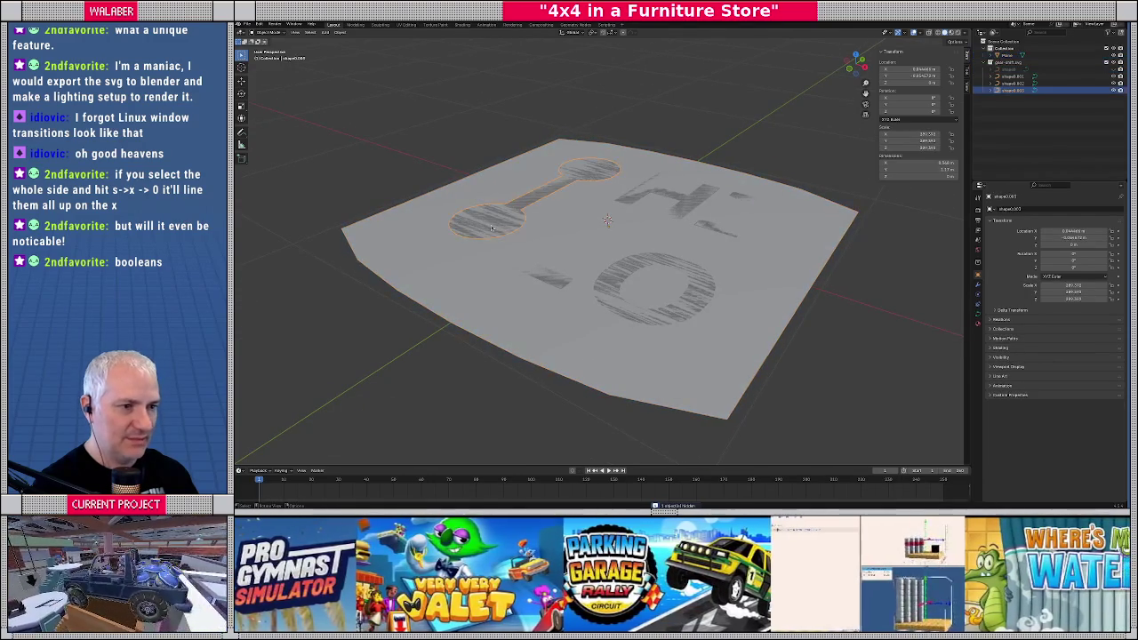
key("Tab")
key("s")
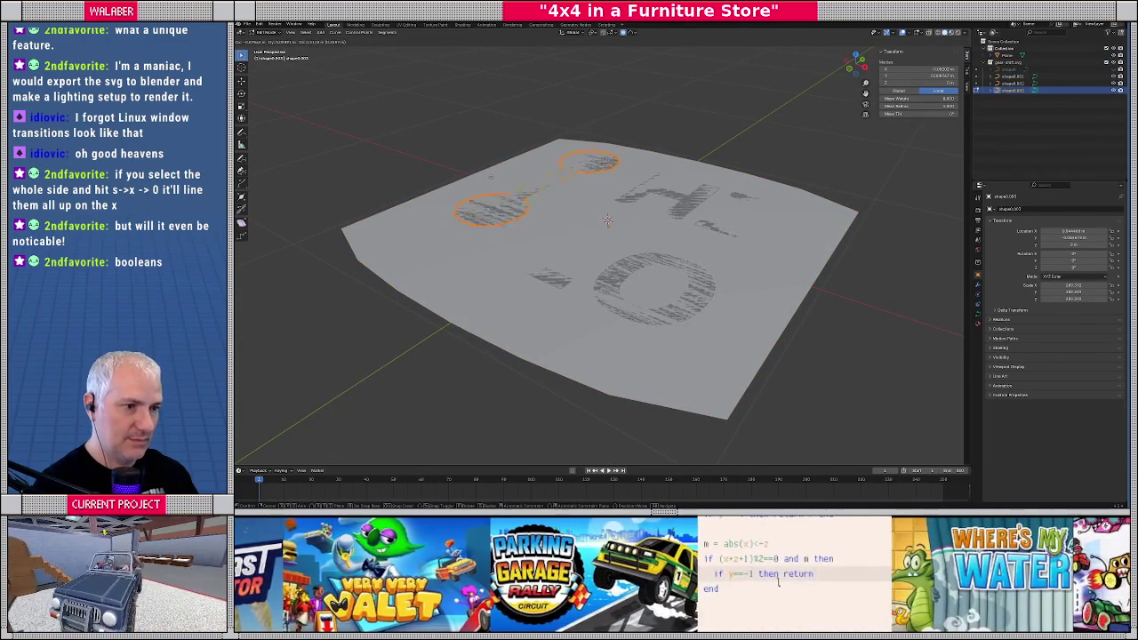
left_click(486, 191)
key("Tab")
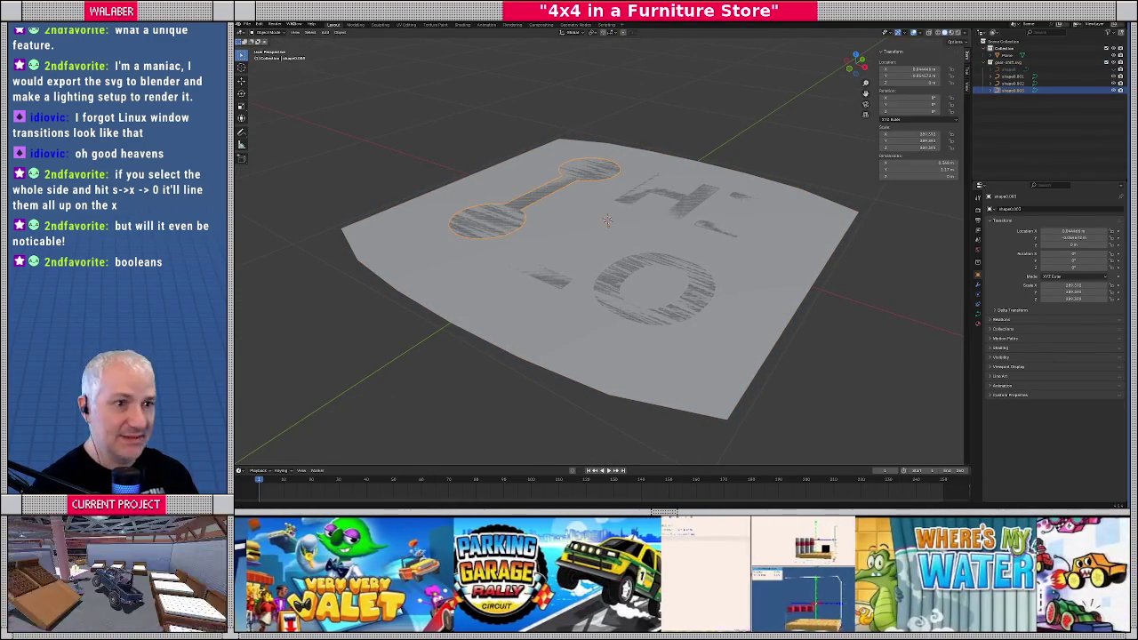
Review the shifter curve's data and modifier properties, then bring up the Object menu
left_click(978, 317)
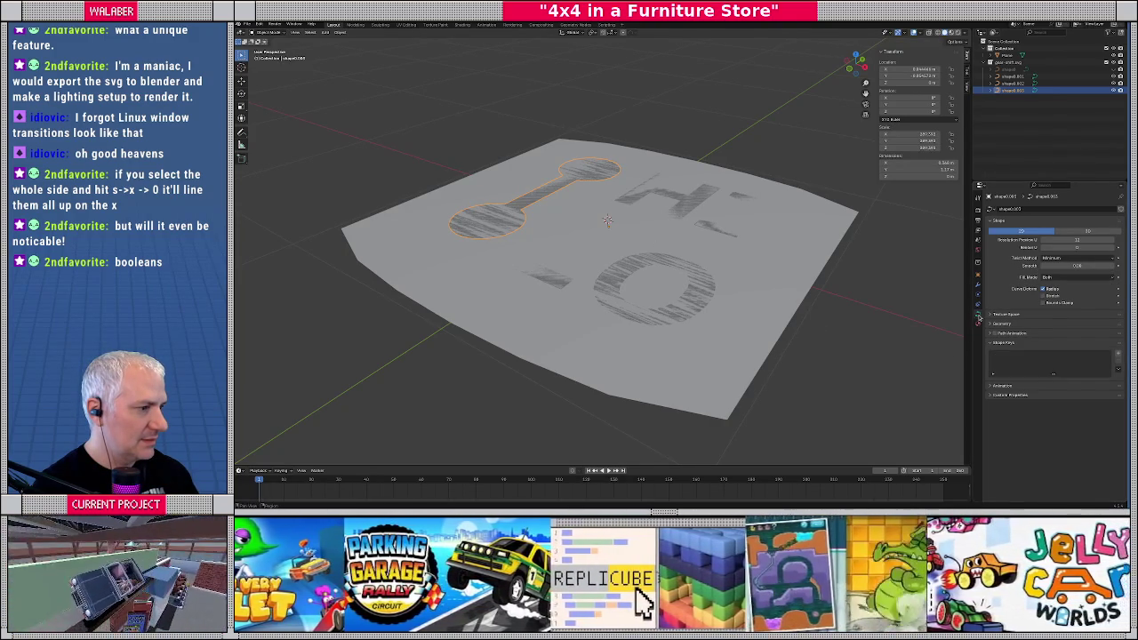
left_click(979, 282)
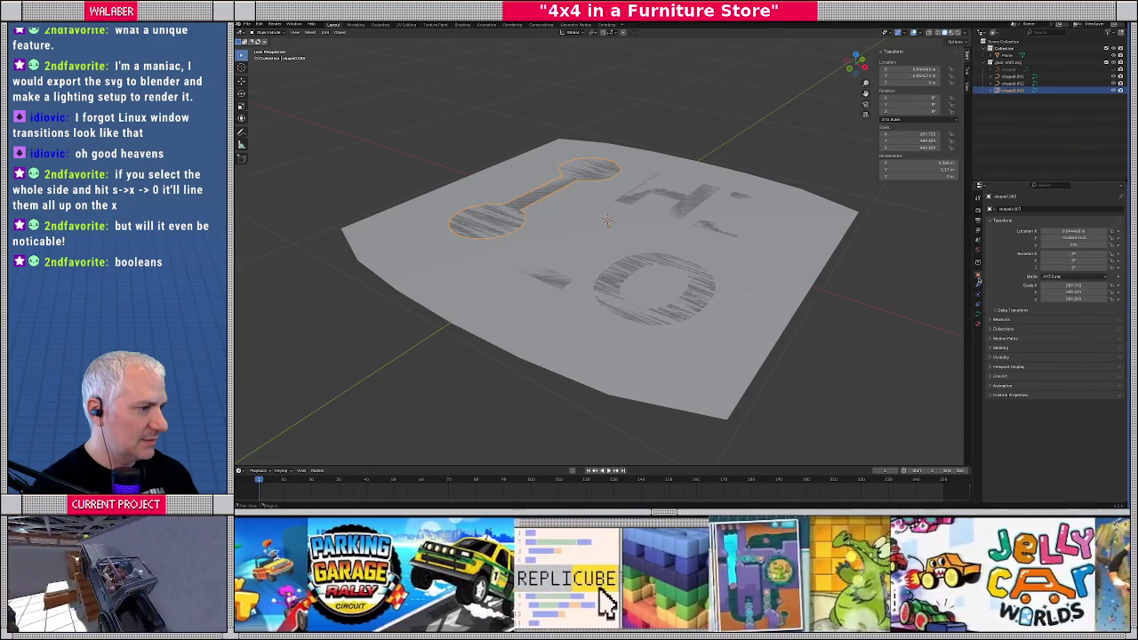
left_click(979, 314)
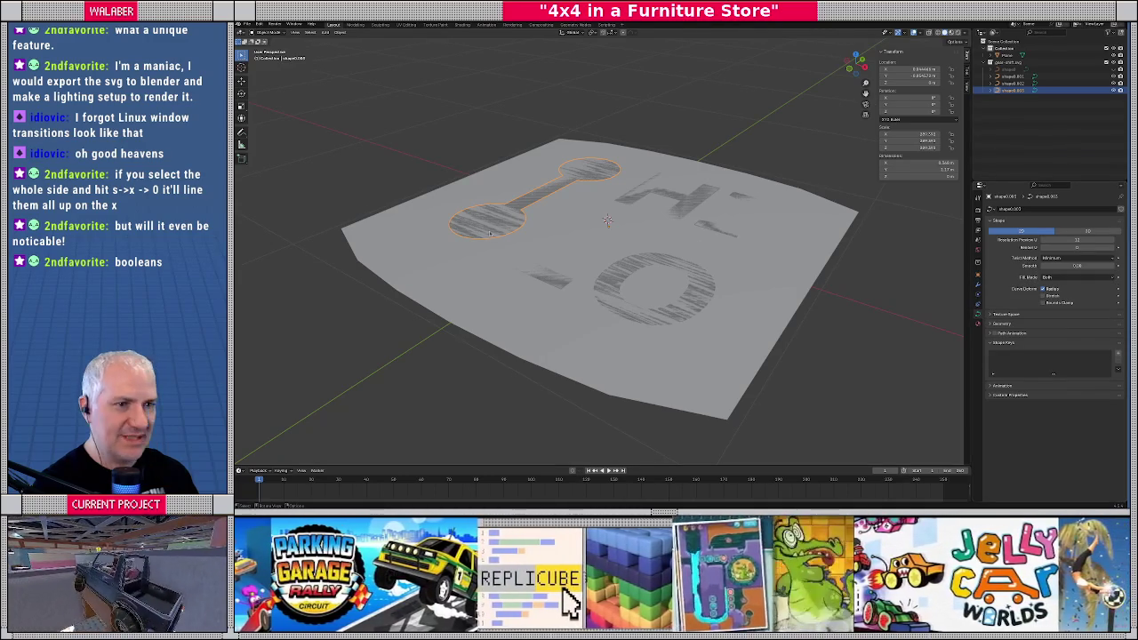
left_click(340, 32)
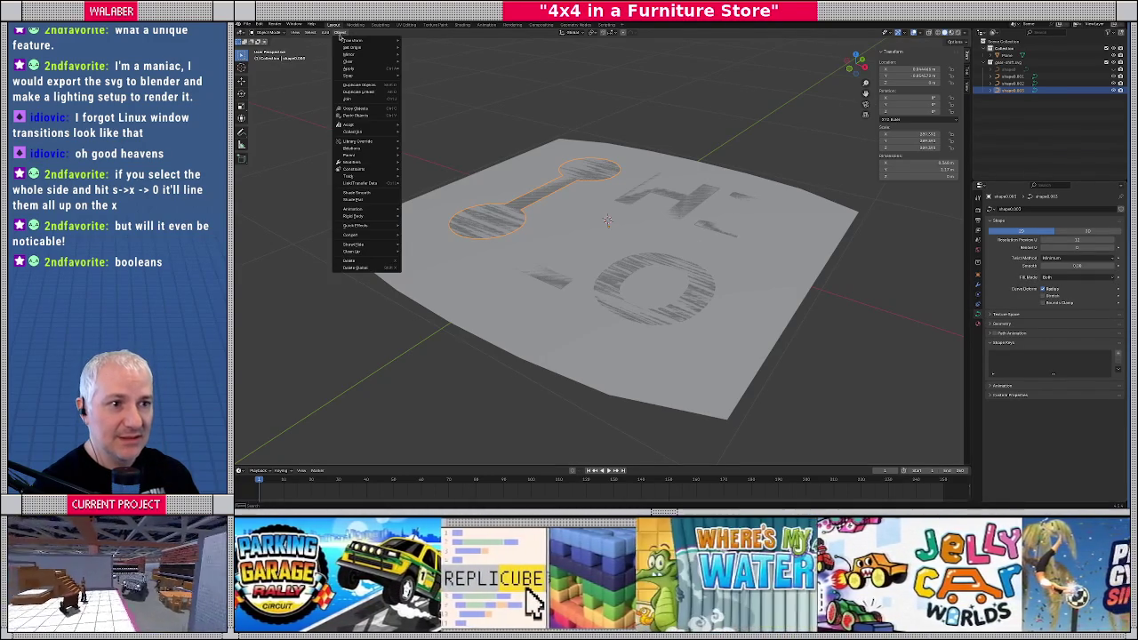
mouse_move(352, 235)
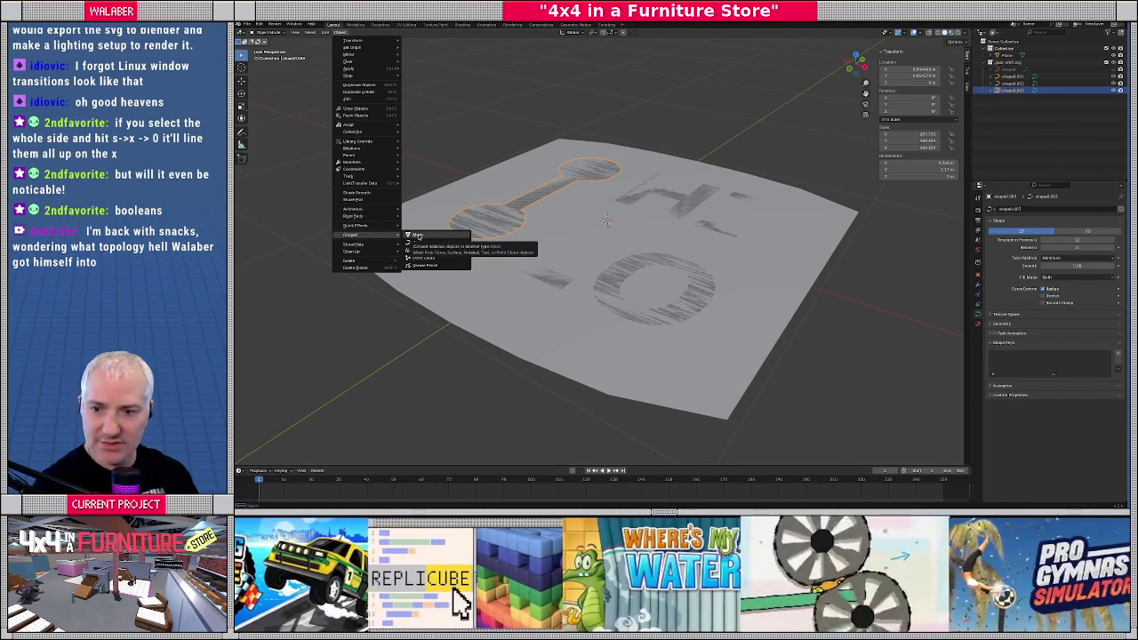
Convert the shifter outline to a mesh and extrude all its faces upward by 0.3
left_click(418, 236)
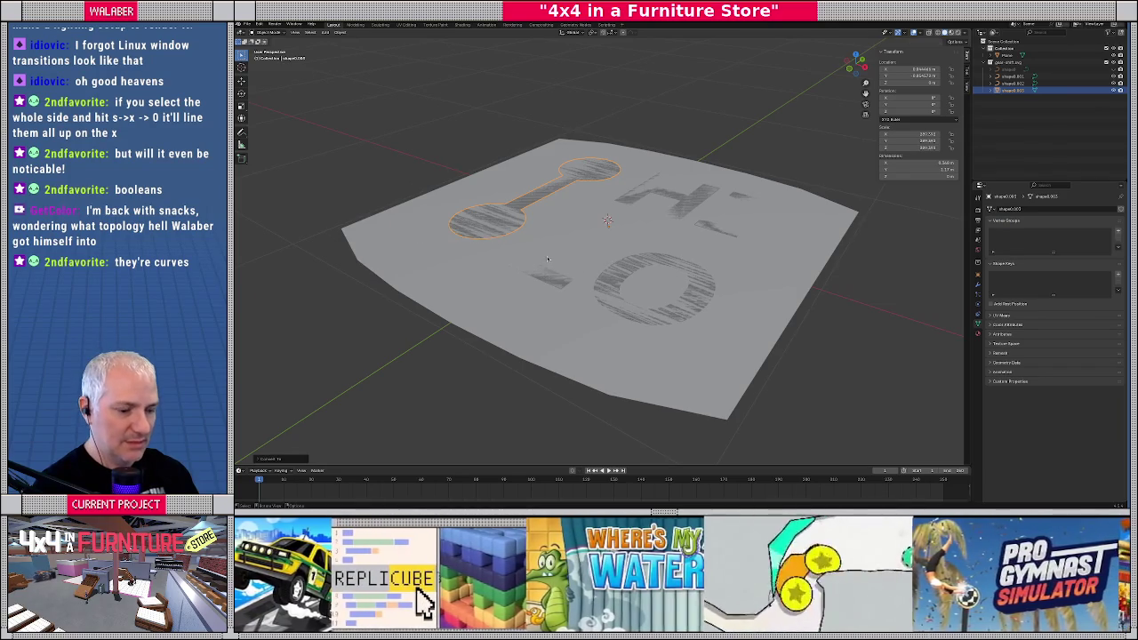
key("Tab")
key("a")
key("e")
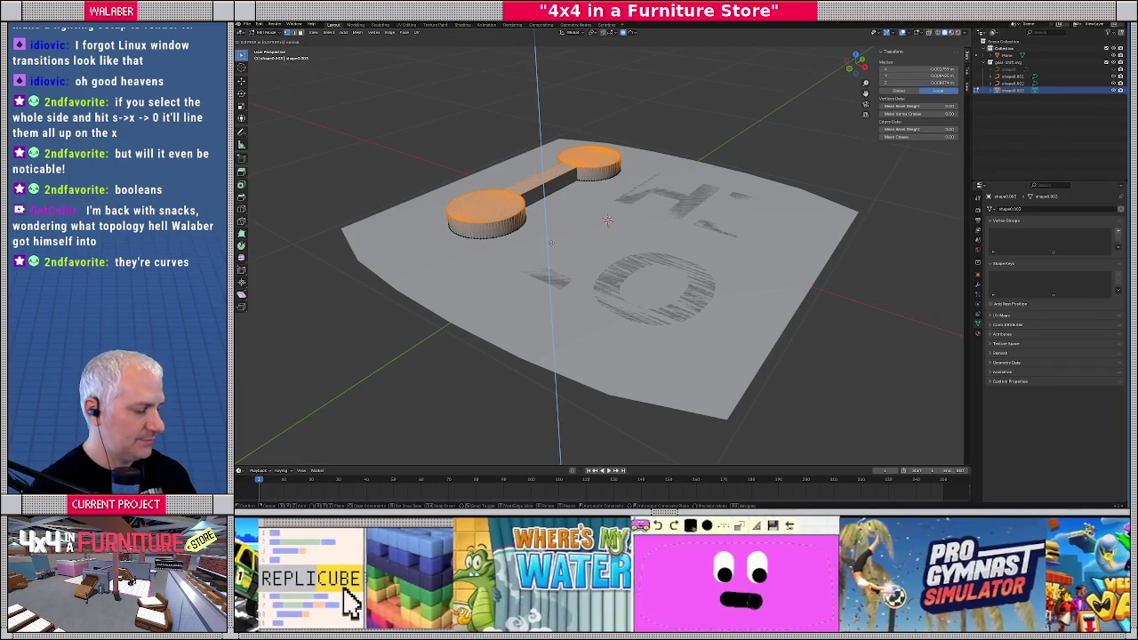
type("1")
key("Escape")
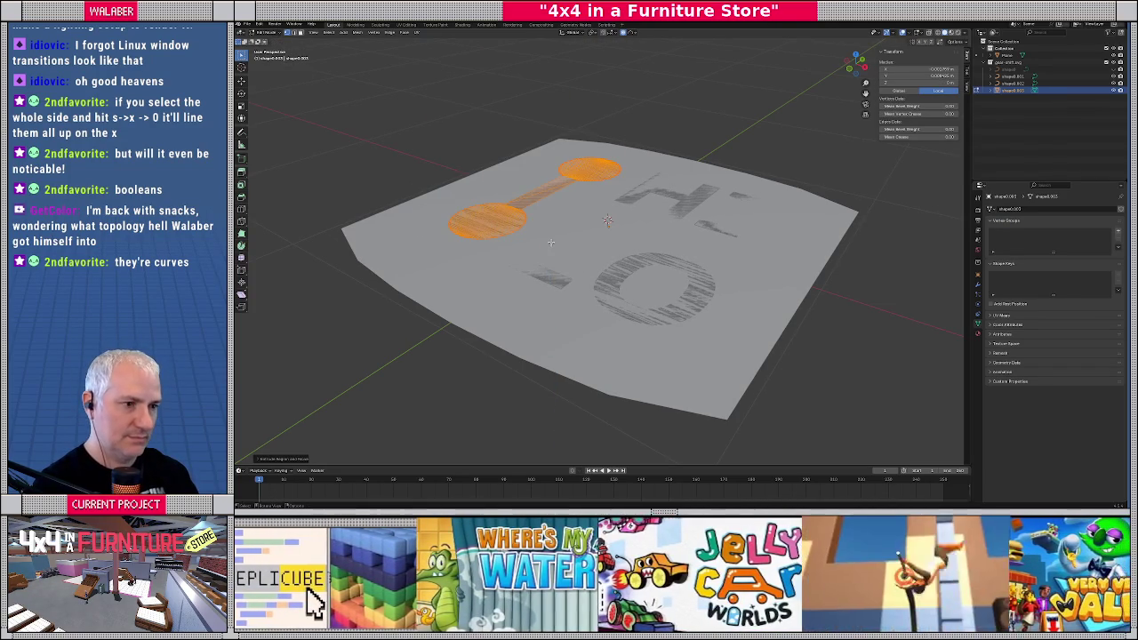
type("e1")
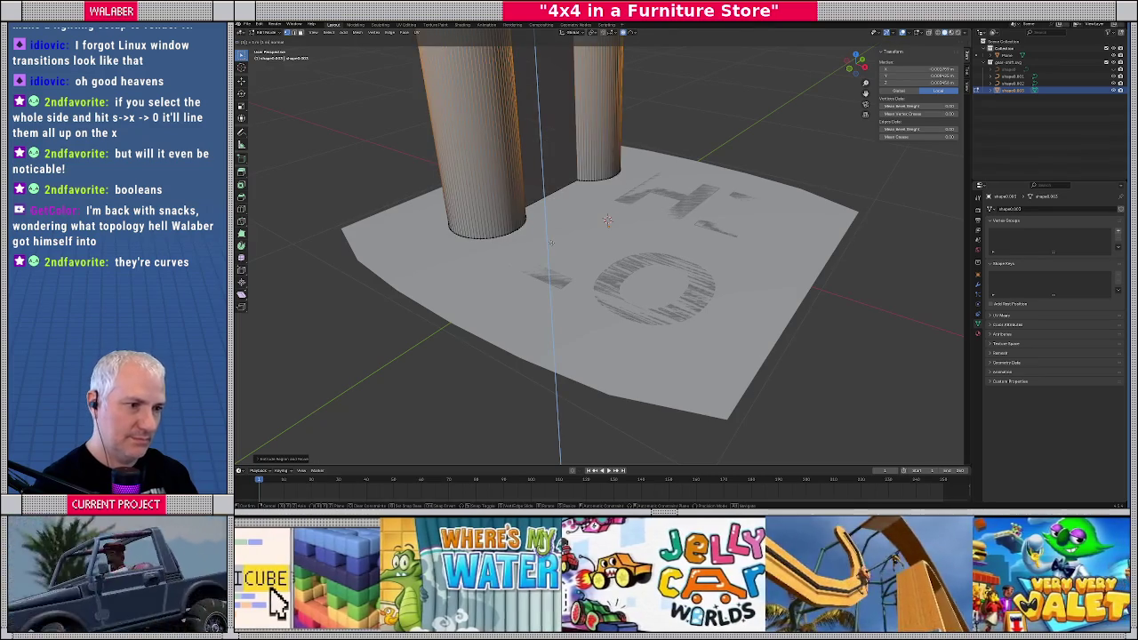
key("BackSpace")
type(".3")
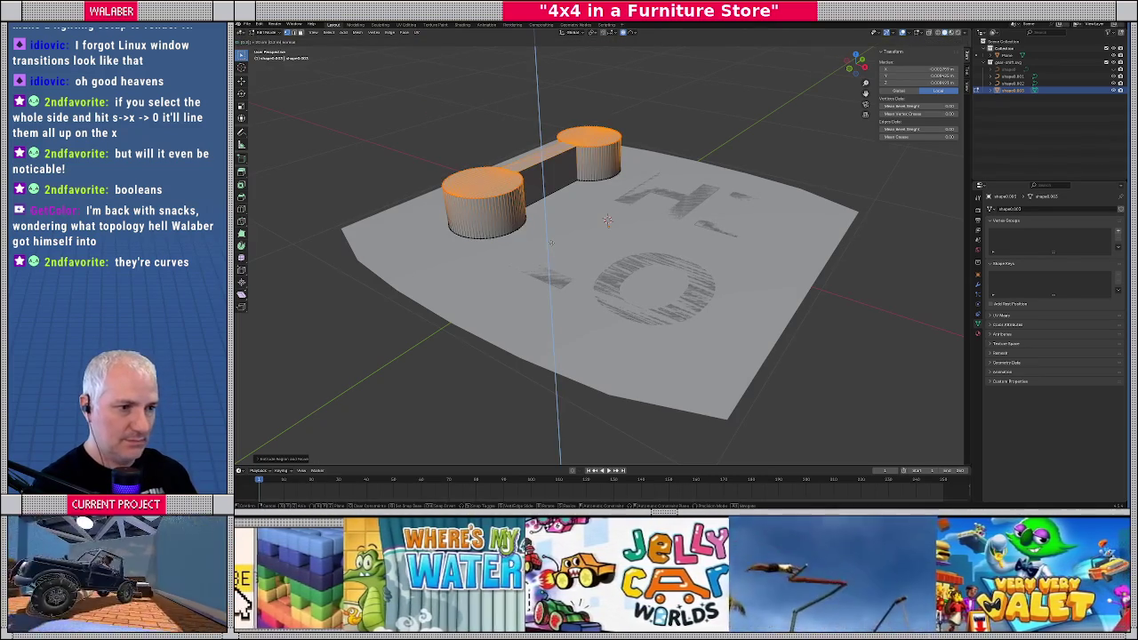
key("Return")
key("Tab")
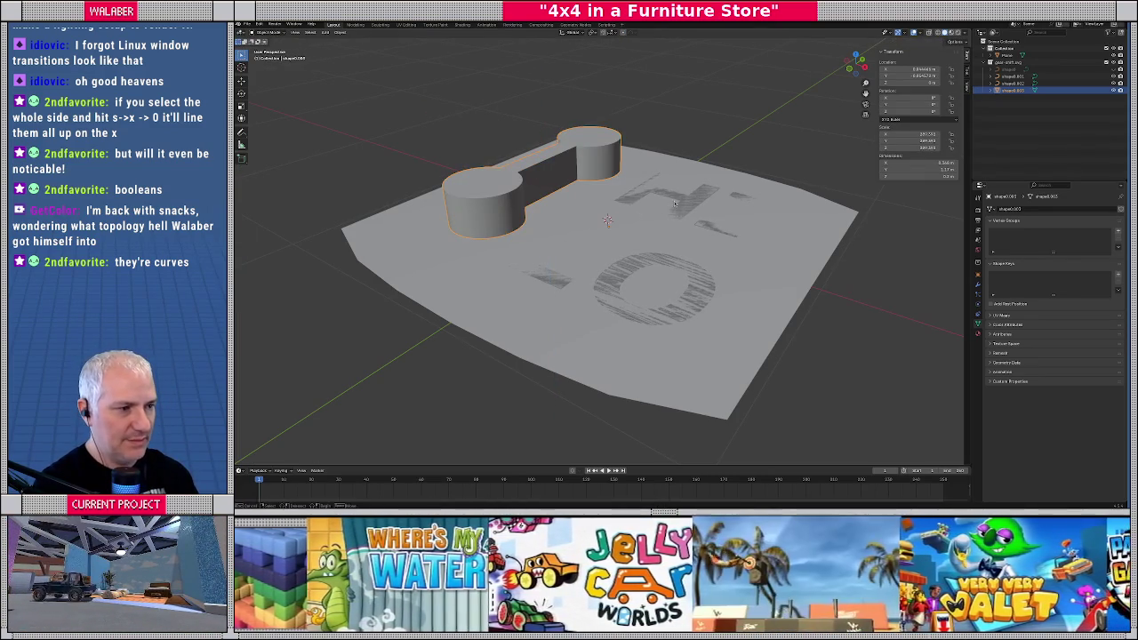
left_click(673, 203)
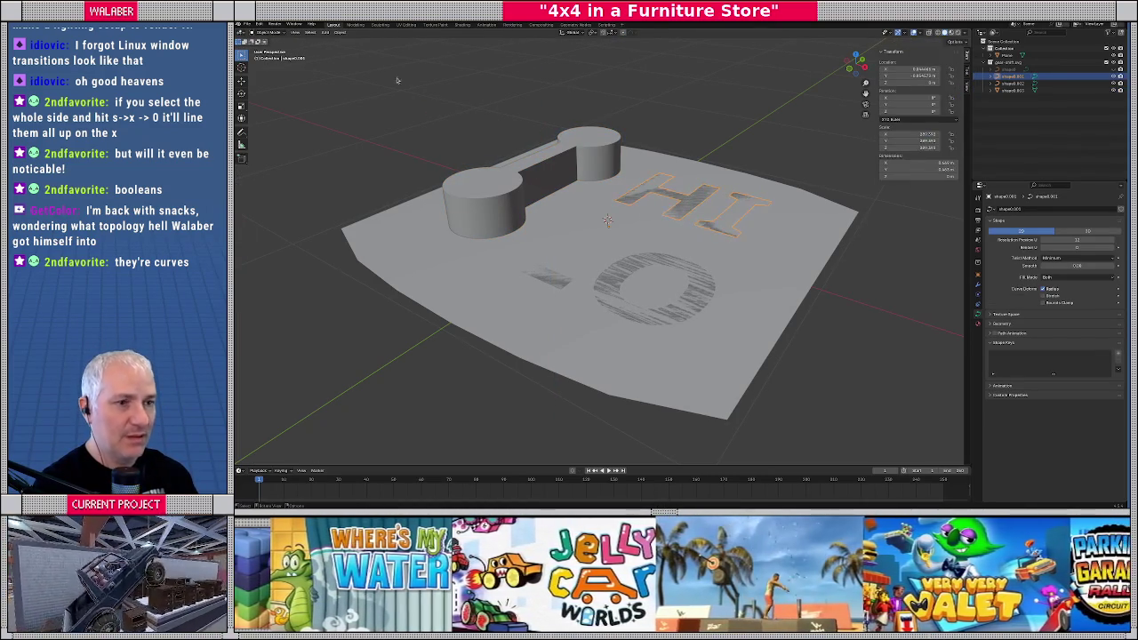
Convert the HI letters to a mesh and extrude all their faces upward
left_click(339, 32)
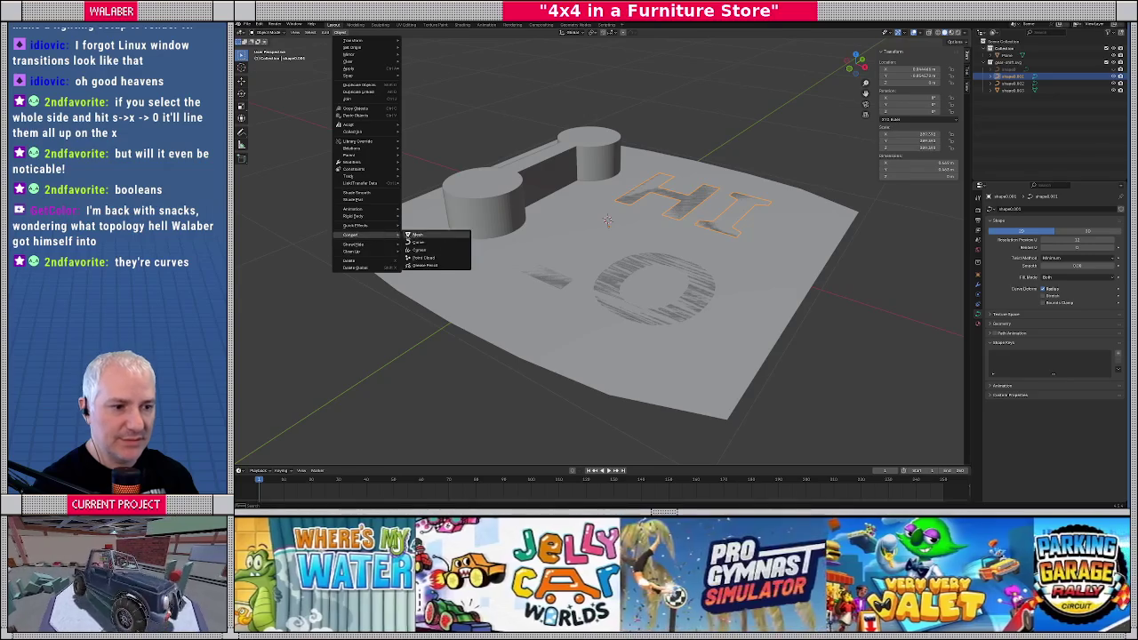
left_click(418, 236)
key("Tab")
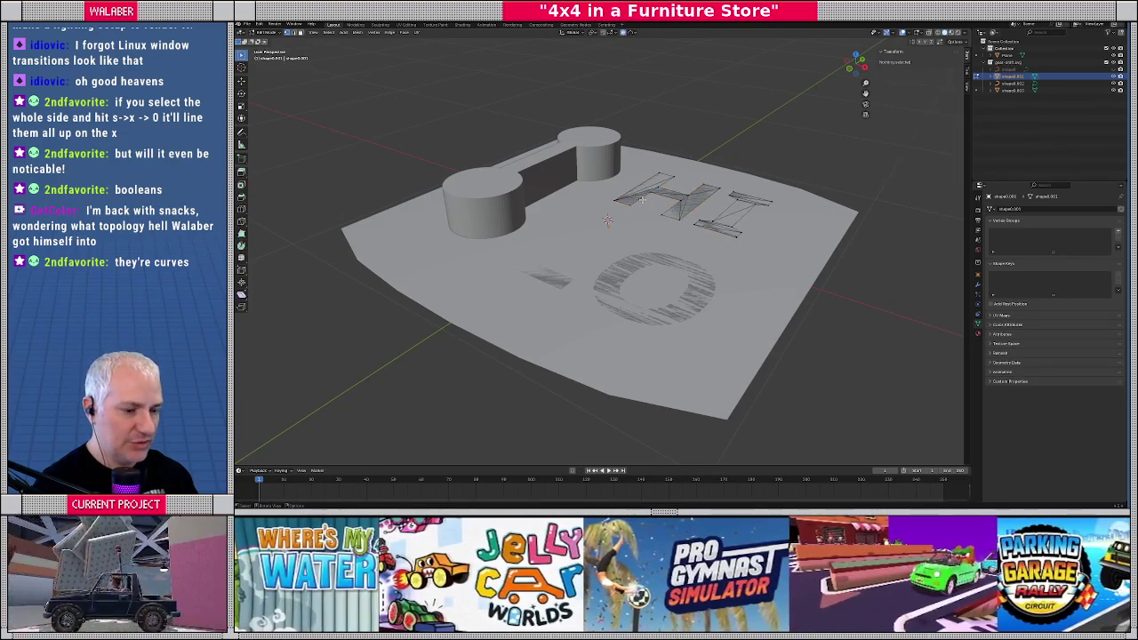
key("a")
key("e")
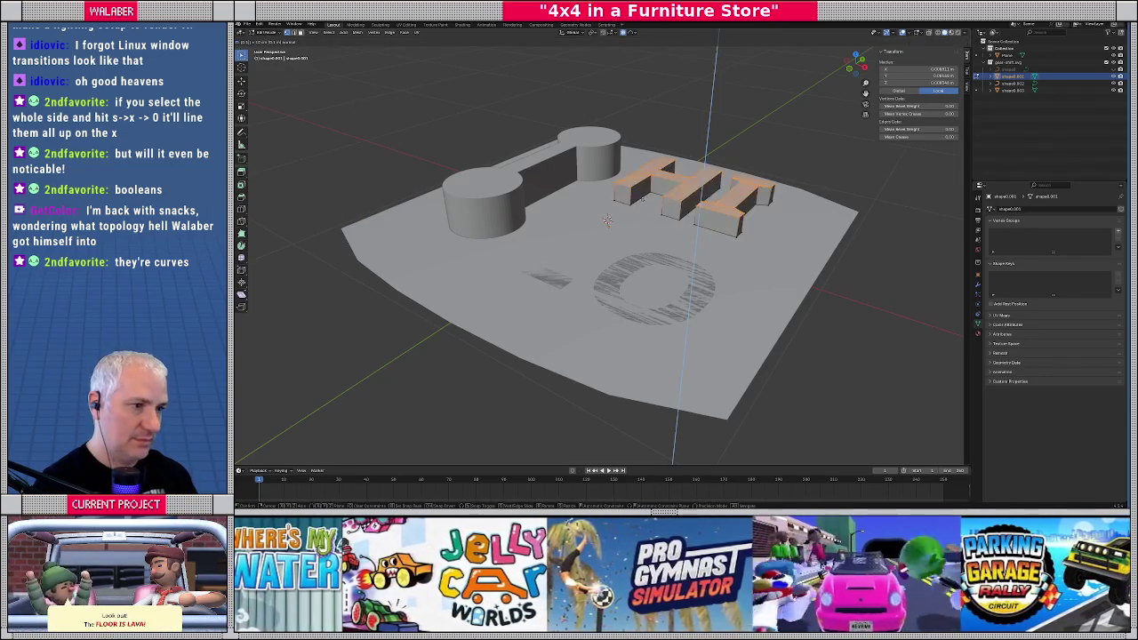
key("Return")
key("Tab")
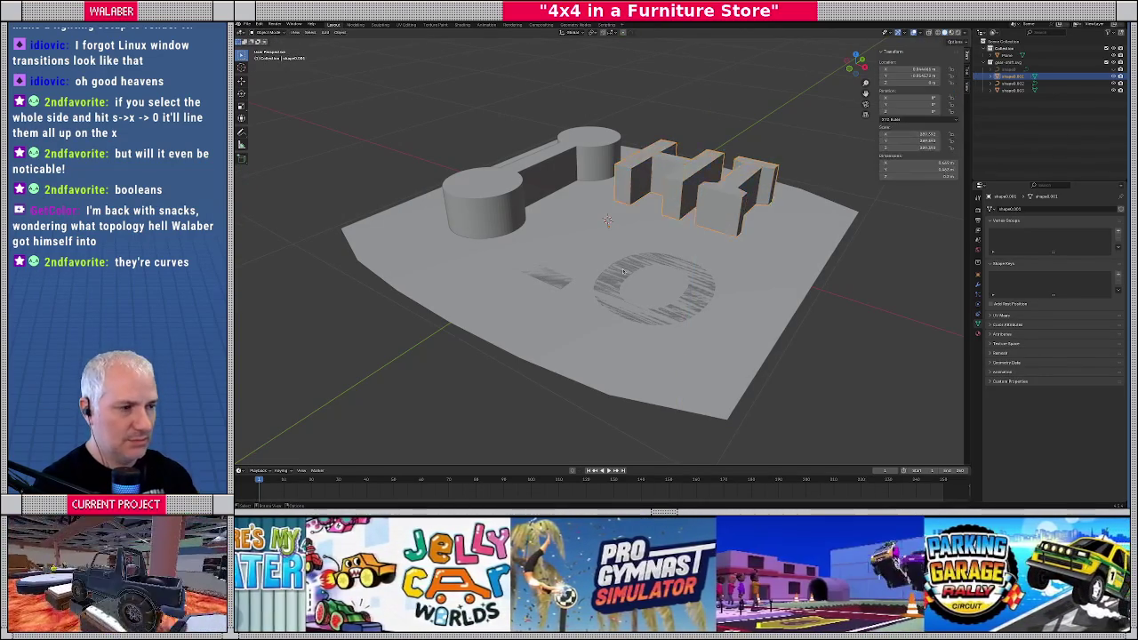
Convert the L and O letter curves to meshes together
left_click(547, 267)
left_click(612, 286, "shift")
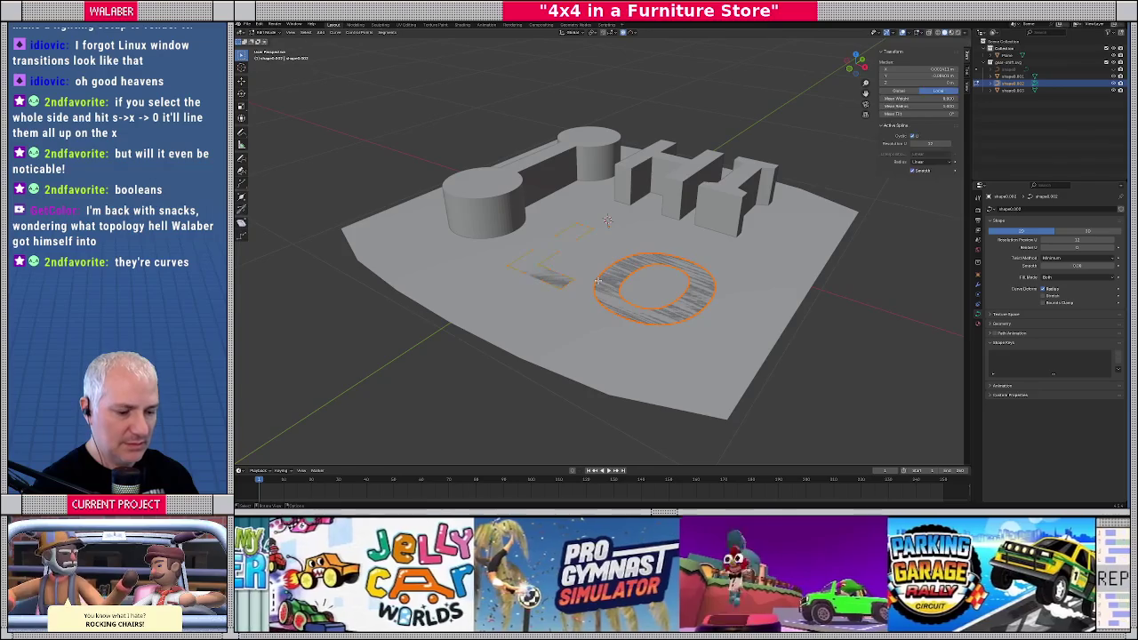
left_click(341, 32)
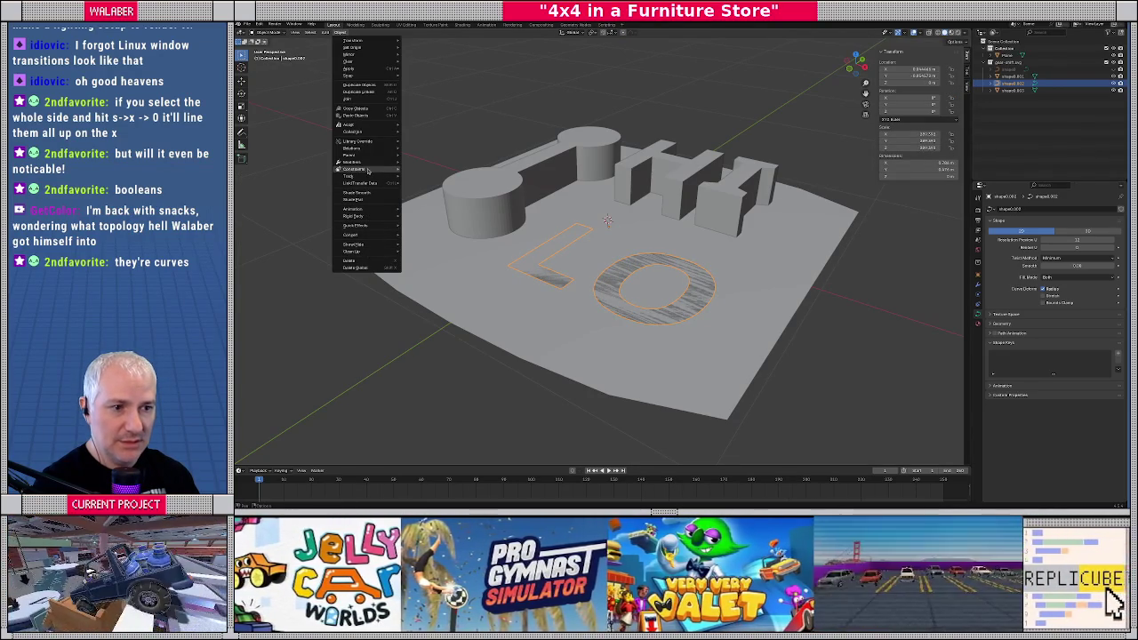
mouse_move(356, 235)
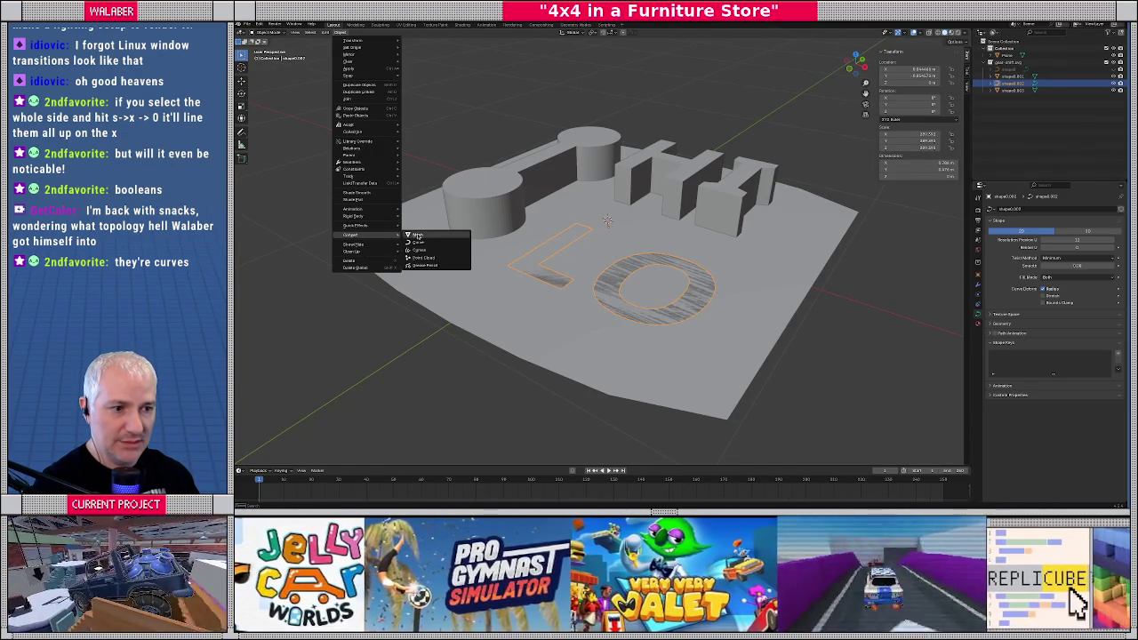
left_click(420, 235)
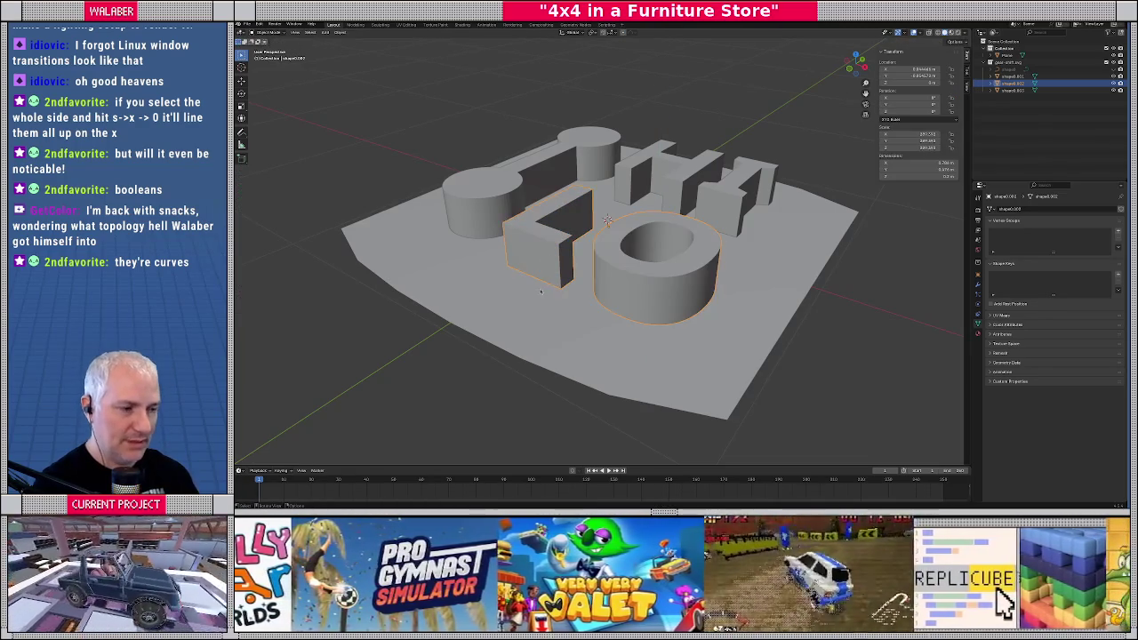
left_click(593, 335)
In Right Ortho view with X-ray, box-select the three cutter shapes and stretch them along Z
key("KP_3")
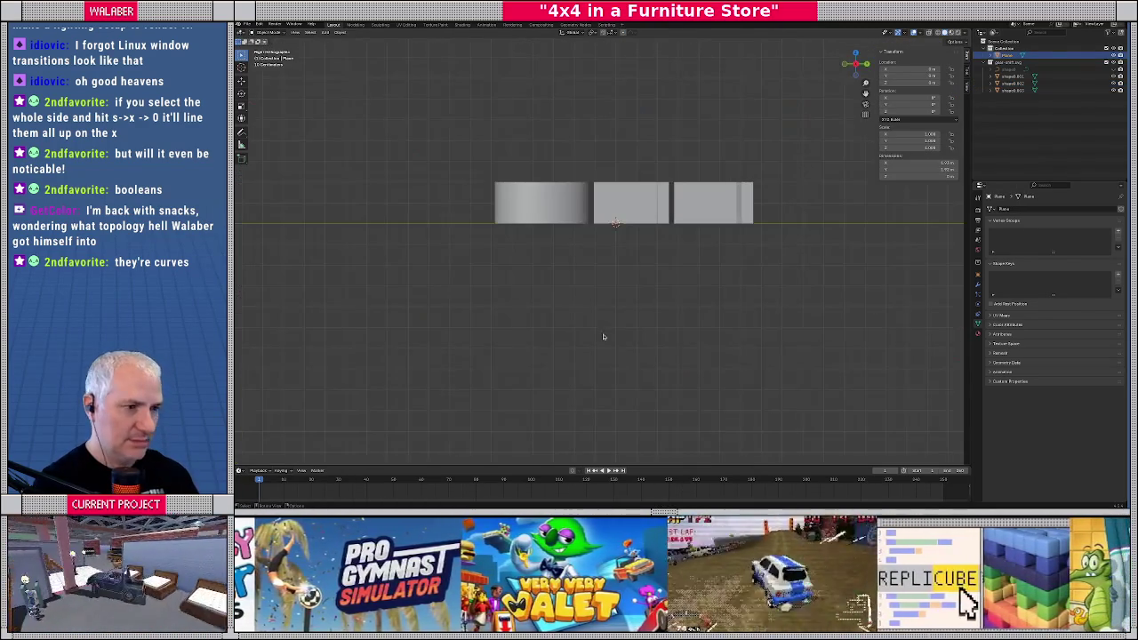
key("alt+z")
left_click_drag(462, 133, 805, 207)
key("s")
key("z")
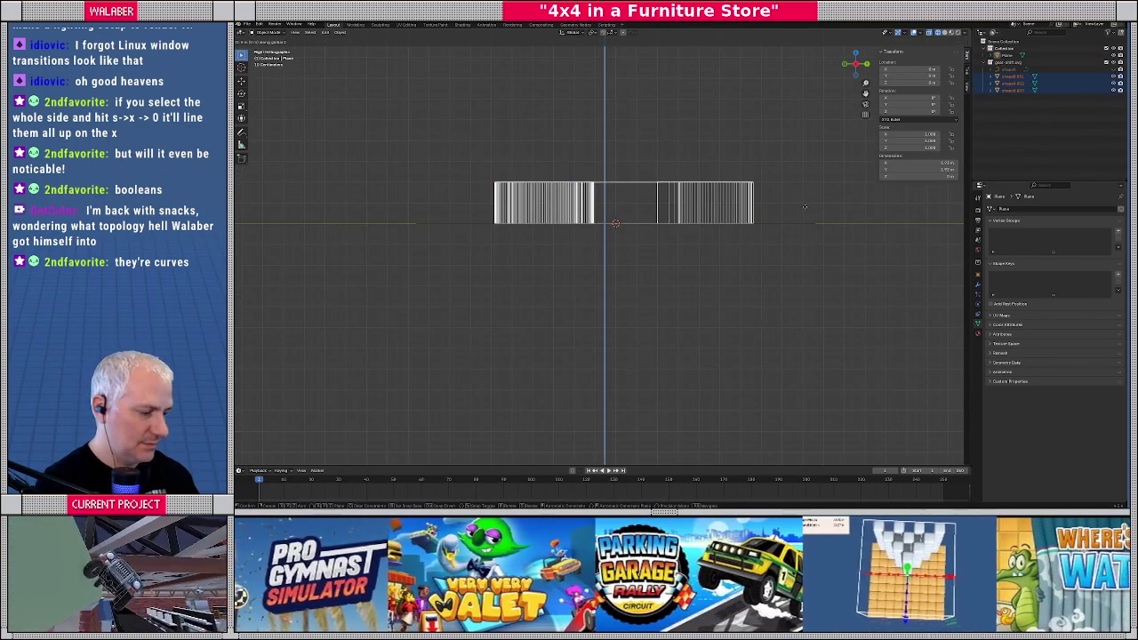
key("Escape")
mouse_move(805, 207)
middle_mouse_down()
mouse_move(651, 207)
mouse_move(660, 191)
mouse_move(639, 194)
middle_mouse_up()
key("alt+z")
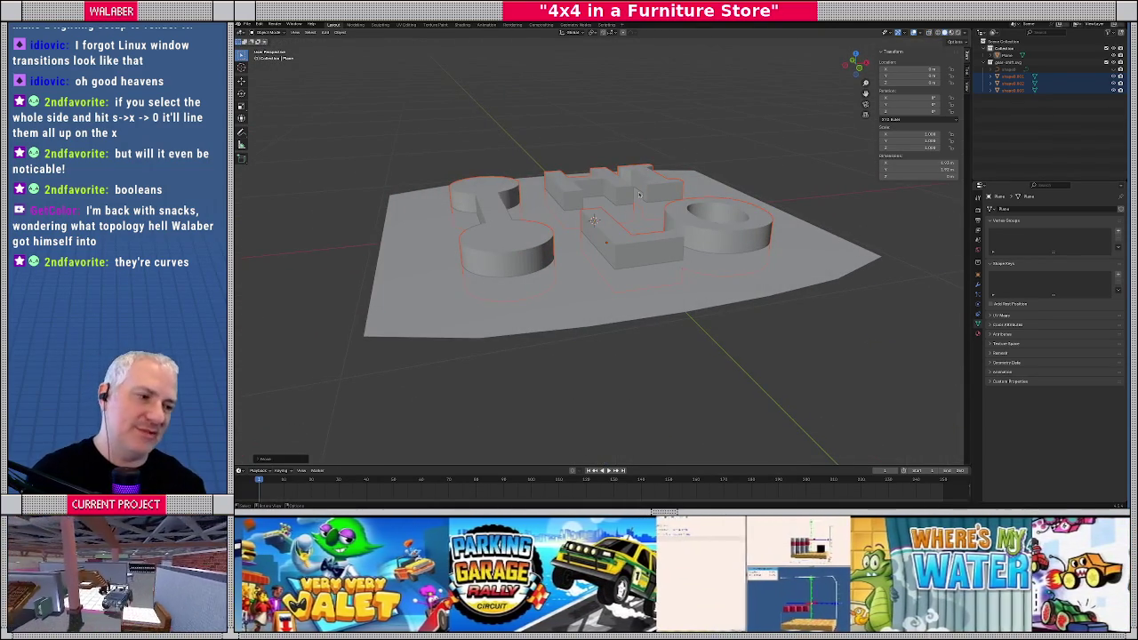
Select the base plate and inspect it from side and top views, entering Edit Mode
left_click(583, 313)
key("Tab")
mouse_move(583, 313)
middle_mouse_down()
mouse_move(639, 292)
mouse_move(607, 232)
middle_mouse_up()
scroll(622, 267, "down", 2)
key("Tab")
scroll(608, 234, "up", 2)
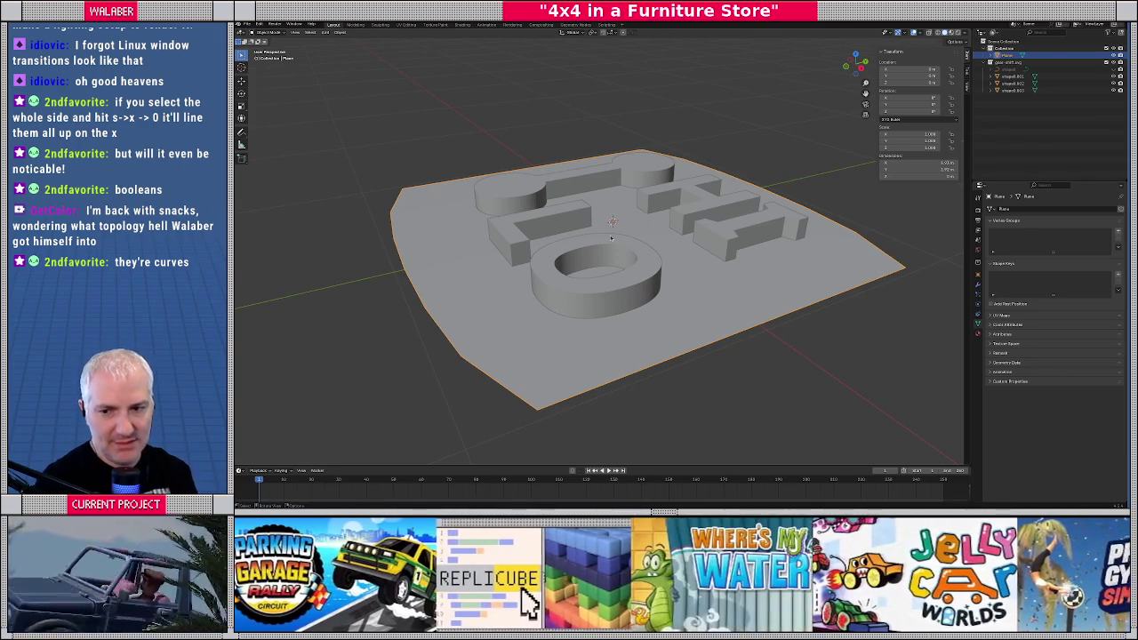
middle_click_drag(611, 237, 636, 266)
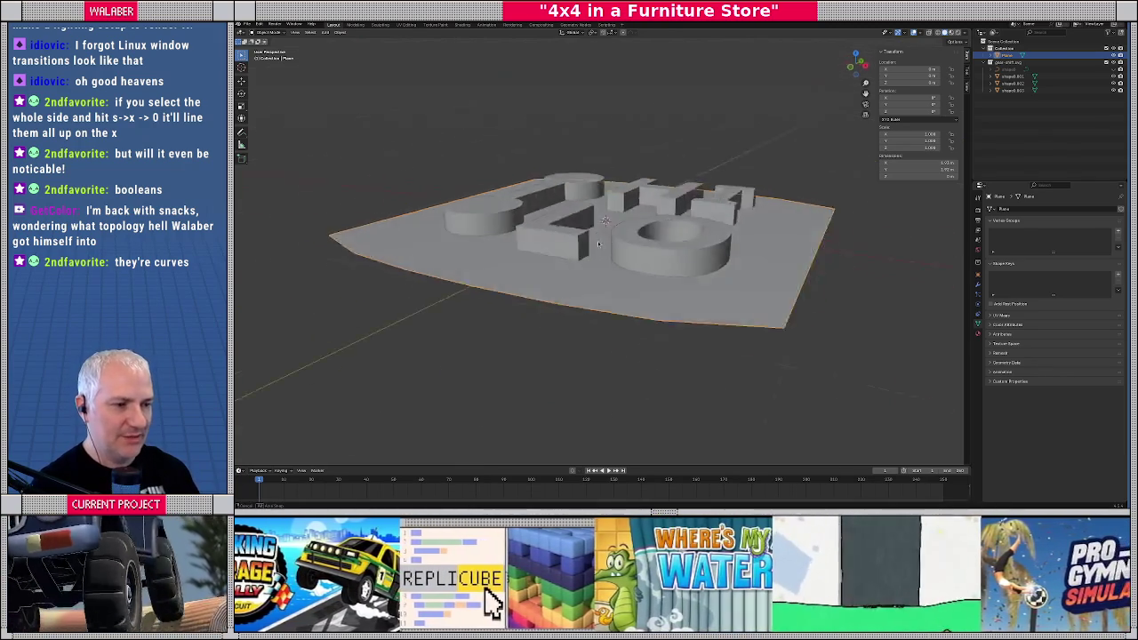
key("KP_7")
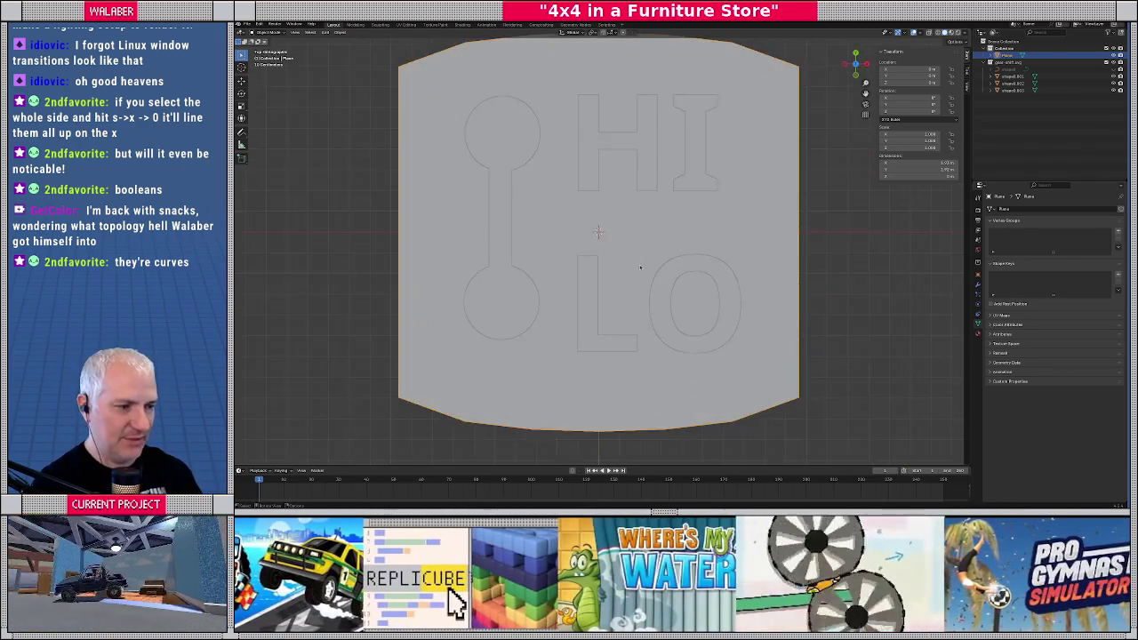
scroll(634, 271, "down", 2)
scroll(634, 280, "down", 2)
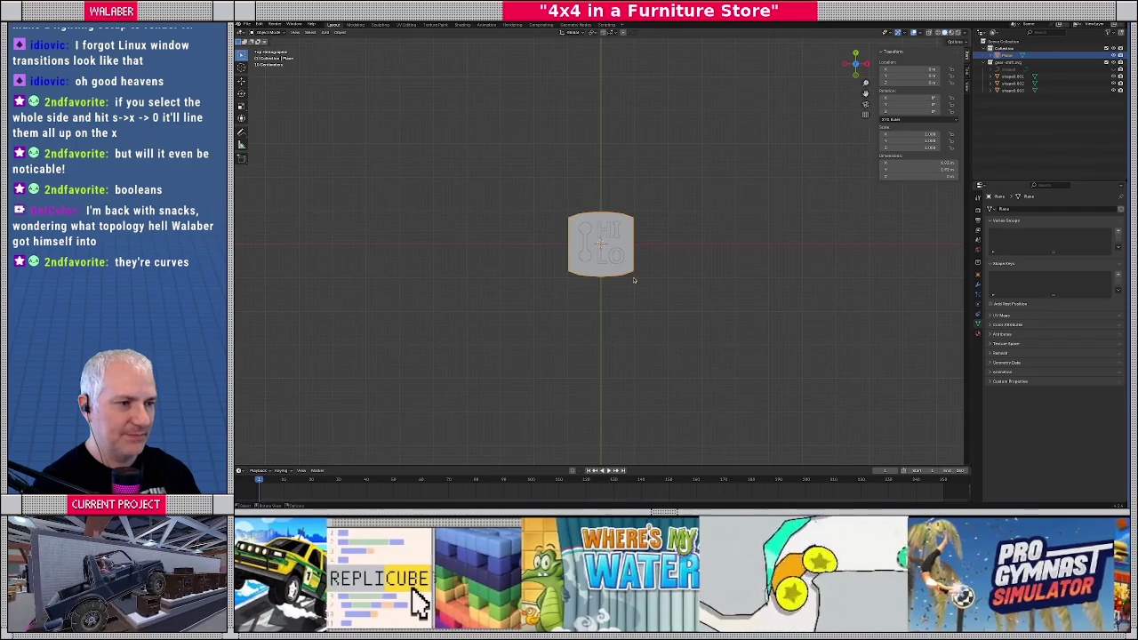
scroll(633, 280, "up", 3)
scroll(634, 280, "up", 3)
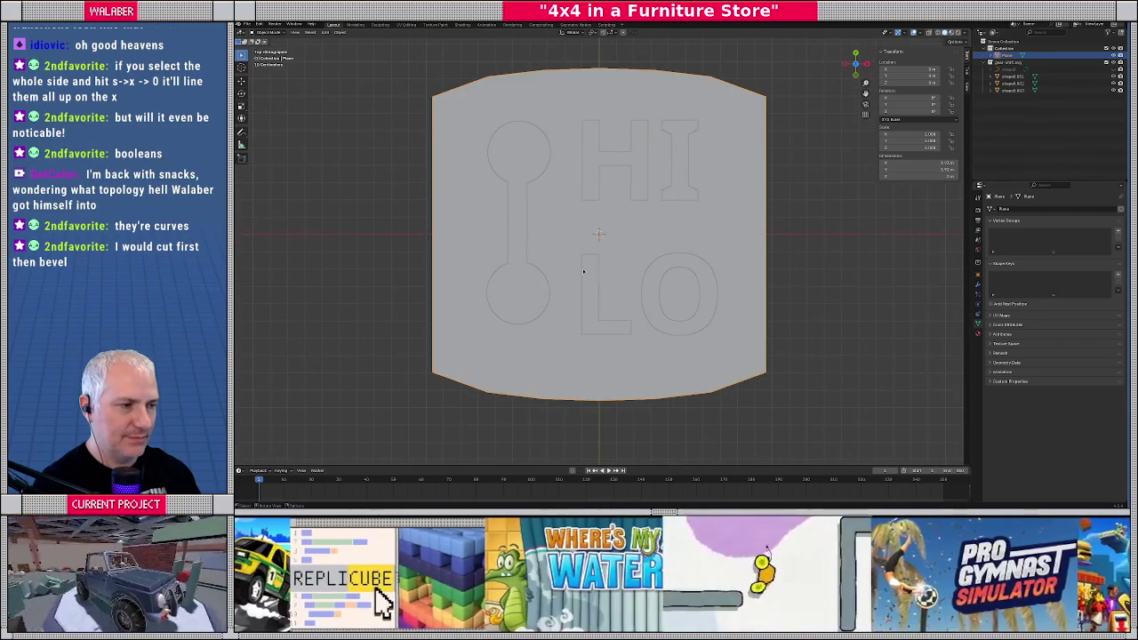
key("Tab")
Extrude all the plate's faces vertically to give the plate thickness
middle_click_drag(557, 278, 587, 251)
key("a")
key("e")
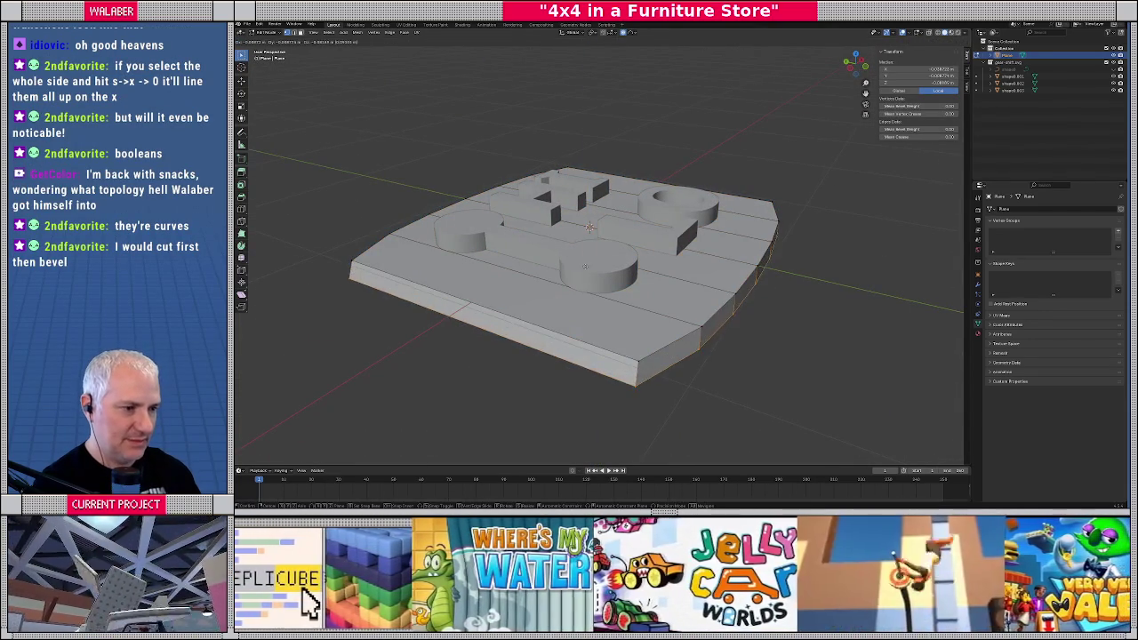
key("z")
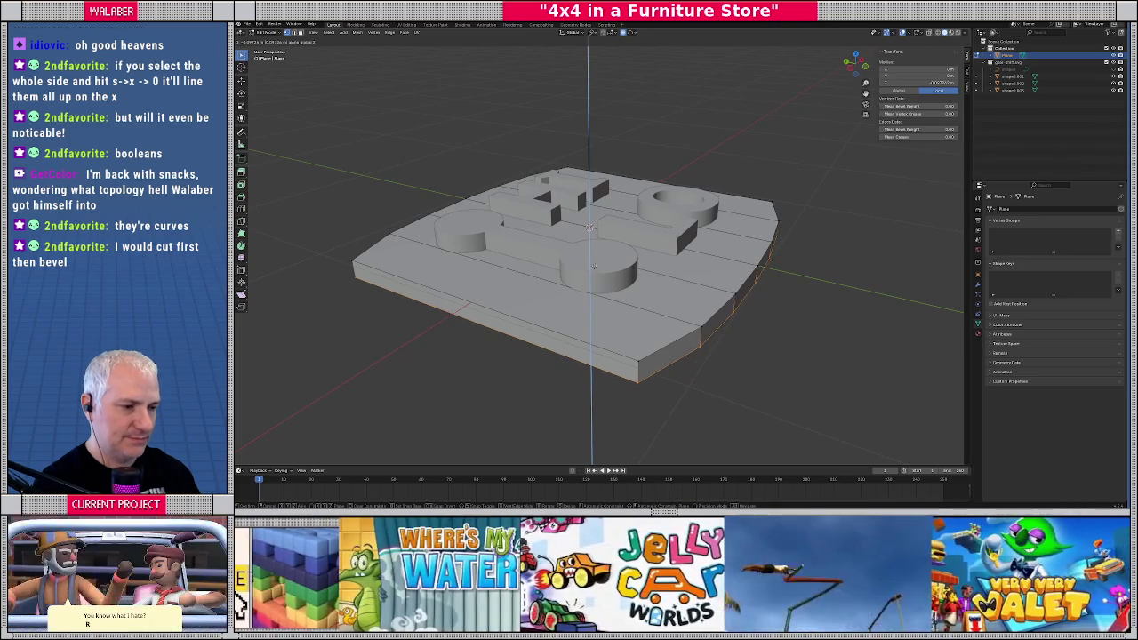
key("Escape")
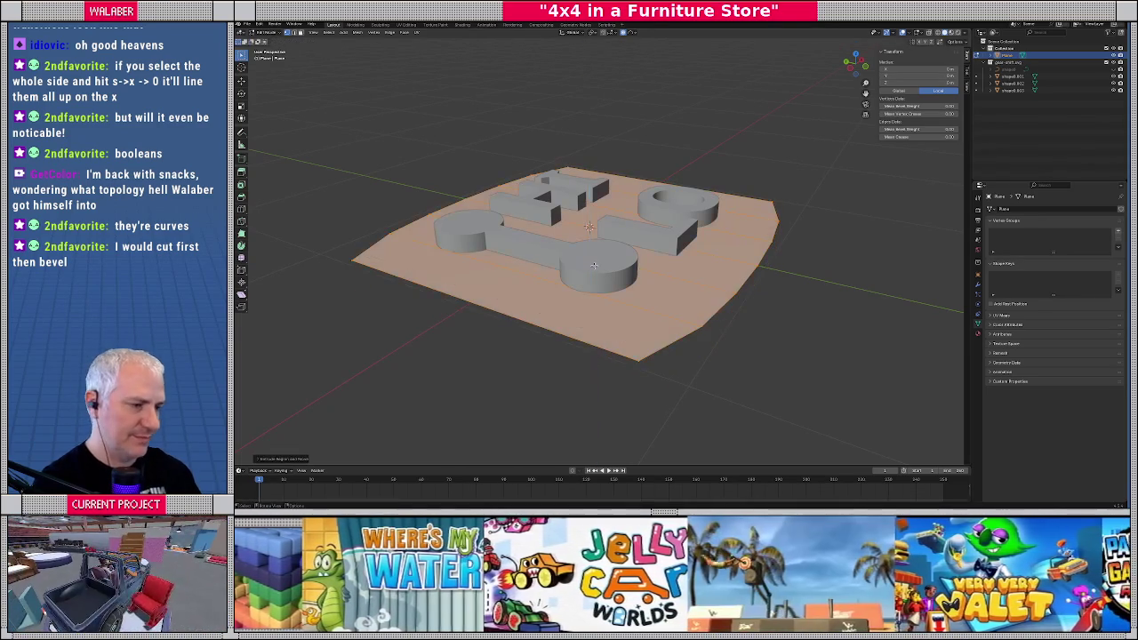
key("KP_3")
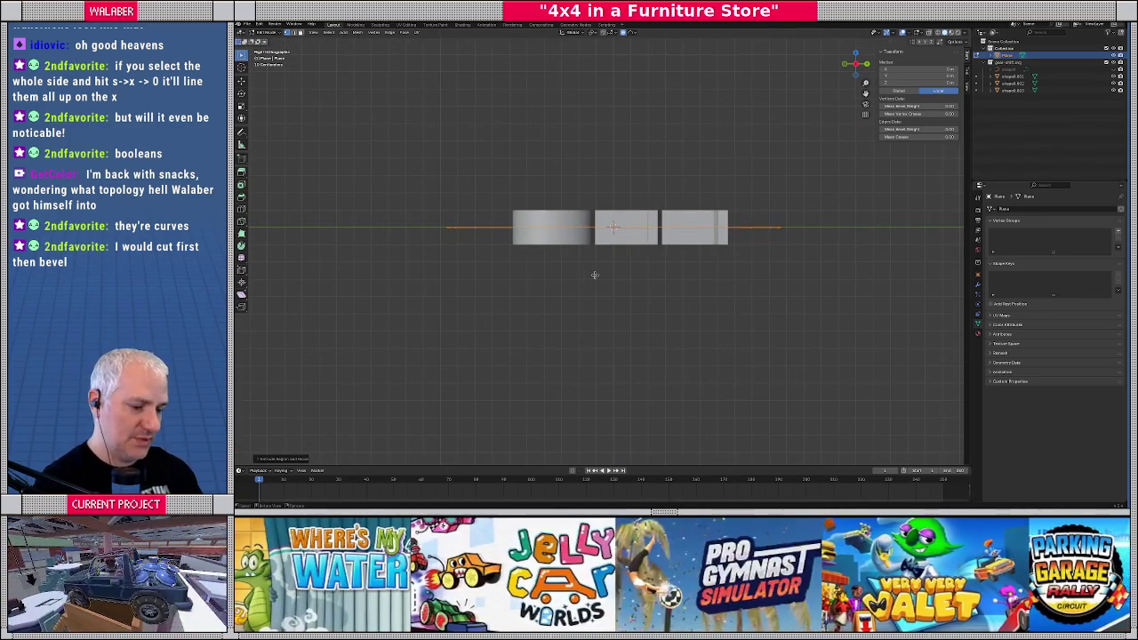
key("e")
left_click(595, 279)
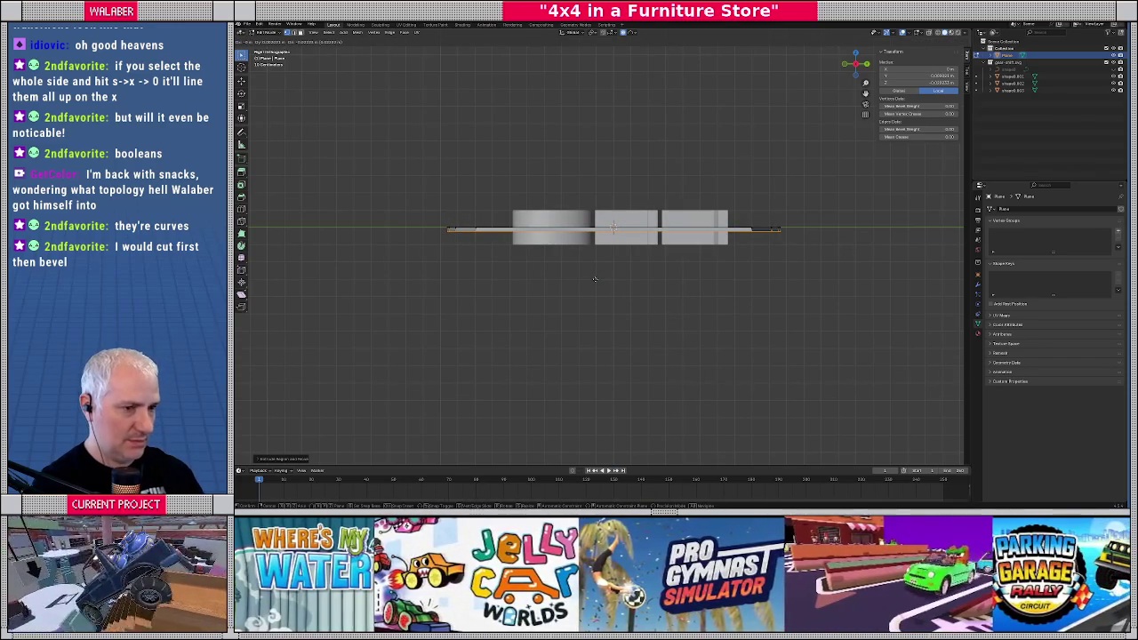
key("ctrl+z")
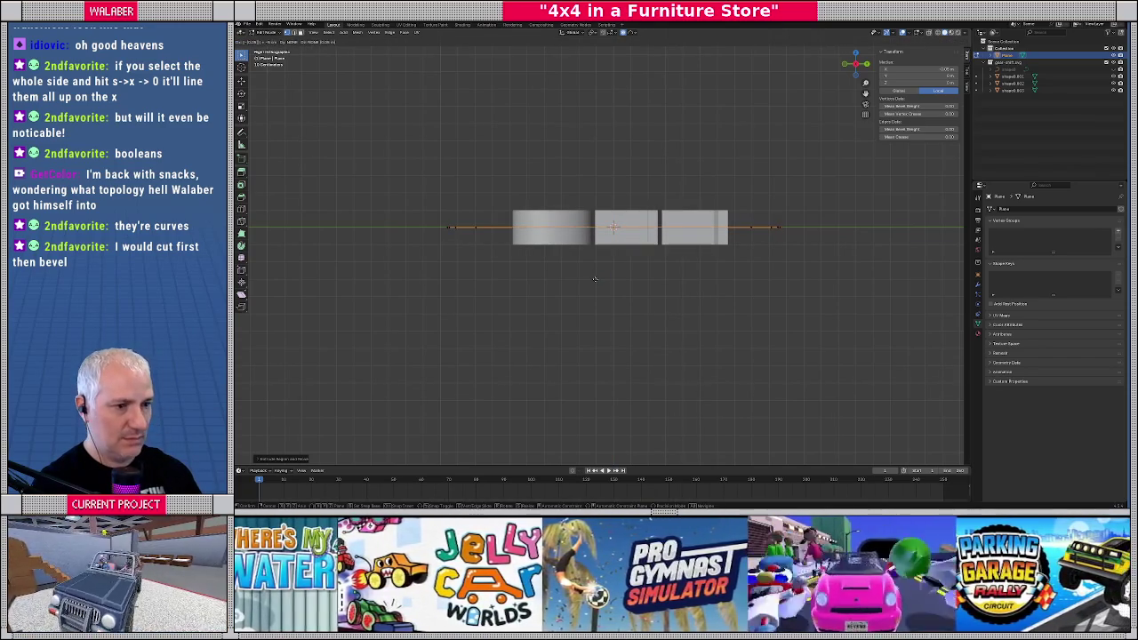
key("e")
left_click(594, 279)
mouse_move(595, 280)
middle_mouse_down()
mouse_move(668, 304)
mouse_move(638, 243)
mouse_move(600, 254)
middle_mouse_up()
key("Tab")
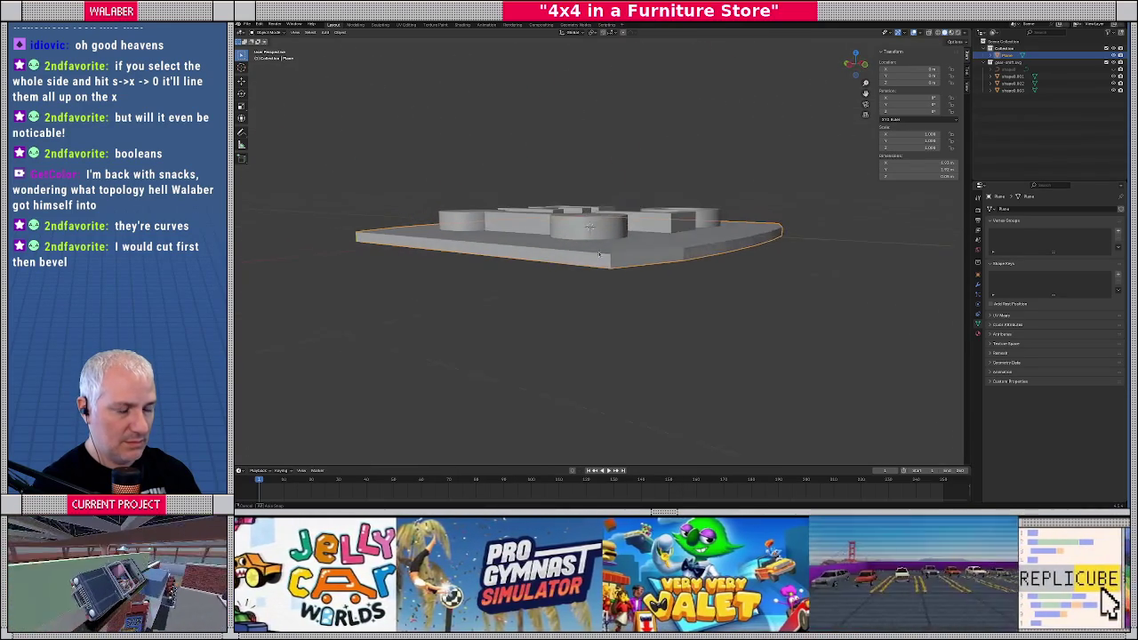
Move the plate's geometry 0.05 along Z, then return to Object Mode with X-ray off
mouse_move(598, 255)
middle_mouse_down()
mouse_move(569, 268)
mouse_move(578, 280)
middle_mouse_up()
key("KP_3")
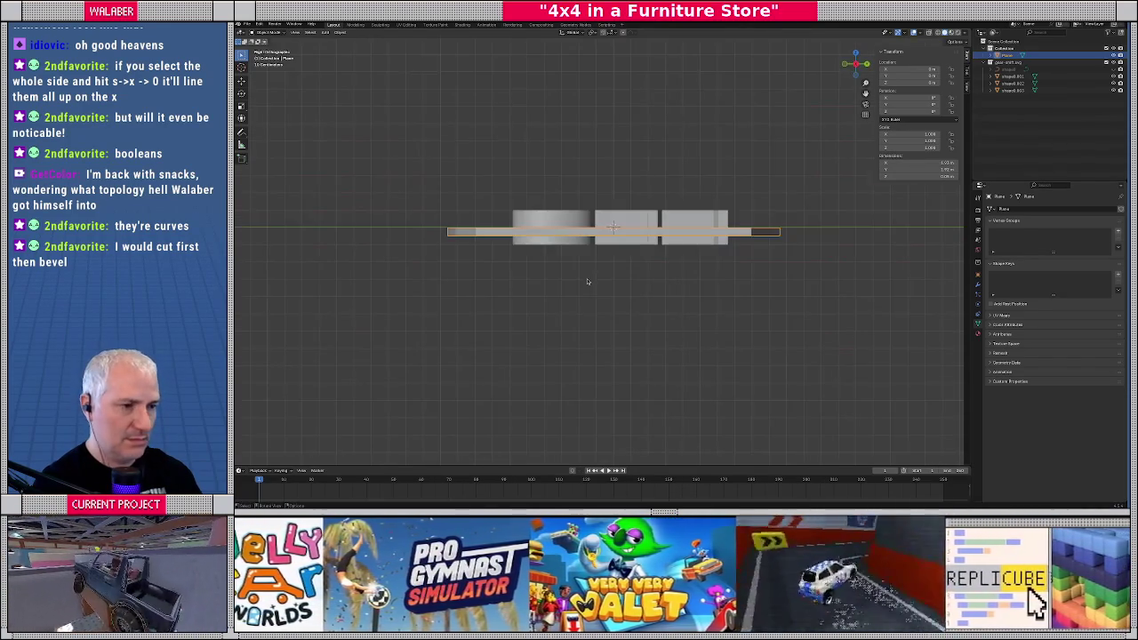
key("Tab")
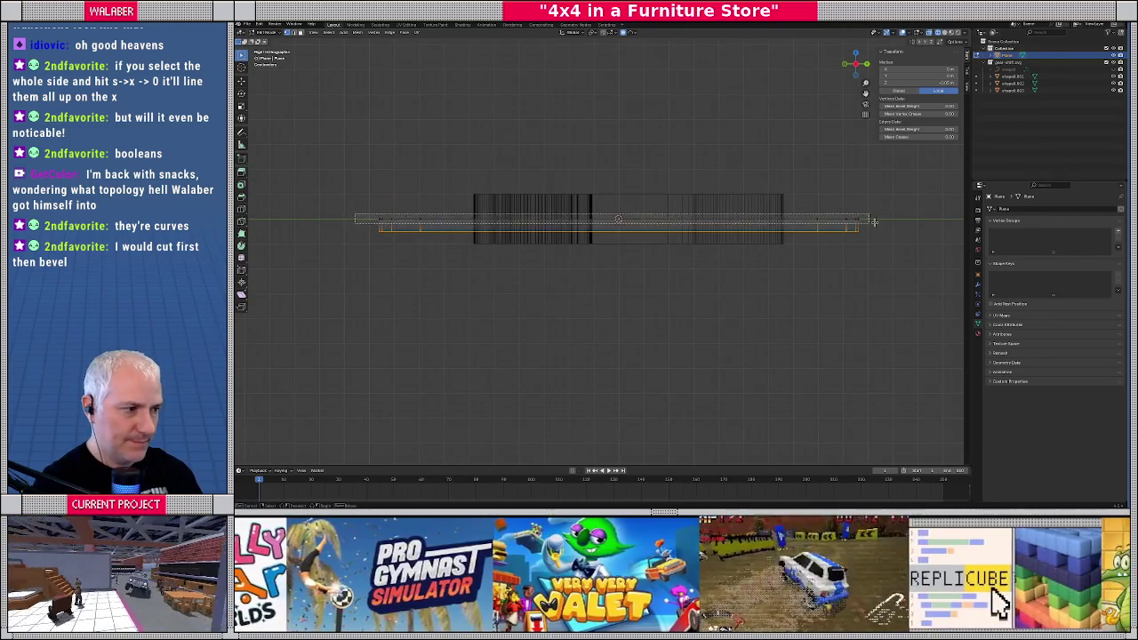
type("gz0.05")
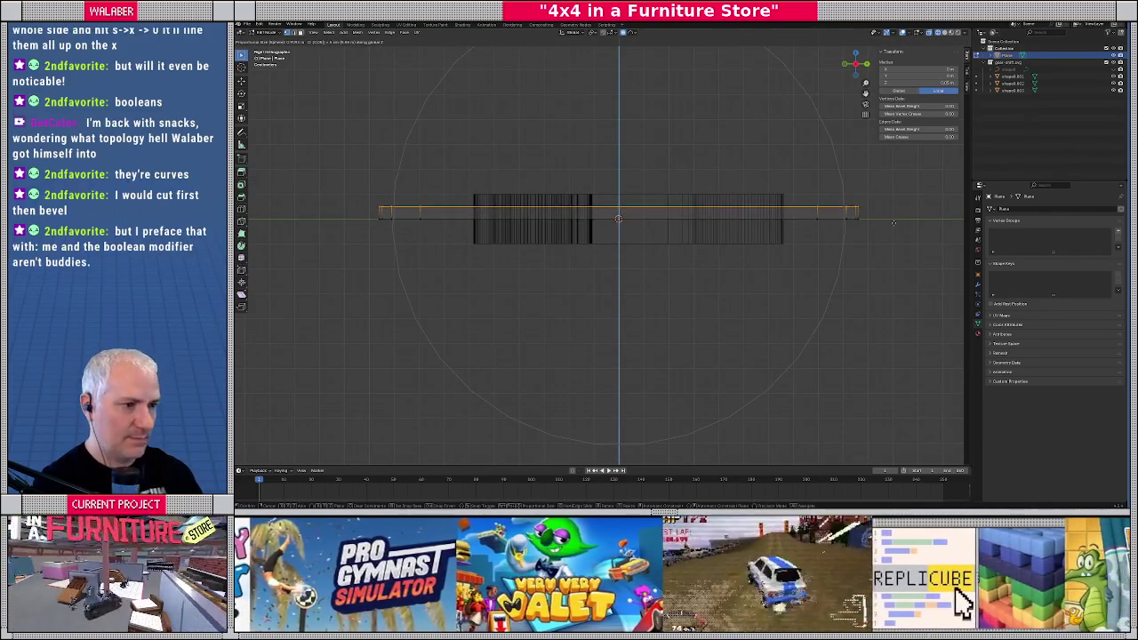
key("Escape")
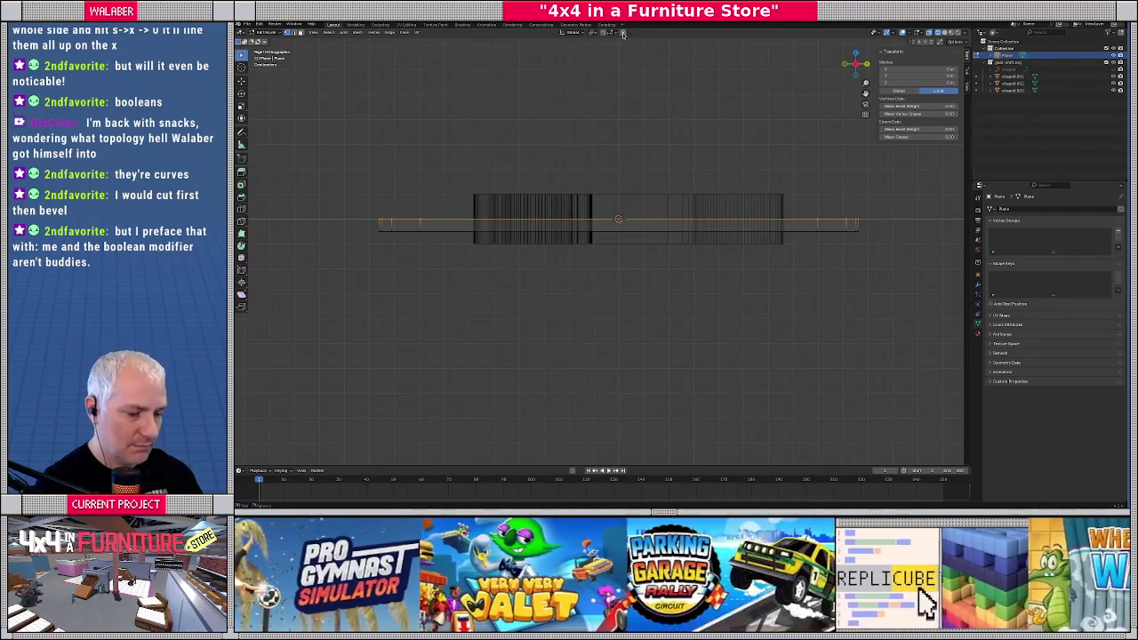
type("gz0.05")
key("Return")
mouse_move(641, 78)
middle_mouse_down()
mouse_move(625, 202)
mouse_move(671, 164)
mouse_move(600, 218)
middle_mouse_up()
key("Tab")
key("alt+z")
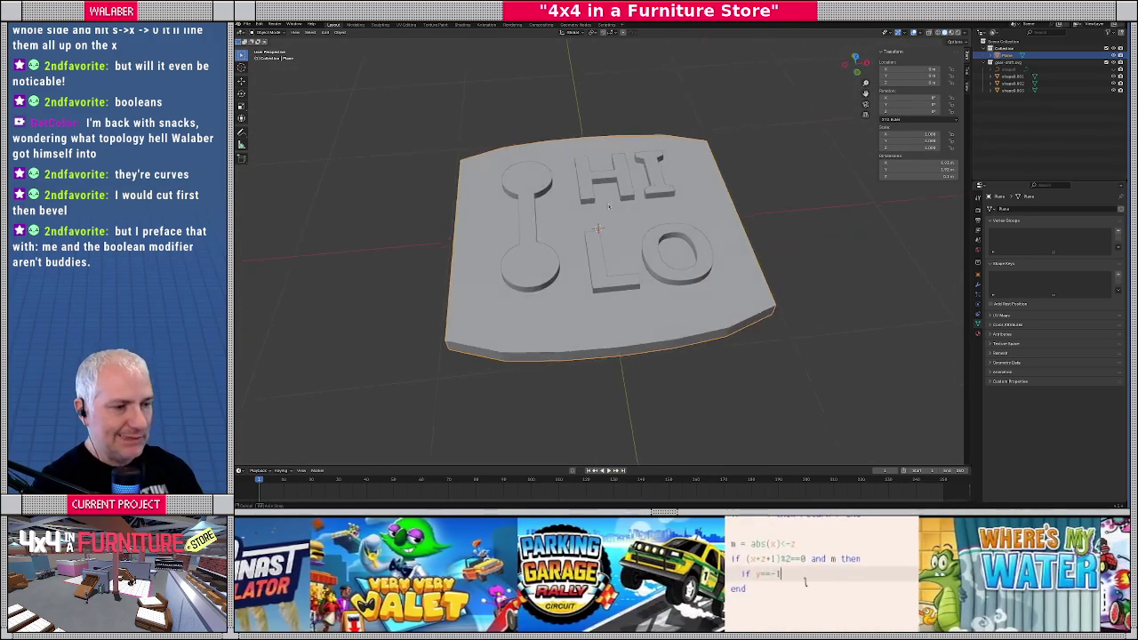
Add a Boolean modifier to the plate with the shifter shape as its object, then hide the shifter
left_click(979, 287)
left_click(999, 210)
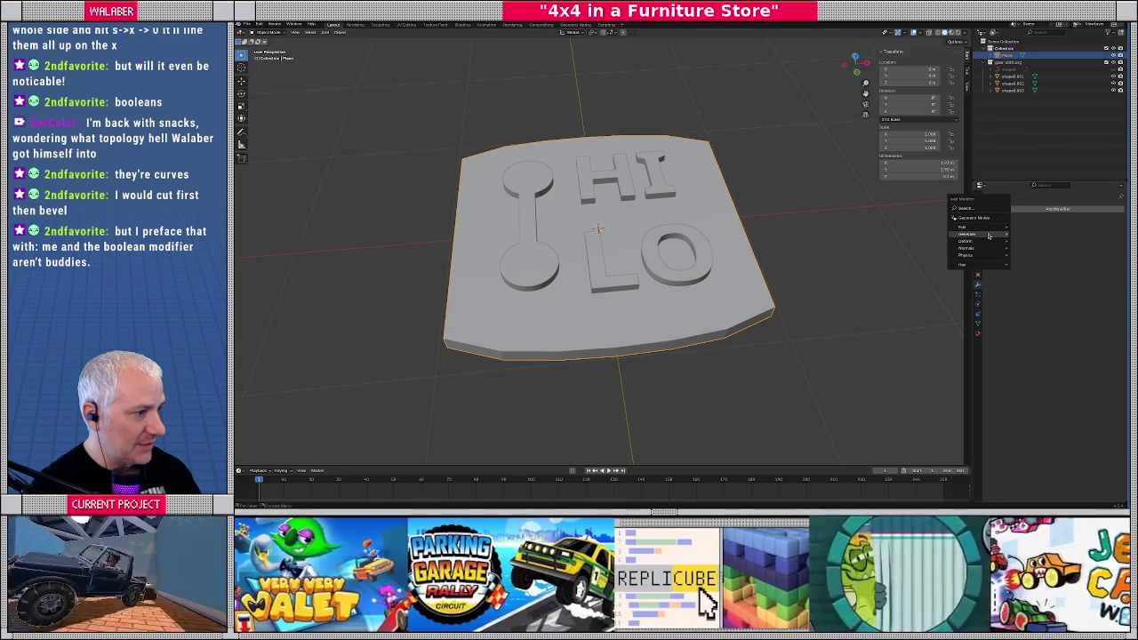
mouse_move(969, 234)
left_click(1024, 252)
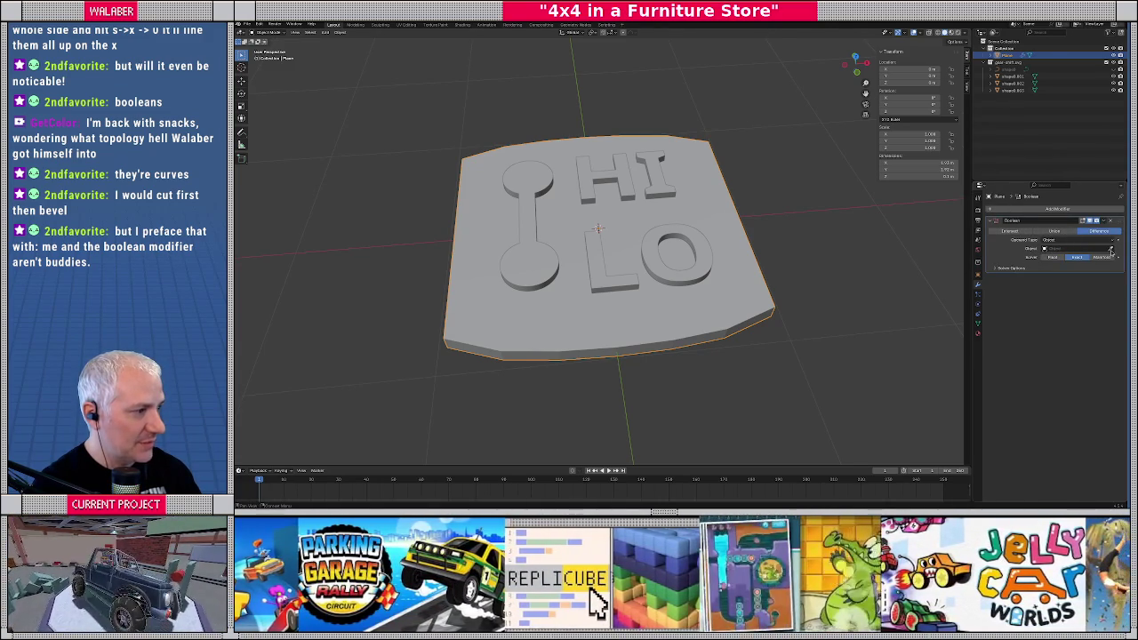
left_click(552, 257)
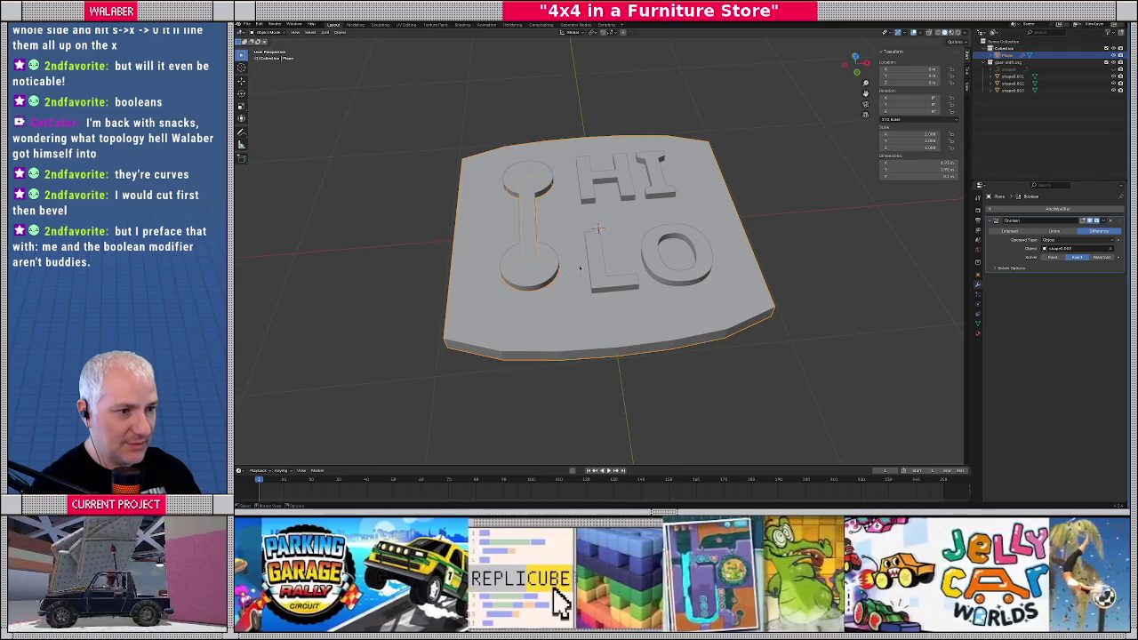
left_click(521, 193)
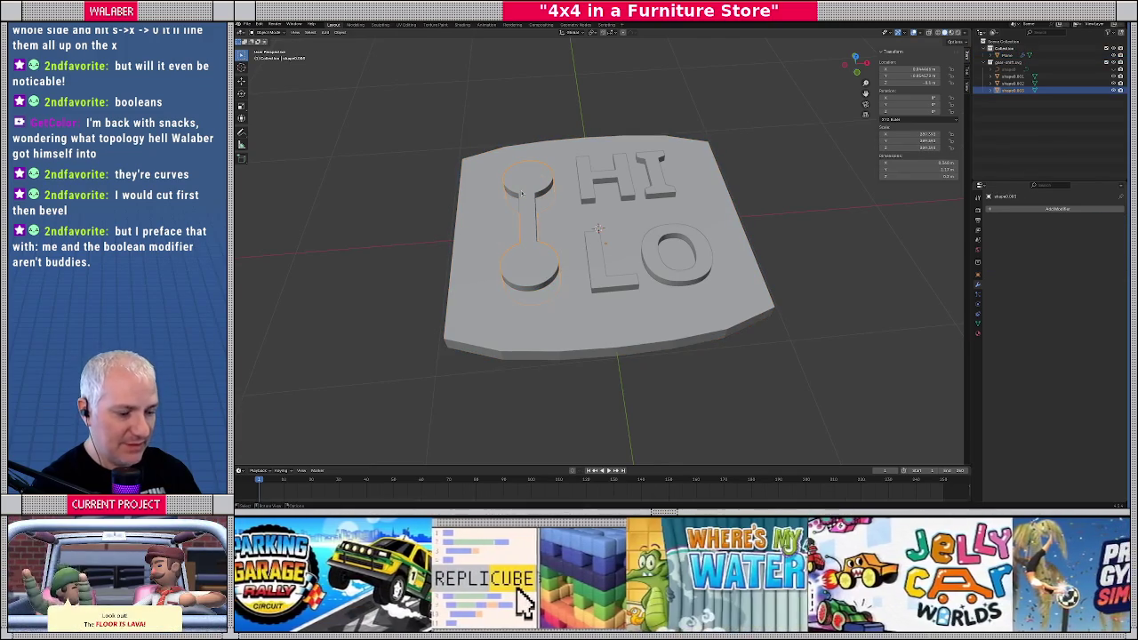
key("h")
mouse_move(521, 193)
middle_mouse_down()
mouse_move(611, 202)
mouse_move(623, 169)
mouse_move(680, 203)
mouse_move(593, 220)
middle_mouse_up()
scroll(622, 169, "up", 3)
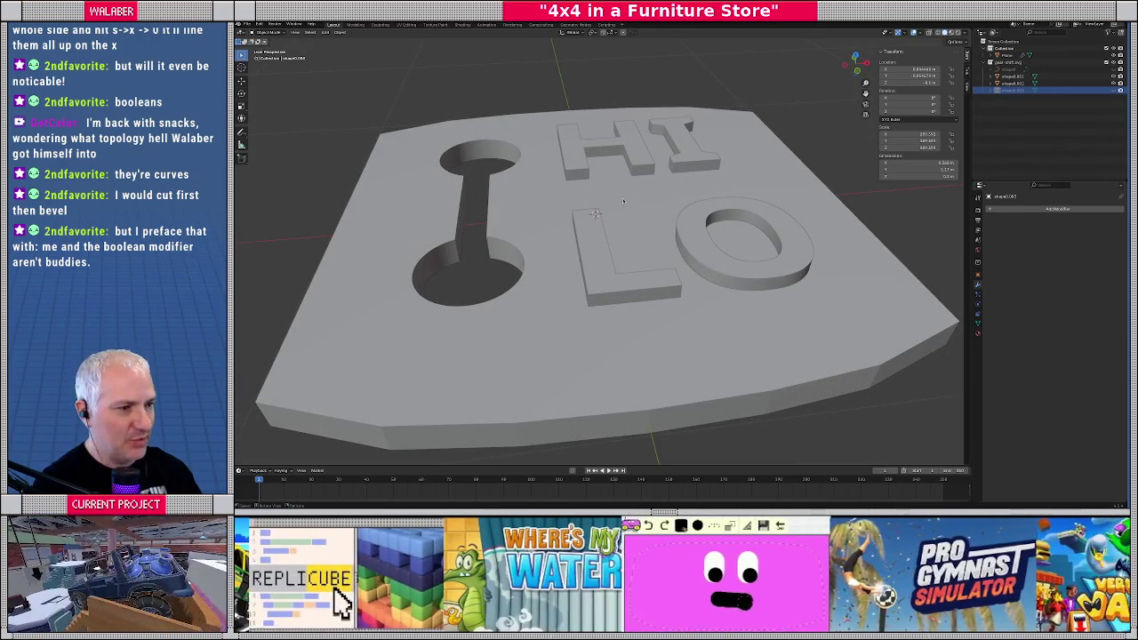
Reselect the plate and add a second Boolean modifier
left_click(746, 210)
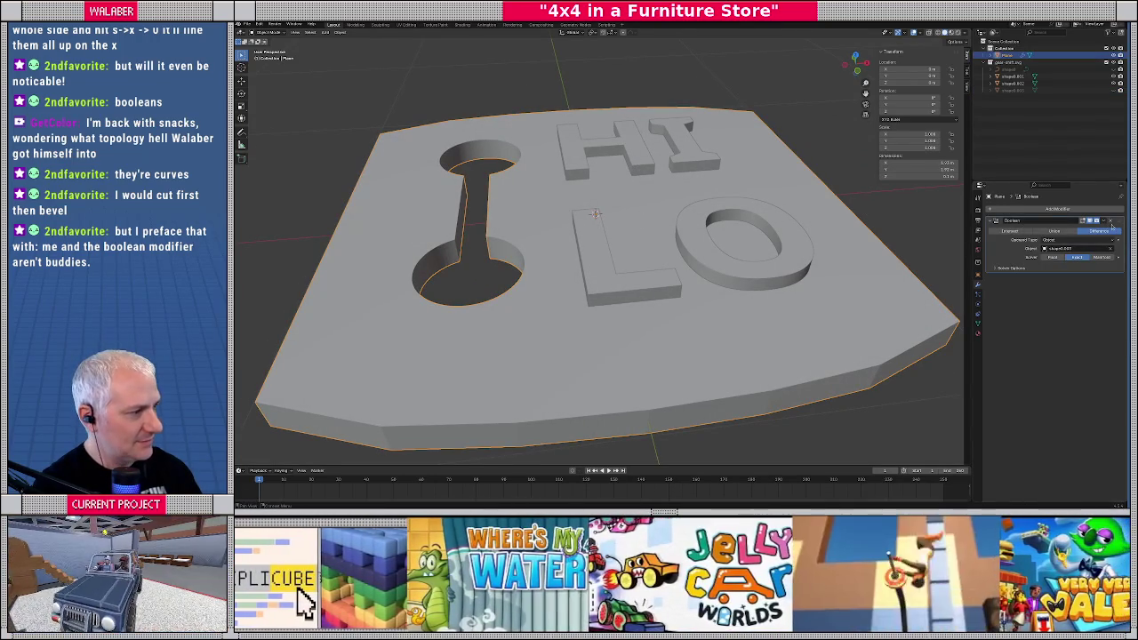
key("shift+a")
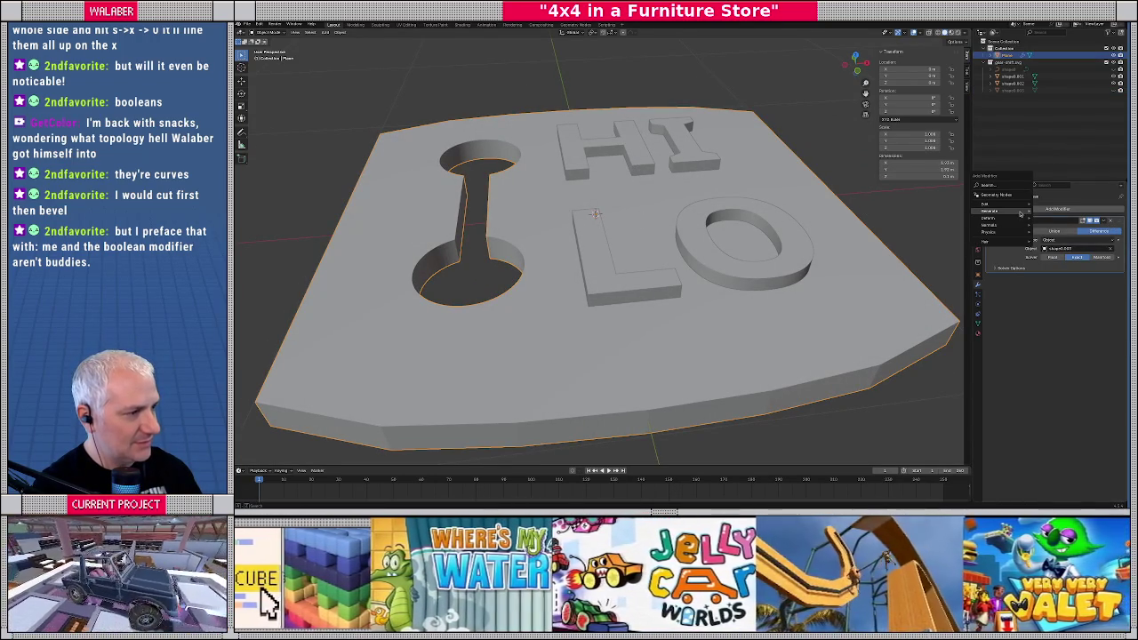
mouse_move(989, 210)
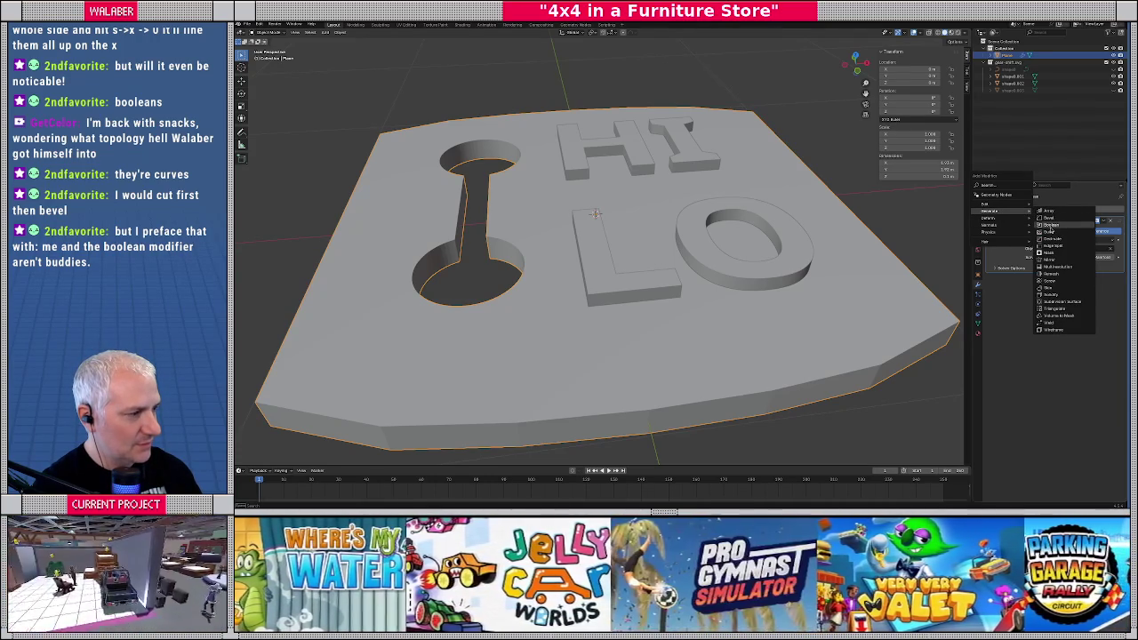
left_click(1051, 226)
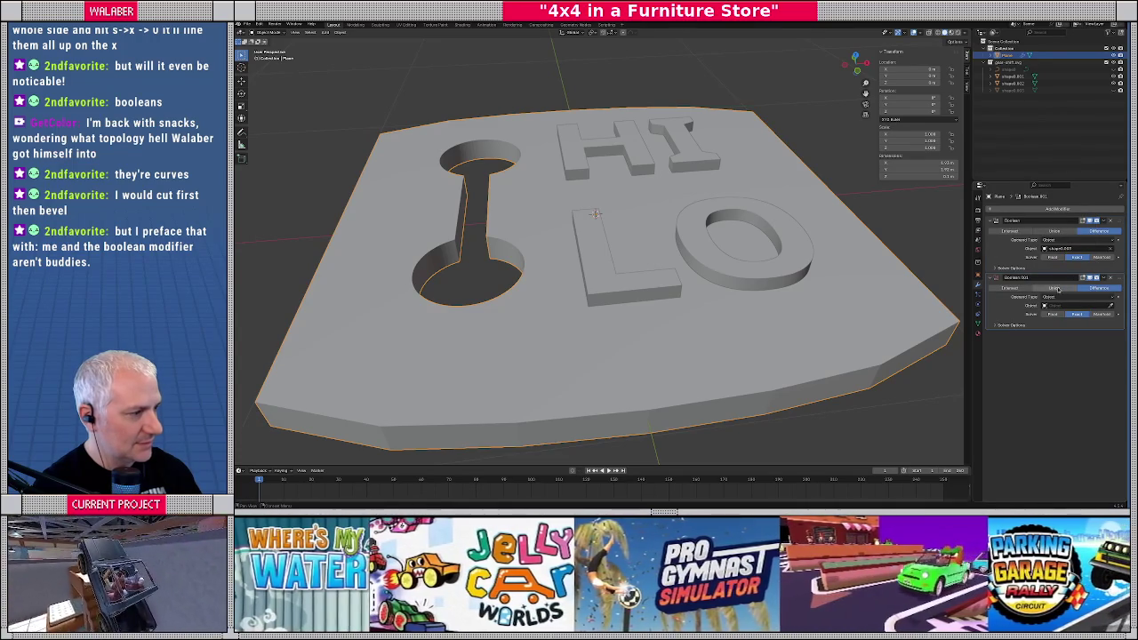
Set the HI letters as the second Boolean's cutter and hide them to reveal the cut
left_click(1110, 305)
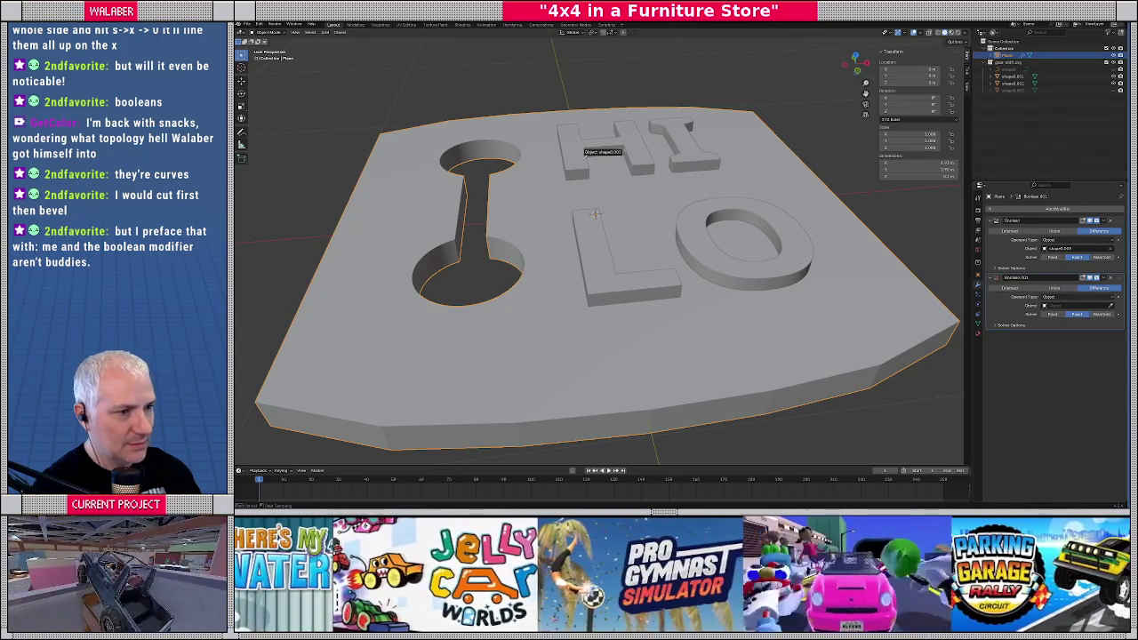
left_click(587, 156)
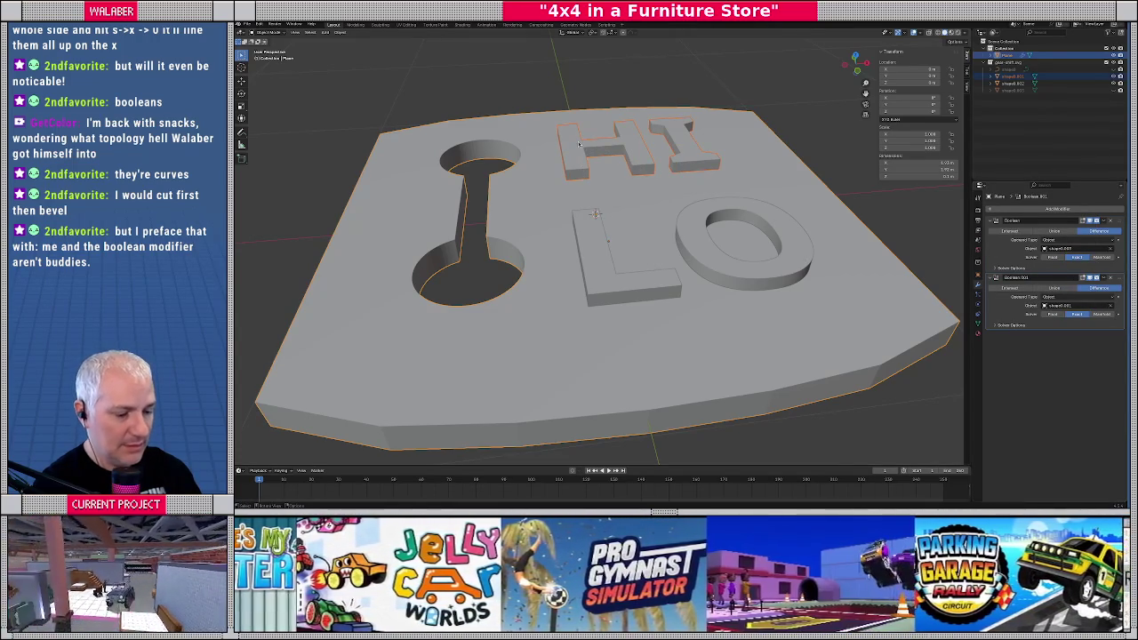
key("h")
key("alt+h")
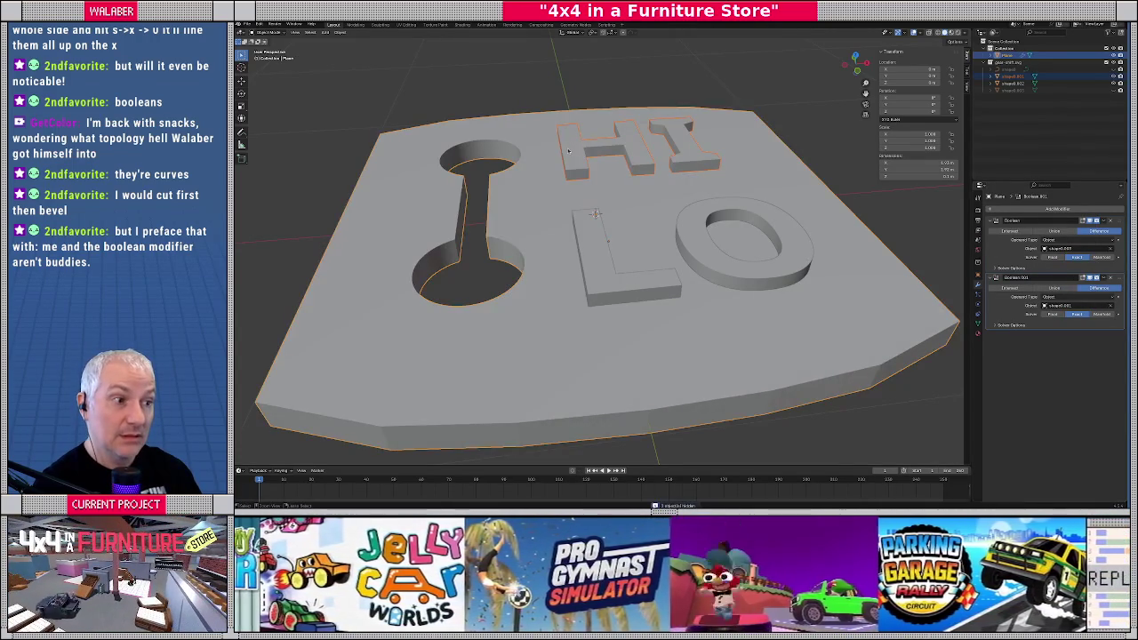
left_click(569, 151)
key("h")
mouse_move(568, 151)
middle_mouse_down()
mouse_move(624, 243)
mouse_move(638, 213)
middle_mouse_up()
Add a third Boolean to the plate using the LO letters (shape0.002), then hide them
left_click(576, 196)
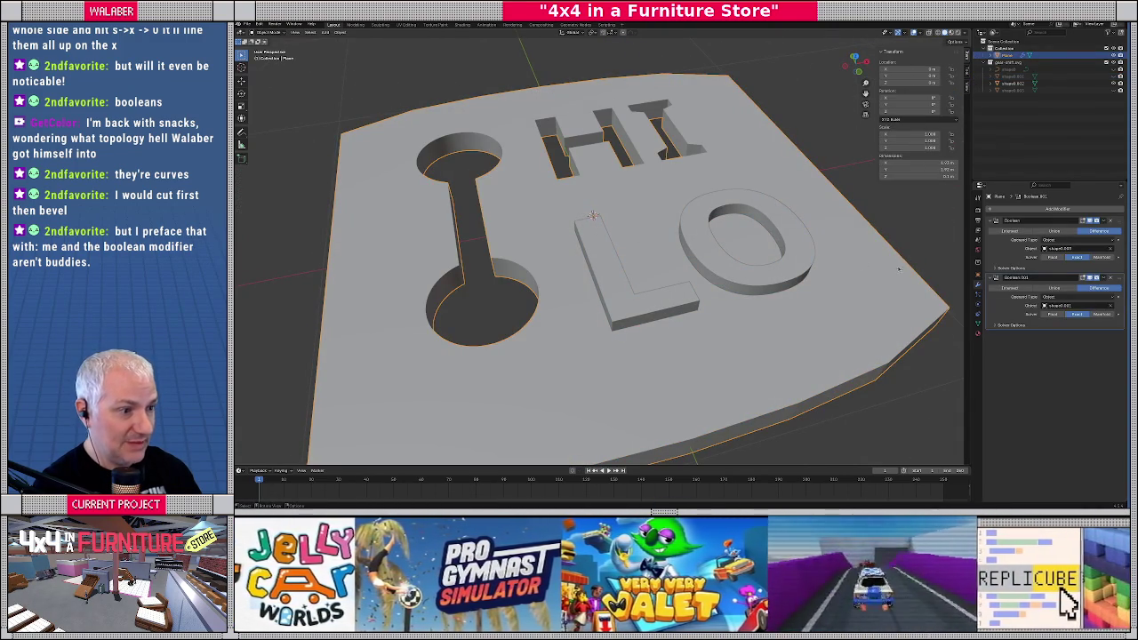
left_click(1089, 211)
mouse_move(1064, 195)
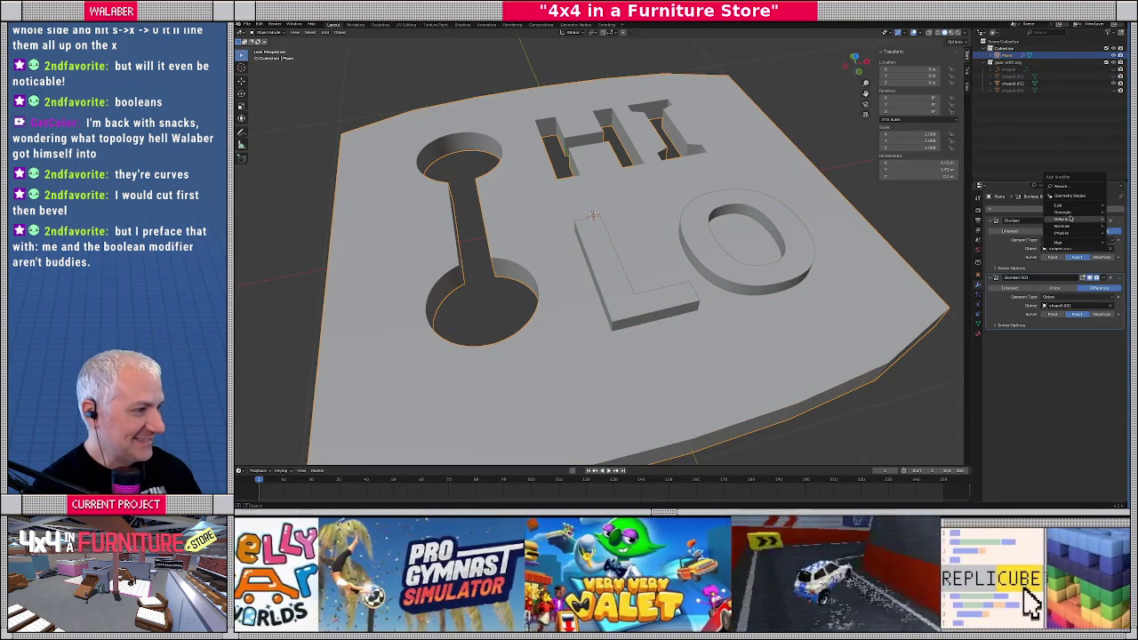
left_click(1004, 226)
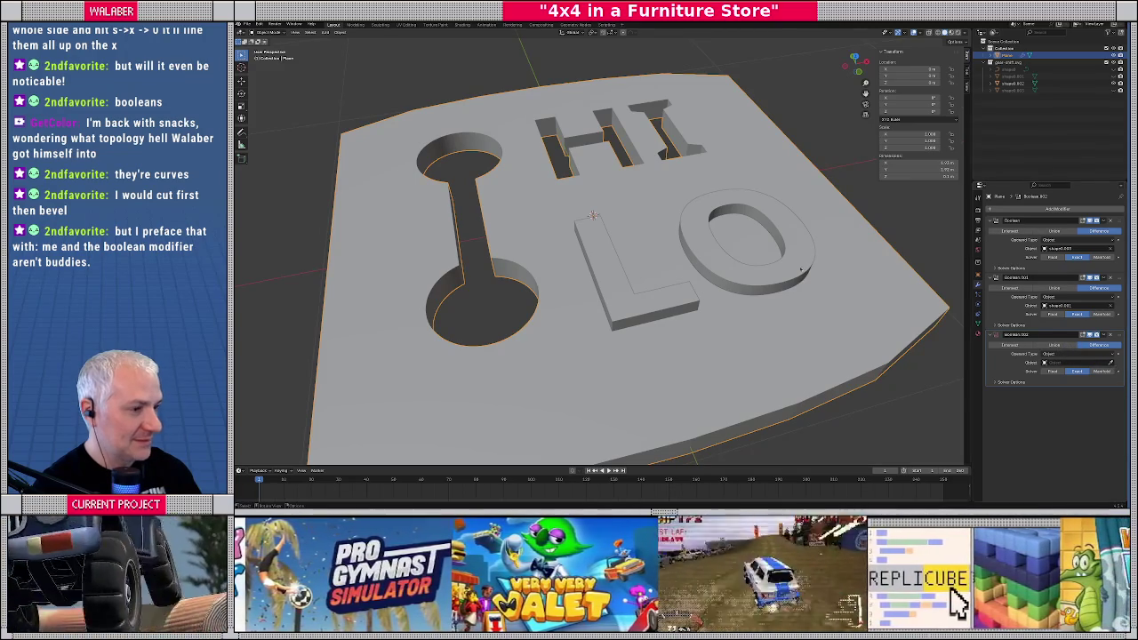
left_click(770, 282)
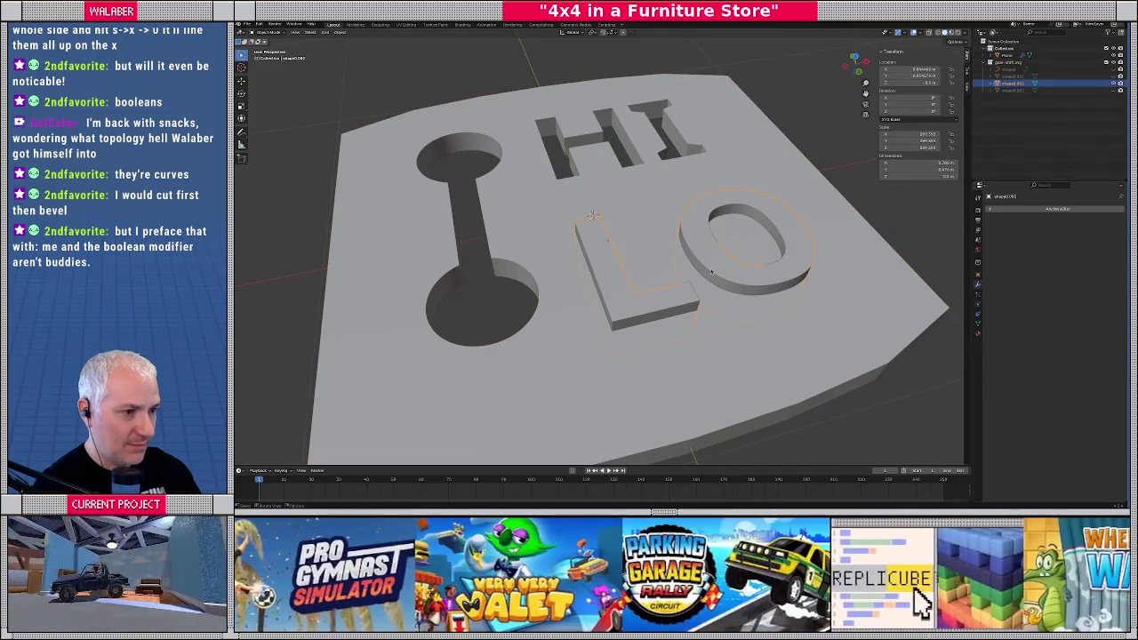
key("h")
key("alt+h")
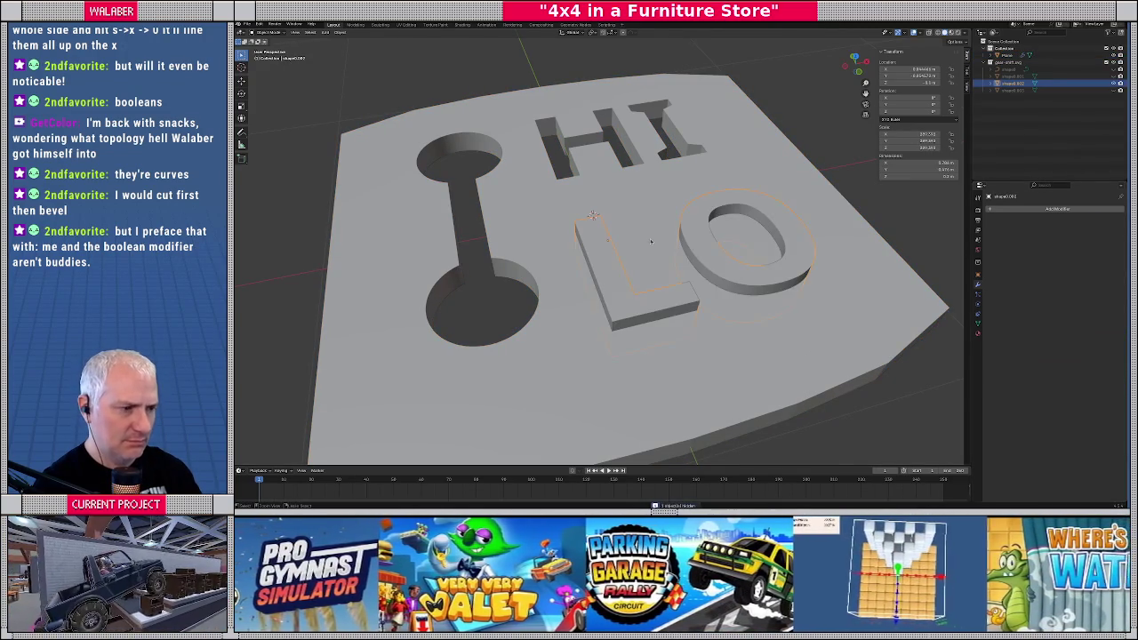
left_click(679, 188)
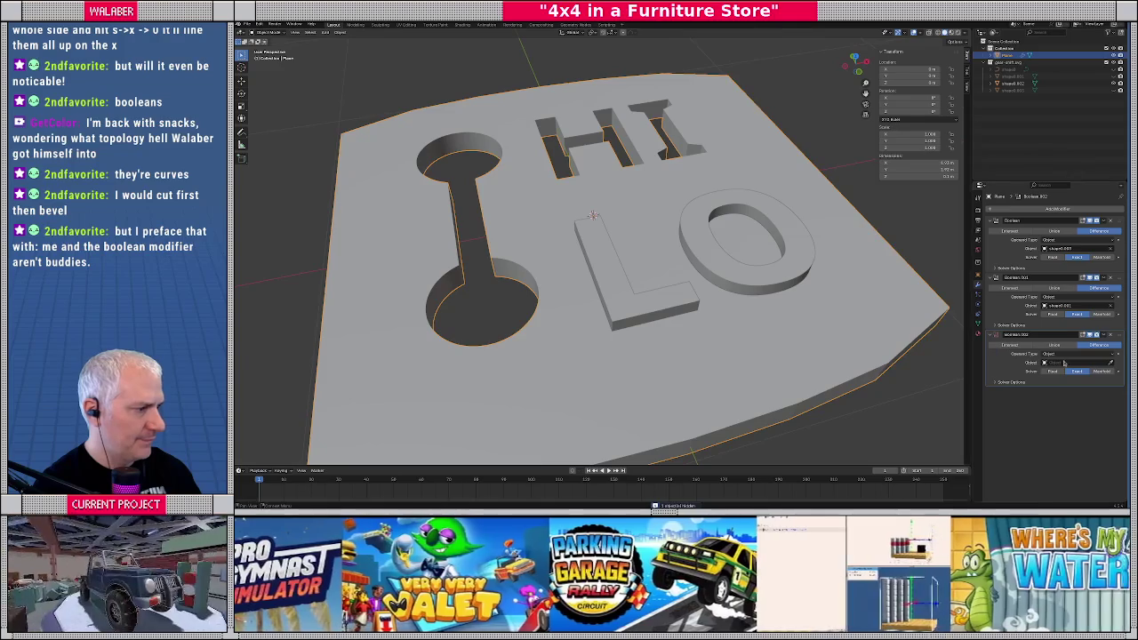
left_click(754, 285)
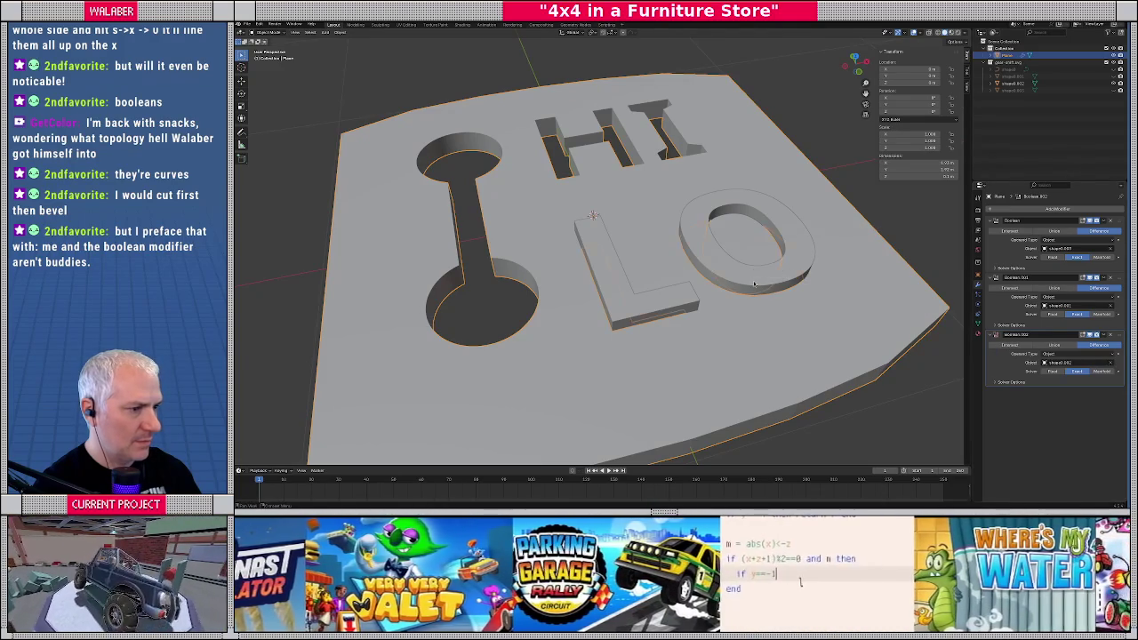
left_click(721, 274)
key("h")
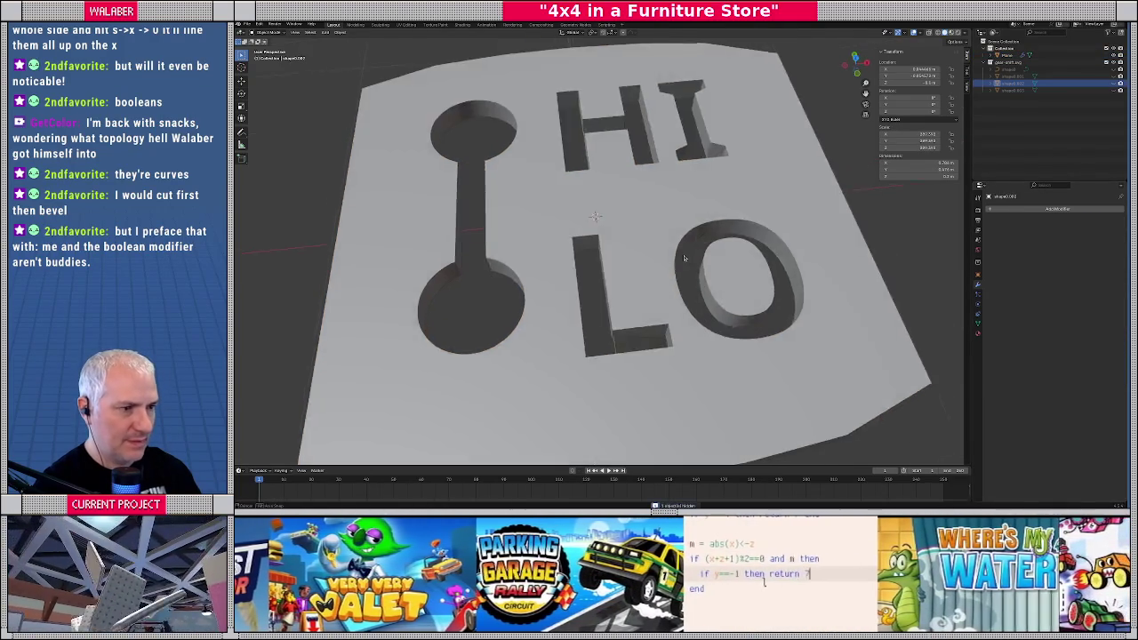
Inspect the plate's shifter, HI and LO cut-outs from top and angled views
middle_click_drag(721, 274, 684, 258)
key("KP_7")
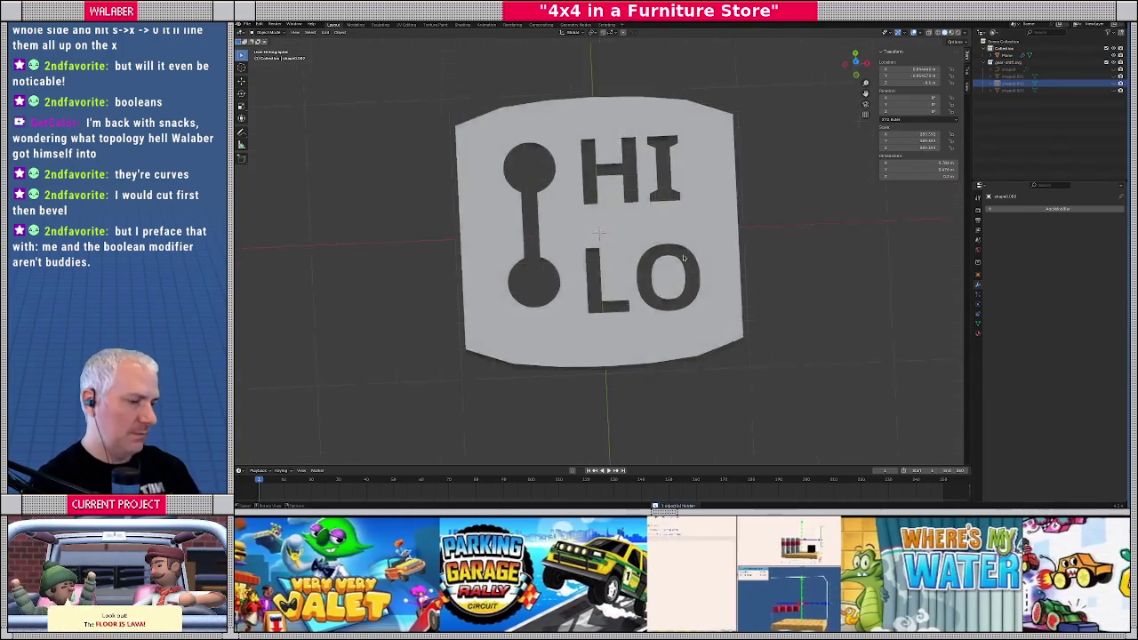
scroll(601, 228, "up", 1)
middle_click_drag(616, 263, 638, 218)
left_click(639, 217)
key("Tab")
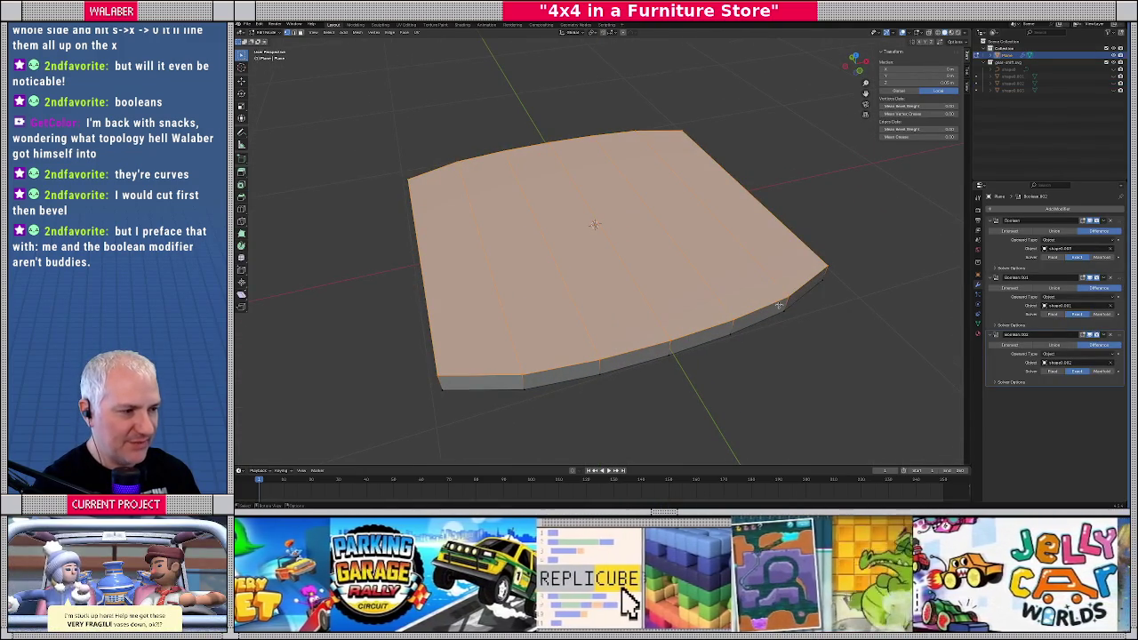
key("Tab")
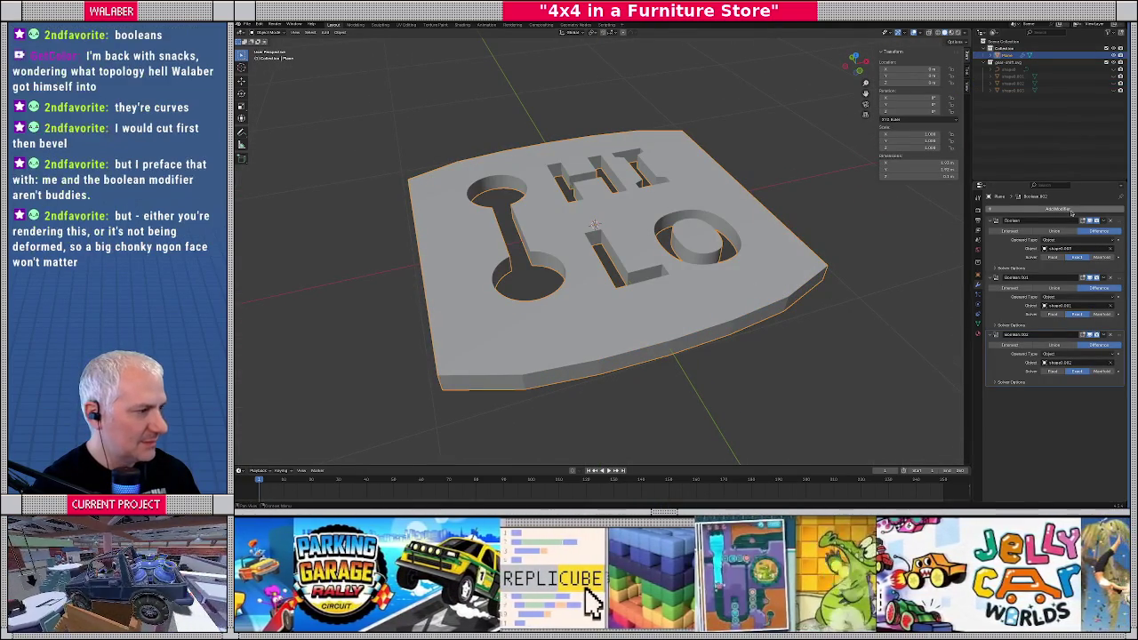
Add a Subdivision Surface modifier to the plate and drag it to the top of the stack
left_click(1071, 210)
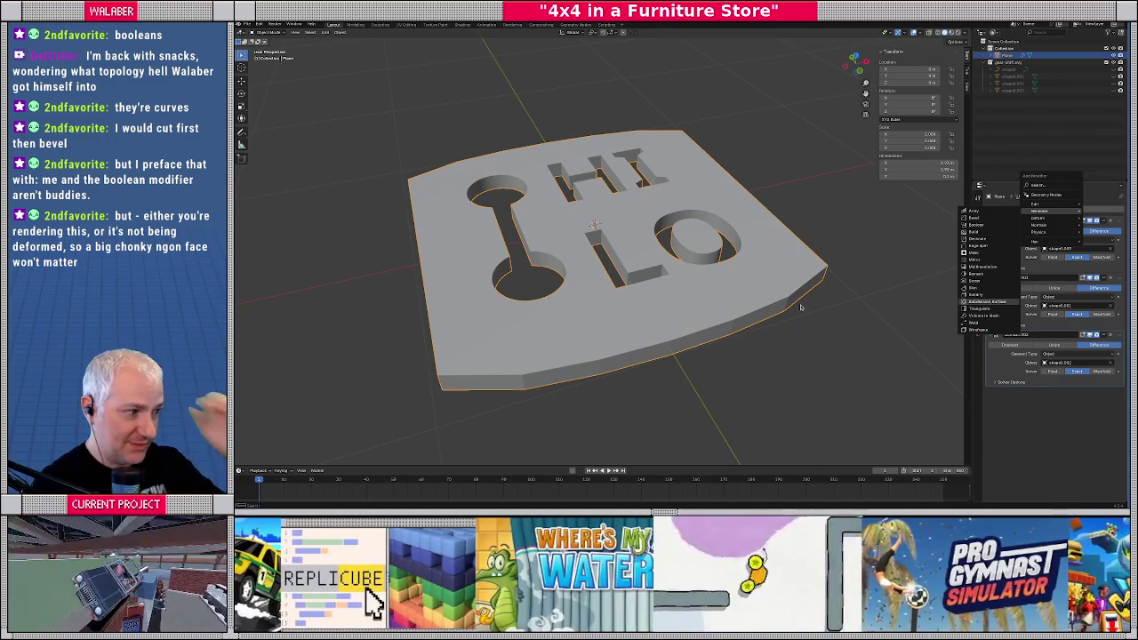
key("Return")
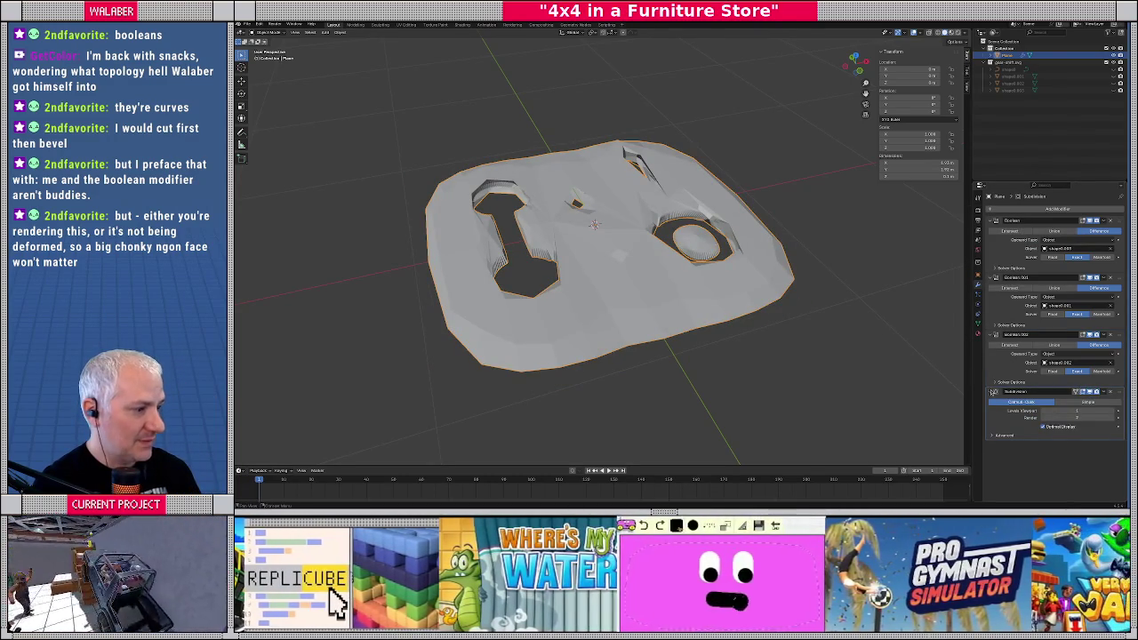
left_click_drag(1118, 392, 1112, 220)
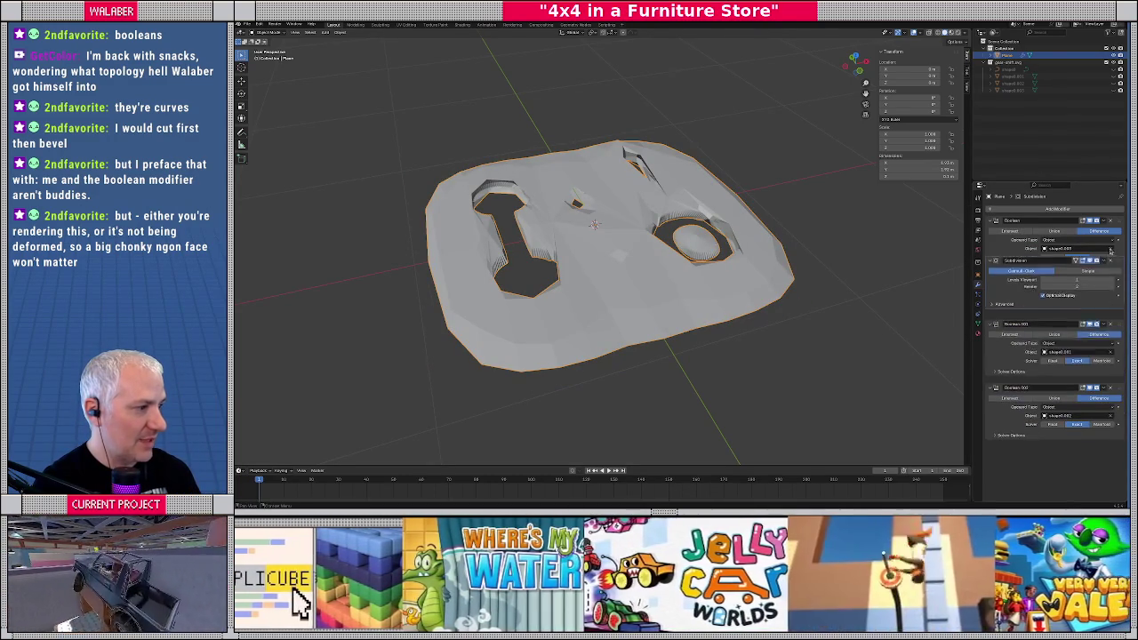
mouse_move(536, 293)
middle_mouse_down()
mouse_move(562, 296)
mouse_move(587, 267)
mouse_move(638, 367)
middle_mouse_up()
Enter Edit Mode on the plate and inspect its mesh from the top and a tilted view
key("Tab")
key("KP_7")
scroll(636, 364, "down", 1)
scroll(635, 367, "down", 2)
scroll(631, 369, "down", 2)
scroll(627, 365, "up", 6)
scroll(614, 342, "up", 2)
mouse_move(597, 320)
middle_mouse_down()
mouse_move(657, 216)
mouse_move(646, 257)
middle_mouse_up()
key("Tab")
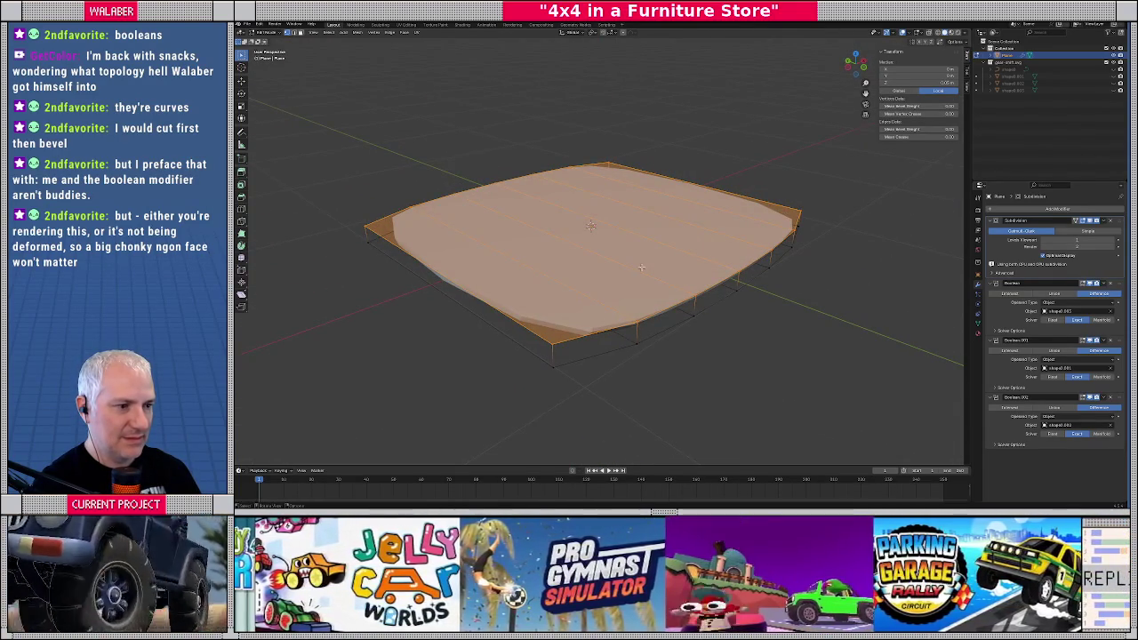
Select the front and bottom rim edges and give them a full Edge Crease
mouse_move(770, 273)
middle_mouse_down()
mouse_move(645, 242)
mouse_move(635, 220)
middle_mouse_up()
left_click(633, 219, "alt")
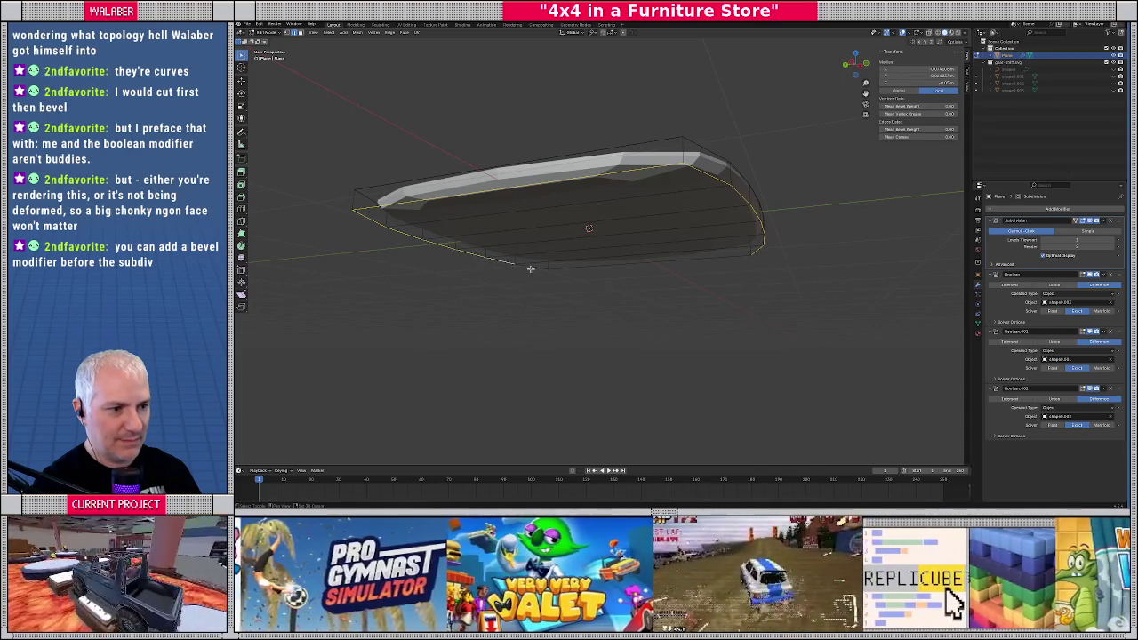
left_click(721, 263, "shift")
mouse_move(748, 270)
middle_mouse_down()
mouse_move(720, 296)
mouse_move(613, 253)
middle_mouse_up()
left_click(390, 32)
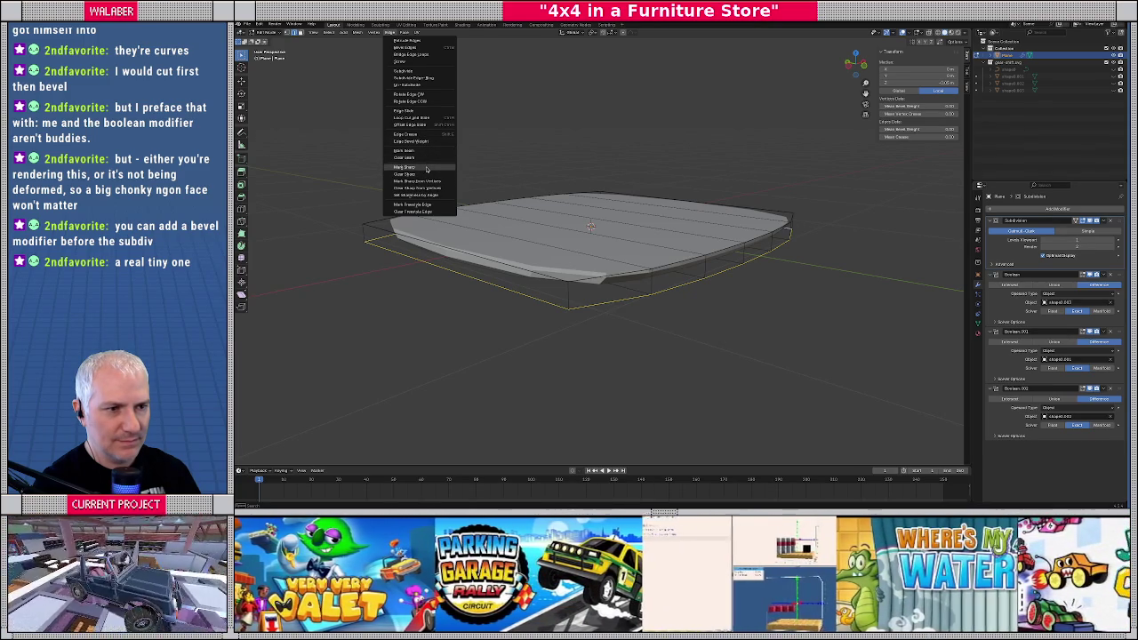
left_click(419, 134)
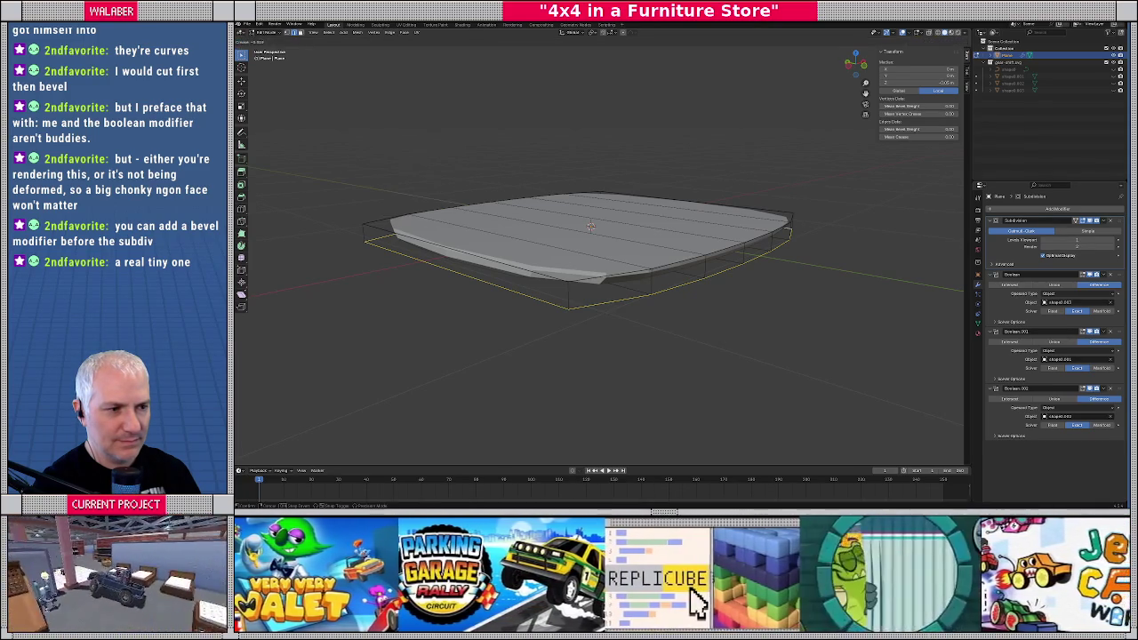
left_click(726, 197)
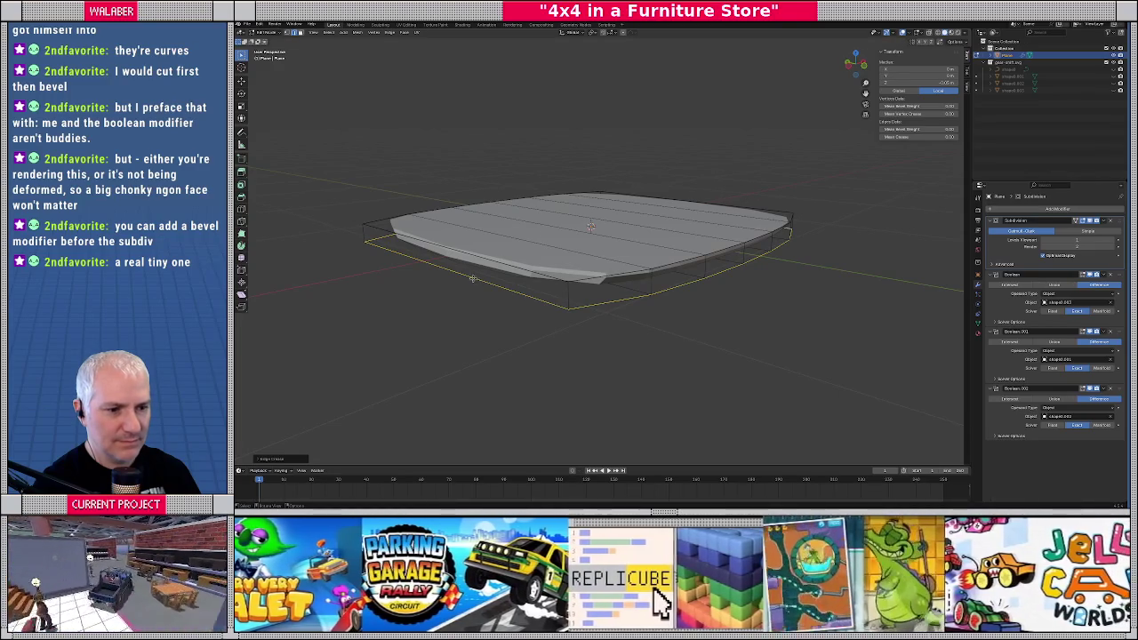
Deselect the edges and return to Object Mode to view the creased plate from the top
left_click(363, 395)
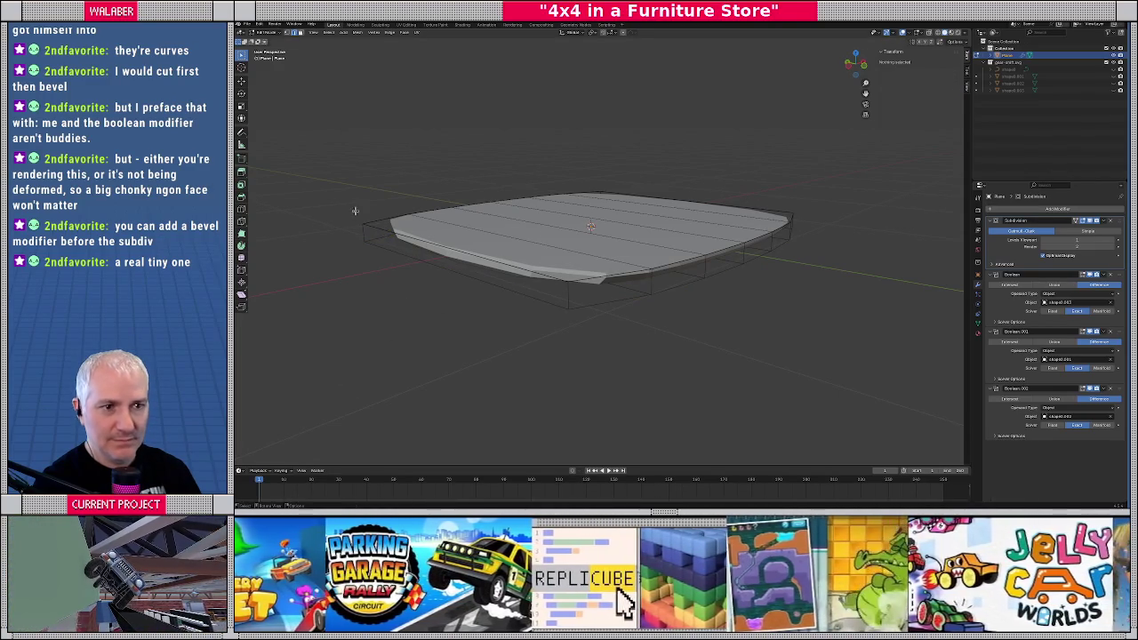
left_click(367, 218, "alt")
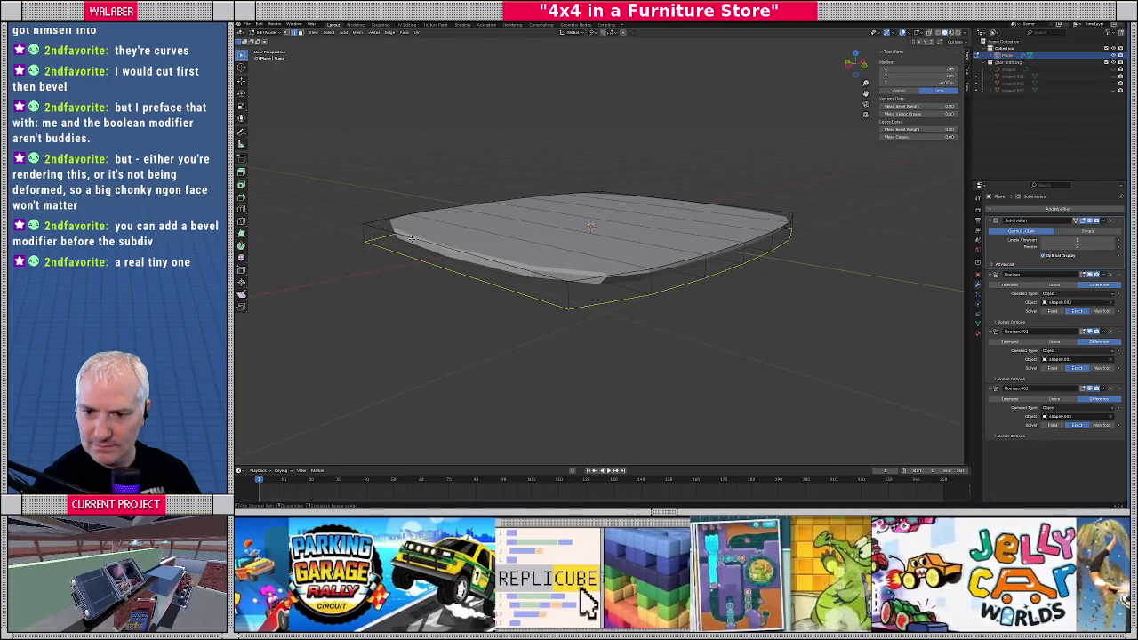
key("alt+a")
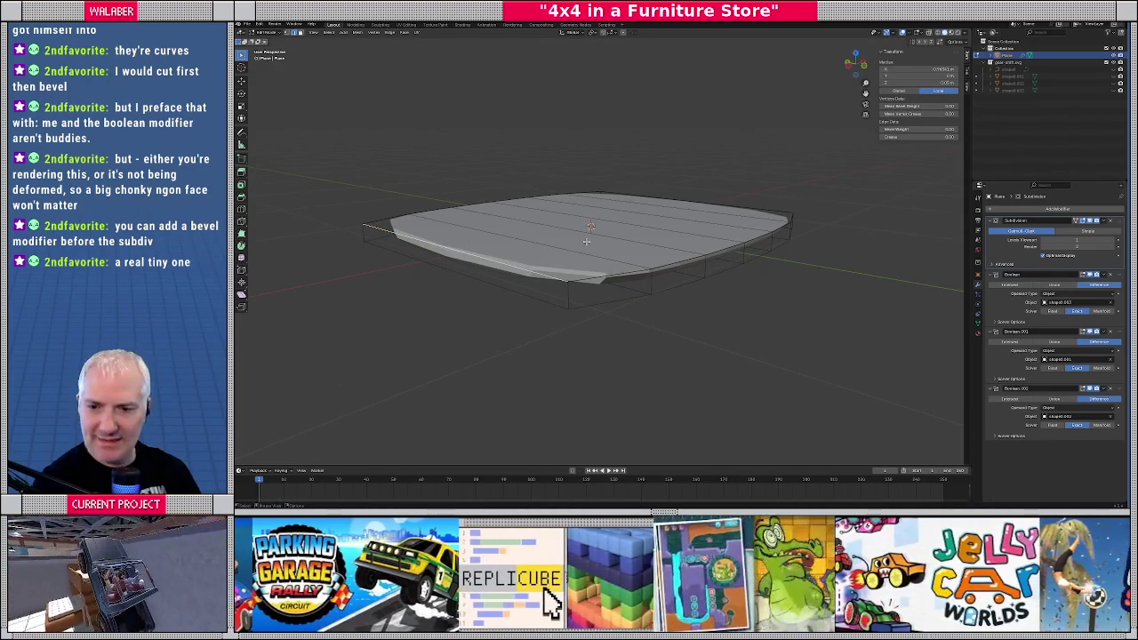
key("Tab")
middle_click_drag(675, 196, 727, 253)
key("KP_7")
scroll(725, 251, "down", 2)
scroll(722, 252, "down", 5)
scroll(722, 253, "up", 4)
scroll(712, 234, "up", 3)
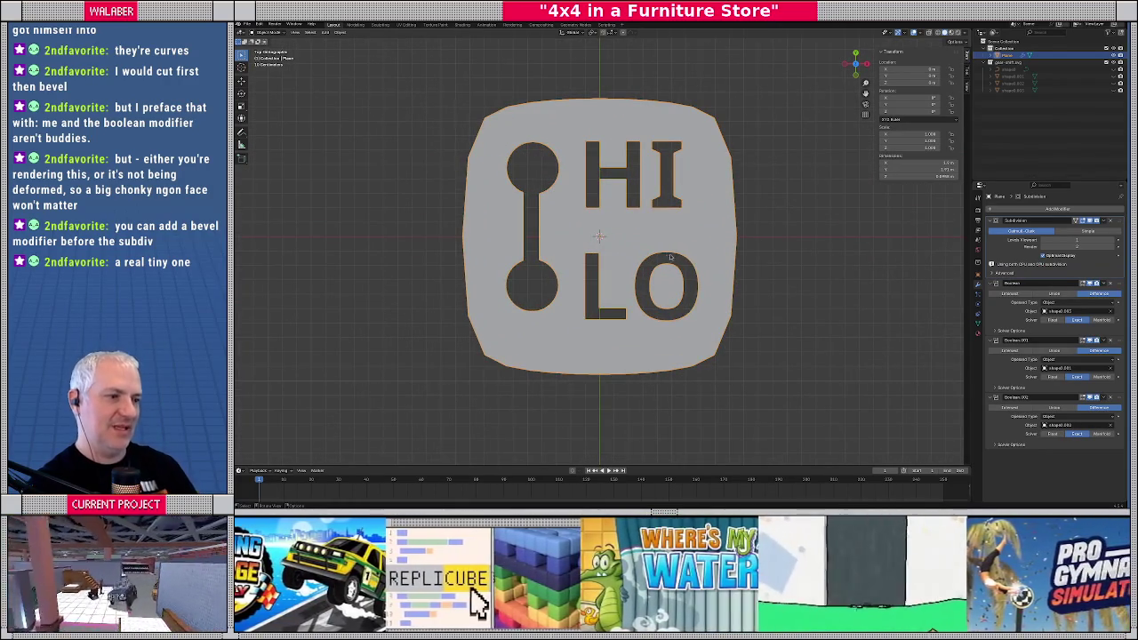
Hide the shifter, HI and LO boolean cut-outs in the viewport
mouse_move(540, 253)
middle_mouse_down()
mouse_move(637, 142)
mouse_move(929, 236)
middle_mouse_up()
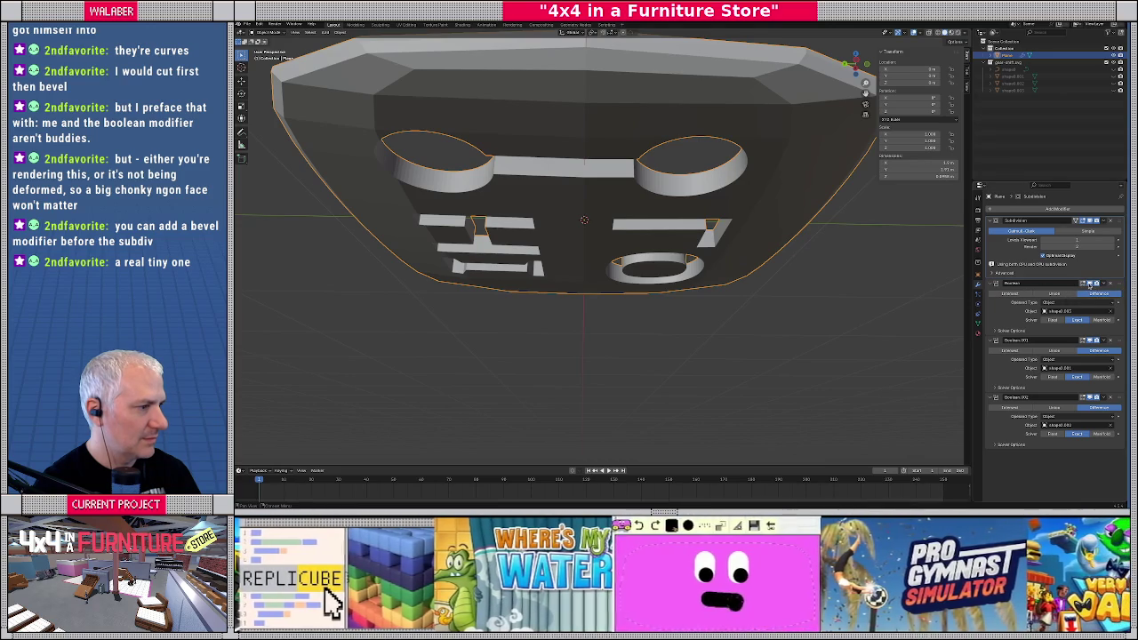
left_click(1089, 283)
left_click(1093, 331)
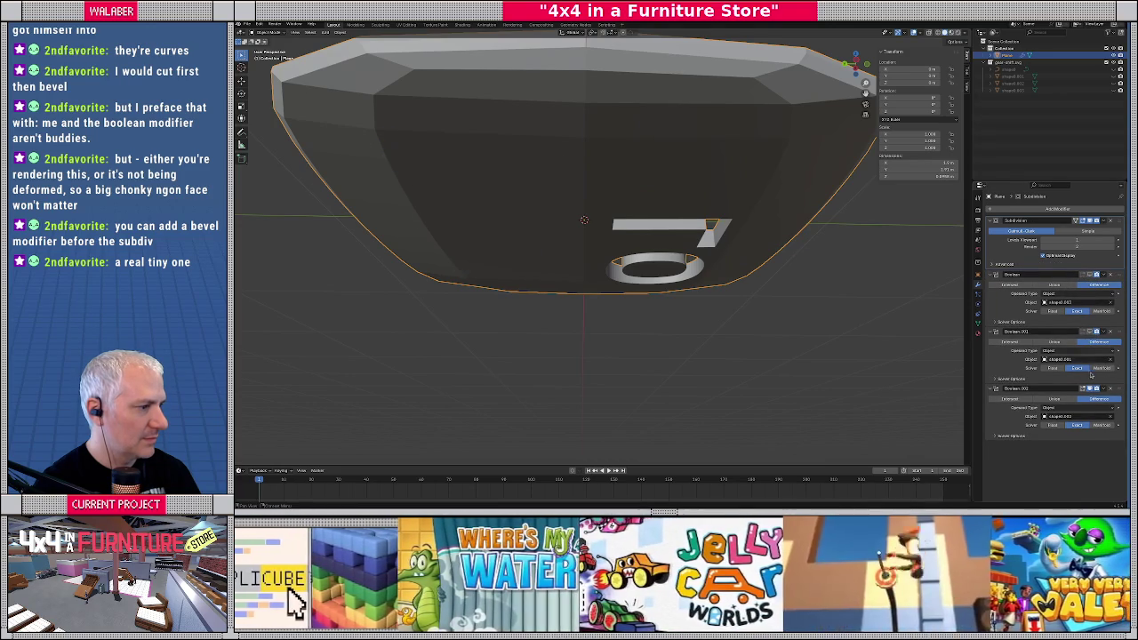
left_click(1093, 389)
Enter Edit Mode and switch the Subdivision modifier to Simple
key("Tab")
mouse_move(640, 199)
middle_mouse_down()
mouse_move(599, 211)
mouse_move(569, 250)
mouse_move(568, 219)
mouse_move(606, 248)
middle_mouse_up()
key("KP_7")
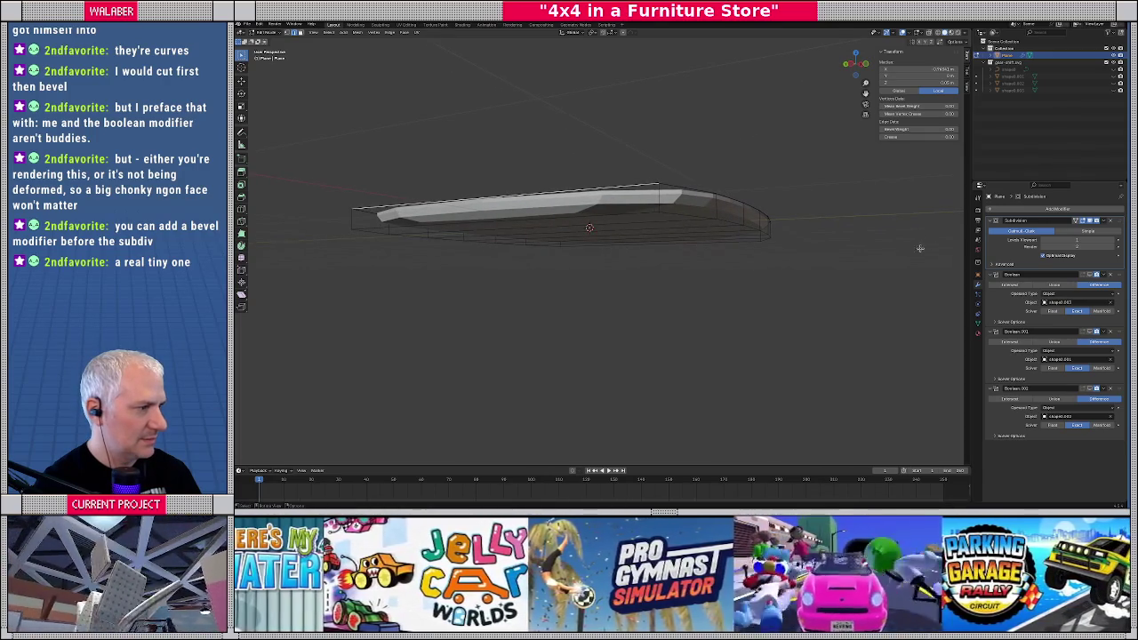
left_click(1074, 232)
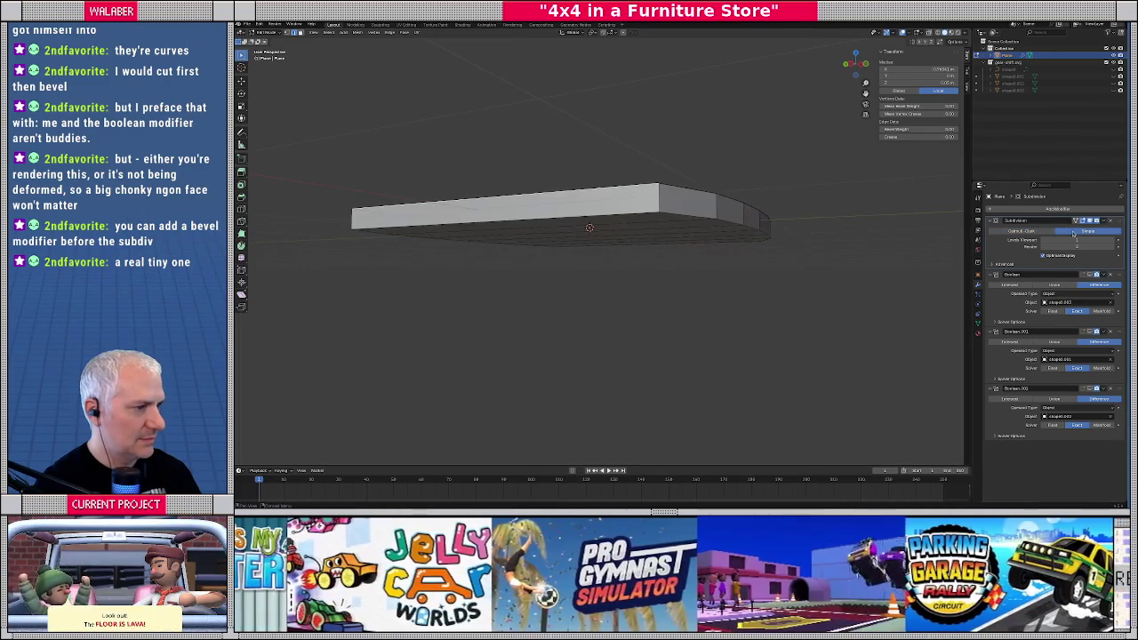
middle_click_drag(764, 222, 776, 271)
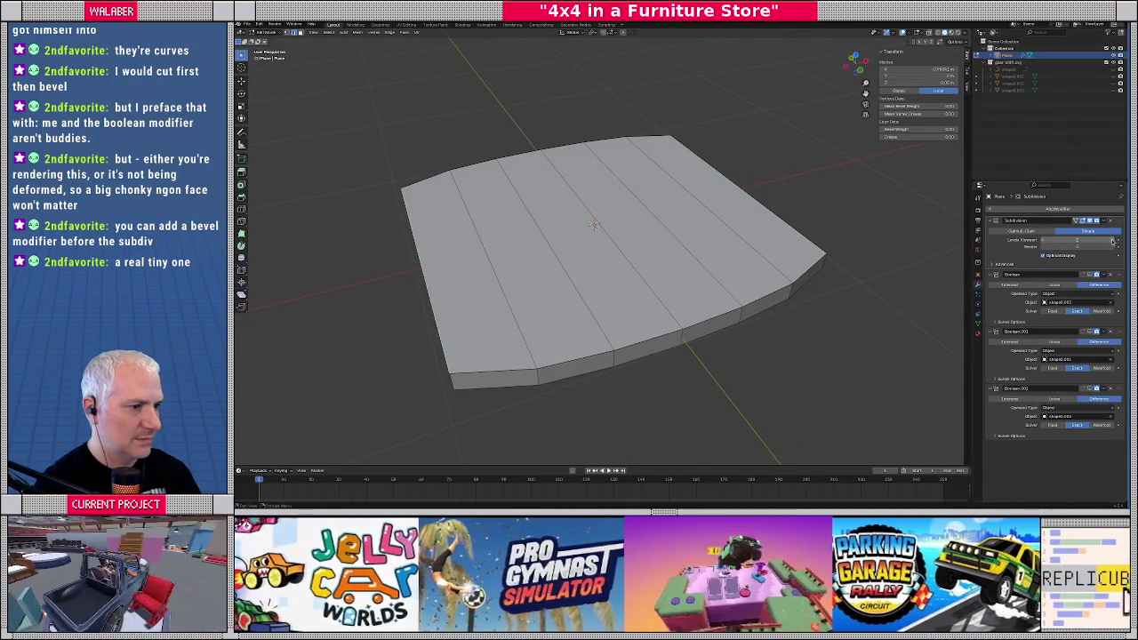
mouse_move(685, 257)
middle_mouse_down()
mouse_move(895, 249)
mouse_move(744, 265)
mouse_move(678, 296)
mouse_move(589, 268)
mouse_move(753, 272)
mouse_move(738, 253)
middle_mouse_up()
Undo back to Catmull-Clark smoothing and inspect the rounded plate from above and below
key("ctrl+z")
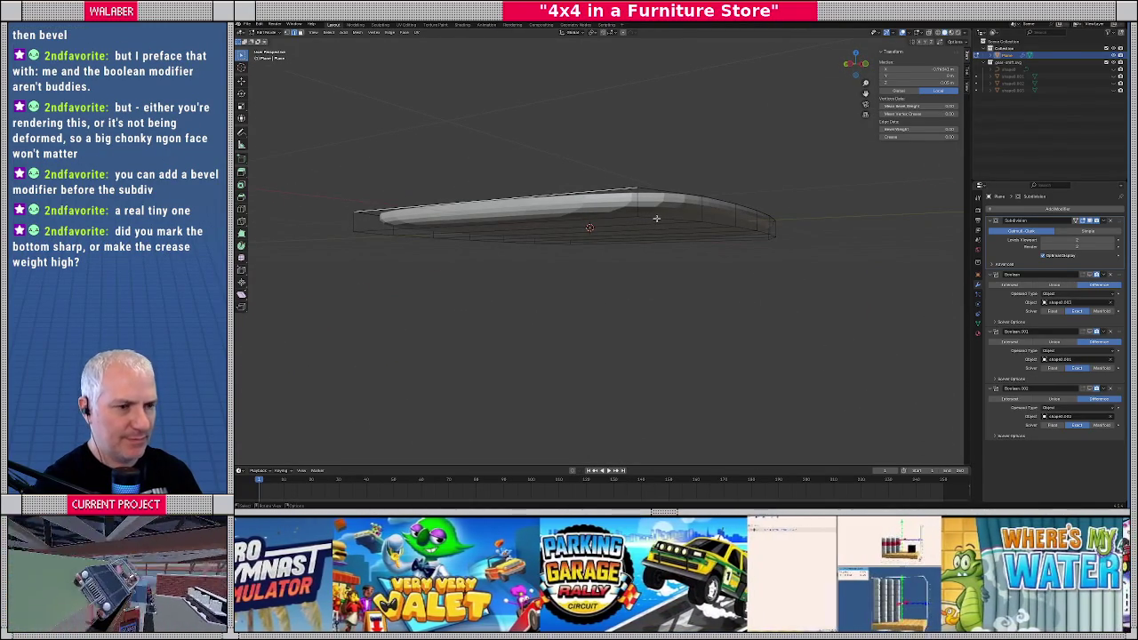
middle_click_drag(658, 218, 595, 287)
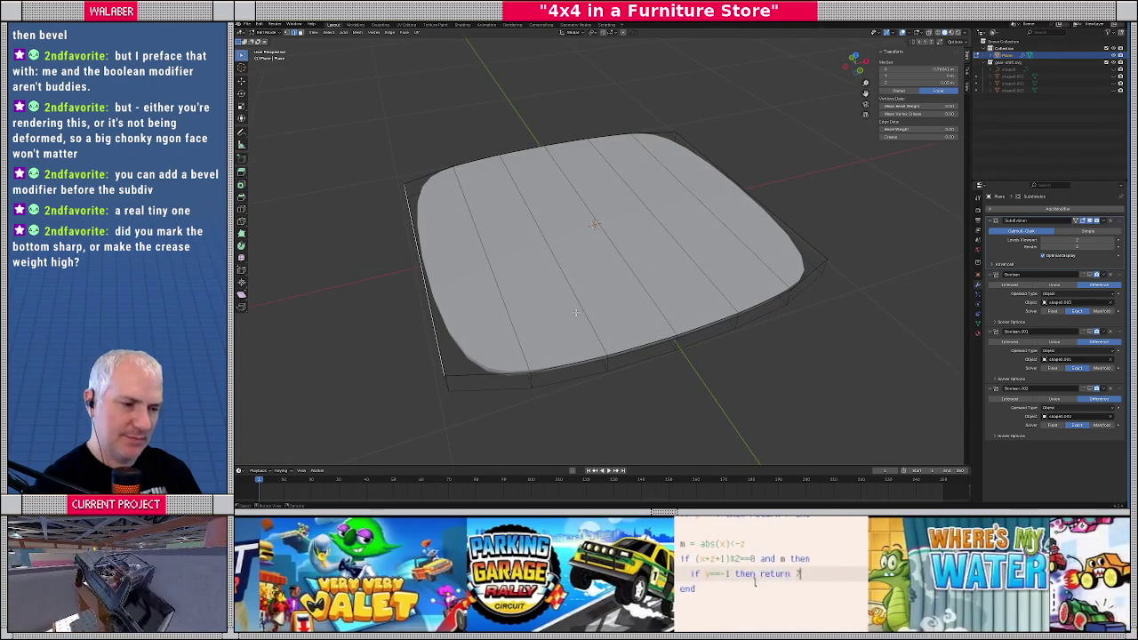
mouse_move(575, 312)
middle_mouse_down()
mouse_move(559, 302)
mouse_move(558, 241)
middle_mouse_up()
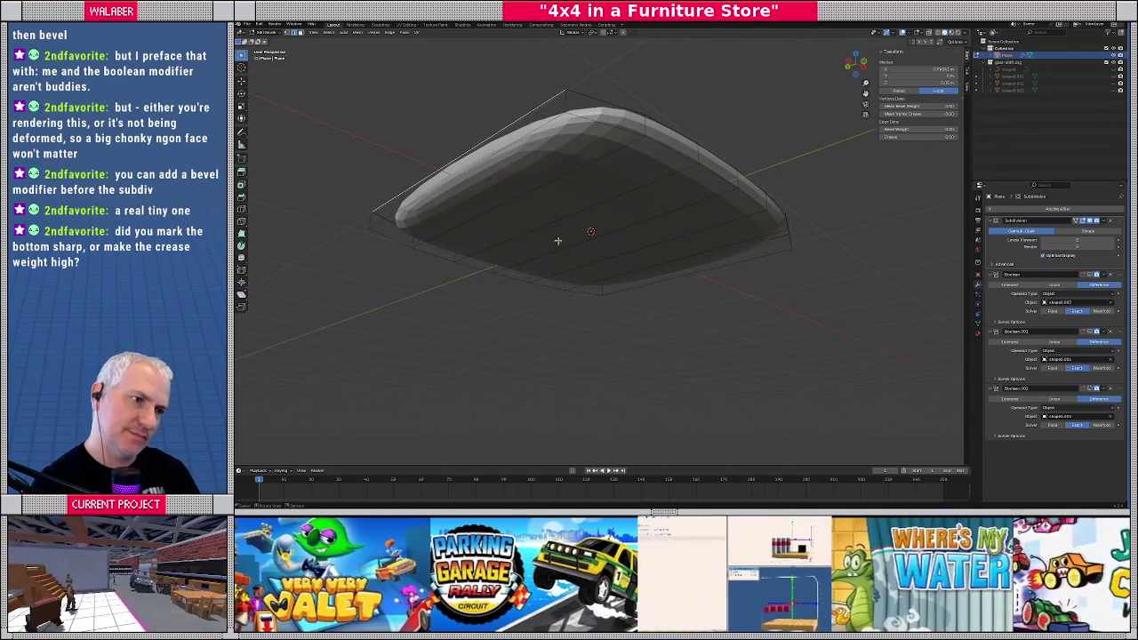
Select the plate's bottom face and move it up along Z
left_click_drag(540, 172, 688, 259)
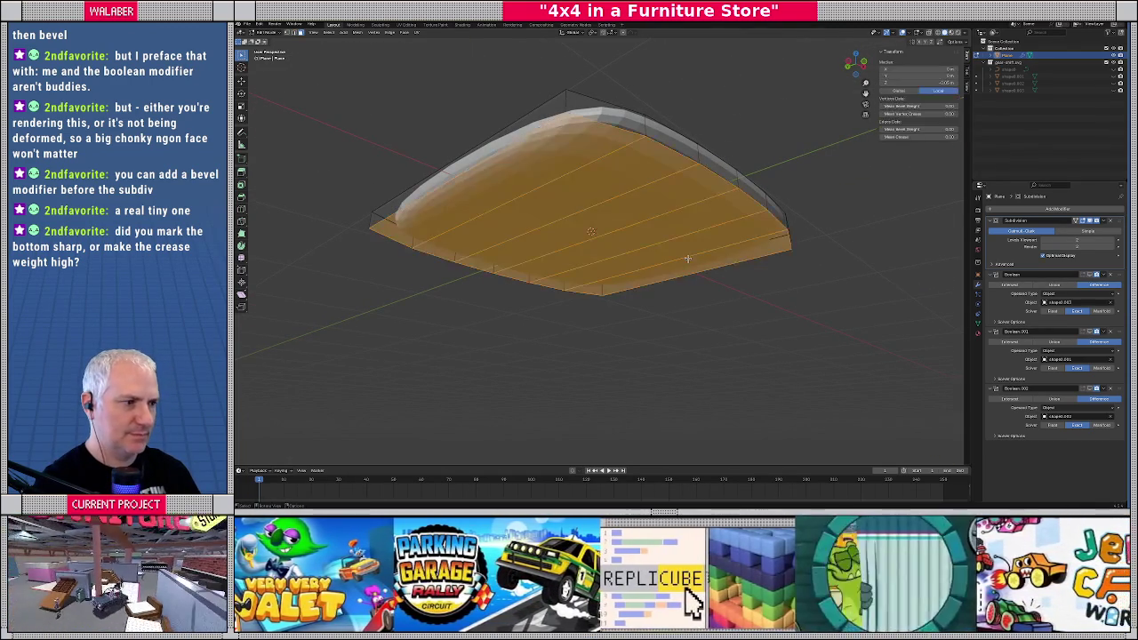
key("g")
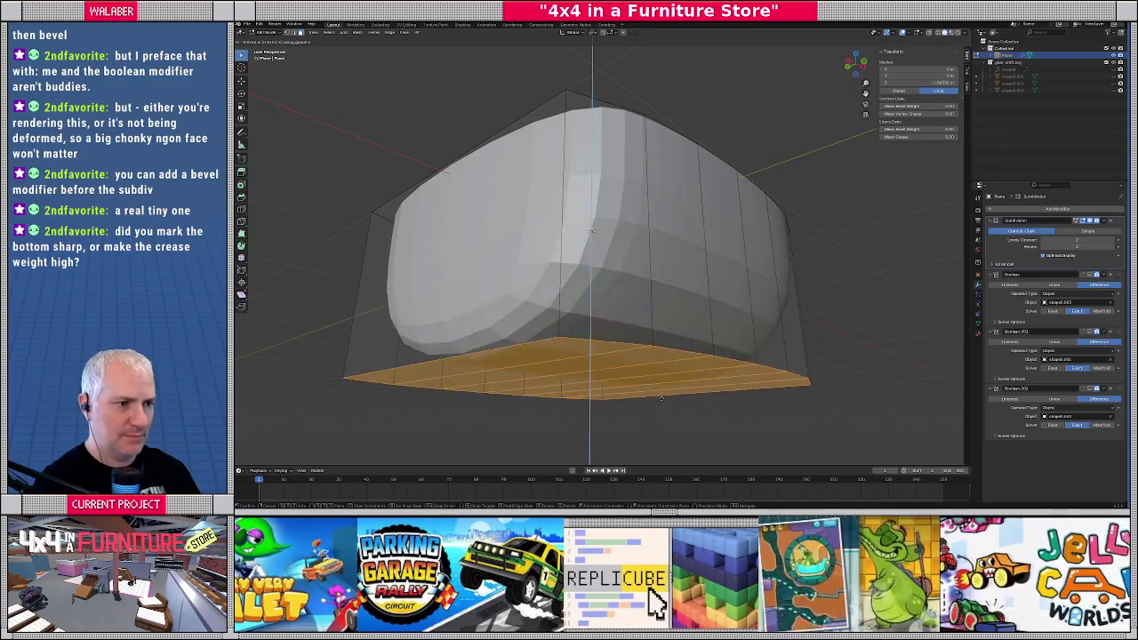
mouse_move(658, 413)
middle_mouse_down()
mouse_move(639, 299)
mouse_move(612, 292)
middle_mouse_up()
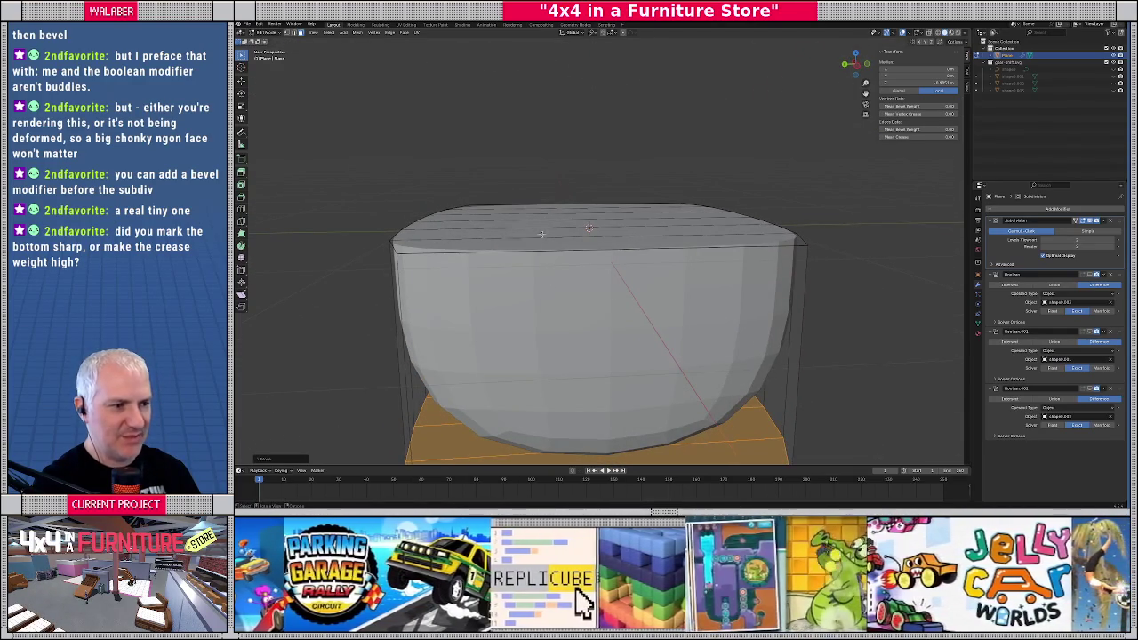
key("ctrl+z")
mouse_move(534, 235)
middle_mouse_down()
mouse_move(666, 240)
mouse_move(648, 238)
middle_mouse_up()
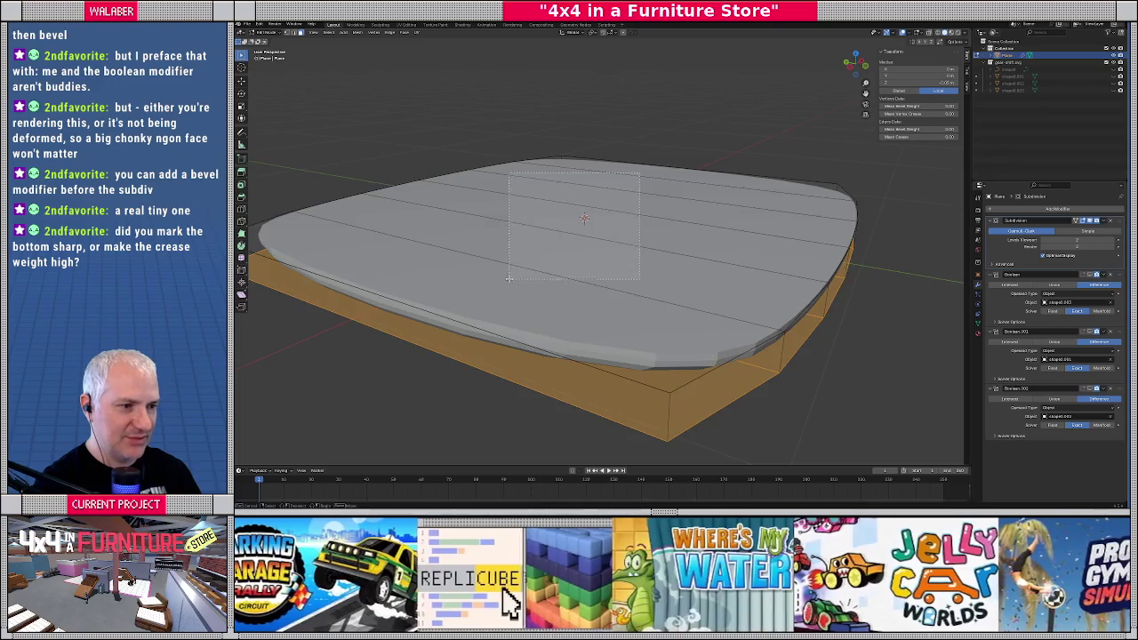
middle_click_drag(509, 278, 525, 240)
key("g")
key("z")
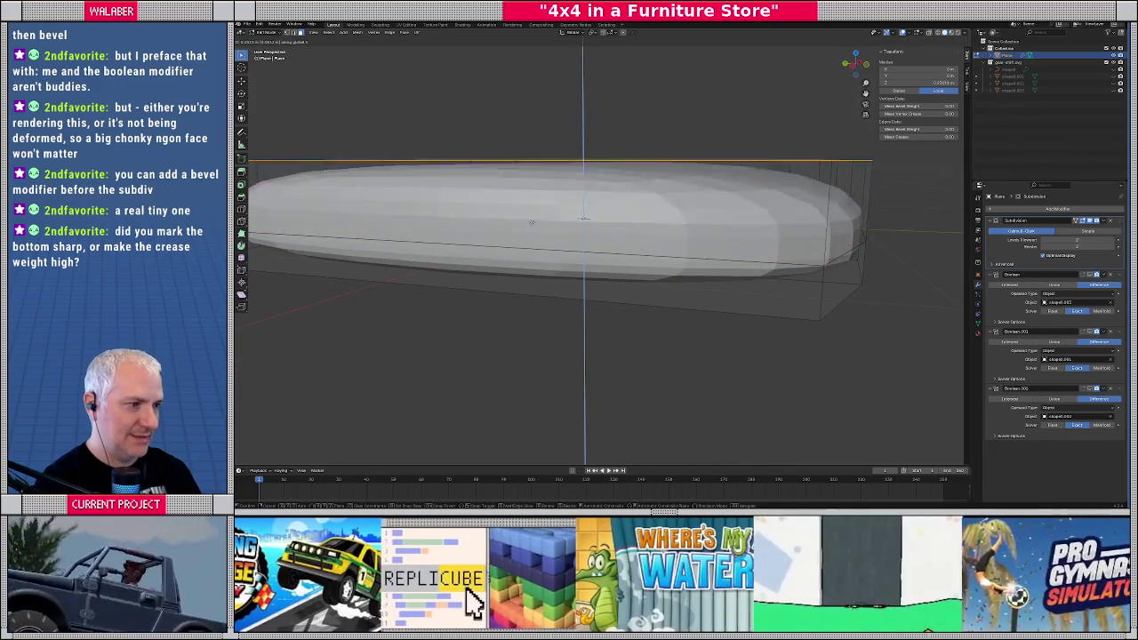
left_click(547, 266)
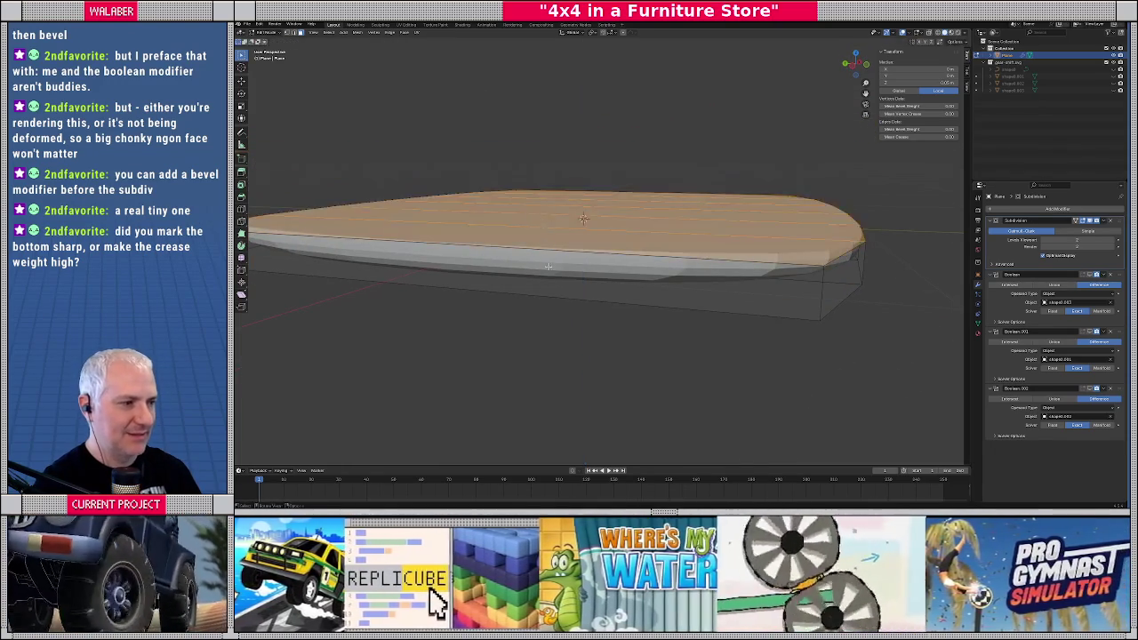
middle_click_drag(546, 266, 554, 251)
middle_click_drag(605, 210, 643, 184)
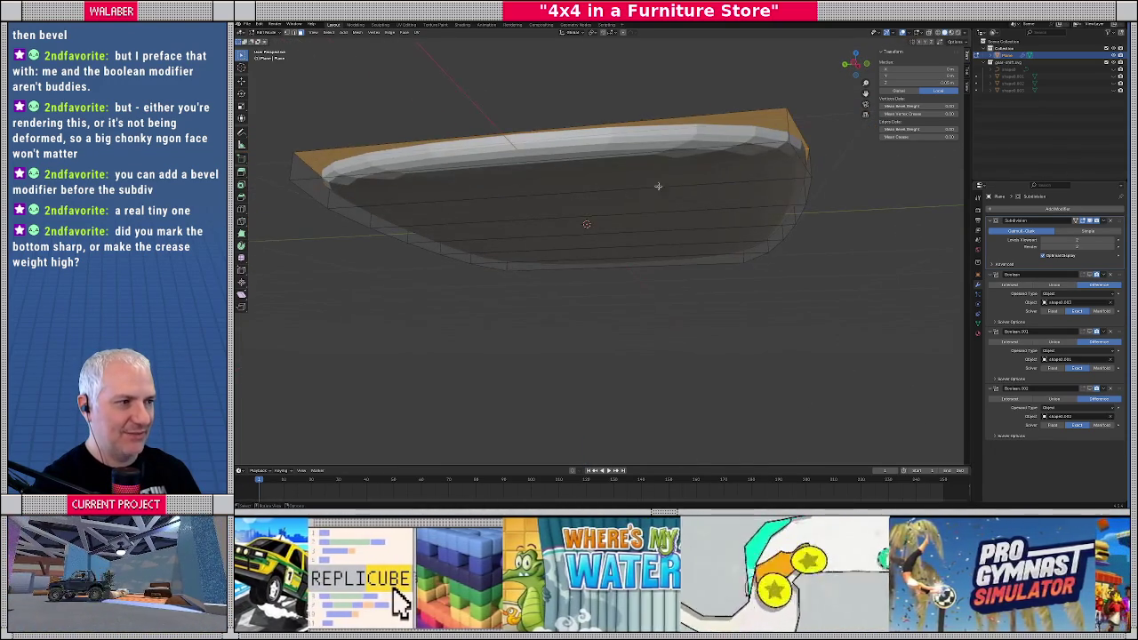
Select the slab's top face and view its edge from the side
left_click_drag(659, 171, 693, 256)
mouse_move(692, 256)
middle_mouse_down("alt")
mouse_move(430, 177)
mouse_move(491, 209)
middle_mouse_up("alt")
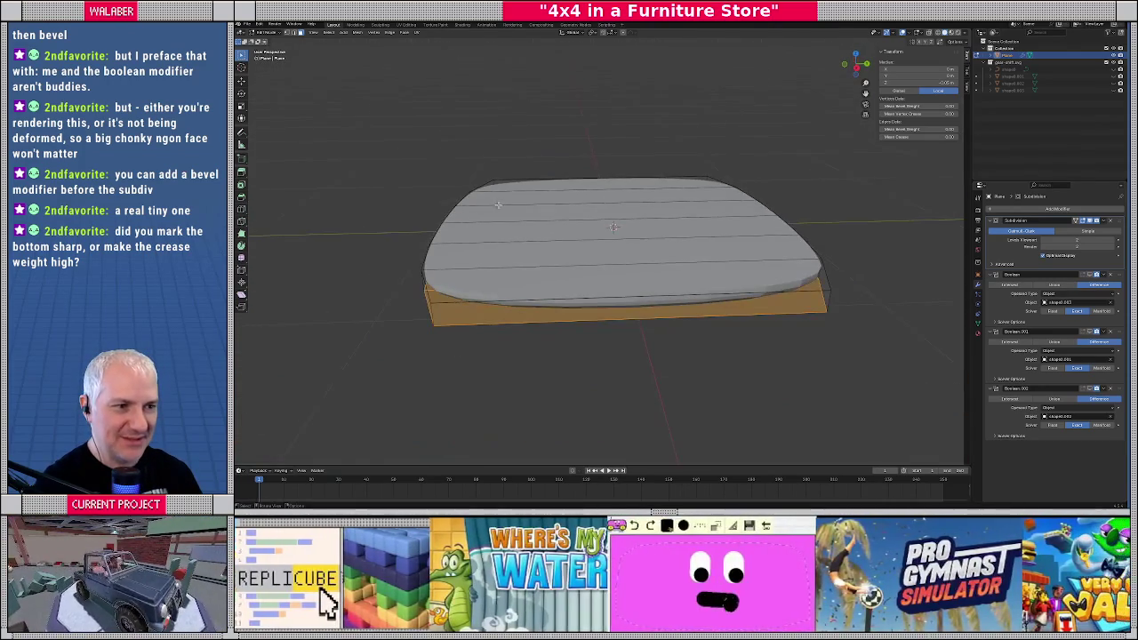
left_click_drag(565, 263, 567, 265)
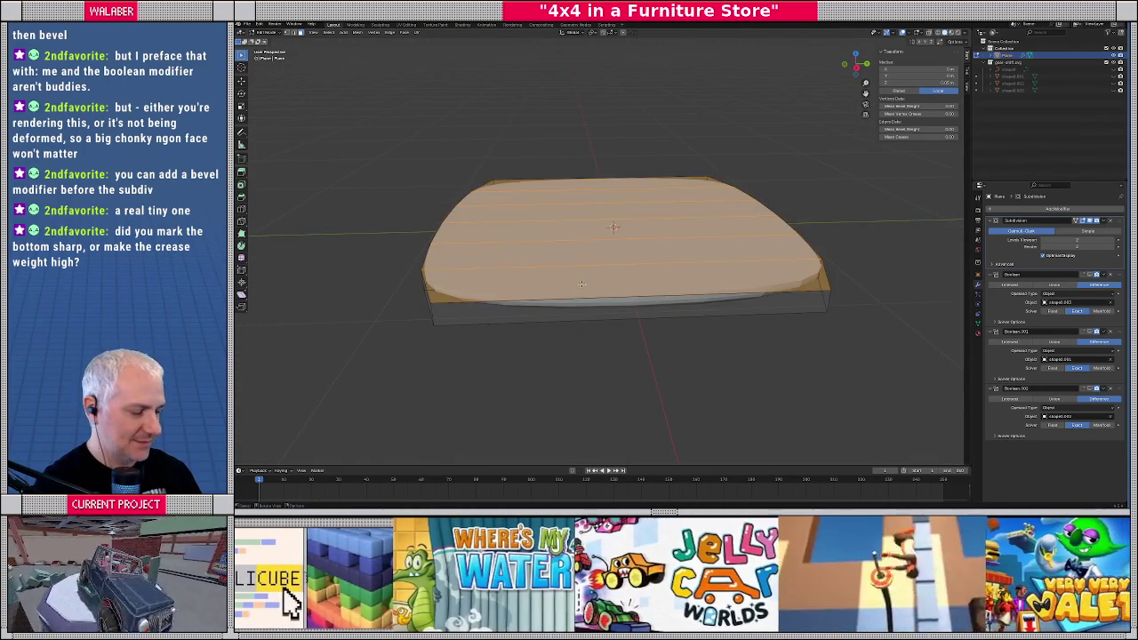
middle_click_drag(581, 283, 581, 279, "alt")
scroll(581, 276, "up", 2)
scroll(445, 246, "up", 2)
scroll(382, 244, "up", 3)
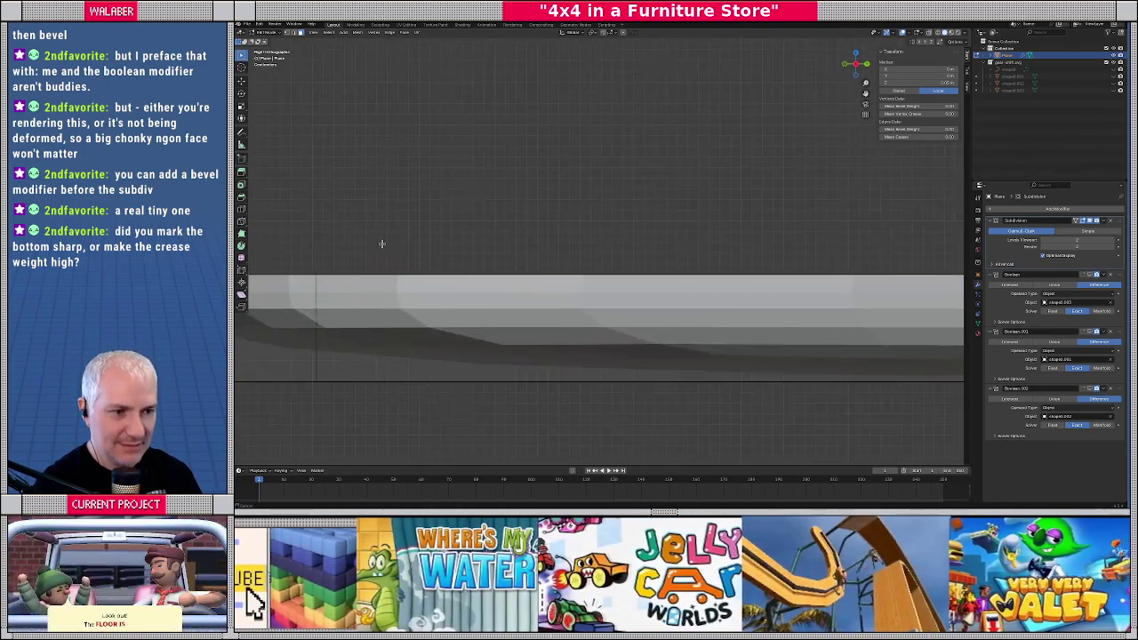
Move the selected top face down to make the slab thinner
middle_click_drag(382, 243, 526, 241, "shift")
key("g")
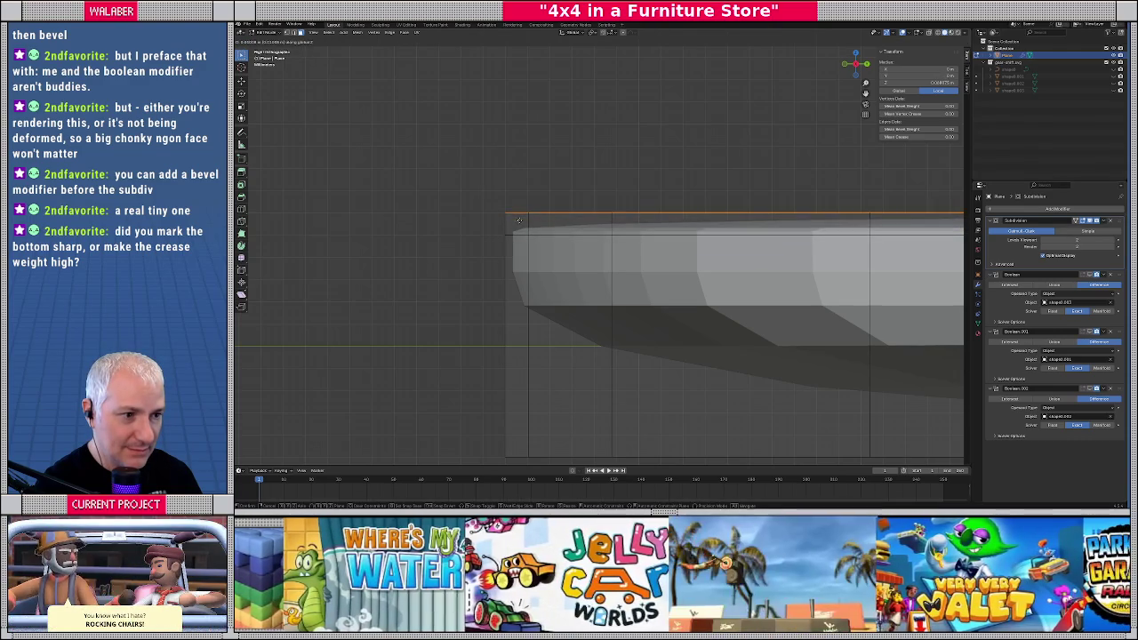
left_click(518, 219)
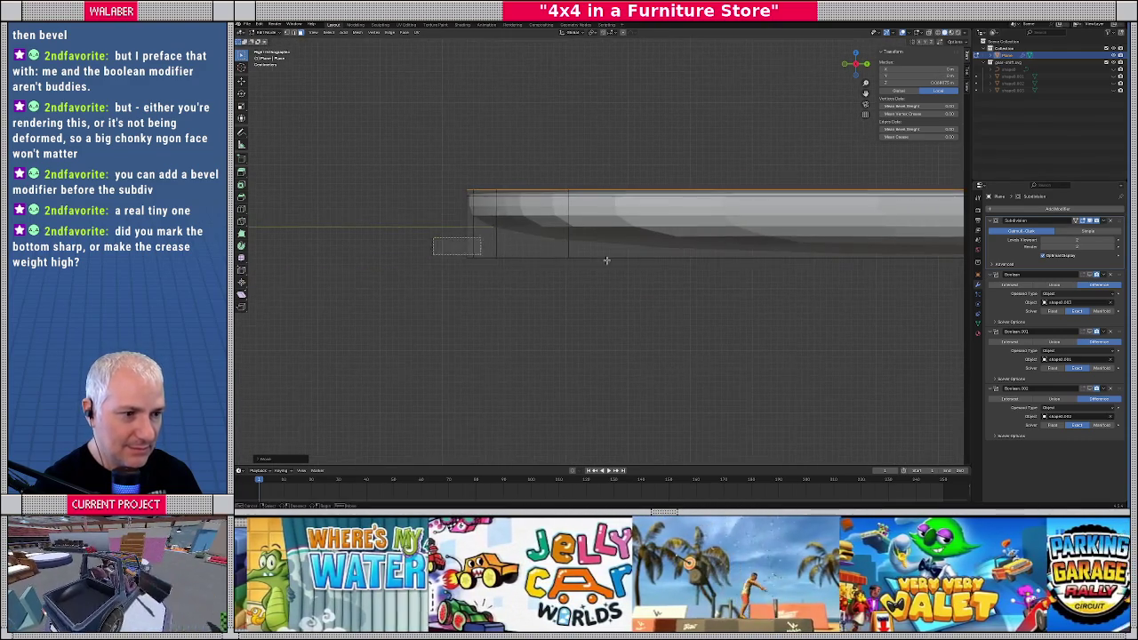
Select all of the slab's geometry and view it edge-on in the side view
key("a")
scroll(855, 298, "down", 2)
scroll(744, 294, "down", 2)
left_click_drag(321, 238, 866, 269)
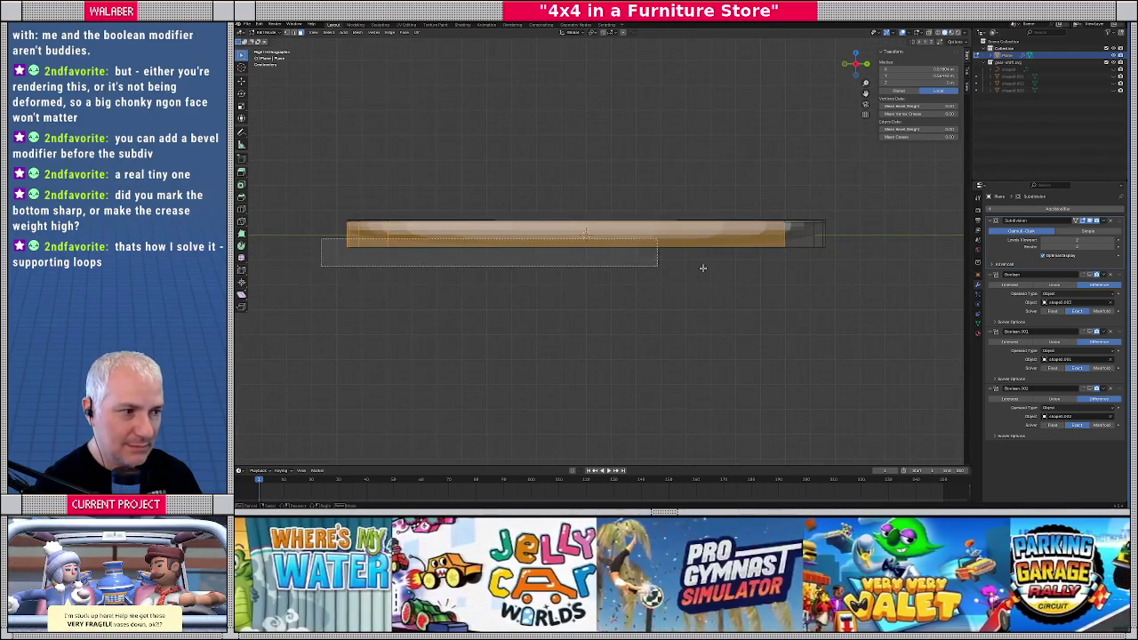
scroll(867, 270, "up", 3)
mouse_move(708, 247)
middle_mouse_down()
mouse_move(617, 240)
mouse_move(435, 255)
middle_mouse_up()
scroll(618, 240, "down", 3)
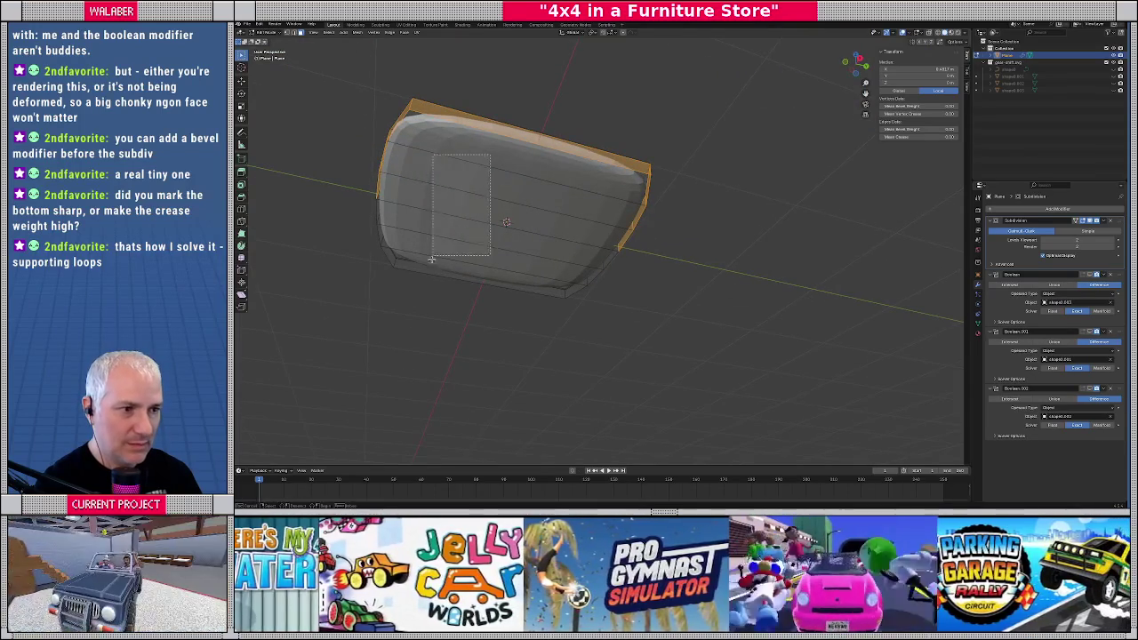
key("a")
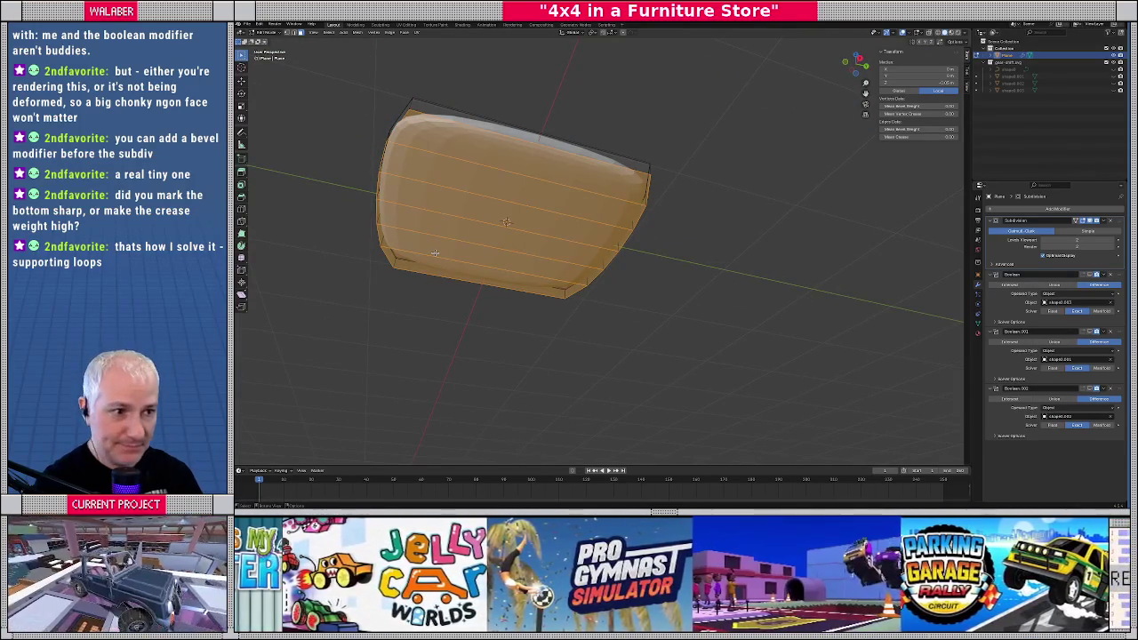
key("KP_3")
scroll(560, 245, "up", 3)
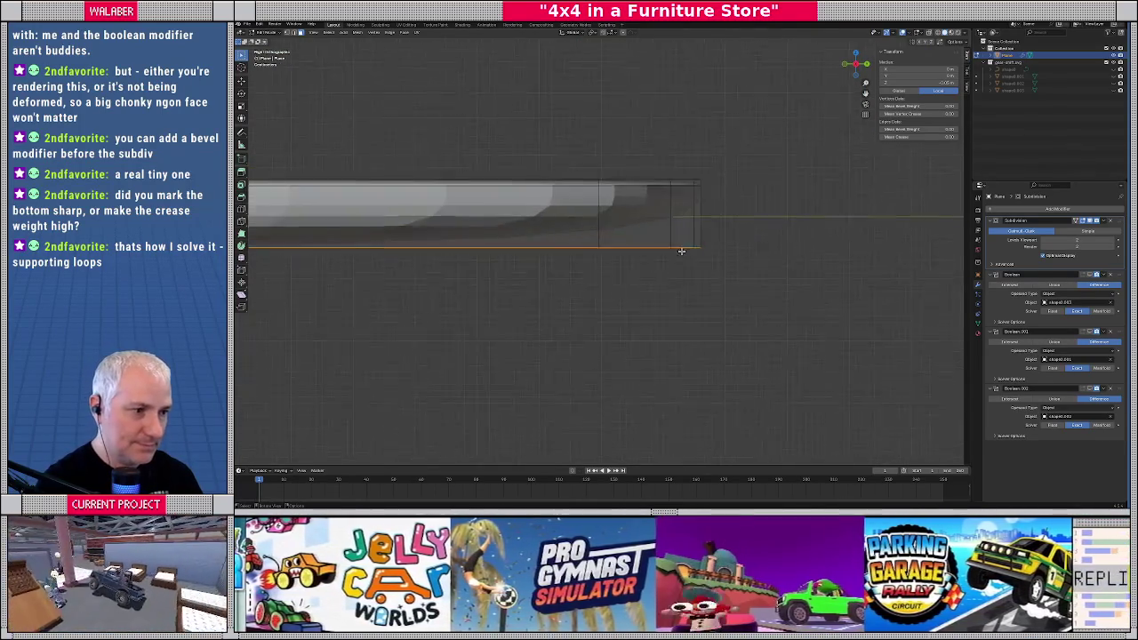
scroll(587, 258, "up", 2)
scroll(608, 276, "up", 2)
Lower the whole slab slightly along Z and return to Edit Mode
key("g")
key("z")
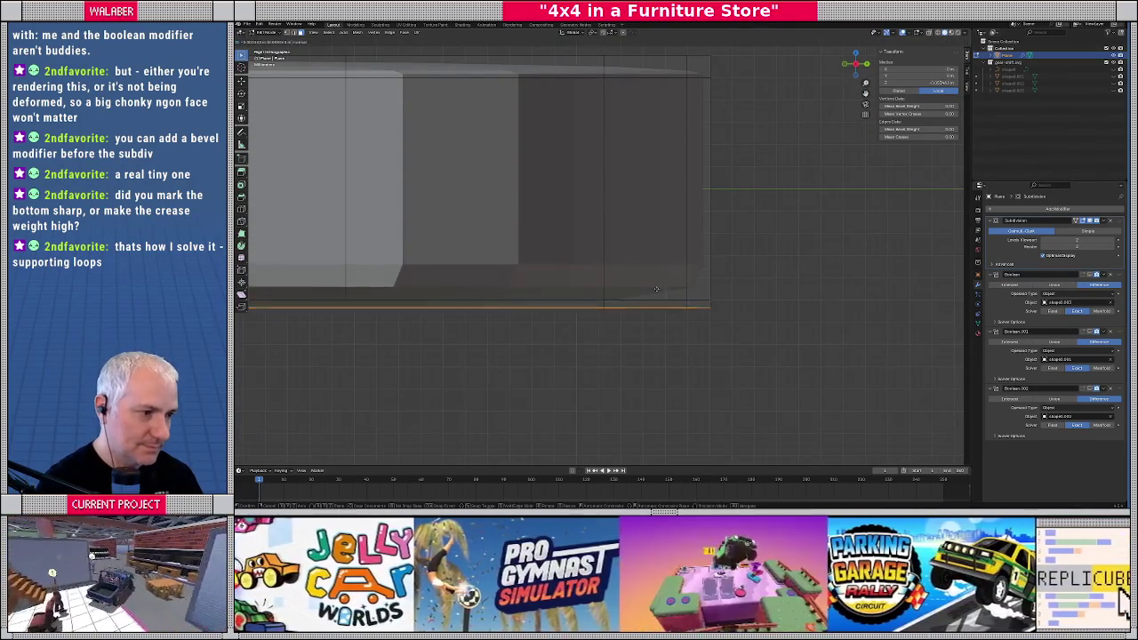
left_click(651, 303)
scroll(525, 267, "down", 2)
scroll(527, 264, "down", 2)
scroll(533, 244, "down", 1)
middle_click_drag(526, 237, 537, 258)
key("Tab")
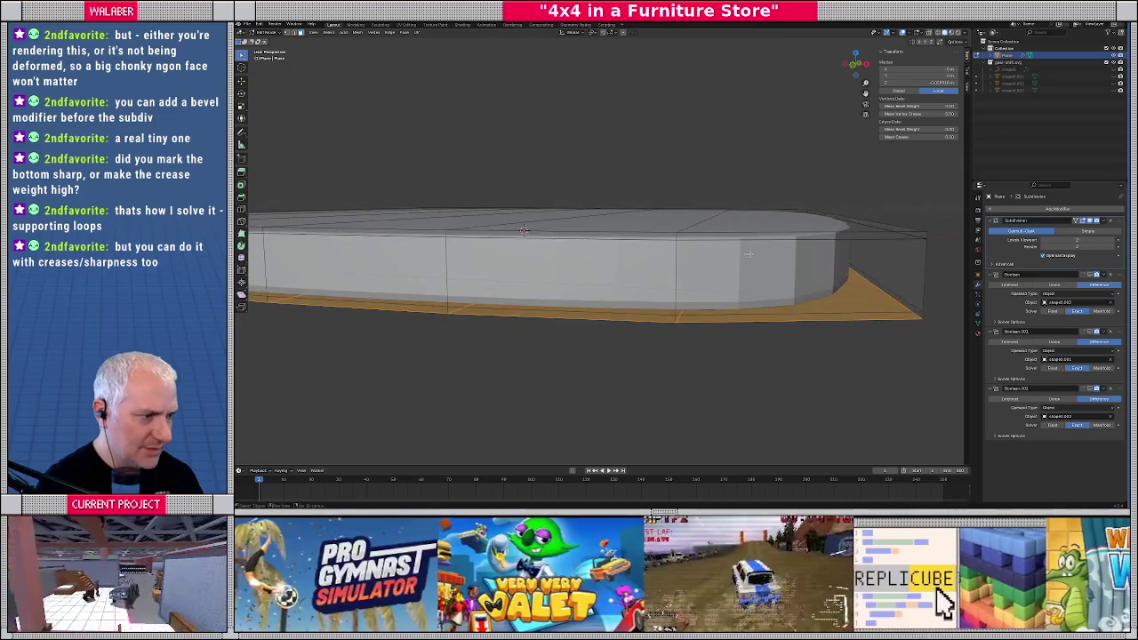
Select the slab's top face and try a Z move, cancelling it
middle_click_drag(534, 258, 620, 245)
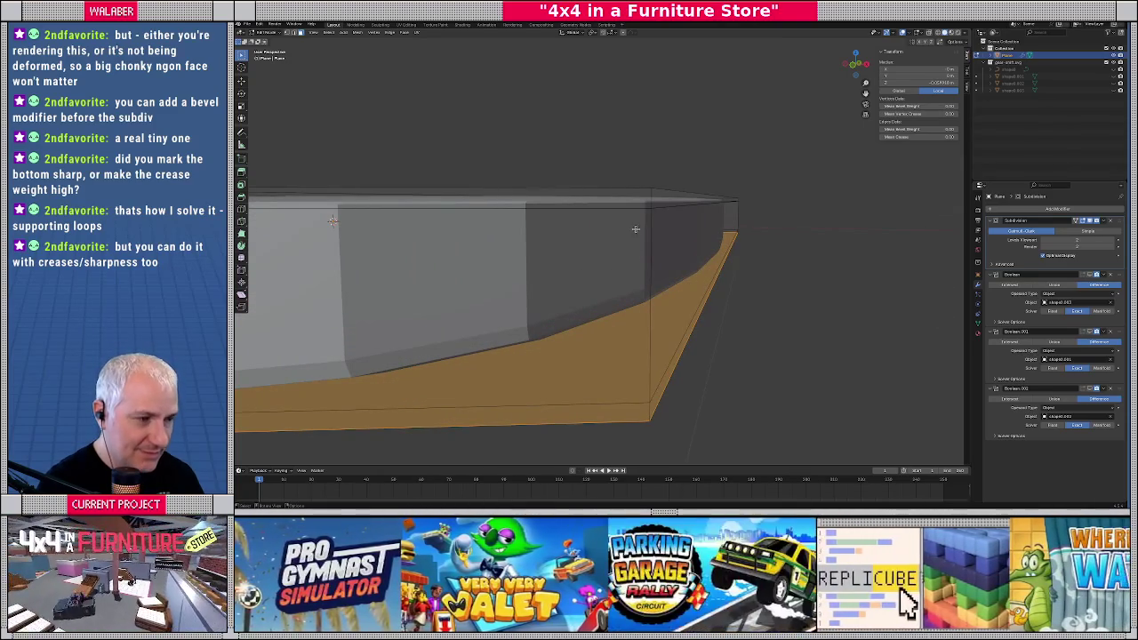
left_click(651, 197)
key("g")
key("z")
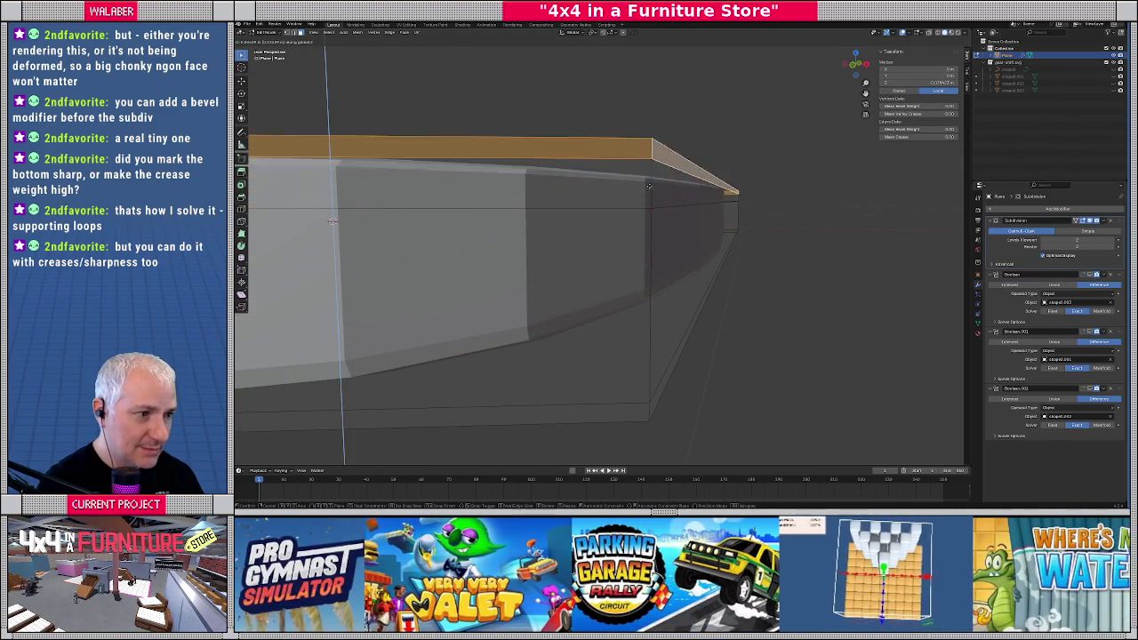
key("Escape")
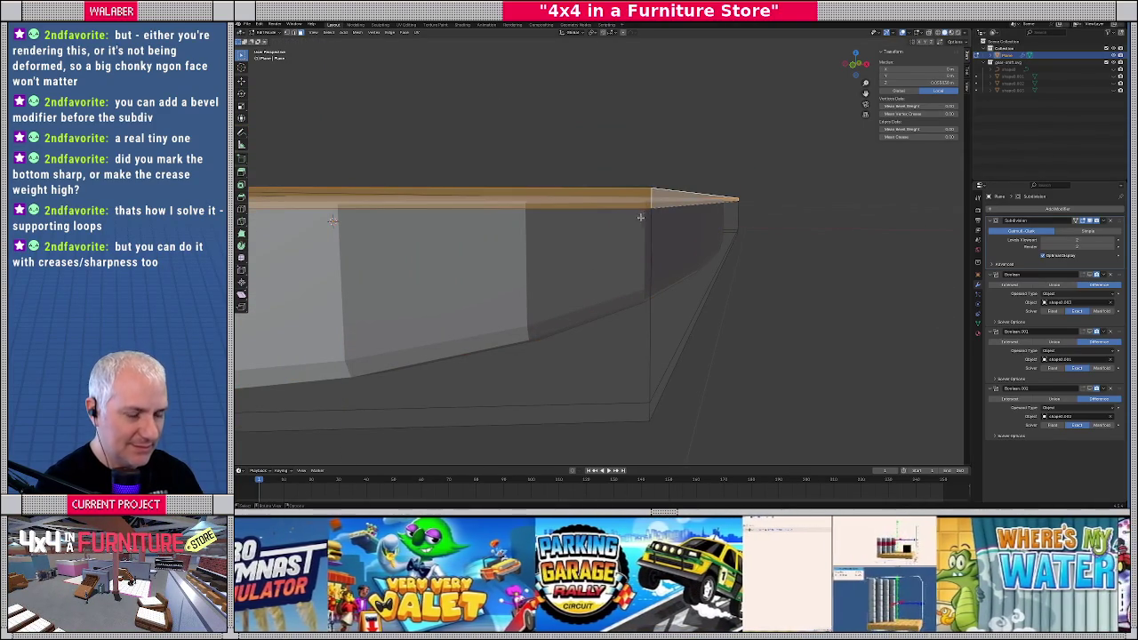
scroll(643, 215, "down", 3)
Merge all the plate's vertices By Distance and go back to Object Mode
key("a")
key("m")
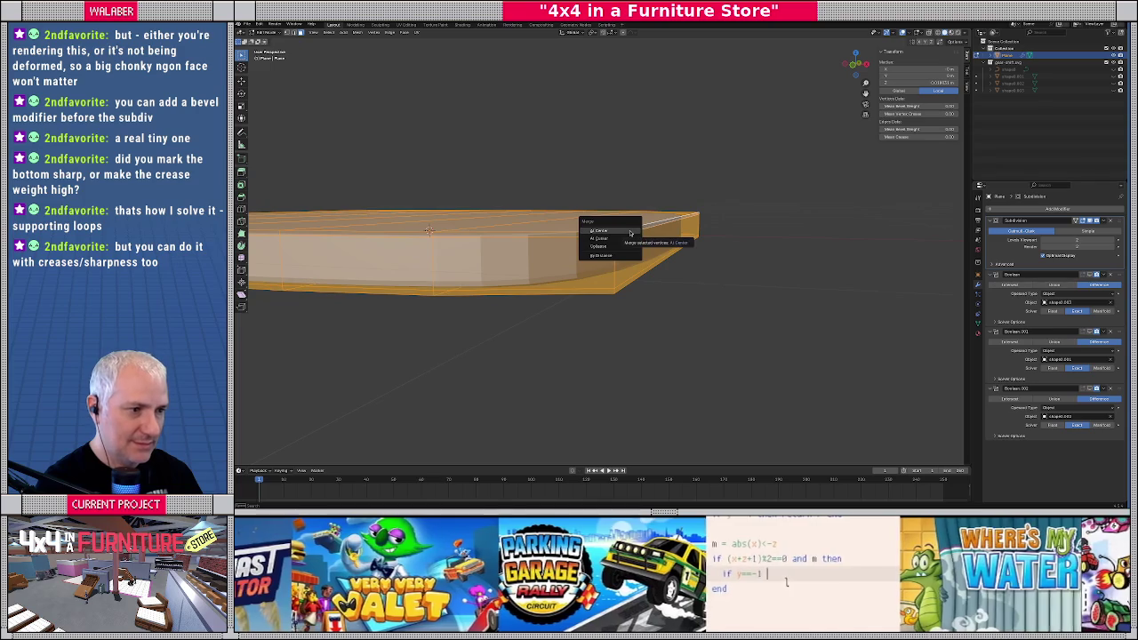
left_click(620, 257)
key("Tab")
mouse_move(621, 259)
middle_mouse_down()
mouse_move(613, 278)
mouse_move(696, 276)
mouse_move(658, 256)
middle_mouse_up()
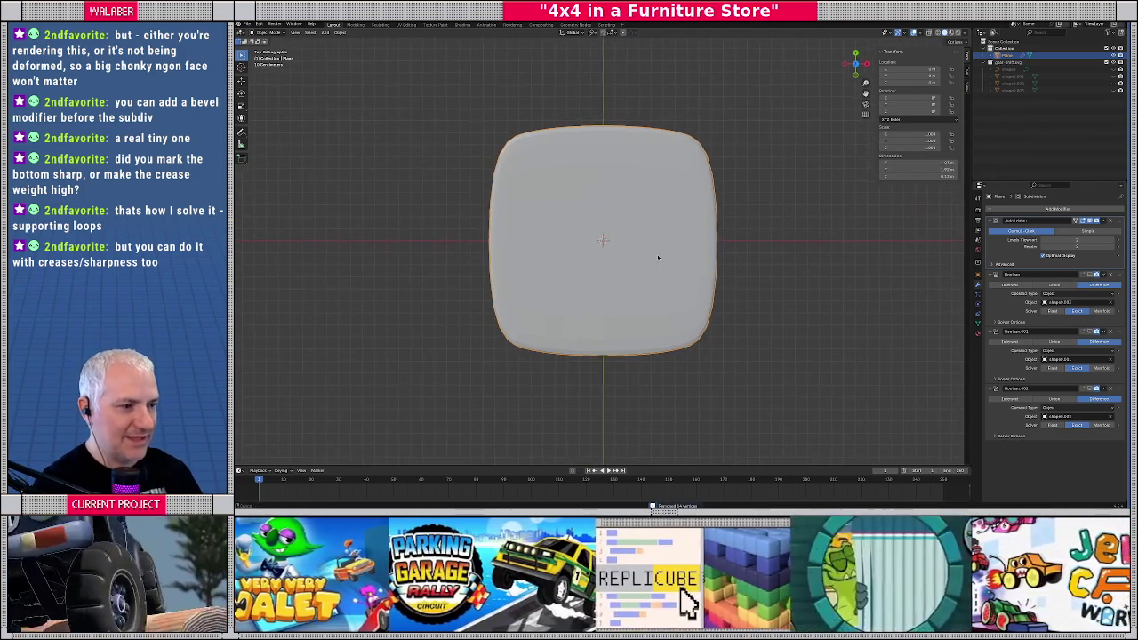
Enter Edit Mode on the plate and look straight down from the top view
scroll(657, 258, "up", 1)
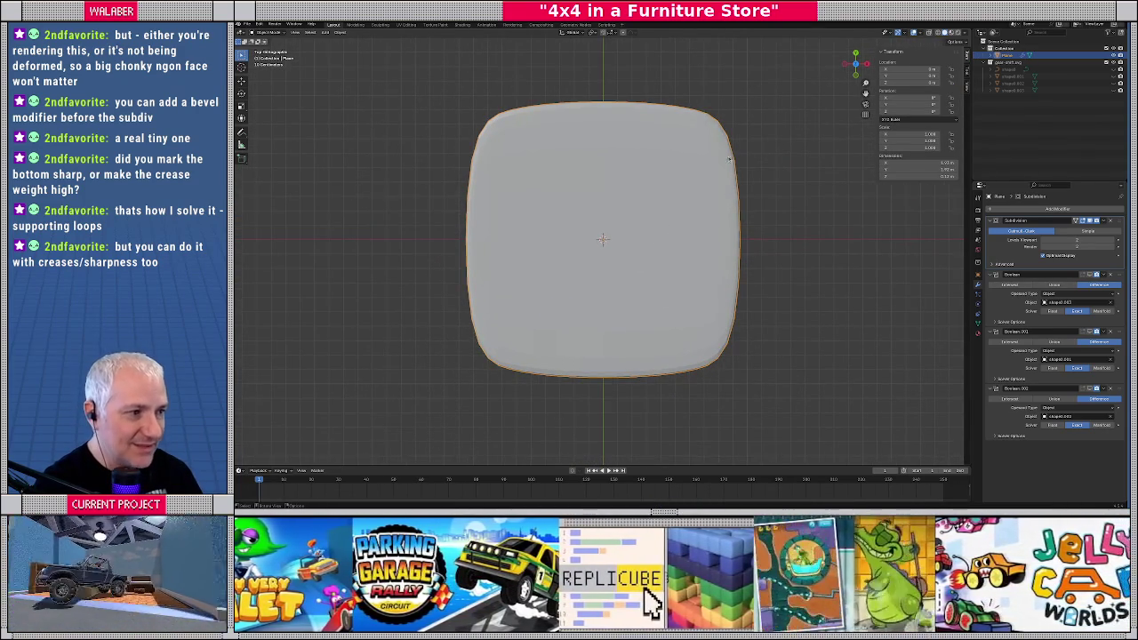
middle_click_drag(718, 279, 700, 257)
key("shift+z")
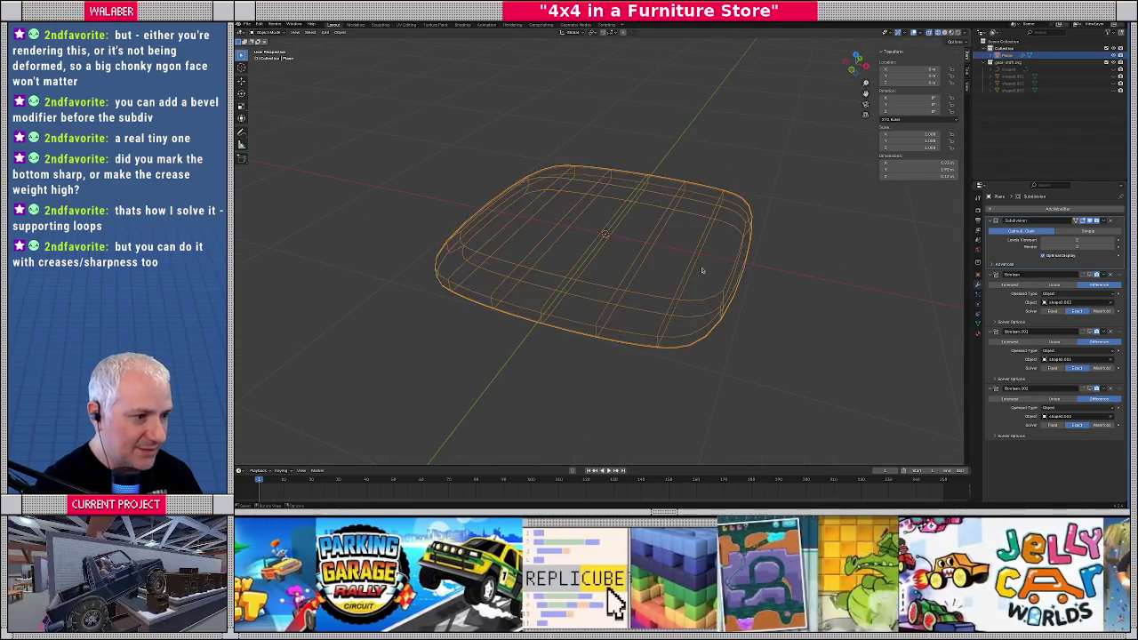
key("Tab")
key("shift+z")
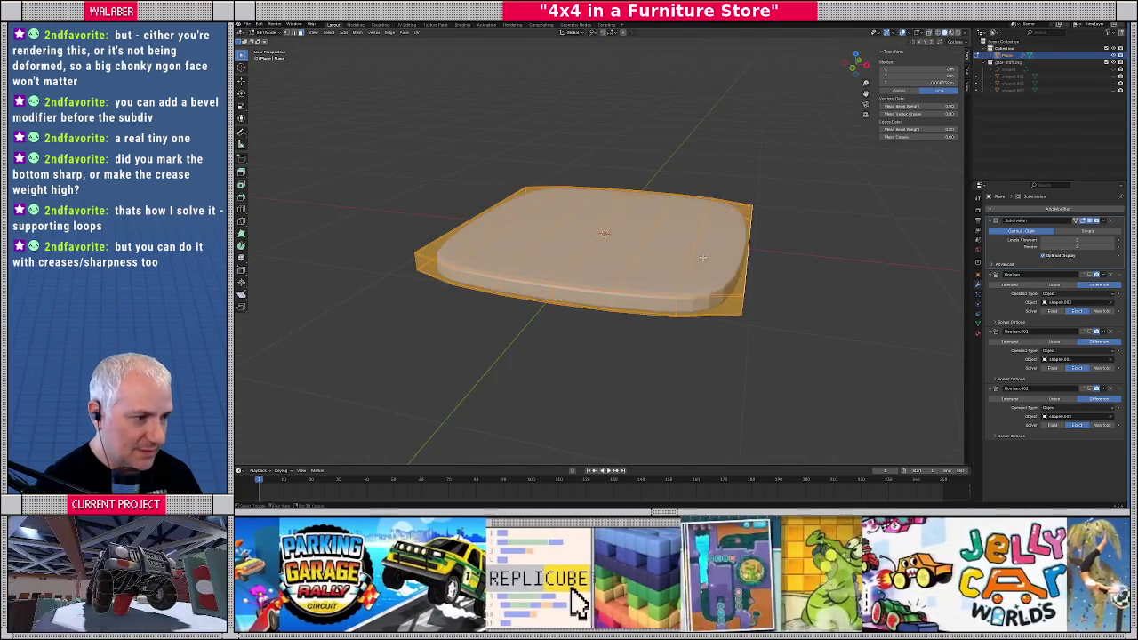
scroll(704, 262, "up", 3)
middle_click_drag(708, 259, 709, 274)
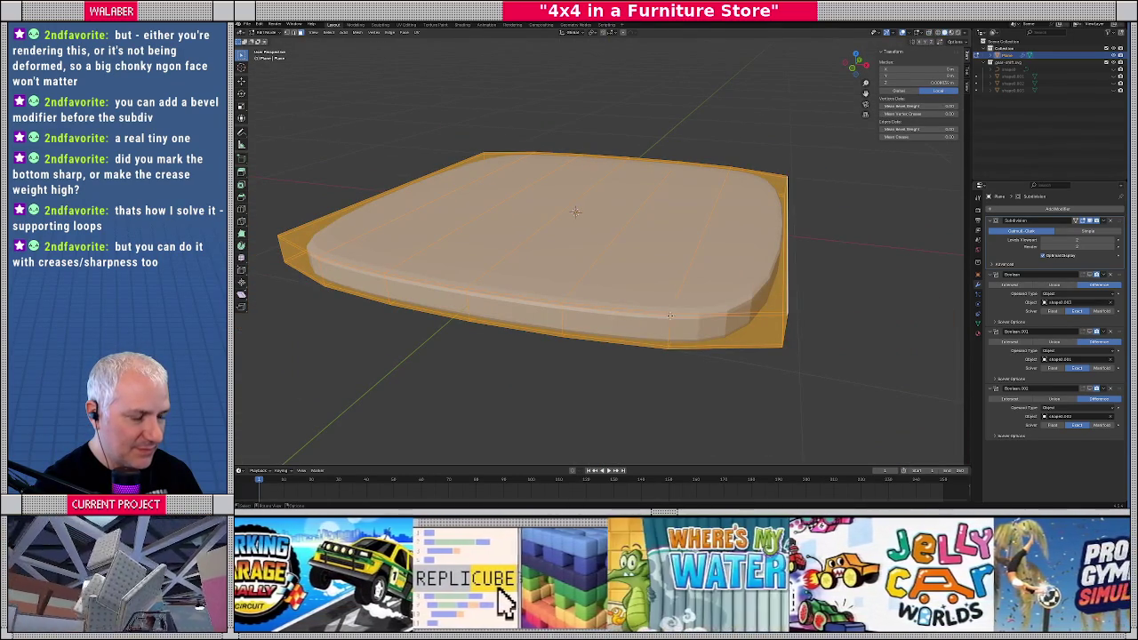
key("KP_7")
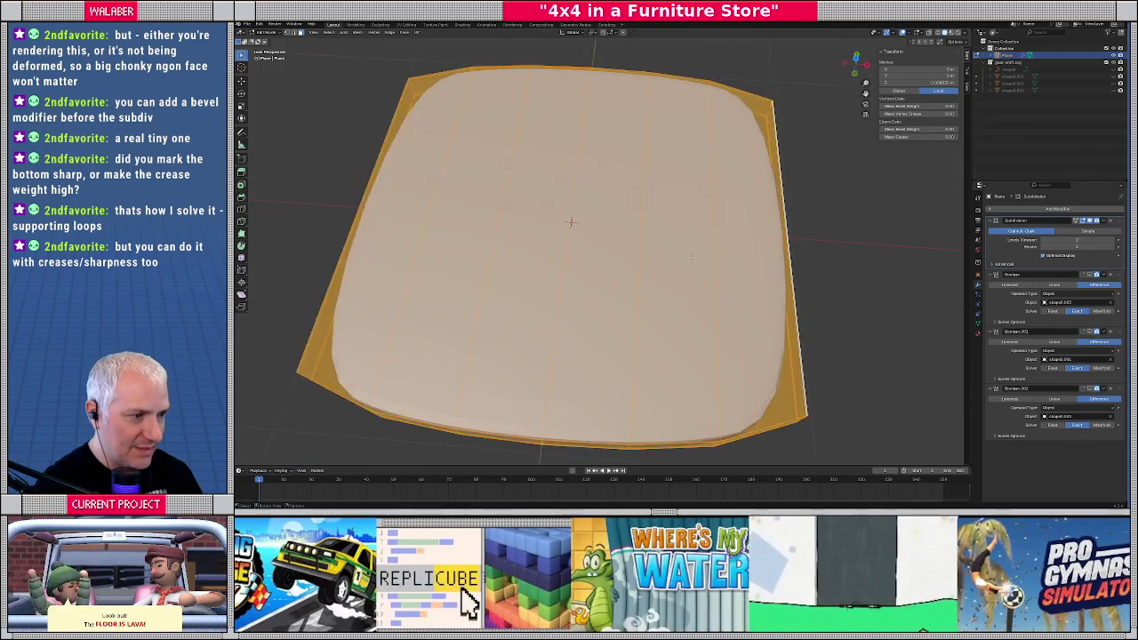
Loop-cut four evenly spaced horizontal edge loops across the plate, then return to Object Mode
key("ctrl+r")
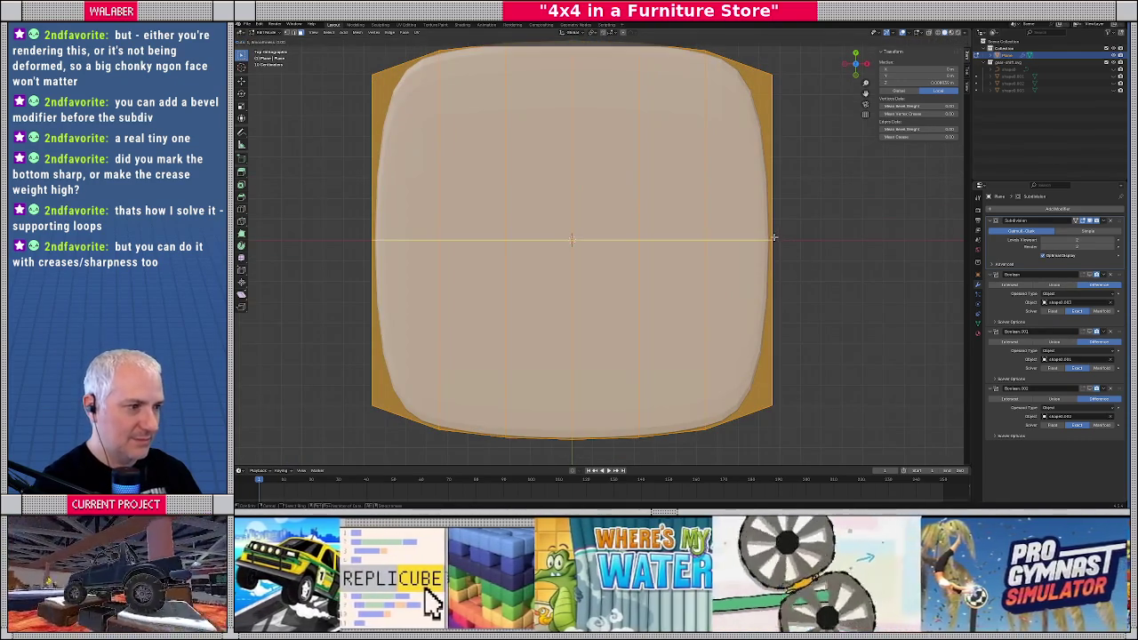
scroll(773, 238, "up", 2)
scroll(773, 237, "up", 1)
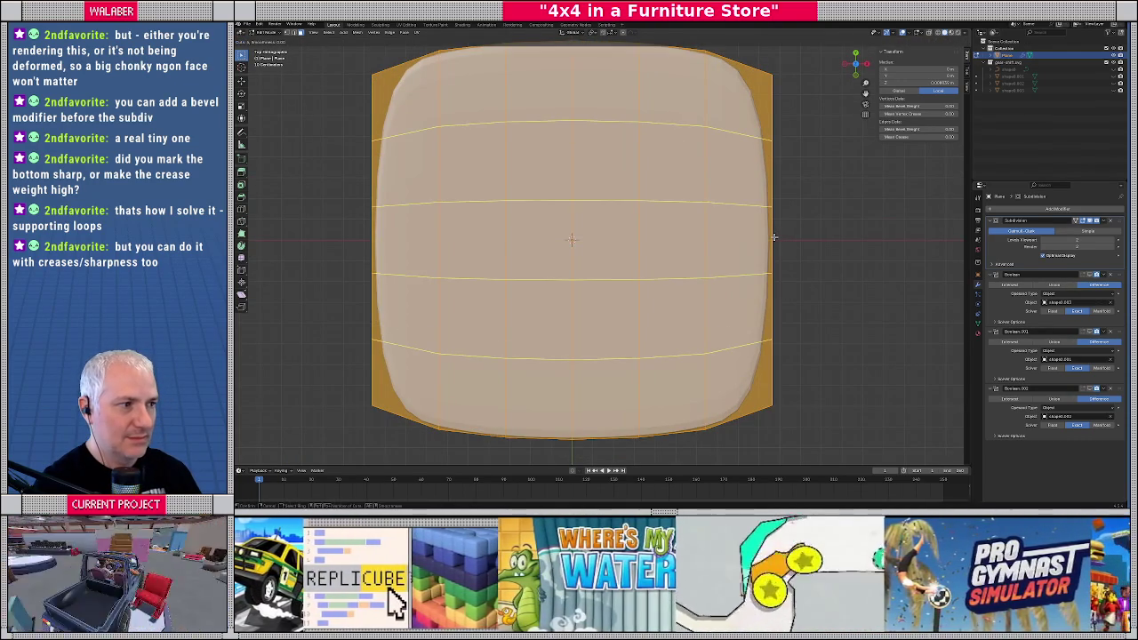
left_click(774, 237)
left_click(773, 237)
scroll(773, 238, "down", 2)
scroll(718, 256, "down", 4)
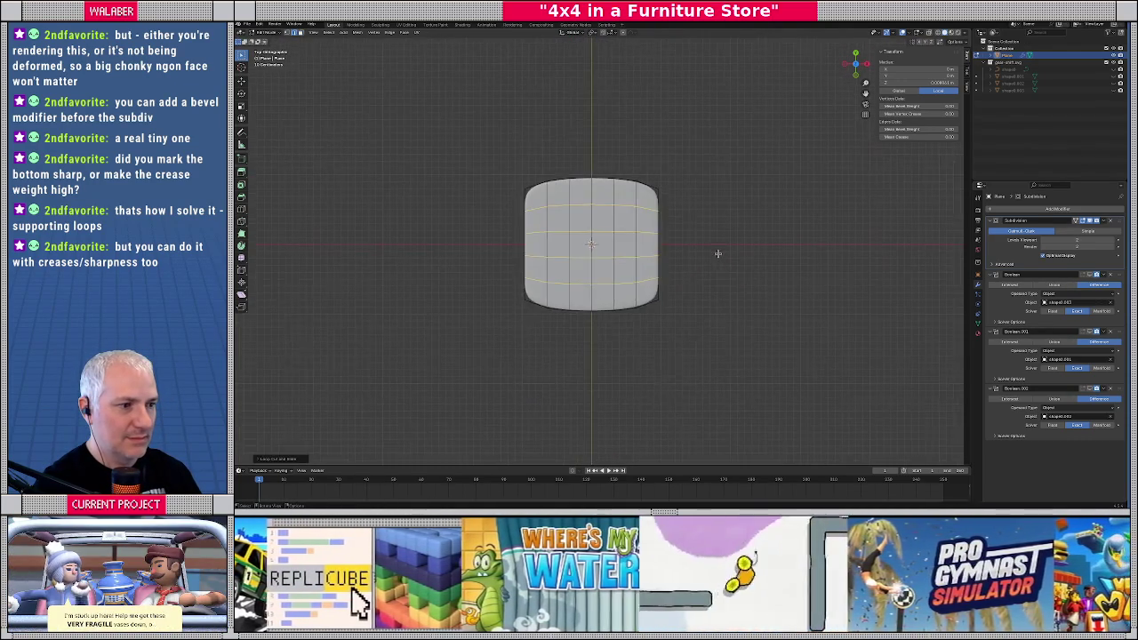
key("Tab")
scroll(718, 256, "up", 4)
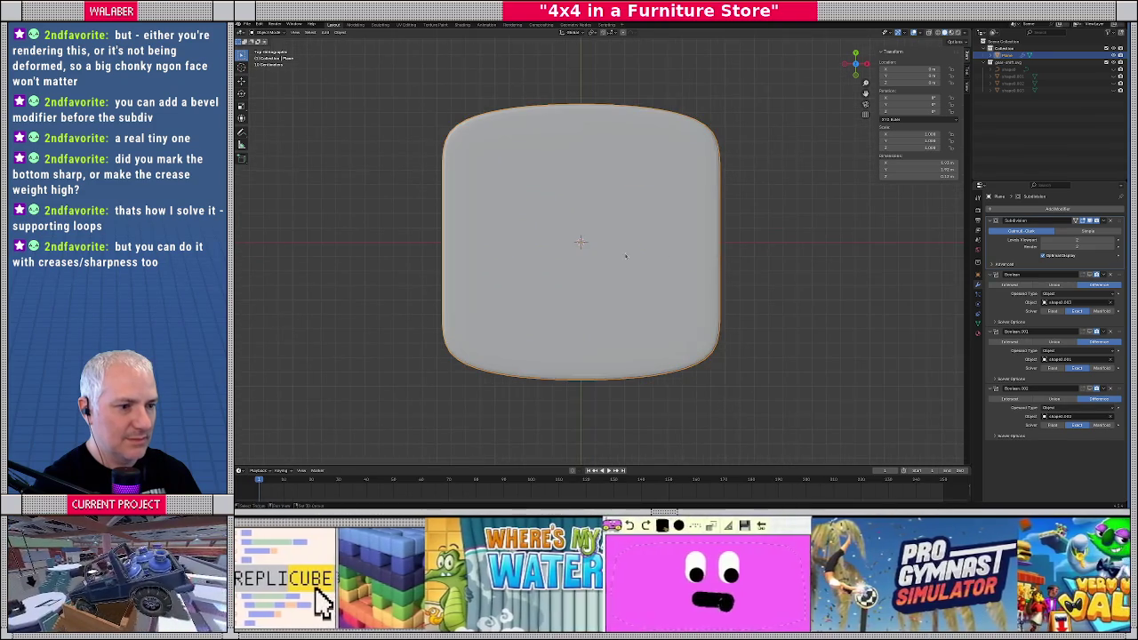
middle_click_drag(662, 256, 677, 236, "shift")
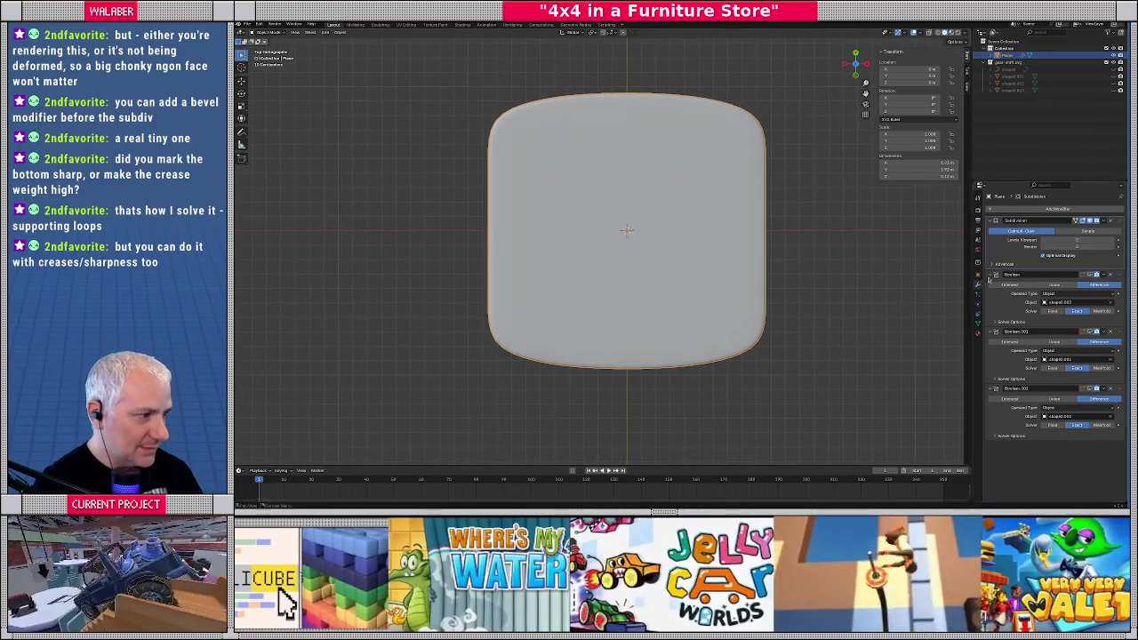
Re-enable viewport display of the shifter, HI and LO boolean modifiers
left_click(1089, 275)
left_click(1089, 331)
left_click(1089, 388)
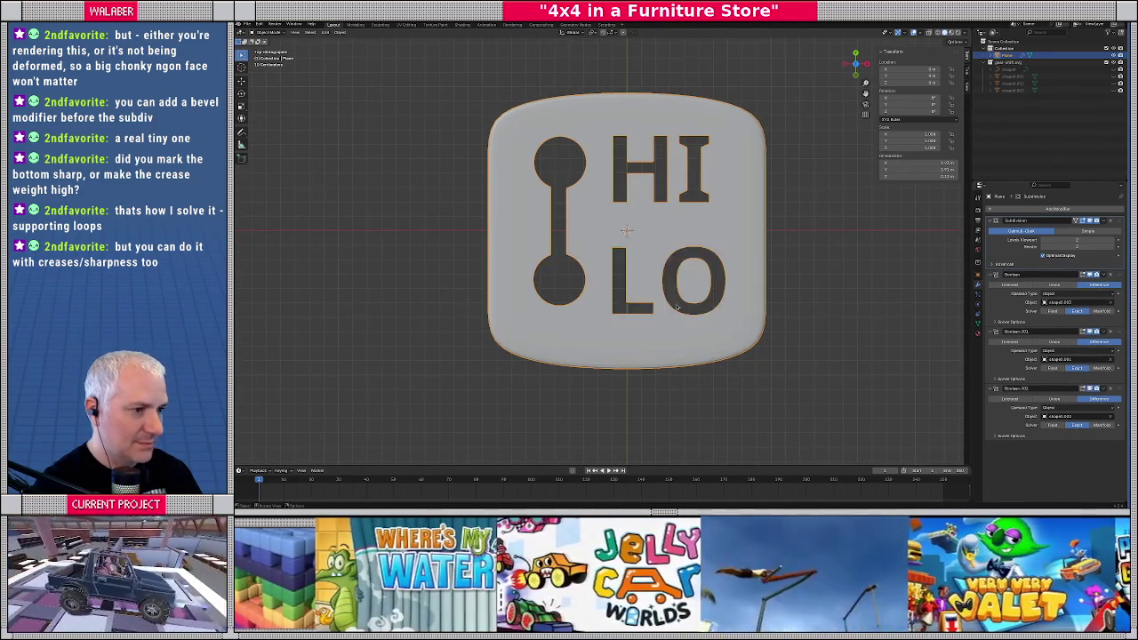
scroll(610, 251, "down", 4)
scroll(610, 251, "down", 4)
scroll(610, 251, "down", 2)
scroll(610, 252, "up", 10)
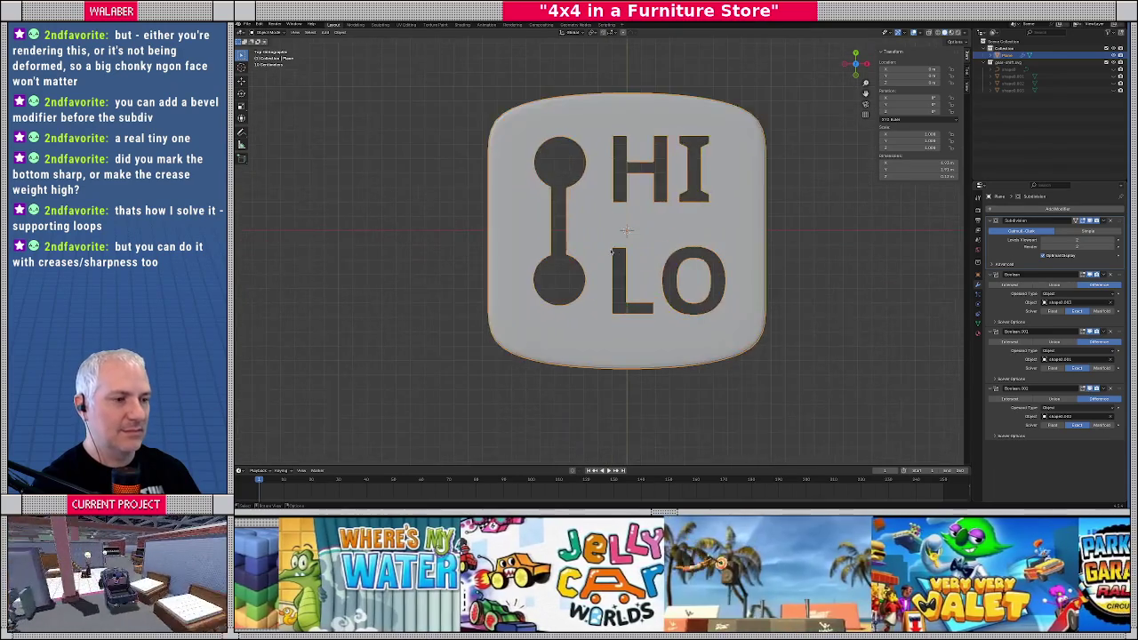
scroll(613, 251, "down", 3)
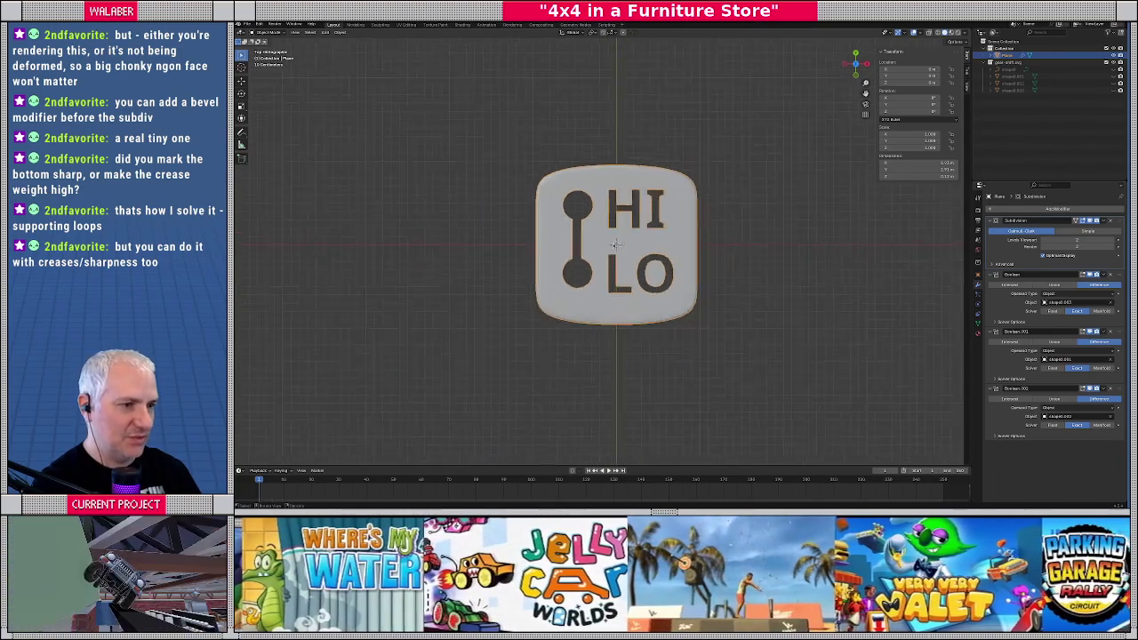
scroll(613, 246, "down", 6)
scroll(613, 245, "up", 4)
scroll(615, 245, "up", 7)
scroll(618, 244, "down", 1)
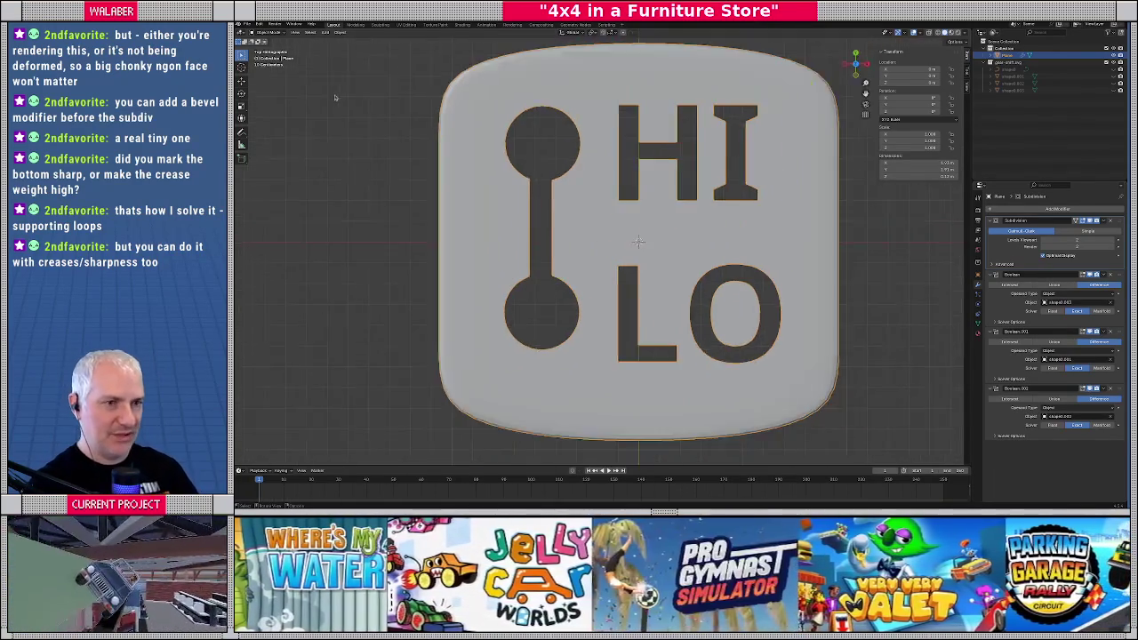
scroll(622, 244, "down", 2)
left_click(249, 24)
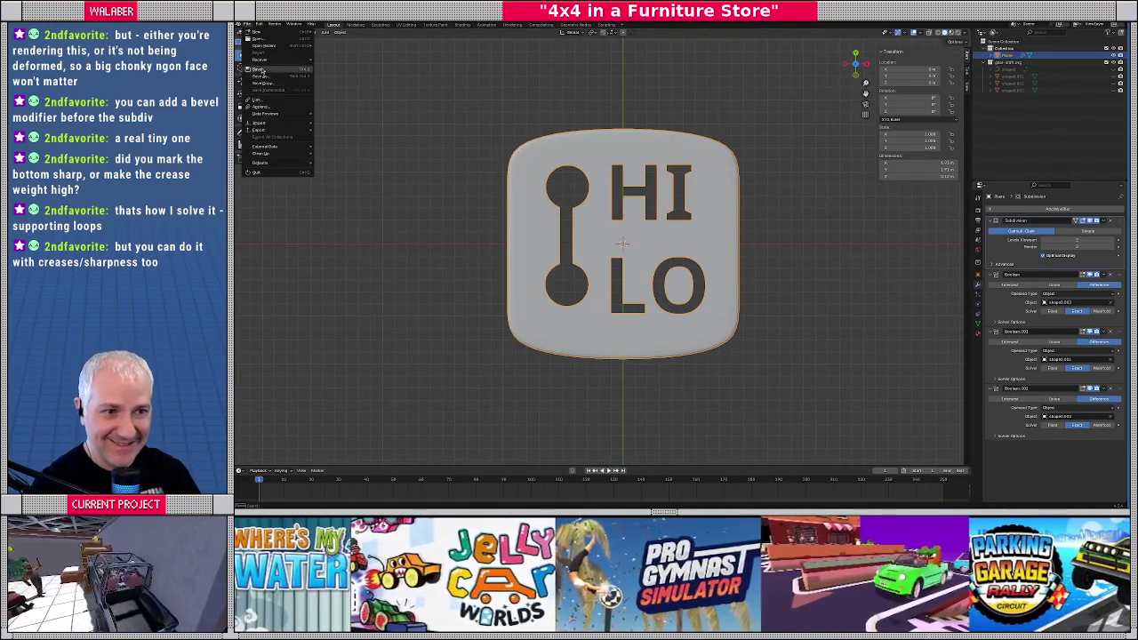
Save the scene as 'oner_shift' in a new folder created in the parent directory
left_click(259, 69)
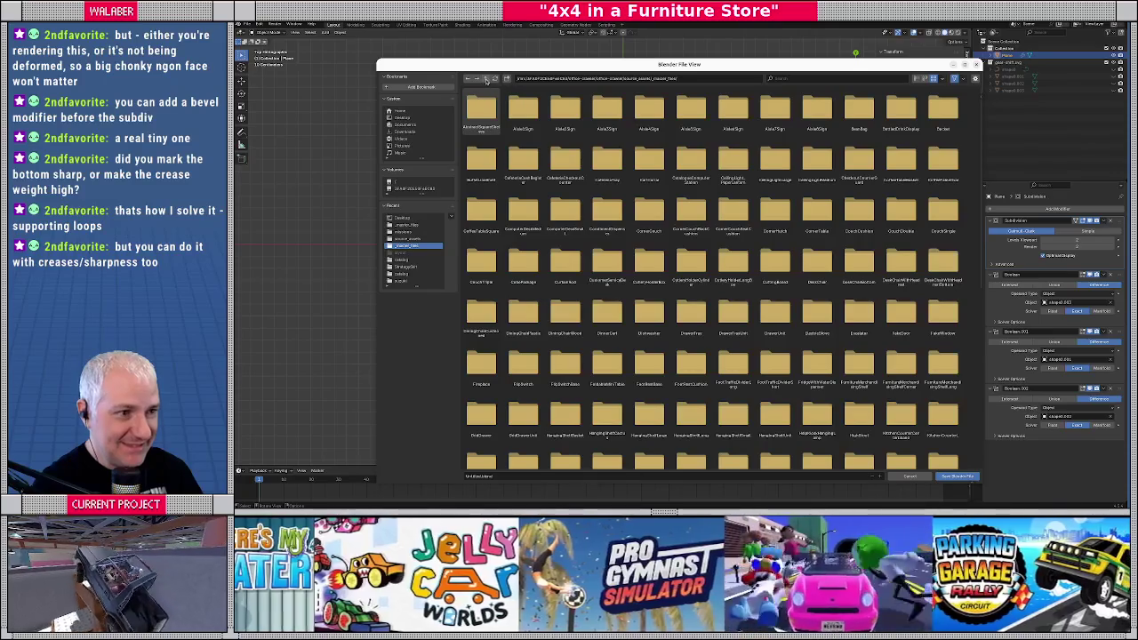
double_click(481, 108)
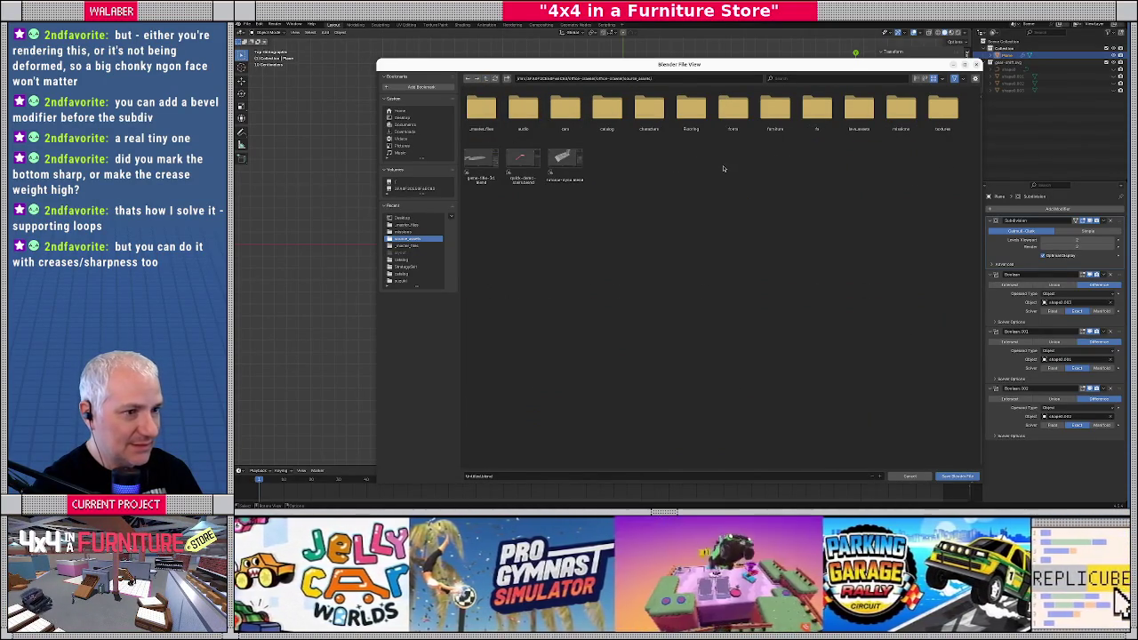
right_click(675, 168)
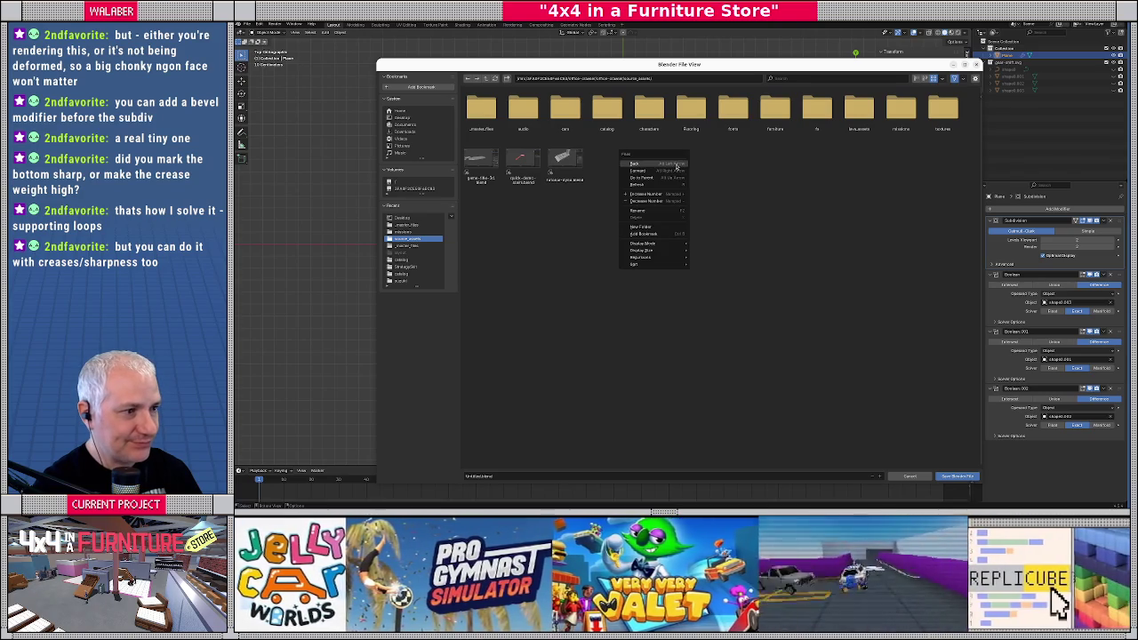
left_click(640, 227)
key("Return")
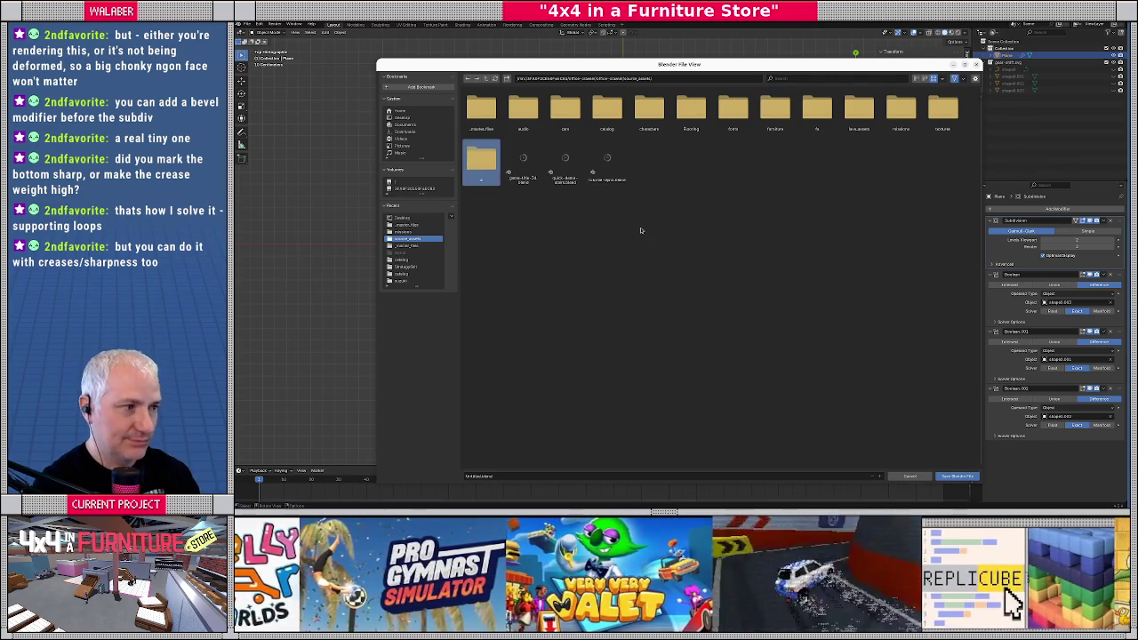
double_click(475, 165)
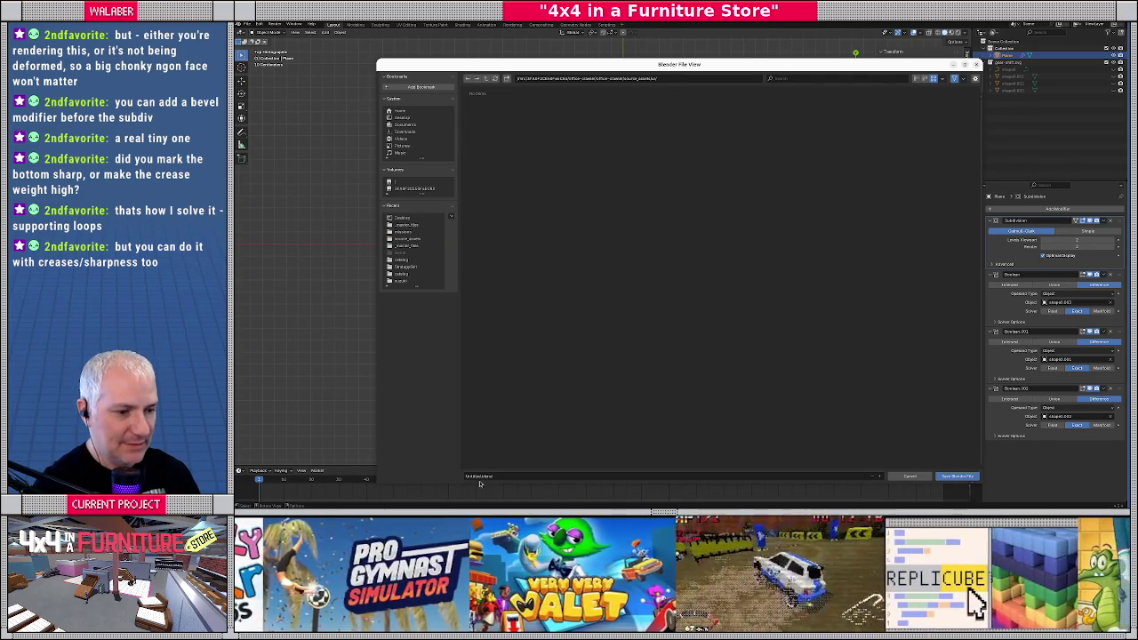
type("one")
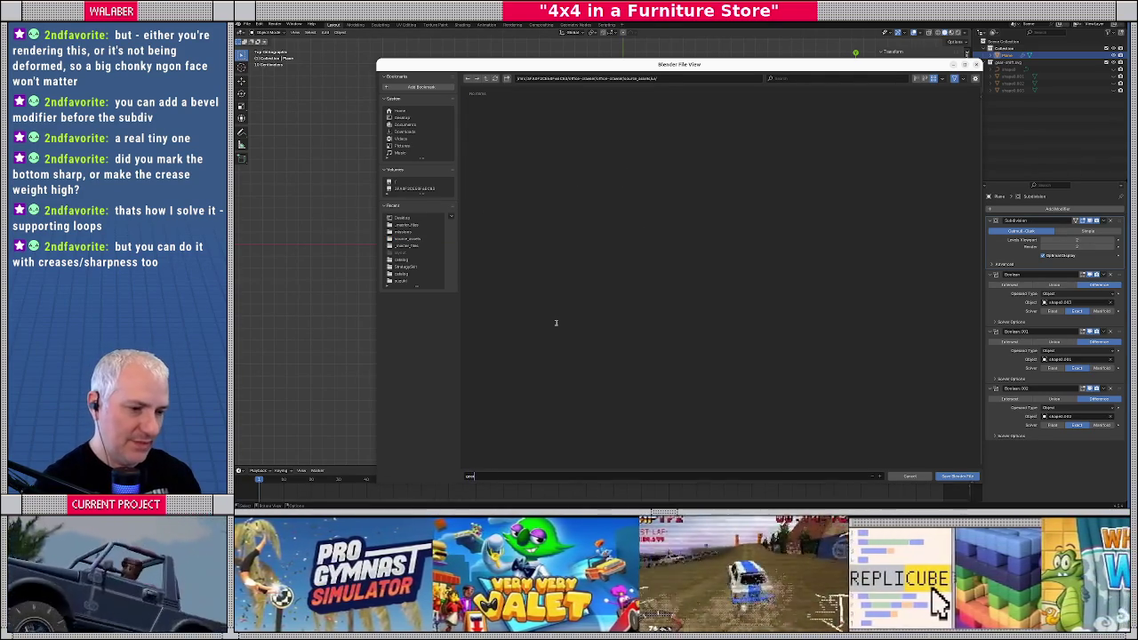
type("r_shi")
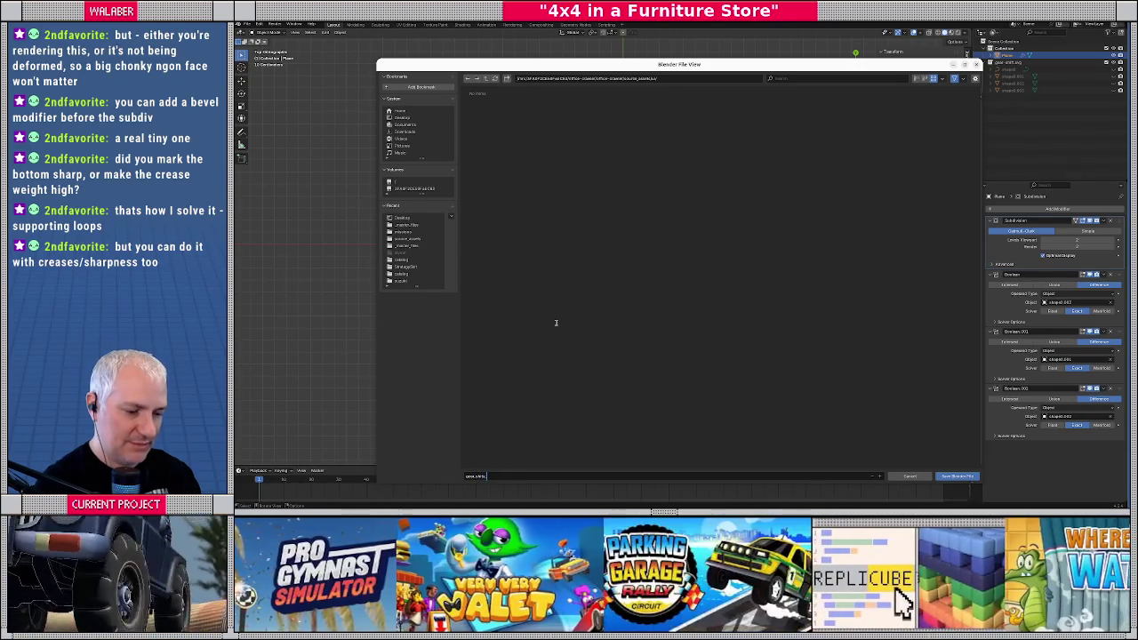
type("ft_k")
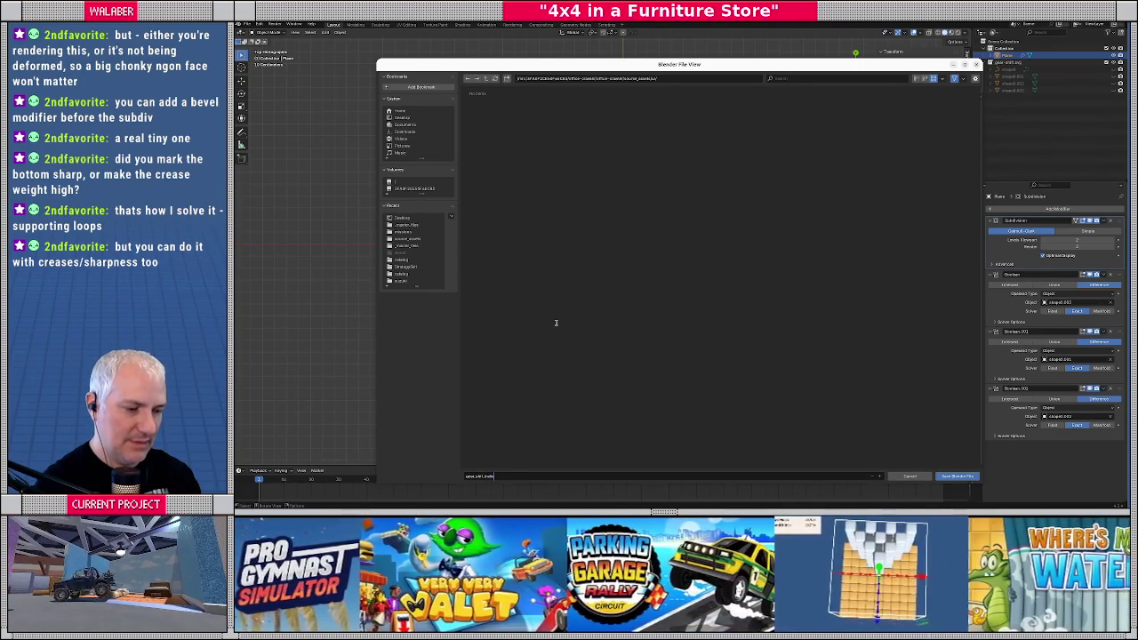
key("Return")
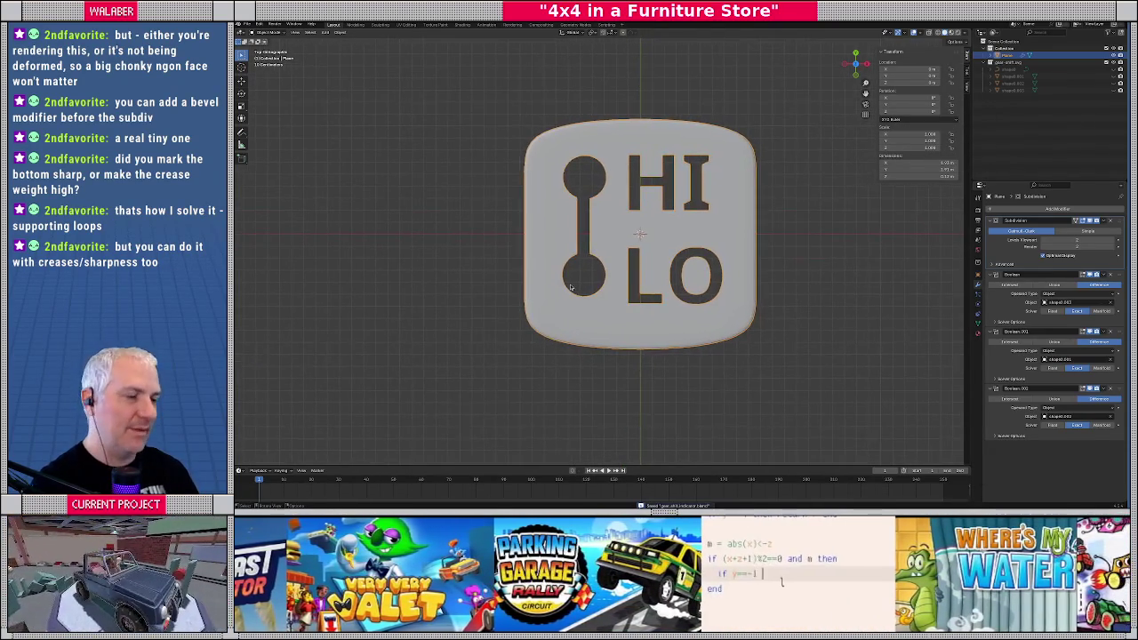
Unhide the boolean cutter objects, then reselect the rounded plate and isolate it in local view
scroll(571, 288, "up", 1)
scroll(570, 288, "up", 1)
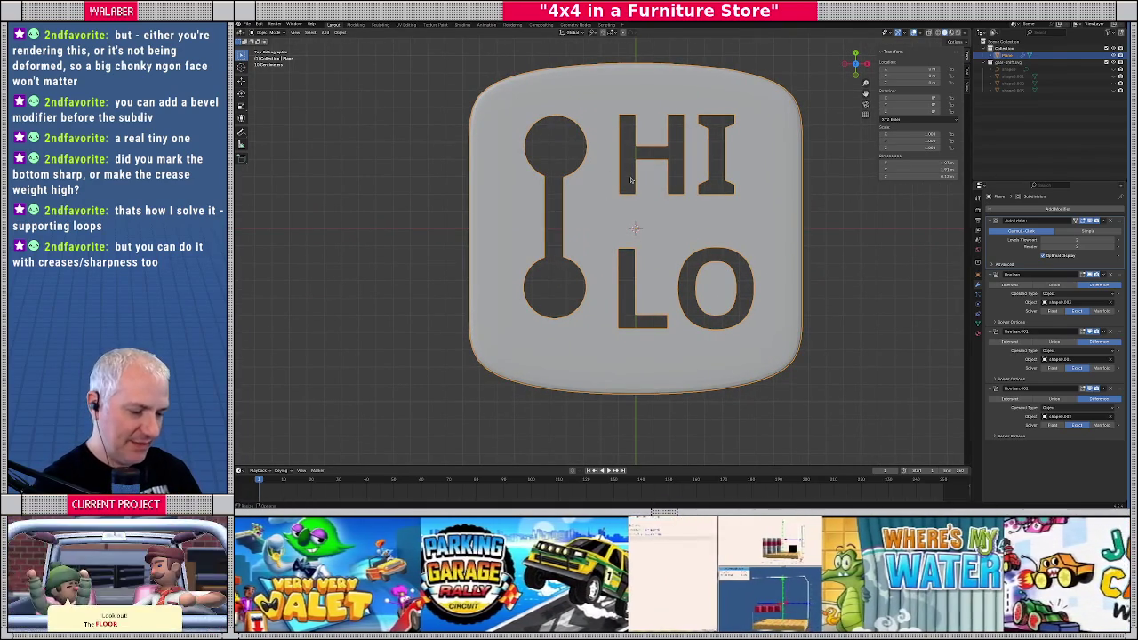
scroll(631, 180, "down", 2)
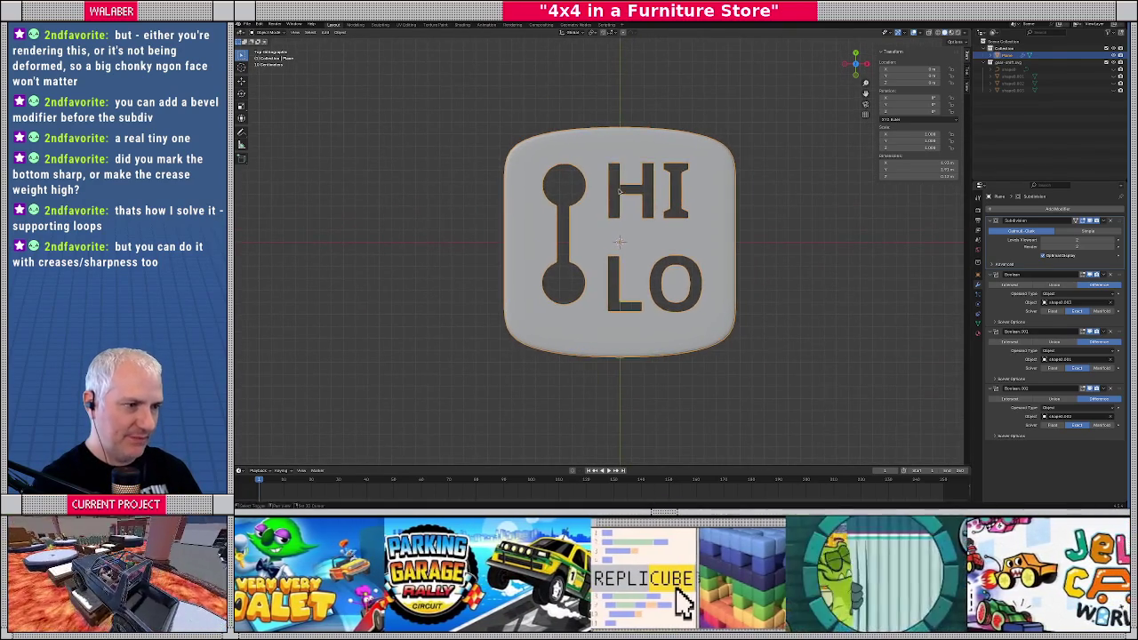
key("alt+h")
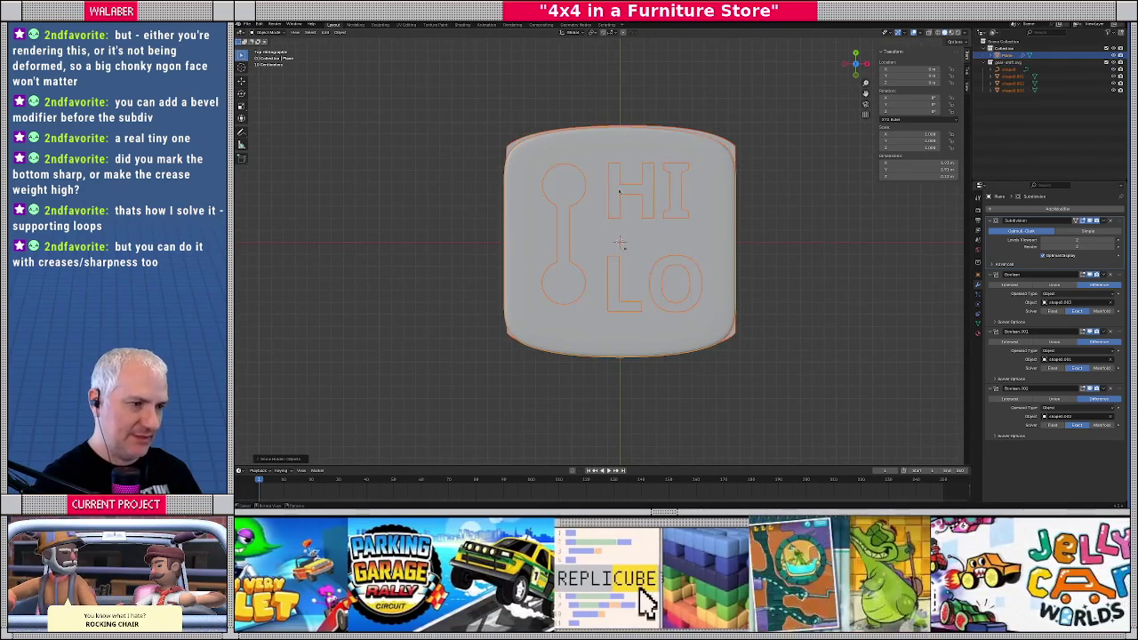
left_click(573, 195)
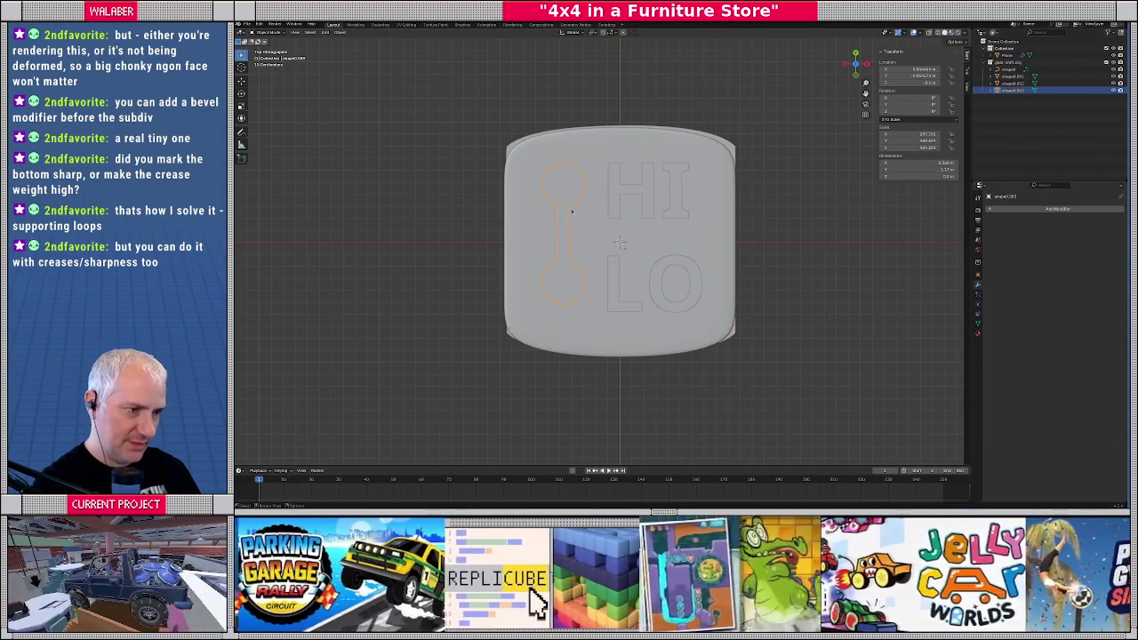
left_click(729, 154)
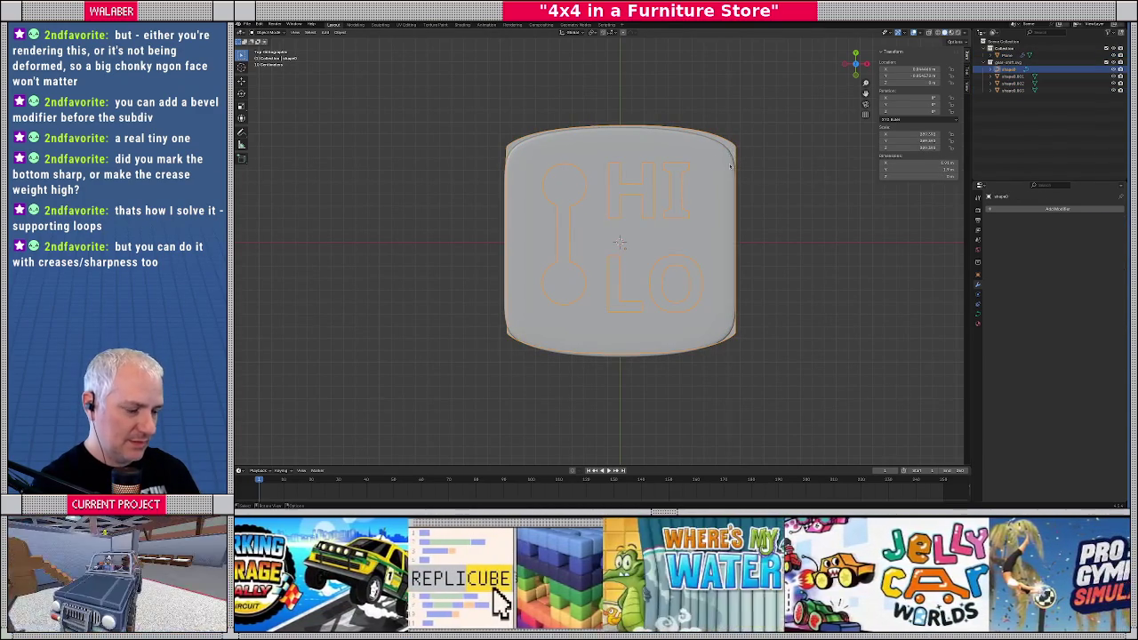
key("KP_Divide")
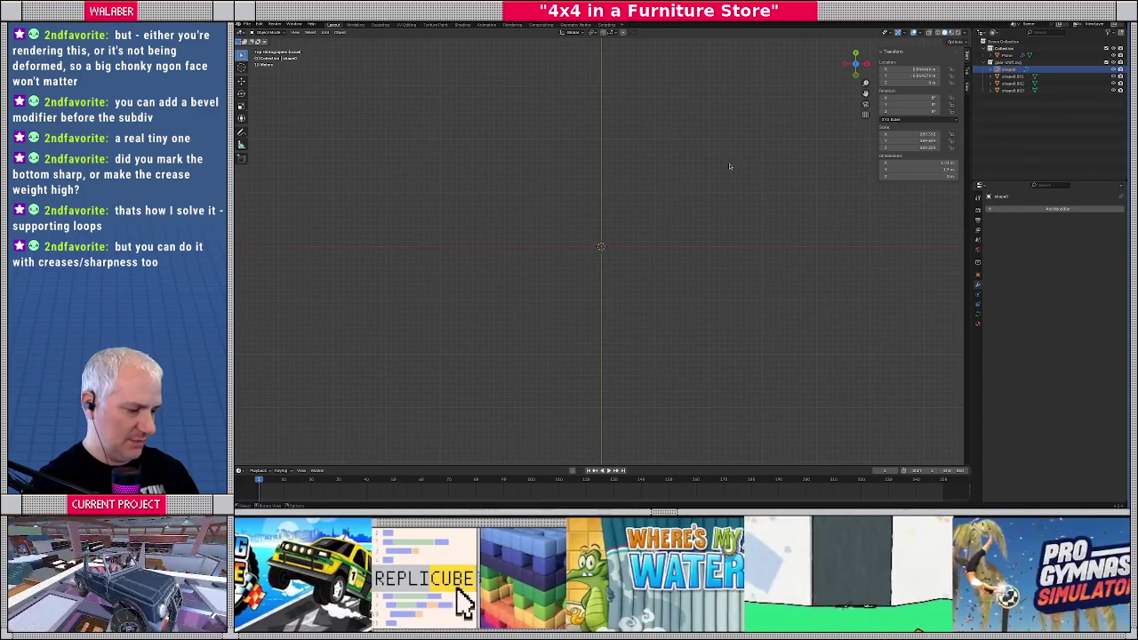
key("KP_Divide")
key("KP_Divide")
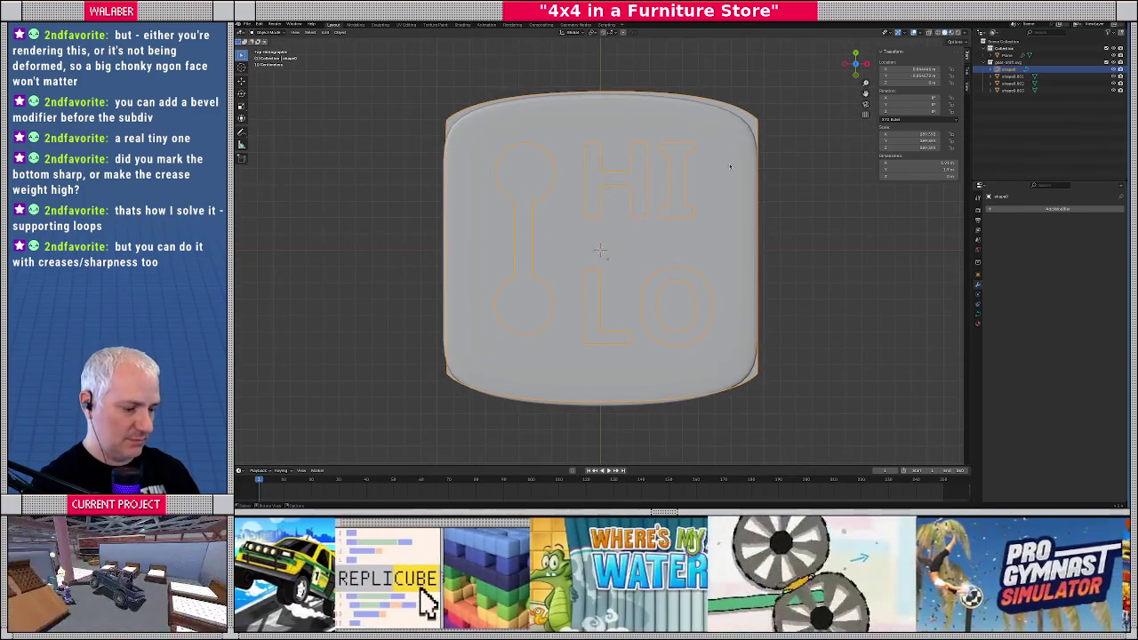
key("KP_Divide")
Delete the flat HI/LO shape, then return to top view with the rounded plate selected
key("KP_7")
scroll(687, 210, "down", 5)
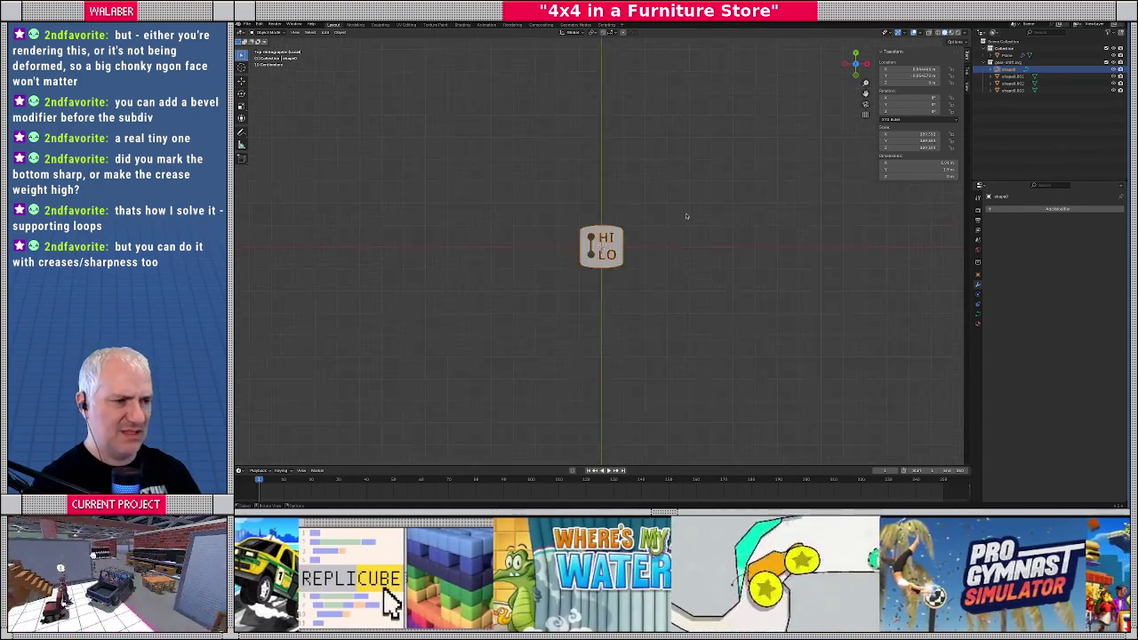
scroll(687, 210, "down", 3)
scroll(686, 211, "up", 8)
scroll(686, 210, "up", 2)
middle_click_drag(686, 211, 615, 173)
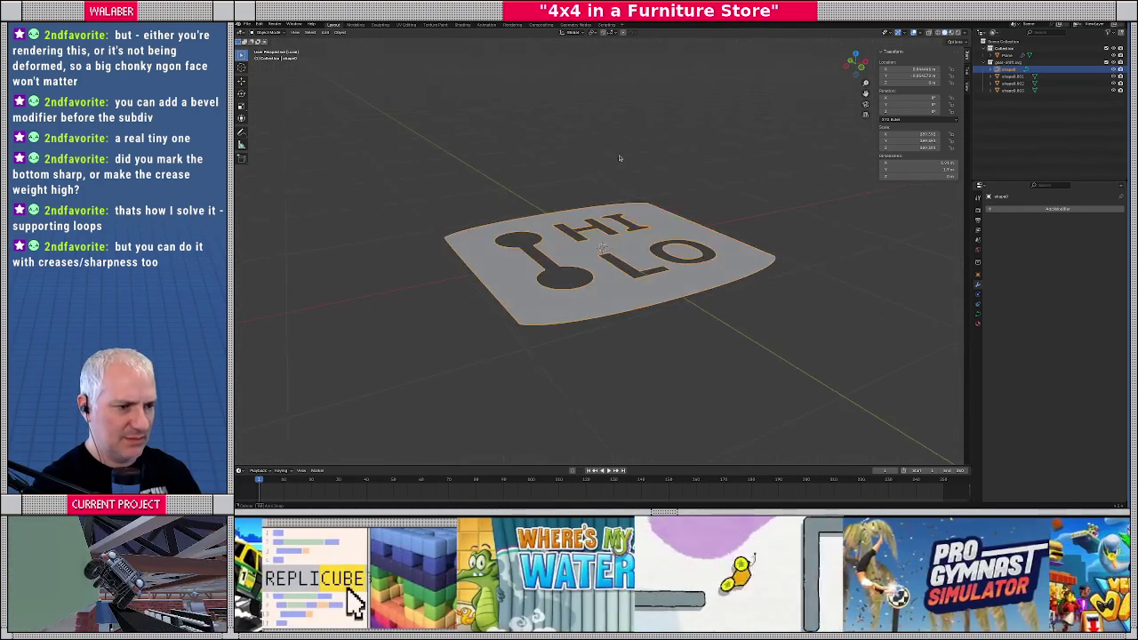
key("Tab")
key("Tab")
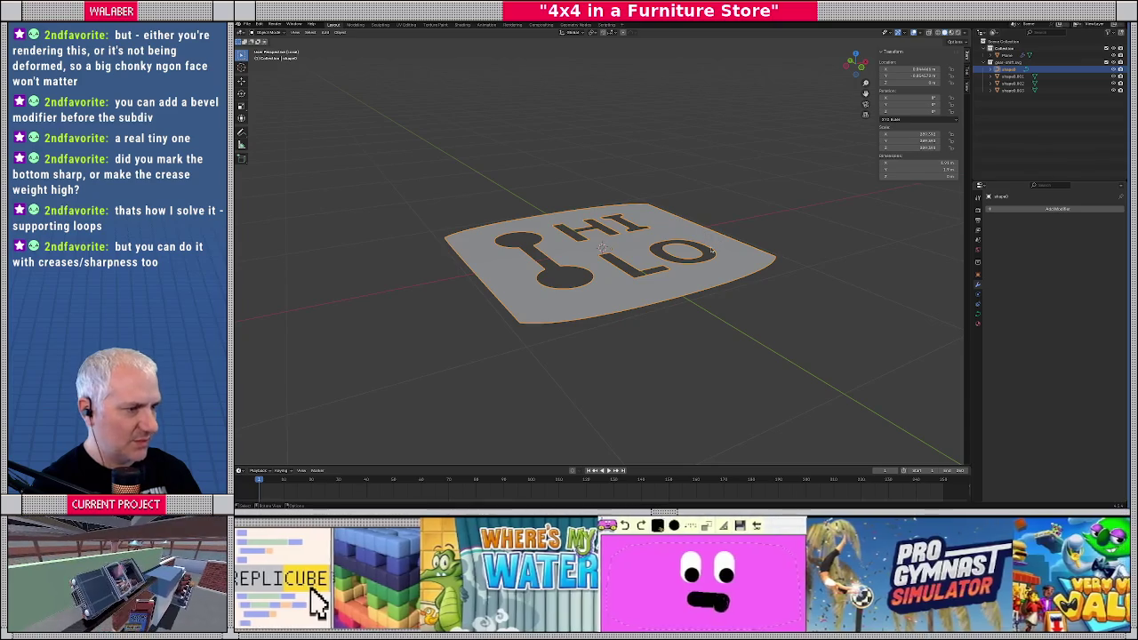
key("Delete")
key("KP_7")
left_click(741, 144)
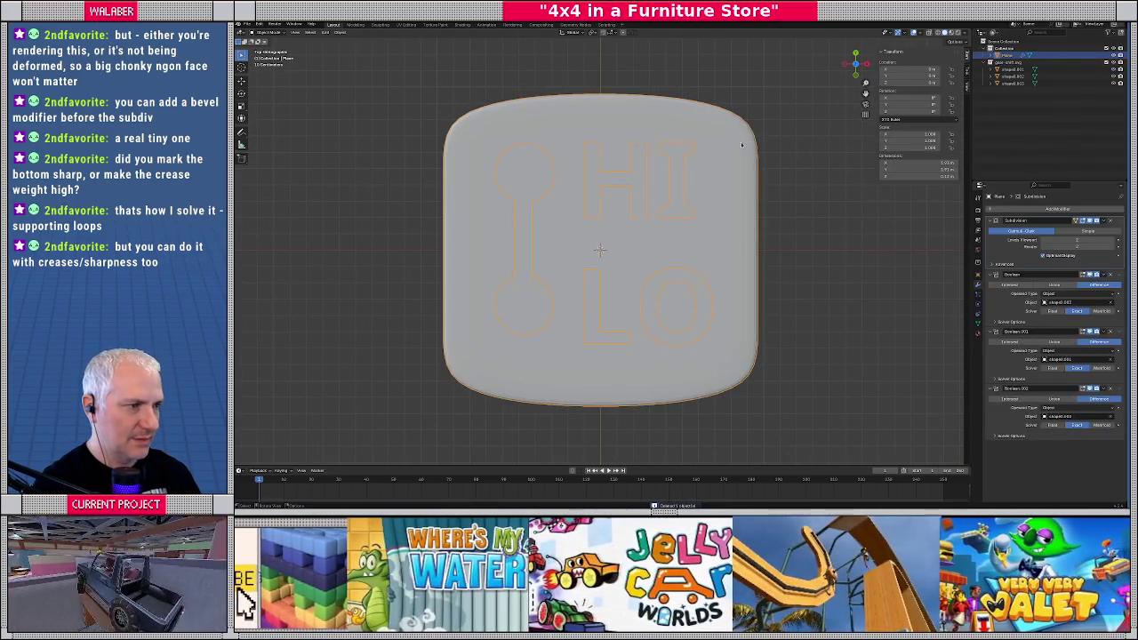
Isolate the plate in wireframe, move the three cutters into Collection and remove the empty gear-shift collection
key("KP_Divide")
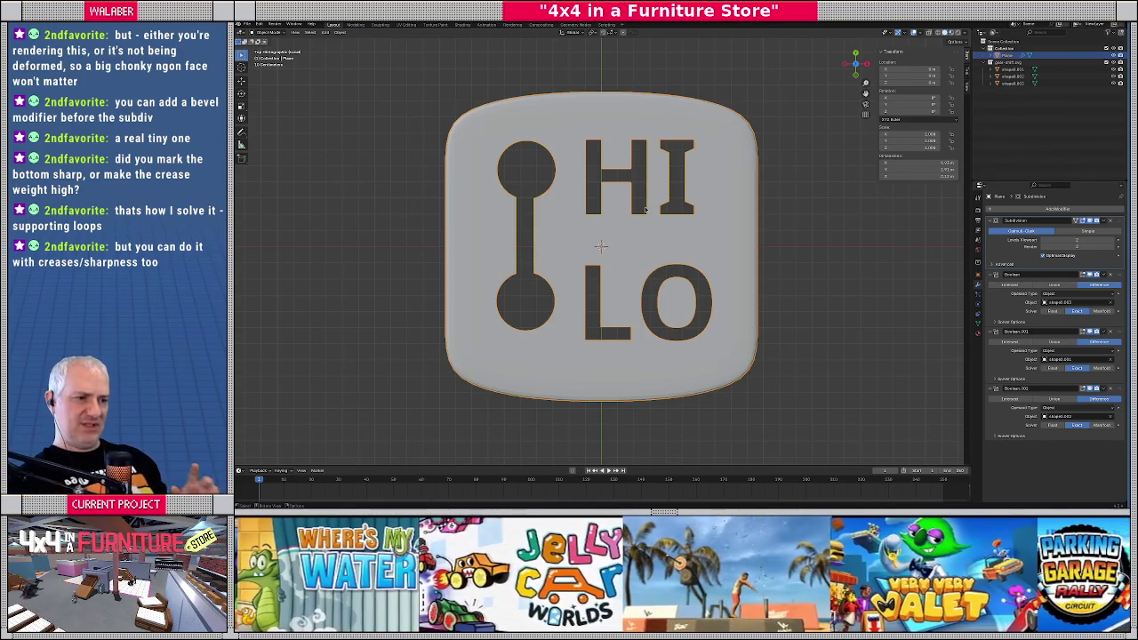
key("shift+z")
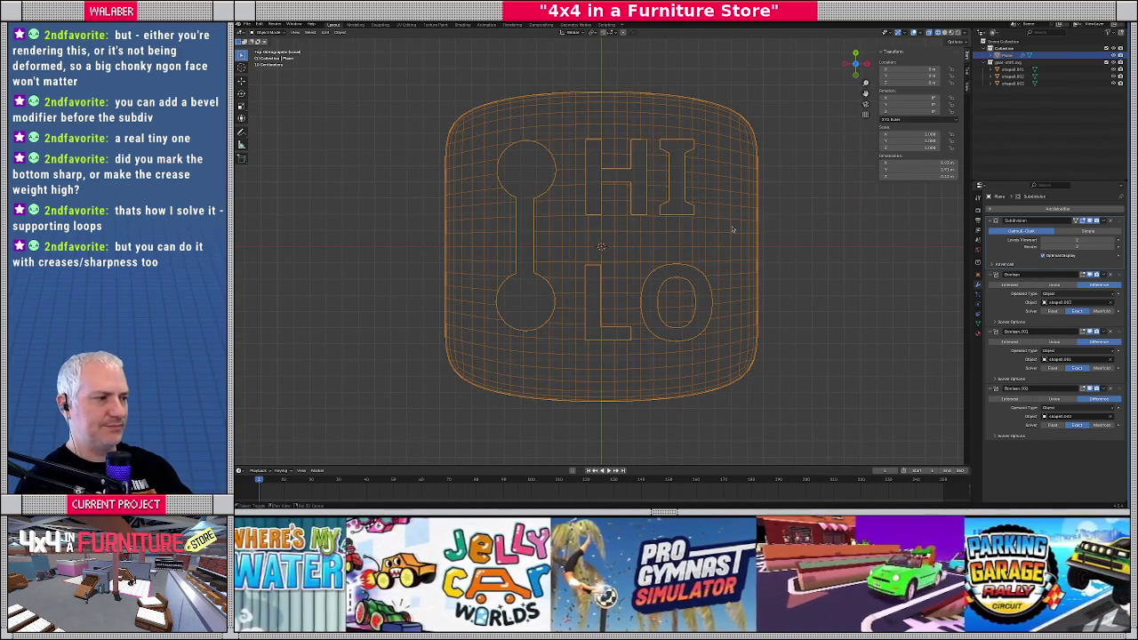
left_click(1010, 63)
left_click(1007, 69)
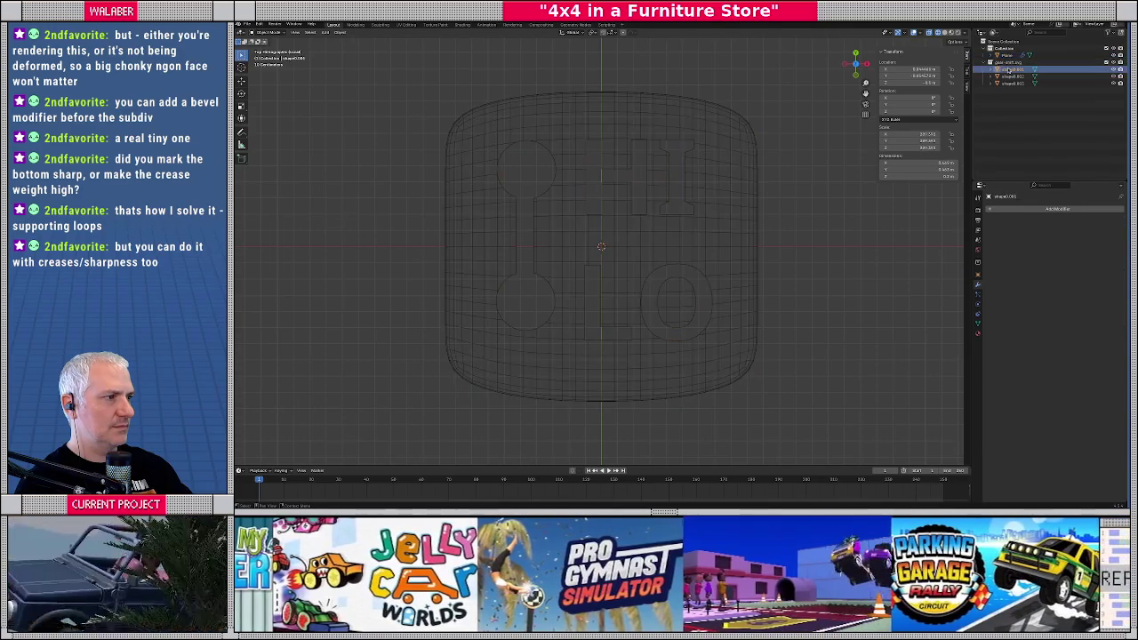
left_click(1011, 84, "shift")
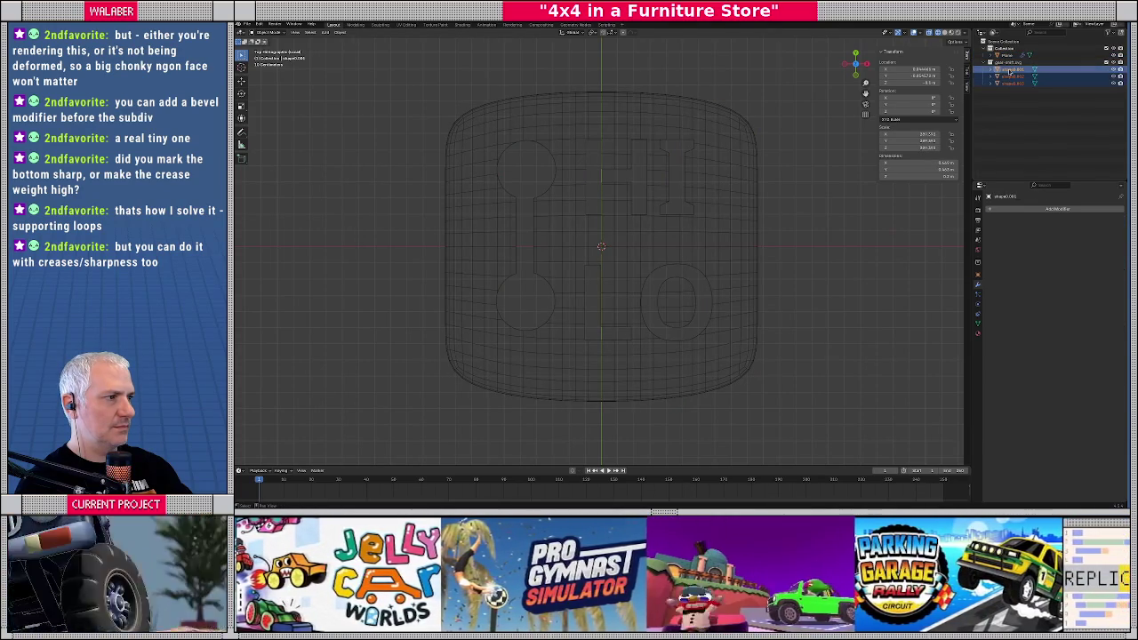
left_click_drag(1012, 77, 1005, 55)
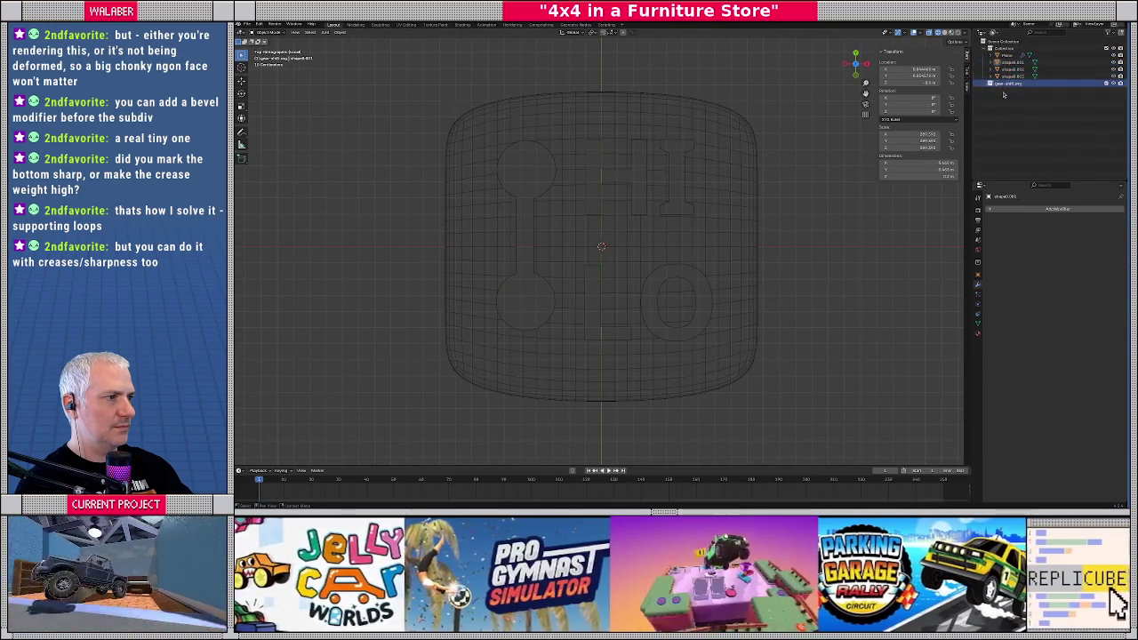
left_click(1003, 94)
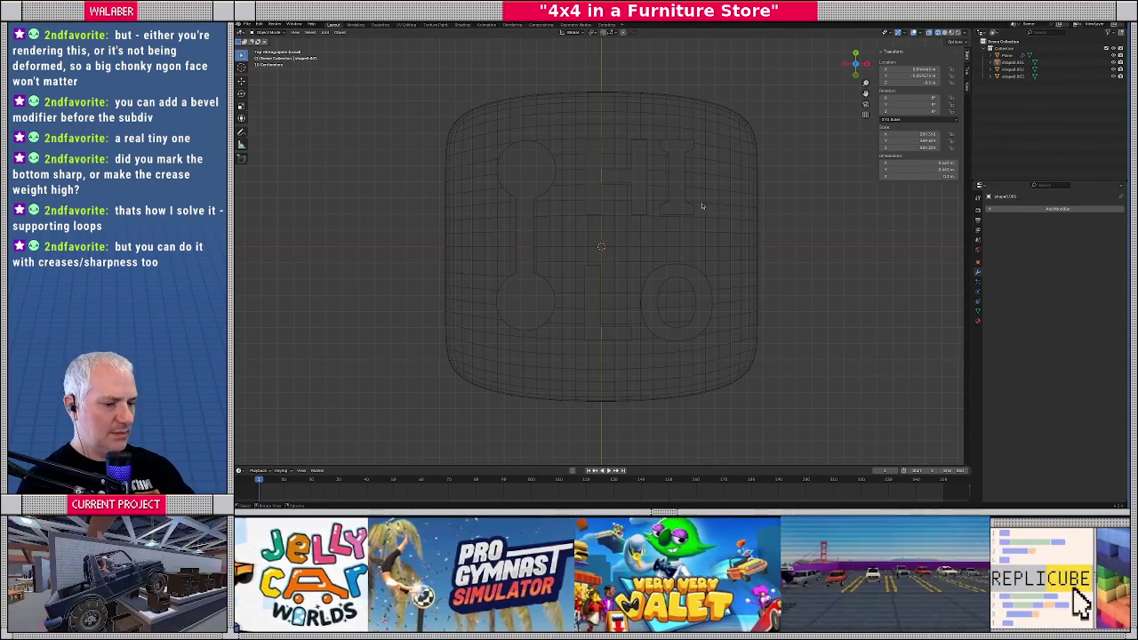
left_click(704, 216)
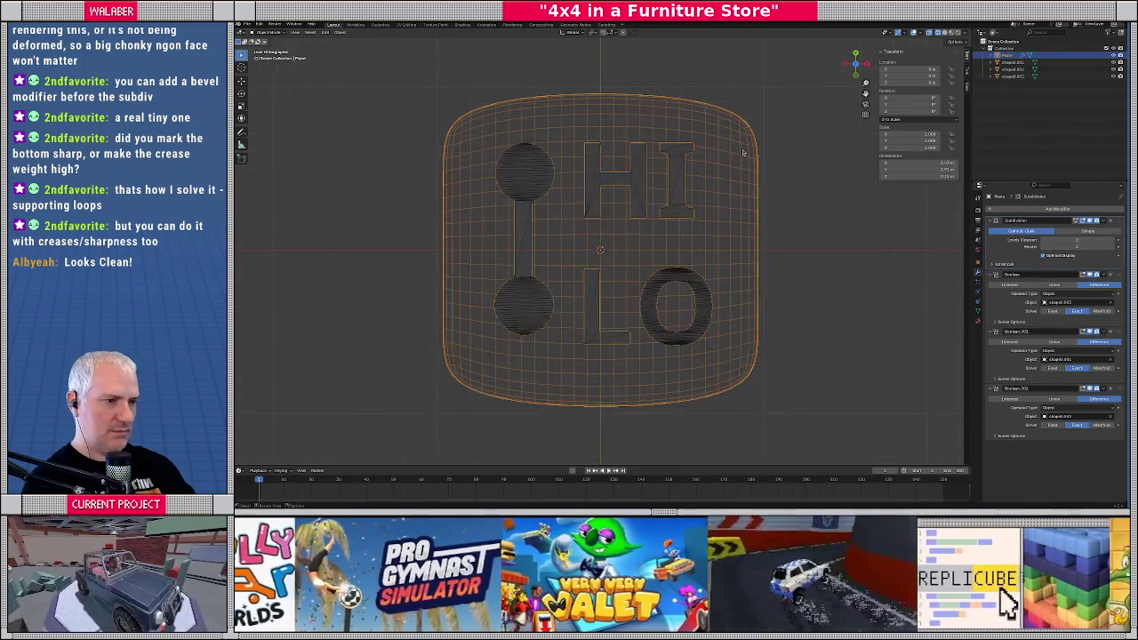
Rename the plate to FinalObject and the dumbbell-shaped cutter to DotsAndLines
double_click(1008, 56)
type("FinalObject")
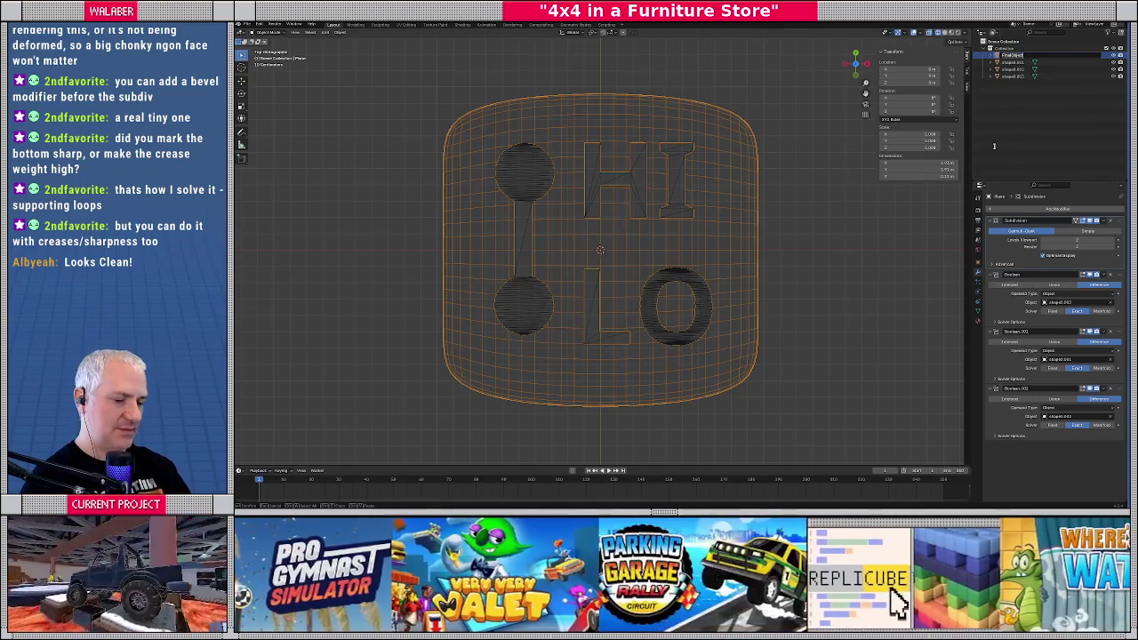
key("Return")
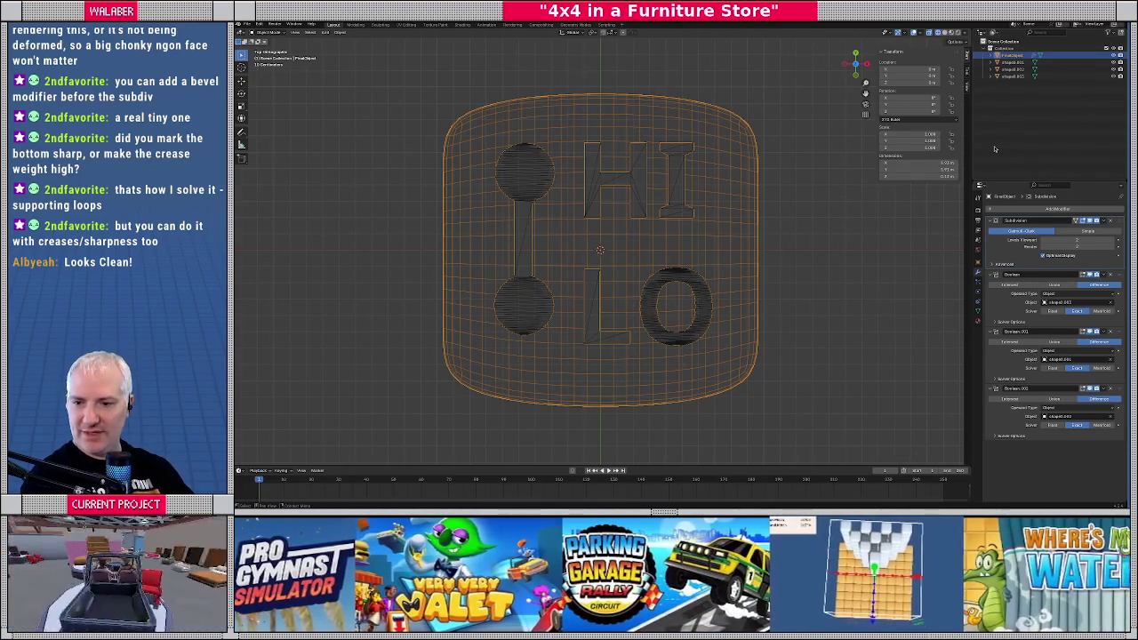
left_click(531, 201)
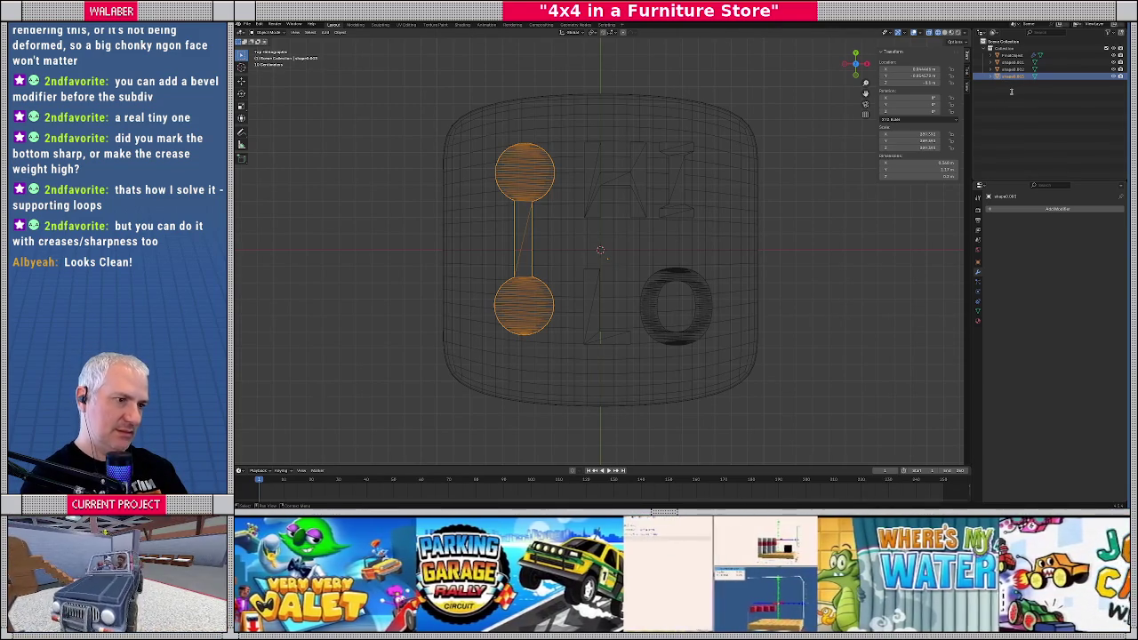
key("F2")
type("DotandLine")
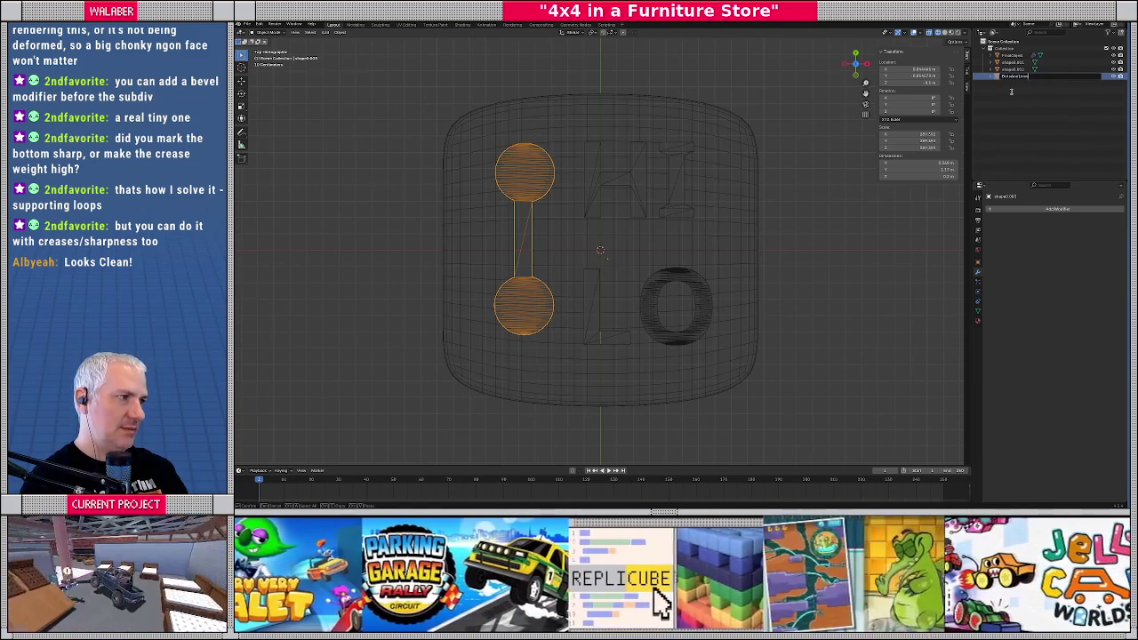
key("Return")
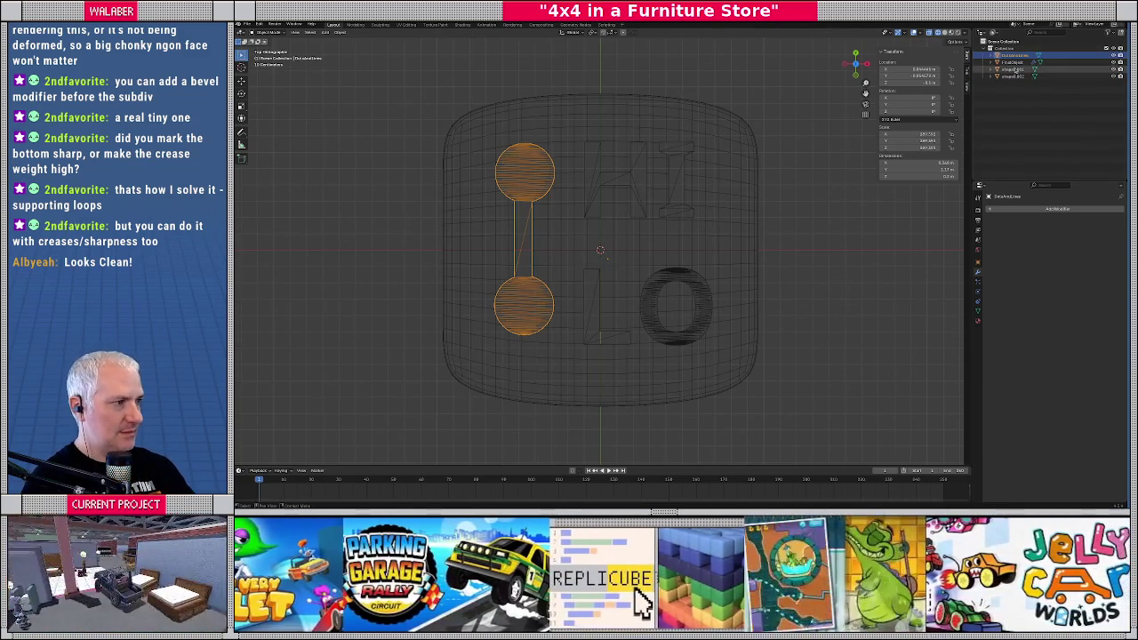
Rename the two letter cutters to HI and LO
left_click(1013, 70)
key("F2")
type("HI")
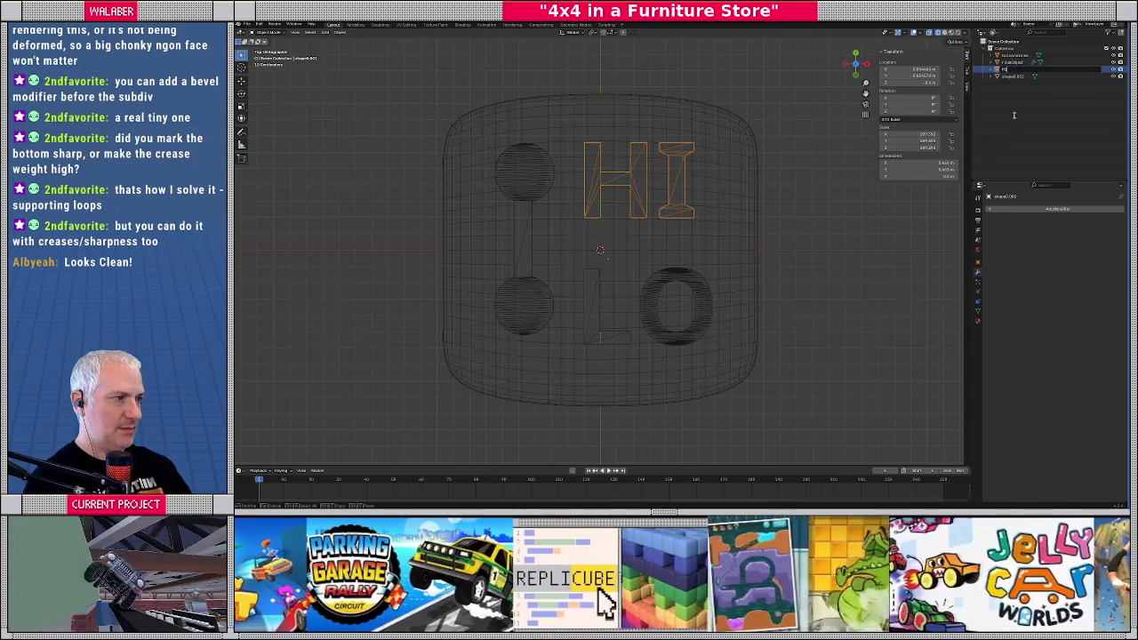
key("Return")
left_click(1007, 77)
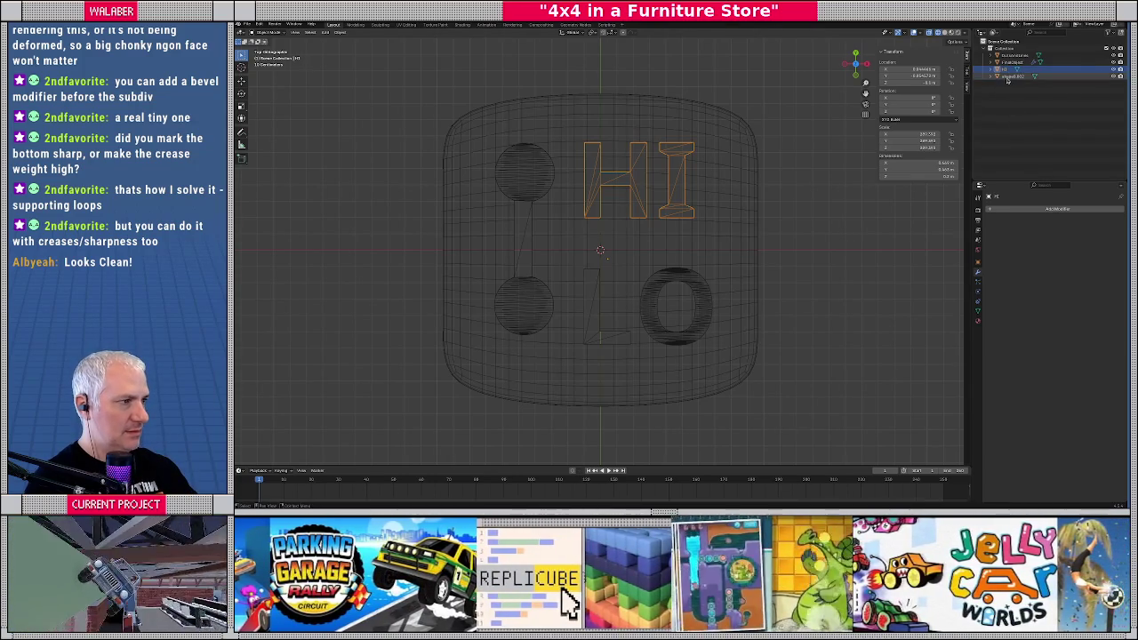
type("LO")
key("Return")
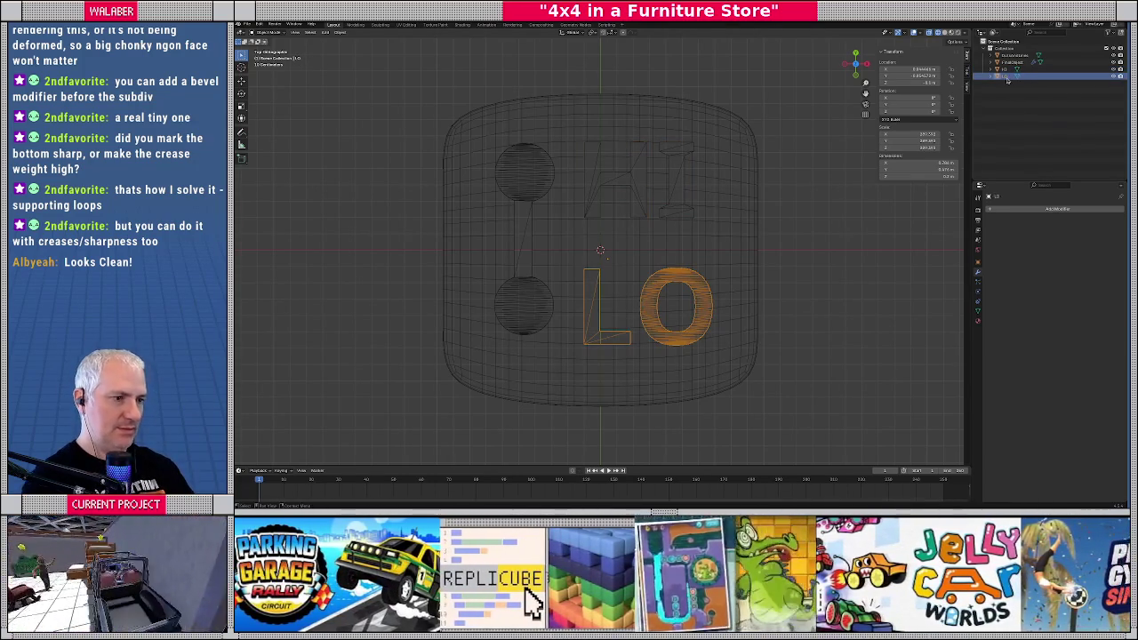
Move the three cutters together along the Y axis, then select the finished plate
left_click(1008, 56)
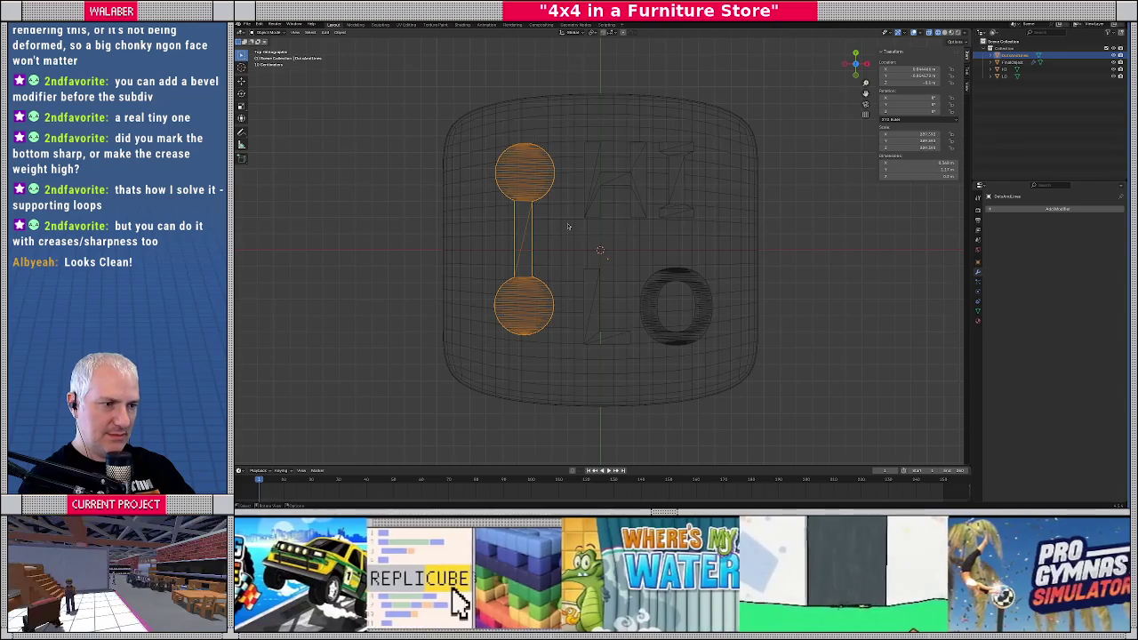
left_click(1007, 77, "ctrl")
left_click(1007, 78, "ctrl")
key("g")
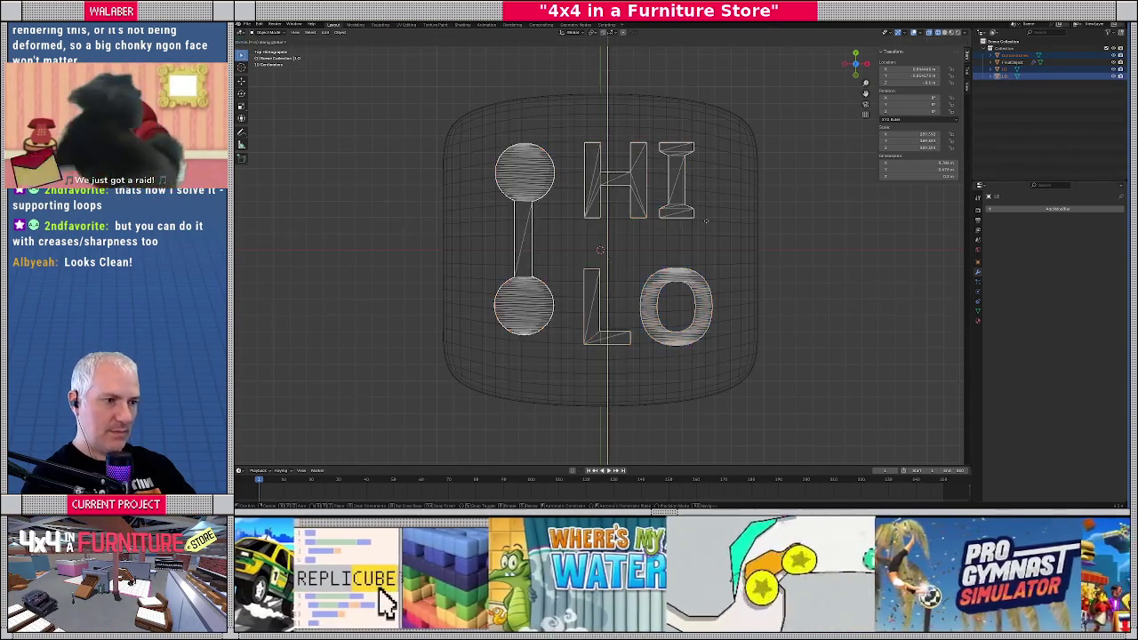
key("y")
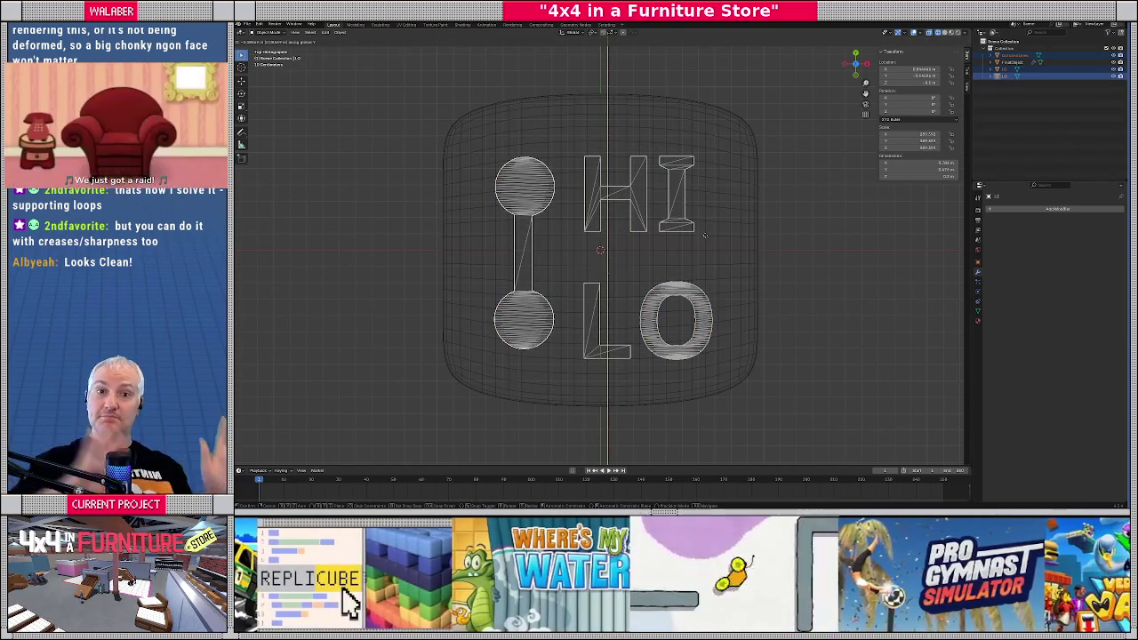
left_click(705, 236)
scroll(705, 235, "down", 3)
left_click(1007, 62)
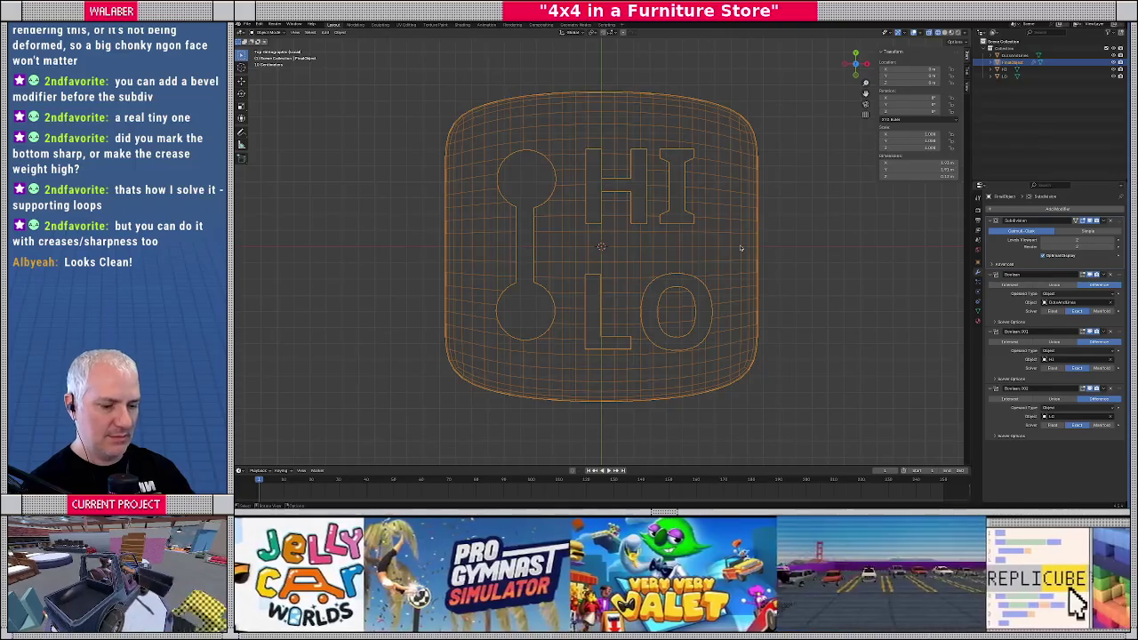
Show FinalObject in solid shading, inspect it at an angle, then zoom out in top view
key("shift+z")
middle_click_drag(726, 259, 580, 233)
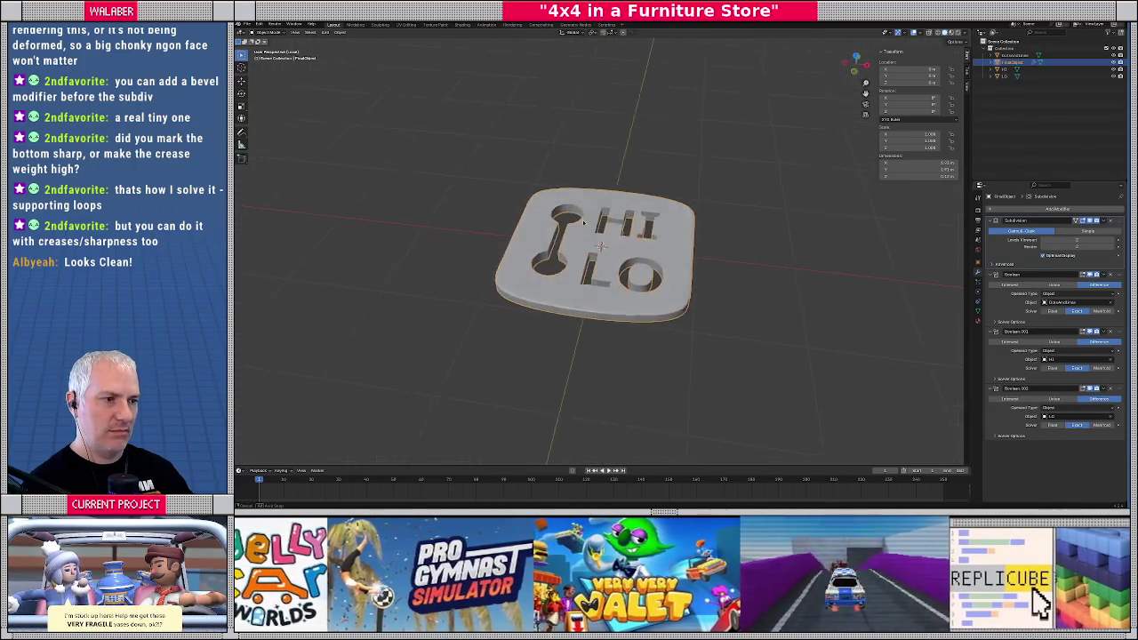
key("KP_7")
scroll(579, 233, "down", 2)
scroll(580, 233, "down", 3)
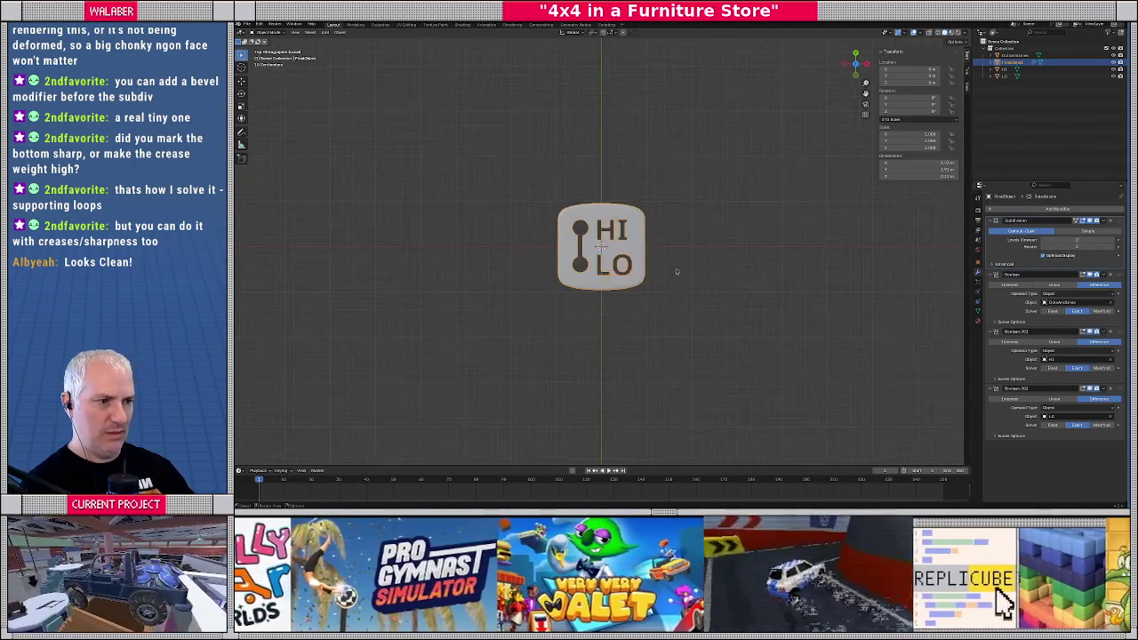
scroll(655, 264, "down", 2)
scroll(851, 299, "down", 1)
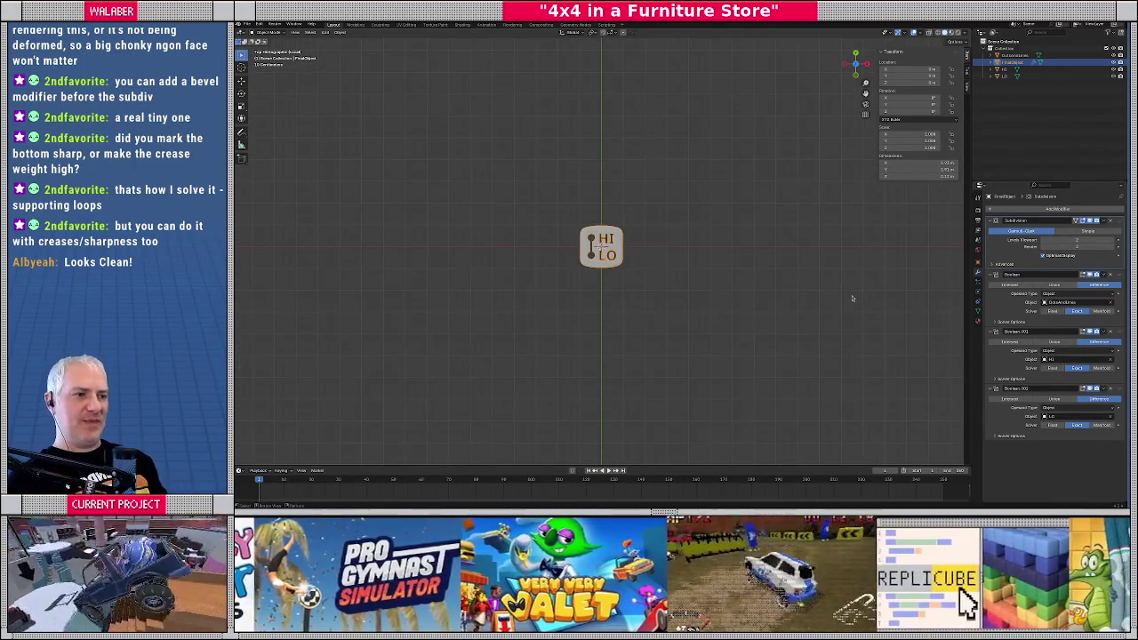
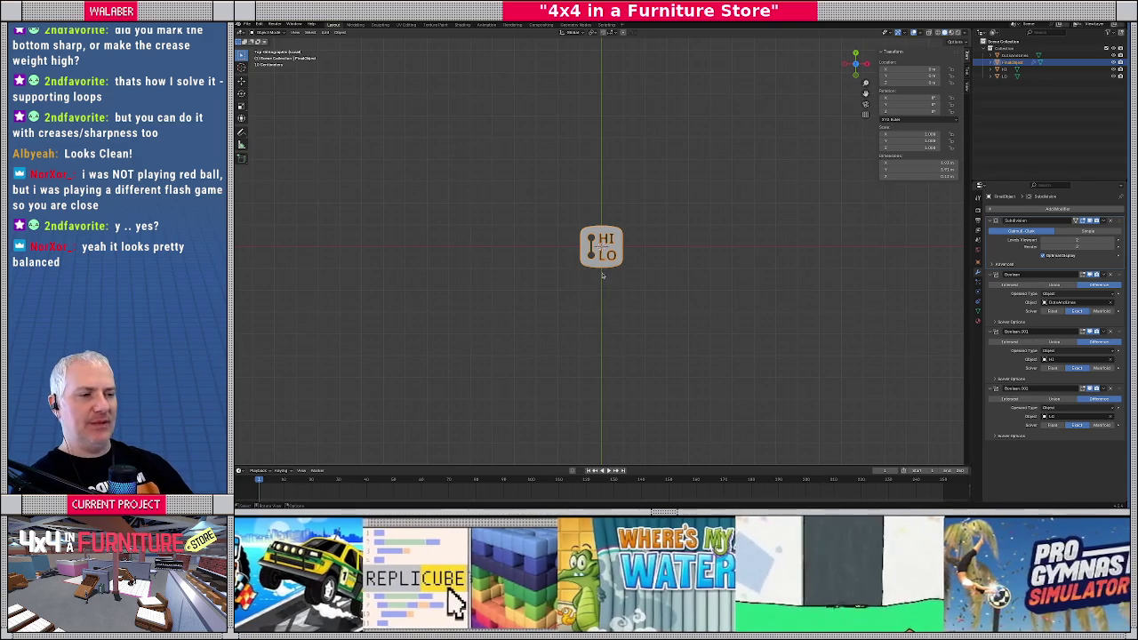
Orbit, zoom and view the plate from the top to check the HI, LO and slot cutouts
scroll(611, 285, "up", 7)
scroll(609, 280, "up", 2)
scroll(607, 278, "up", 3)
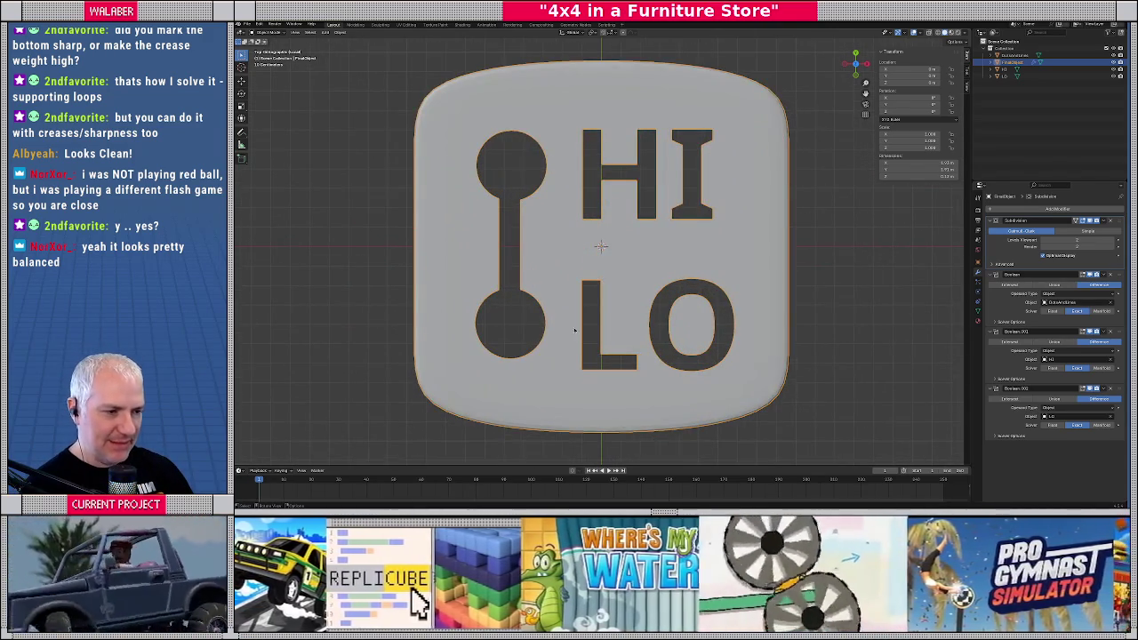
middle_click_drag(607, 278, 608, 287)
key("KP_7")
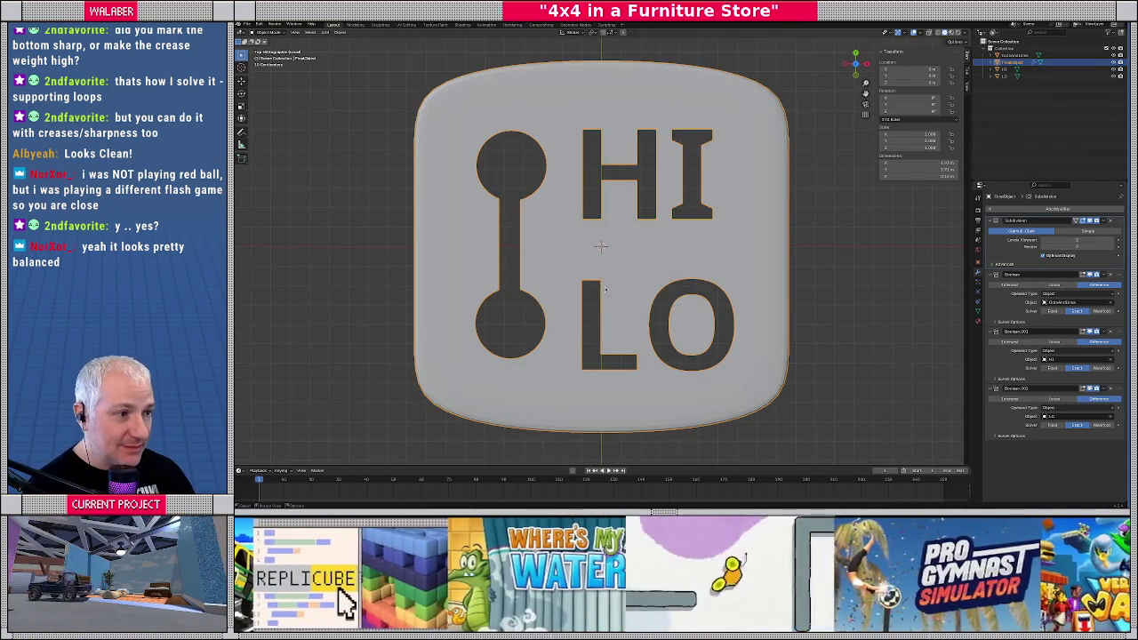
mouse_move(606, 289)
middle_mouse_down()
mouse_move(596, 278)
mouse_move(610, 262)
middle_mouse_up()
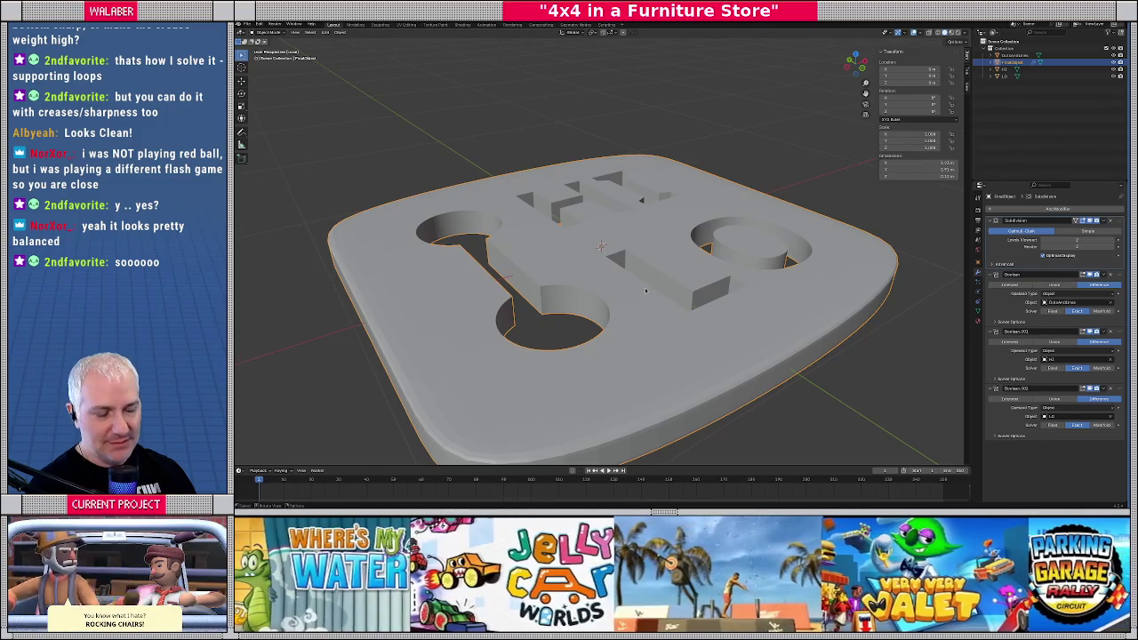
middle_click_drag(644, 290, 581, 290)
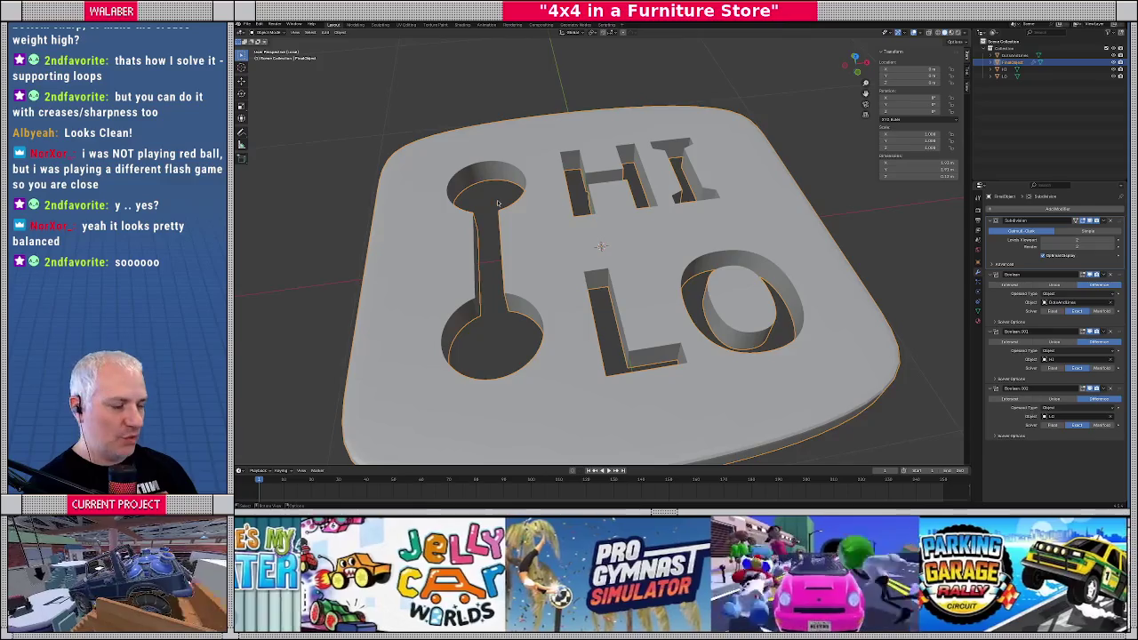
key("KP_7")
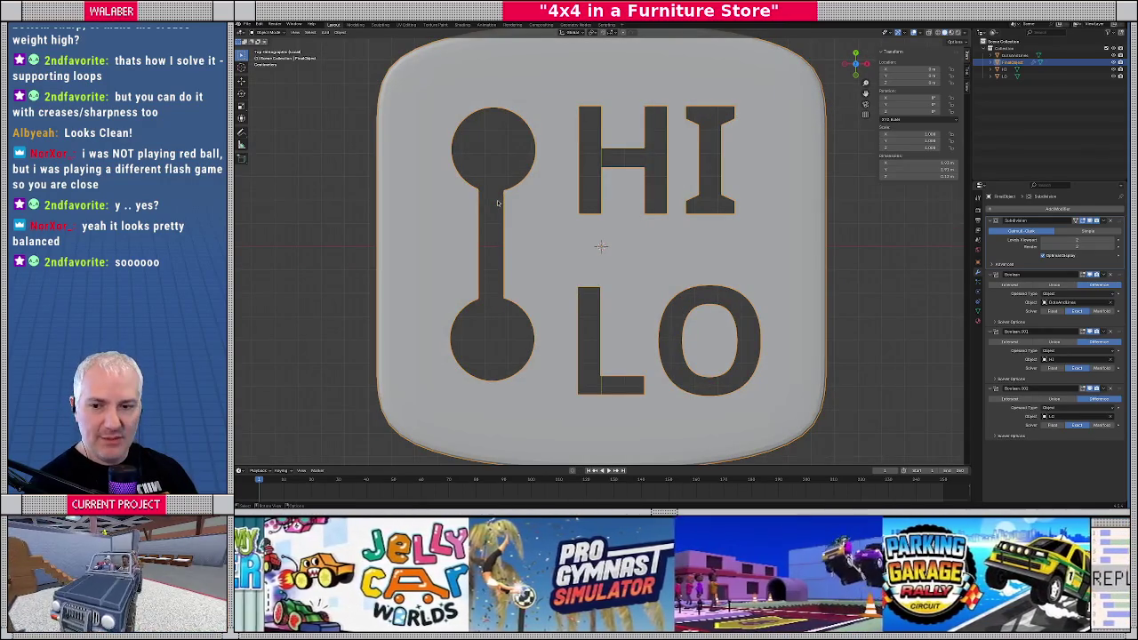
scroll(507, 210, "down", 1)
middle_click_drag(509, 203, 555, 197)
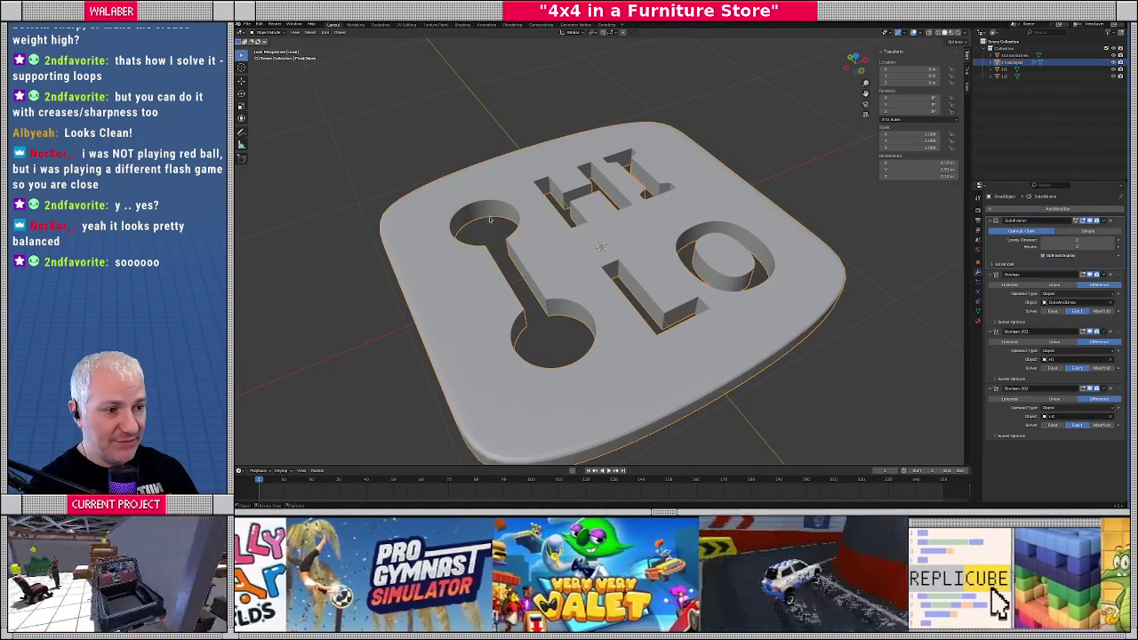
Select only the plate and save the file as gear_shift_indicator.blend
key("alt+a")
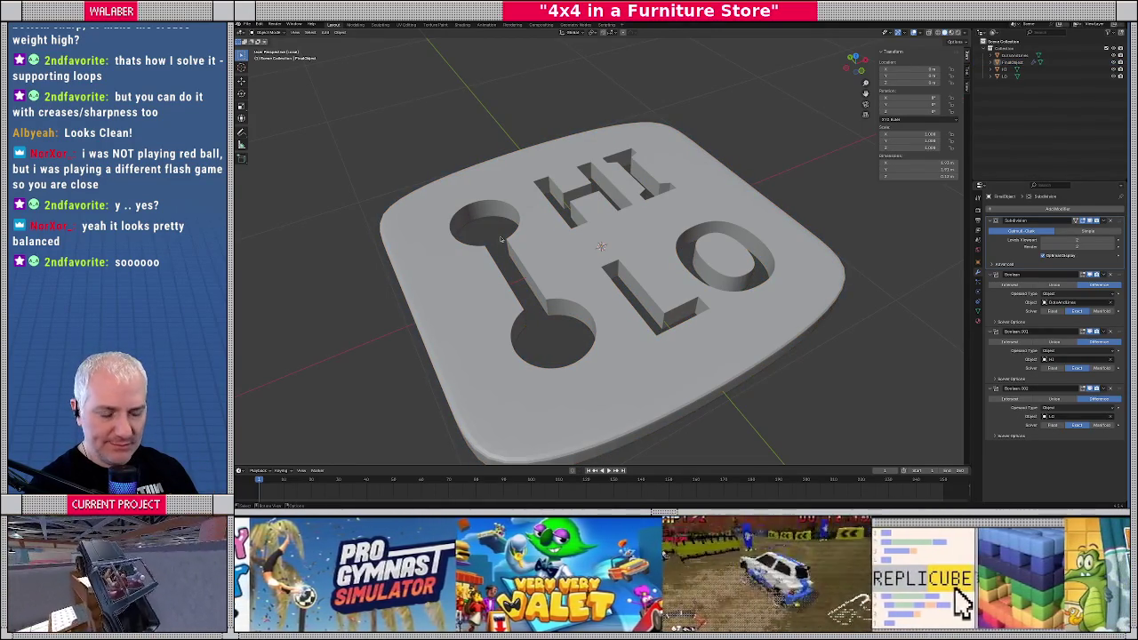
left_click(559, 244)
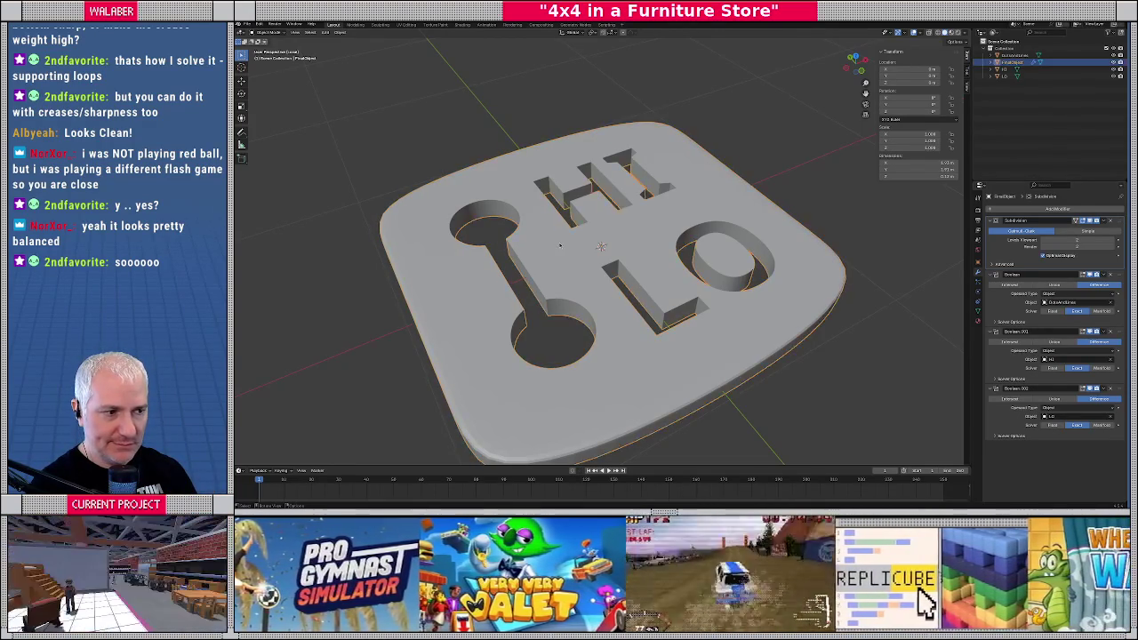
key("ctrl+s")
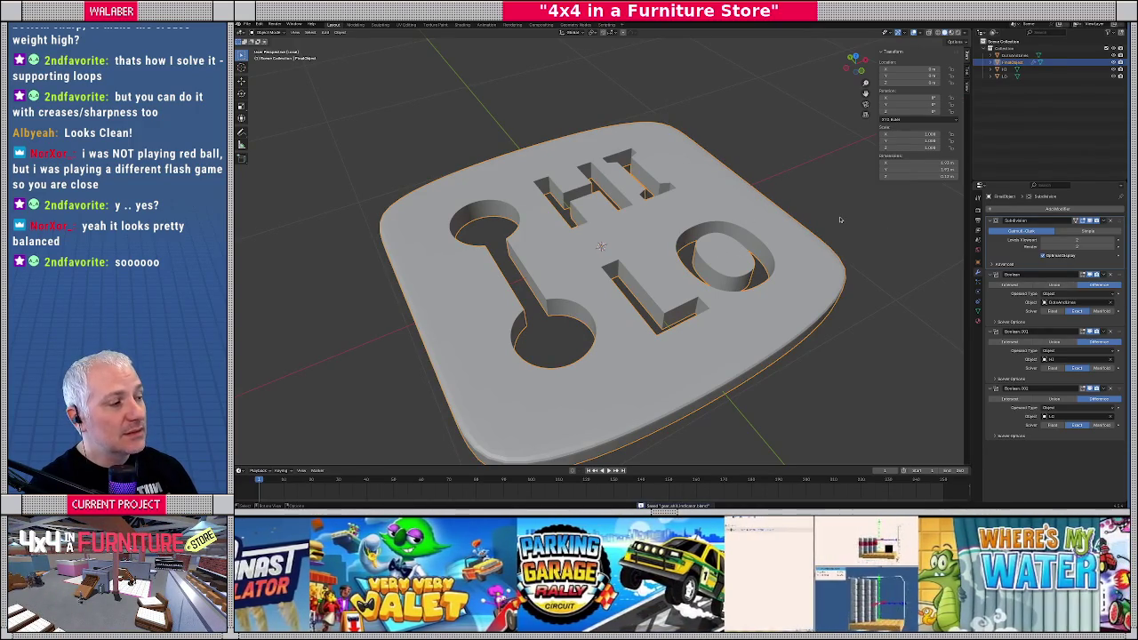
Duplicate the HI/LO plate in place
left_click(977, 263)
key("shift+d")
left_click(525, 235)
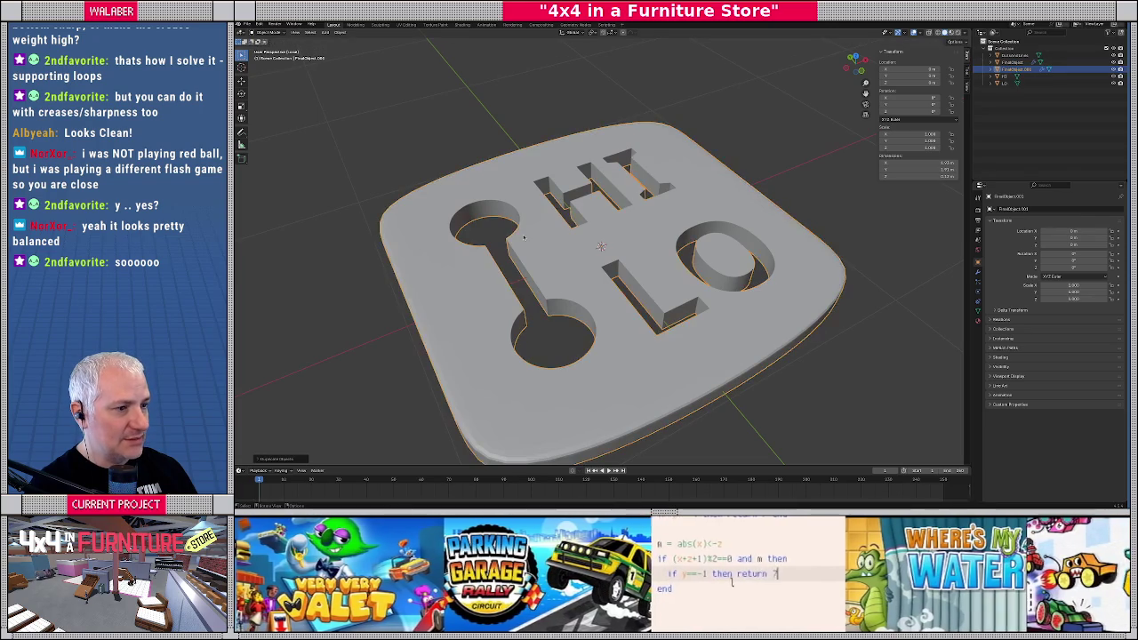
key("KP_7")
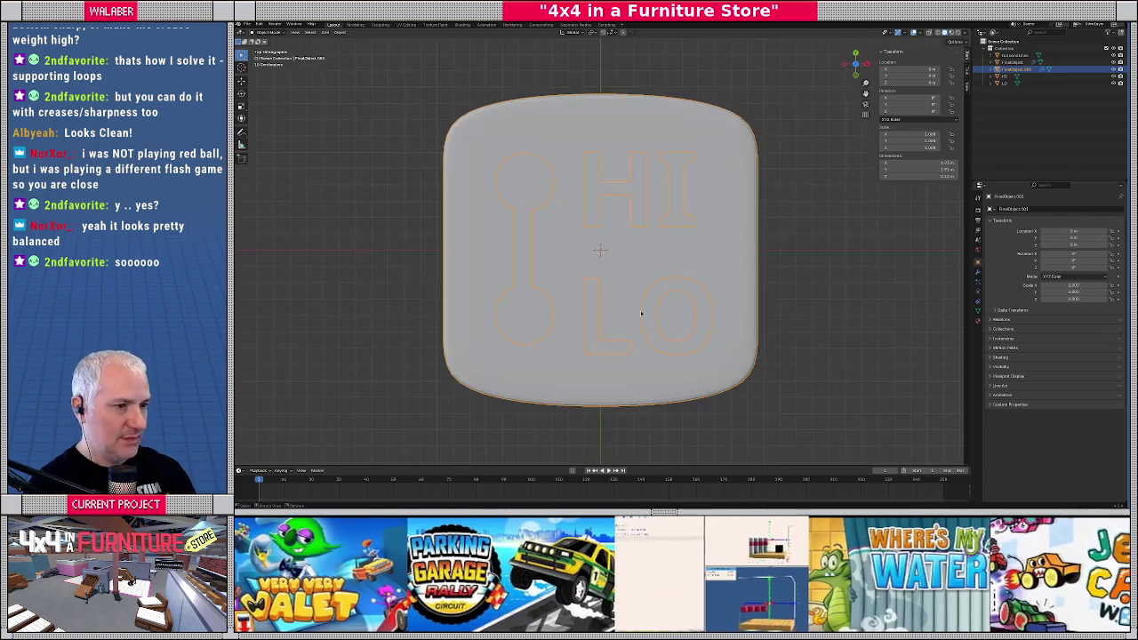
middle_click_drag(646, 313, 614, 267)
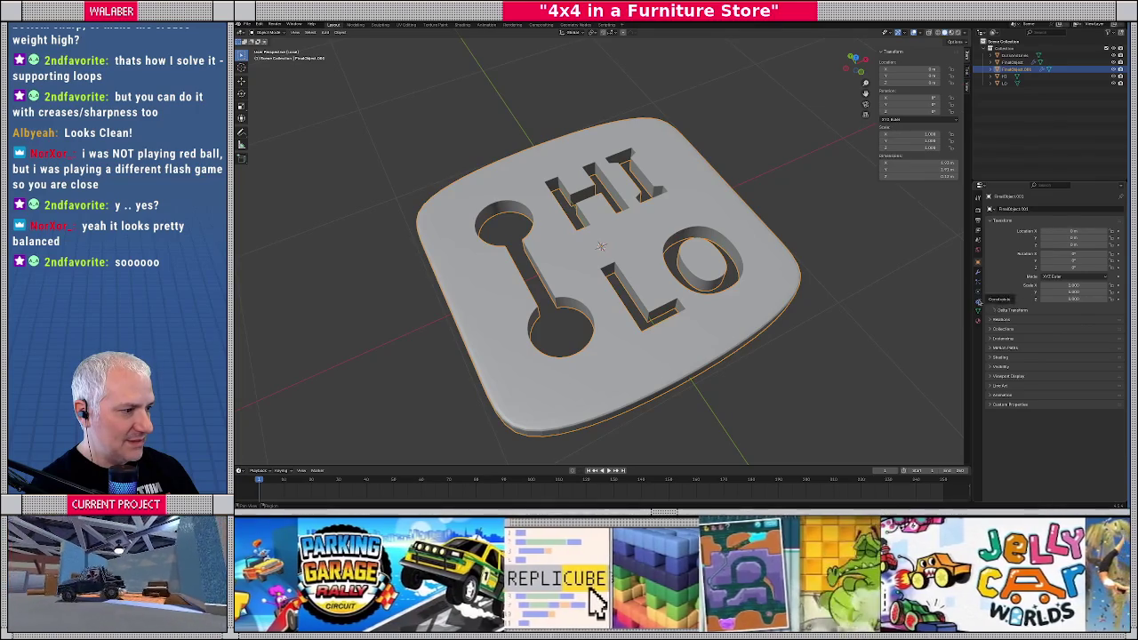
Apply the copy's Subdivision modifier and then each Boolean modifier, top to bottom
left_click(978, 272)
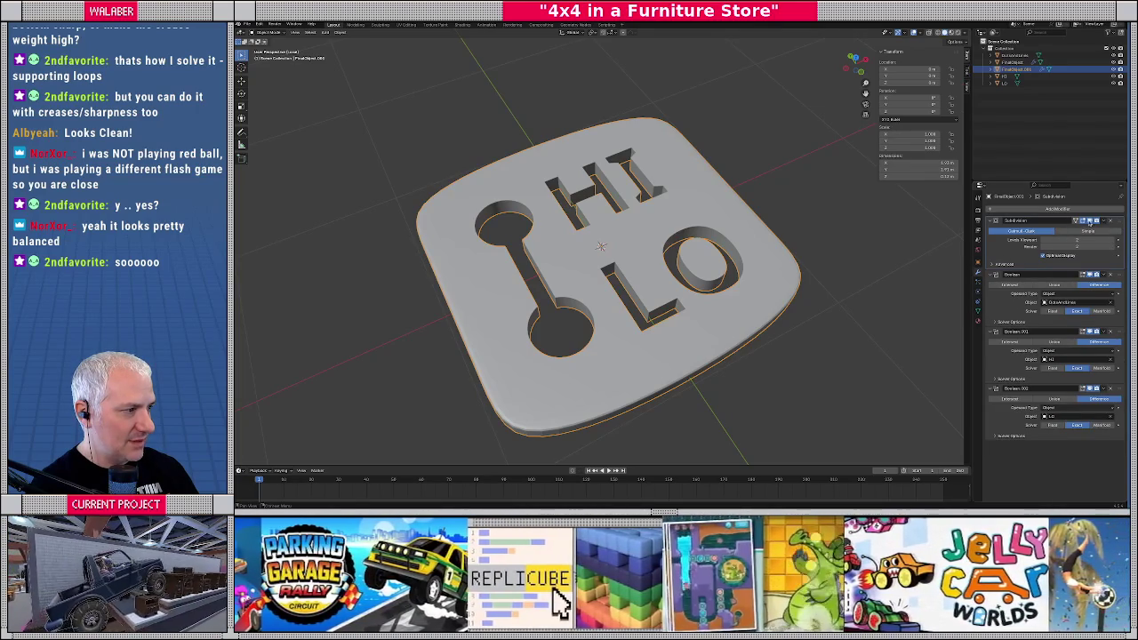
left_click(1103, 221)
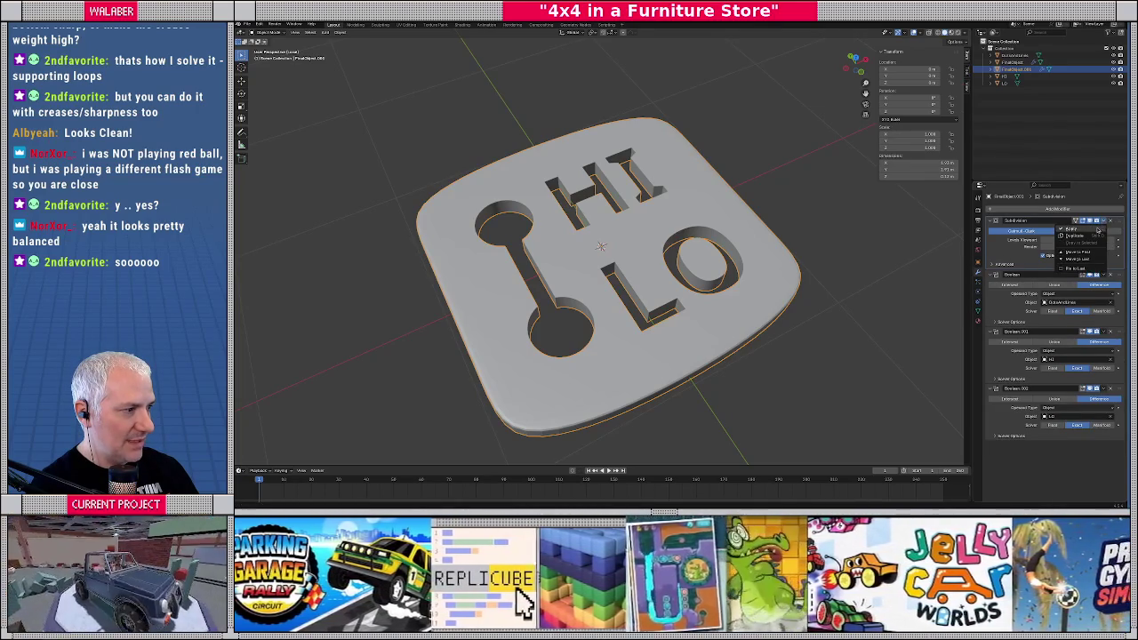
left_click(1076, 229)
left_click(1105, 220)
left_click(1099, 229)
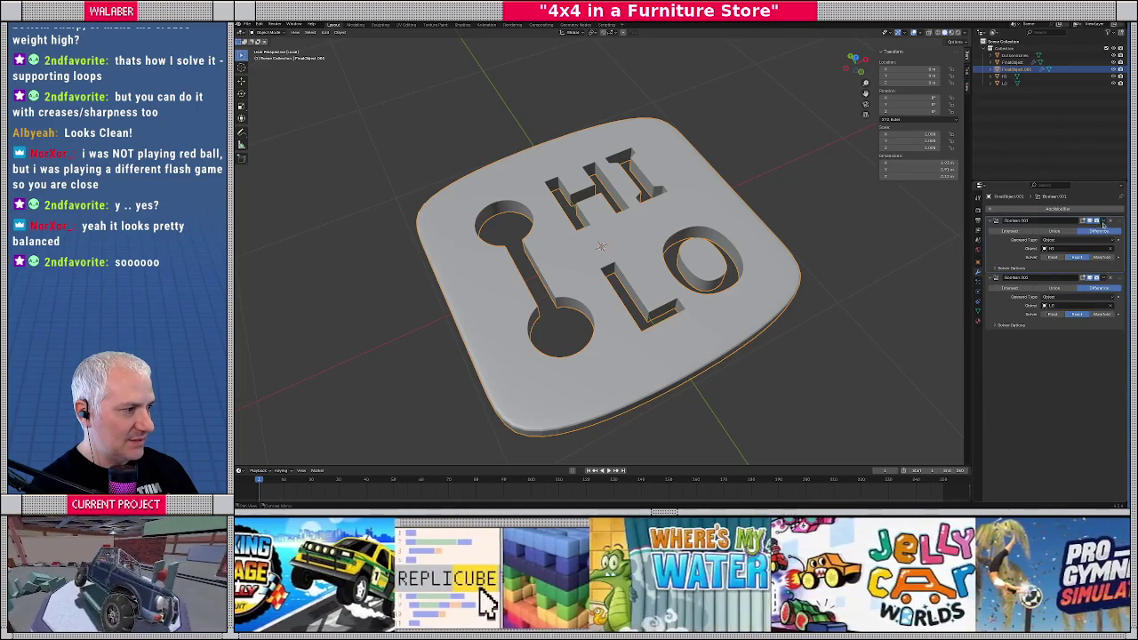
left_click(1103, 221)
left_click(1099, 228)
left_click(1103, 221)
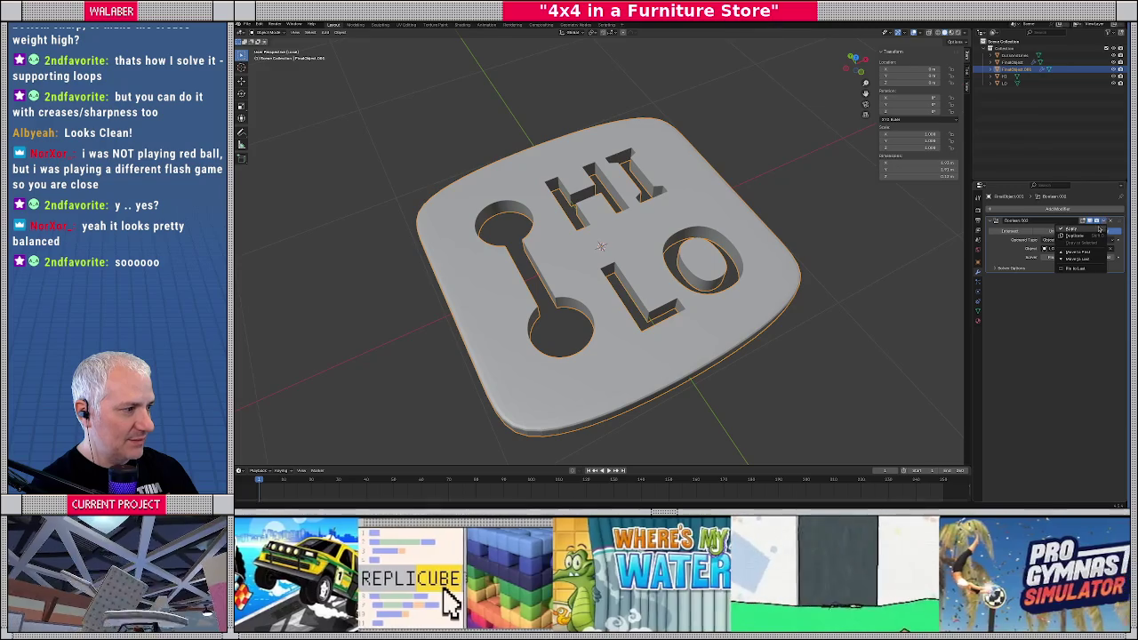
left_click(1099, 228)
Enter Edit Mode on the copied plate and select the top edge of the slot wall
key("Tab")
scroll(640, 244, "up", 1)
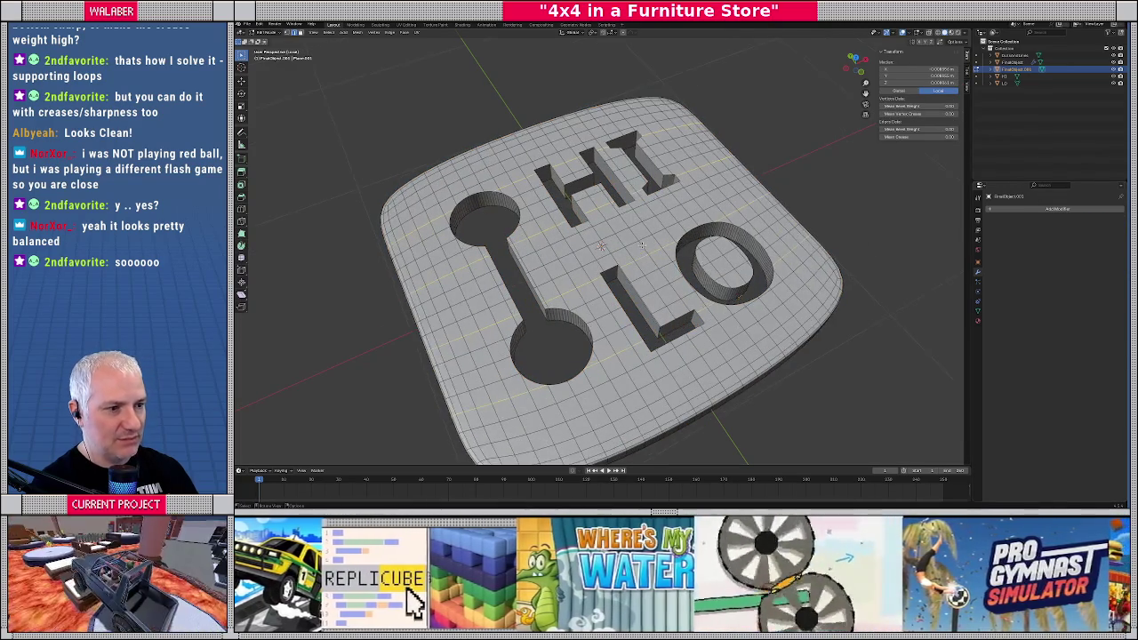
scroll(642, 246, "up", 2)
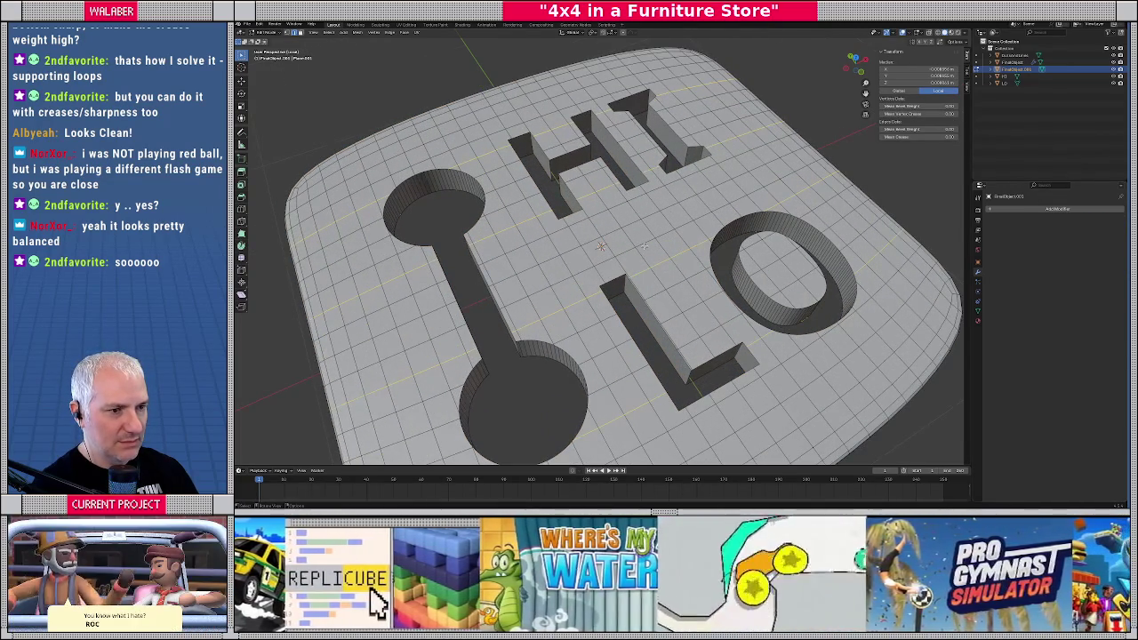
key("Tab")
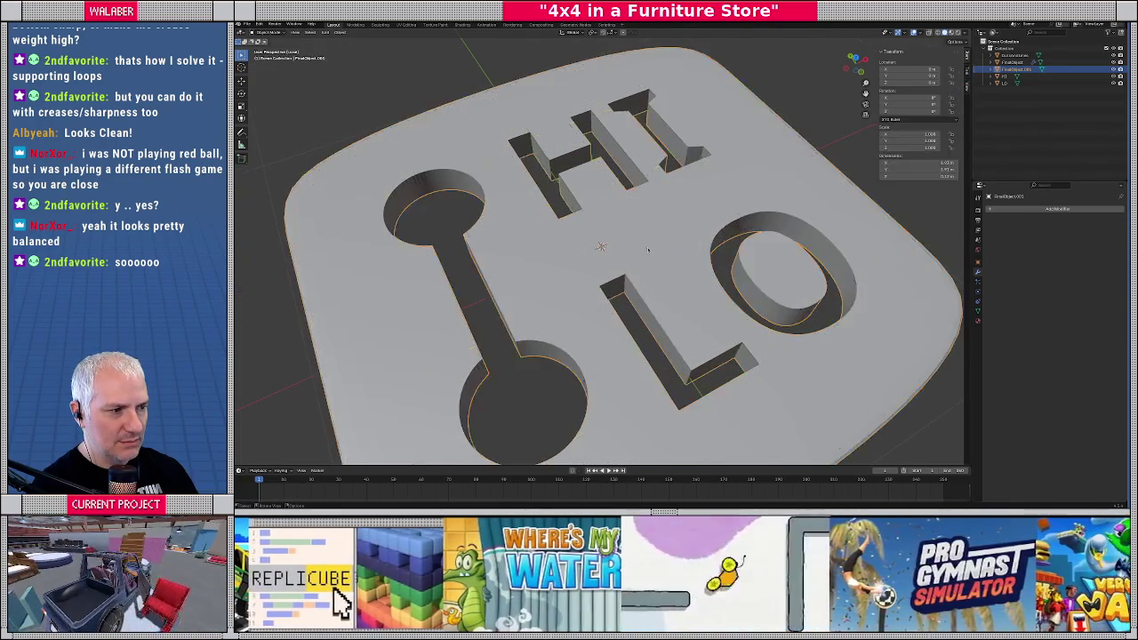
middle_click_drag(644, 246, 623, 238)
key("Tab")
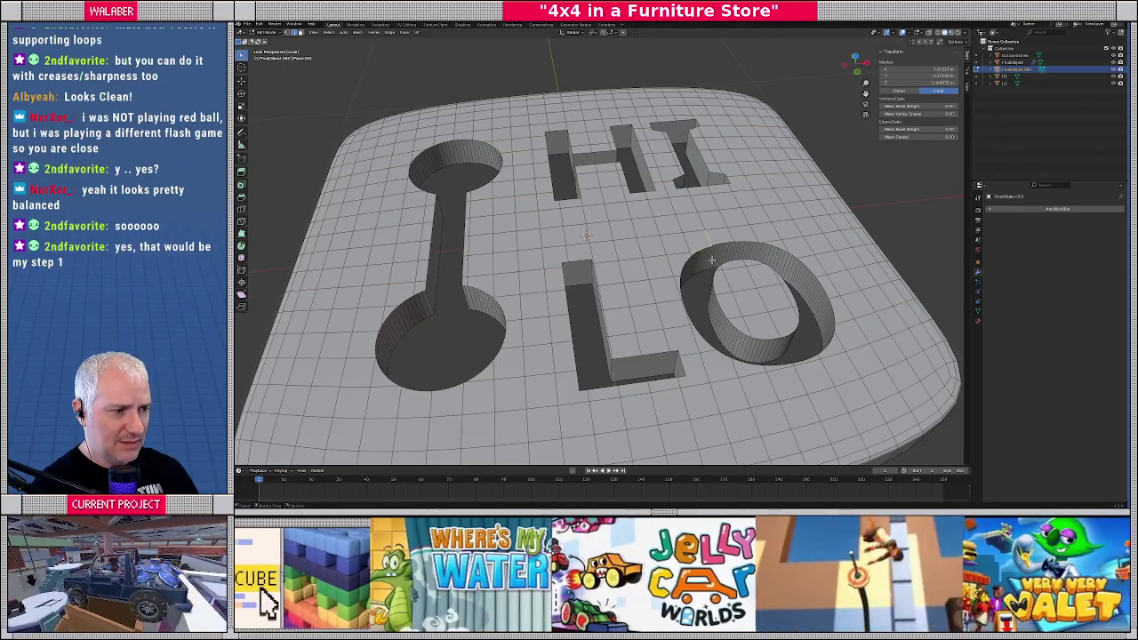
scroll(712, 258, "up", 3)
scroll(712, 259, "down", 4)
middle_click_drag(712, 259, 659, 197)
left_click(618, 264, "alt")
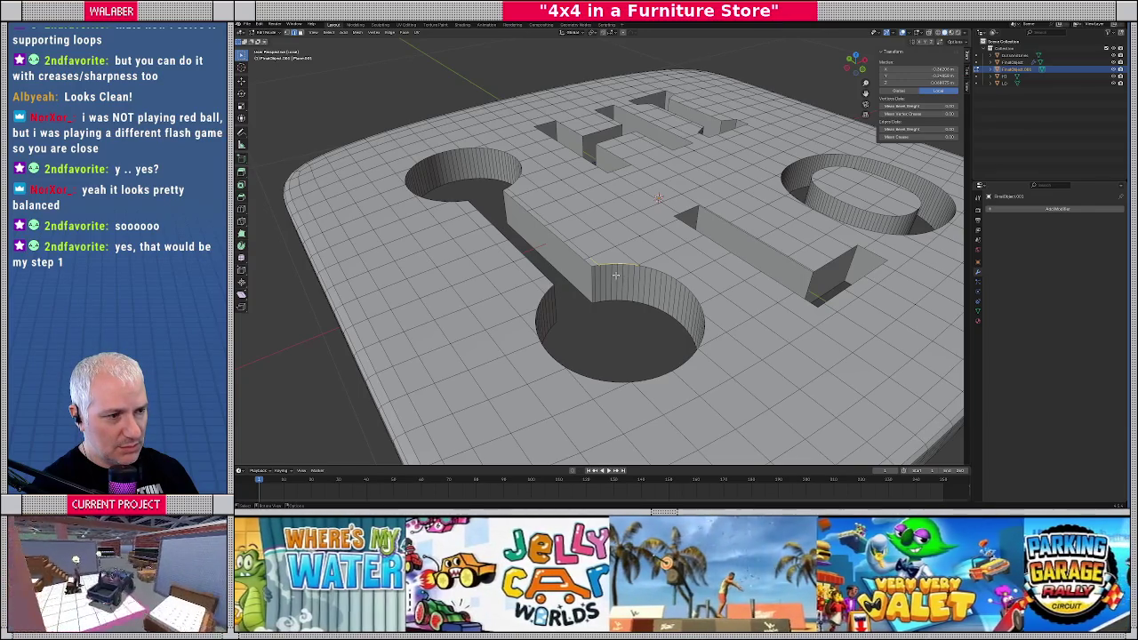
Zoom and orbit to examine the cutouts and letters, ending in a top view
scroll(616, 274, "up", 2)
scroll(604, 275, "up", 2)
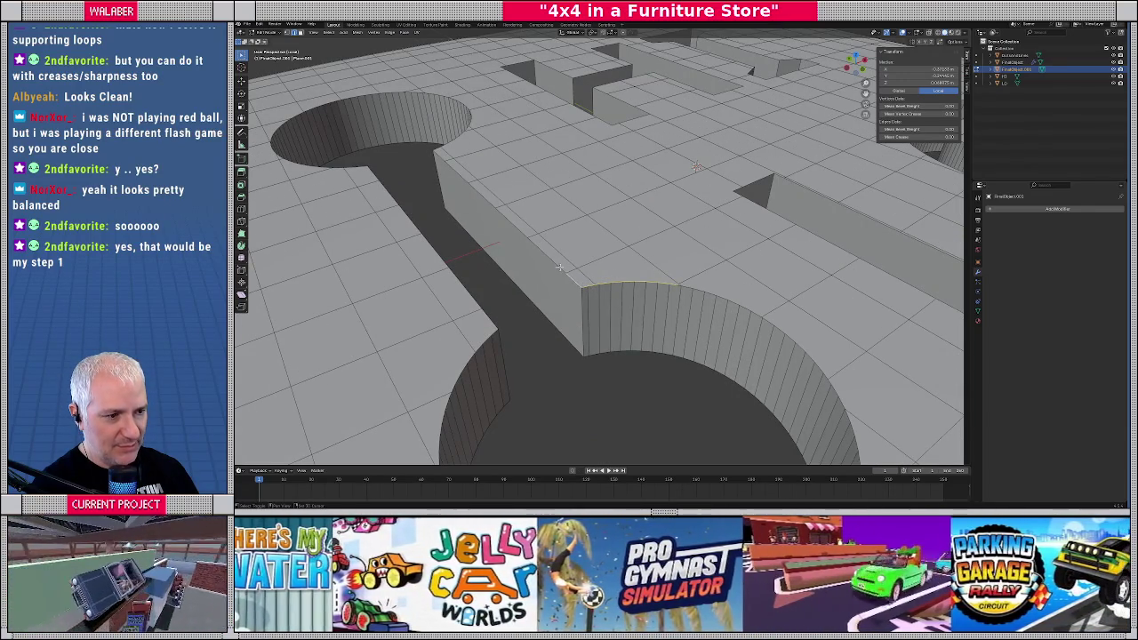
scroll(677, 286, "up", 2)
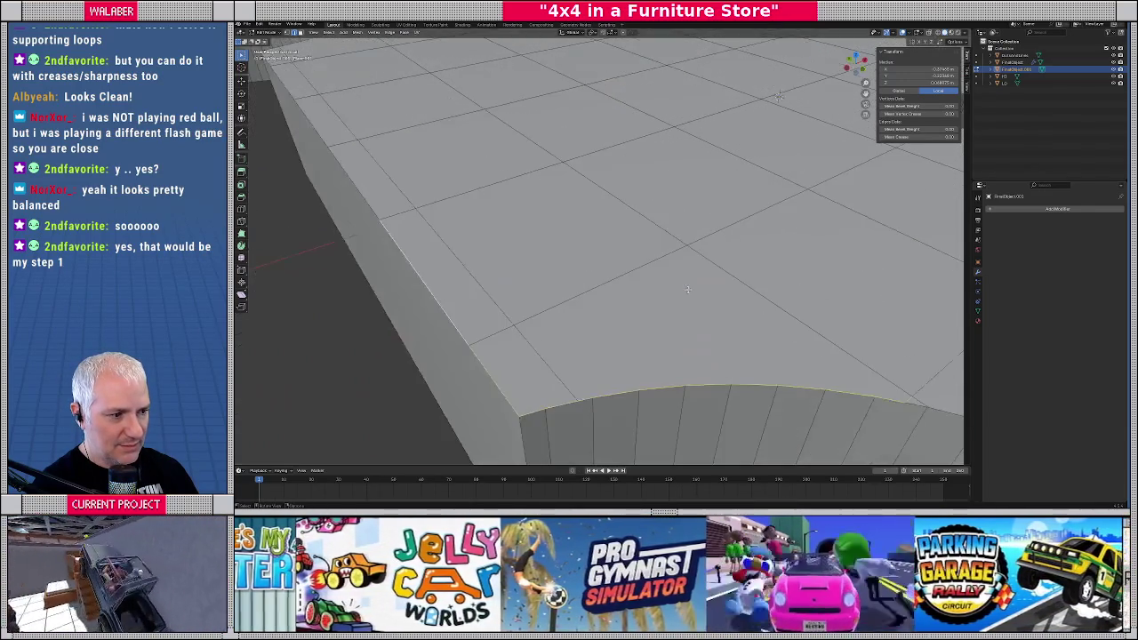
scroll(711, 298, "up", 2)
scroll(765, 315, "up", 1)
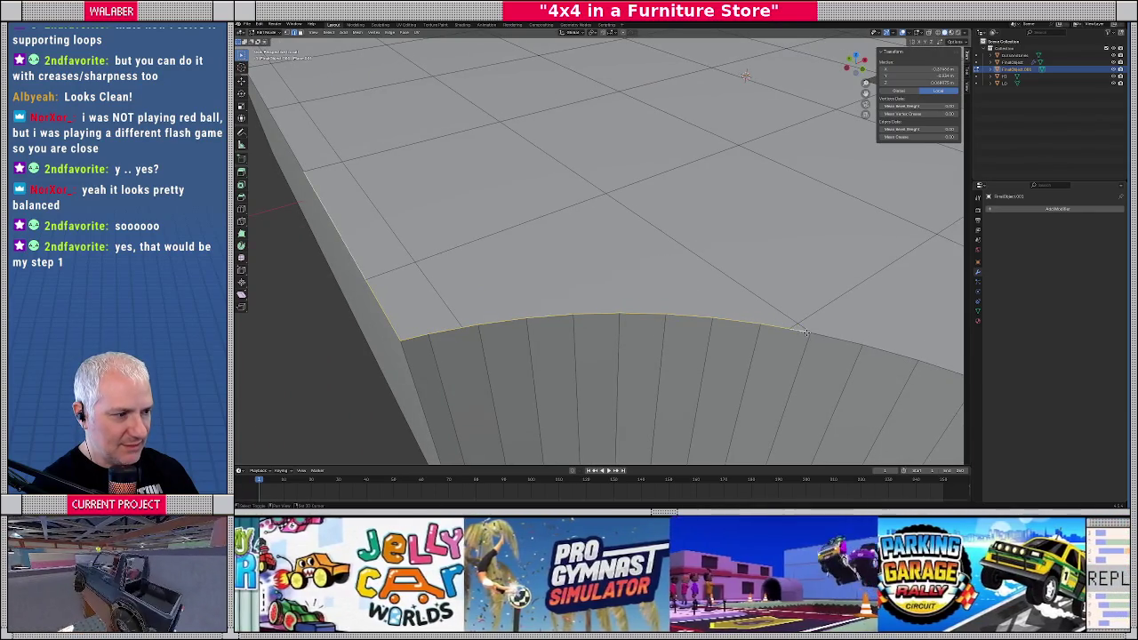
scroll(825, 338, "down", 3)
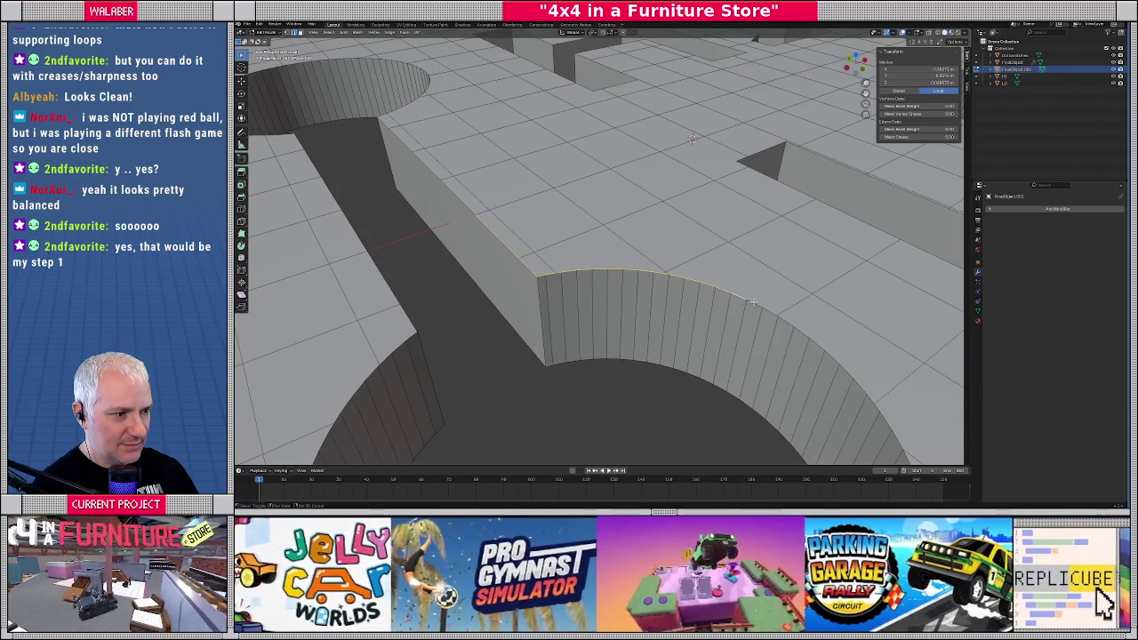
scroll(784, 318, "down", 5)
mouse_move(784, 319)
middle_mouse_down()
mouse_move(622, 320)
mouse_move(578, 339)
mouse_move(650, 263)
mouse_move(626, 244)
mouse_move(618, 385)
middle_mouse_up()
scroll(567, 322, "up", 2)
key("KP_7")
scroll(579, 338, "up", 3)
scroll(628, 245, "up", 3)
scroll(618, 386, "up", 3)
Loop-cut a new edge loop around the inner wall of the O's centre island
left_click(618, 386)
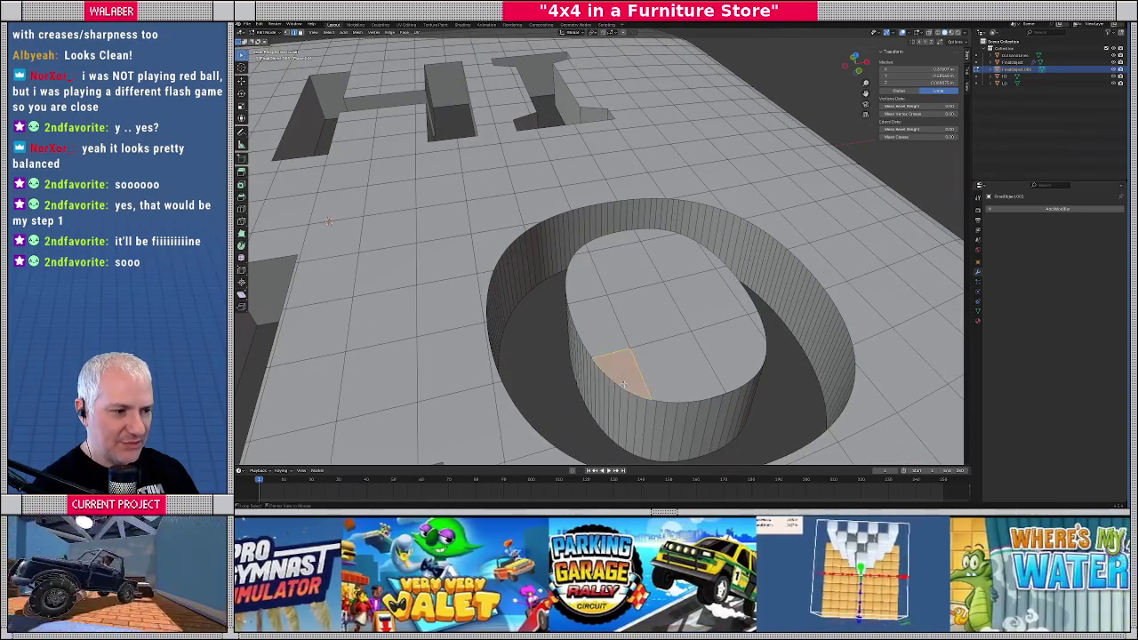
key("ctrl+r")
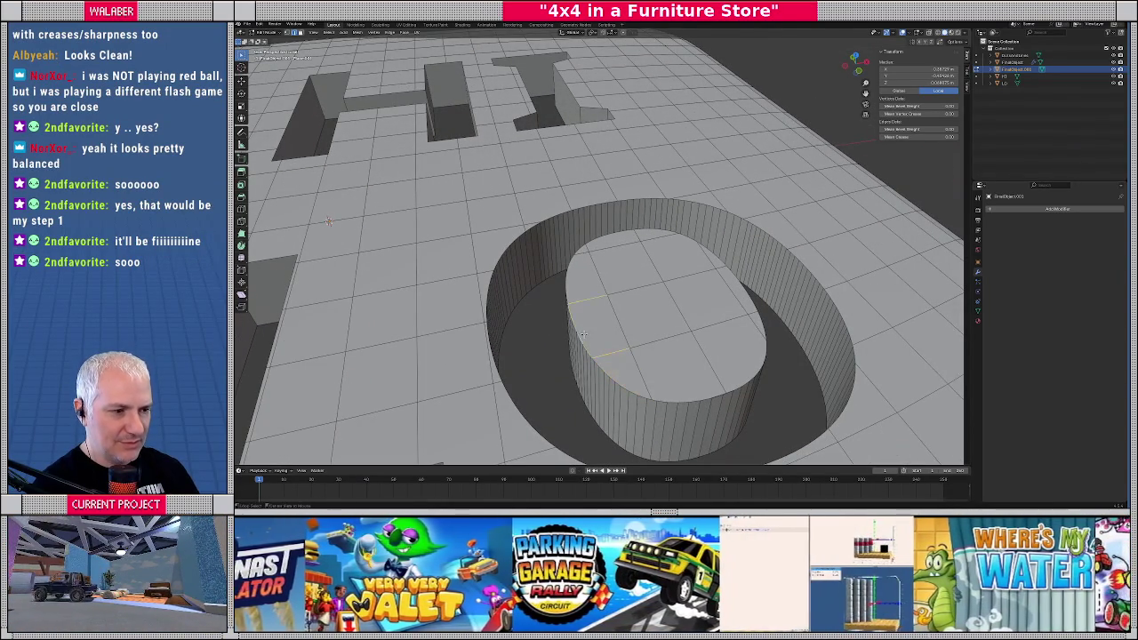
left_click(612, 377)
left_click(600, 369)
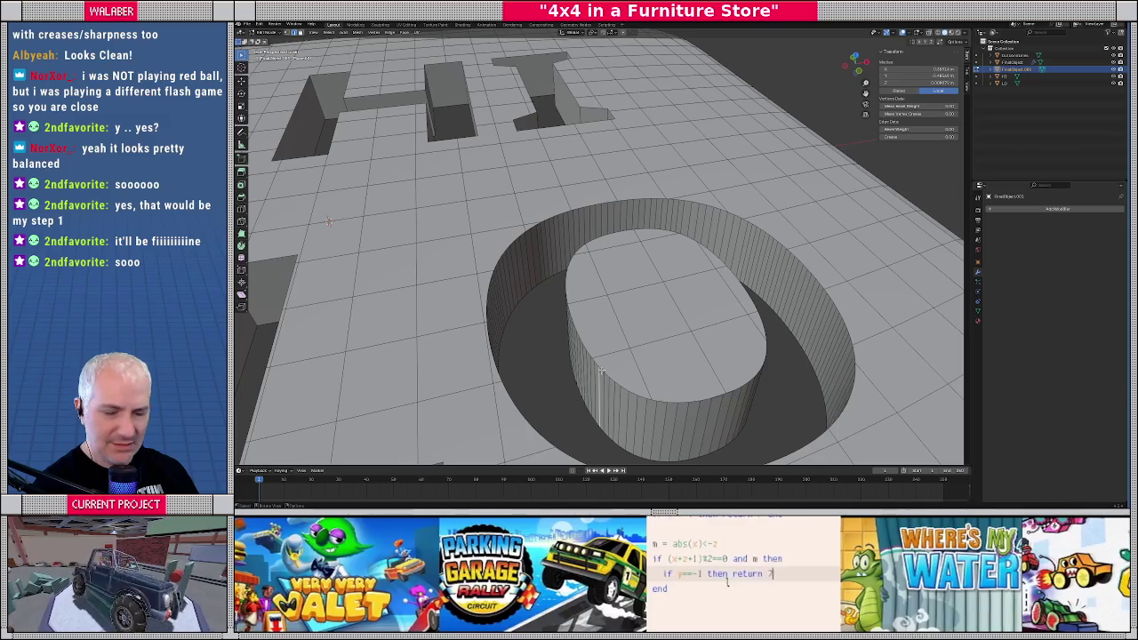
scroll(605, 372, "down", 5)
middle_click_drag(605, 372, 587, 297)
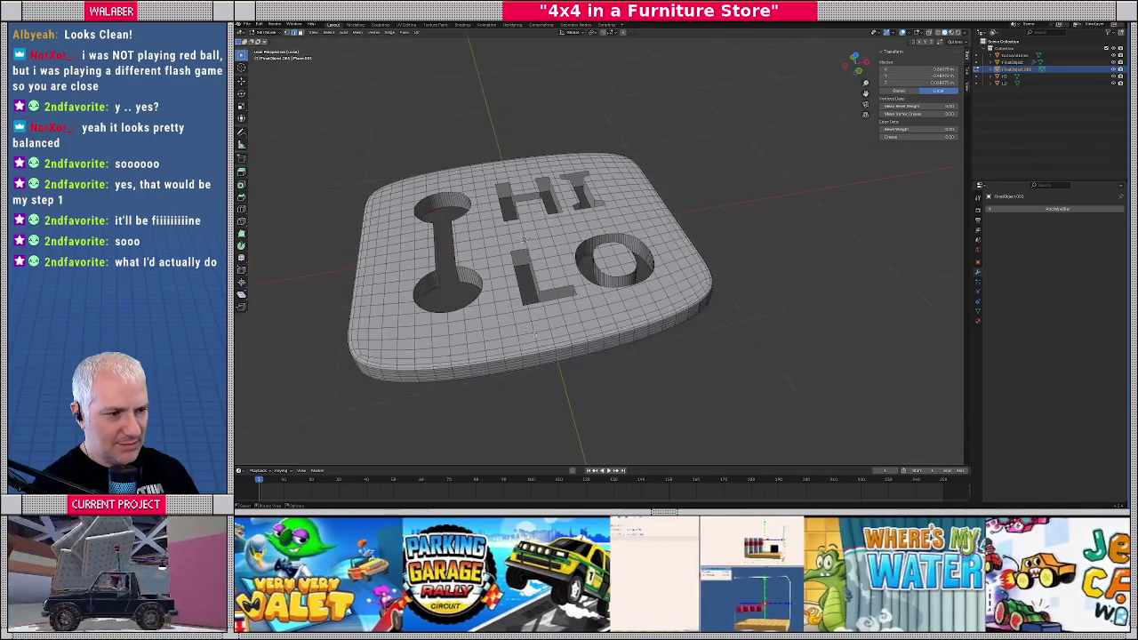
Select a patch of plate faces near the letters and grow it across most of the plate
scroll(586, 297, "up", 2)
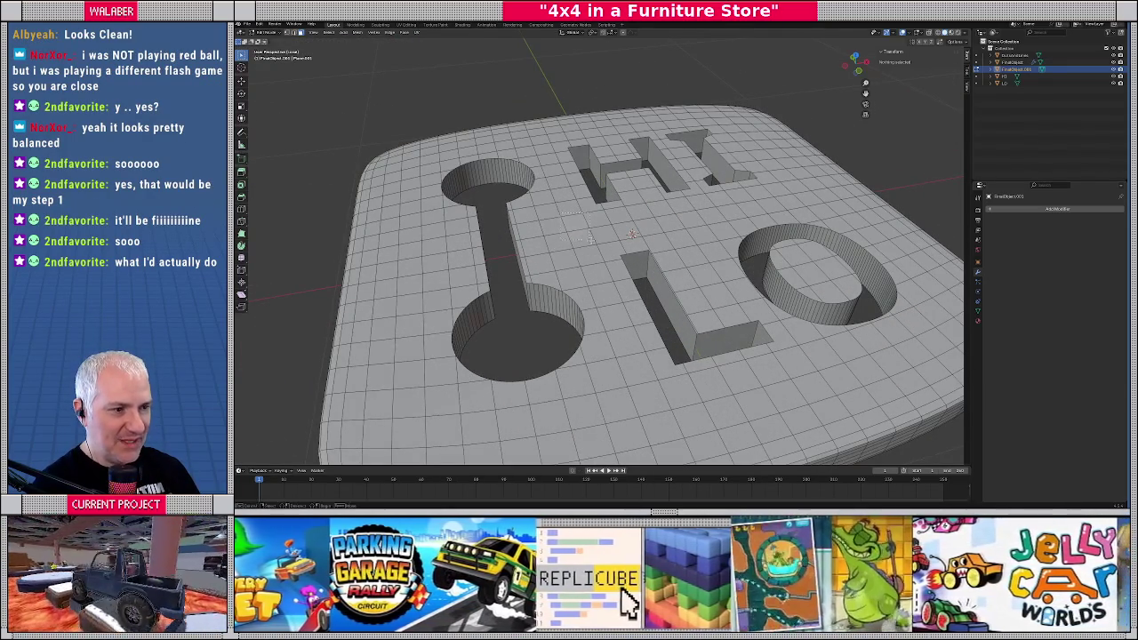
left_click_drag(538, 197, 591, 243)
scroll(591, 242, "down", 2)
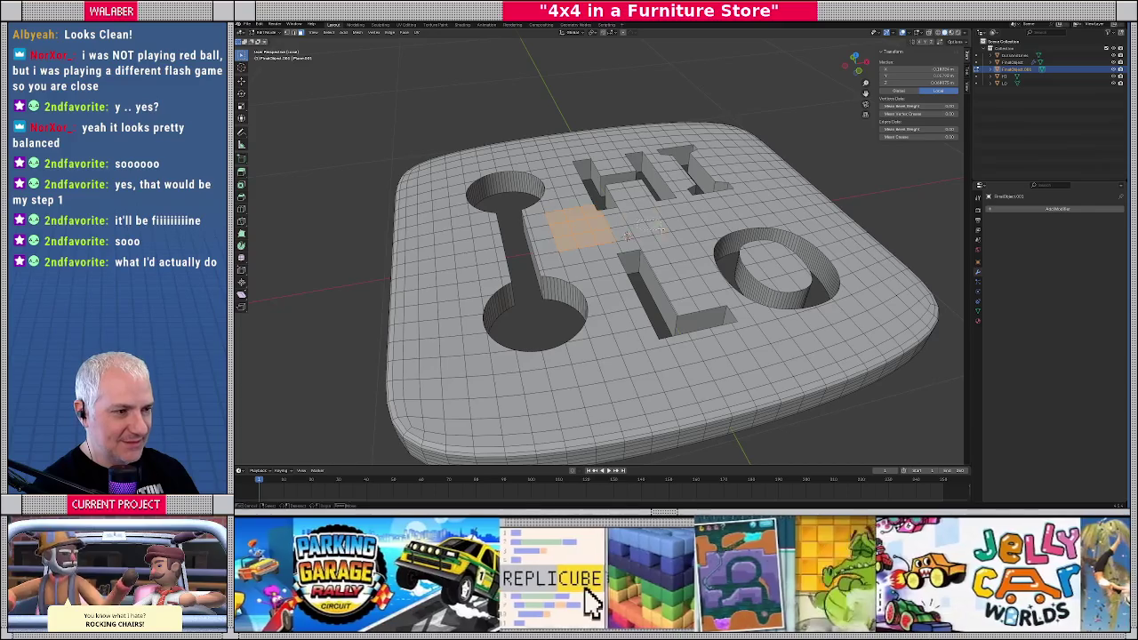
key("ctrl+KP_Add")
key("ctrl+KP_Add")
key("ctrl+KP_Add")
key("ctrl+KP_Add")
key("ctrl+KP_Add")
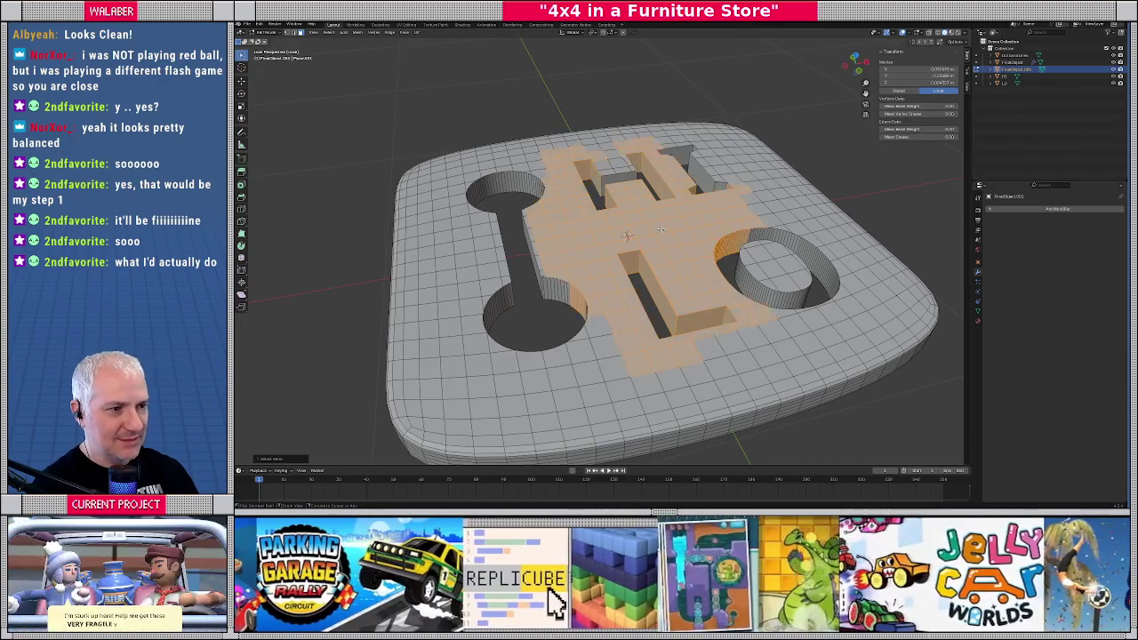
key("ctrl+KP_Add")
key("ctrl+KP_Add")
key("KP_7")
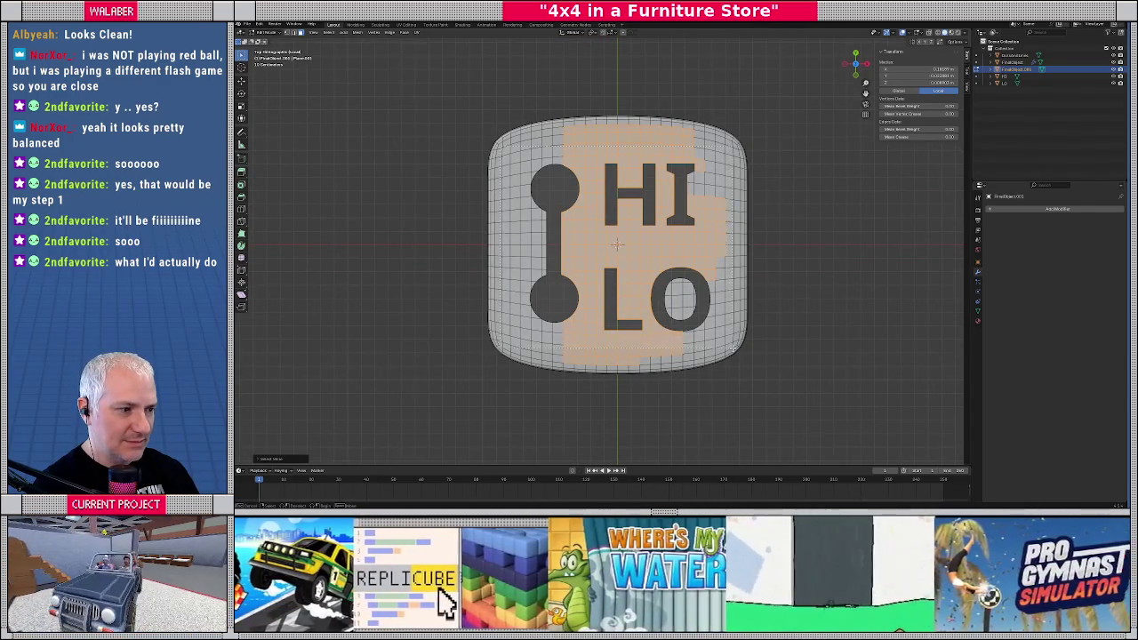
key("ctrl+z")
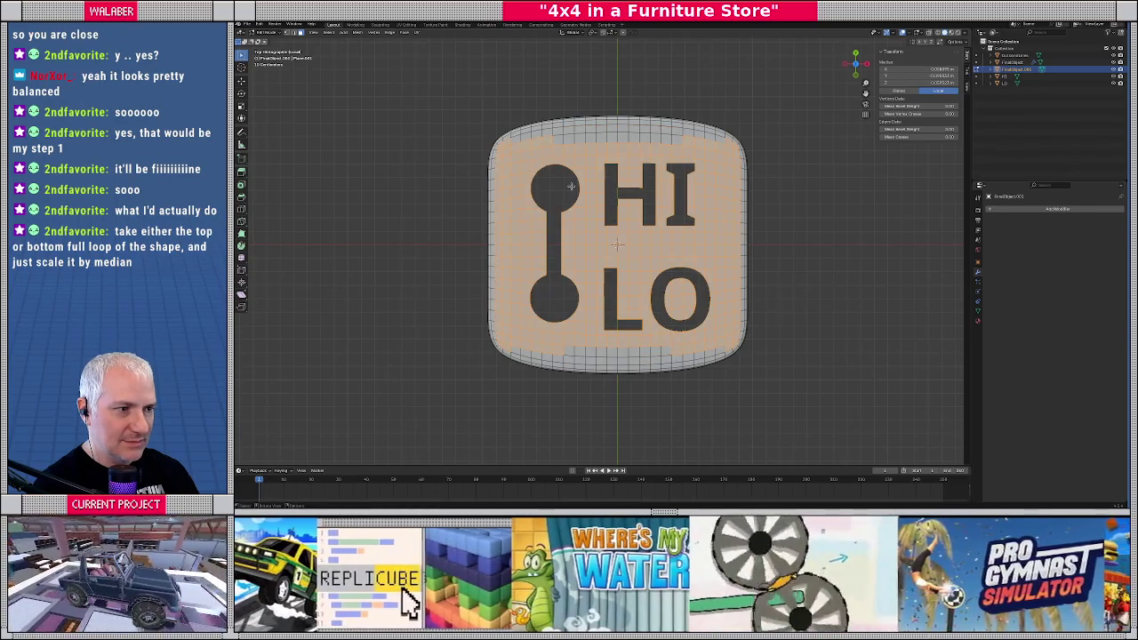
Start scaling the selected faces, cancel the scale, and return to Object Mode
middle_click_drag(571, 186, 642, 225)
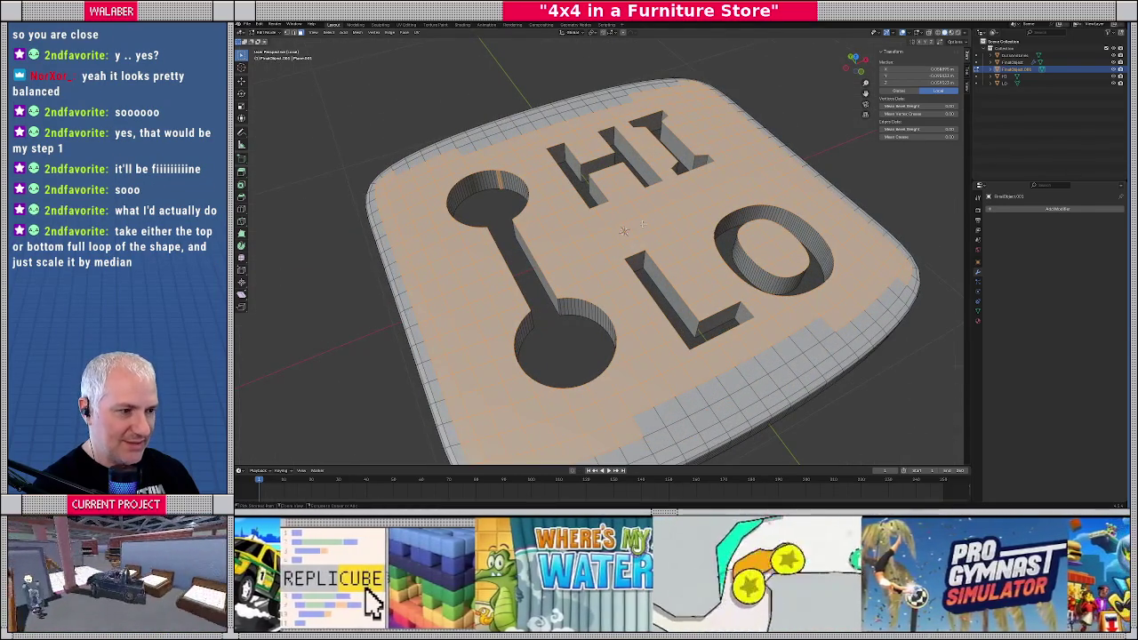
key("s")
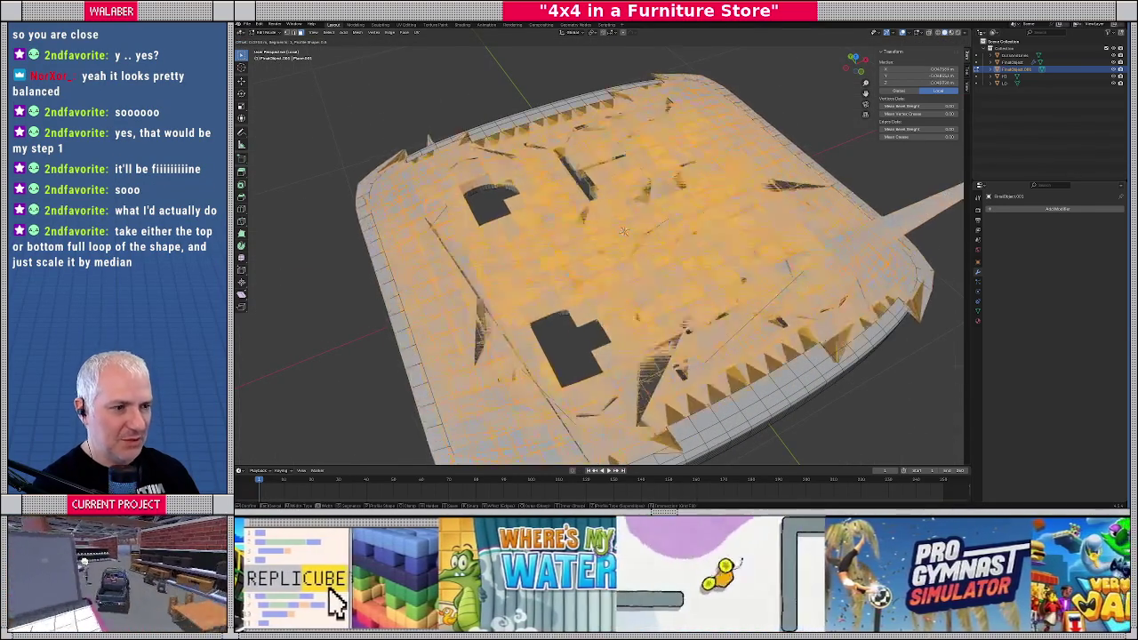
key("Escape")
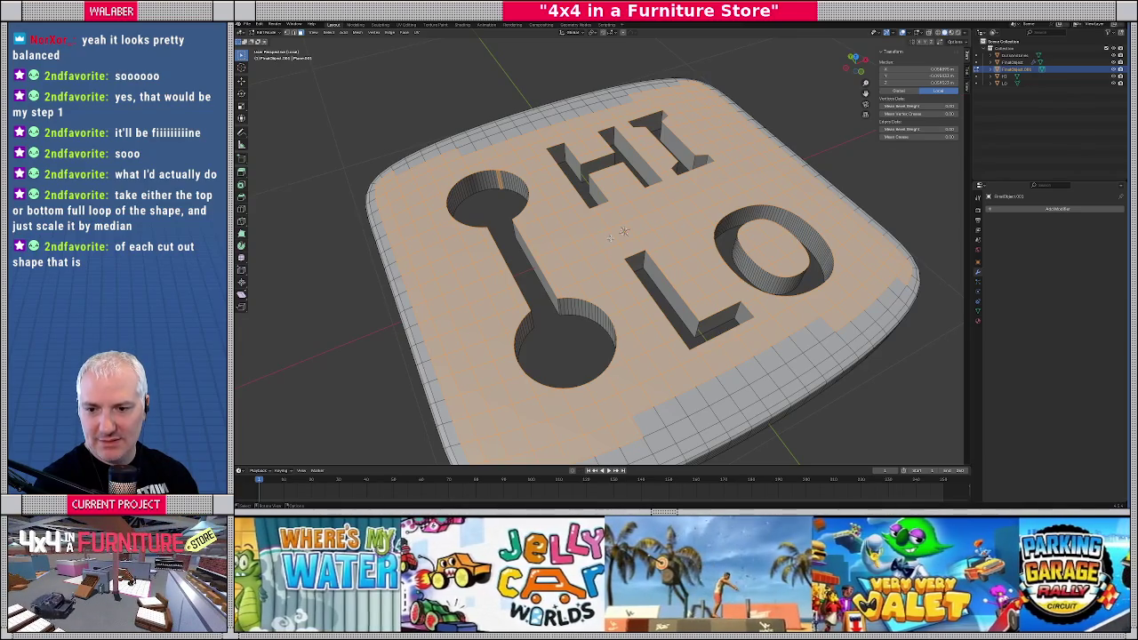
key("ctrl+z")
key("ctrl+z")
key("ctrl+z")
key("Tab")
scroll(630, 250, "down", 4)
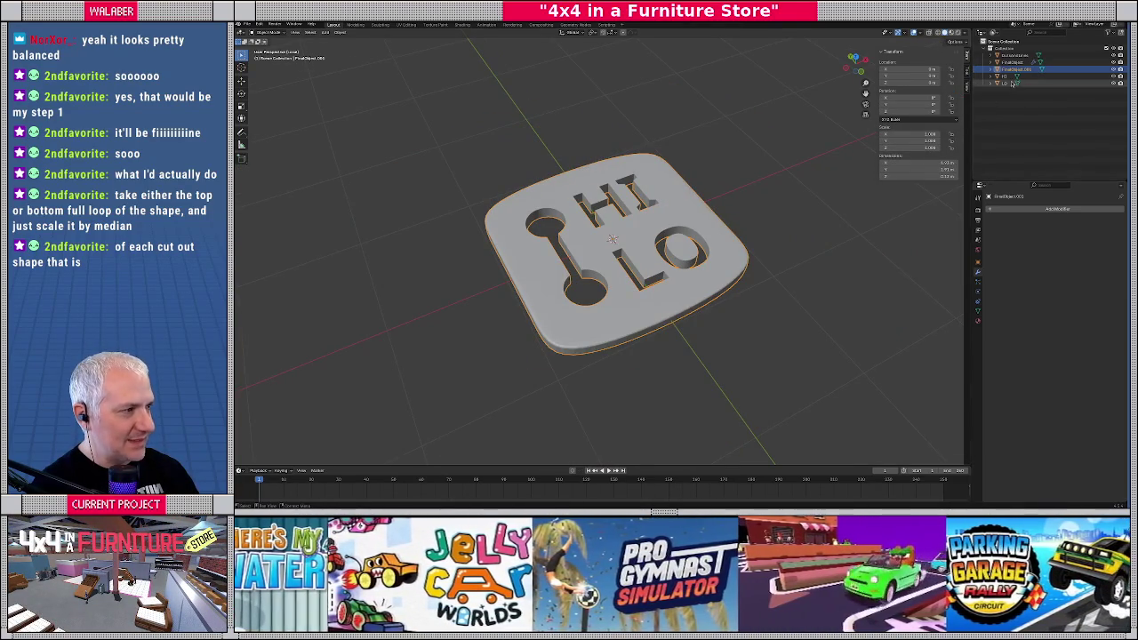
Deselect the plate and save the file
key("alt+a")
key("KP_7")
key("ctrl+s")
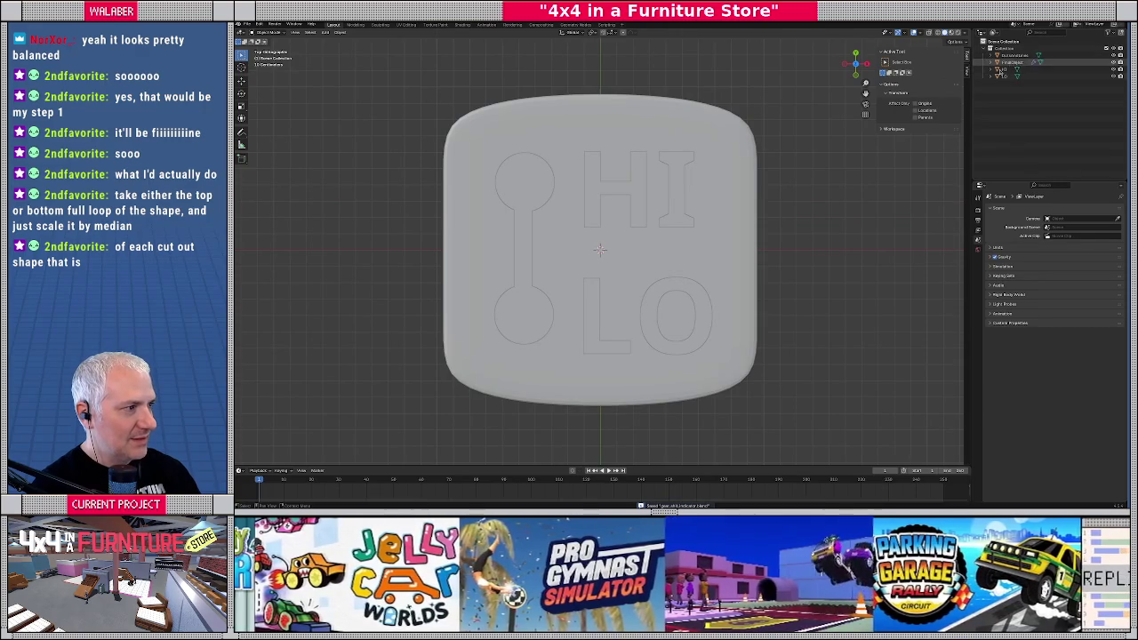
Isolate the dumbbell cutter in Local View and edit its mesh from the top in X-ray
left_click(510, 205)
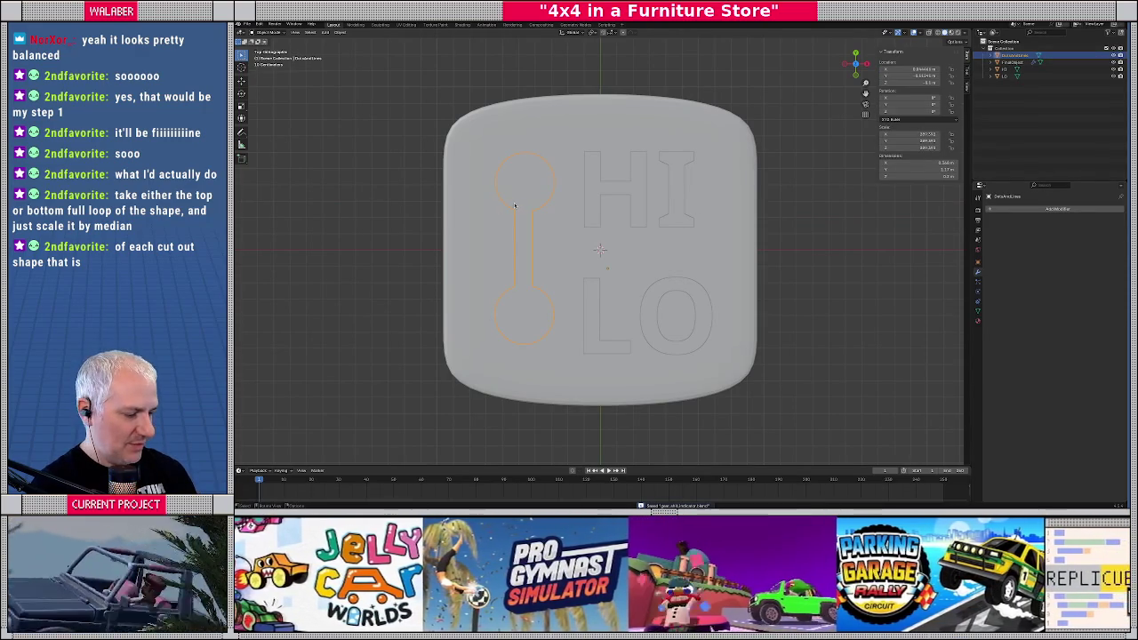
key("slash")
middle_click_drag(396, 229, 523, 241)
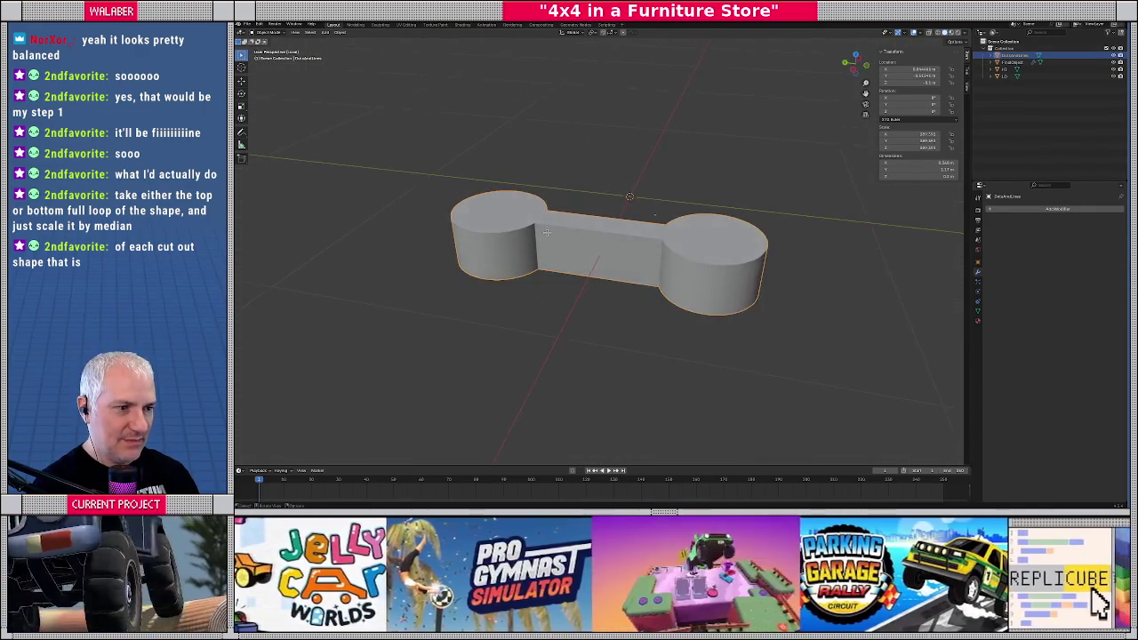
left_click(561, 222)
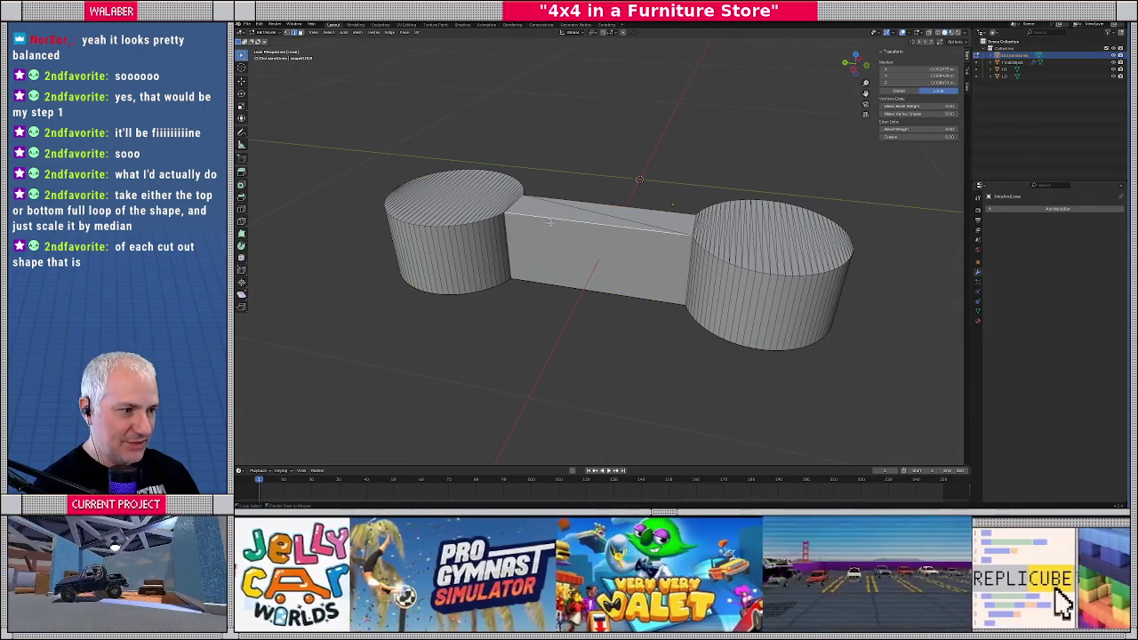
scroll(485, 218, "up", 2)
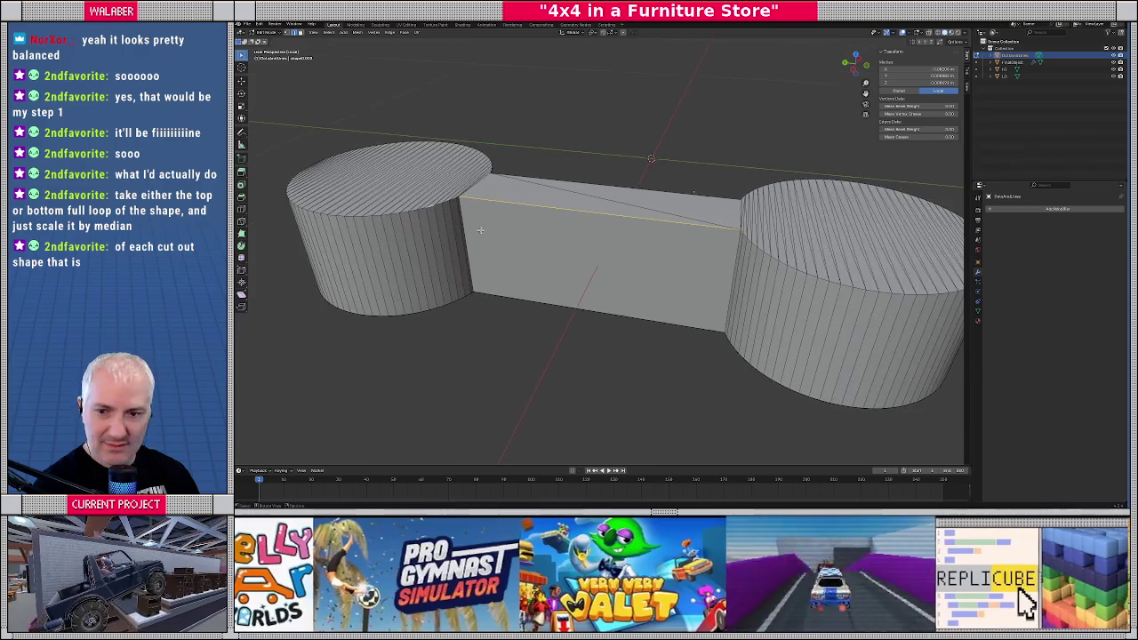
scroll(480, 231, "down", 2)
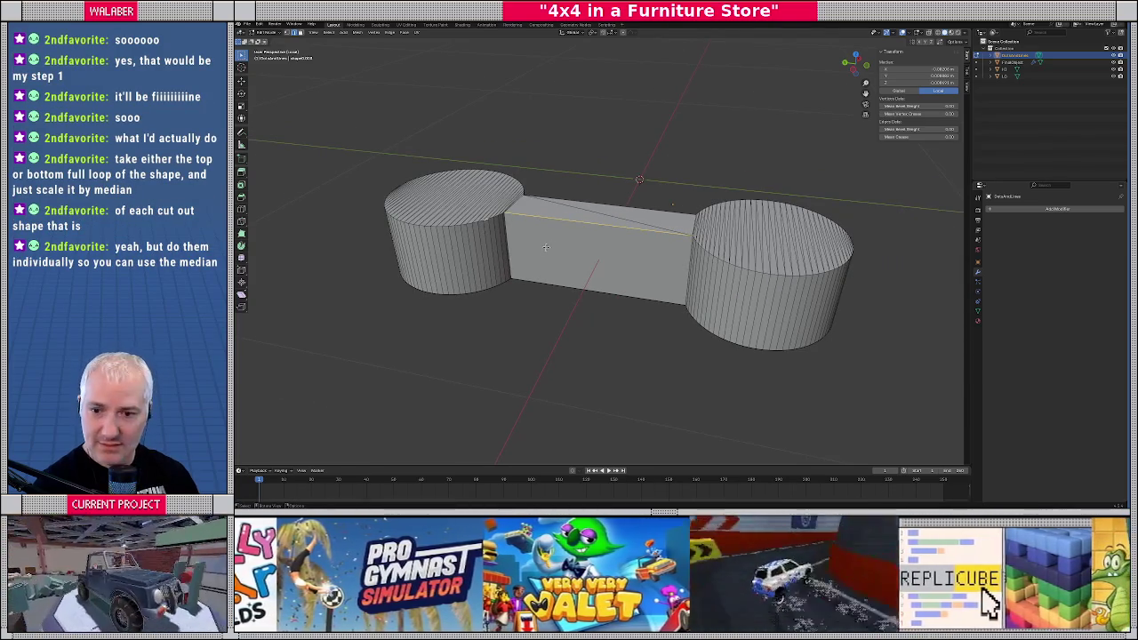
middle_click_drag(544, 247, 588, 236)
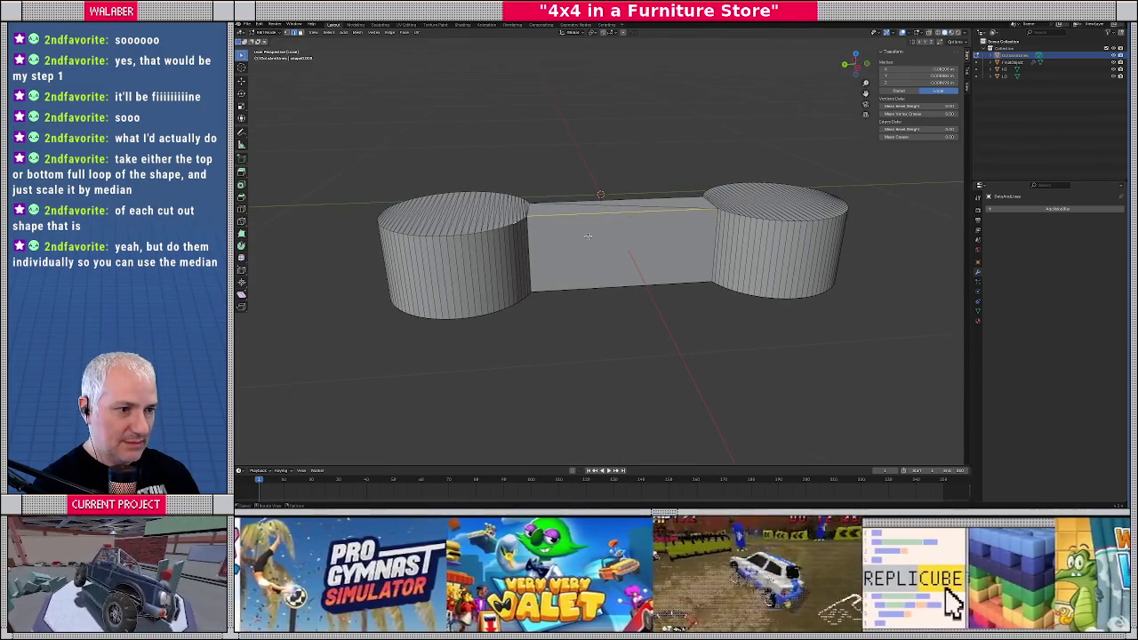
key("KP_7")
key("alt+z")
Box-select the left cylinder's top edge loop and scale it up twice
mouse_move(551, 272)
middle_mouse_down()
mouse_move(594, 237)
mouse_move(555, 229)
middle_mouse_up()
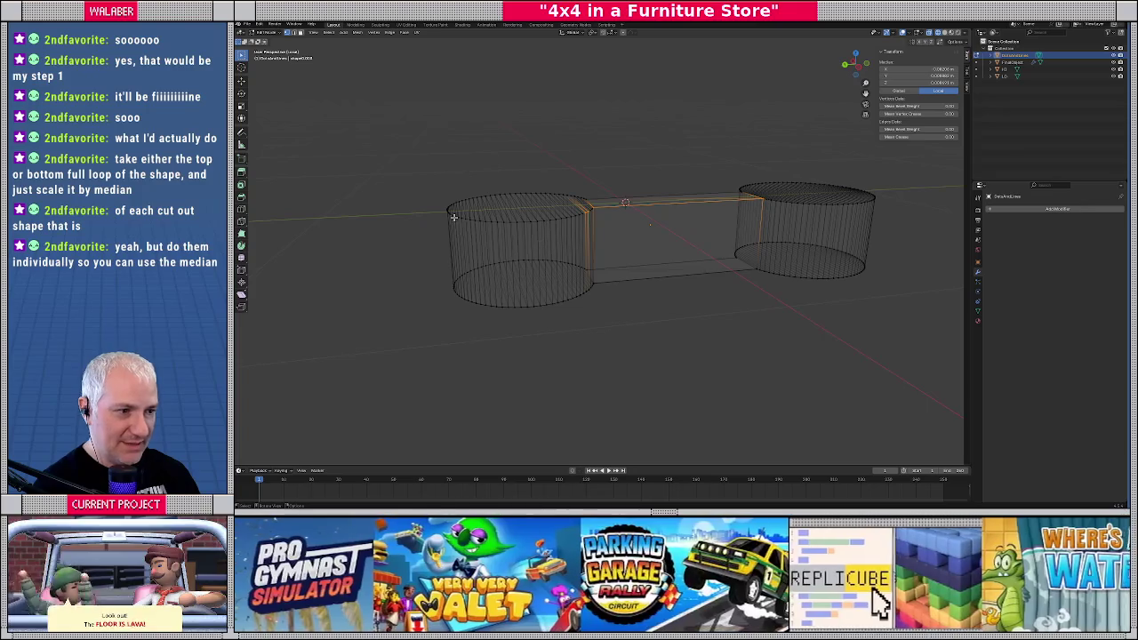
left_click_drag(406, 158, 594, 236)
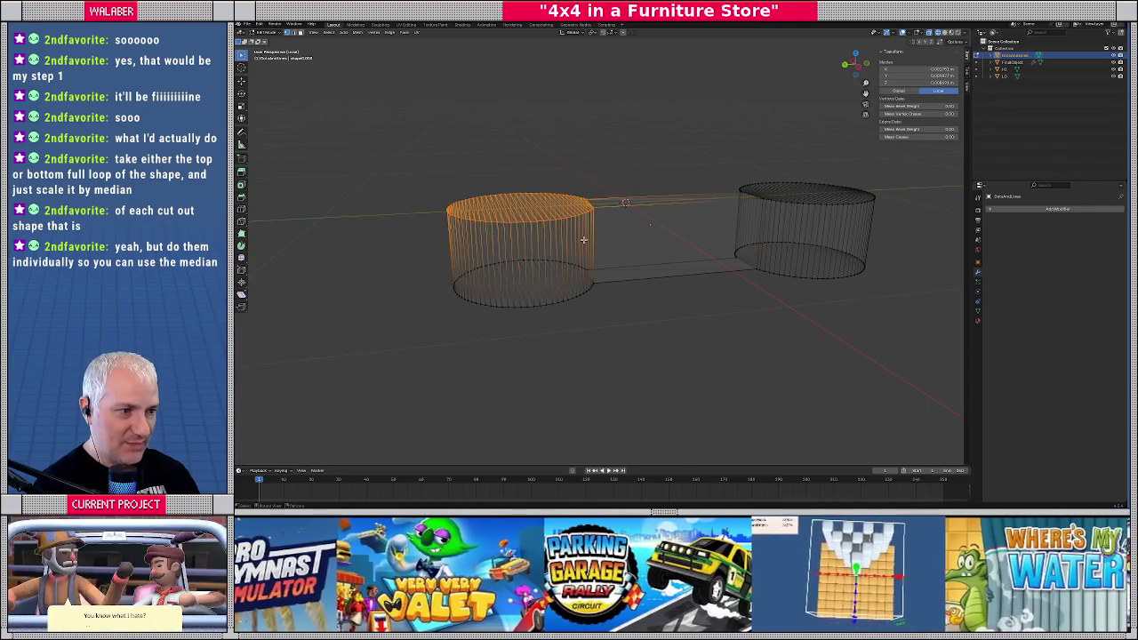
key("KP_7")
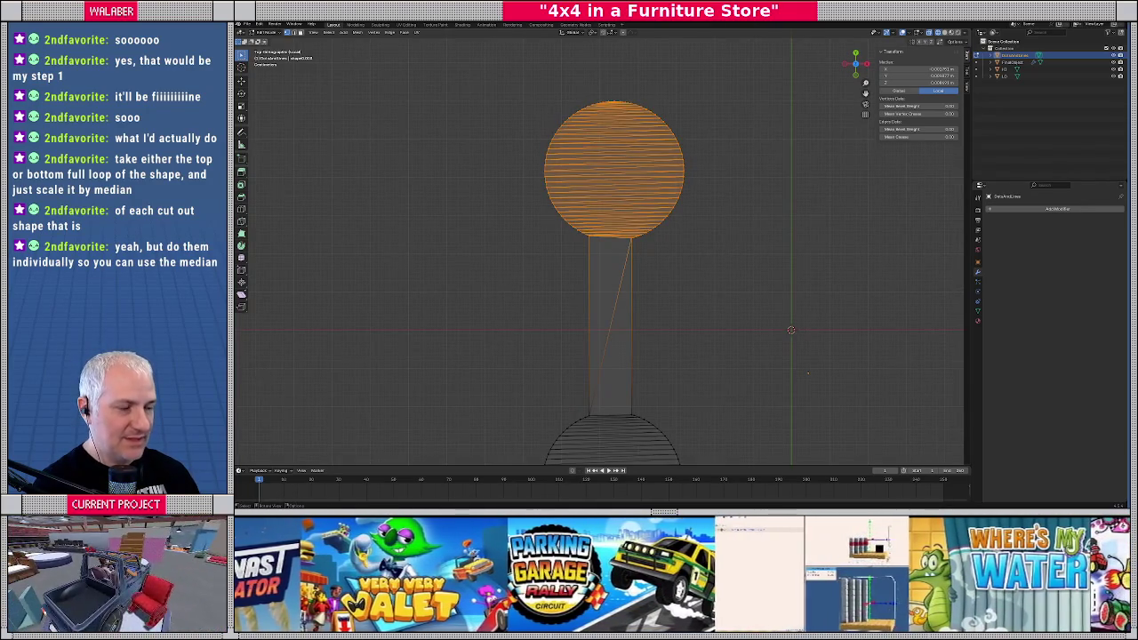
key("s")
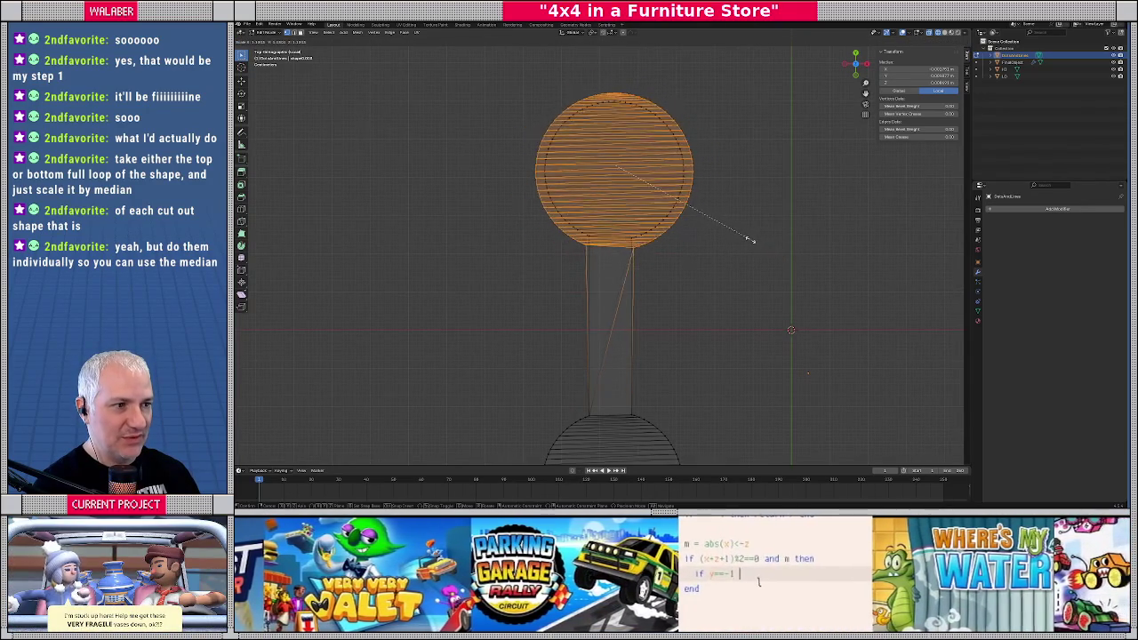
left_click(745, 230)
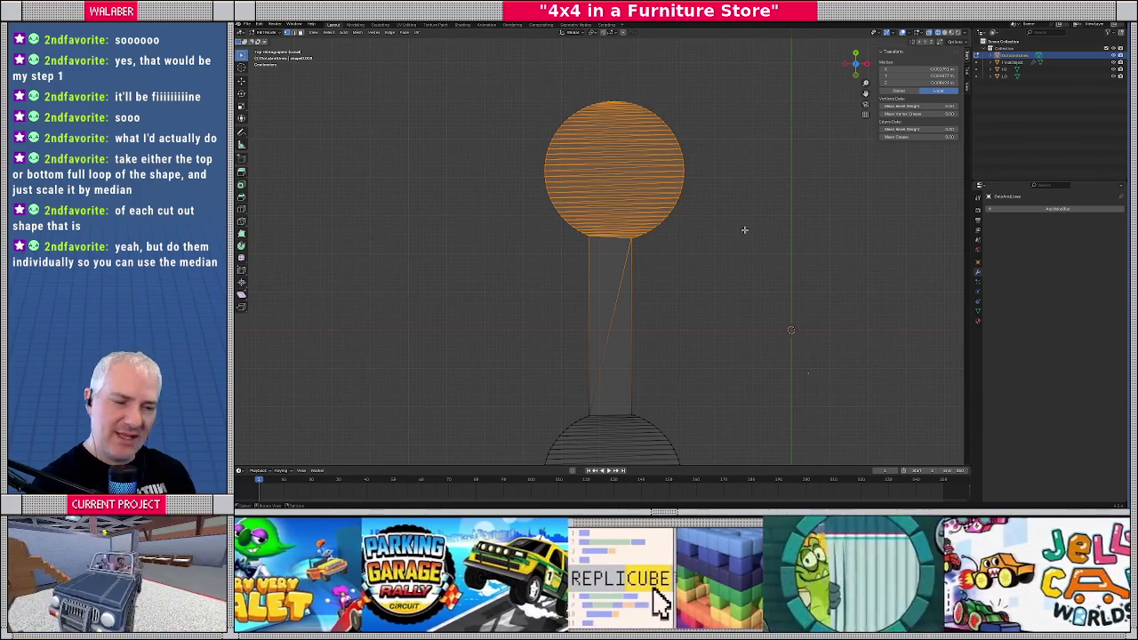
key("s")
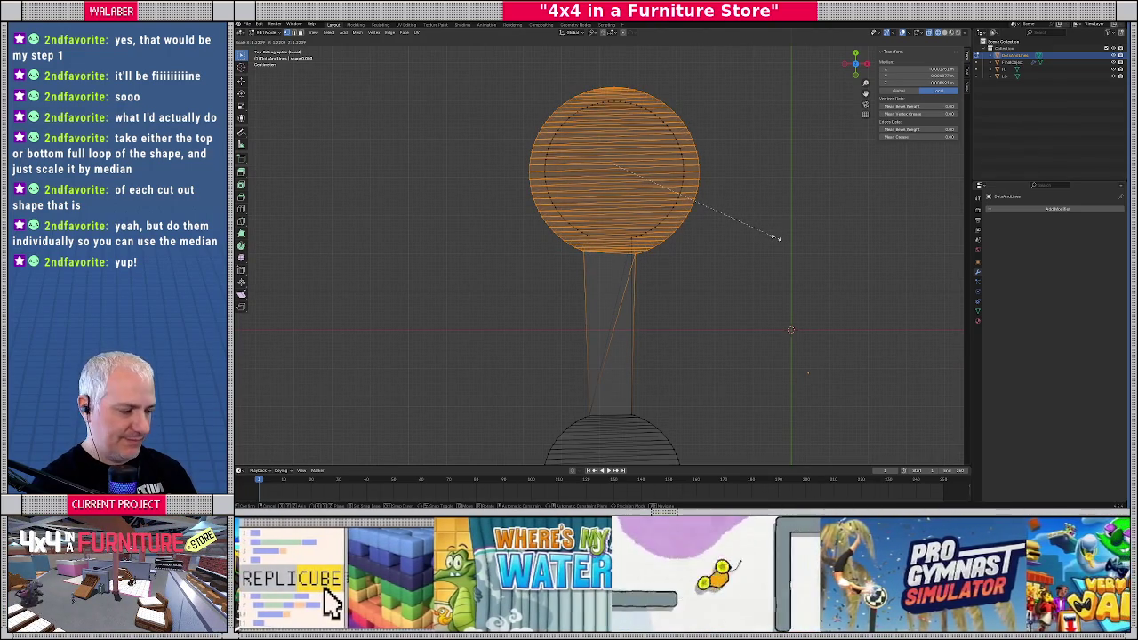
key("Return")
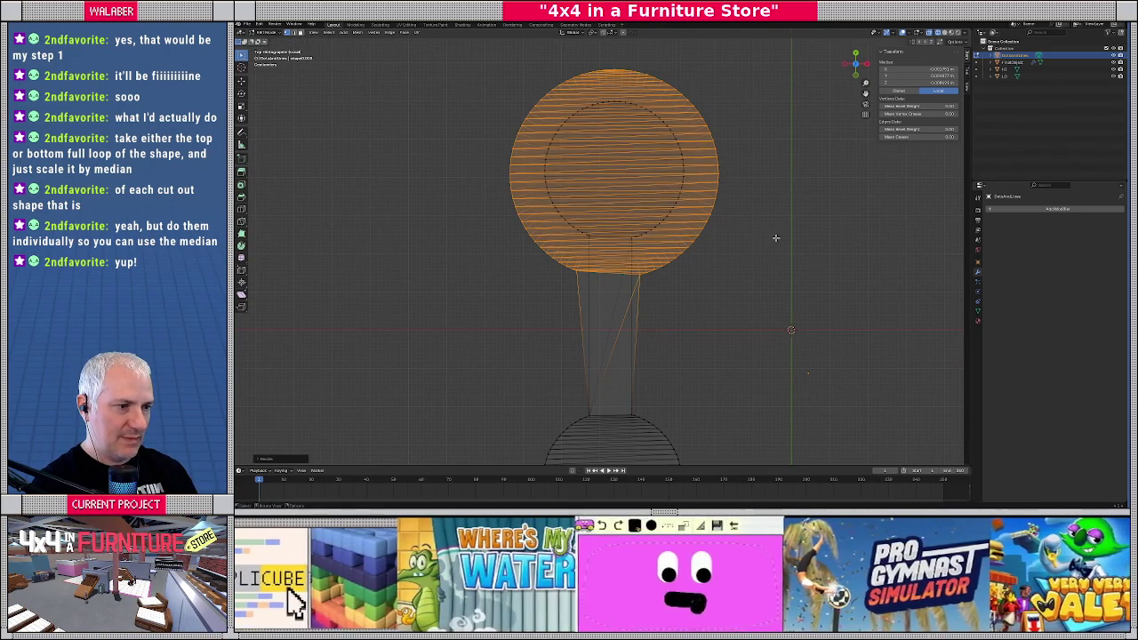
Widen the right cylinder's top loop flat with Shift+Z scaling, then return to Object Mode
middle_click_drag(776, 237, 649, 174)
mouse_move(648, 173)
left_mouse_down()
mouse_move(858, 268)
mouse_move(855, 240)
left_mouse_up()
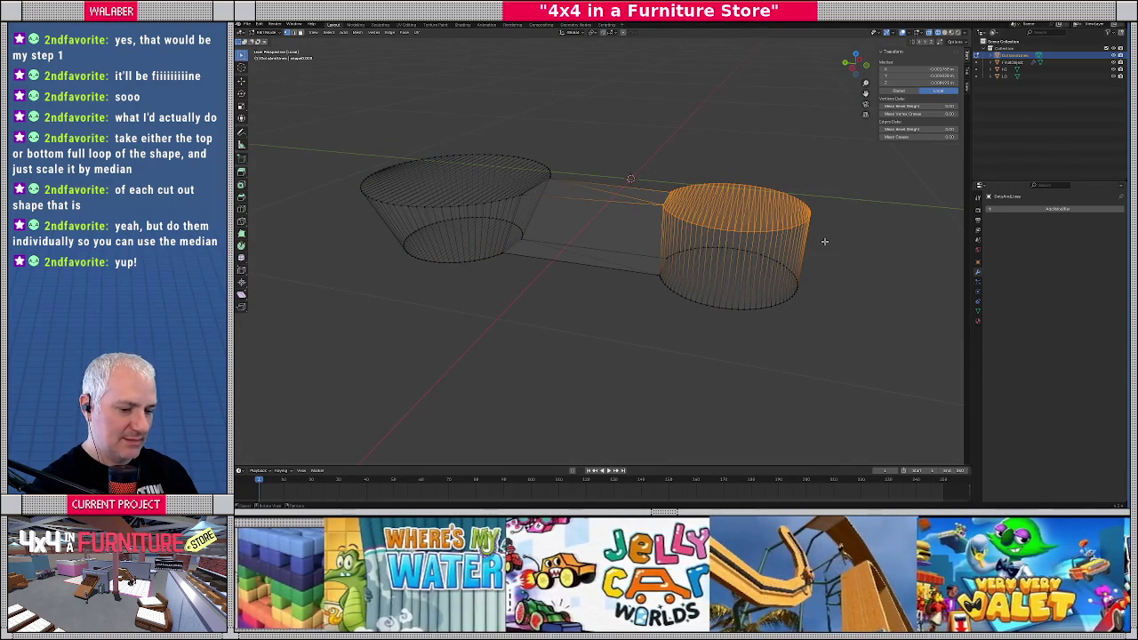
key("s")
key("shift+z")
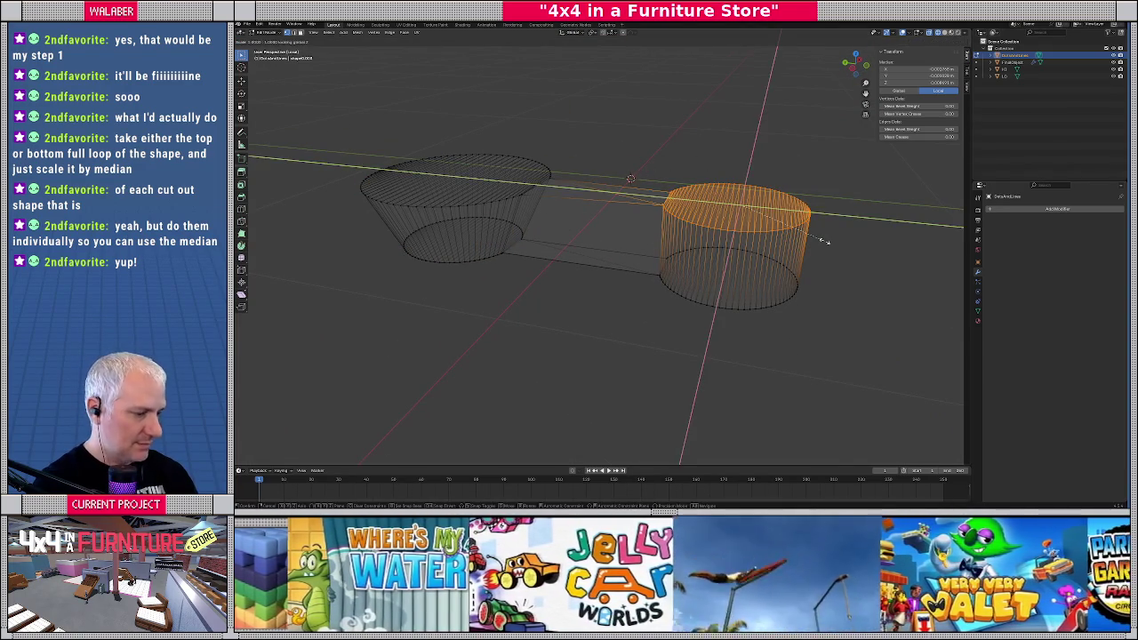
left_click(825, 240)
key("Tab")
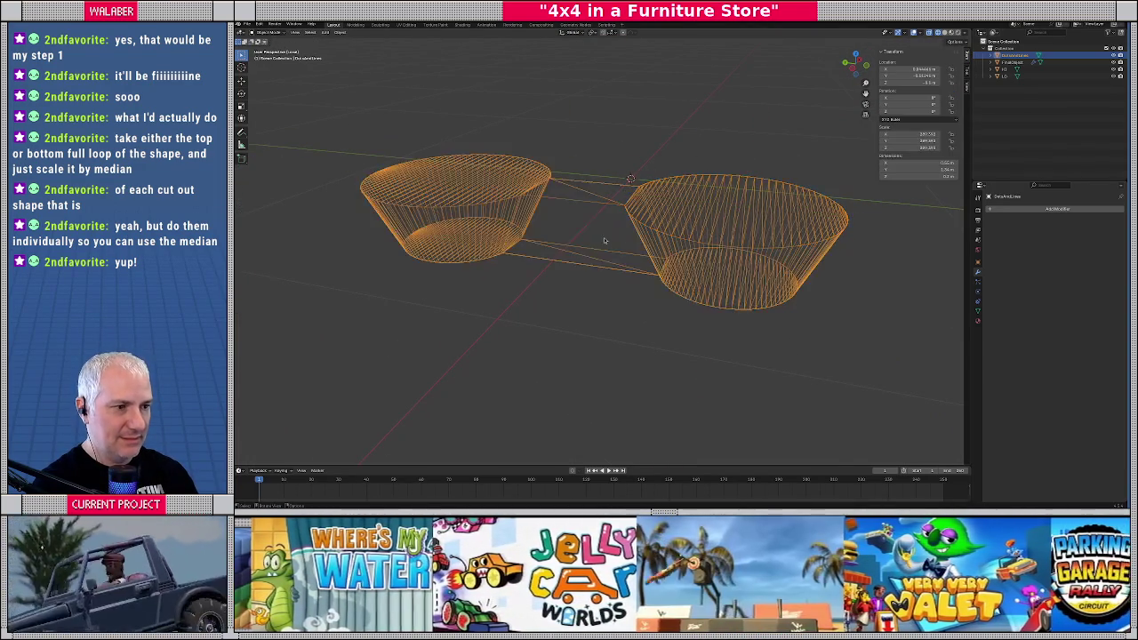
Exit Local View, select the rounded plate and toggle shading to inspect the flared slot
middle_click_drag(675, 267, 548, 267)
key("KP_7")
scroll(538, 264, "down", 4)
key("KP_Divide")
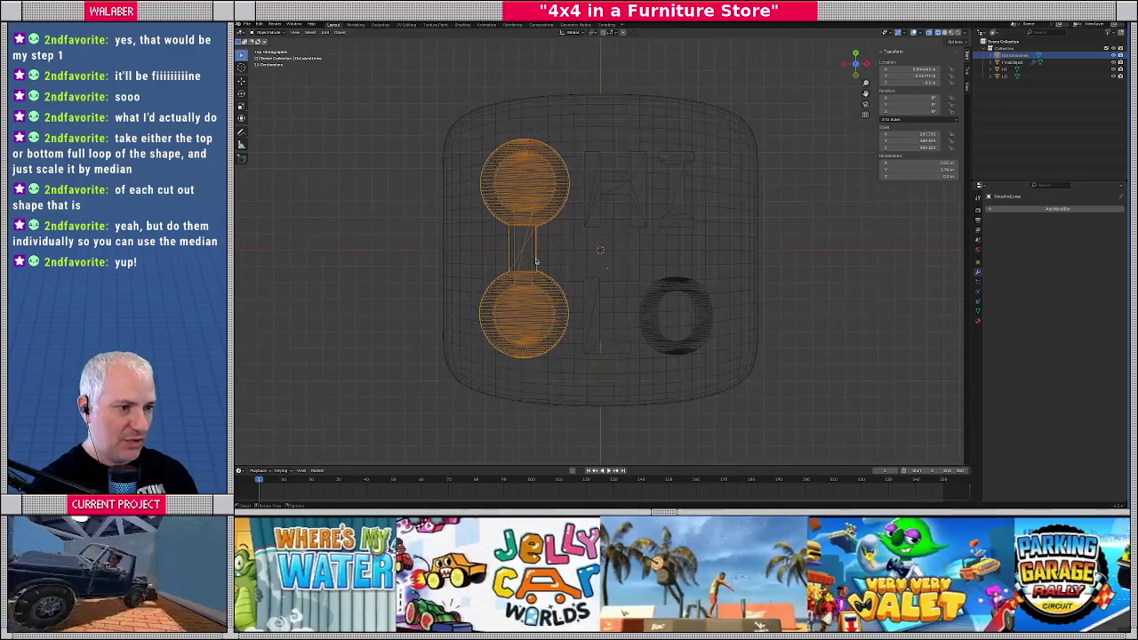
key("shift+z")
left_click(726, 253)
key("shift+z")
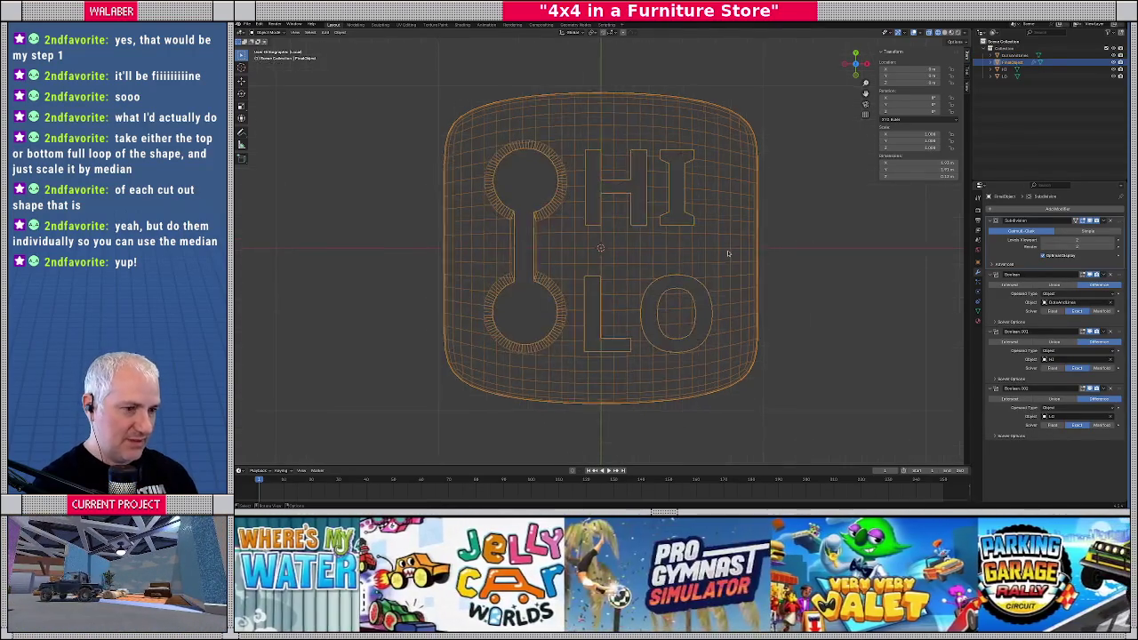
key("shift+z")
In a framed top X-ray view, select the dumbbell cutter and isolate it in Local View
mouse_move(700, 247)
middle_mouse_down()
mouse_move(699, 180)
mouse_move(614, 196)
middle_mouse_up()
scroll(700, 181, "up", 4)
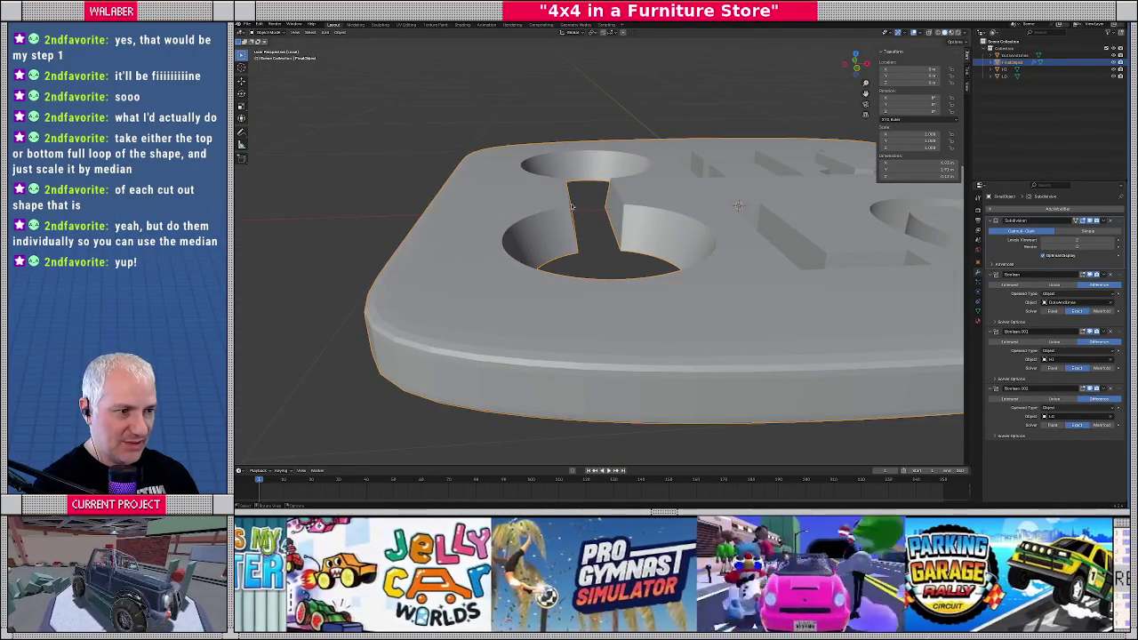
key("KP_7")
key("shift+z")
scroll(581, 295, "up", 2)
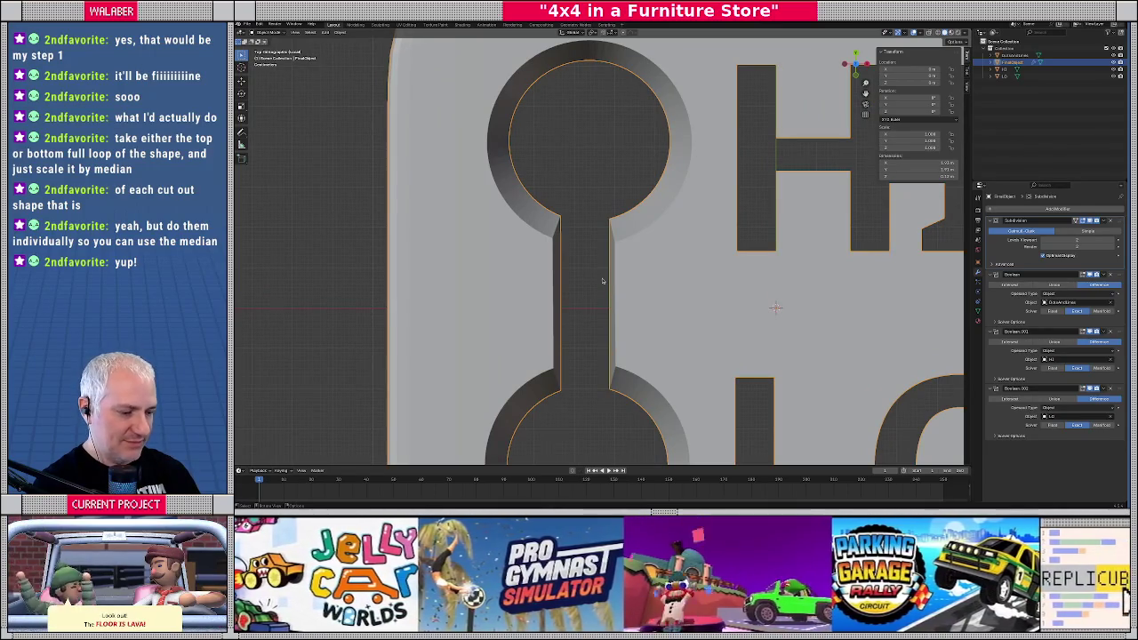
key("KP_Decimal")
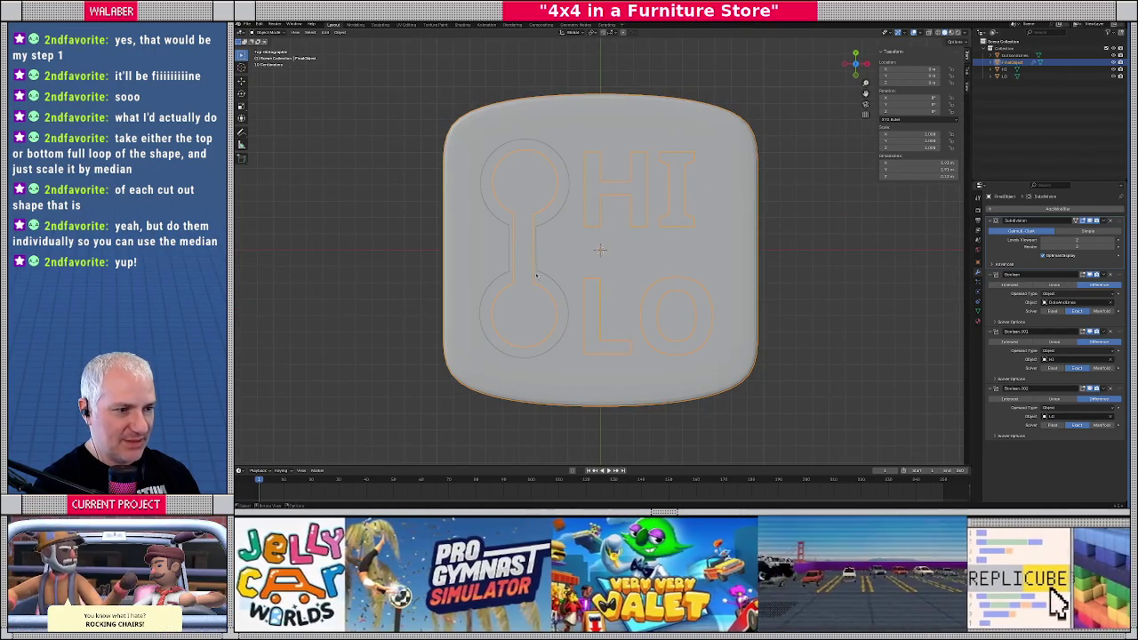
left_click(535, 271)
key("KP_Divide")
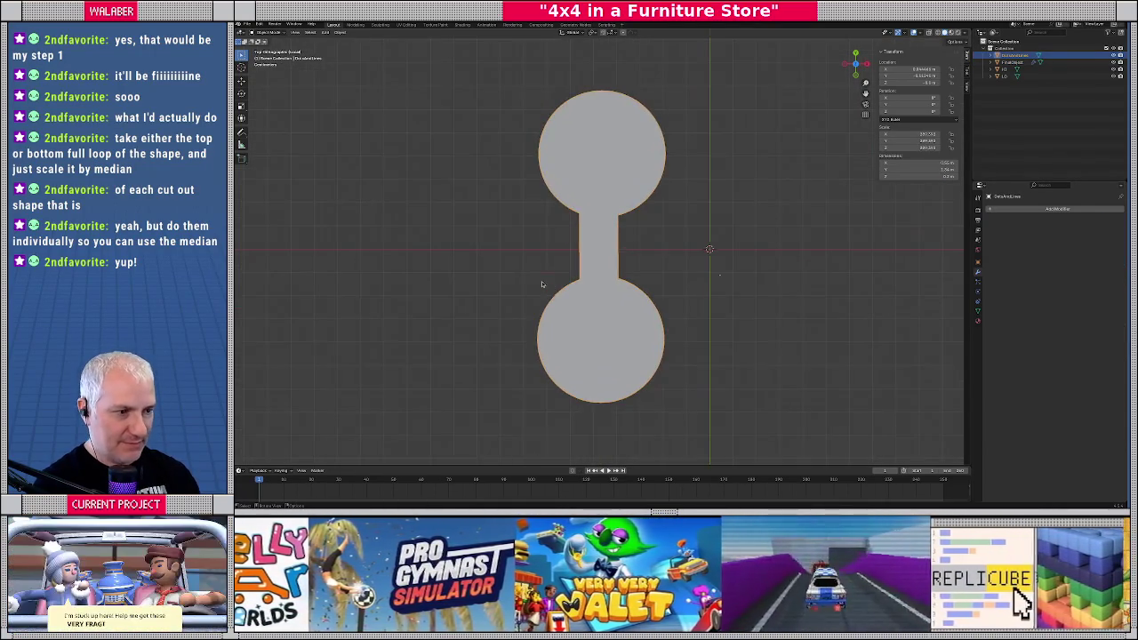
In X-ray Edit Mode, clear the selection and select the connecting bar's rectangular face
key("Tab")
key("alt+z")
scroll(544, 281, "up", 2)
scroll(569, 240, "up", 2)
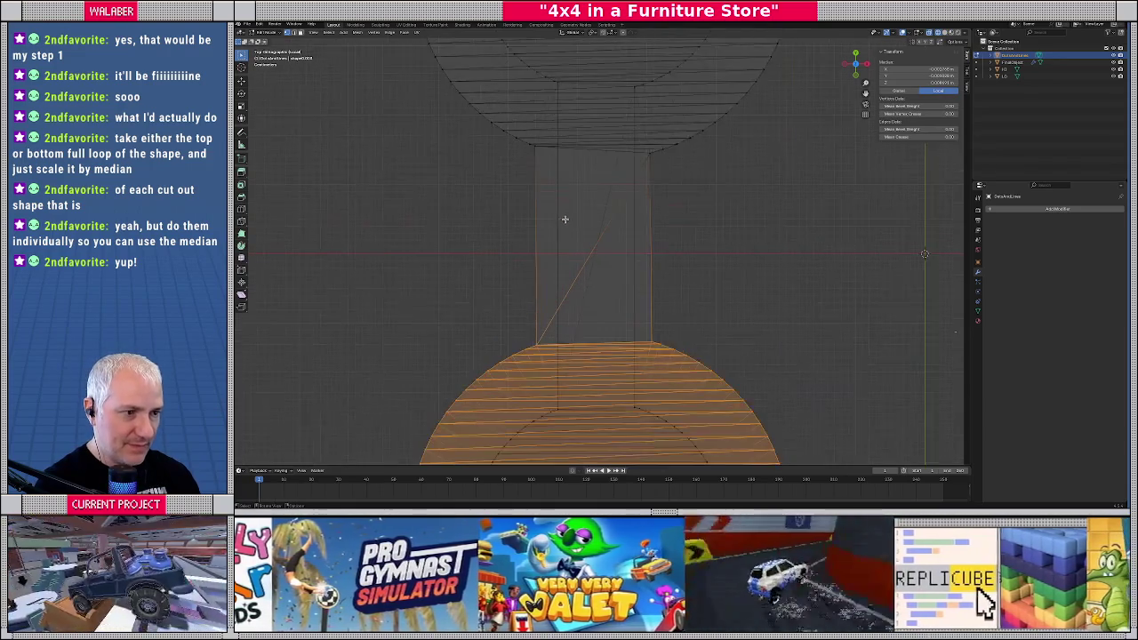
scroll(587, 196, "up", 2)
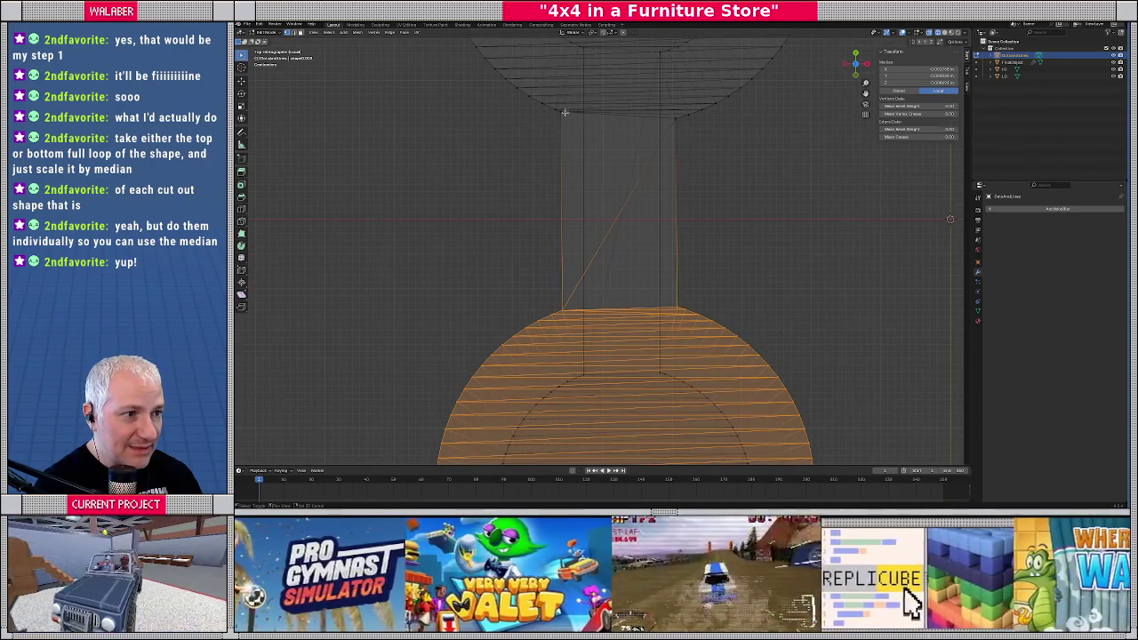
key("alt+a")
left_click(567, 310, "alt")
left_click(678, 305, "alt+shift")
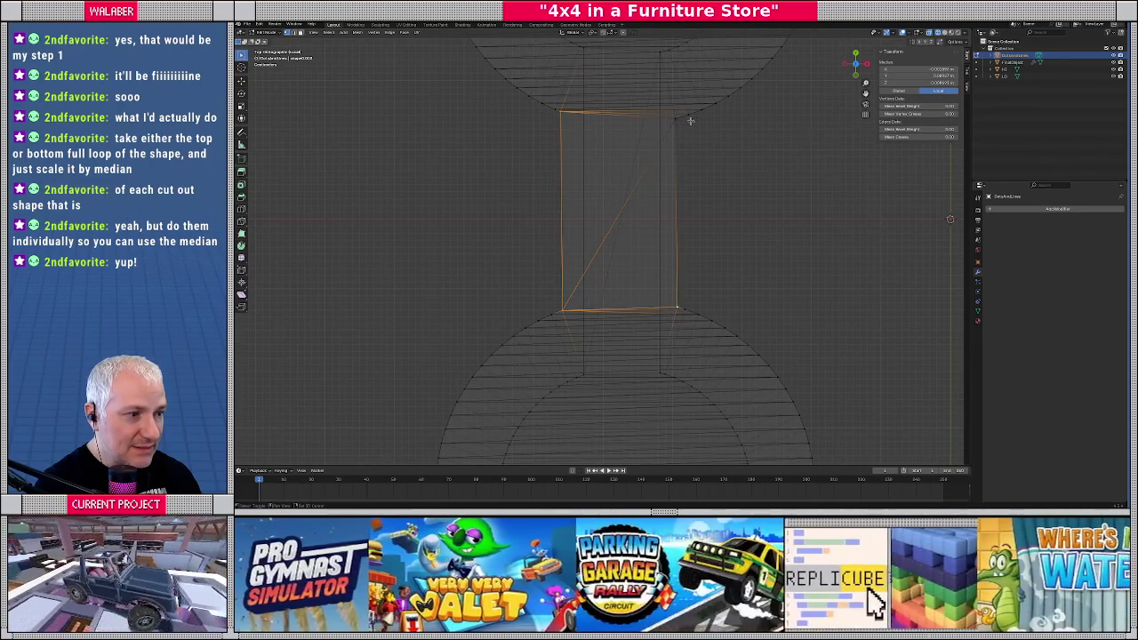
left_click(675, 120, "alt+shift")
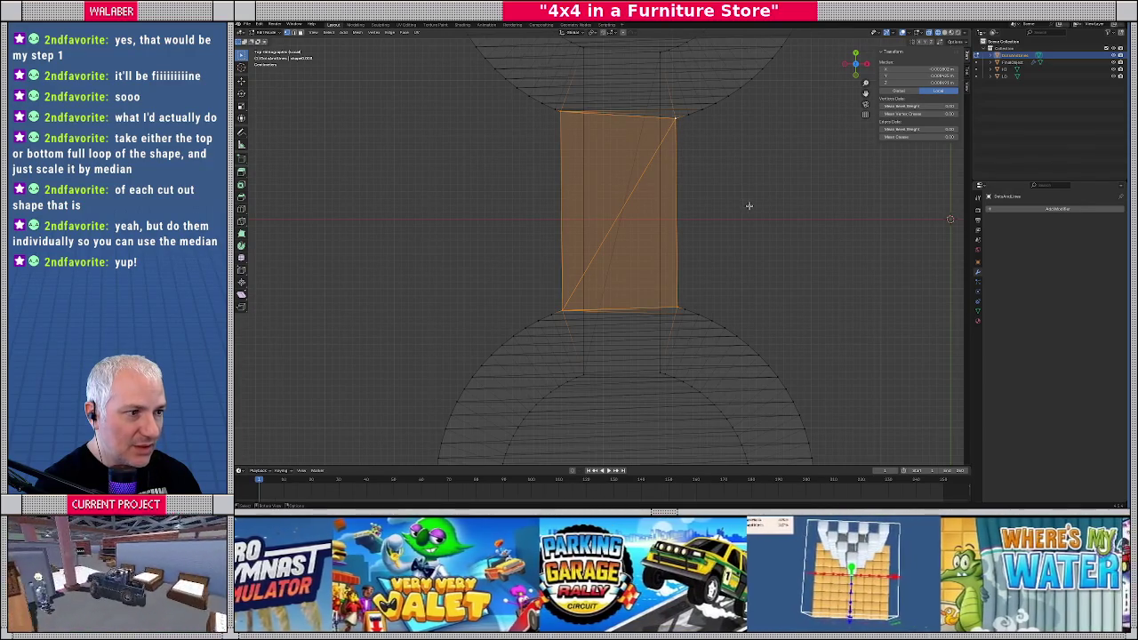
Pan and zoom around the selected bar to see where it joins the circles
middle_click_drag(732, 177, 731, 237, "shift")
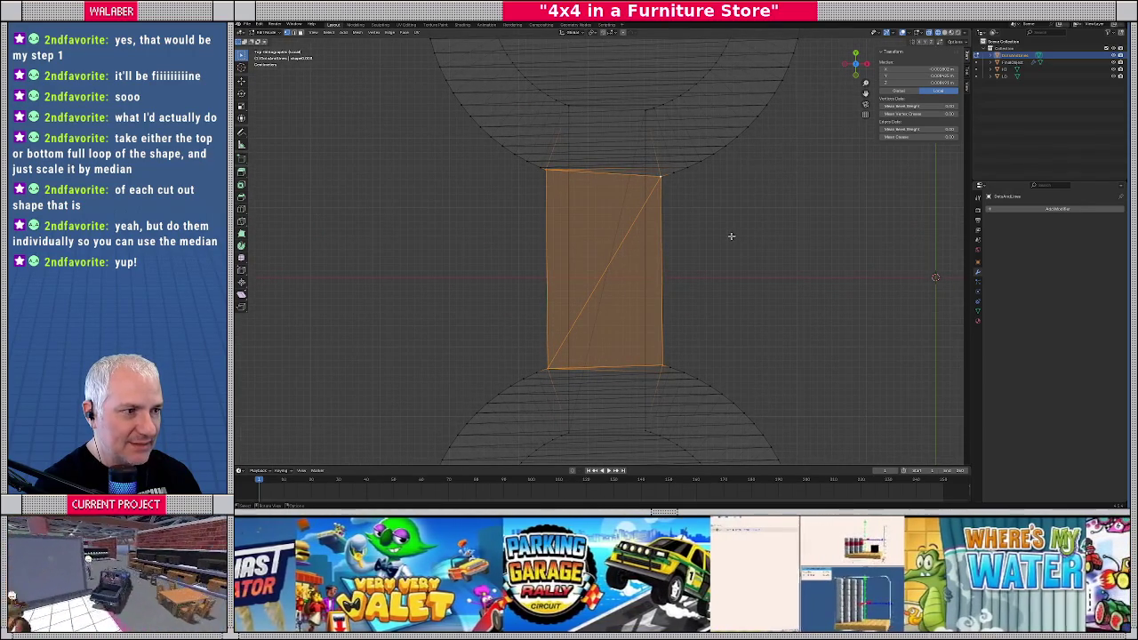
scroll(731, 234, "down", 5)
scroll(730, 235, "up", 5)
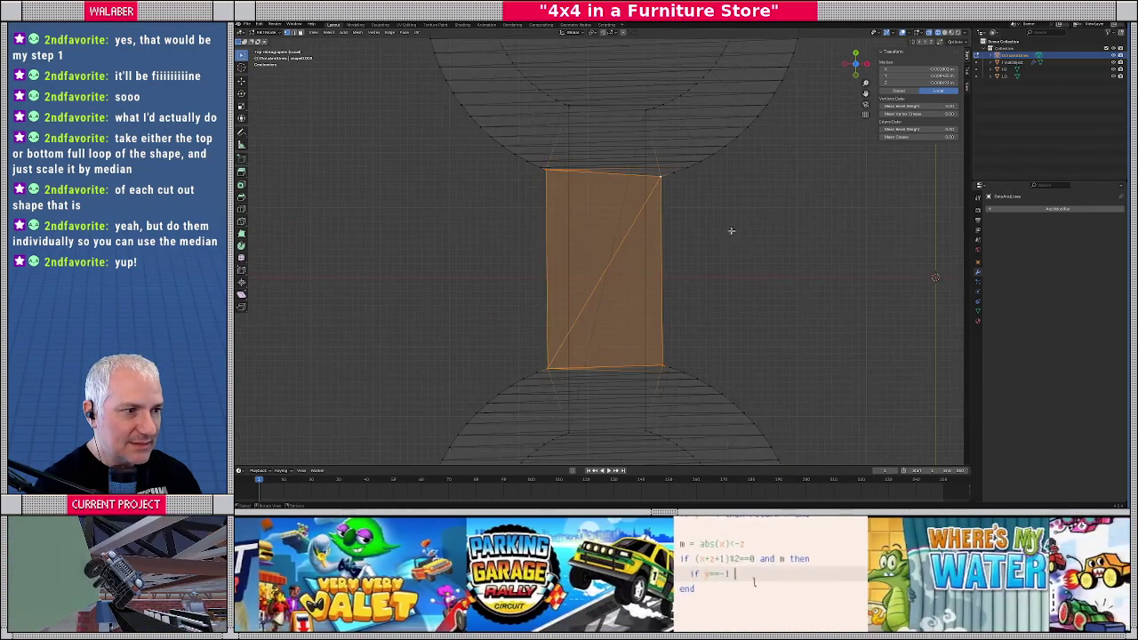
middle_click_drag(563, 114, 602, 243, "shift")
scroll(602, 243, "up", 5)
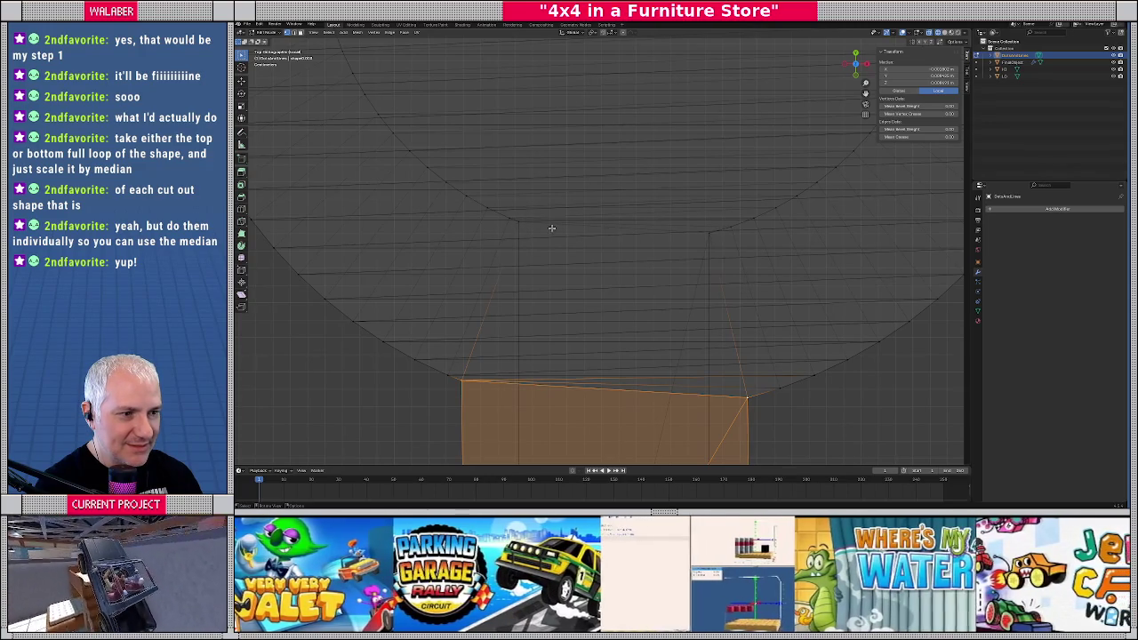
scroll(675, 253, "down", 5)
scroll(659, 271, "down", 4)
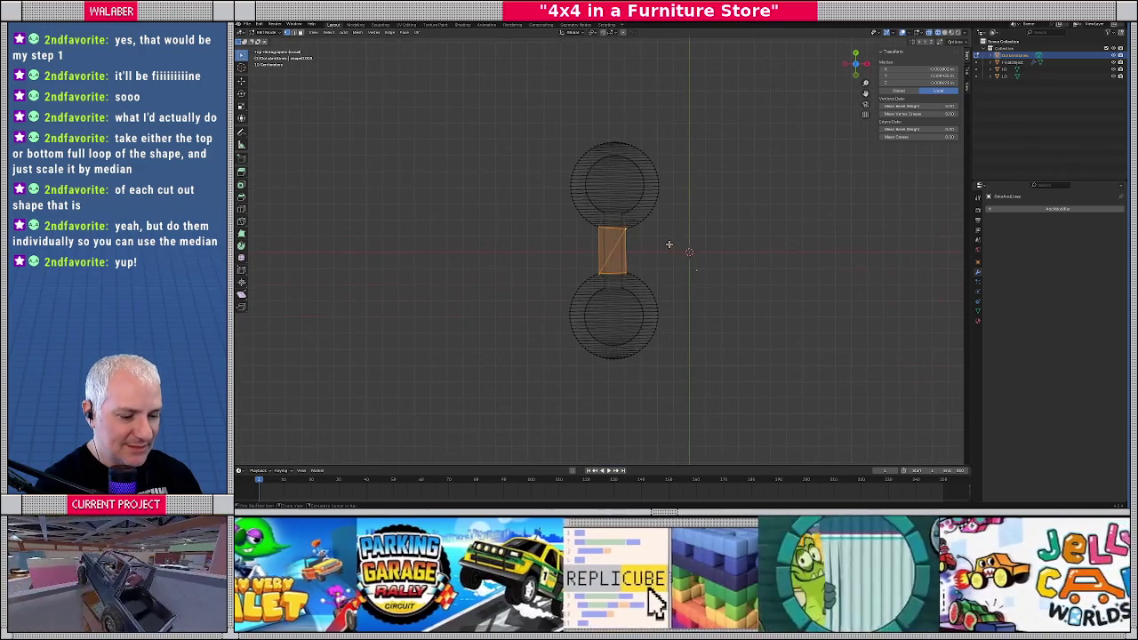
Leave local view, select the dumbbell cutter and enter its Edit Mode with the selection cleared
key("Tab")
key("KP_Divide")
left_click(669, 246)
left_click(669, 246)
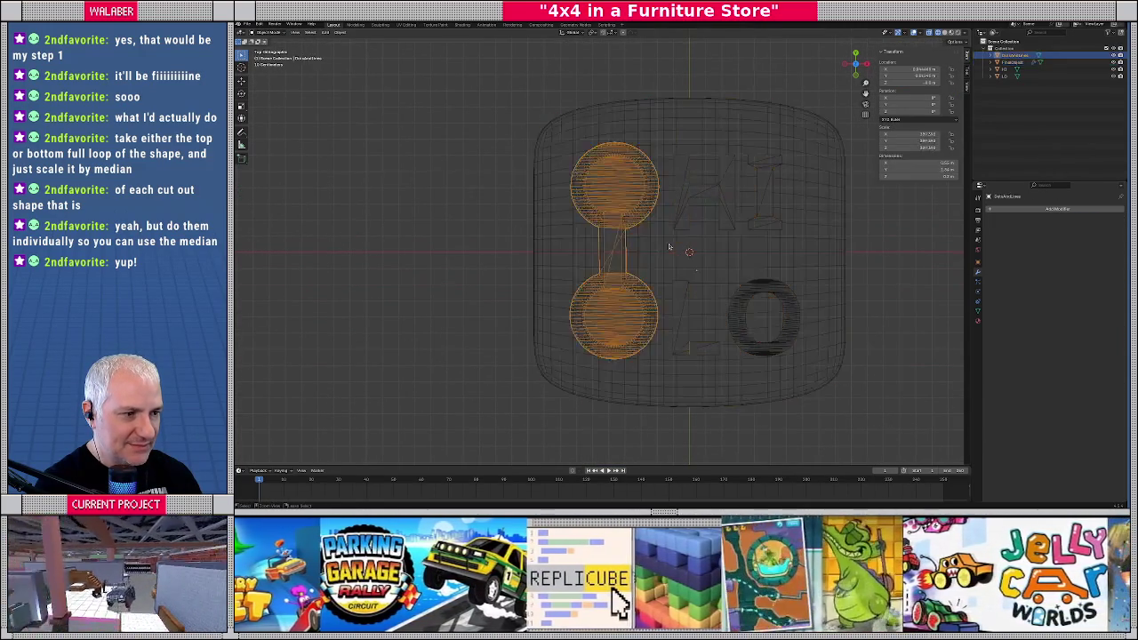
key("Tab")
left_click(669, 244)
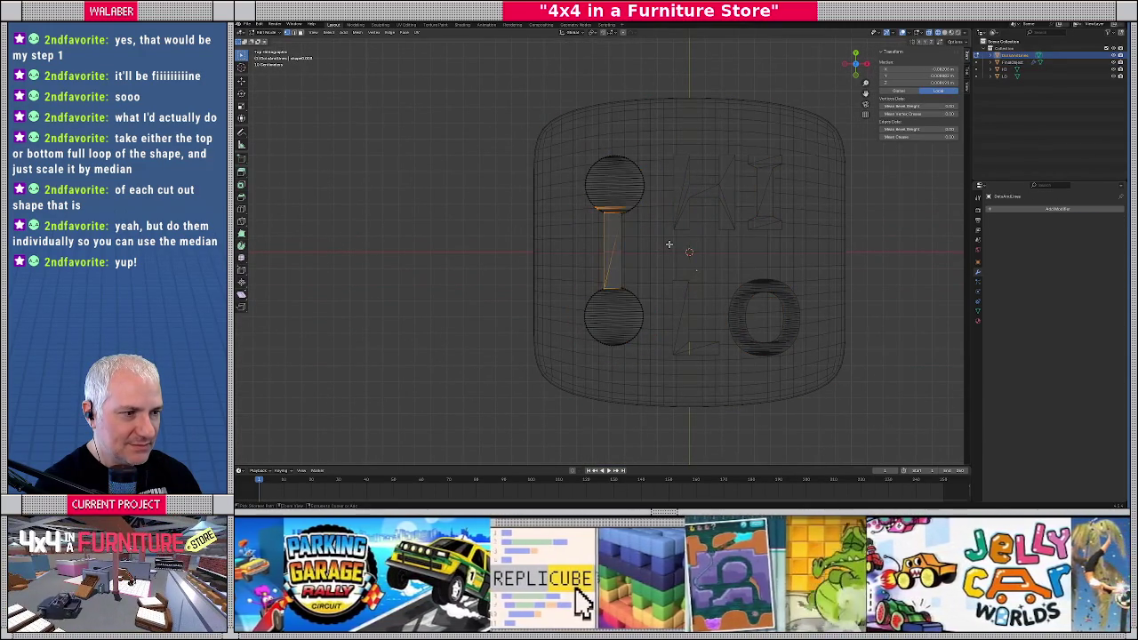
left_click(490, 241)
Zoom and orbit to inspect where the connecting bar meets each circle, picking a junction vertex
scroll(607, 236, "up", 5)
scroll(583, 289, "up", 1)
scroll(583, 289, "up", 2)
scroll(622, 223, "up", 2)
scroll(592, 290, "up", 1)
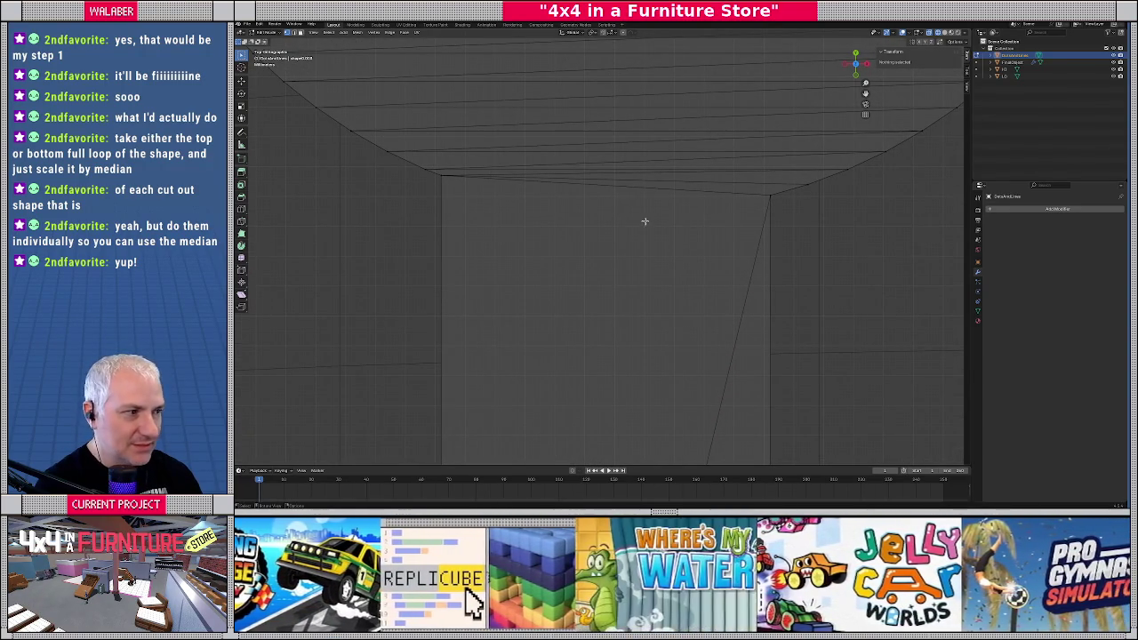
scroll(693, 233, "down", 5)
scroll(694, 235, "down", 5)
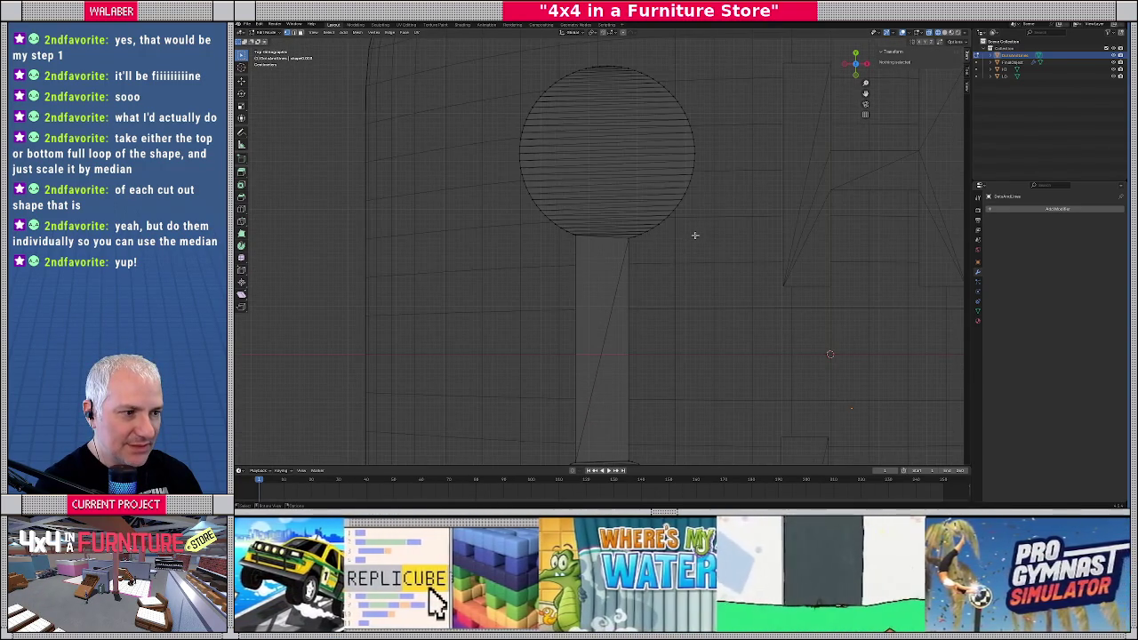
scroll(685, 234, "up", 1)
scroll(670, 219, "up", 1)
scroll(653, 236, "up", 2)
scroll(636, 227, "up", 1)
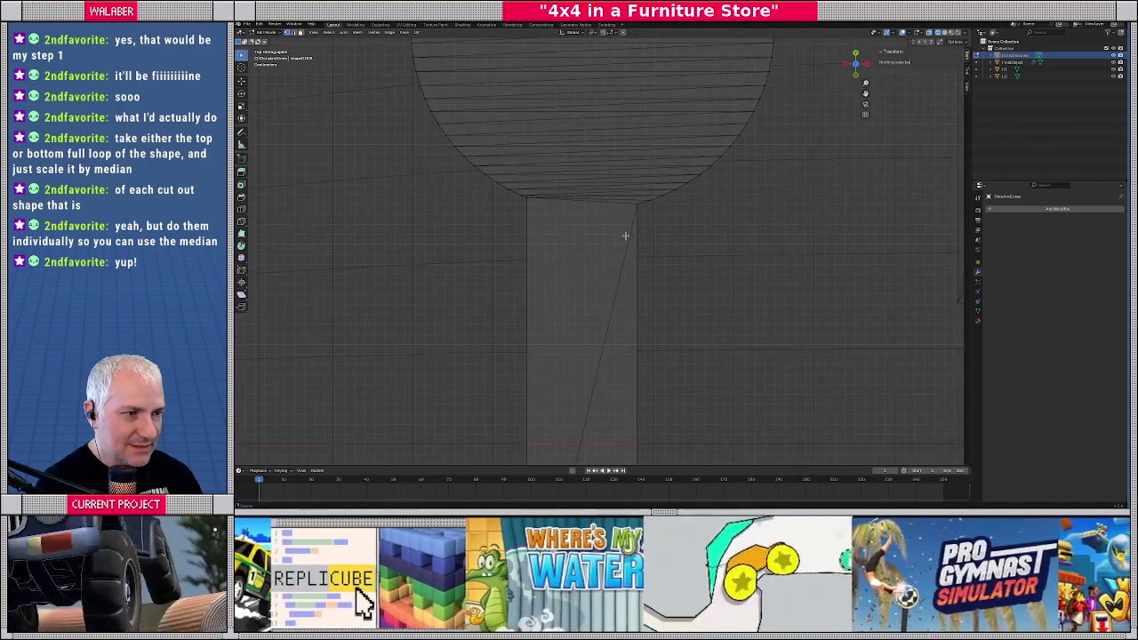
scroll(626, 233, "up", 1)
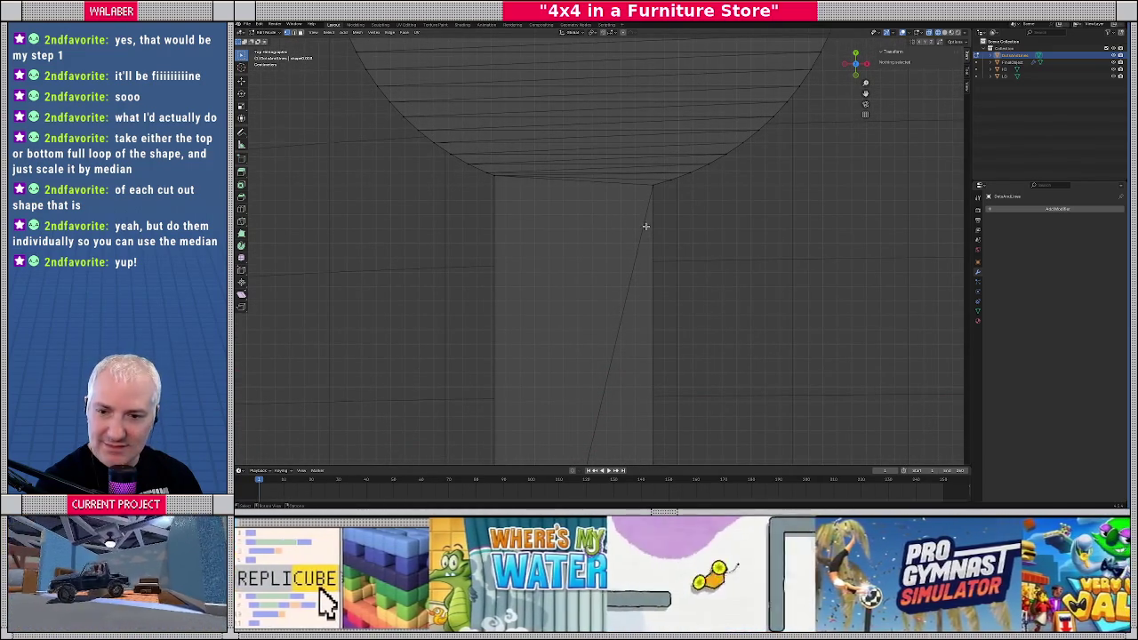
middle_click_drag(680, 243, 654, 215)
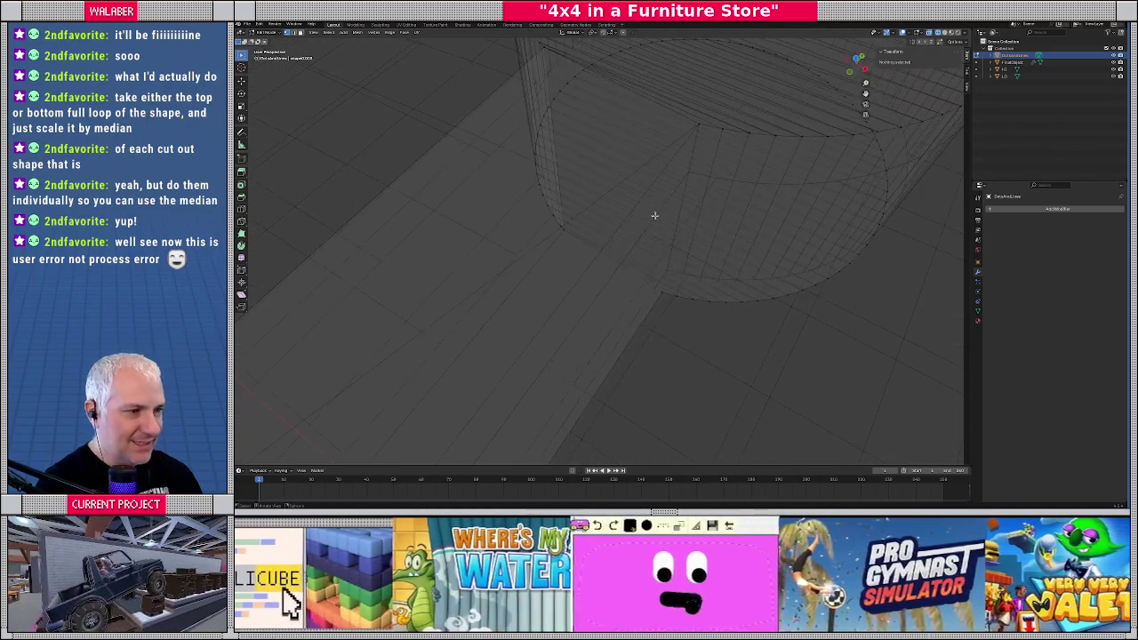
scroll(653, 215, "down", 5)
scroll(650, 209, "up", 4)
scroll(520, 288, "down", 1)
middle_click_drag(520, 288, 569, 287)
left_click(573, 302)
scroll(573, 302, "up", 3)
scroll(560, 320, "down", 1)
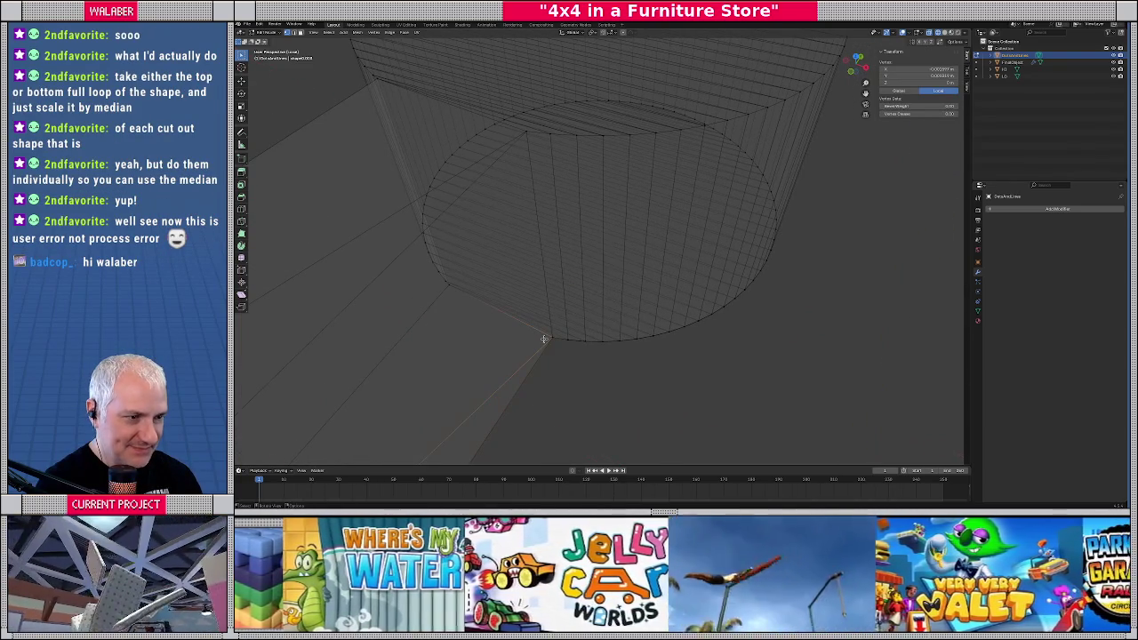
Return to the top orthographic view and switch the cutter back to Object Mode
key("KP_7")
scroll(546, 334, "up", 2)
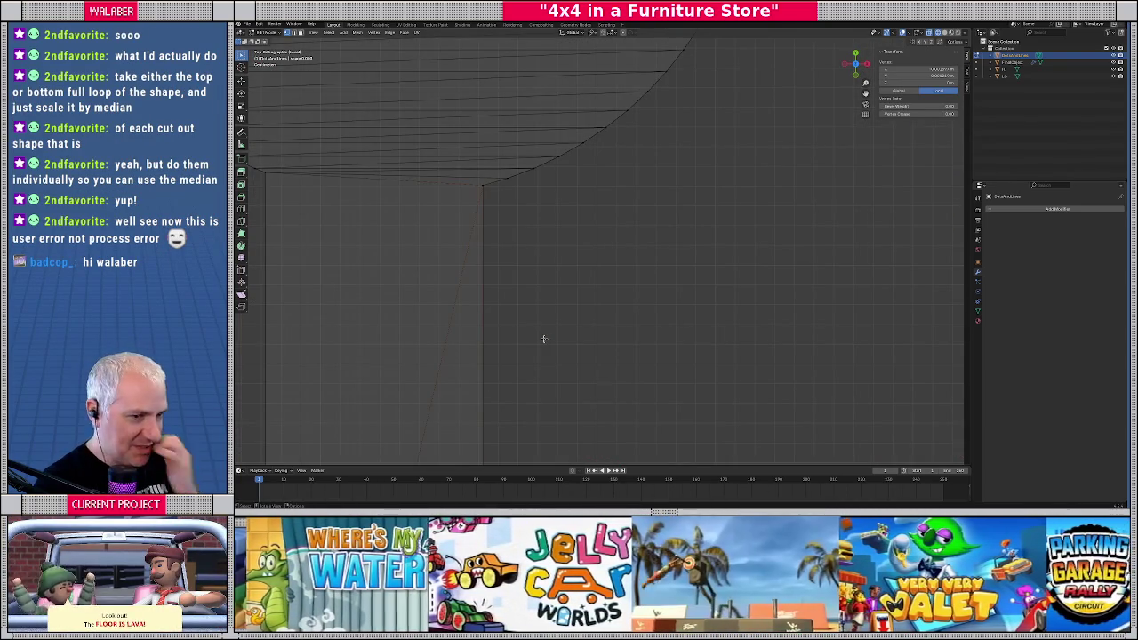
scroll(548, 330, "down", 5)
scroll(569, 285, "down", 5)
scroll(596, 245, "up", 3)
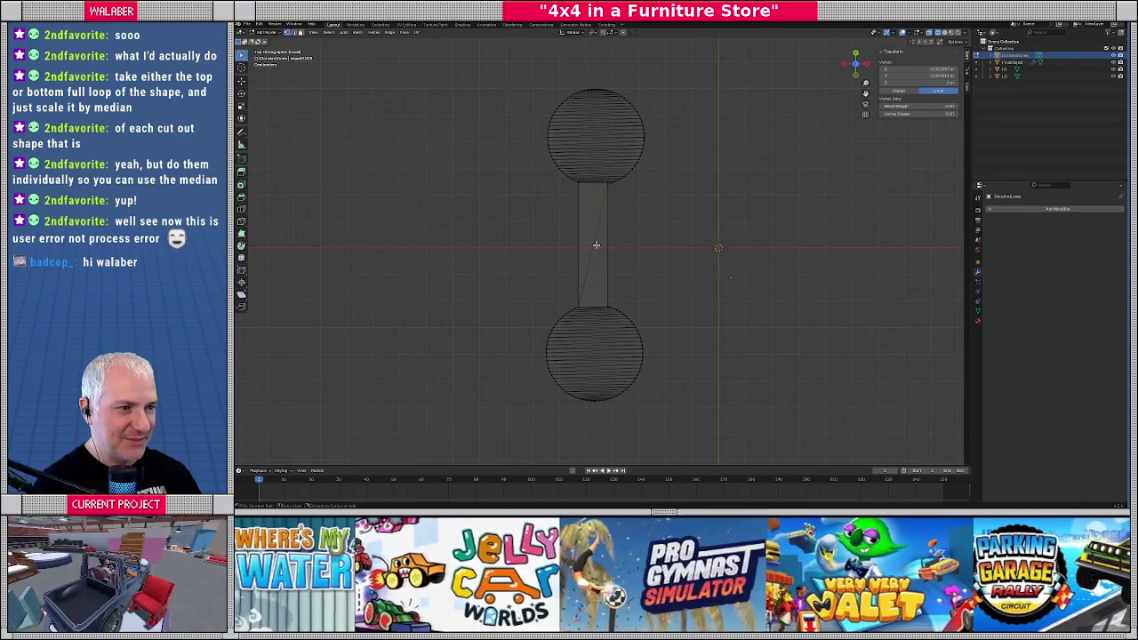
key("grave")
key("Escape")
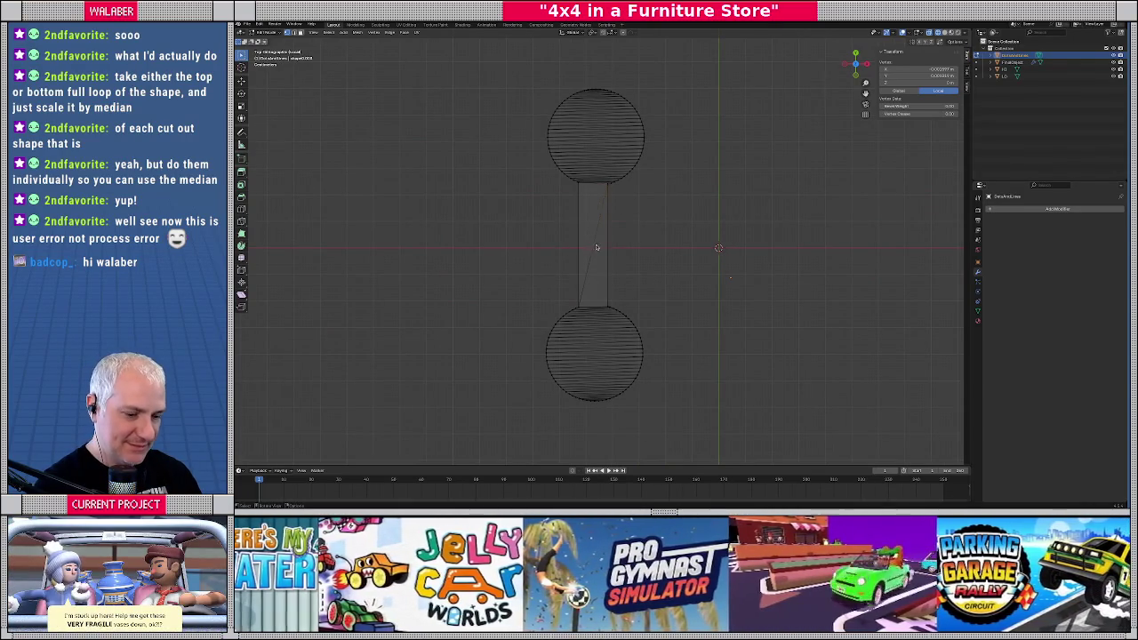
key("Tab")
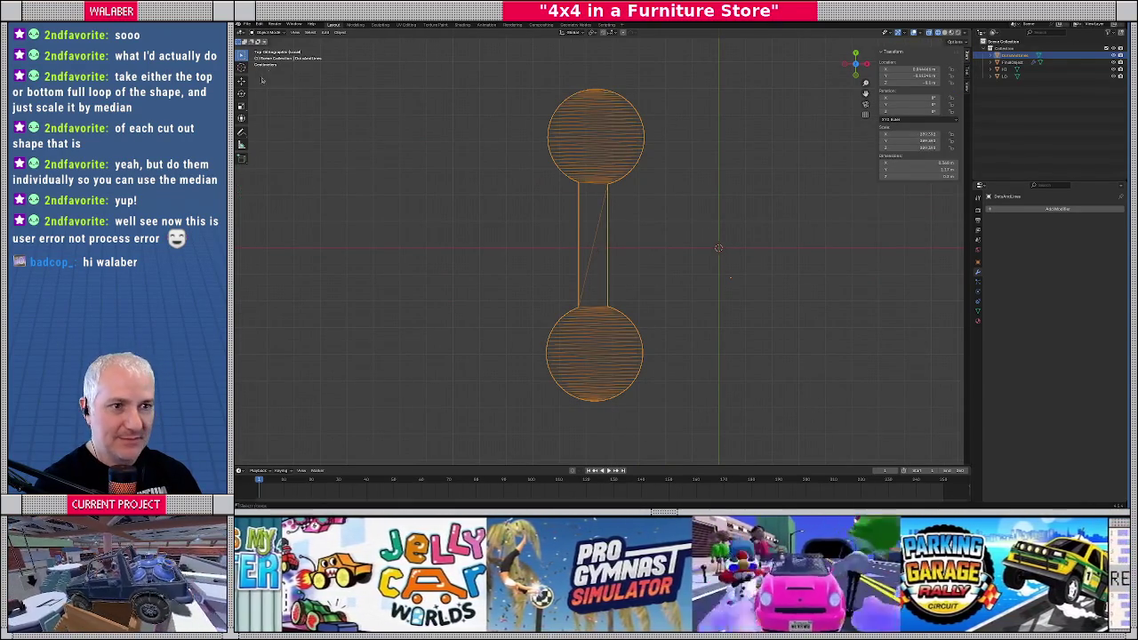
Check the undo history, zoom around the scene, and reselect the dumbbell cutter
left_click(260, 24)
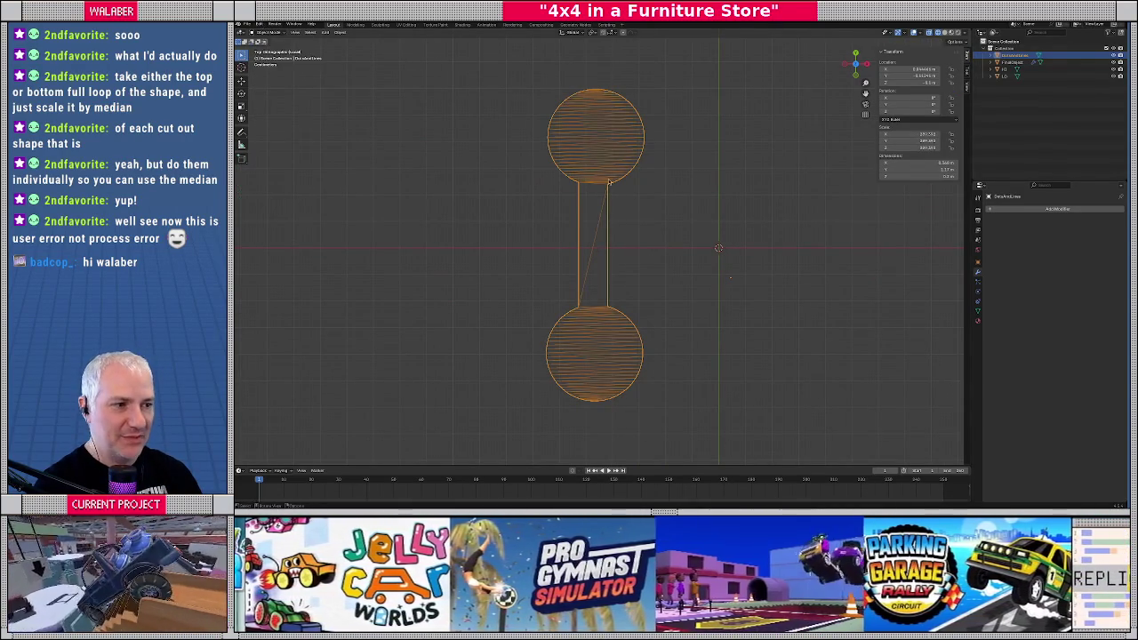
left_click(536, 211)
scroll(599, 206, "up", 3)
scroll(597, 206, "up", 1)
scroll(614, 323, "up", 4)
scroll(547, 306, "up", 1)
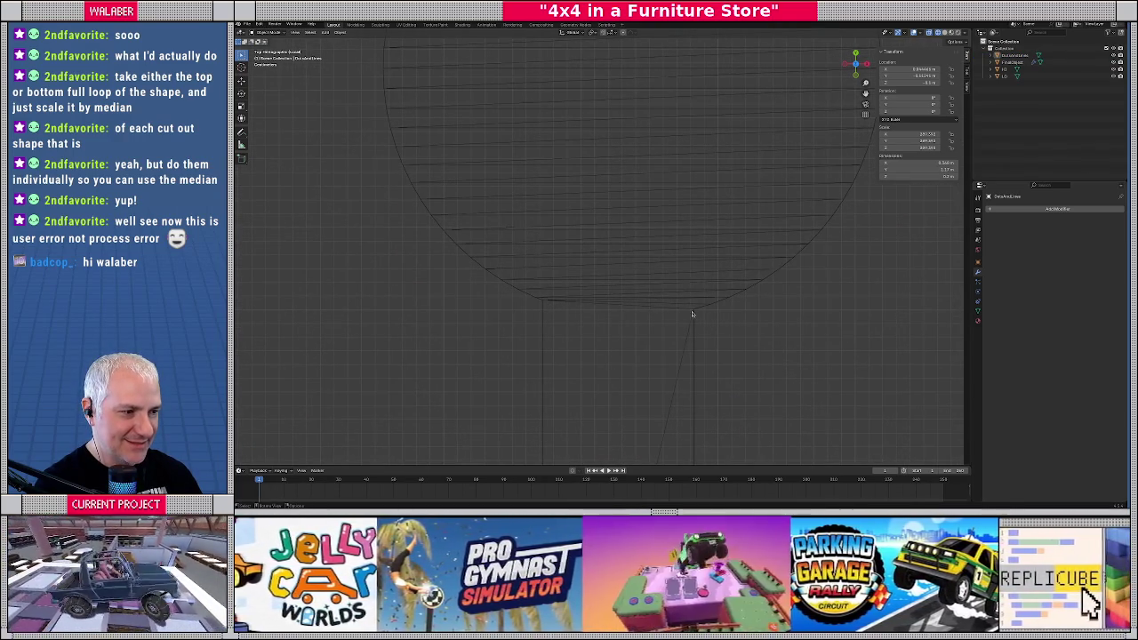
scroll(684, 337, "down", 3)
scroll(649, 350, "down", 2)
scroll(586, 329, "up", 3)
scroll(549, 302, "up", 2)
scroll(569, 293, "up", 2)
scroll(637, 281, "up", 2)
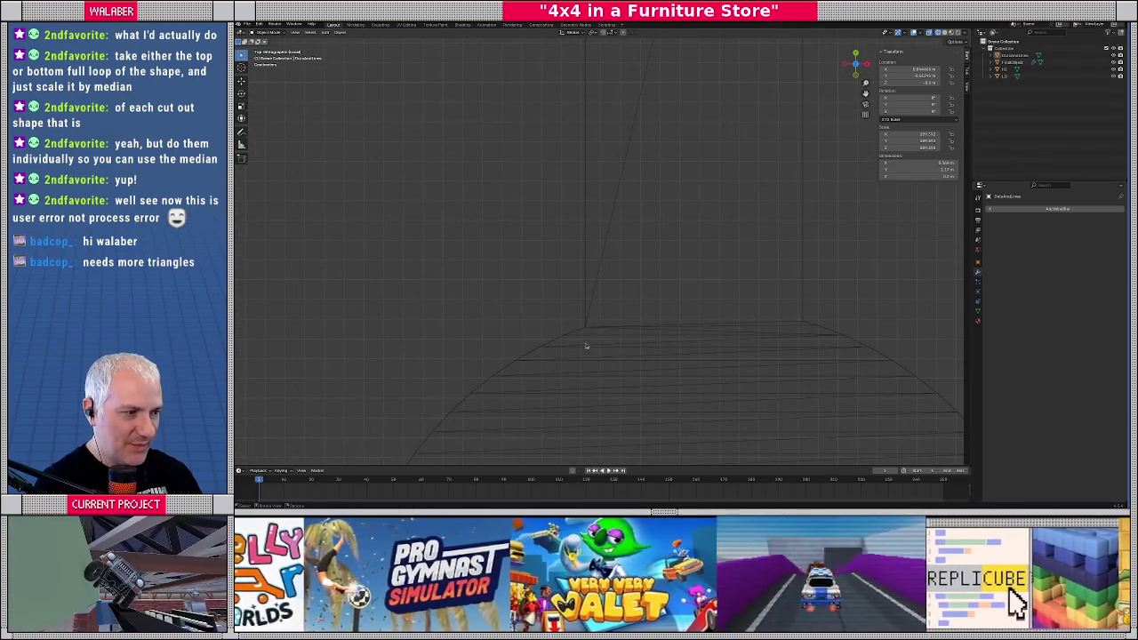
scroll(732, 330, "down", 5)
scroll(693, 279, "down", 5)
scroll(624, 263, "up", 1)
scroll(624, 263, "up", 2)
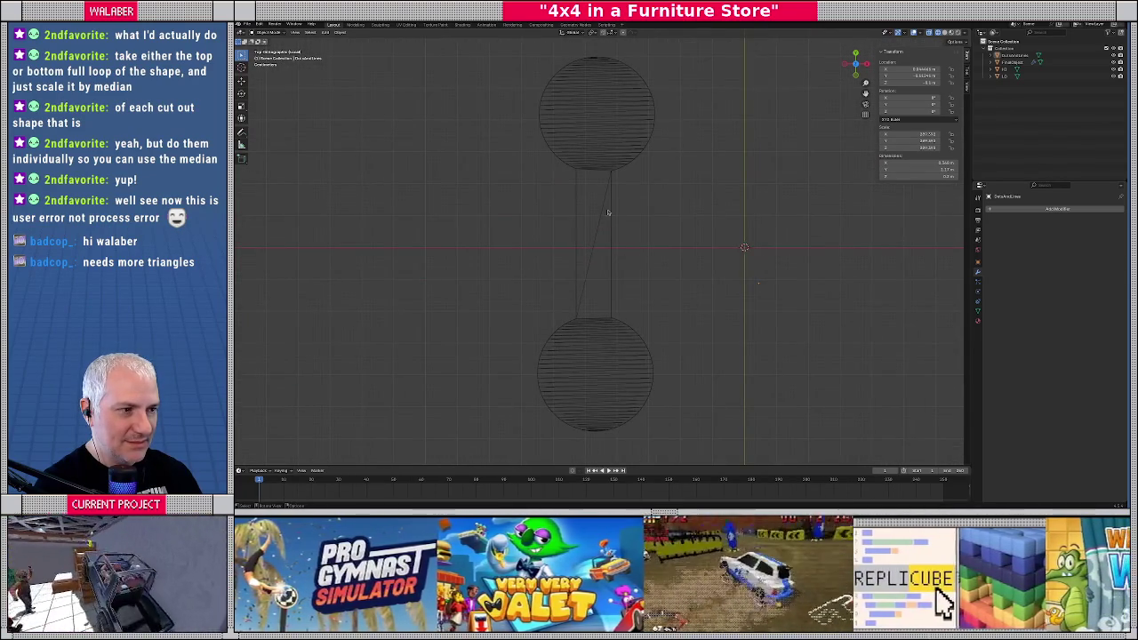
left_click(578, 177)
Select the upper disc's vertices in Edit Mode and try moving it along Y, then cancel
key("Tab")
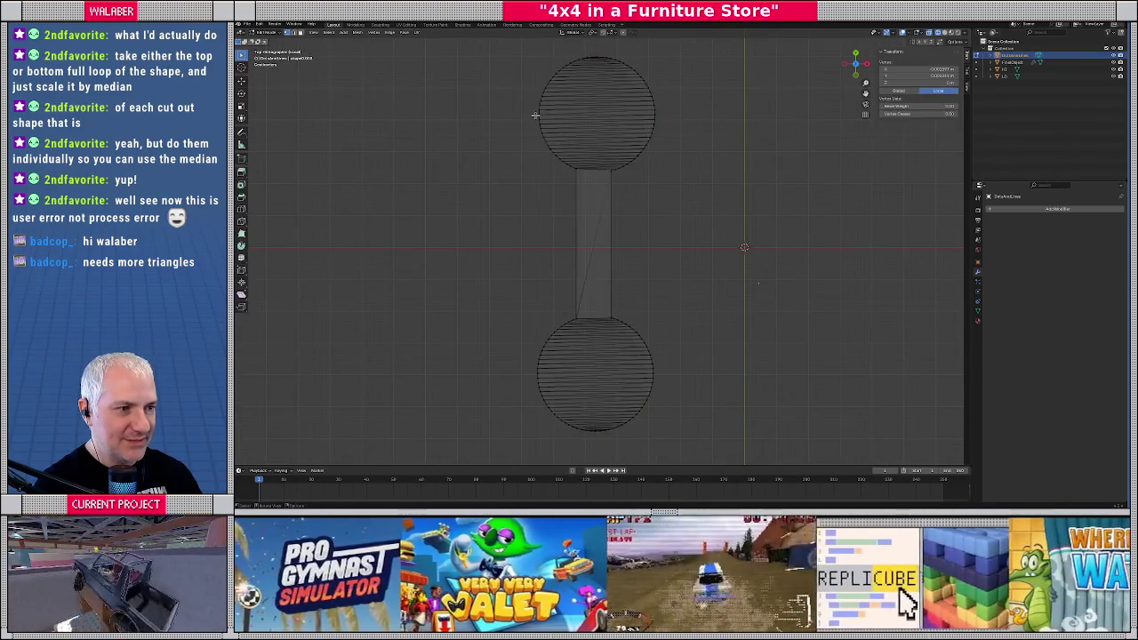
left_click_drag(518, 47, 679, 181)
key("g")
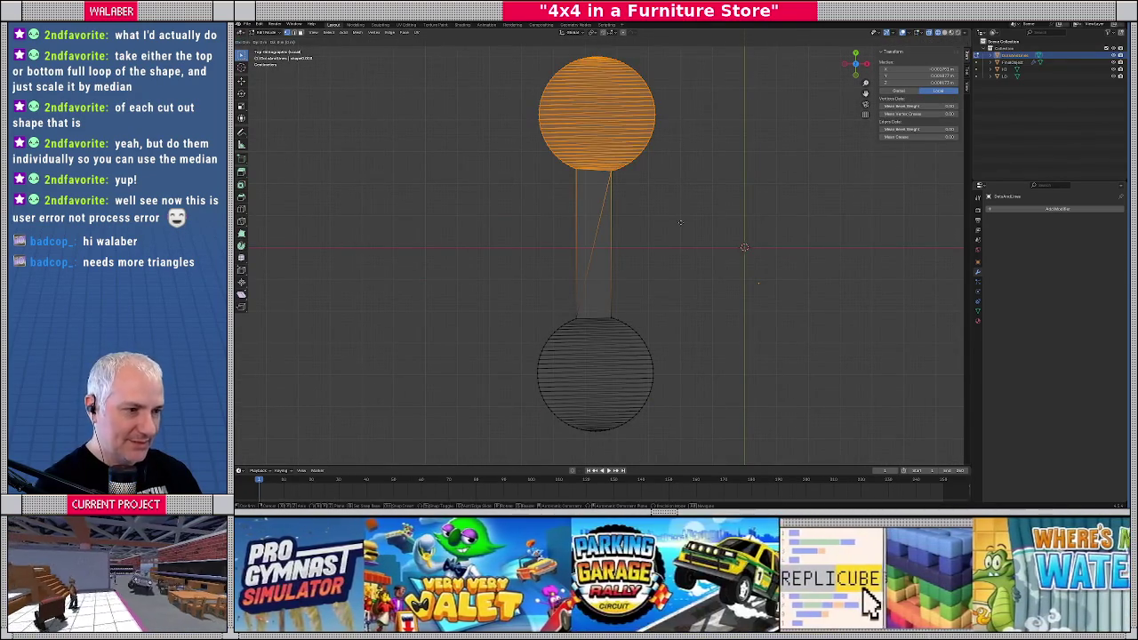
key("y")
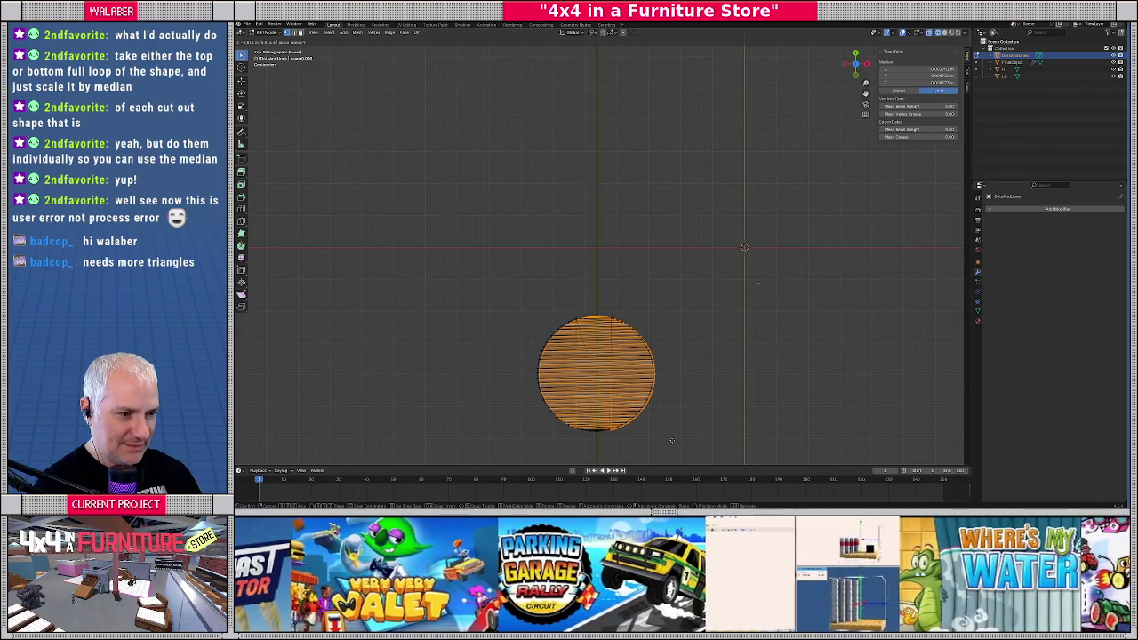
key("Escape")
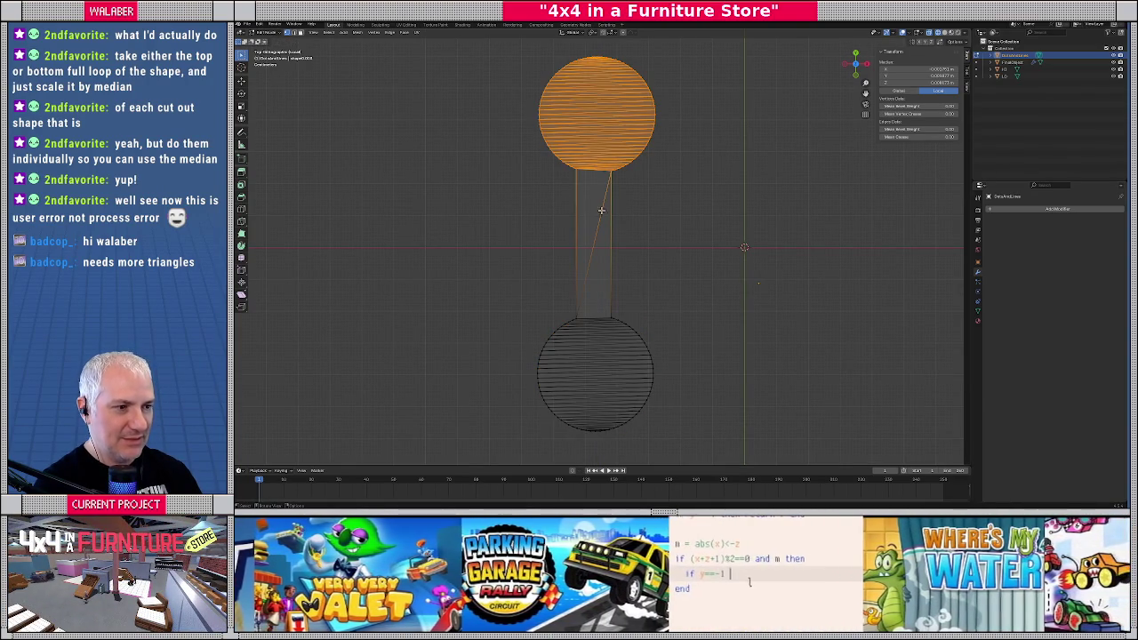
Knife-cut straight across the middle of the connecting bar
scroll(572, 225, "up", 1)
scroll(565, 229, "up", 2)
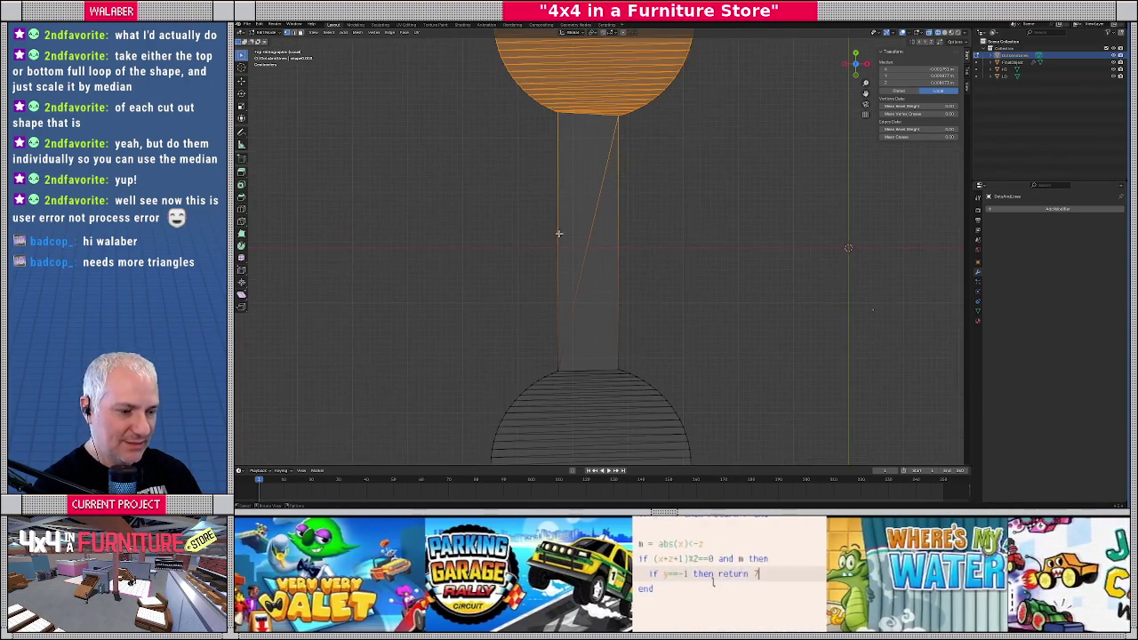
key("k")
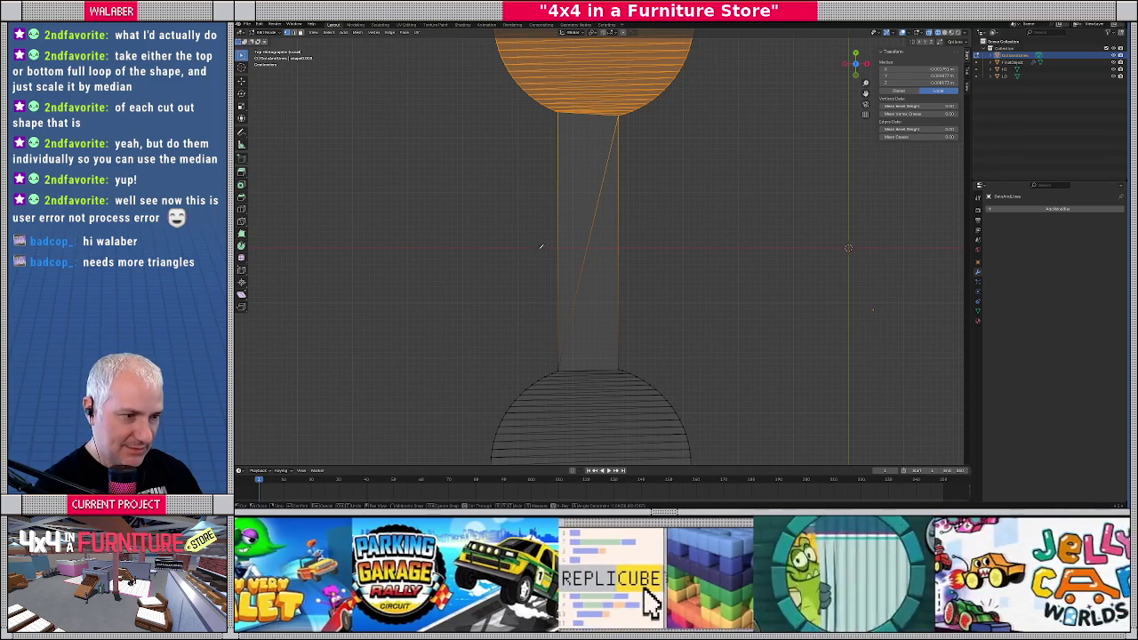
left_click(540, 247)
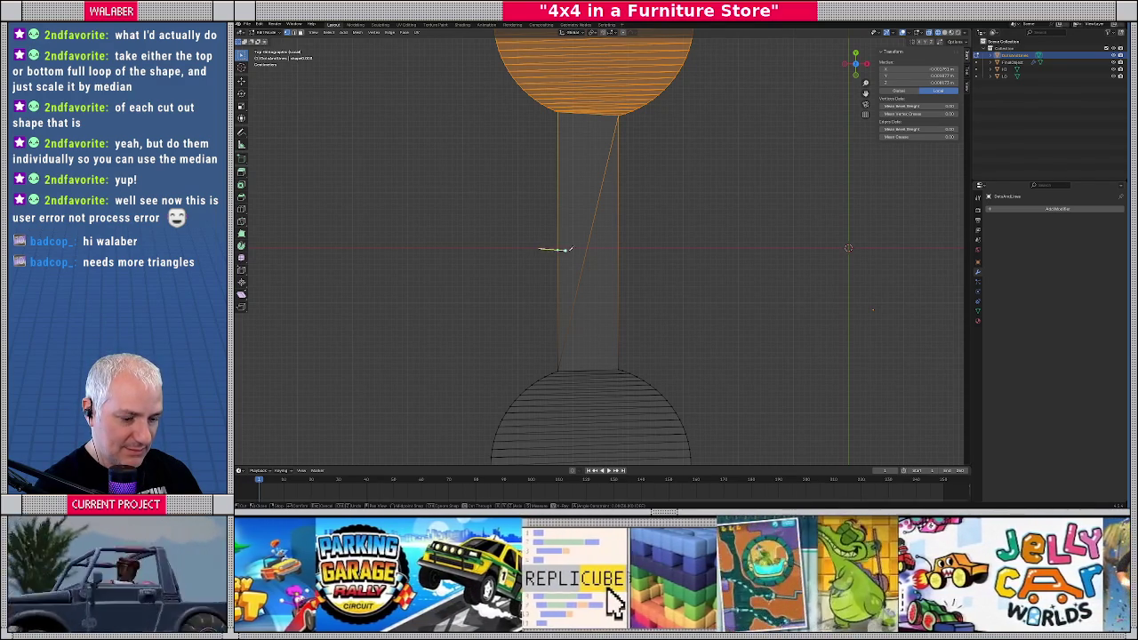
left_click(642, 250)
key("Return")
Box-select the upper disc and upper bar half and delete their faces
scroll(642, 251, "down", 5)
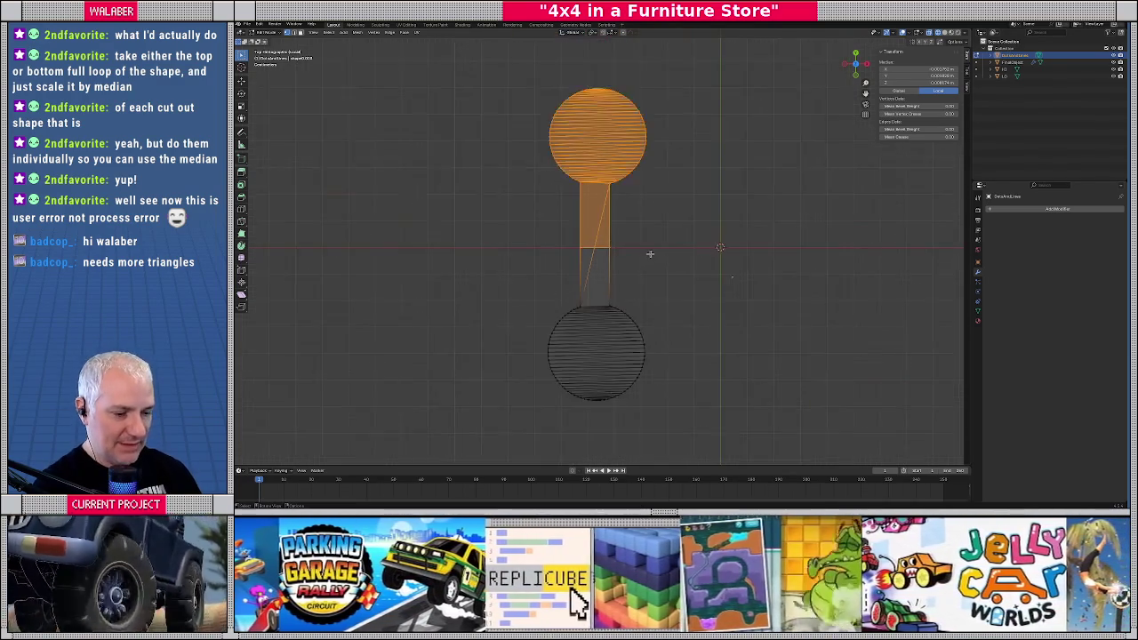
left_click_drag(499, 85, 663, 236)
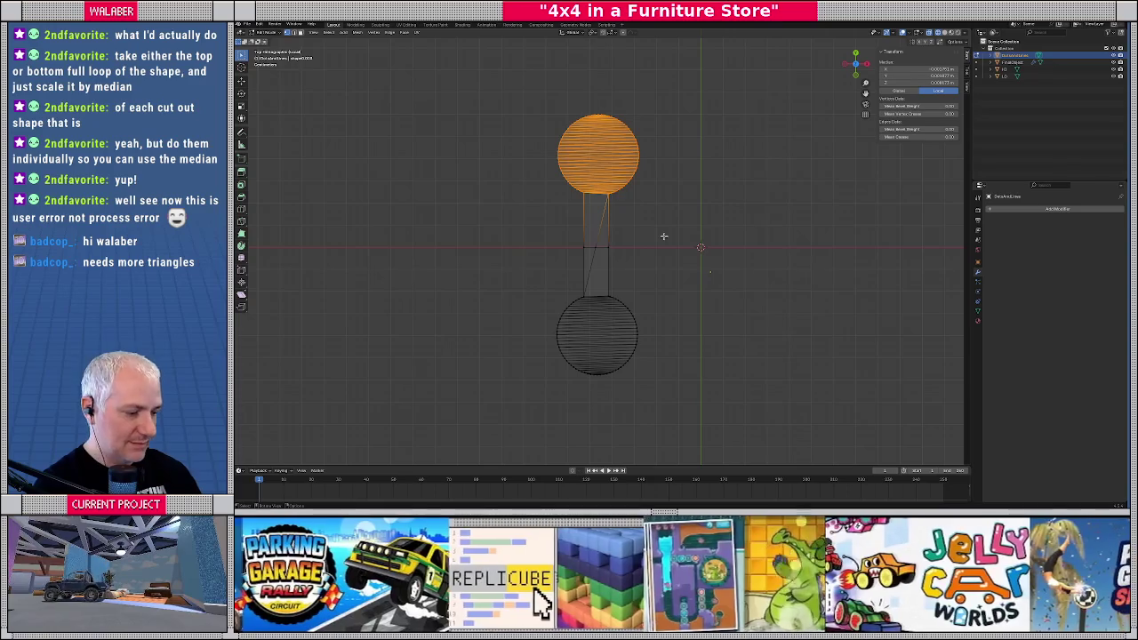
key("x")
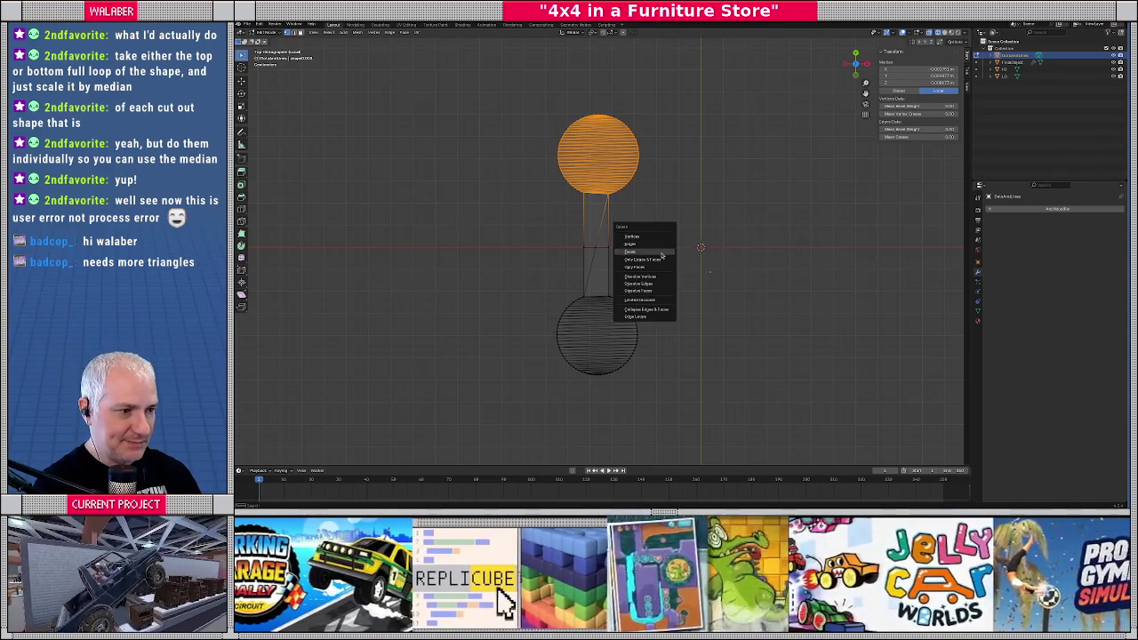
left_click(657, 255)
Delete the remaining upper bar faces and select the leftover bar edges
scroll(582, 245, "up", 3)
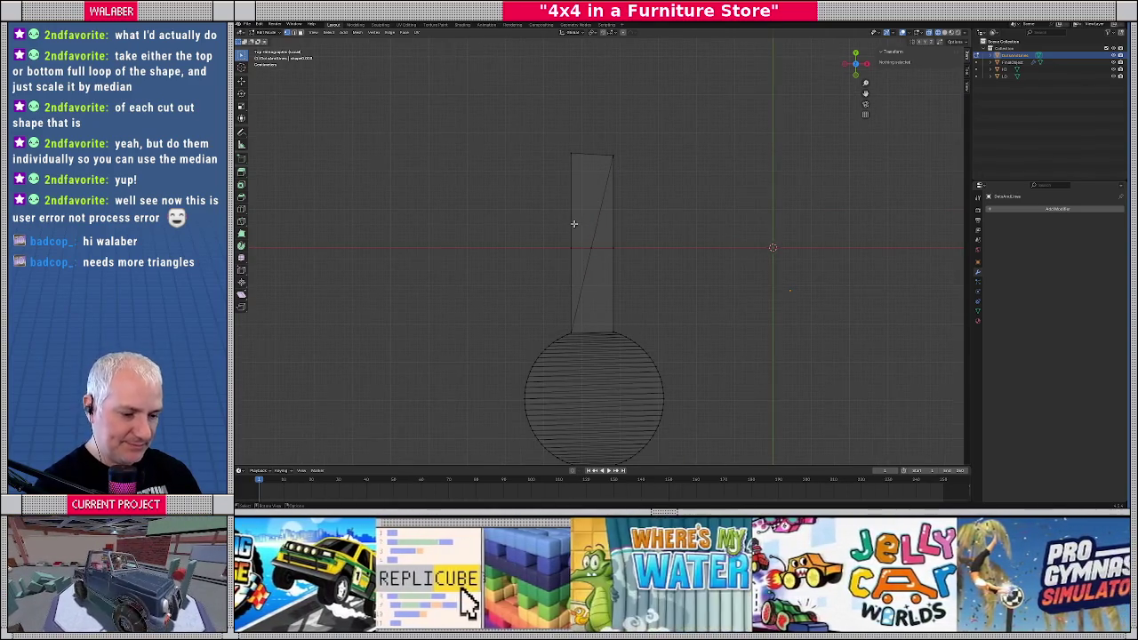
left_click_drag(525, 134, 645, 235)
key("x")
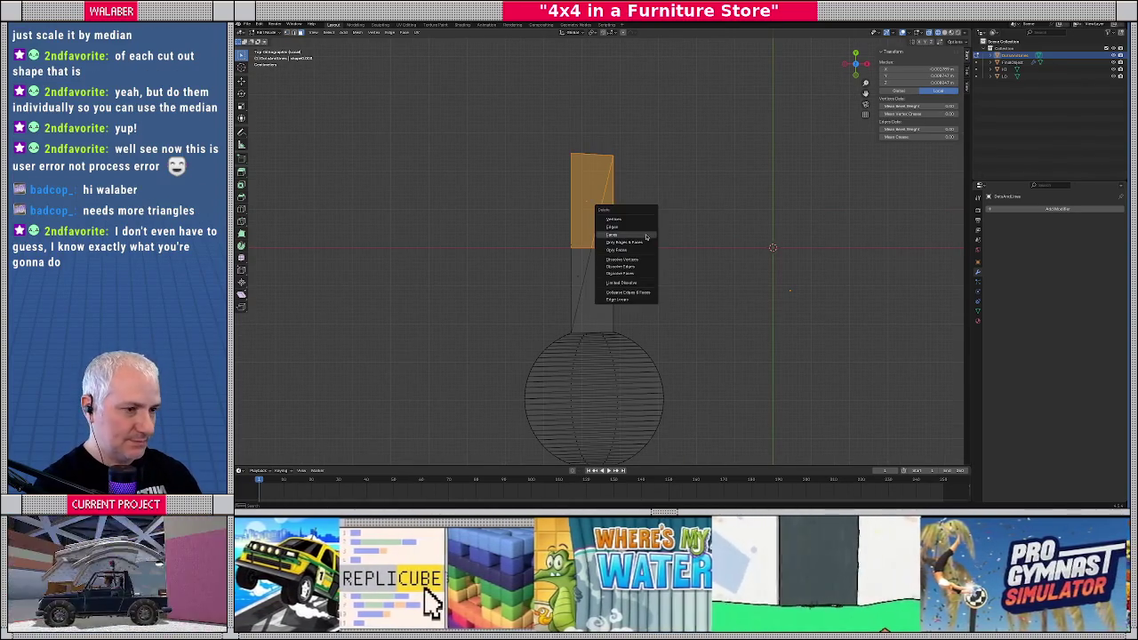
left_click(646, 236)
left_click_drag(525, 158, 659, 252)
scroll(561, 254, "up", 1)
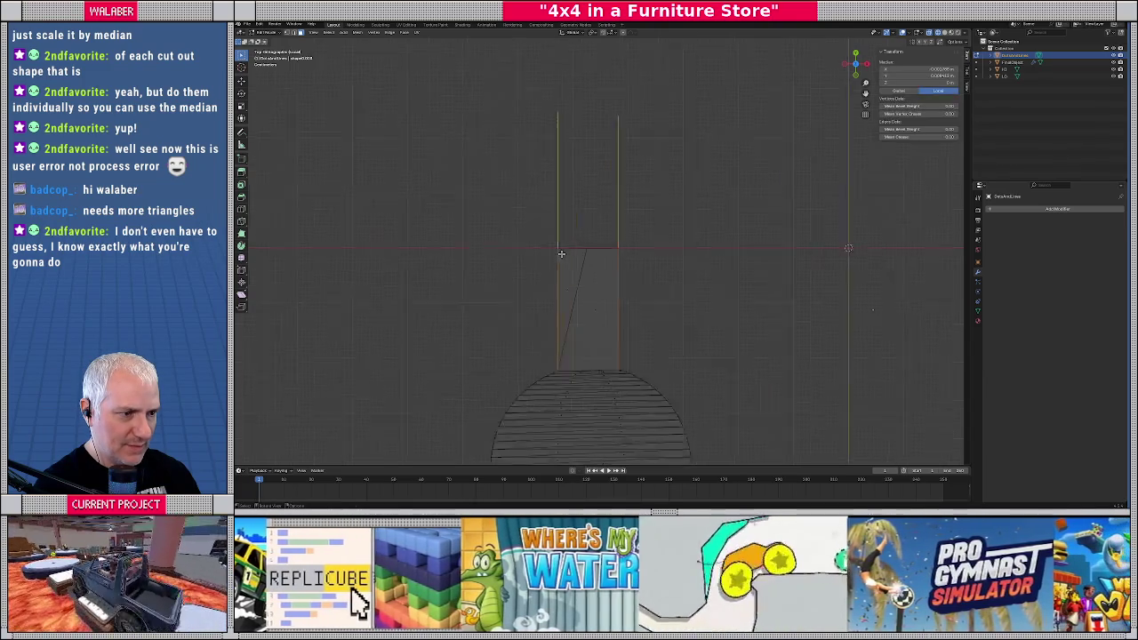
Delete the leftover bar edges and check the result in solid shading
middle_click_drag(561, 255, 591, 274)
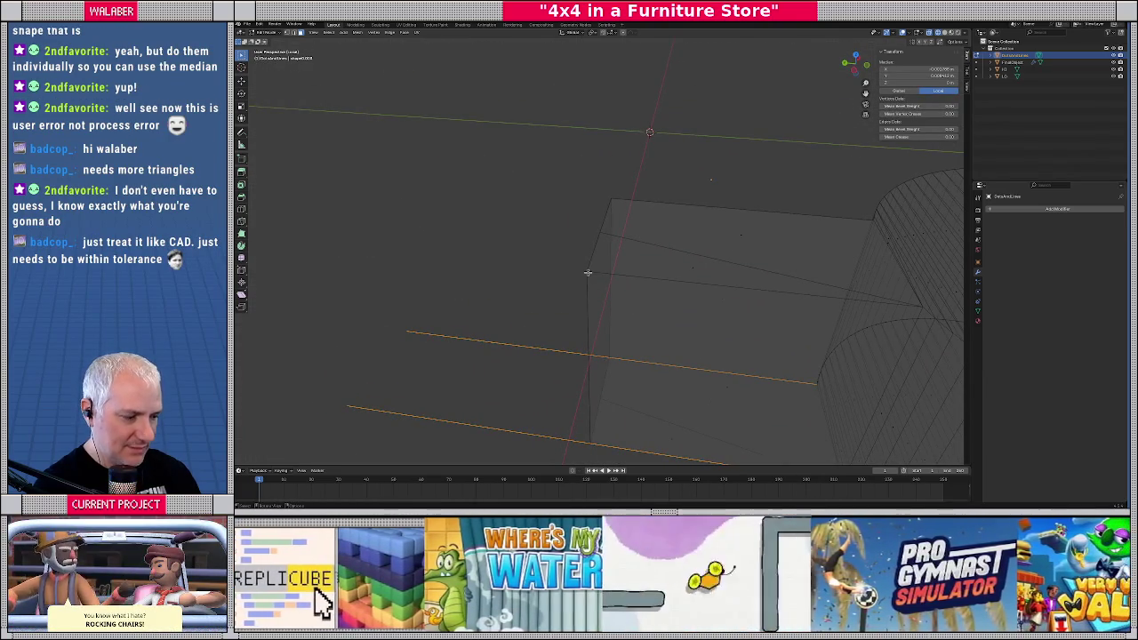
key("x")
left_click(588, 274)
mouse_move(587, 275)
middle_mouse_down()
mouse_move(634, 224)
mouse_move(593, 294)
mouse_move(521, 289)
middle_mouse_up()
key("shift+z")
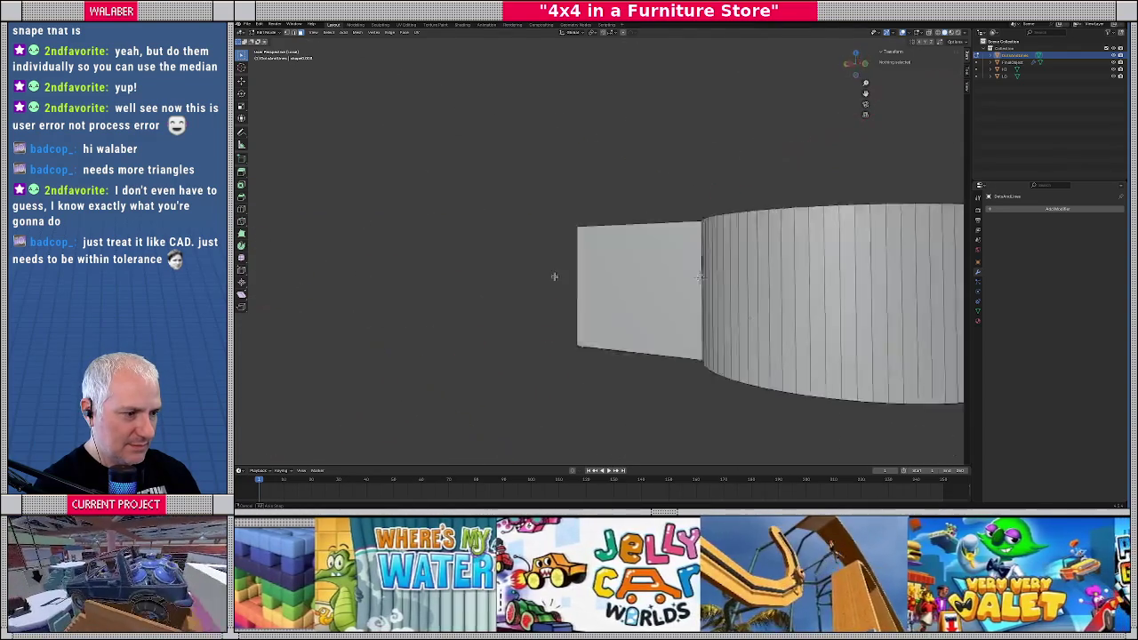
From top view, scale the bar's cut-end vertices to zero along Y so they form a straight line
key("KP_1")
key("KP_7")
scroll(523, 284, "up", 3)
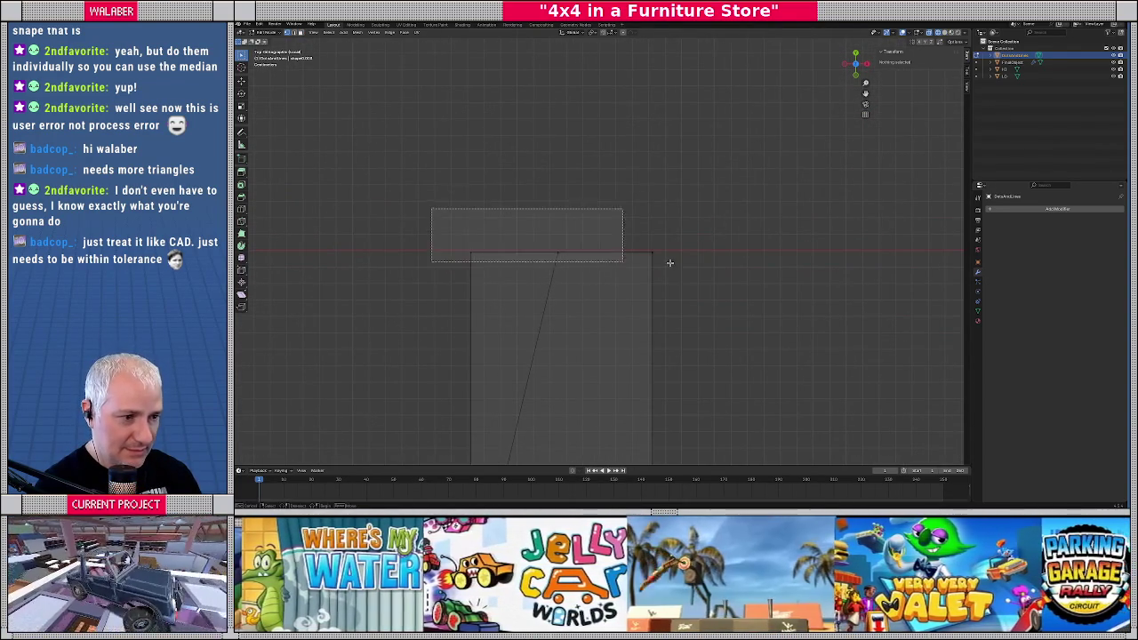
left_click_drag(431, 206, 725, 280)
left_click(605, 33)
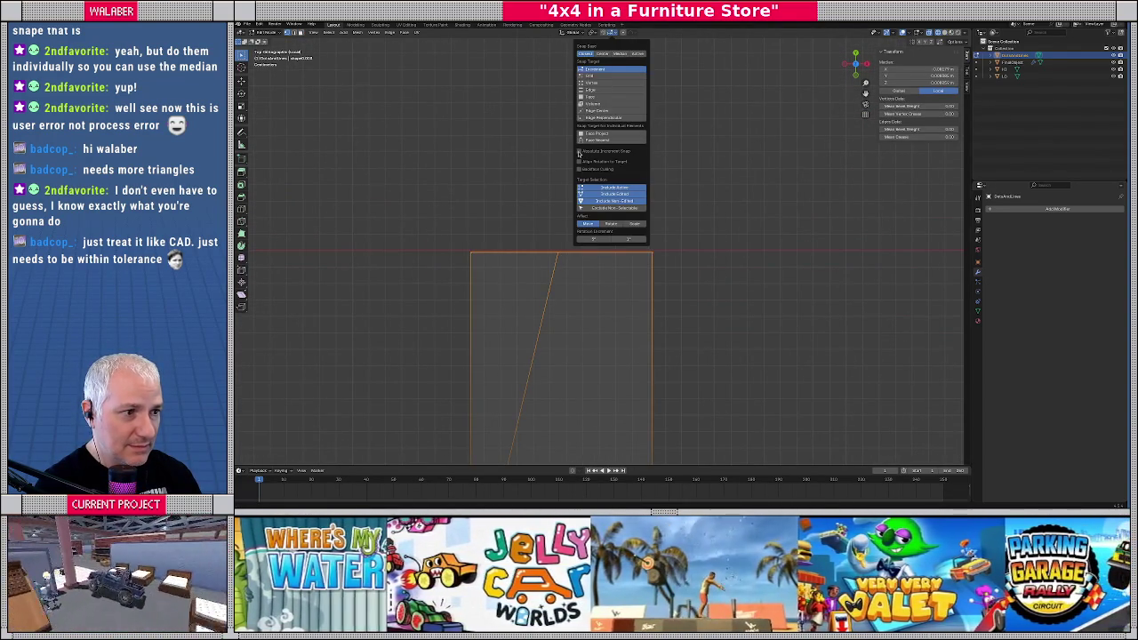
key("s")
key("x")
key("s")
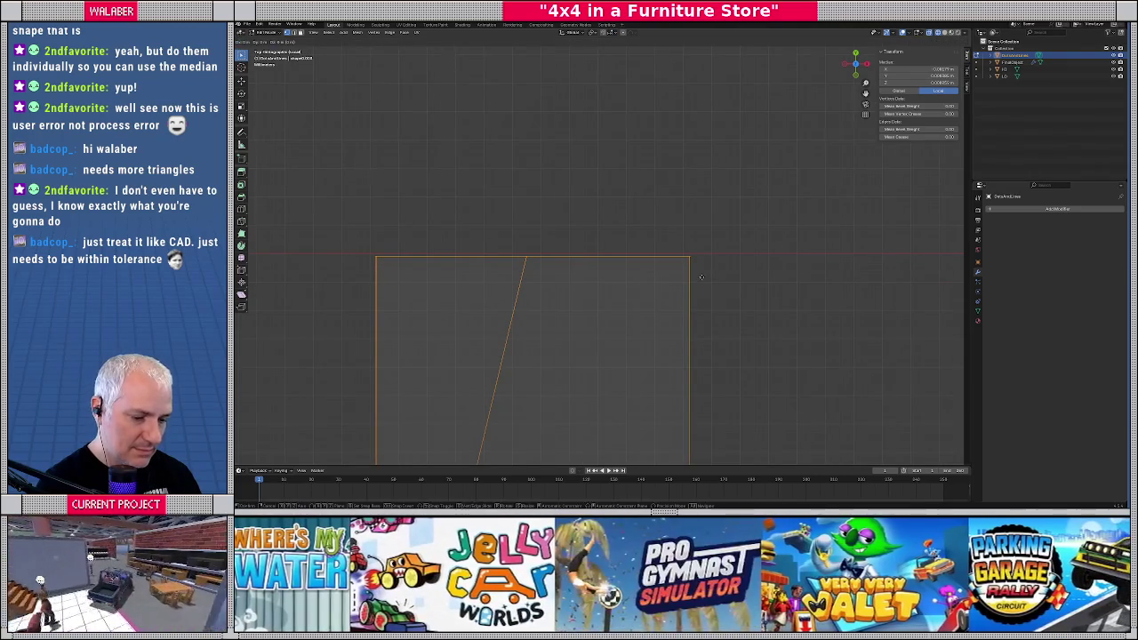
key("y")
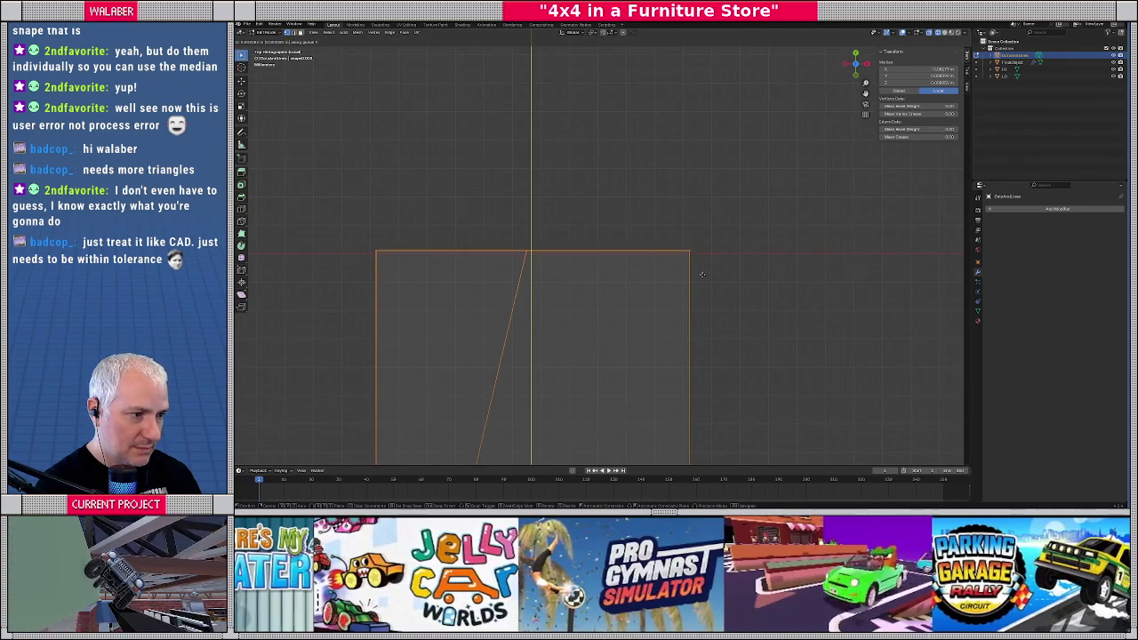
key("y")
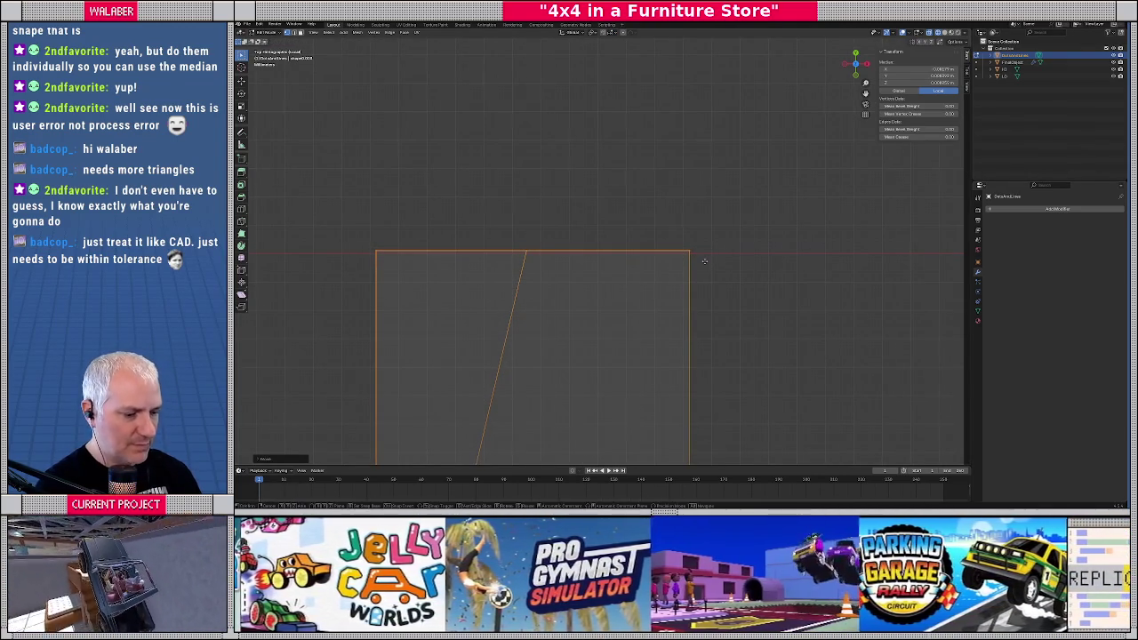
left_click(684, 262)
Orbit to view the flattened bar stub in perspective and select its front face
scroll(617, 195, "down", 10)
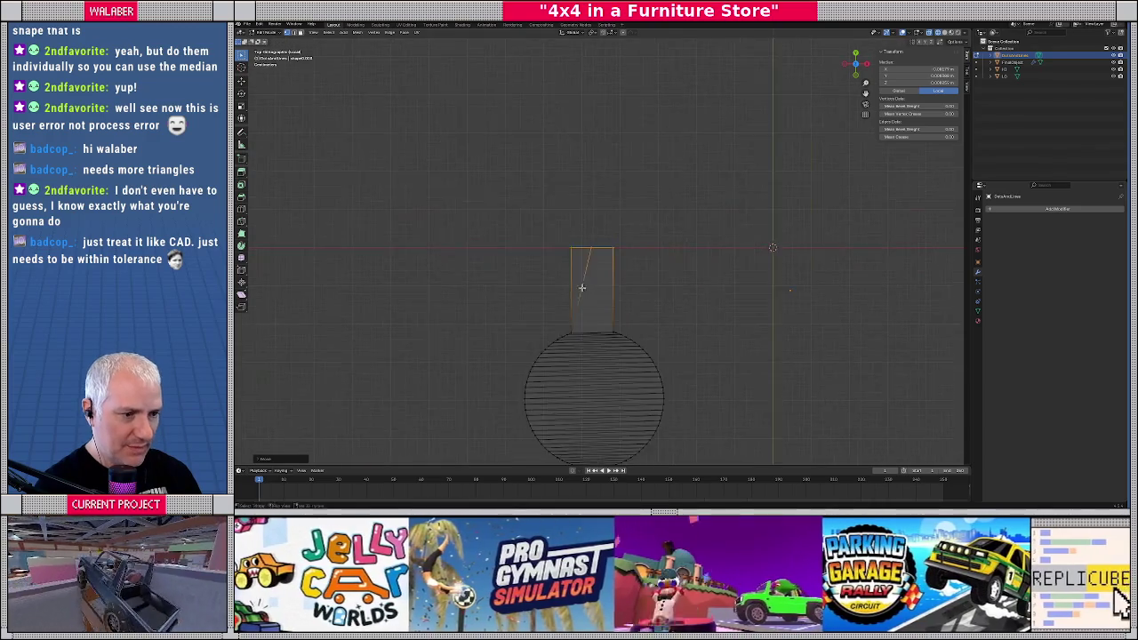
scroll(594, 228, "up", 5)
mouse_move(592, 234)
middle_mouse_down()
mouse_move(597, 211)
mouse_move(572, 222)
middle_mouse_up()
left_click(526, 252)
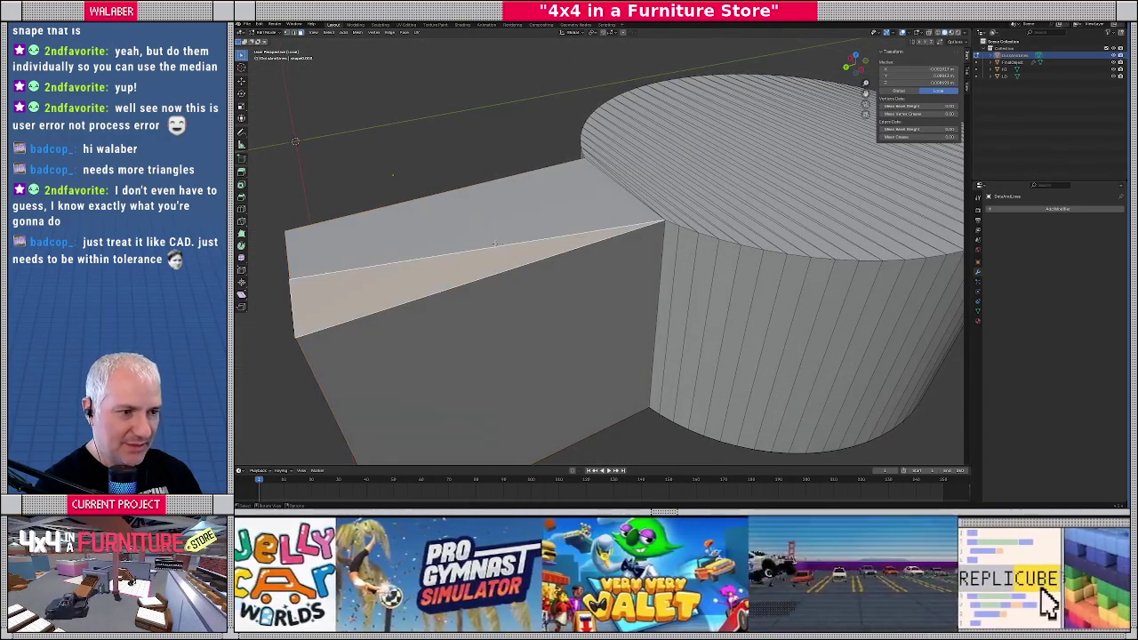
Add the bar's top face to the selection and orbit to see the whole bar and cylinder
left_click(495, 230, "shift")
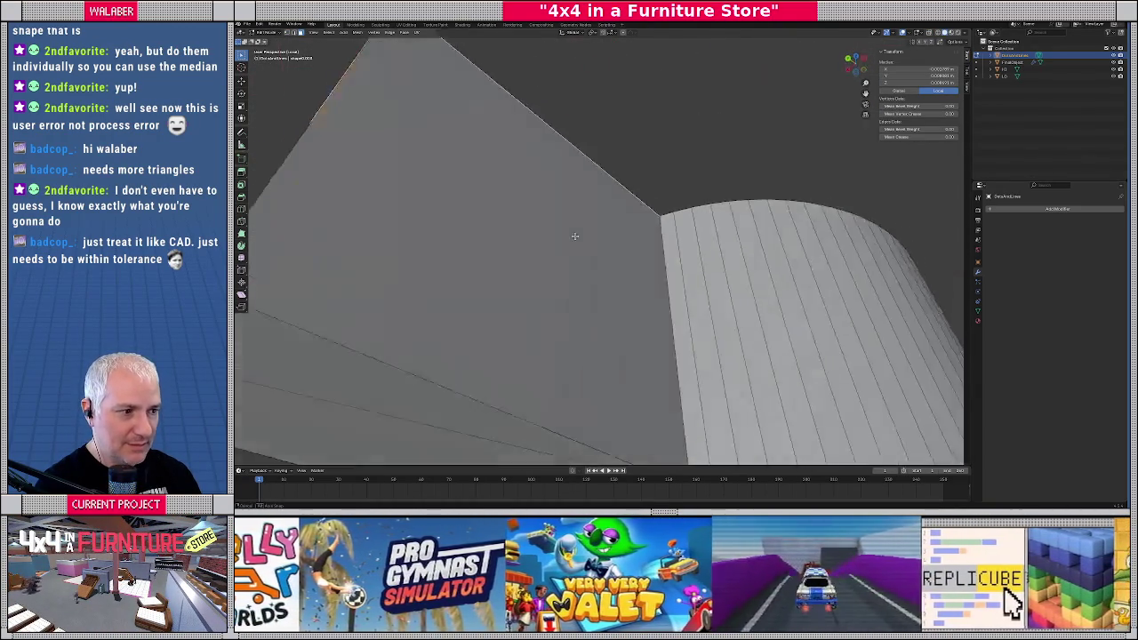
scroll(498, 249, "up", 4)
scroll(505, 273, "down", 6)
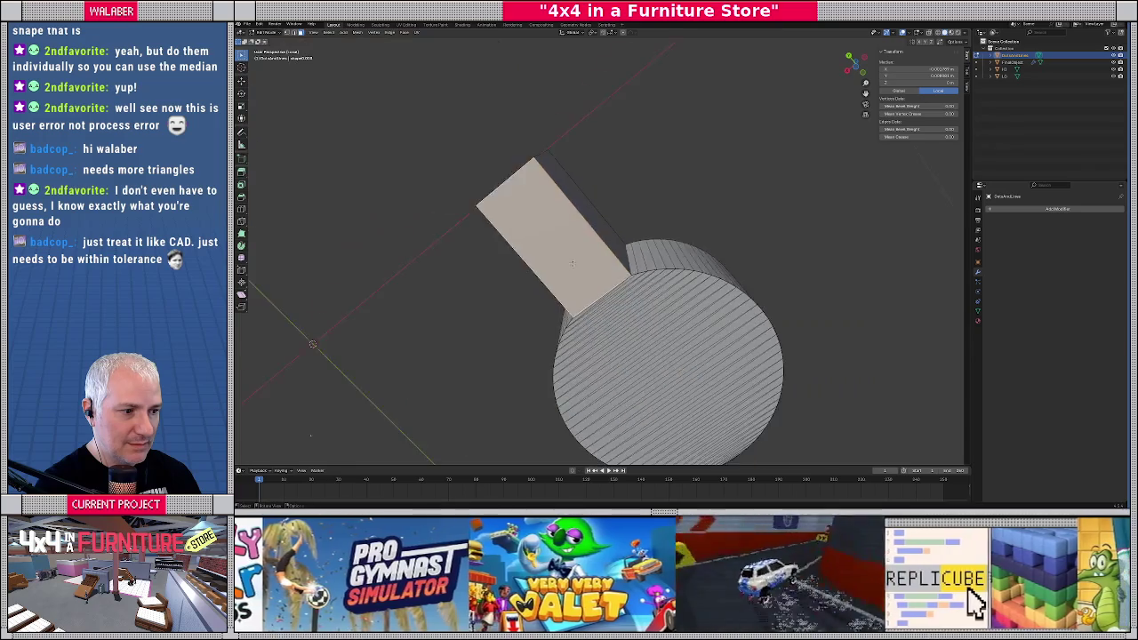
middle_click_drag(505, 273, 567, 287)
scroll(567, 287, "up", 2)
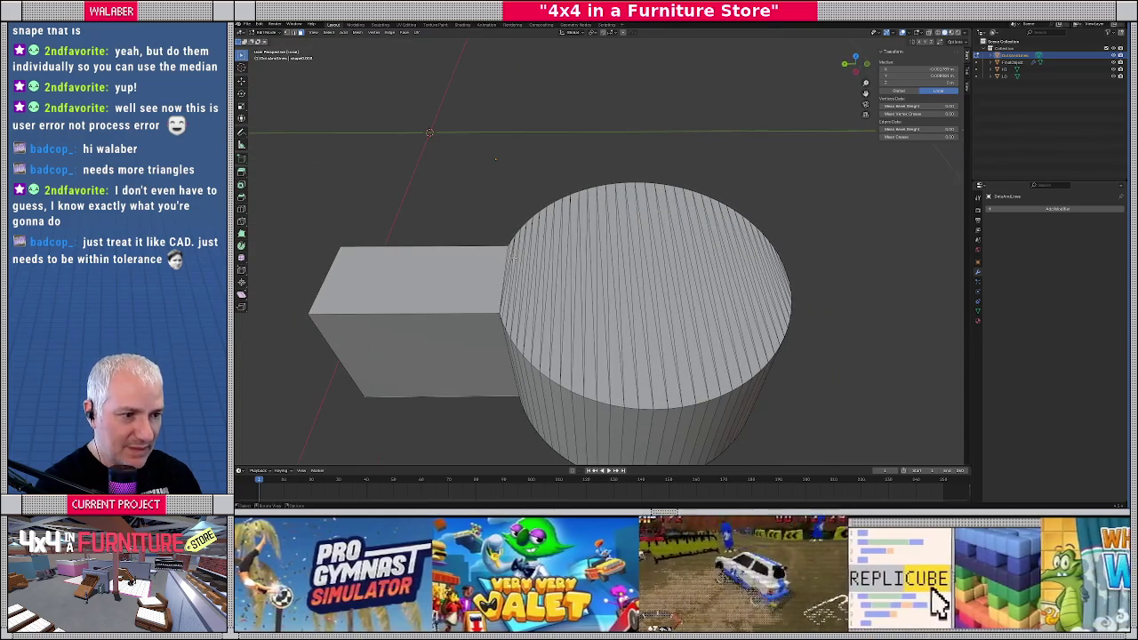
Select the cylinder's top and side faces to inspect where the bar joins the cylinder
key("ctrl+r")
left_click(756, 296)
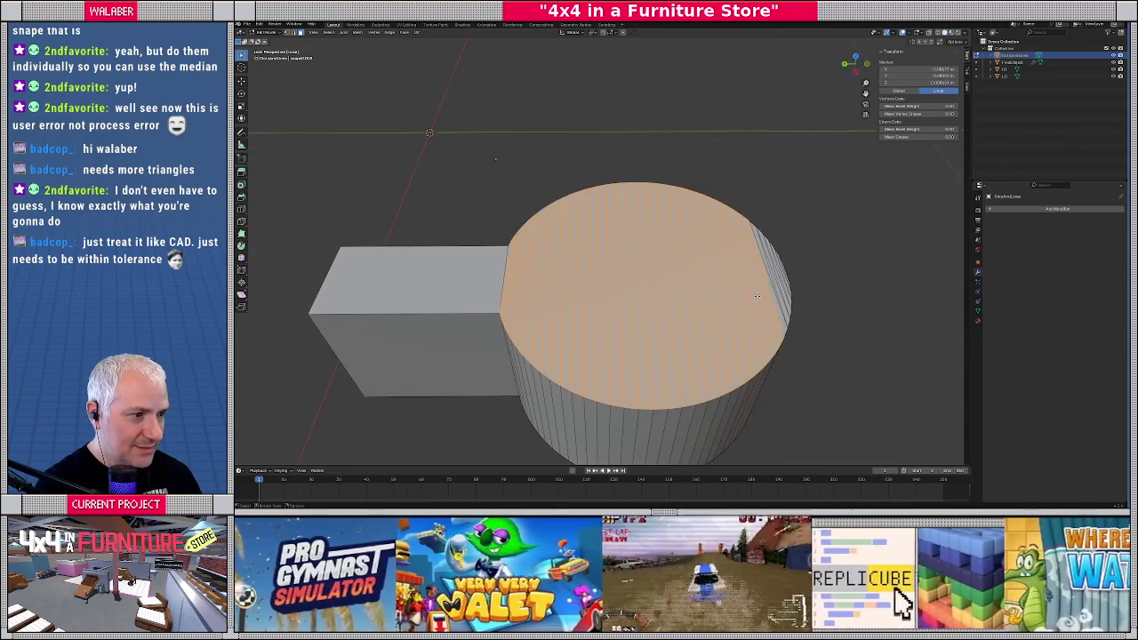
scroll(615, 280, "up", 5)
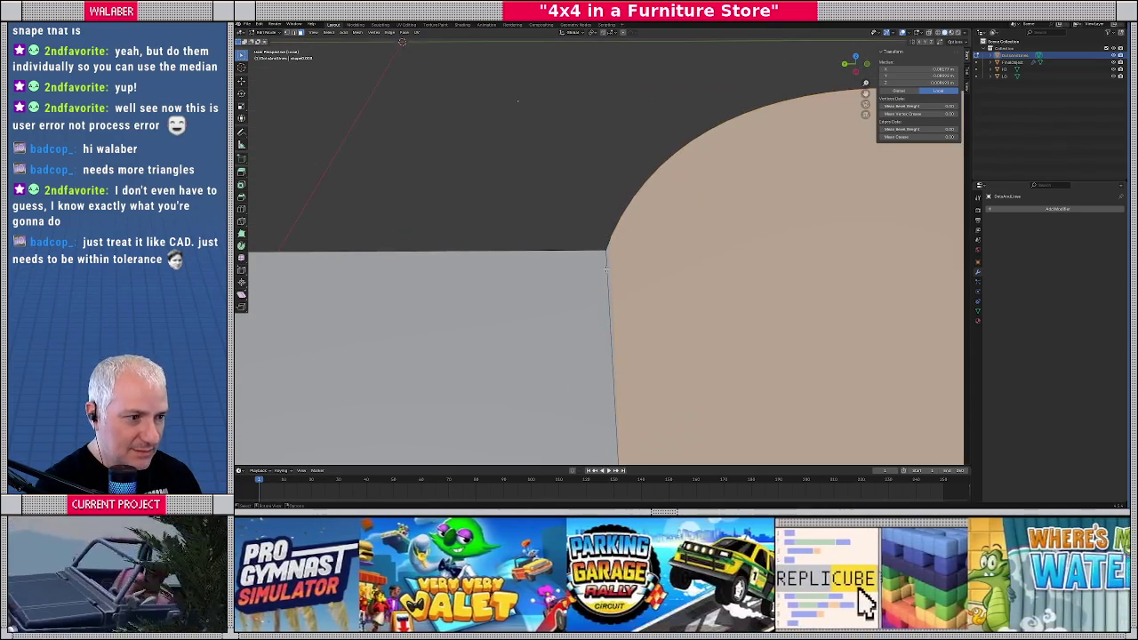
mouse_move(703, 290)
middle_mouse_down()
mouse_move(523, 259)
mouse_move(480, 267)
middle_mouse_up()
left_click_drag(407, 277, 493, 320)
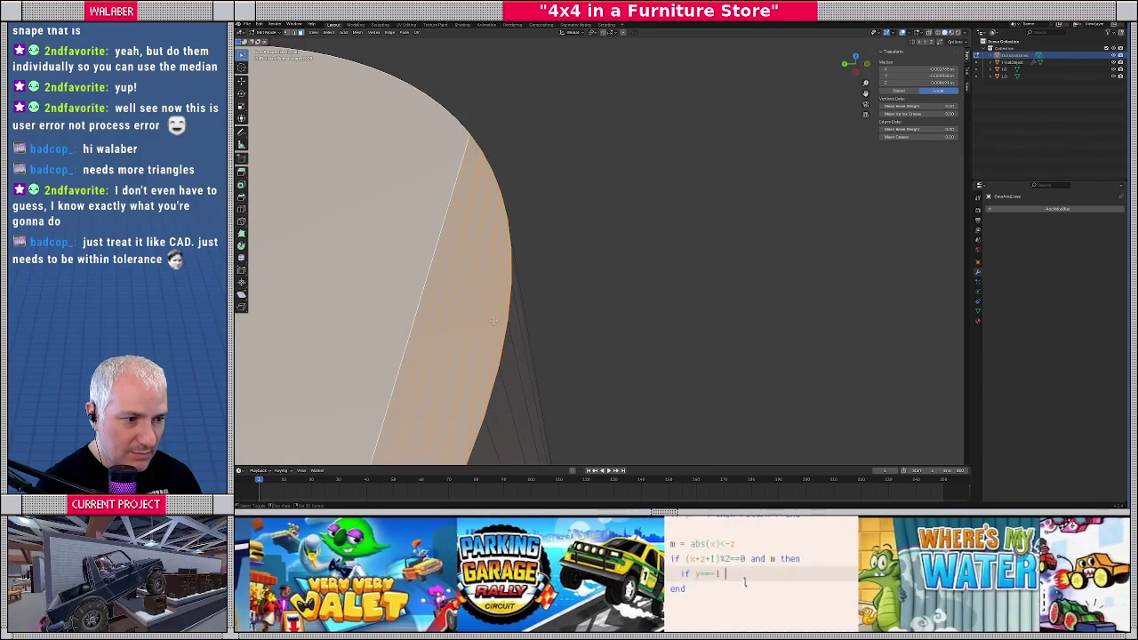
scroll(422, 309, "down", 6)
Orbit around the cylinder's round end, selecting its end faces to inspect the rim
mouse_move(422, 309)
middle_mouse_down()
mouse_move(593, 184)
mouse_move(596, 160)
middle_mouse_up()
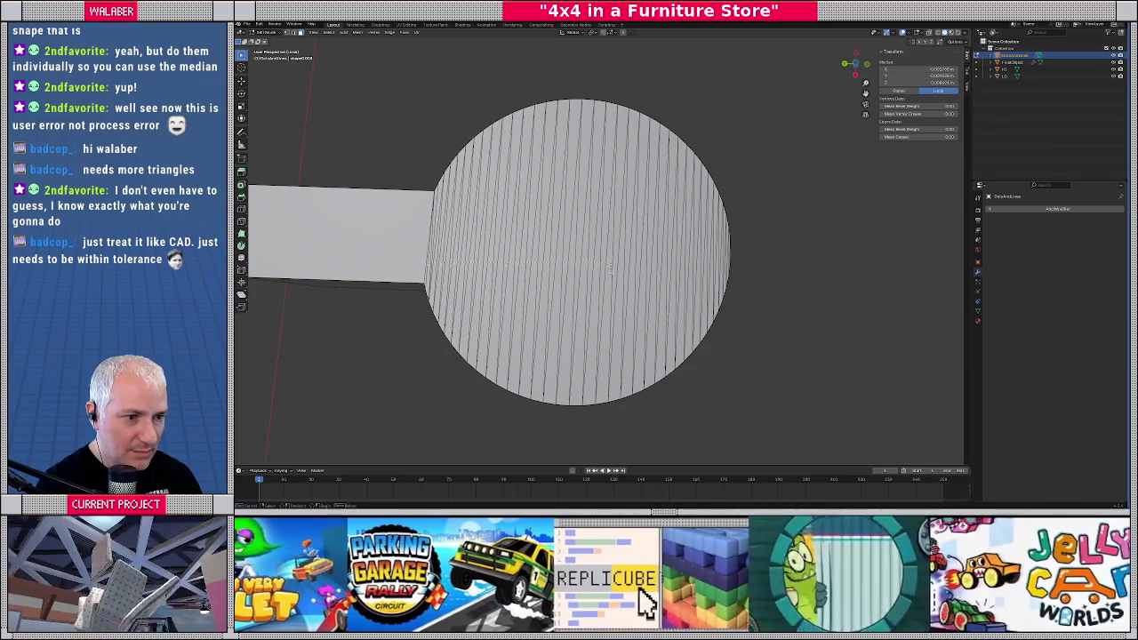
left_click_drag(620, 281, 622, 246)
mouse_move(671, 237)
middle_mouse_down("shift")
mouse_move(563, 254)
mouse_move(504, 249)
mouse_move(591, 225)
middle_mouse_up("shift")
scroll(498, 257, "up", 4)
scroll(522, 247, "down", 5)
scroll(523, 259, "up", 4)
scroll(533, 244, "down", 3)
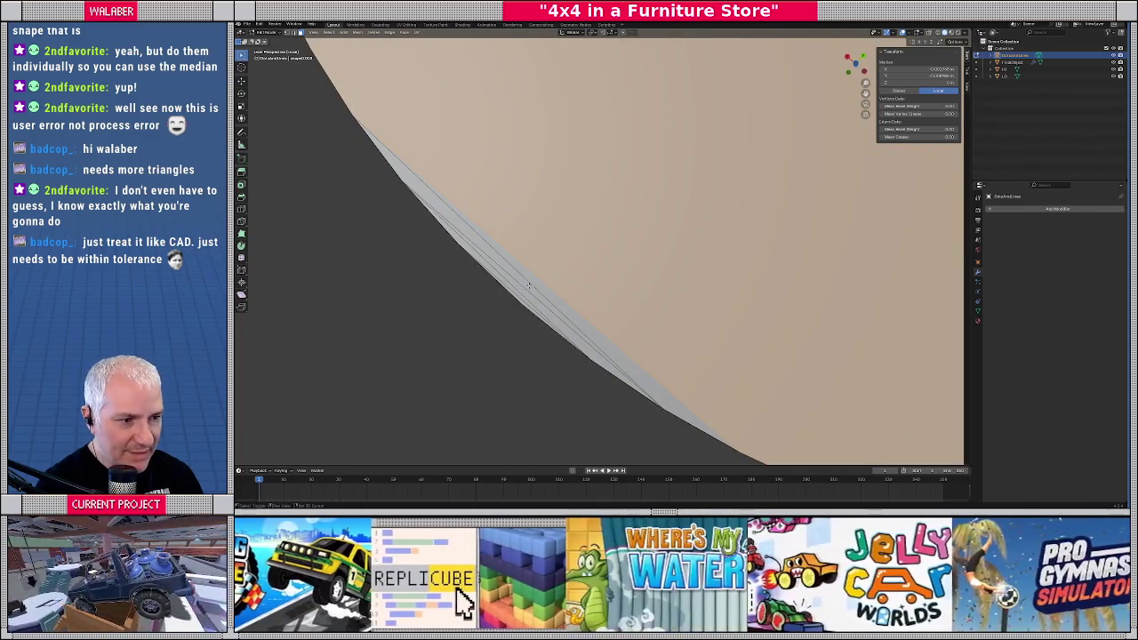
mouse_move(537, 260)
middle_mouse_down()
mouse_move(623, 293)
mouse_move(652, 322)
mouse_move(587, 294)
mouse_move(613, 311)
mouse_move(612, 332)
middle_mouse_up()
scroll(574, 245, "down", 3)
scroll(574, 245, "down", 3)
Return to Object Mode and view the keyhole-shaped cutter from the top
key("Tab")
key("KP_7")
scroll(612, 333, "down", 3)
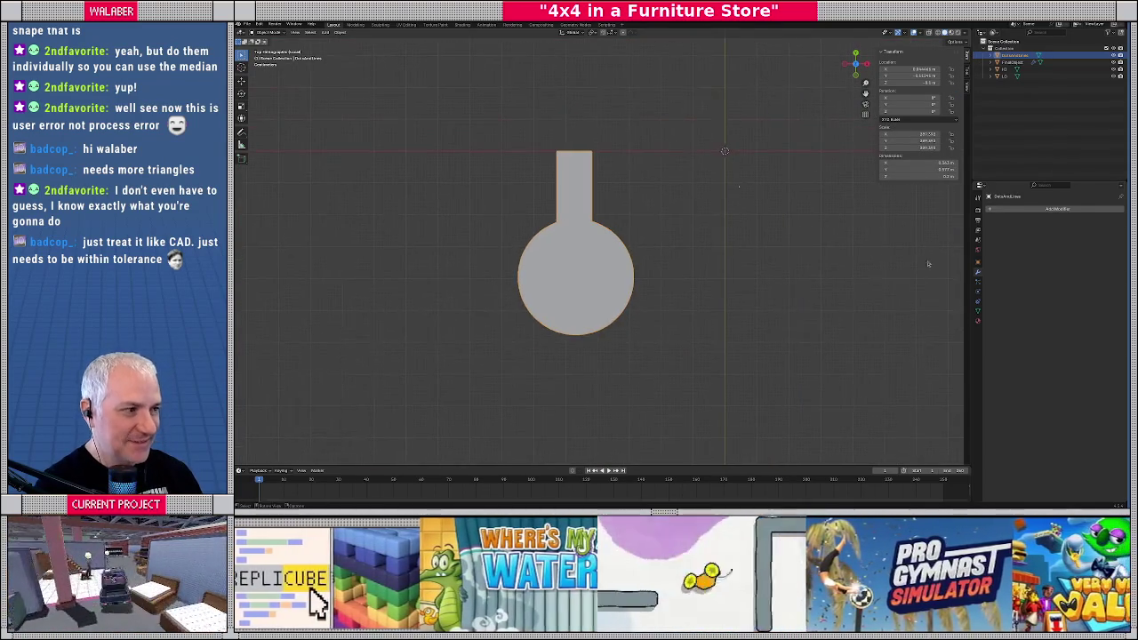
Add a Mirror modifier to the keyhole shape, mirroring along Y instead of X
left_click(1012, 212)
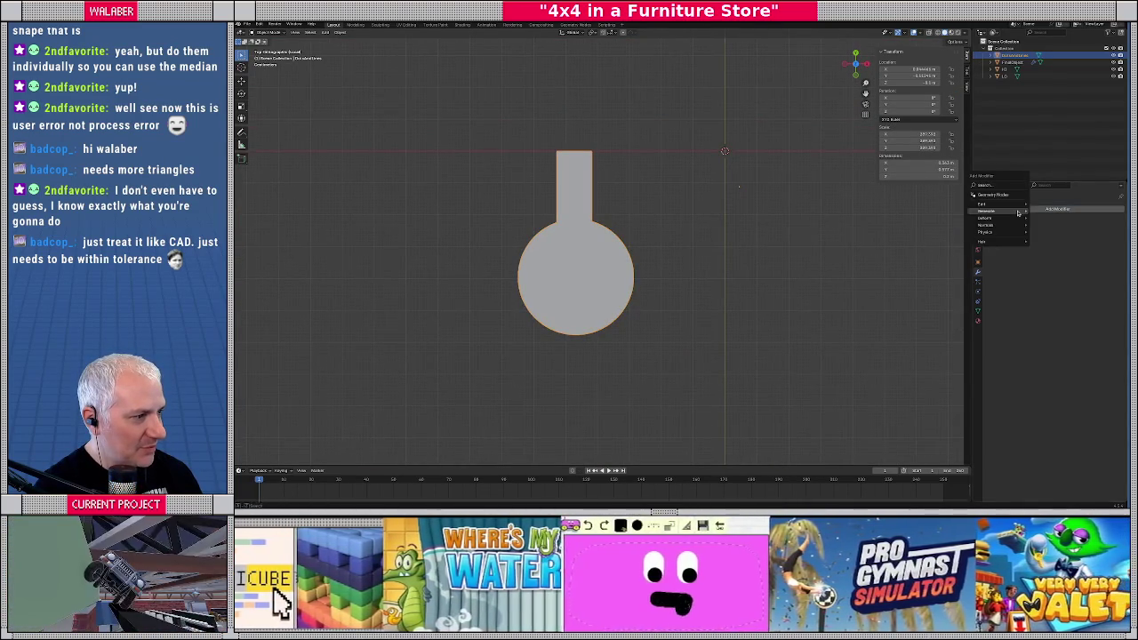
mouse_move(986, 211)
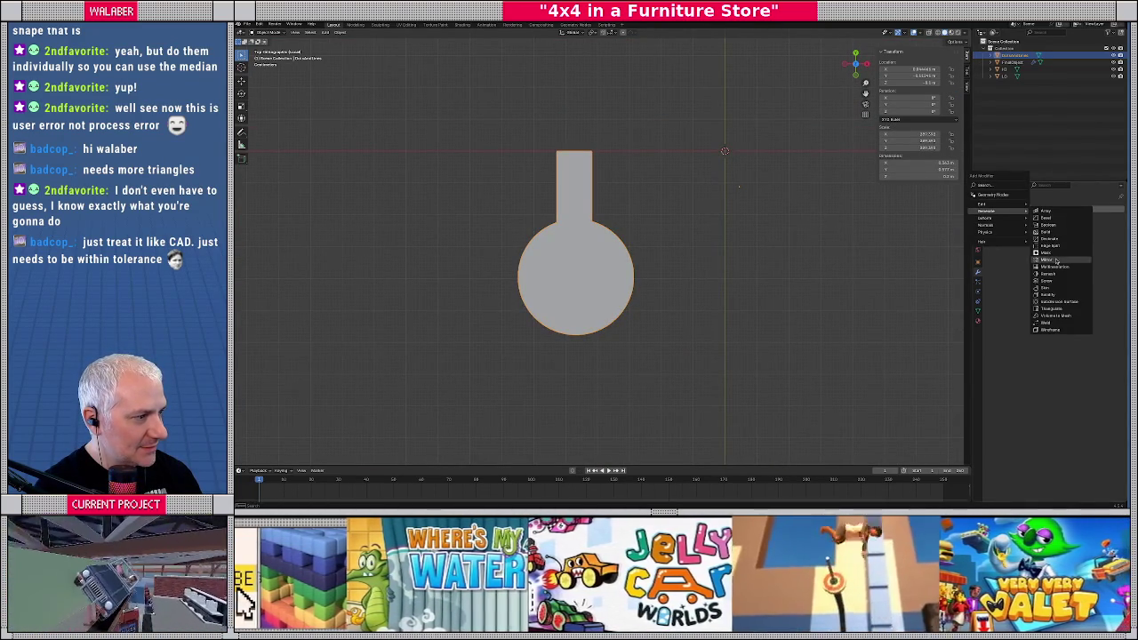
left_click(1055, 260)
left_click(1076, 232)
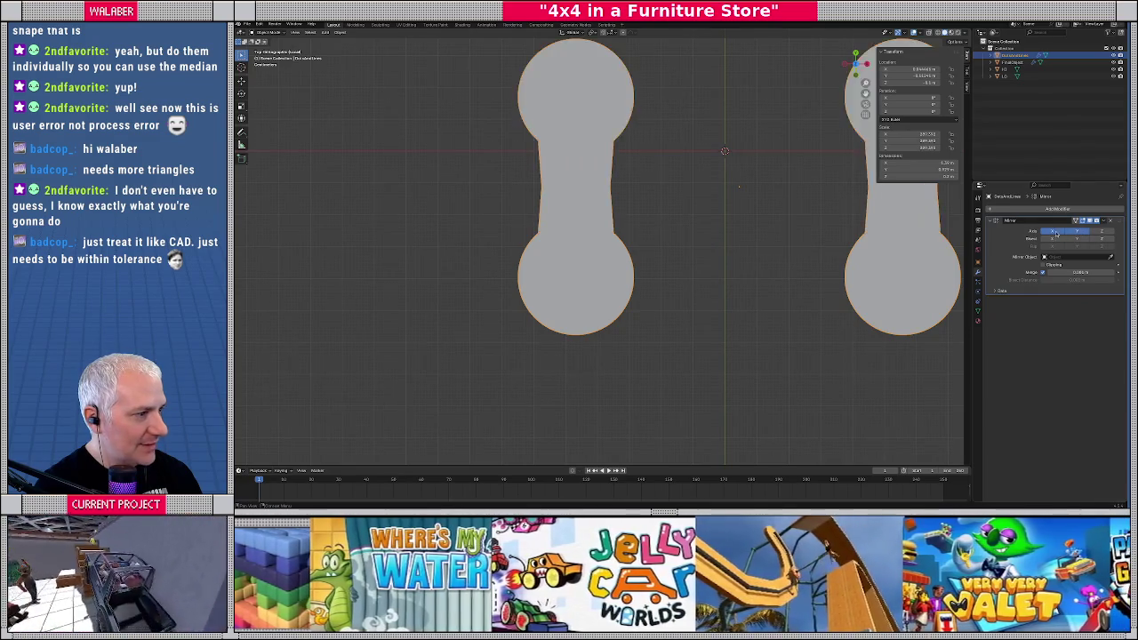
left_click(1052, 232)
scroll(615, 182, "down", 1)
scroll(615, 182, "down", 2)
scroll(608, 211, "up", 4)
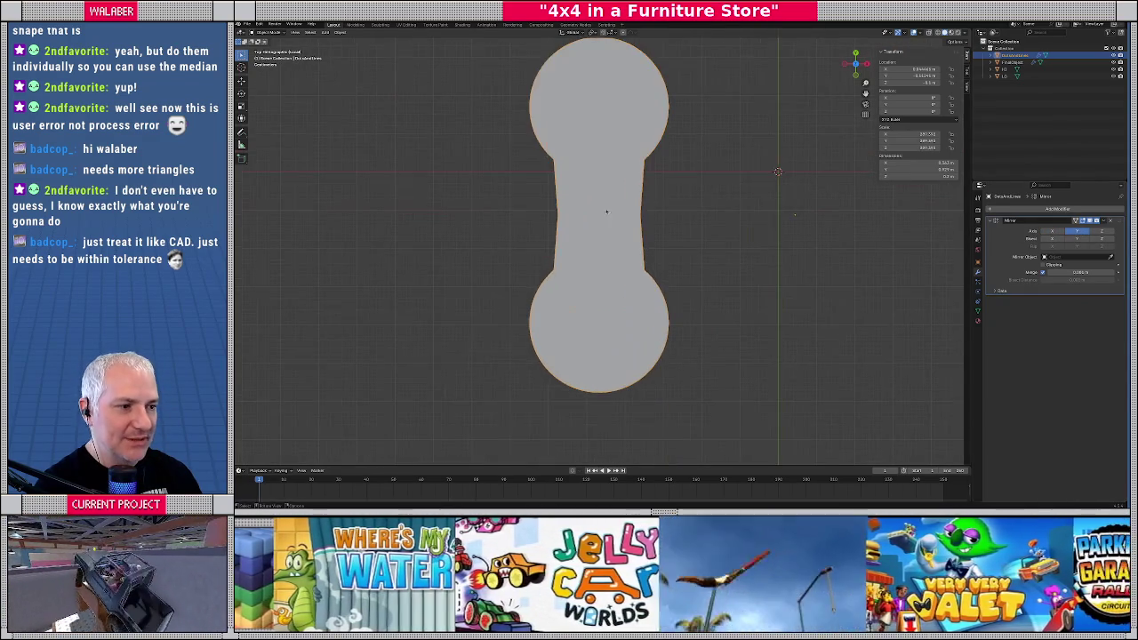
Toggle in and out of Edit Mode, orbiting to inspect the mirrored dumbbell slot
key("Tab")
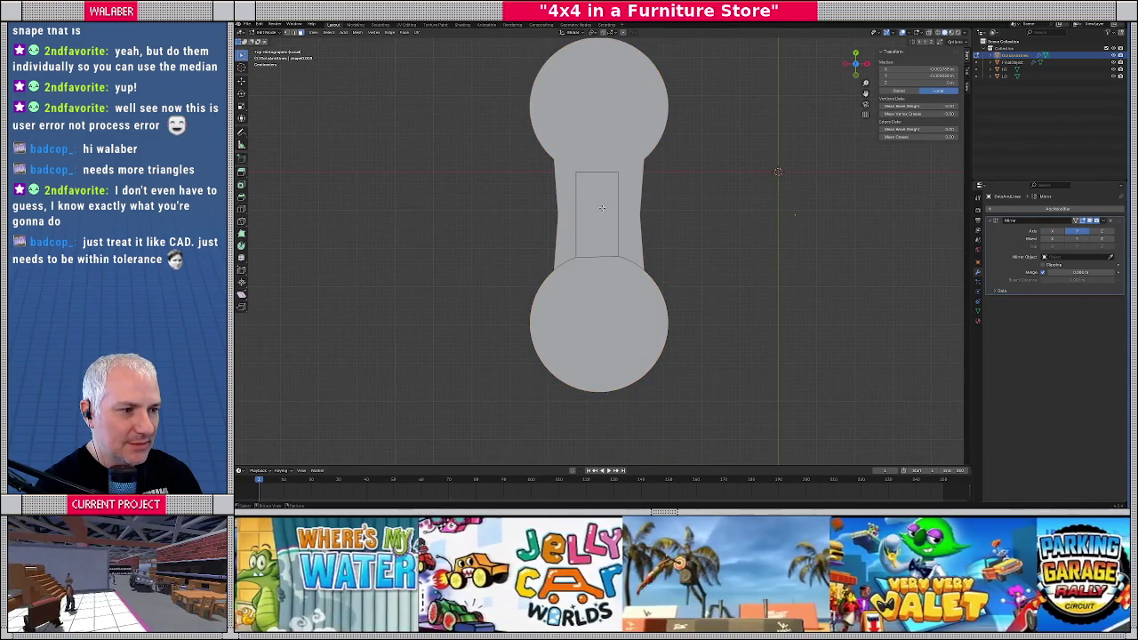
scroll(603, 211, "up", 2)
mouse_move(603, 211)
middle_mouse_down()
mouse_move(622, 213)
mouse_move(617, 246)
mouse_move(592, 170)
middle_mouse_up()
scroll(621, 220, "down", 3)
scroll(622, 210, "up", 3)
key("Tab")
scroll(583, 264, "down", 3)
key("Tab")
middle_click_drag(583, 264, 587, 229)
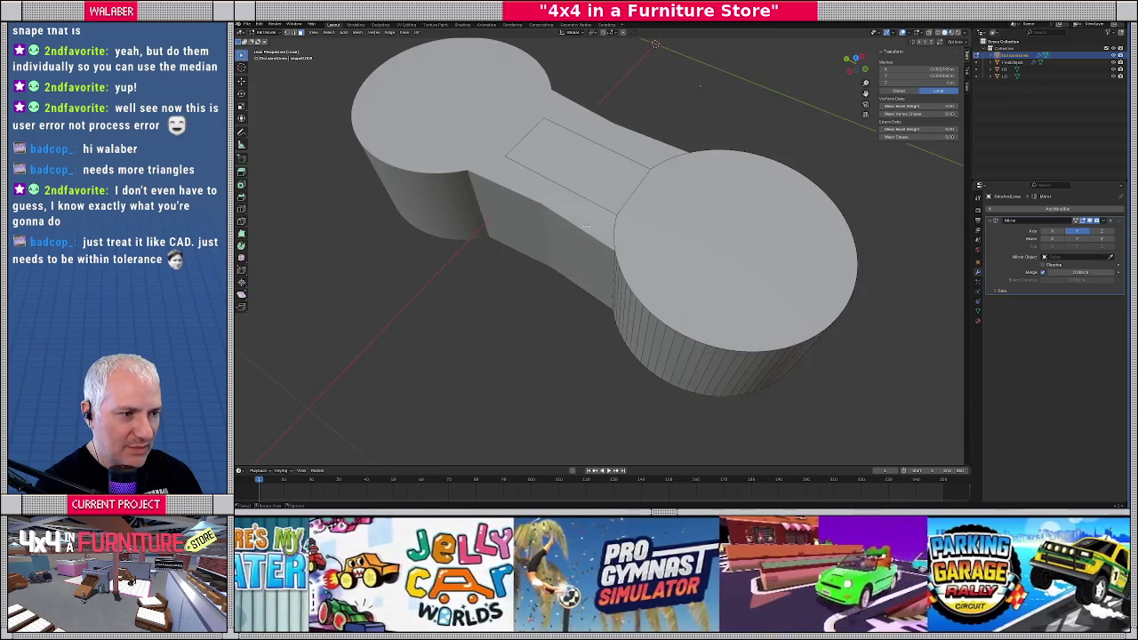
key("Tab")
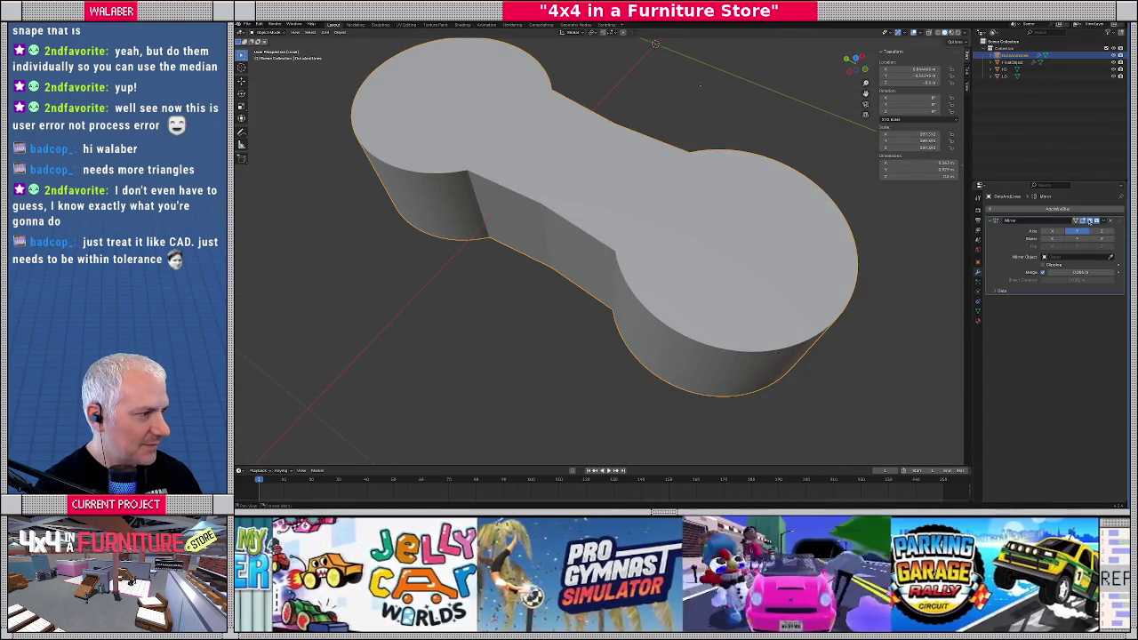
Turn off the Mirror modifier's viewport display and enter Edit Mode on the half shape
left_click(1090, 220)
mouse_move(623, 231)
middle_mouse_down()
mouse_move(604, 258)
mouse_move(588, 246)
mouse_move(563, 269)
middle_mouse_up()
key("Tab")
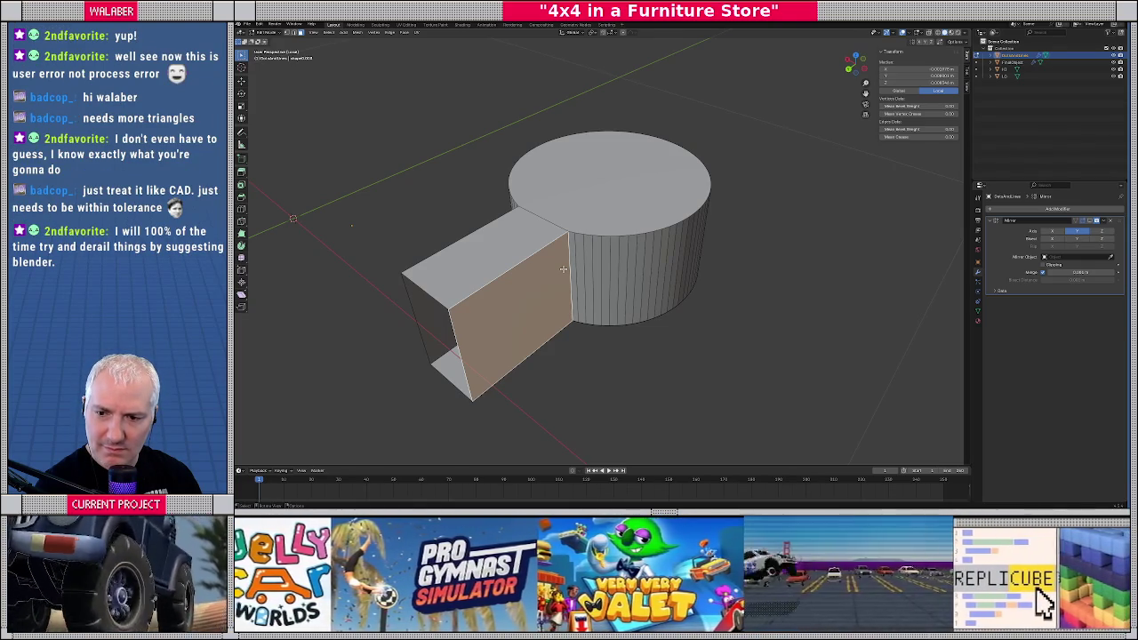
Select the whole half-slot mesh and merge its vertices by distance
key("a")
key("comma")
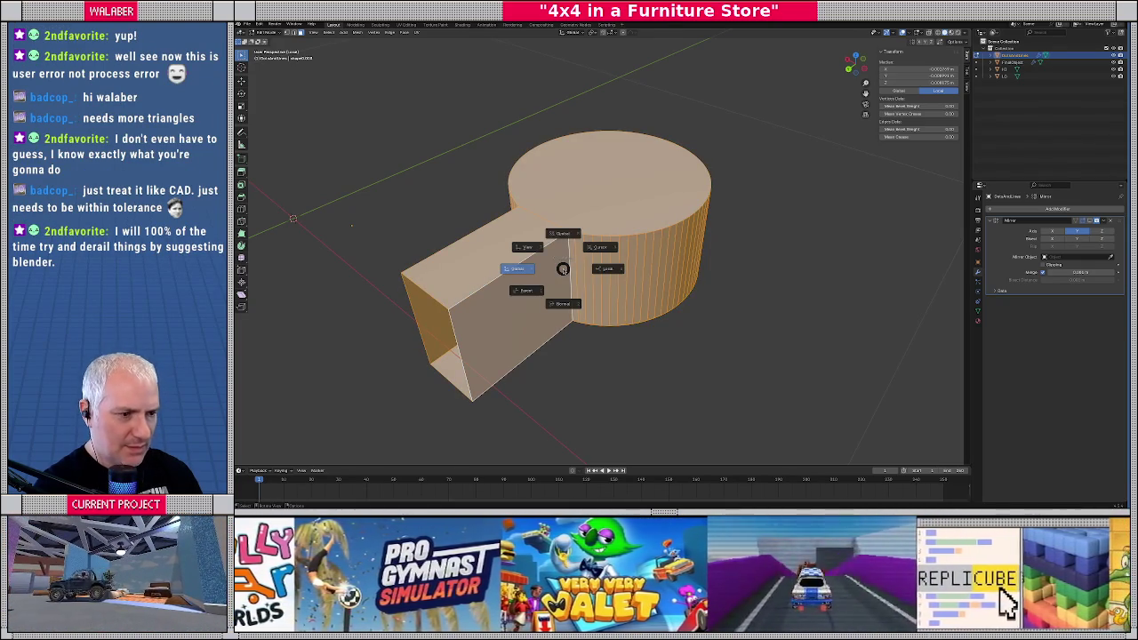
left_click(655, 295)
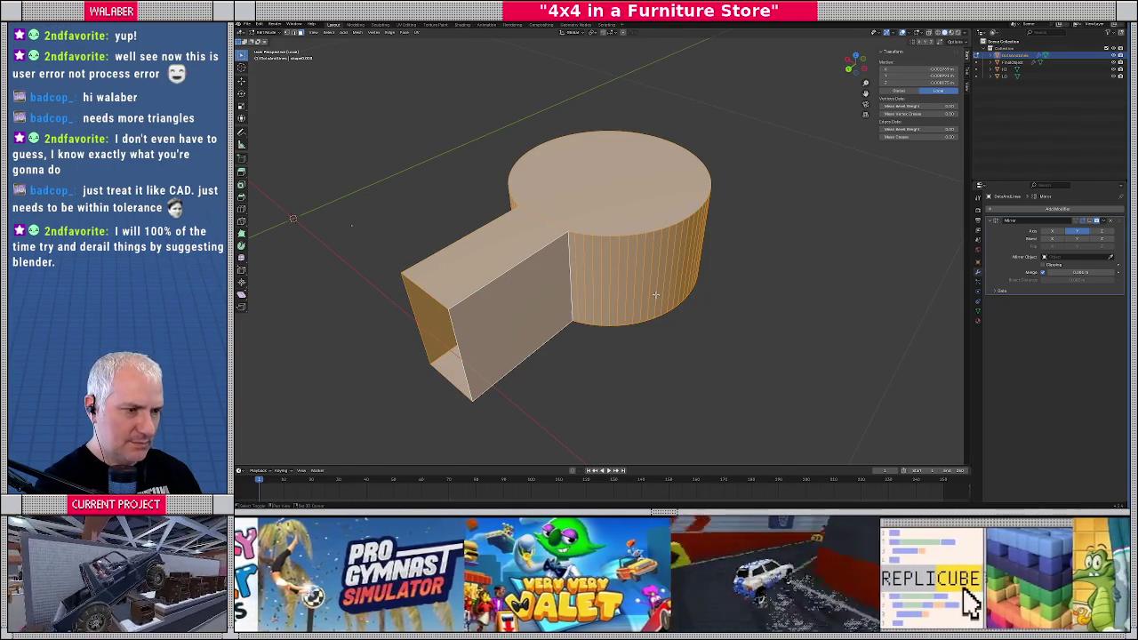
key("a")
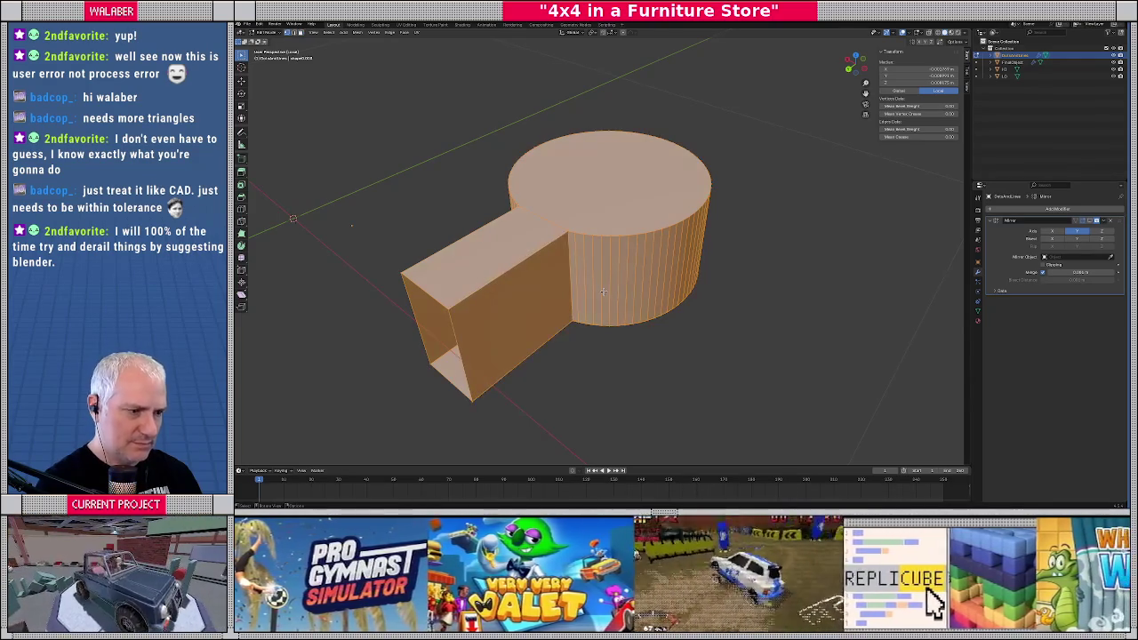
key("m")
left_click(603, 294)
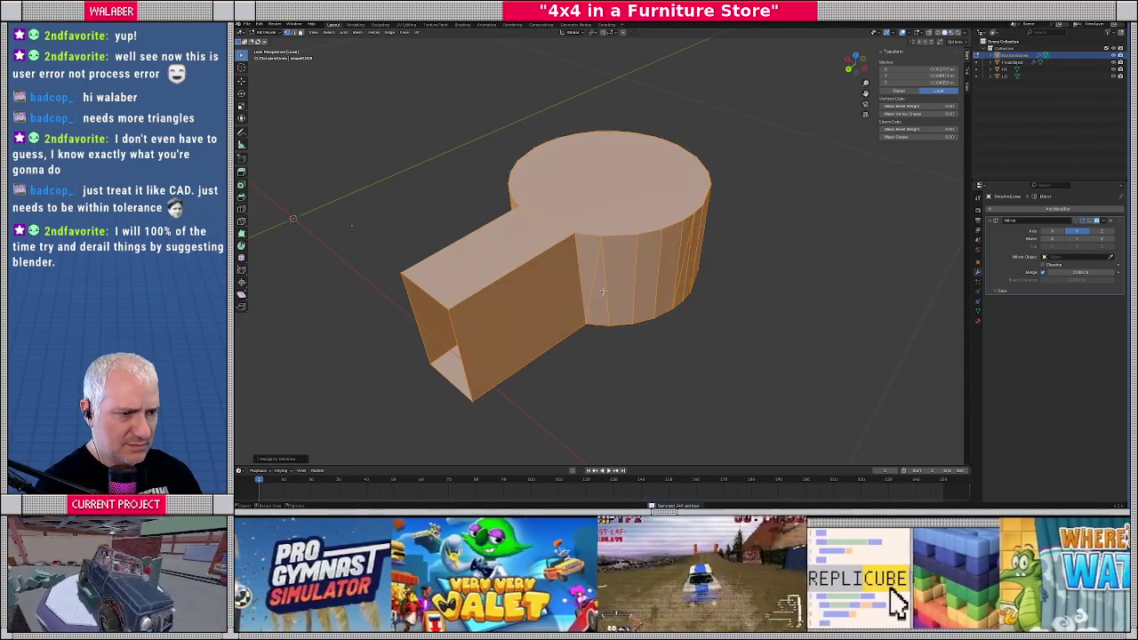
Redo the merge by distance with a smaller merge distance, then return to Object Mode
key("ctrl+z")
key("m")
left_click(476, 389)
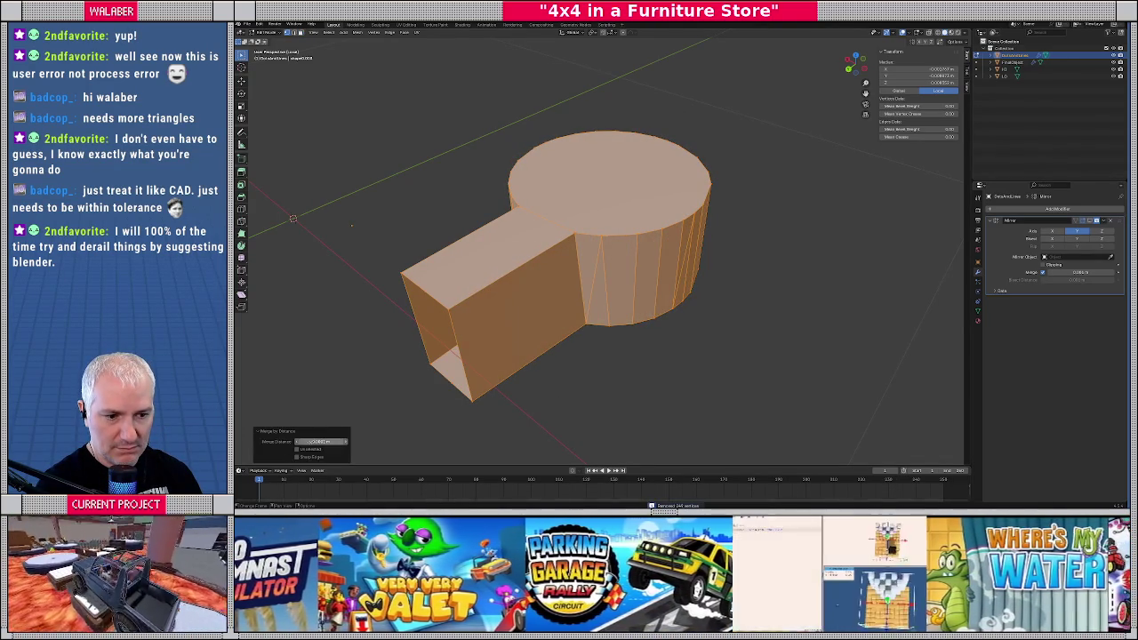
left_click(320, 442)
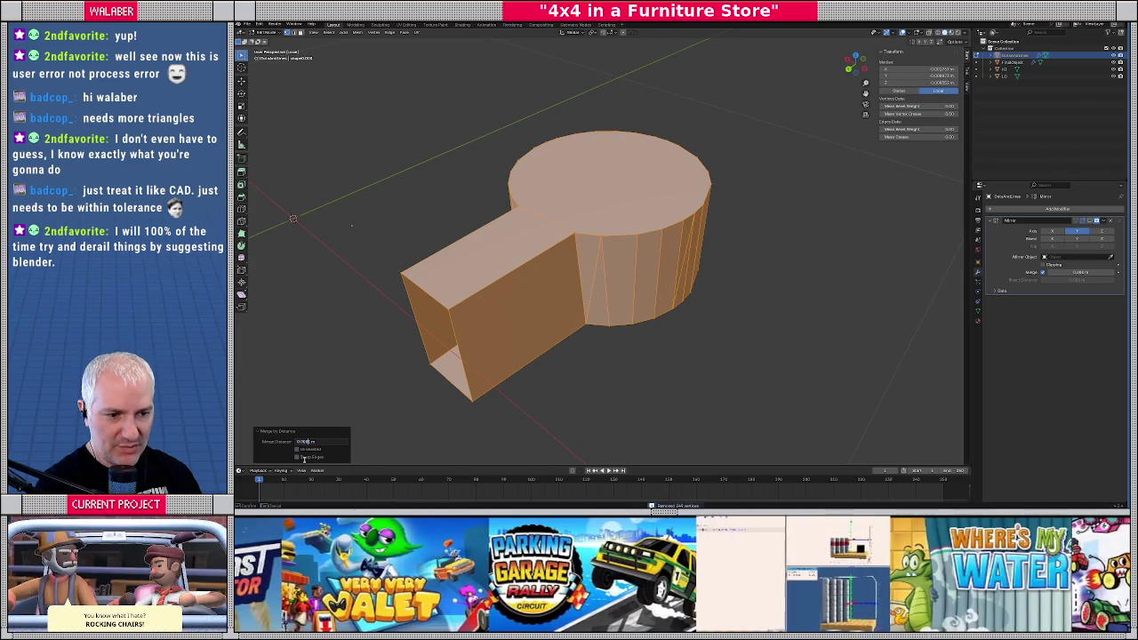
key("Return")
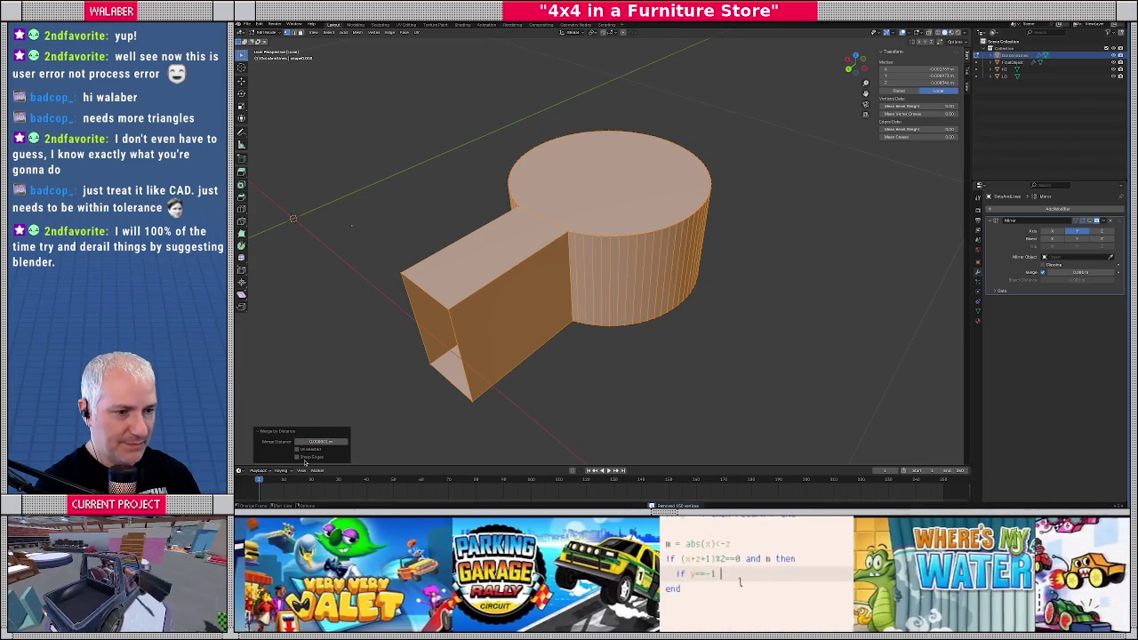
key("Tab")
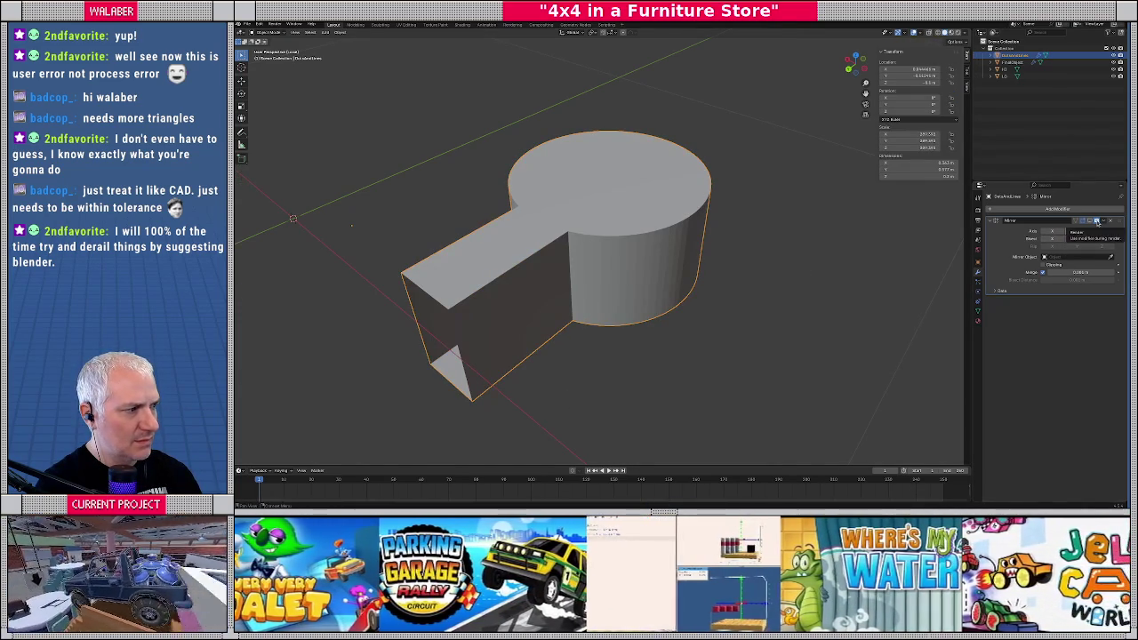
Turn off the Mirror modifier's viewport display and enter Edit Mode on the half slot
left_click(1091, 221)
left_click(1090, 221)
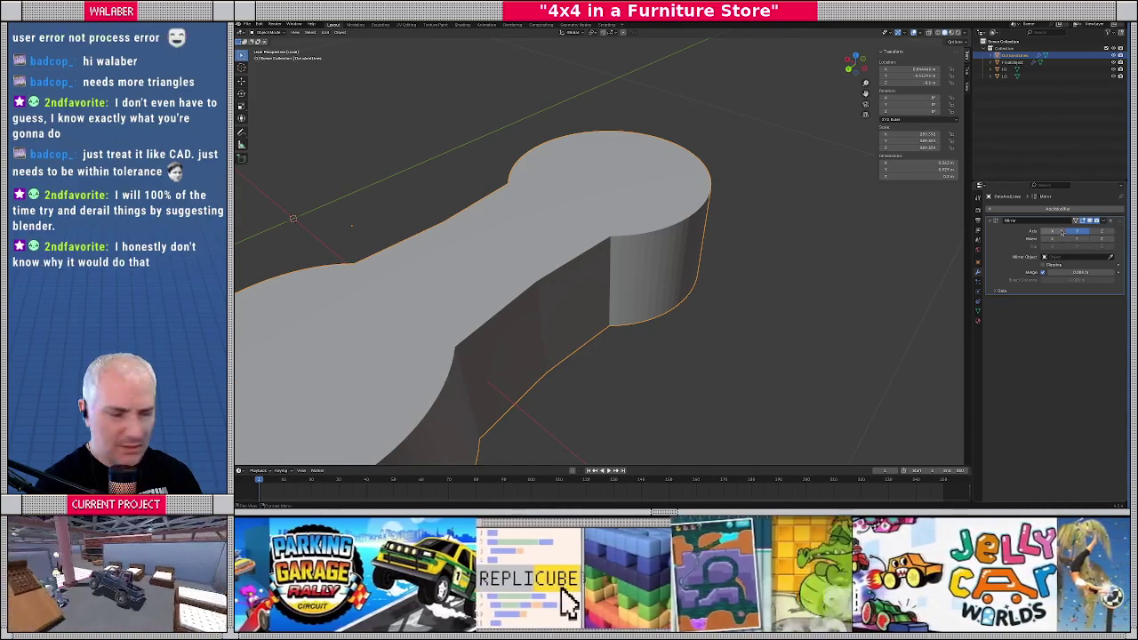
left_click(1091, 222)
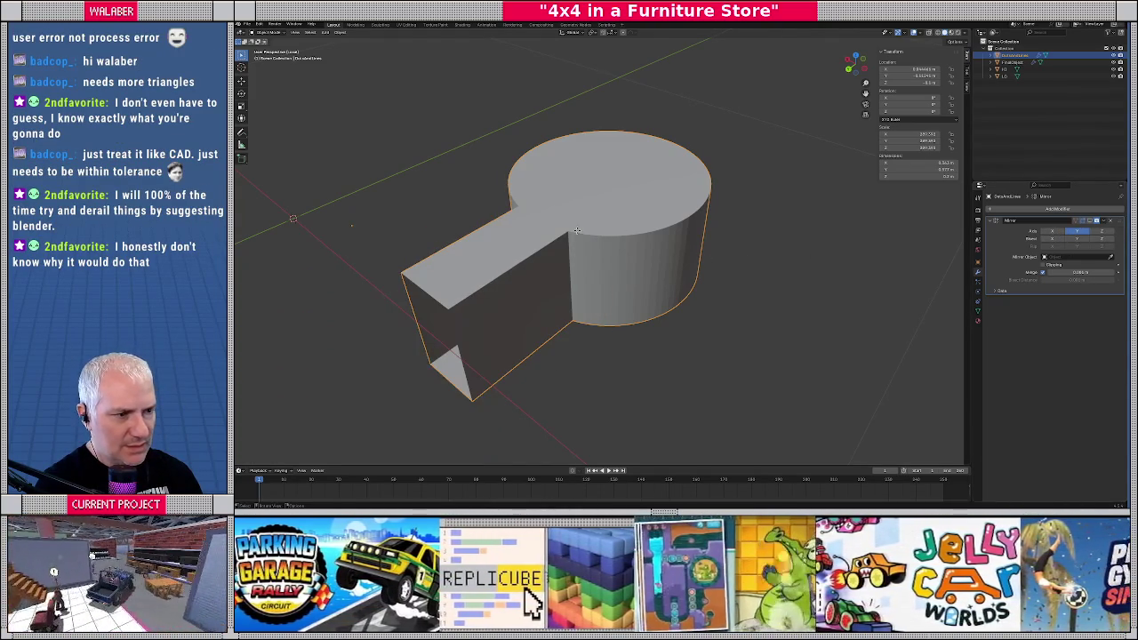
key("Tab")
scroll(560, 254, "up", 5)
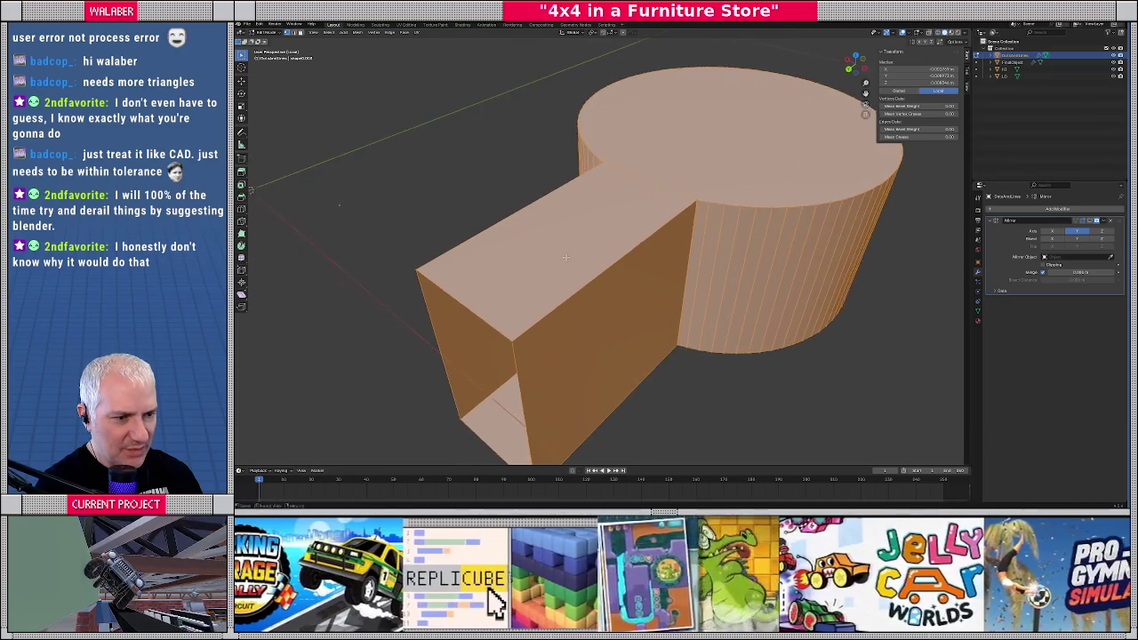
middle_click_drag(556, 258, 565, 265)
Dissolve the two stray vertices where the box meets the cylinder
left_click(487, 325)
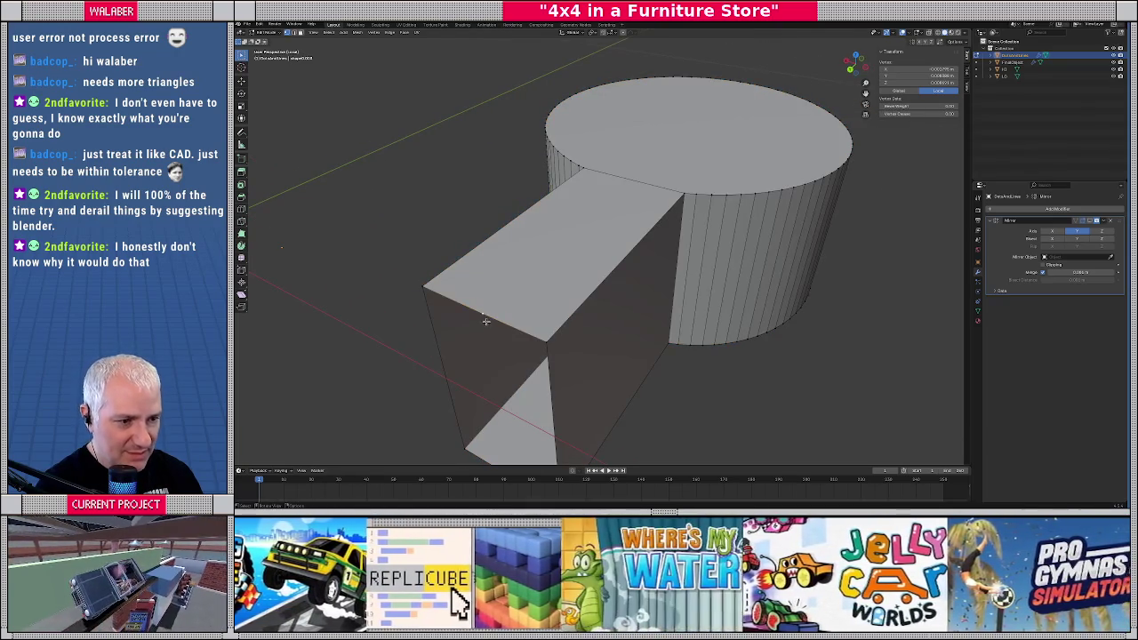
key("x")
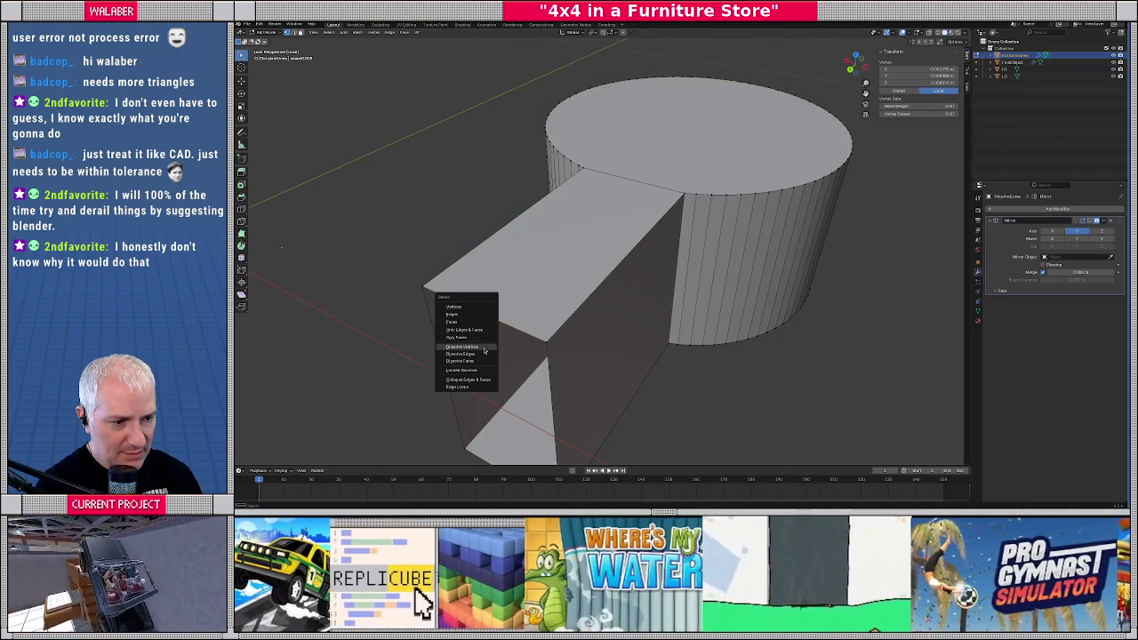
left_click(485, 352)
middle_click_drag(484, 352, 532, 304)
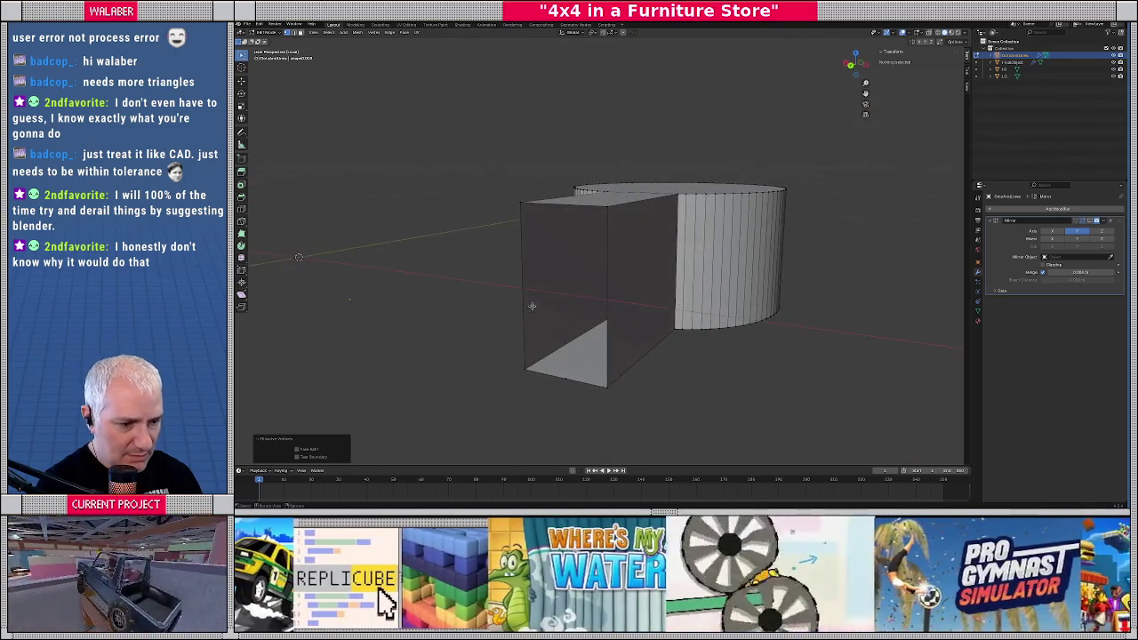
left_click(557, 385)
key("x")
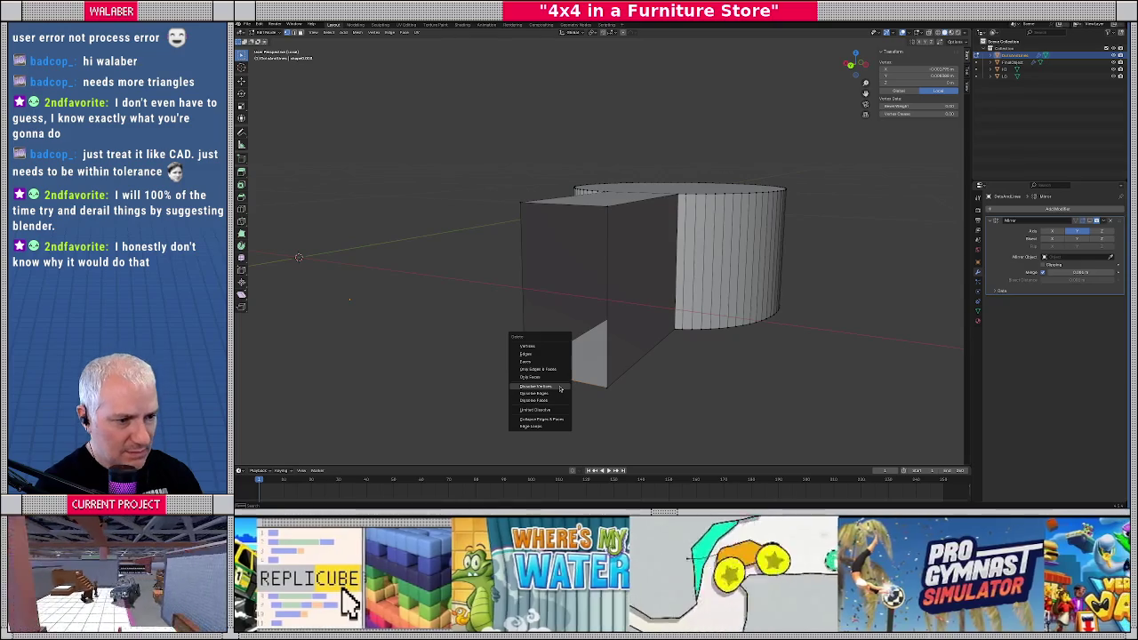
left_click(560, 388)
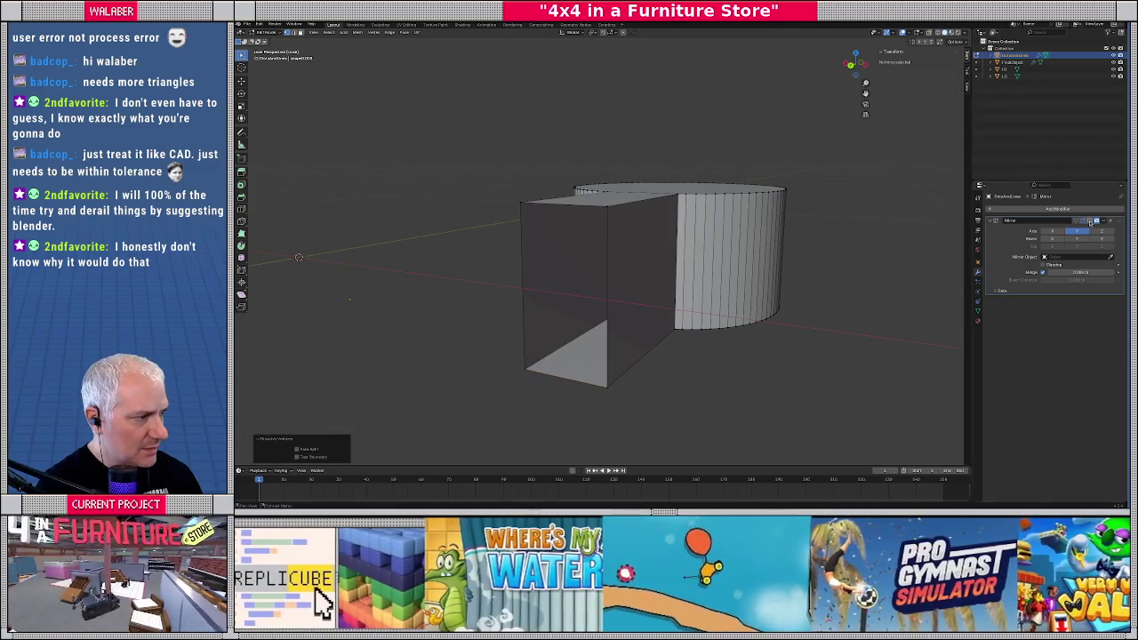
Select the box–cylinder junction edge and the cylinder's top rim loop, then rotate them
left_click(1090, 221)
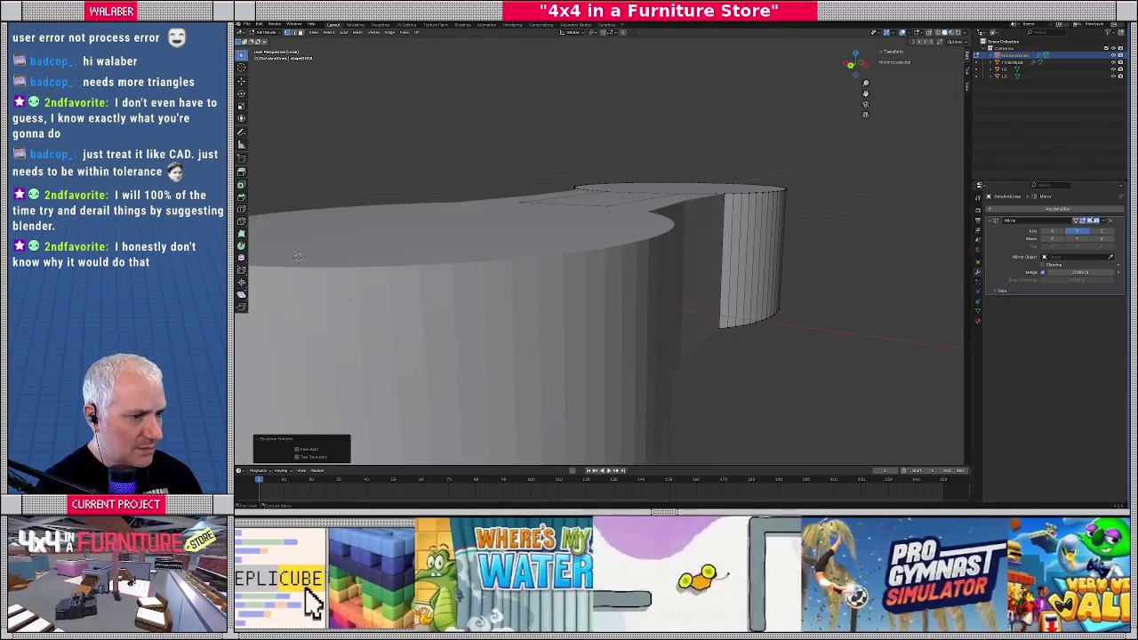
key("ctrl+z")
mouse_move(640, 302)
middle_mouse_down()
mouse_move(621, 289)
mouse_move(623, 317)
middle_mouse_up()
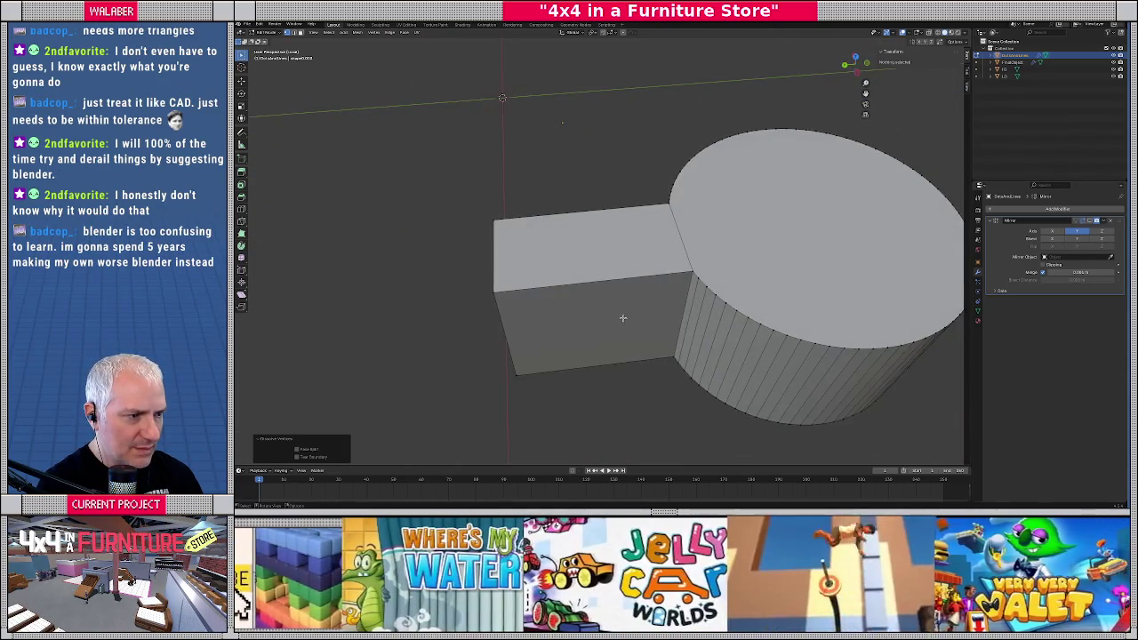
left_click(678, 222)
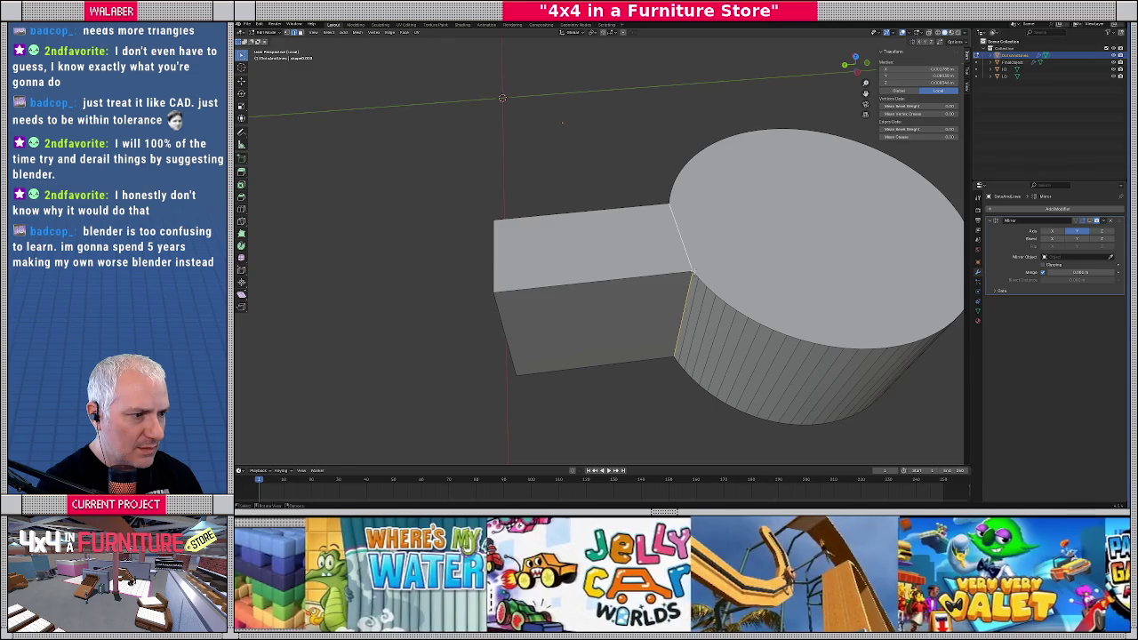
left_click(703, 283, "alt")
mouse_move(703, 283)
middle_mouse_down()
mouse_move(637, 287)
mouse_move(620, 325)
mouse_move(627, 261)
middle_mouse_up()
scroll(637, 287, "up", 3)
scroll(623, 323, "up", 2)
scroll(627, 260, "down", 3)
scroll(622, 311, "down", 3)
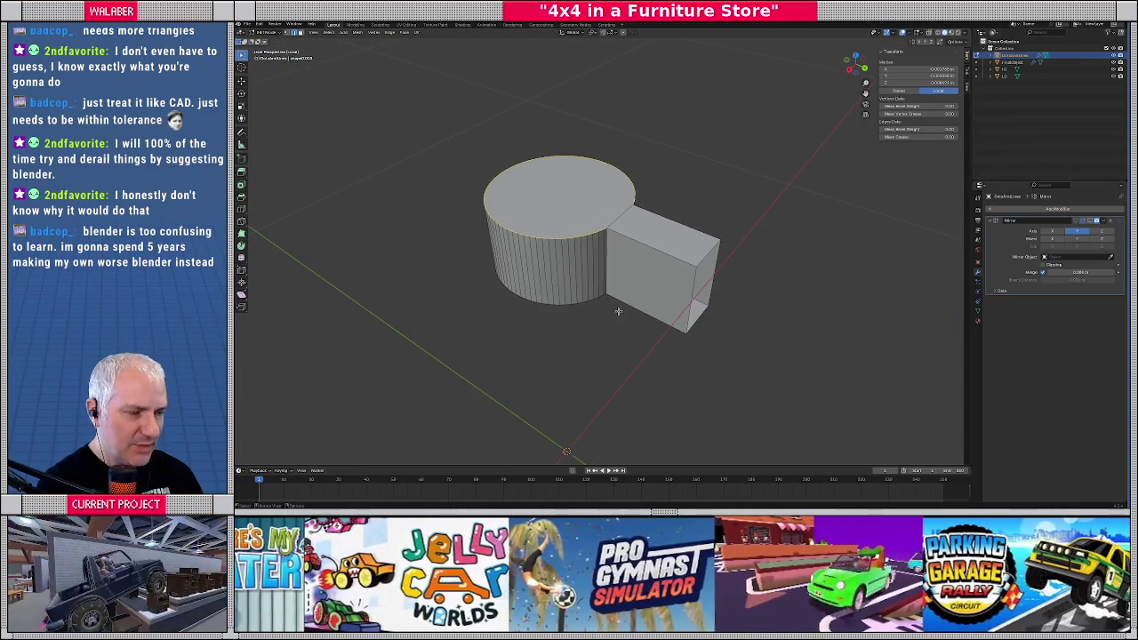
key("r")
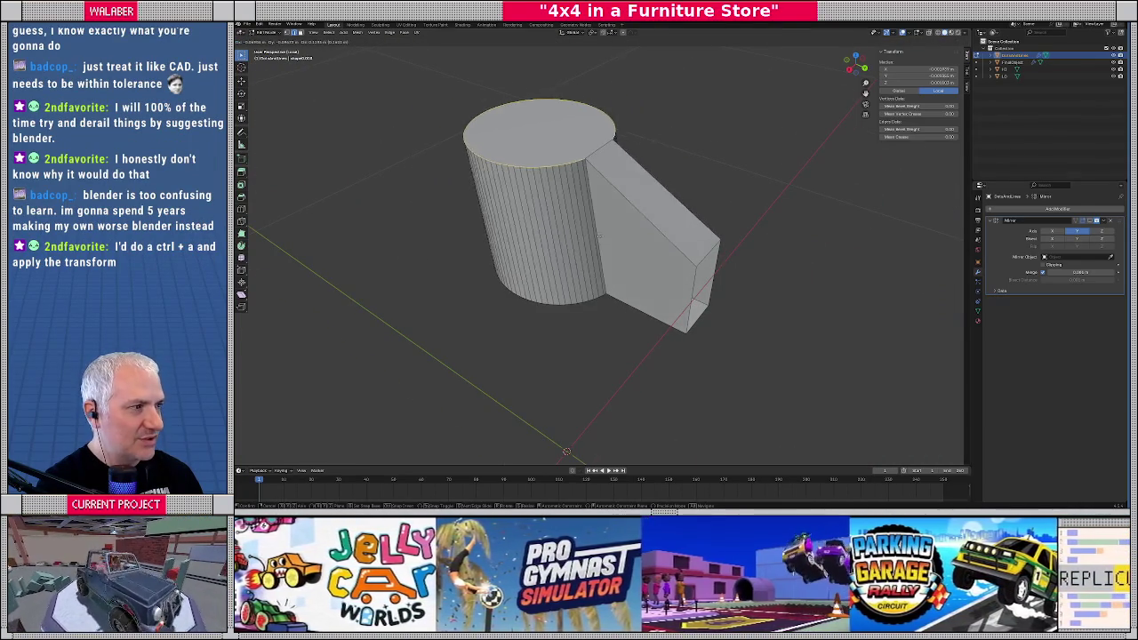
left_click(605, 244)
Orbit to inspect the joined cutter from another angle and return to Object Mode
scroll(611, 267, "down", 3)
scroll(613, 272, "down", 2)
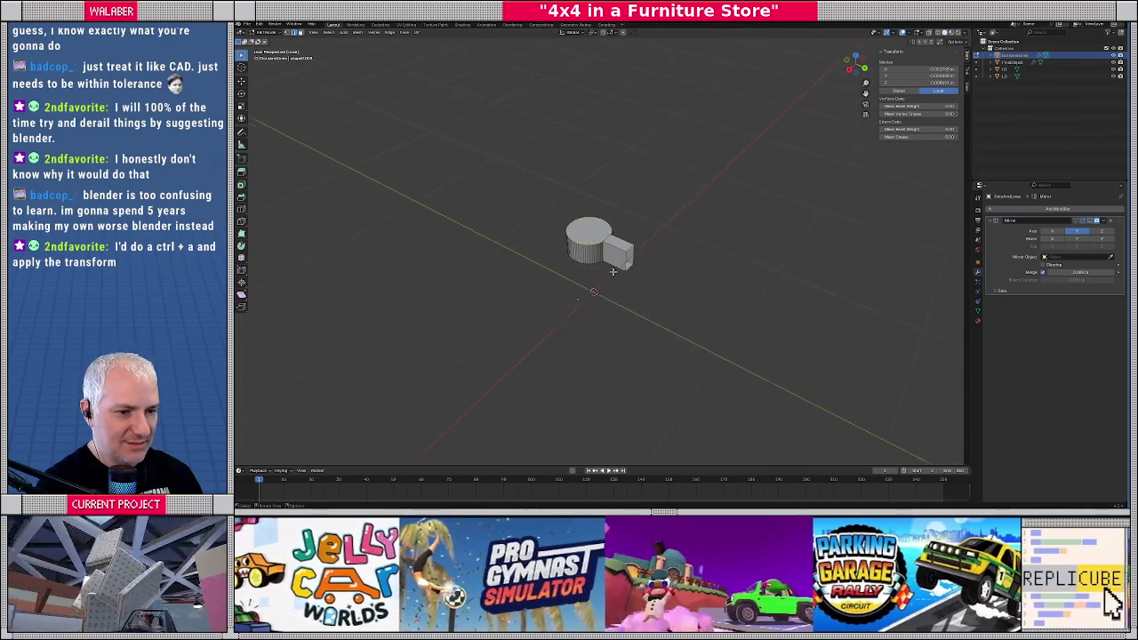
scroll(614, 271, "up", 5)
middle_click_drag(613, 272, 468, 266)
key("Tab")
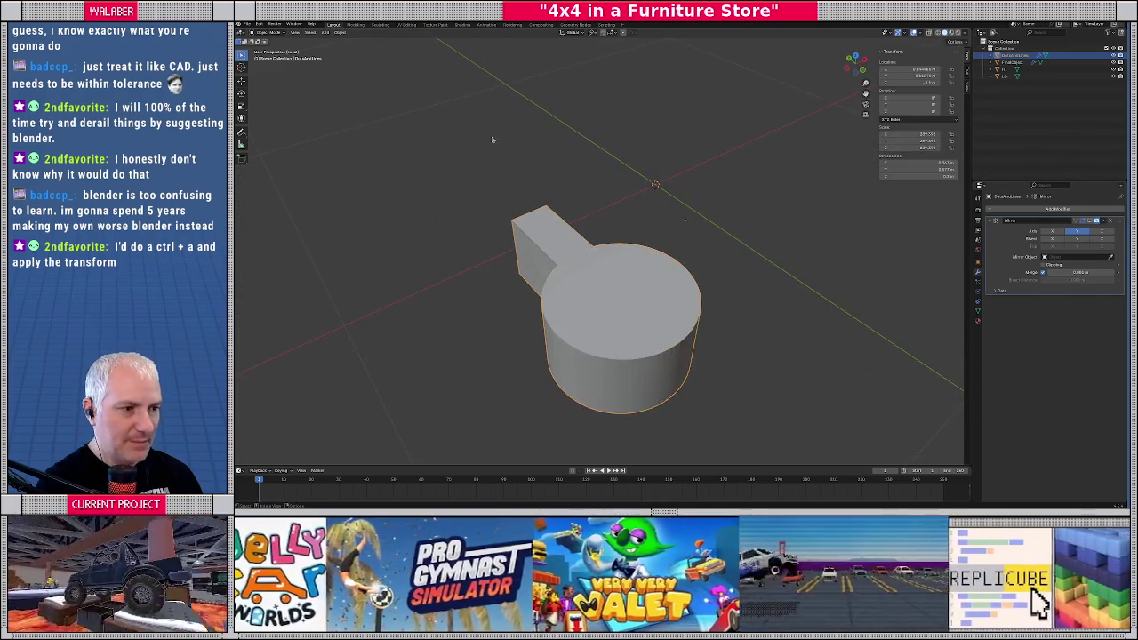
Apply All Transforms to the dumbbell cutter and re-enable its Mirror modifier in the viewport
left_click(341, 33)
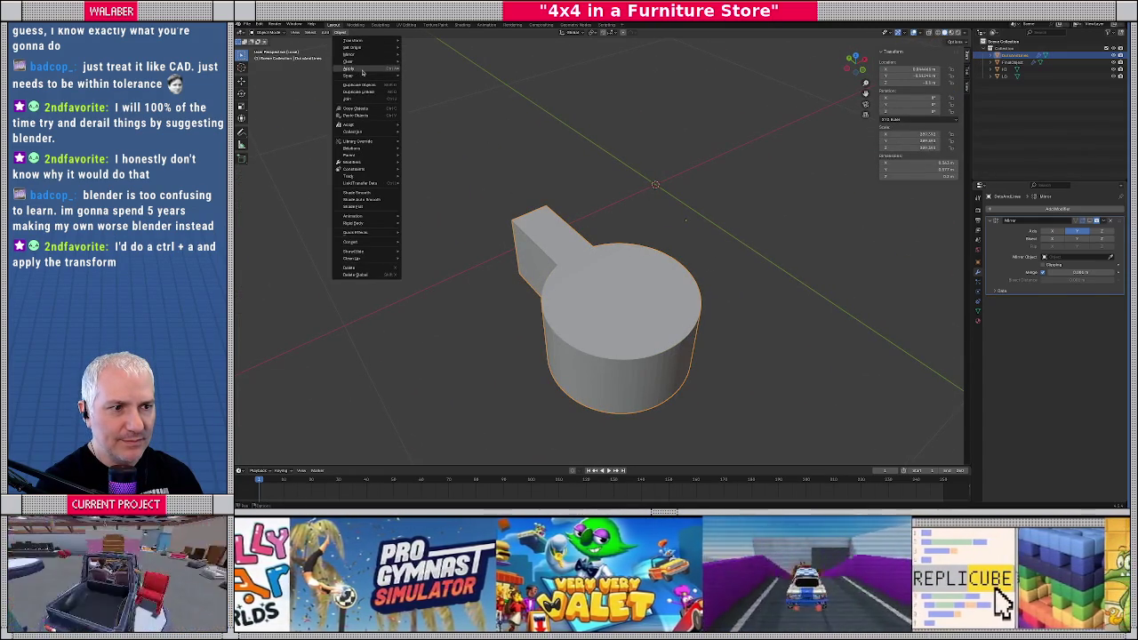
mouse_move(349, 69)
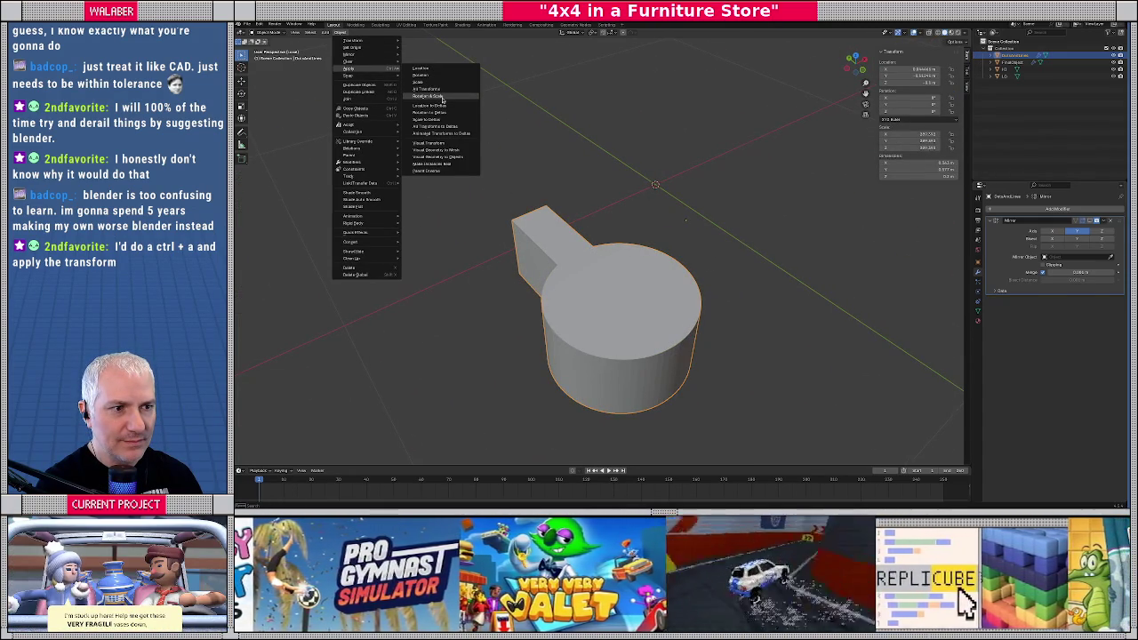
left_click(444, 89)
scroll(633, 285, "down", 2)
scroll(591, 293, "down", 2)
scroll(591, 293, "down", 1)
left_click(1088, 221)
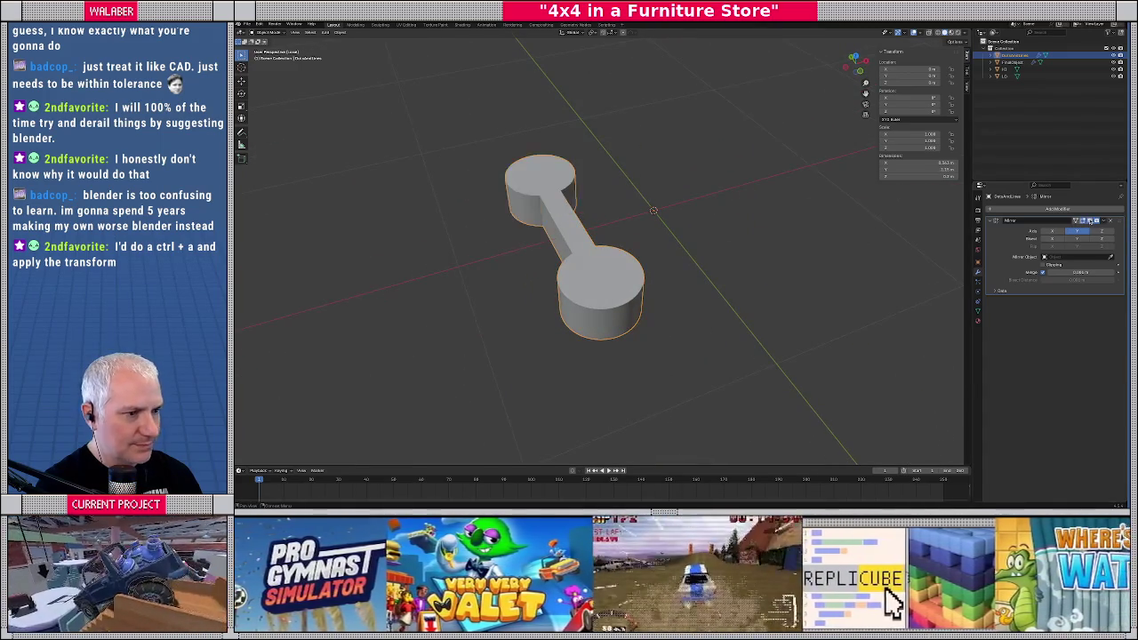
middle_click_drag(676, 223, 688, 215)
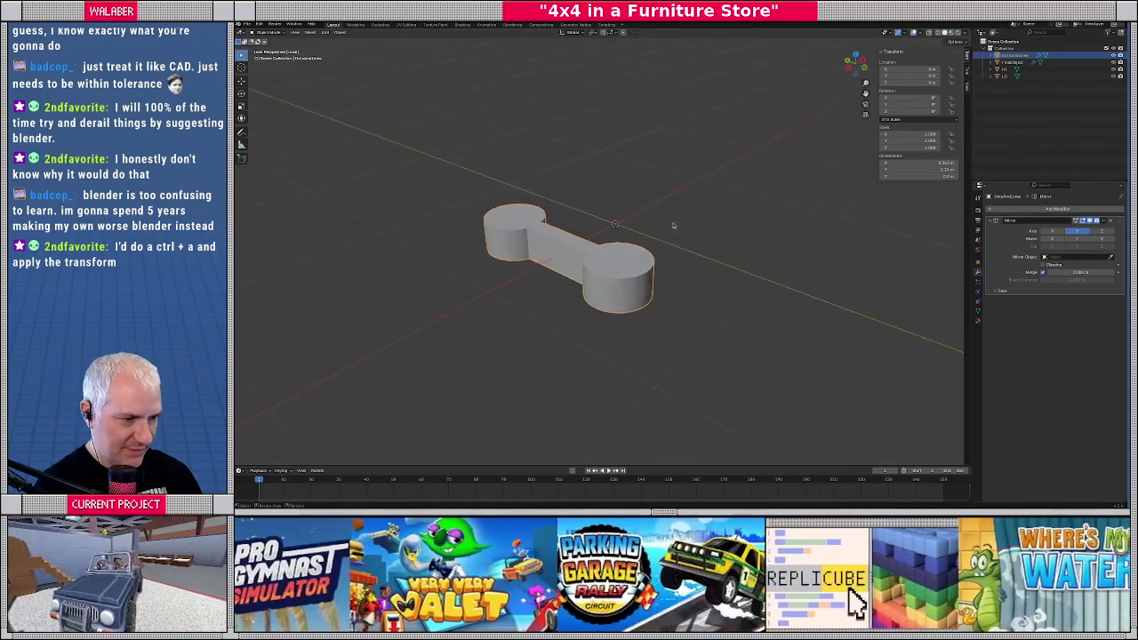
Enter Edit Mode on the dumbbell, cancel an accidental move, and return to Object Mode
key("Tab")
key("g")
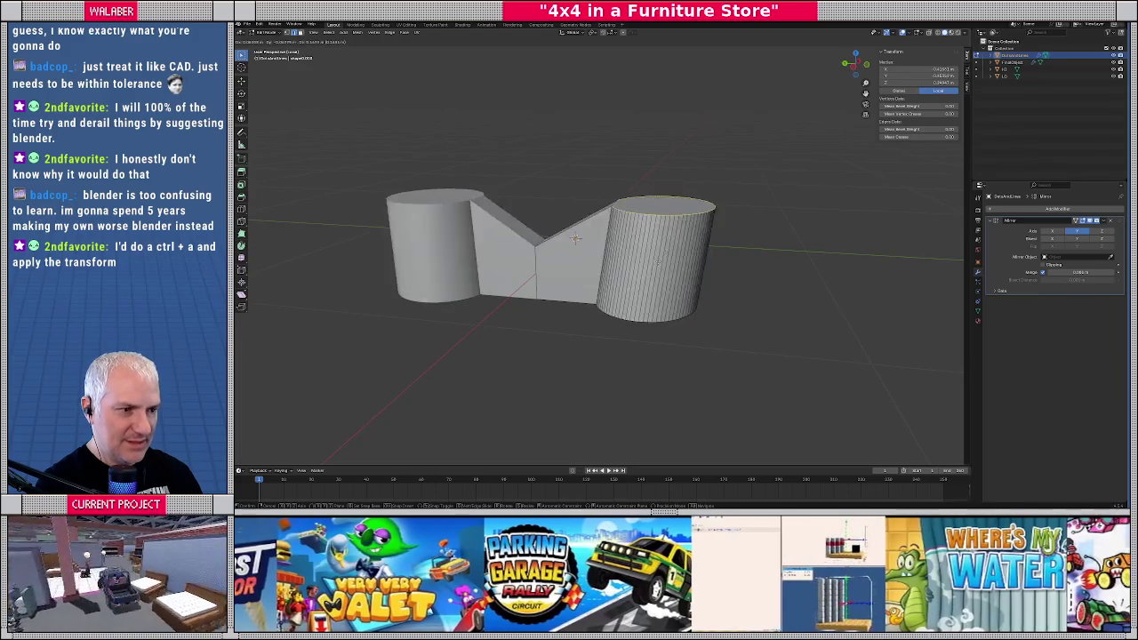
right_click(781, 226)
middle_click_drag(761, 238, 719, 265)
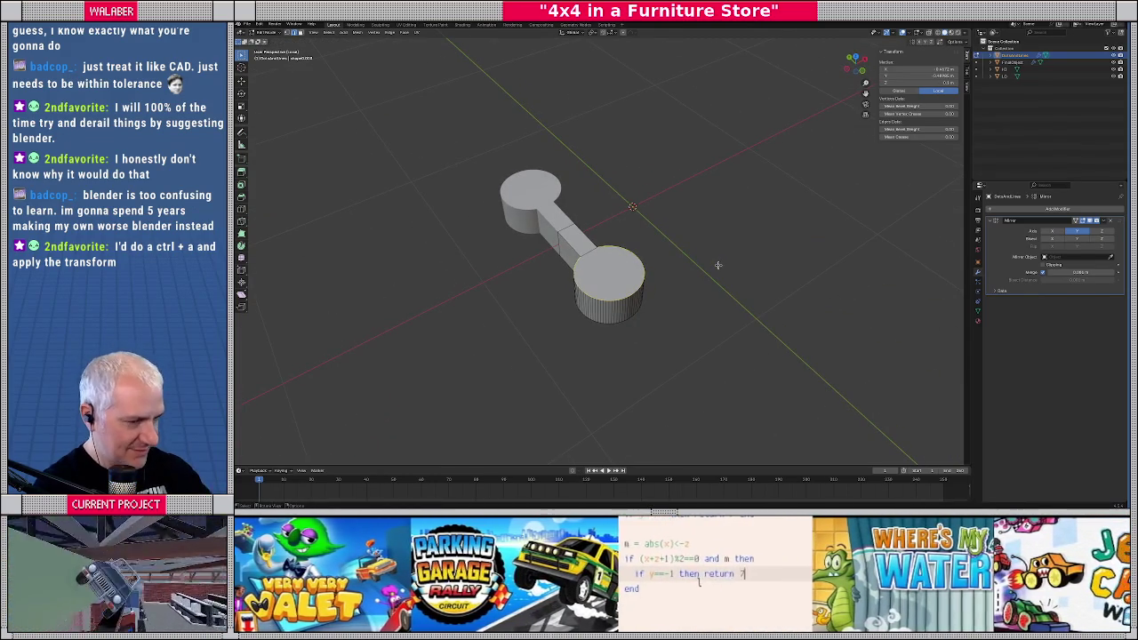
key("Tab")
Inspect the full dumbbell cutter from the side and from the top view
middle_click_drag(596, 256, 567, 260)
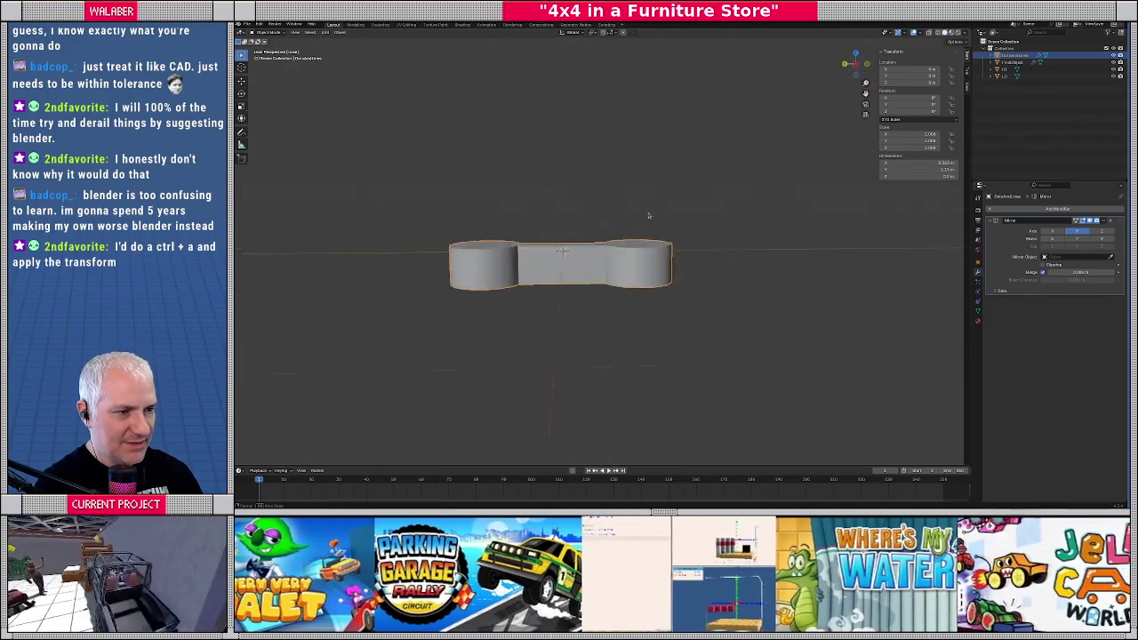
key("KP_7")
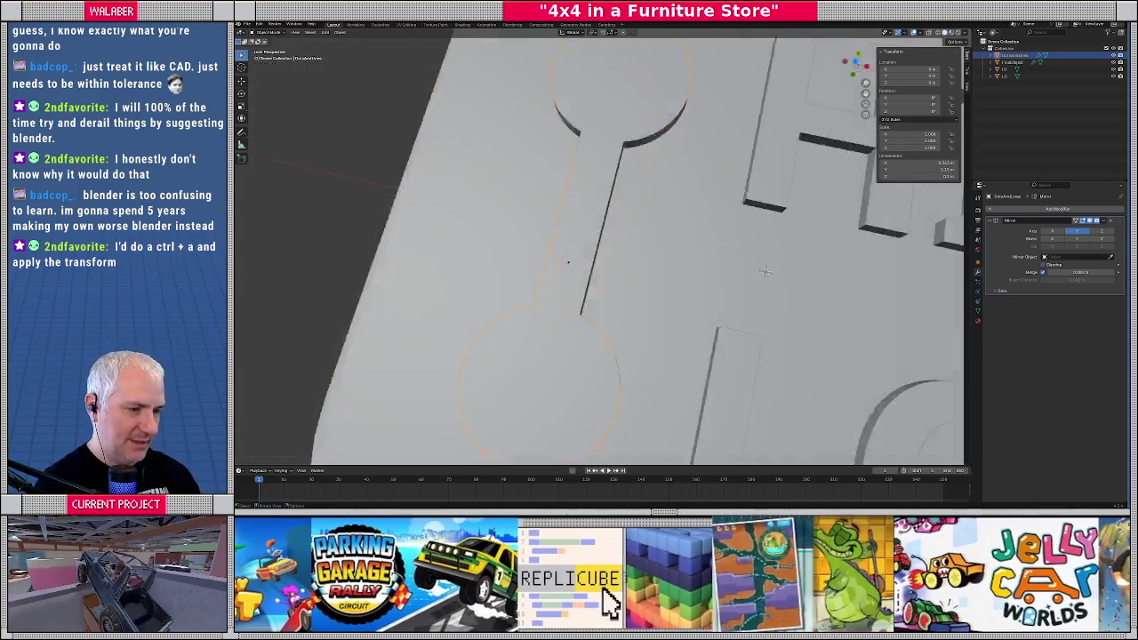
scroll(567, 261, "up", 5)
mouse_move(567, 262)
middle_mouse_down()
mouse_move(600, 236)
mouse_move(626, 253)
middle_mouse_up()
scroll(568, 263, "down", 5)
scroll(576, 263, "down", 3)
scroll(600, 235, "up", 4)
scroll(600, 236, "down", 2)
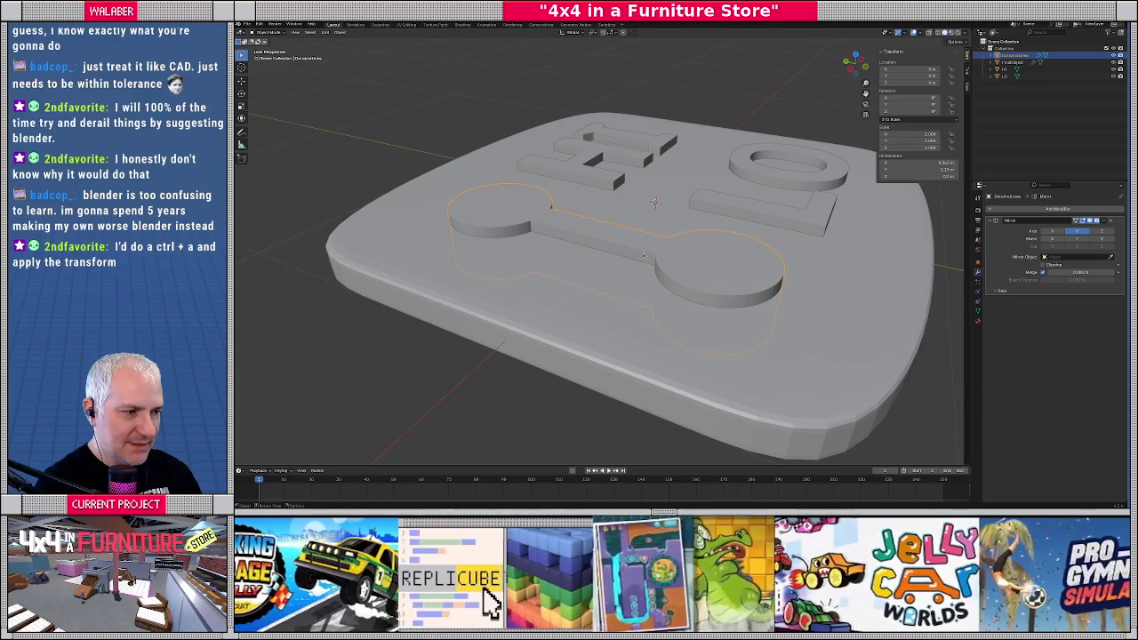
In Edit Mode, select the dumbbell's lower circular end, cancelling a first scale attempt
key("Tab")
key("ctrl+l")
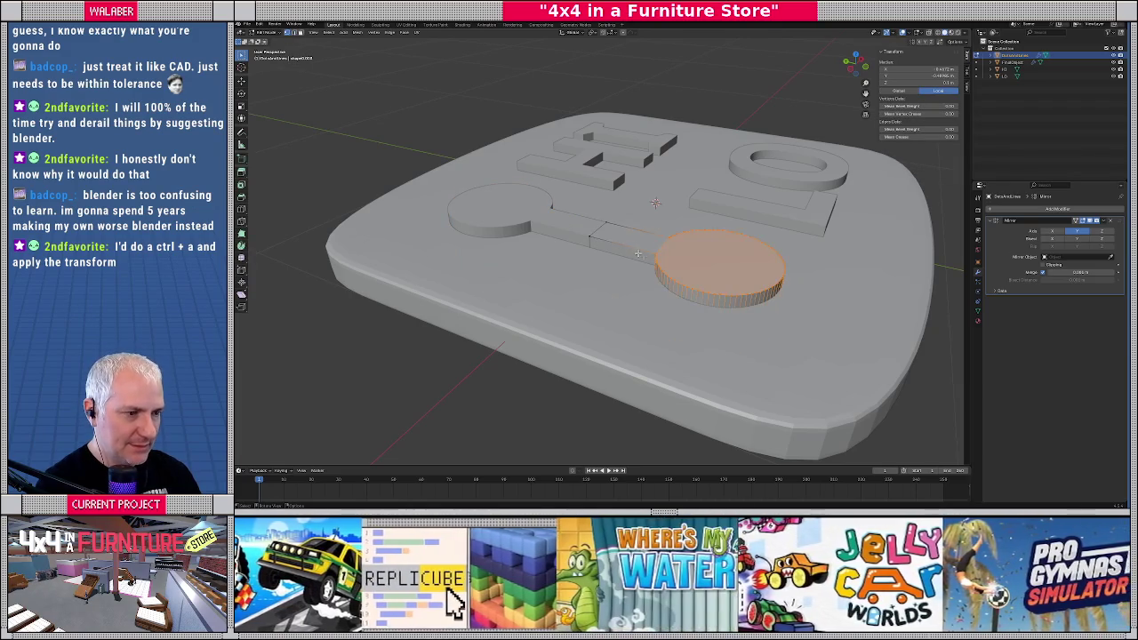
left_click(642, 247)
middle_click_drag(655, 256, 669, 195)
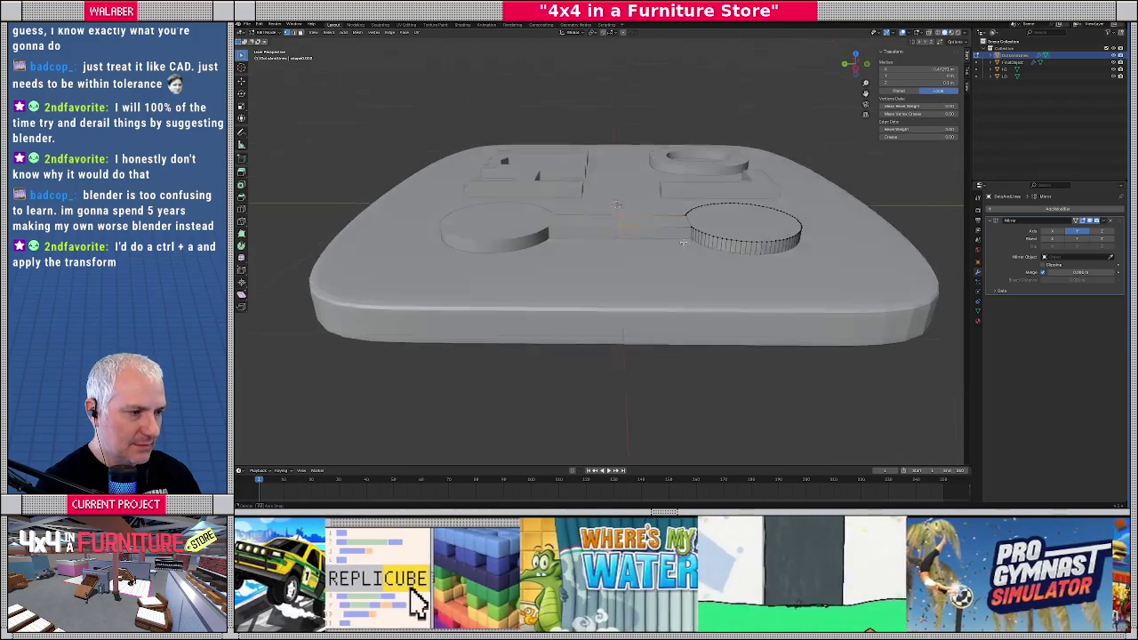
left_click_drag(816, 239, 816, 238)
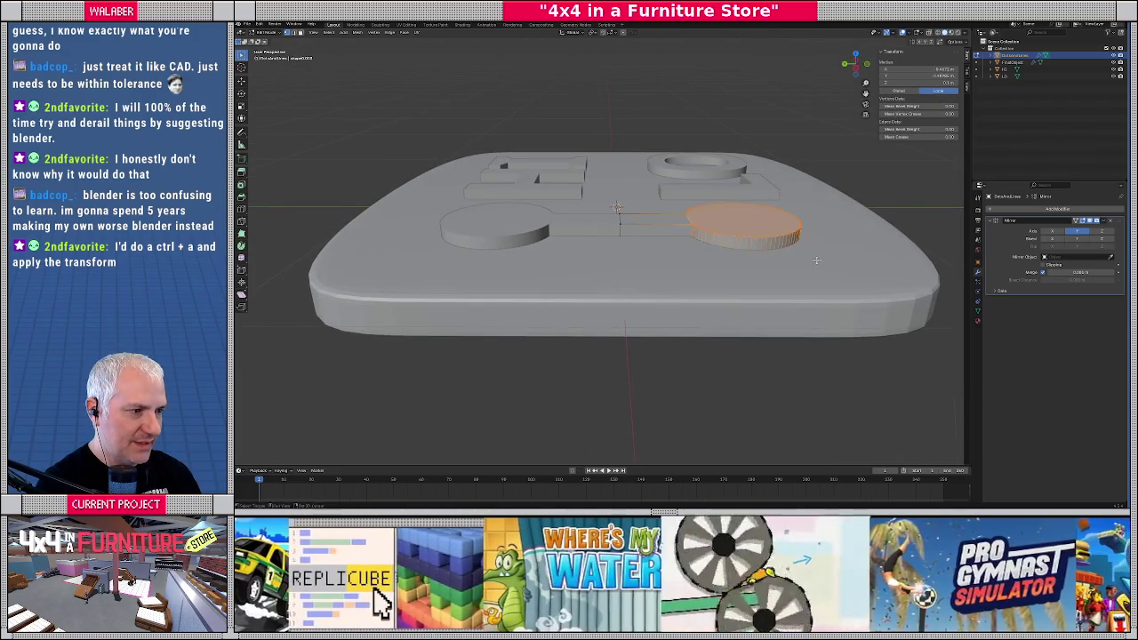
middle_click_drag(816, 238, 757, 290)
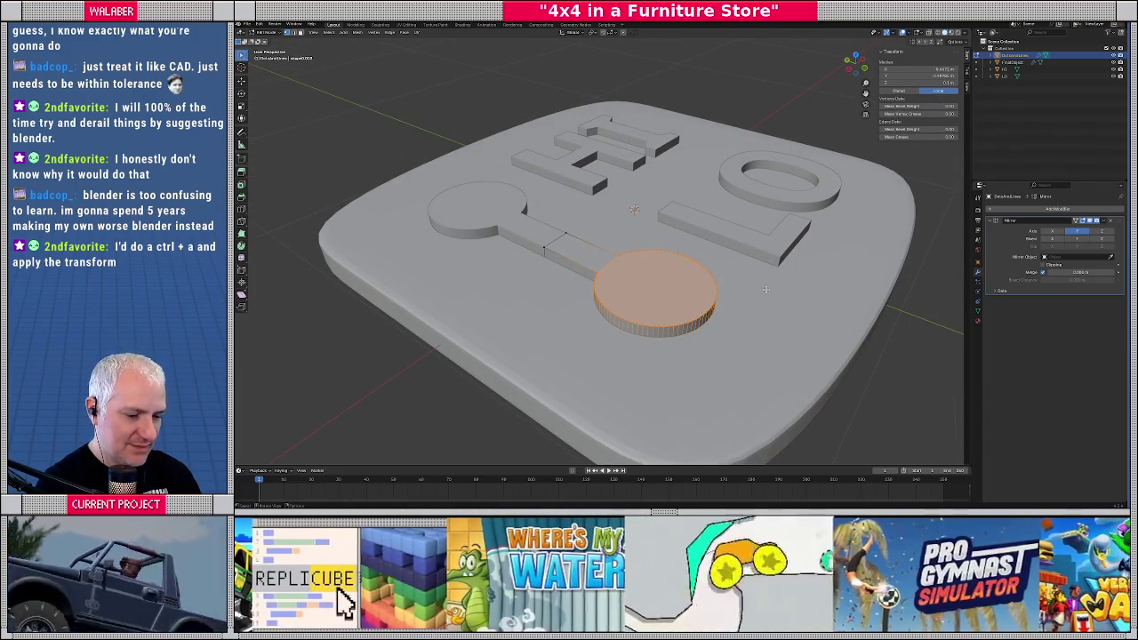
key("s")
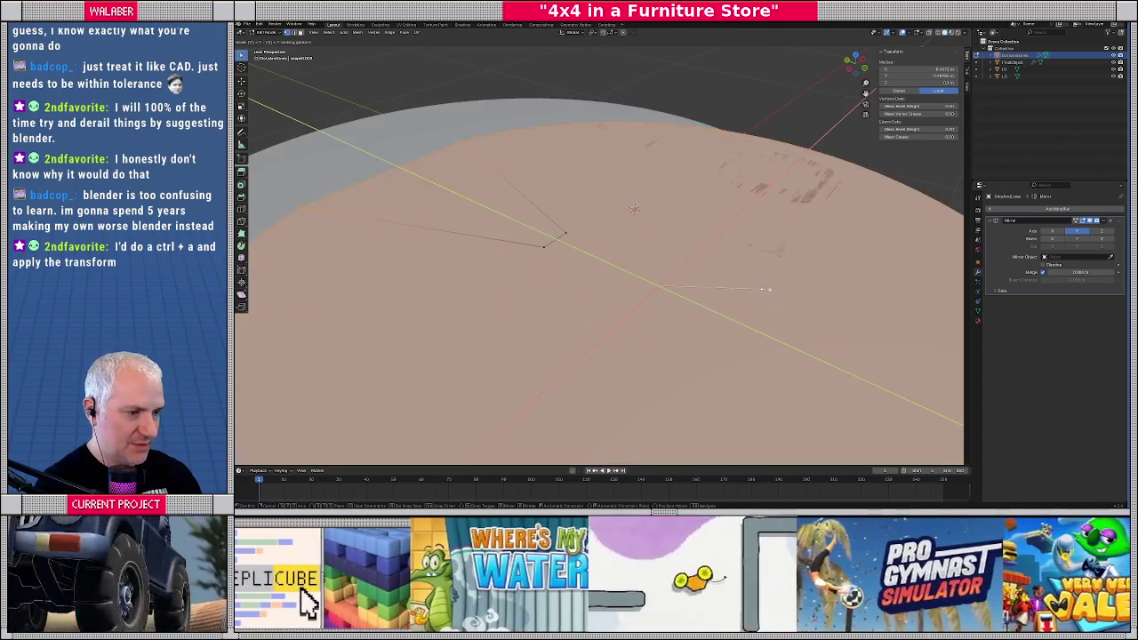
key("Escape")
Switch to top view with wireframe display and start scaling the selected circle
key("KP_7")
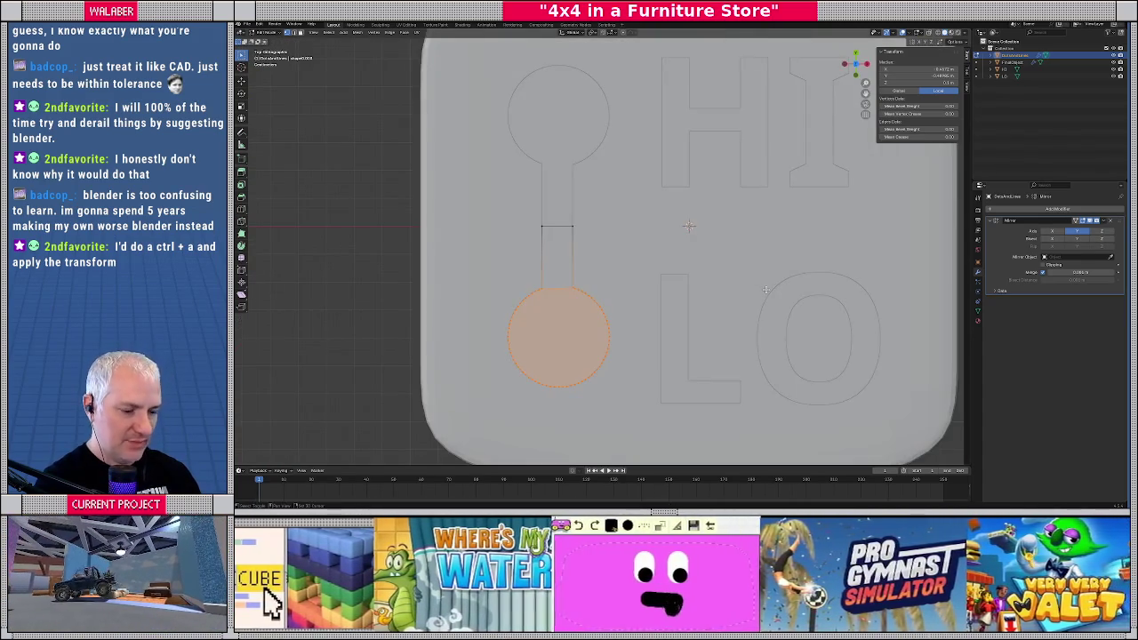
key("shift+z")
key("s")
key("shift+z")
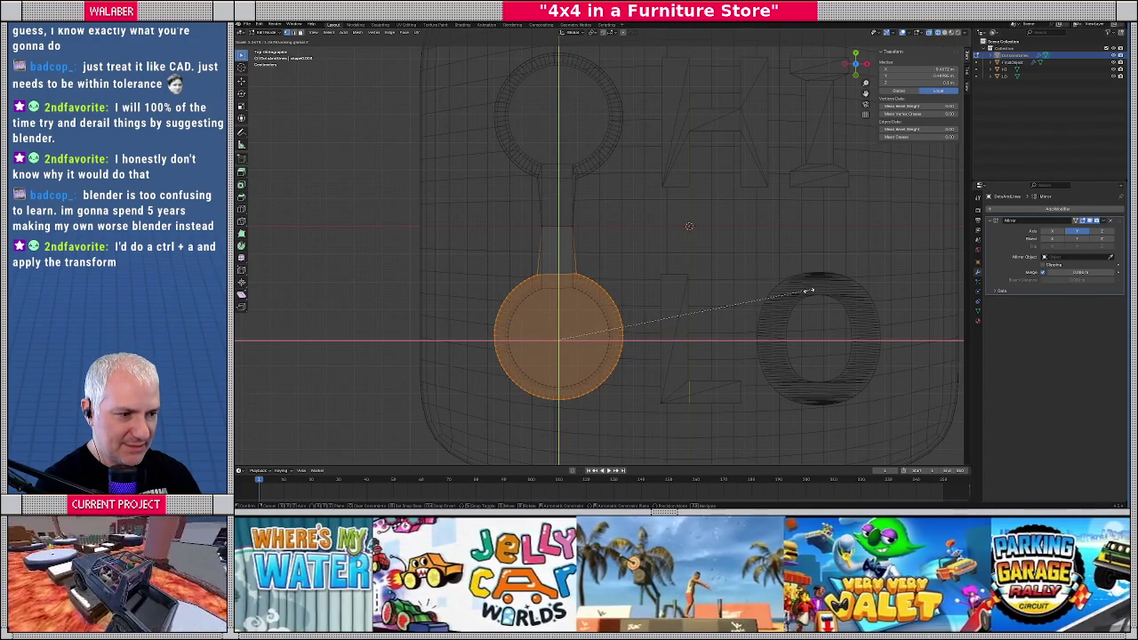
Confirm the lower circle's enlarged size and zoom to the connecting bar
left_click(808, 290)
scroll(568, 267, "up", 3)
scroll(620, 231, "up", 2)
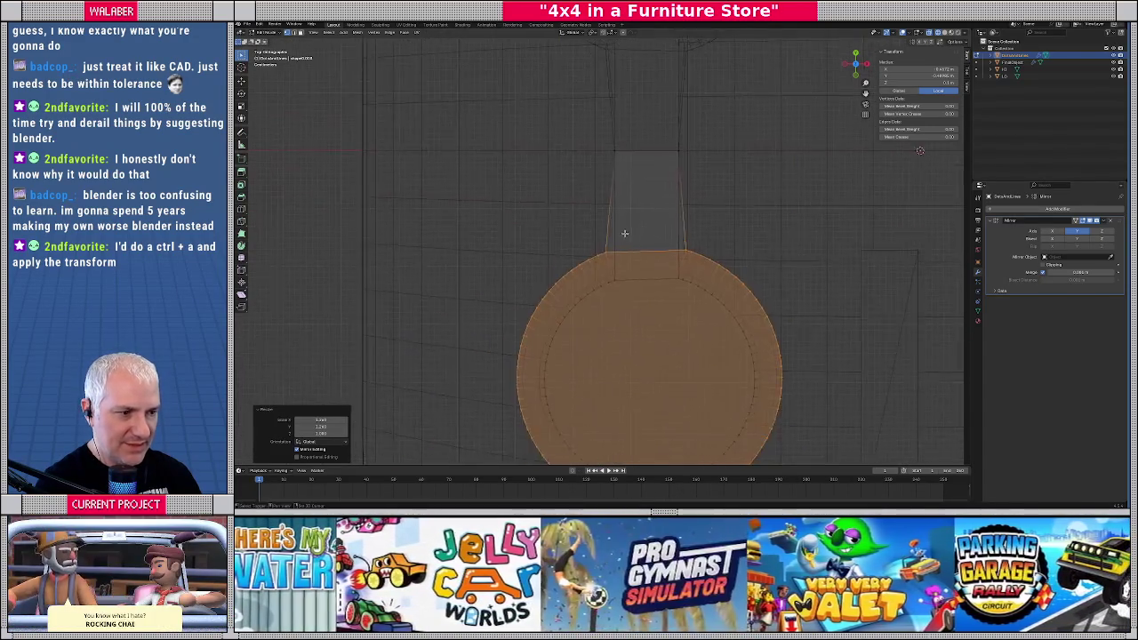
scroll(612, 259, "up", 2)
scroll(600, 236, "down", 1)
scroll(588, 213, "down", 1)
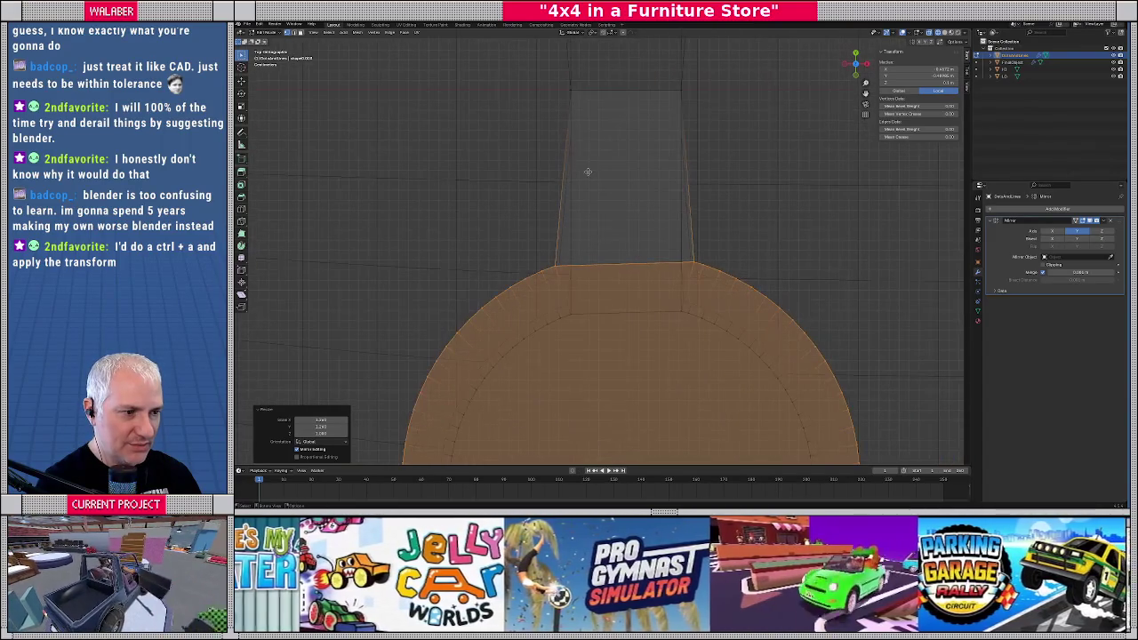
Move the bar's top-left corner vertex along X to line up with its left edge
left_click(579, 102)
scroll(578, 107, "up", 2)
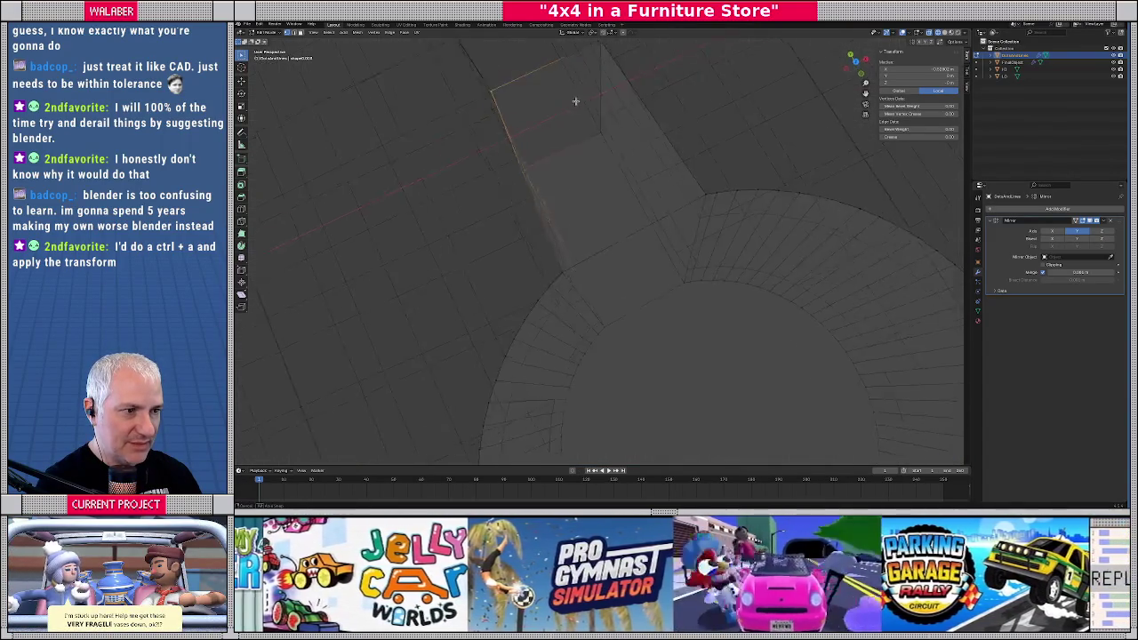
scroll(533, 103, "up", 2)
left_click(495, 101)
scroll(496, 113, "down", 4)
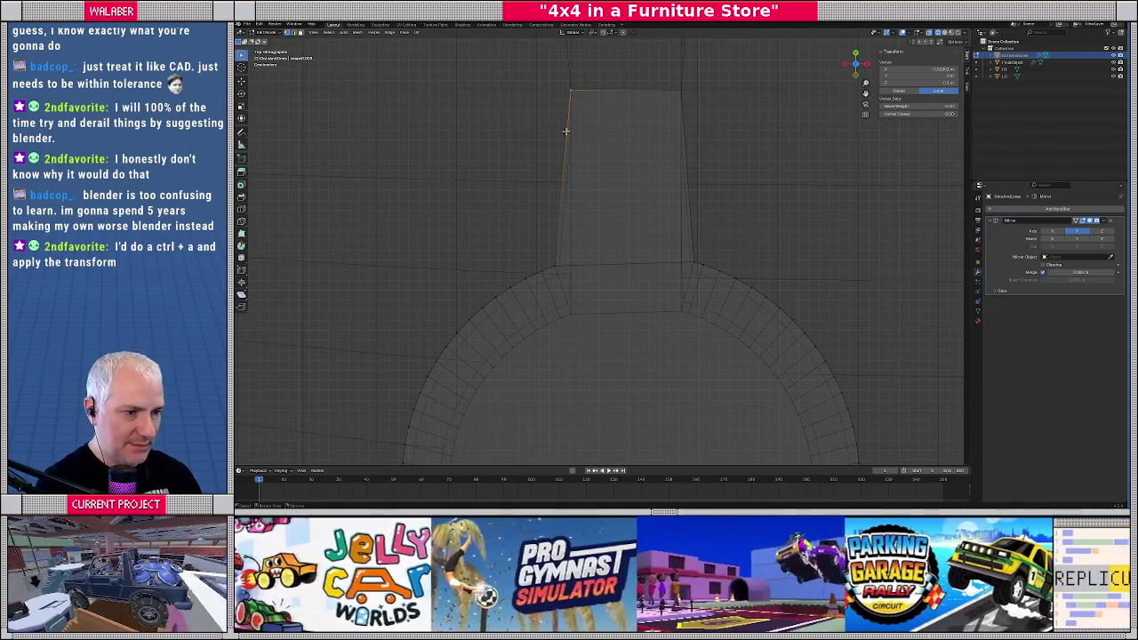
key("g")
key("x")
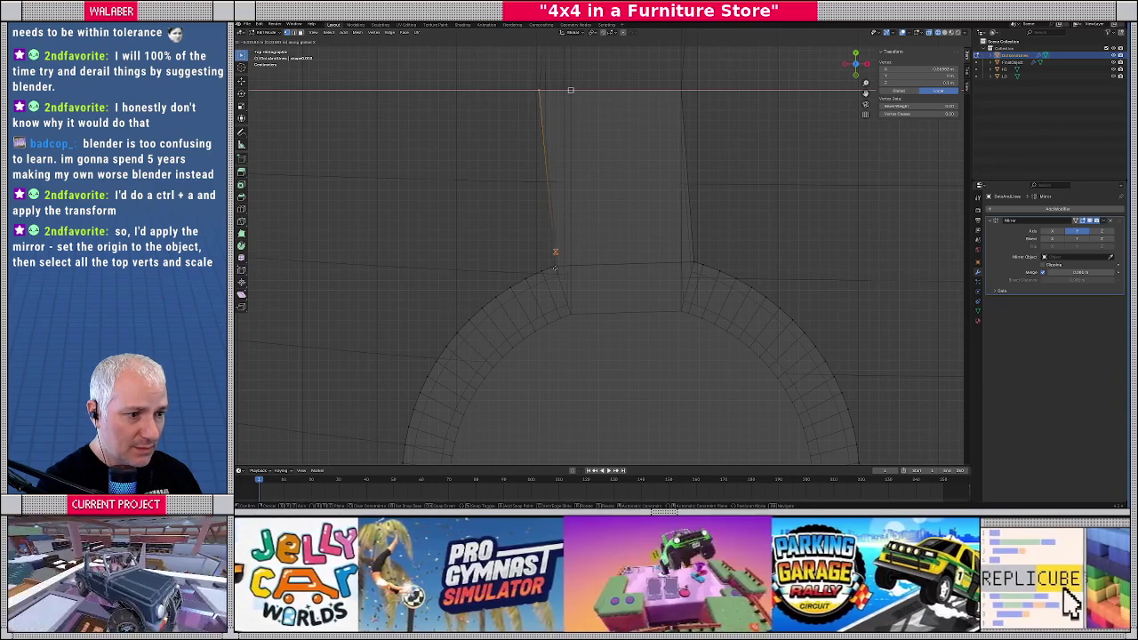
left_click(556, 253)
Move the bar's top-right corner vertex along X to line up with its right edge
scroll(675, 111, "up", 3)
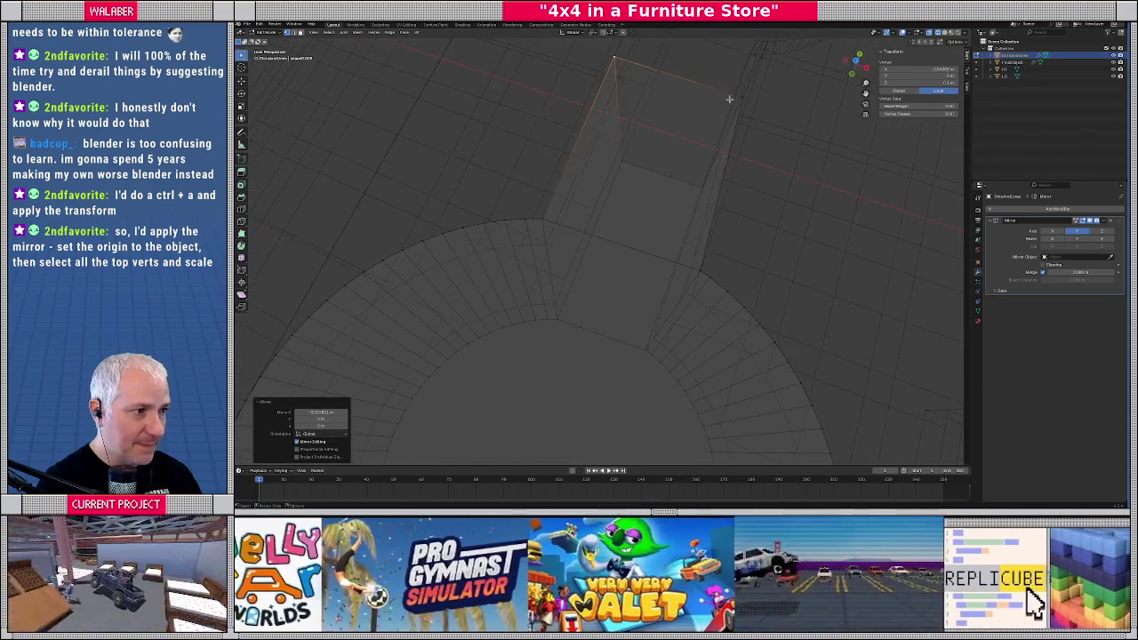
left_click(729, 100)
scroll(729, 99, "down", 3)
key("g")
key("x")
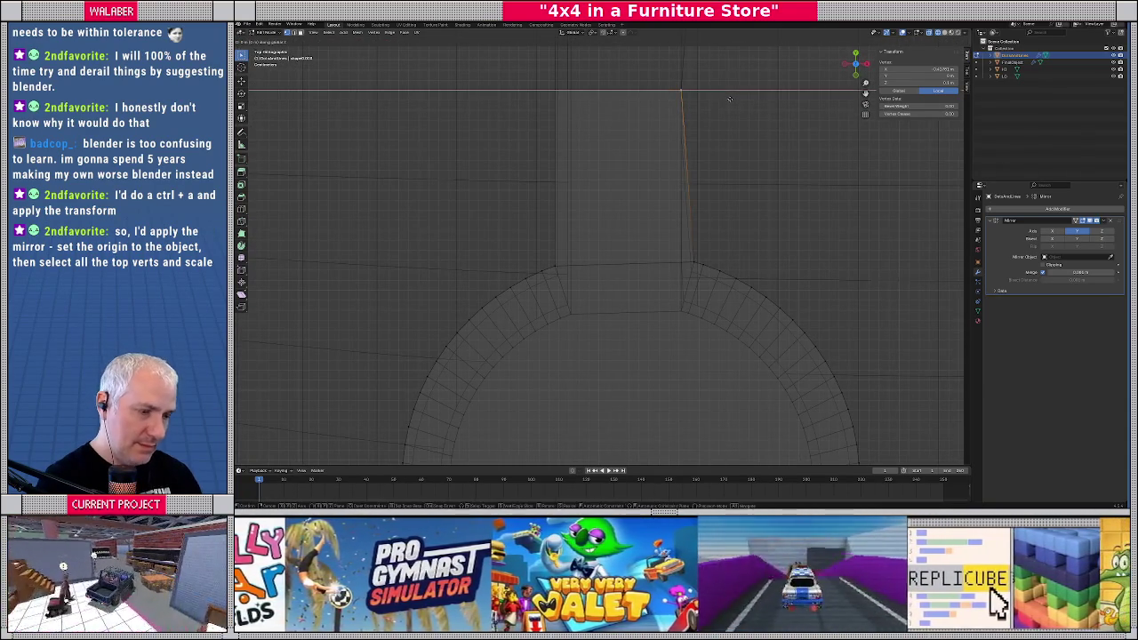
left_click(695, 262)
Select the whole bar face and scale it along the X axis to the desired width
left_click(694, 264, "shift")
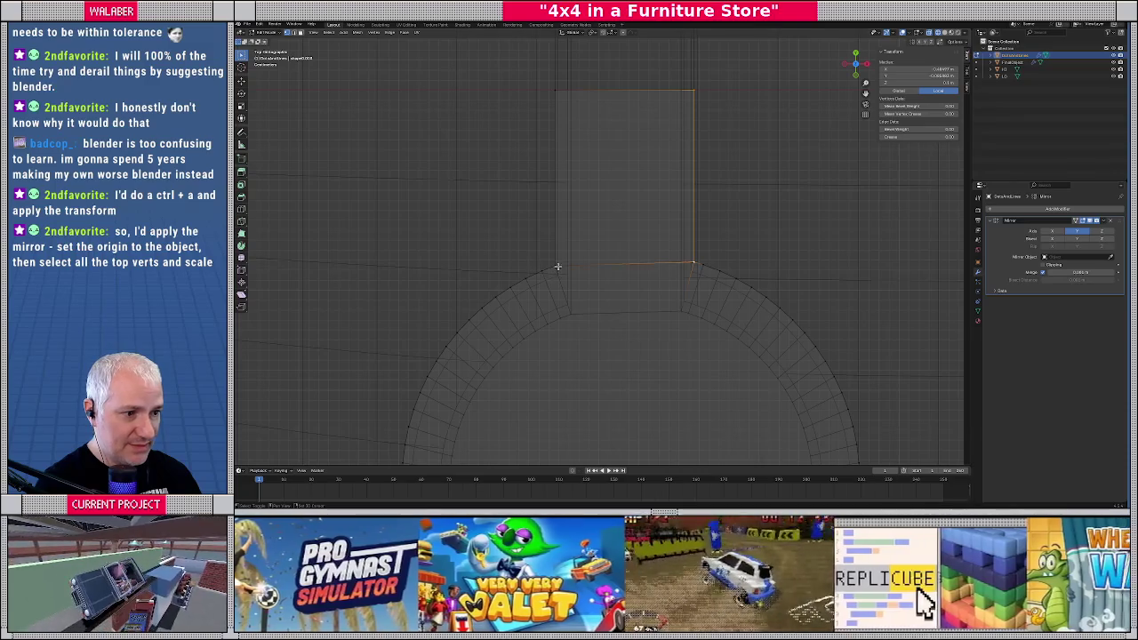
left_click(556, 90, "shift")
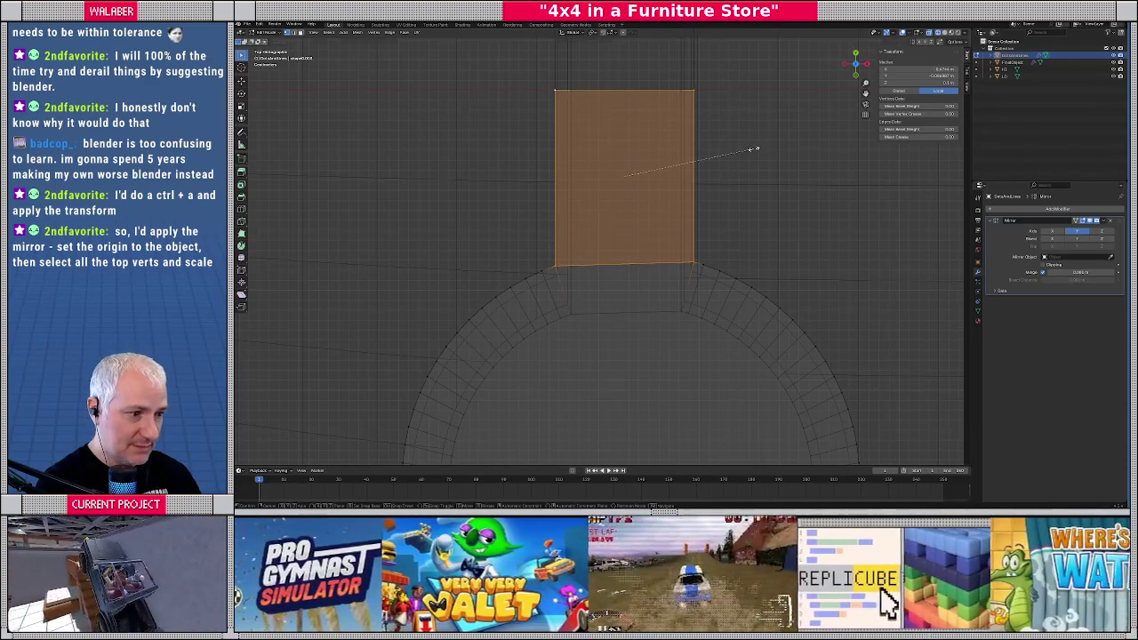
key("s")
key("x")
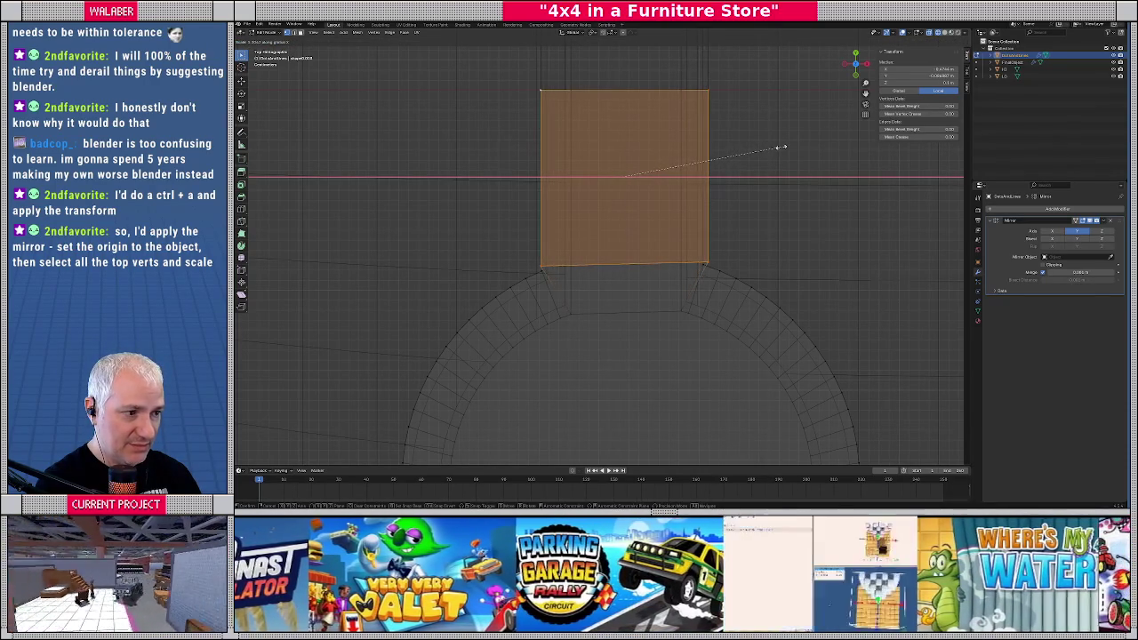
left_click(781, 146)
scroll(767, 170, "down", 3)
scroll(737, 213, "down", 2)
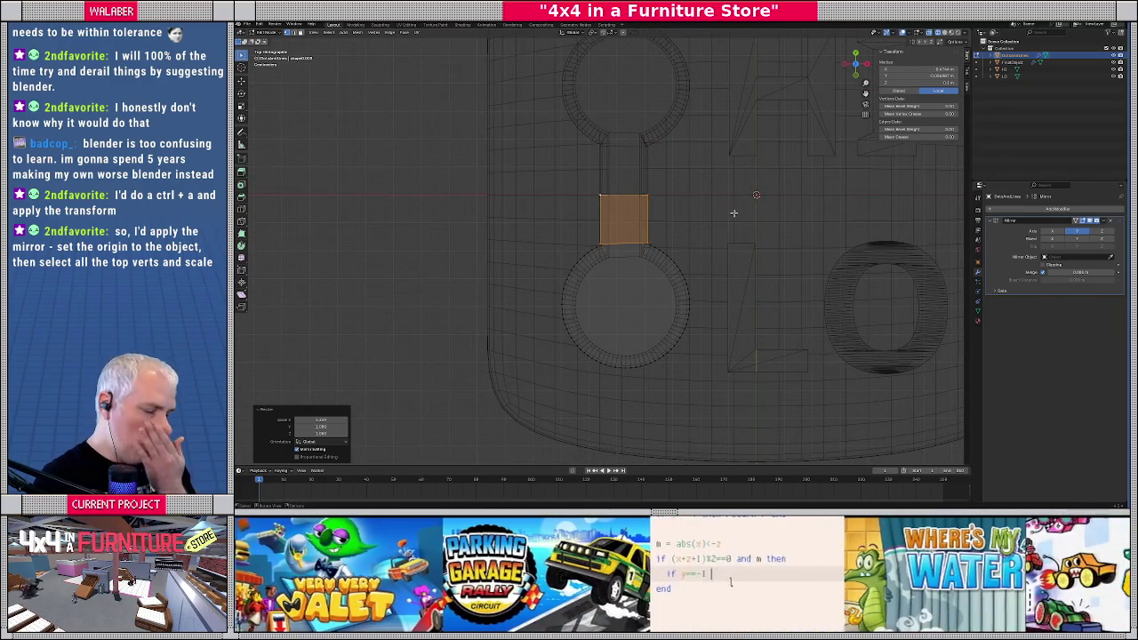
key("s")
key("x")
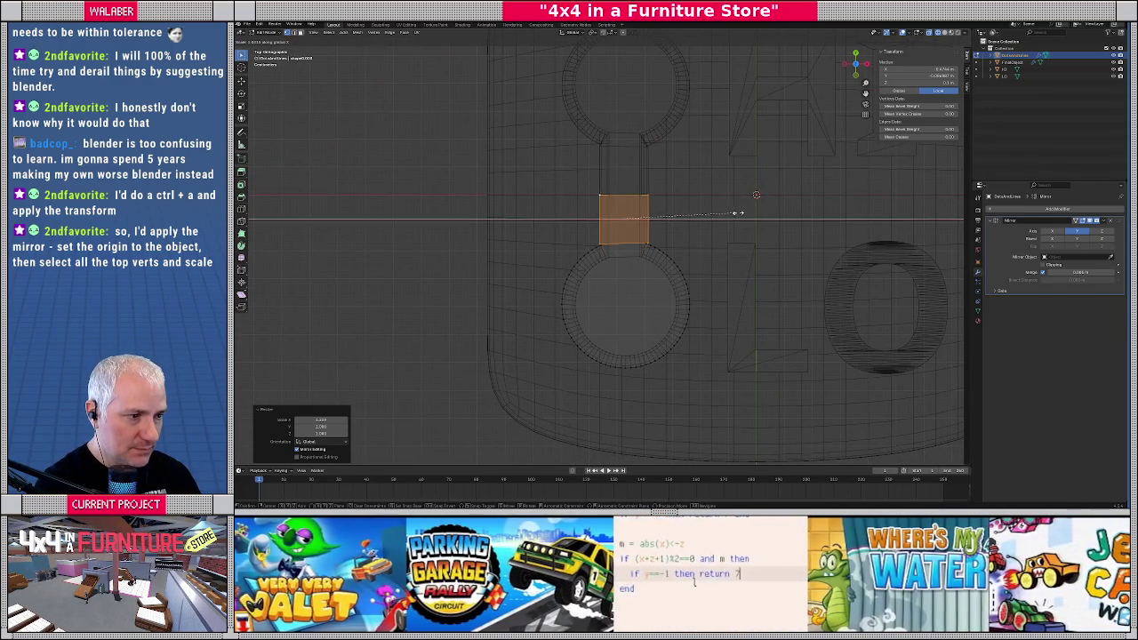
left_click(744, 213)
Merge the stem-corner vertices at the circle junction, by distance and then at last
scroll(744, 214, "up", 2)
scroll(702, 222, "up", 3)
scroll(662, 231, "up", 2)
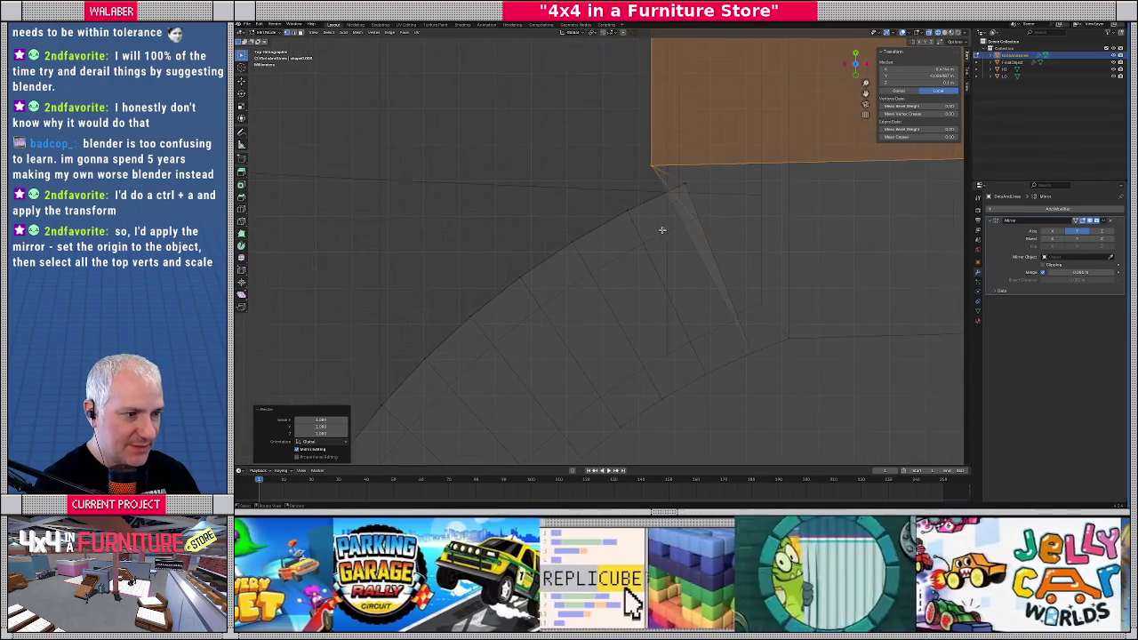
left_click(682, 190)
left_click(656, 172, "shift")
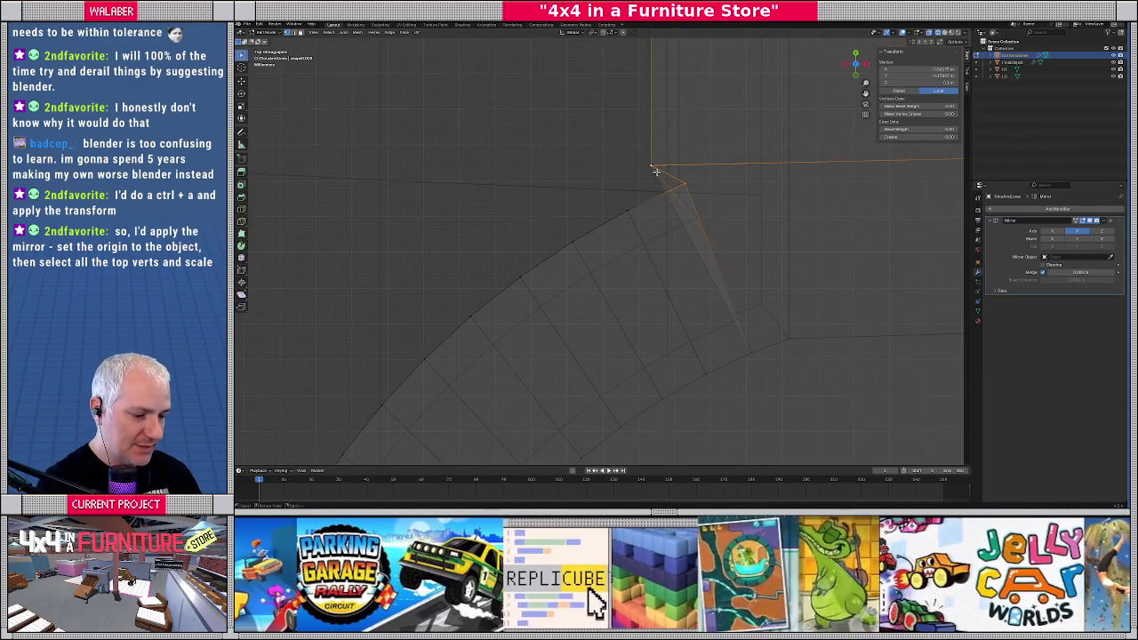
key("m")
left_click(649, 172)
scroll(675, 205, "down", 2)
scroll(608, 223, "down", 2)
left_click(687, 209)
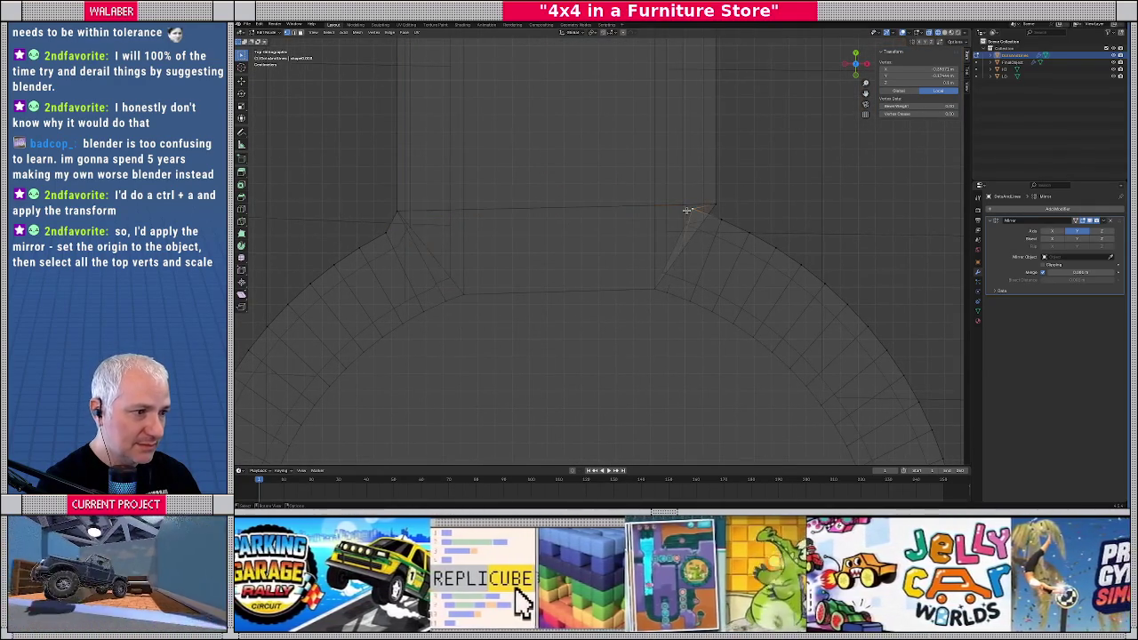
left_click(717, 205, "shift")
key("m")
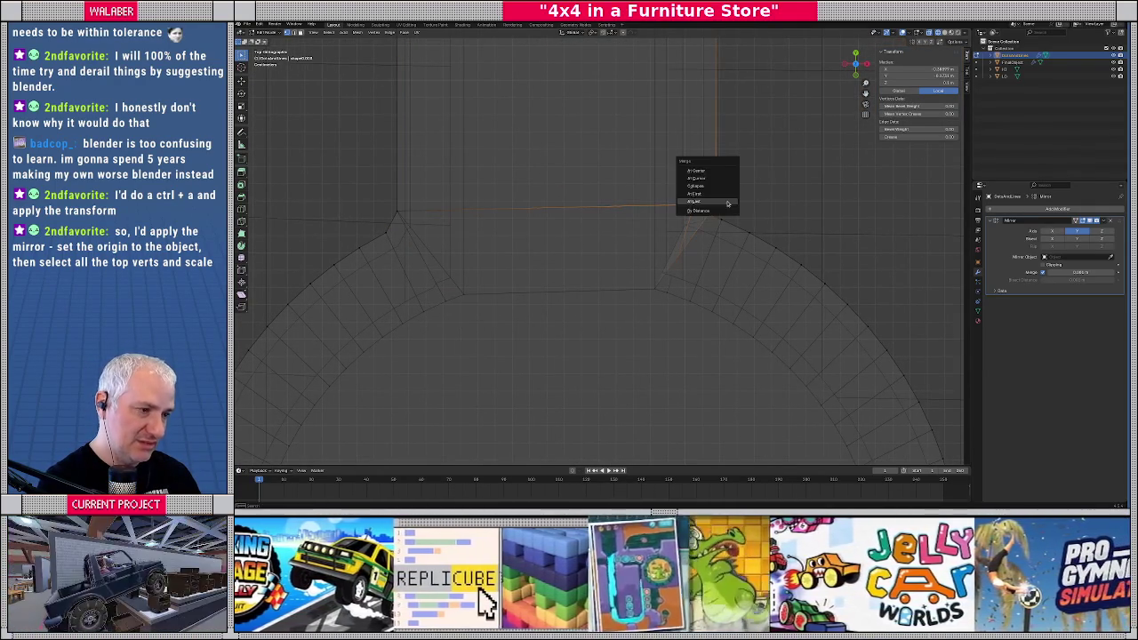
left_click(707, 213)
Return to Object Mode, turn off X-ray, and select the HI/LO plate
scroll(650, 259, "down", 3)
key("Tab")
scroll(622, 256, "down", 3)
key("alt+z")
mouse_move(617, 254)
middle_mouse_down()
mouse_move(669, 199)
mouse_move(623, 293)
middle_mouse_up()
left_click(603, 351)
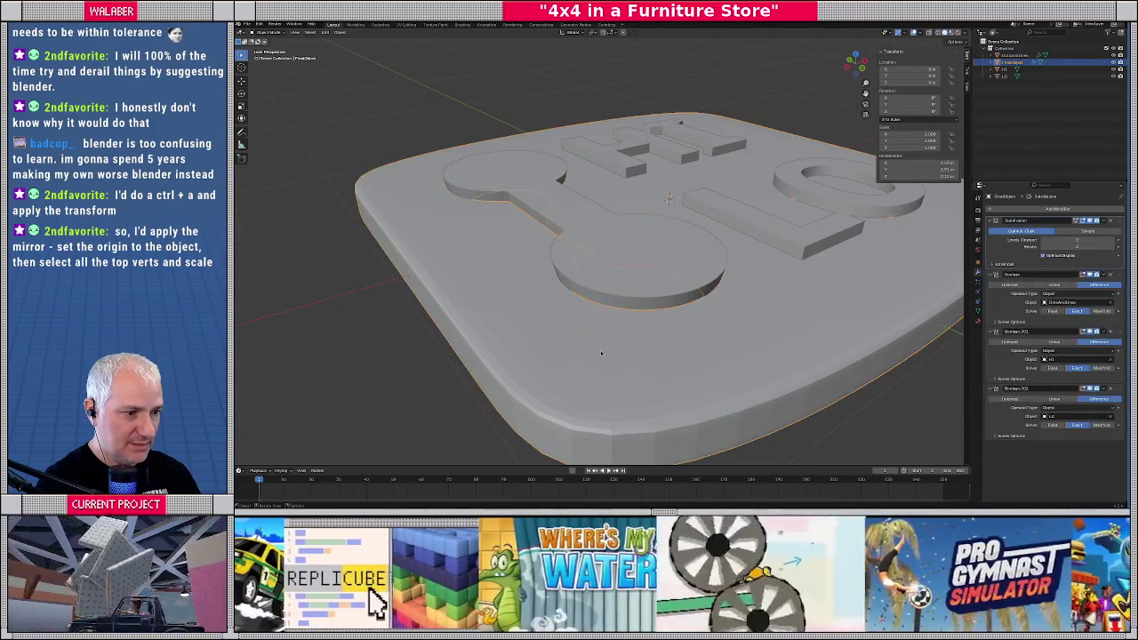
Isolate the plate in Local View from the top and zoom in on both slot circles
key("KP_Divide")
middle_click_drag(599, 353, 558, 388)
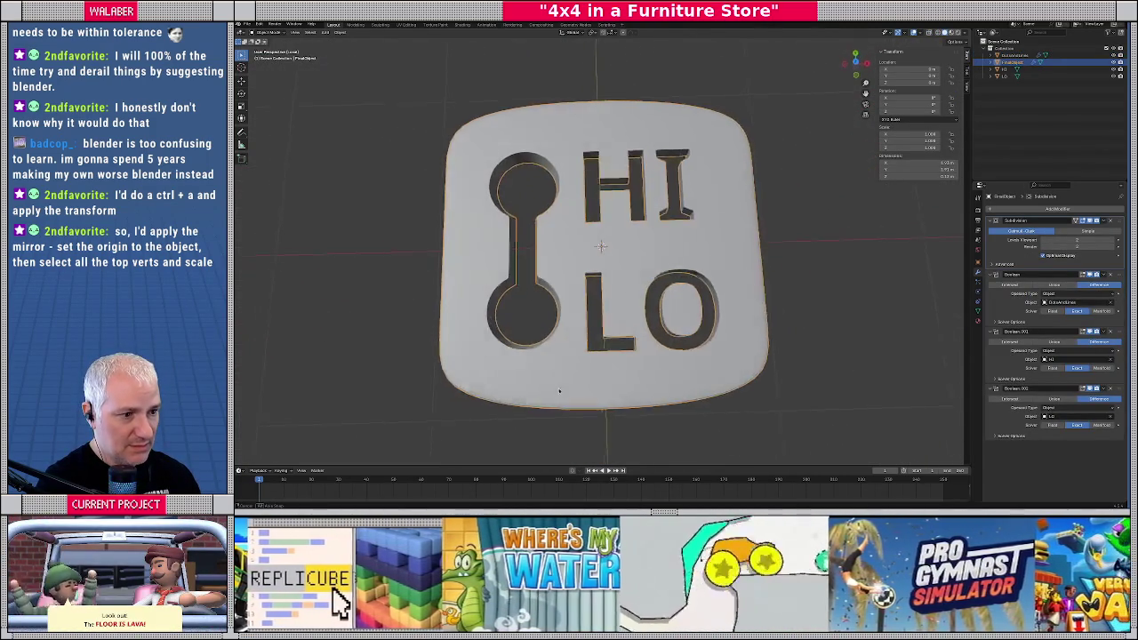
key("KP_7")
scroll(541, 288, "up", 2)
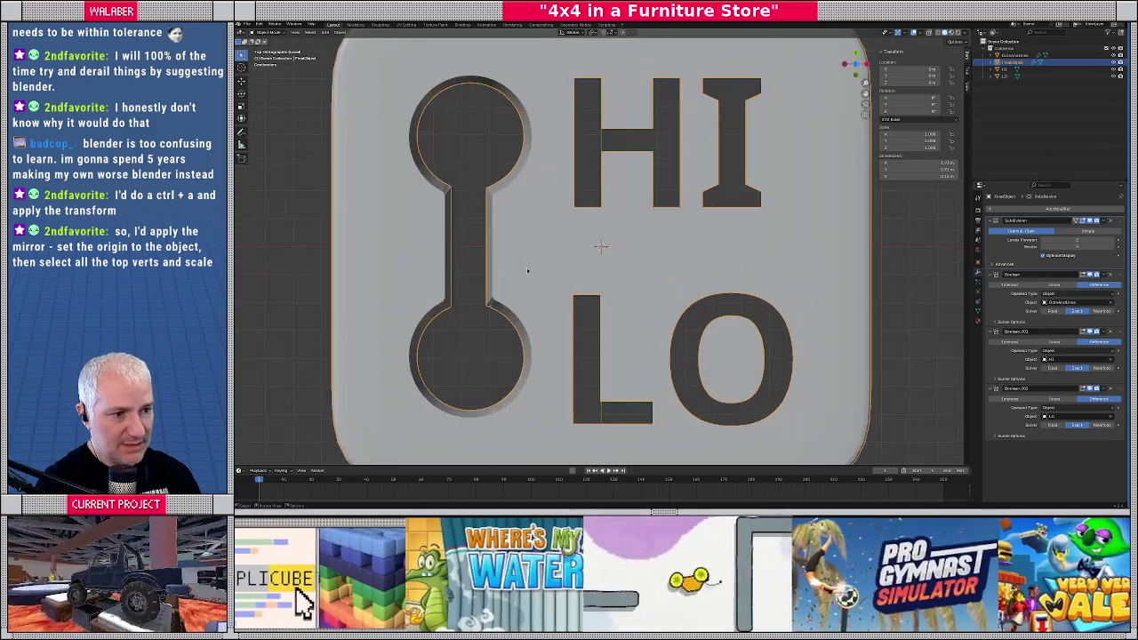
scroll(527, 269, "up", 2)
scroll(622, 240, "up", 2)
middle_click_drag(627, 211, 613, 299, "shift")
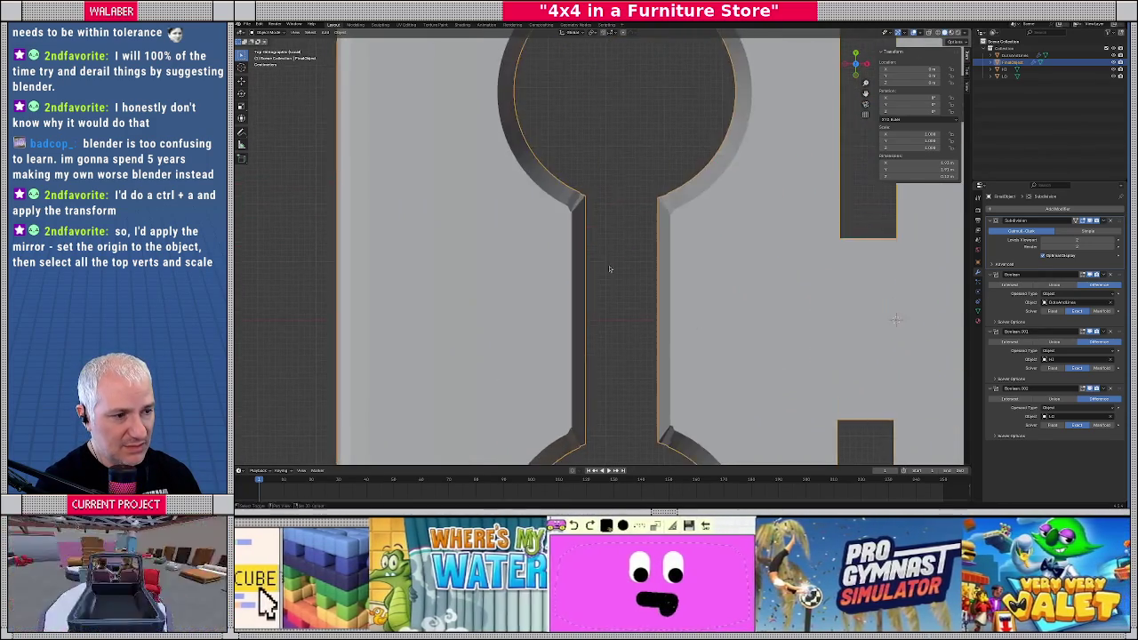
scroll(569, 302, "up", 1)
scroll(555, 318, "up", 2)
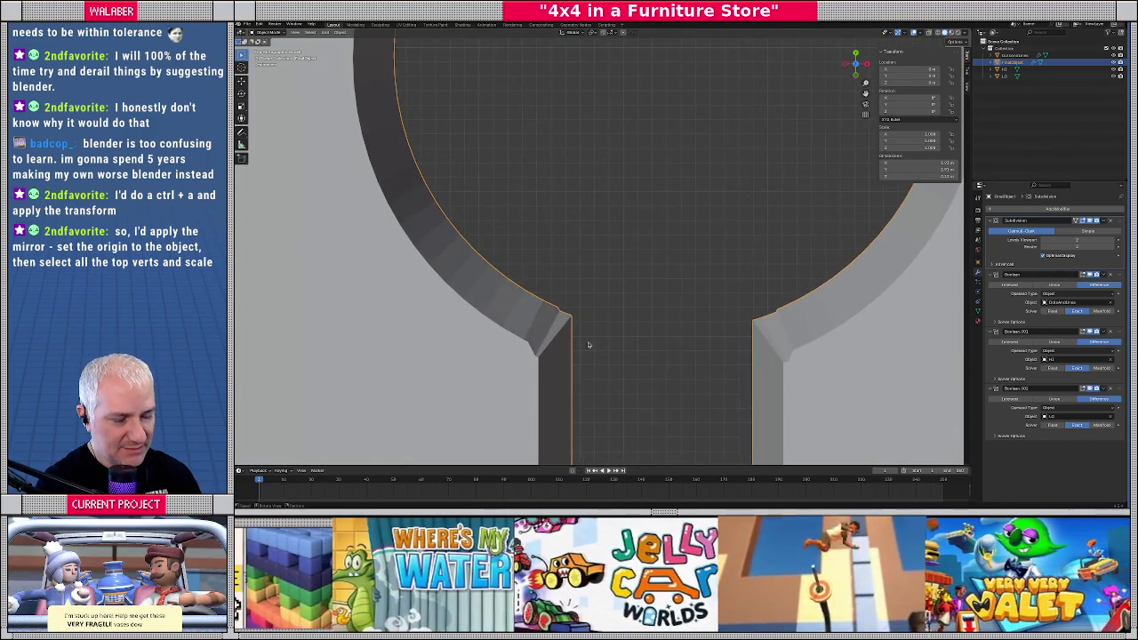
scroll(583, 347, "down", 3)
scroll(604, 311, "up", 1)
scroll(623, 285, "down", 2)
scroll(629, 266, "up", 3)
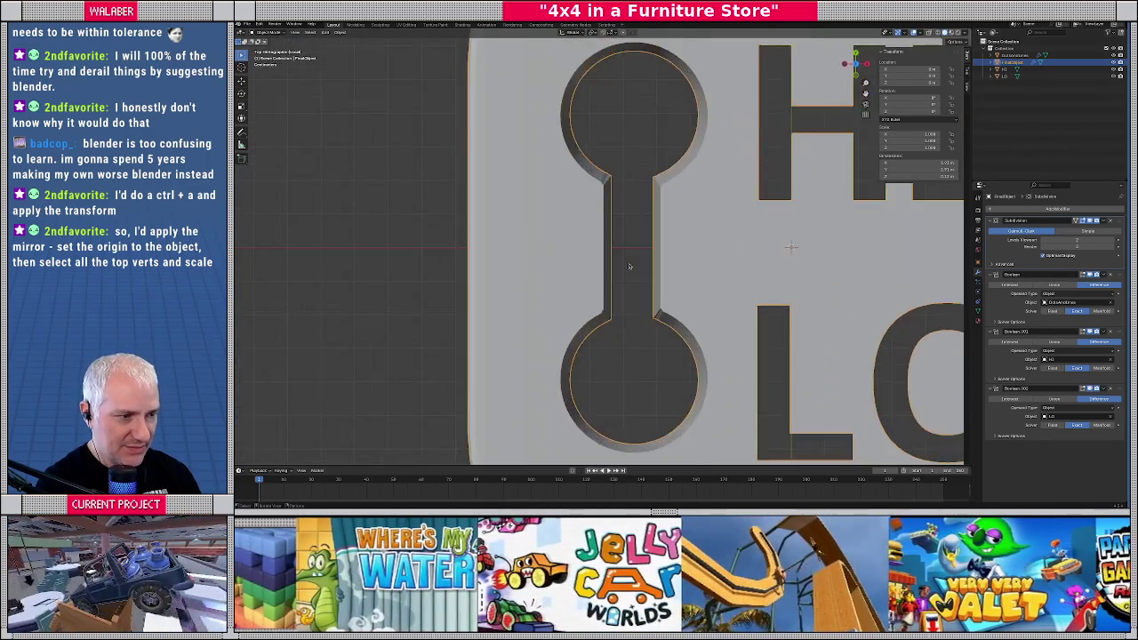
scroll(628, 266, "up", 4)
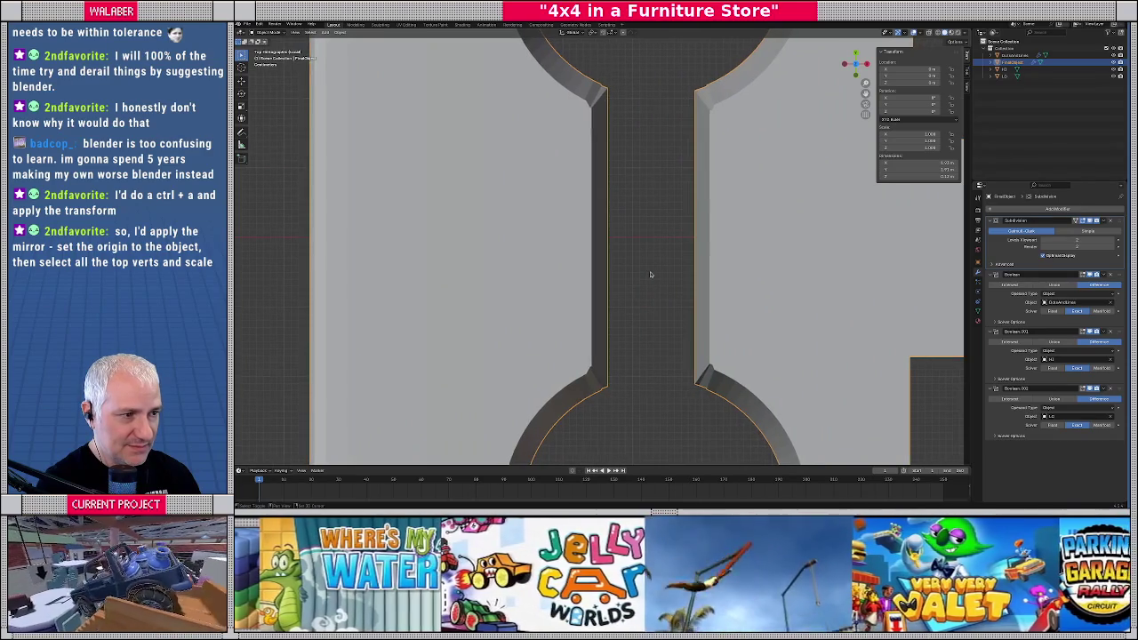
middle_click_drag(649, 382, 662, 228, "shift")
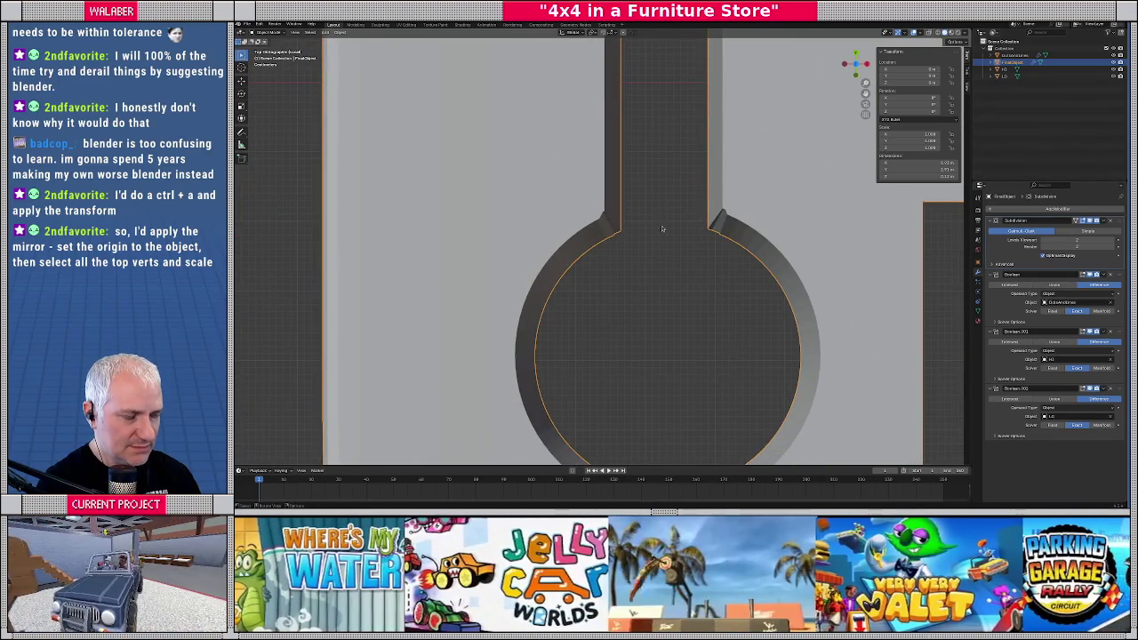
Isolate the dumbbell cutter and inspect its mesh in Edit Mode from the side
key("KP_Divide")
left_click(639, 256)
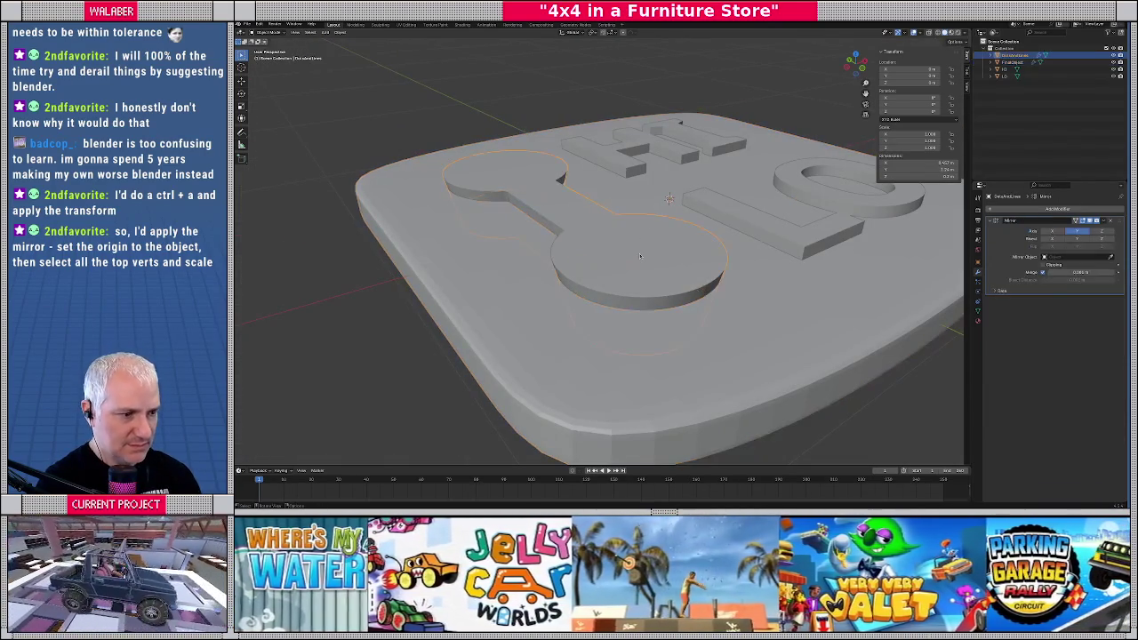
key("KP_Divide")
key("Tab")
key("KP_3")
scroll(644, 231, "up", 3)
scroll(642, 222, "up", 3)
scroll(640, 216, "up", 3)
mouse_move(640, 216)
middle_mouse_down()
mouse_move(599, 225)
mouse_move(595, 211)
mouse_move(569, 244)
mouse_move(594, 161)
mouse_move(522, 233)
middle_mouse_up()
scroll(598, 225, "up", 2)
scroll(561, 254, "down", 3)
key("Tab")
Edit the mirrored cutter, select its geometry, and view it isolated from the top in X-ray
left_click(522, 233)
left_click(521, 230)
key("Tab")
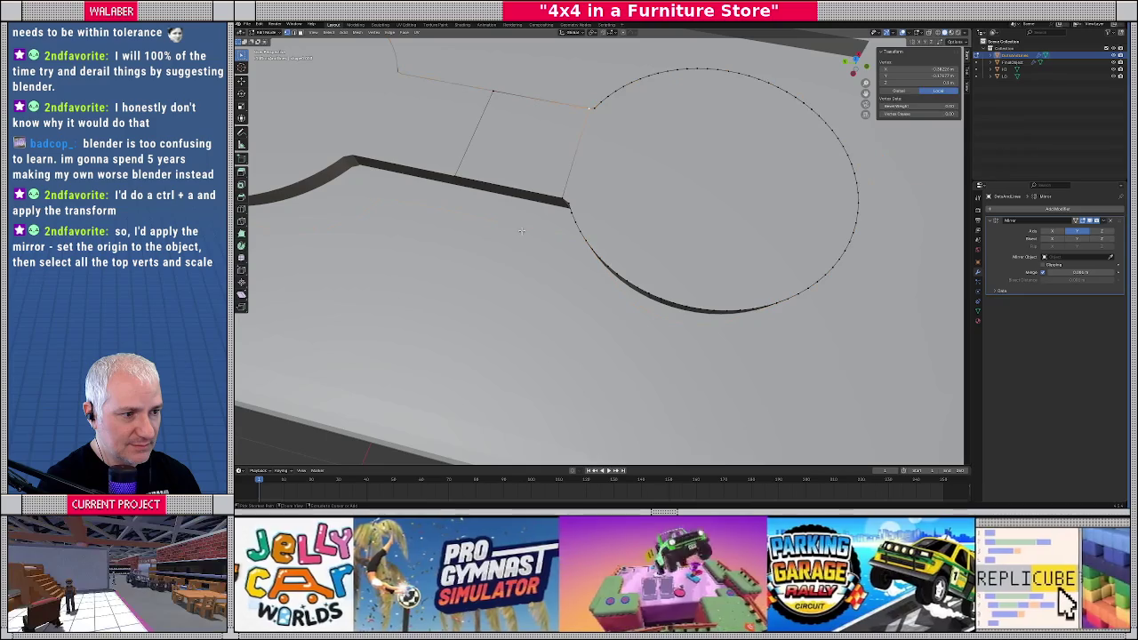
key("a")
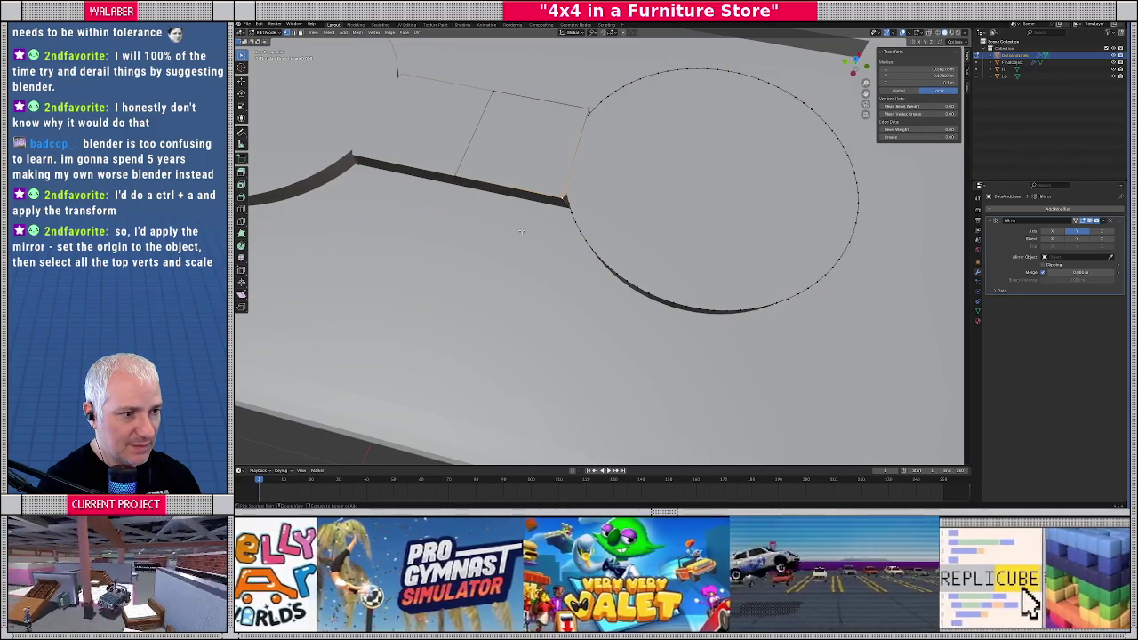
middle_click_drag(519, 235, 543, 205)
key("KP_Divide")
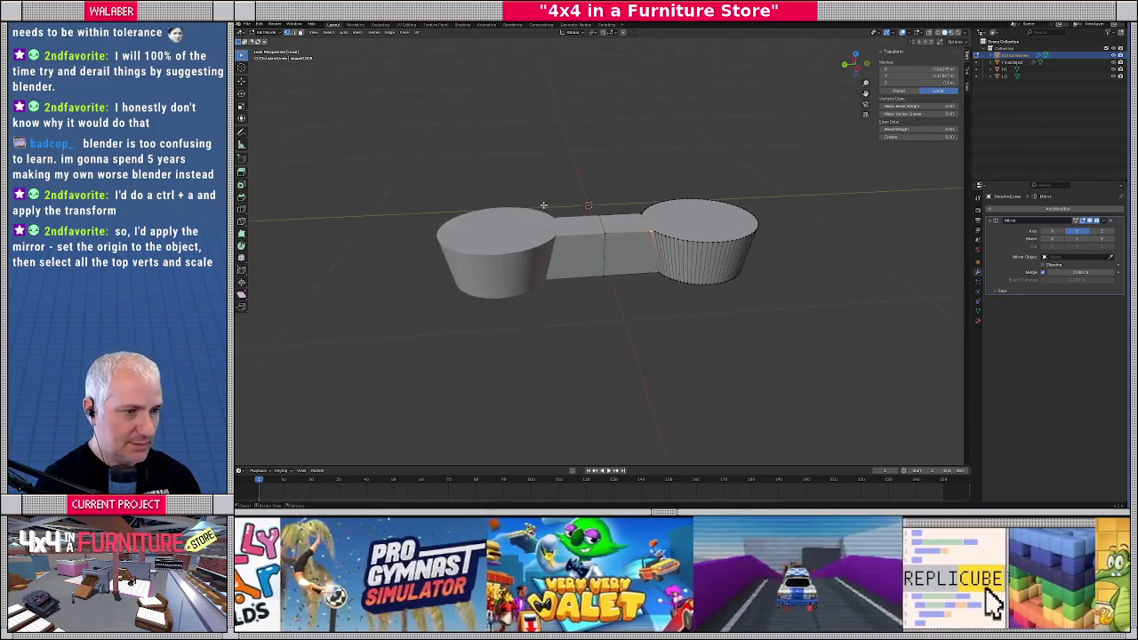
scroll(622, 267, "up", 5)
middle_click_drag(621, 267, 612, 199)
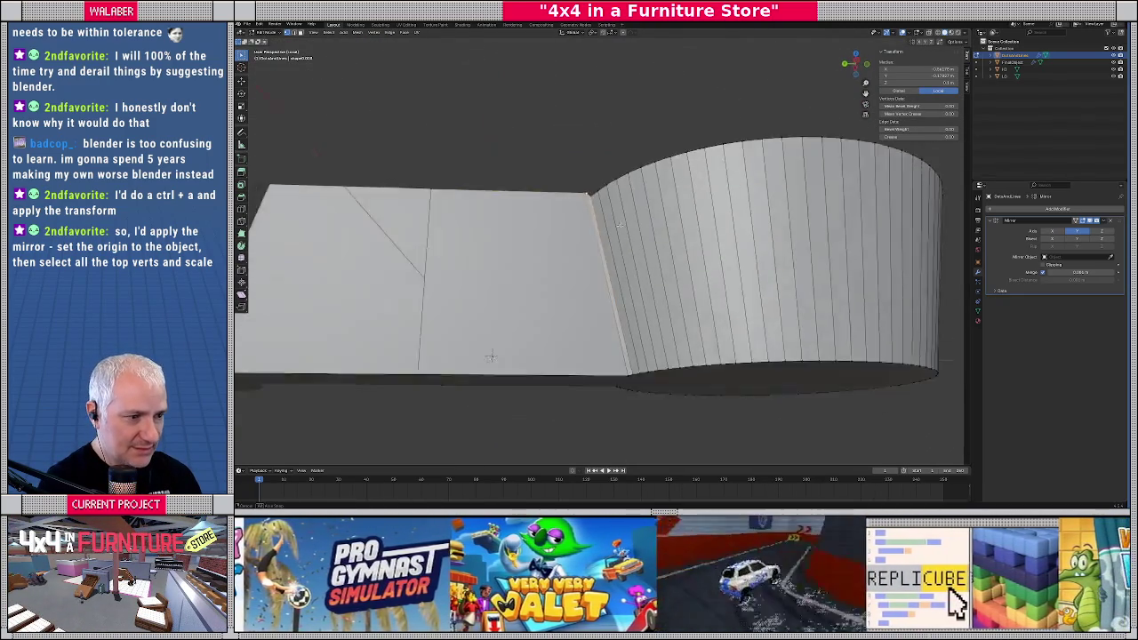
key("KP_7")
scroll(590, 218, "up", 3)
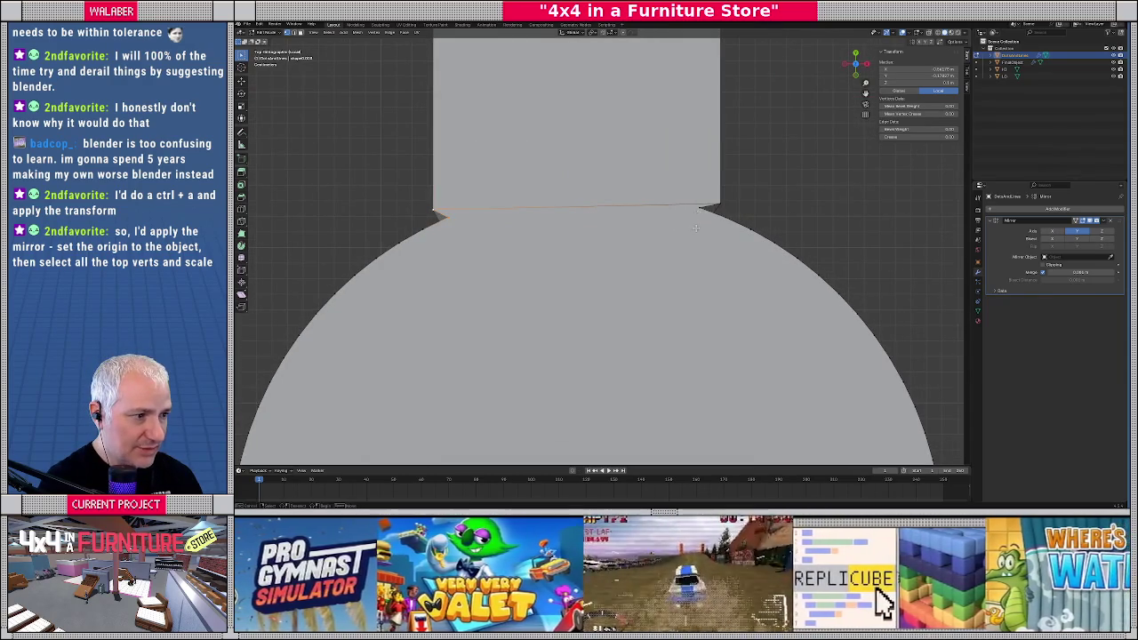
key("shift+z")
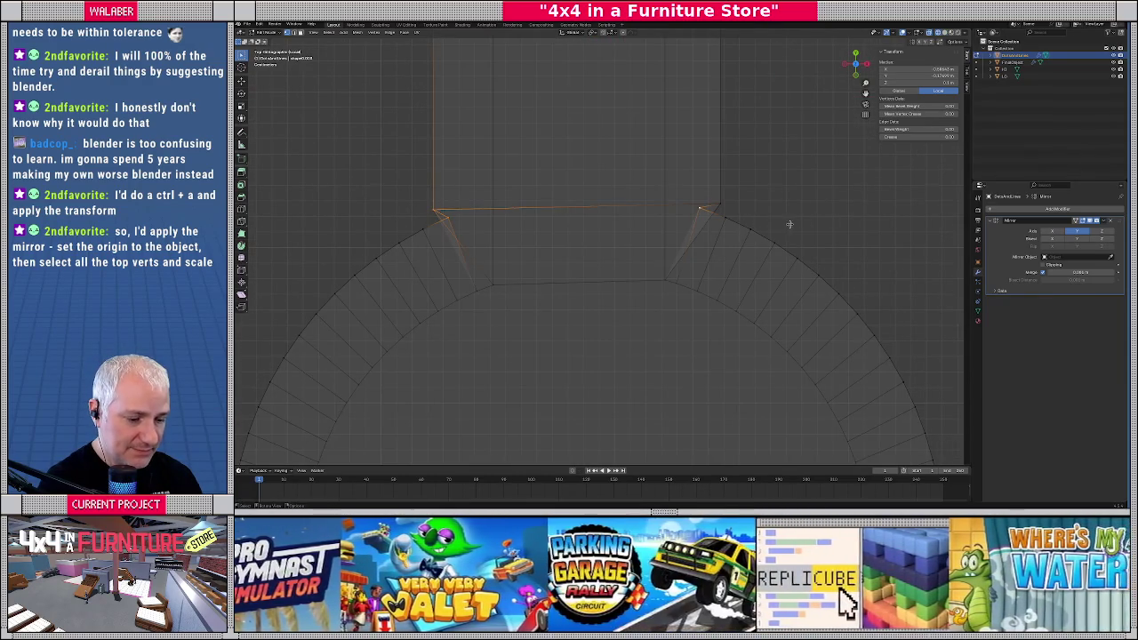
Scale the stem's top edge along the X axis until it reaches the circle
key("s")
key("x")
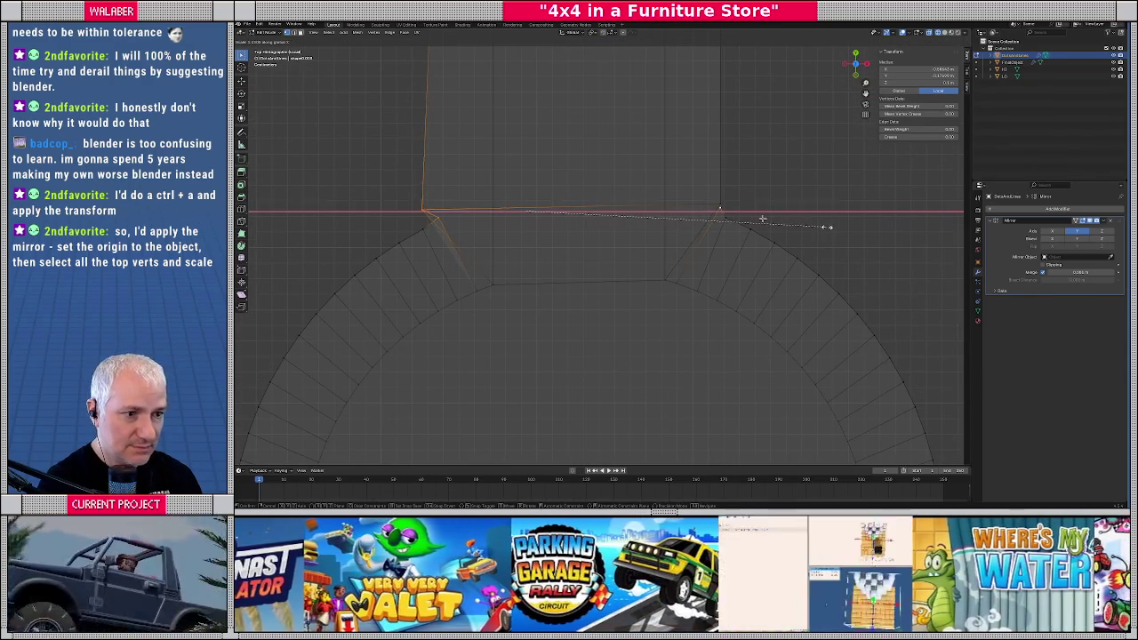
left_click(827, 227)
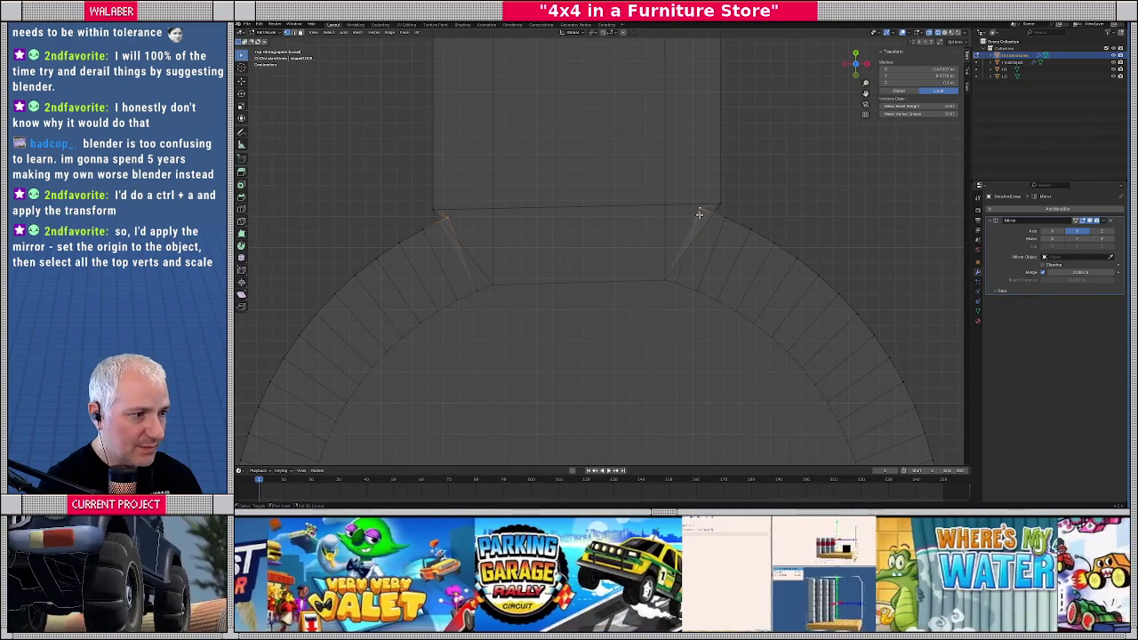
key("s")
key("x")
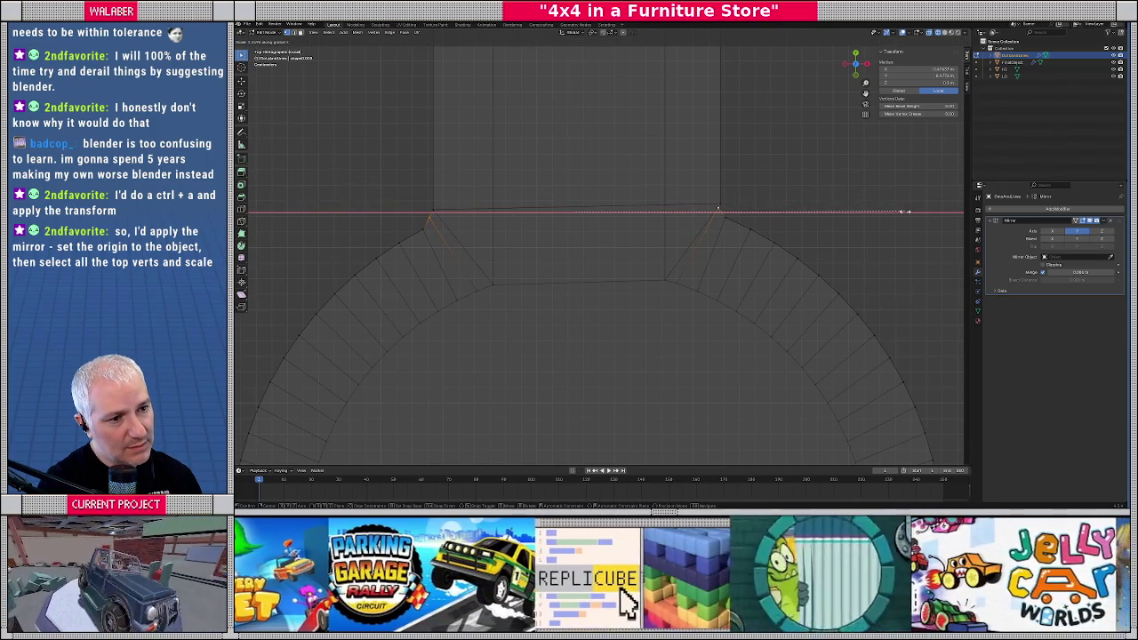
left_click(905, 212)
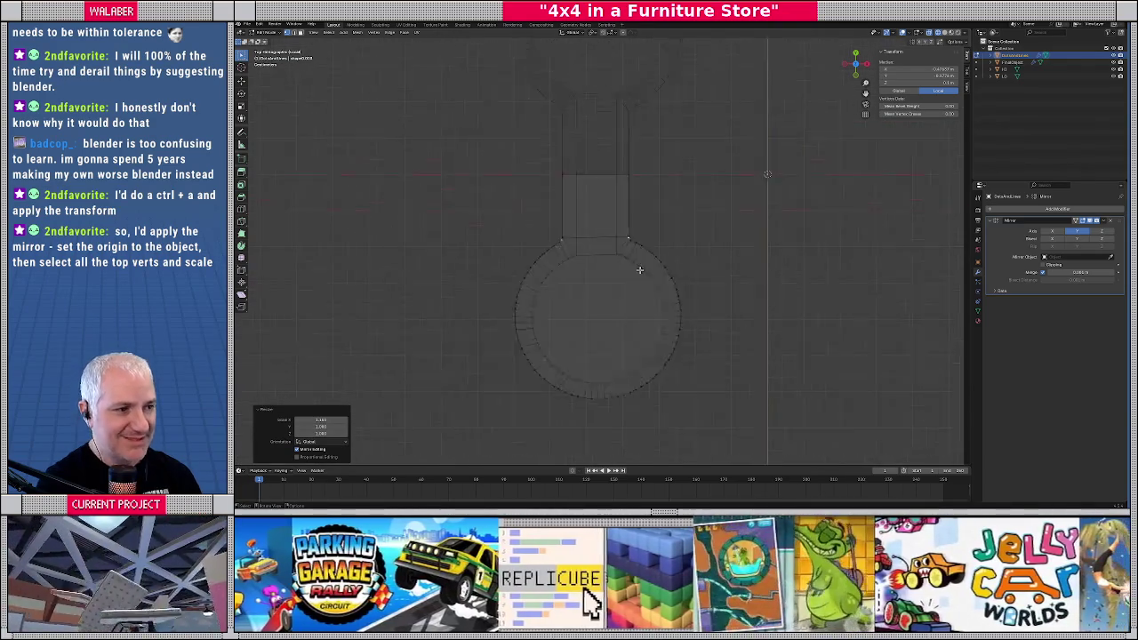
Move the corner vertex at the stem junction onto the circle
scroll(643, 268, "up", 5)
scroll(706, 222, "up", 4)
left_click(800, 183)
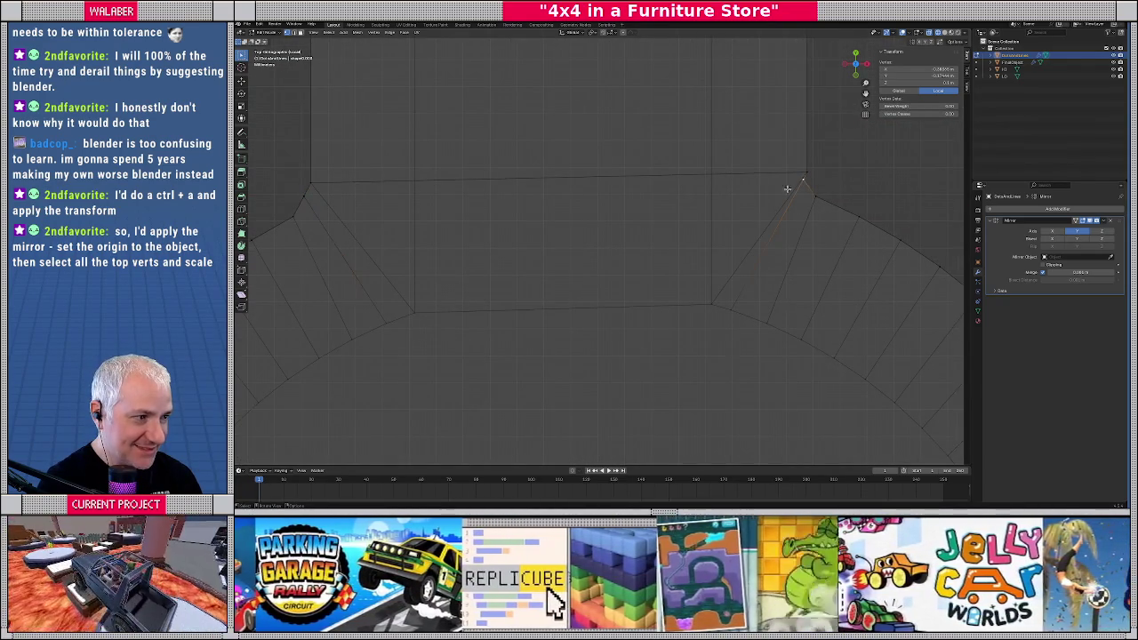
key("g")
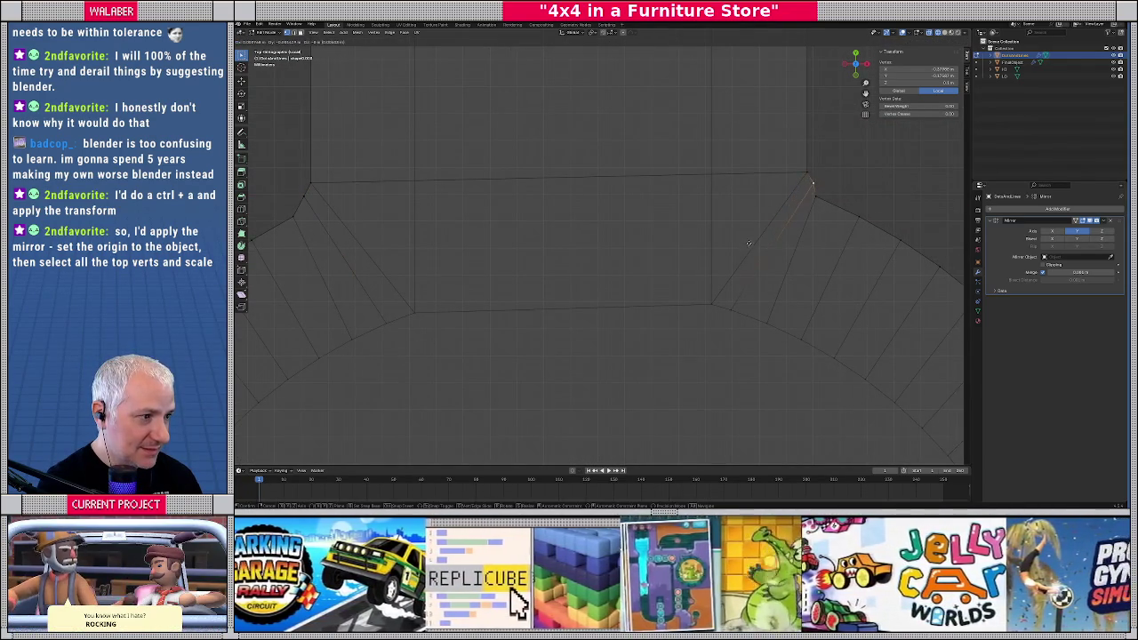
left_click(745, 243)
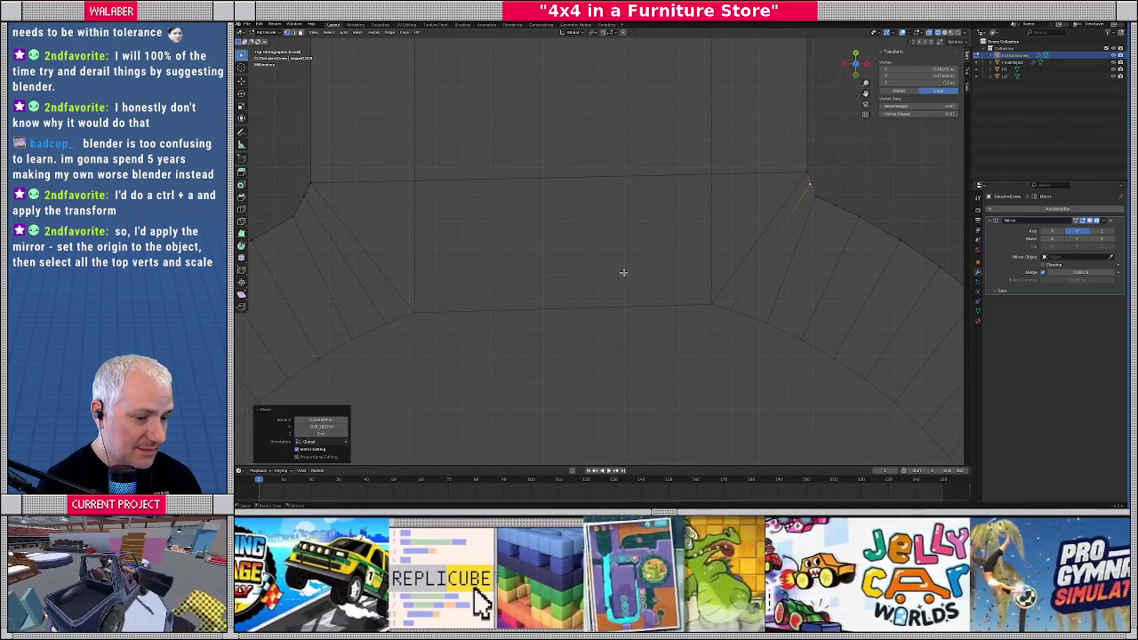
scroll(745, 243, "down", 5)
mouse_move(745, 242)
middle_mouse_down()
mouse_move(594, 263)
mouse_move(609, 239)
mouse_move(597, 194)
mouse_move(578, 218)
mouse_move(600, 244)
mouse_move(610, 325)
middle_mouse_up()
Check the cutter in top wireframe view and reposition the selected stem vertex
key("Tab")
key("KP_7")
key("shift+z")
scroll(586, 307, "up", 3)
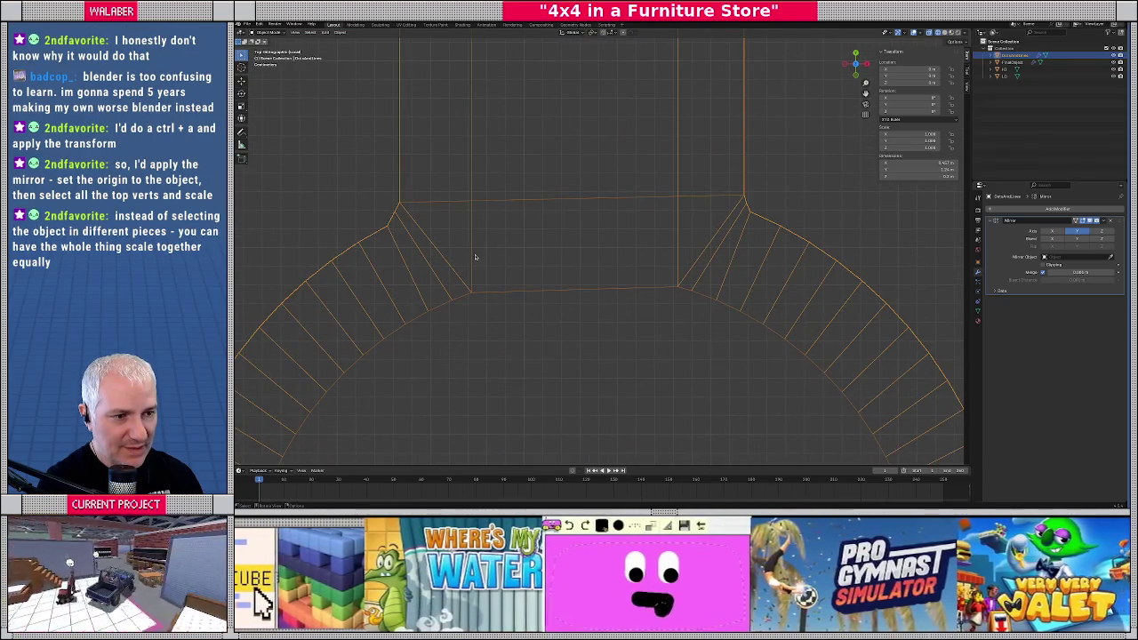
key("Tab")
key("g")
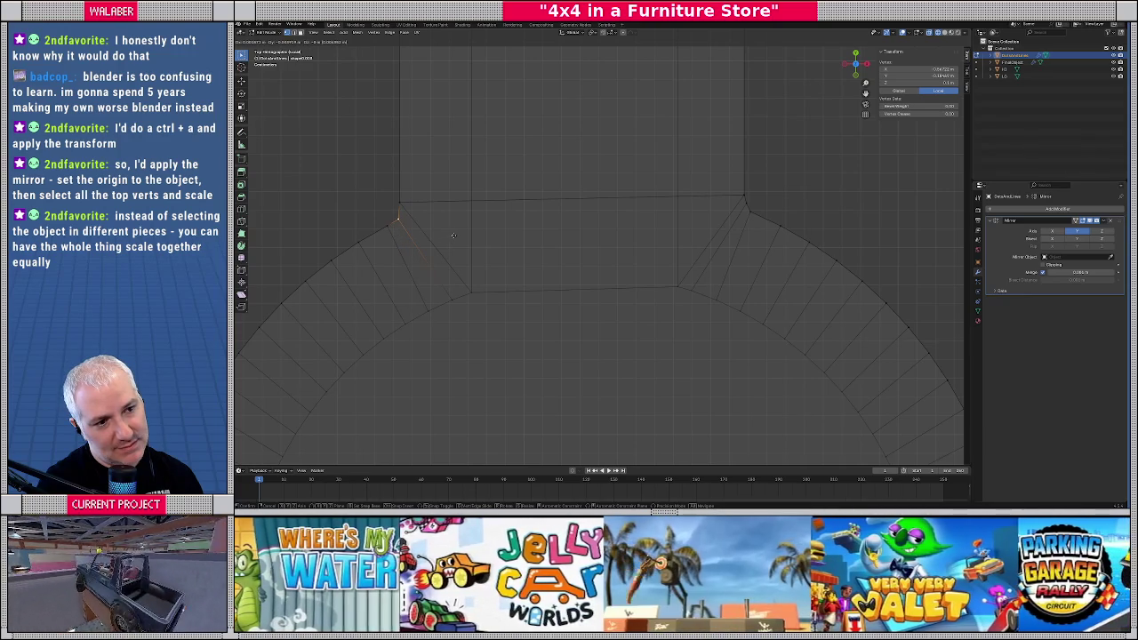
left_click(452, 236)
Move the stem's left corner vertex onto the arch
left_click(744, 203)
scroll(744, 203, "up", 3)
key("KP_Decimal")
key("g")
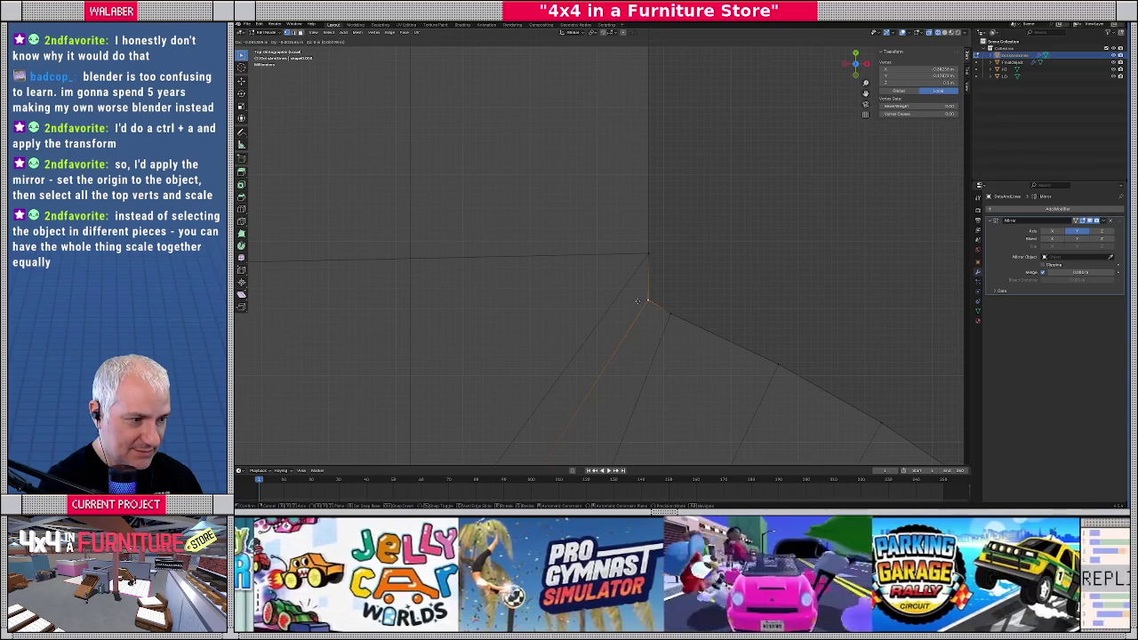
left_click(637, 301)
Adjust the last arch corner vertex, then select the whole mesh and return to Object Mode
scroll(478, 295, "up", 2)
scroll(591, 271, "up", 2)
scroll(591, 270, "up", 4)
left_click(461, 278)
key("g")
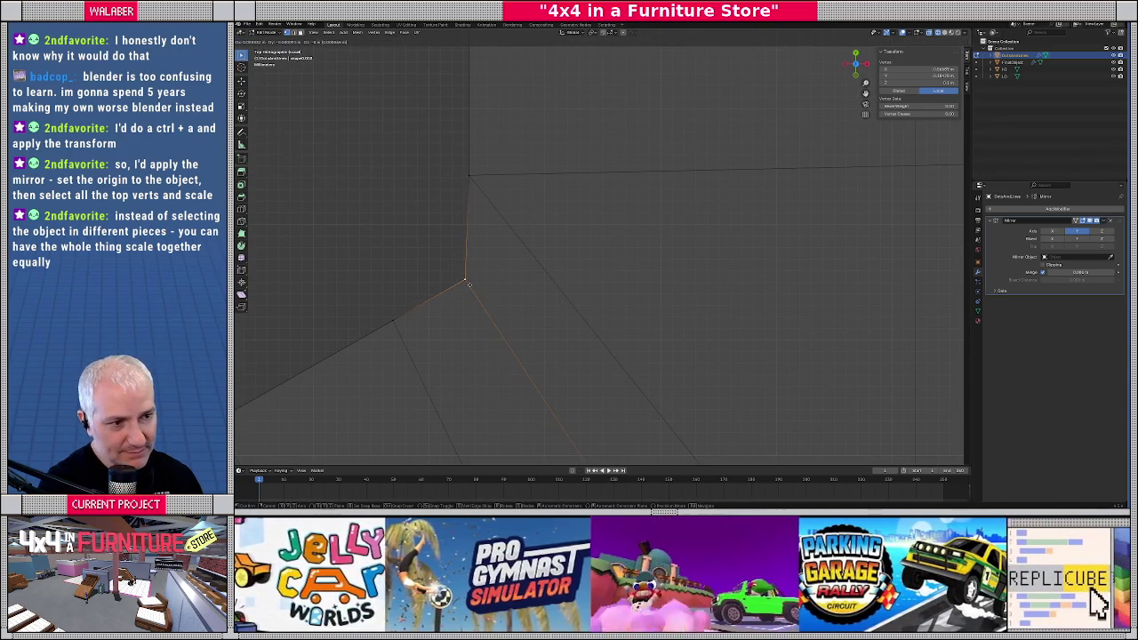
left_click(465, 271)
scroll(617, 296, "down", 2)
scroll(642, 293, "down", 3)
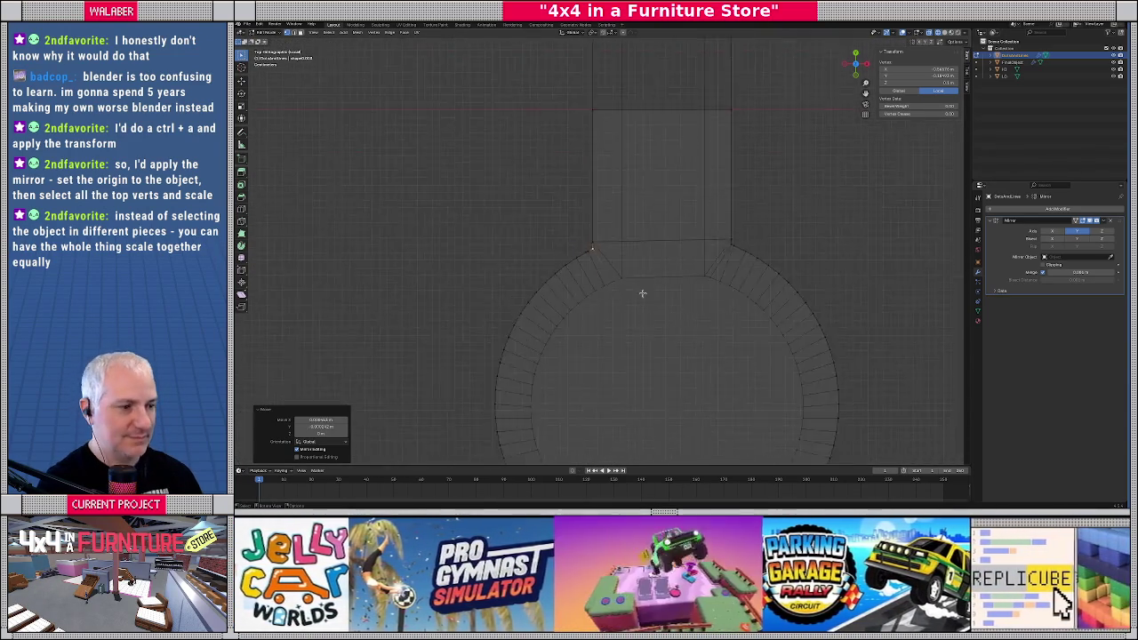
scroll(642, 293, "down", 2)
key("a")
key("Tab")
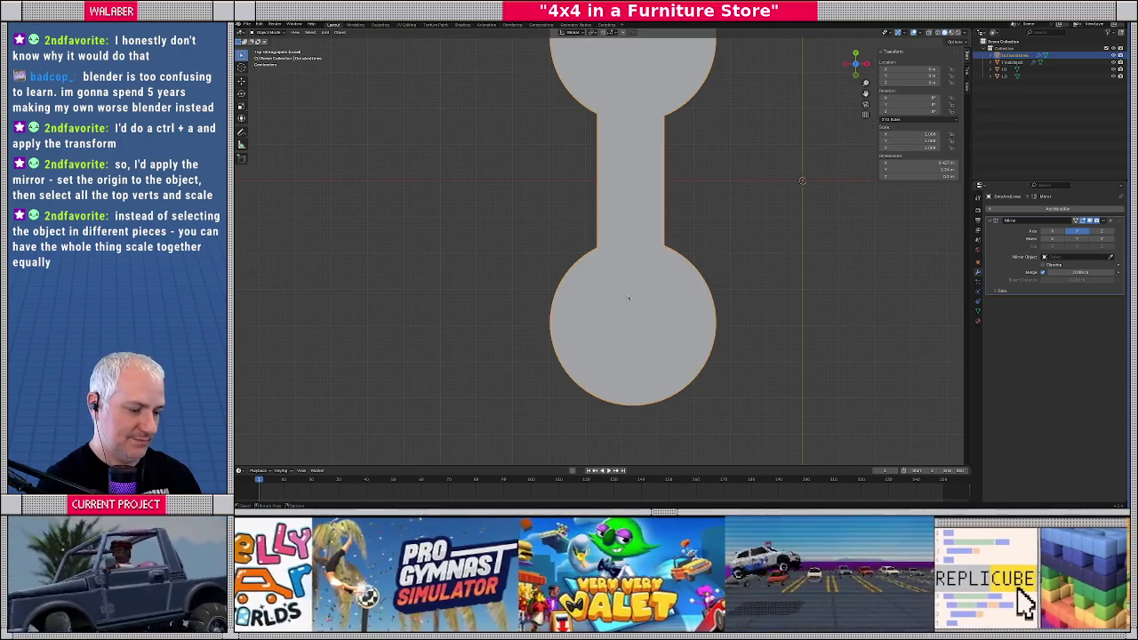
Exit local view and inspect the dumbbell slot in the plate from above and at a low angle
key("KP_Divide")
key("KP_7")
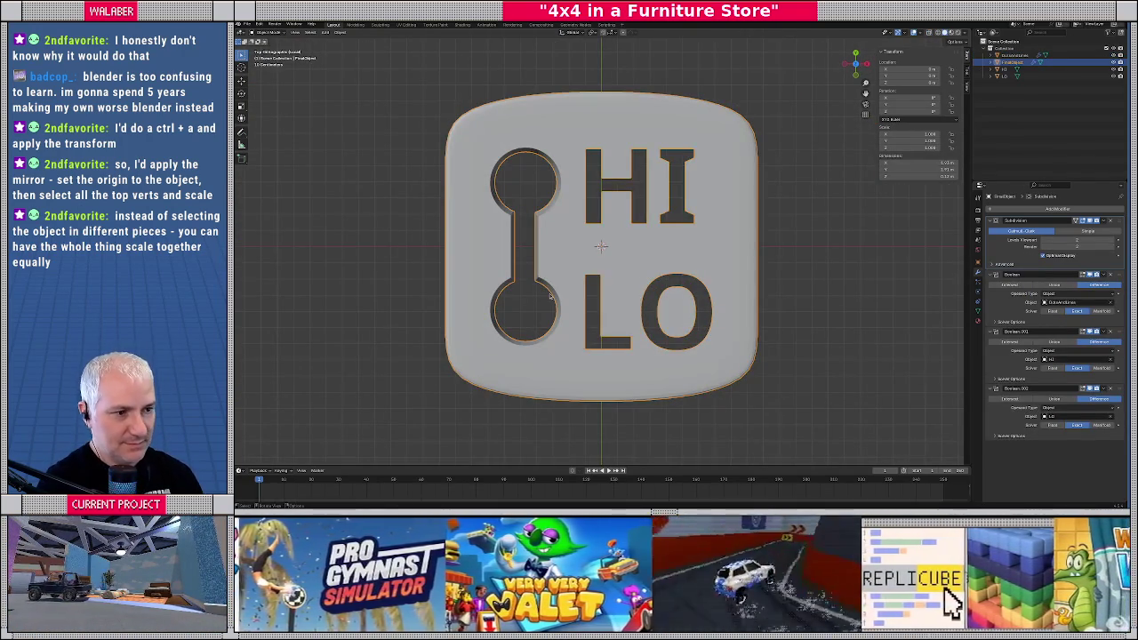
scroll(551, 296, "up", 2)
scroll(549, 294, "up", 1)
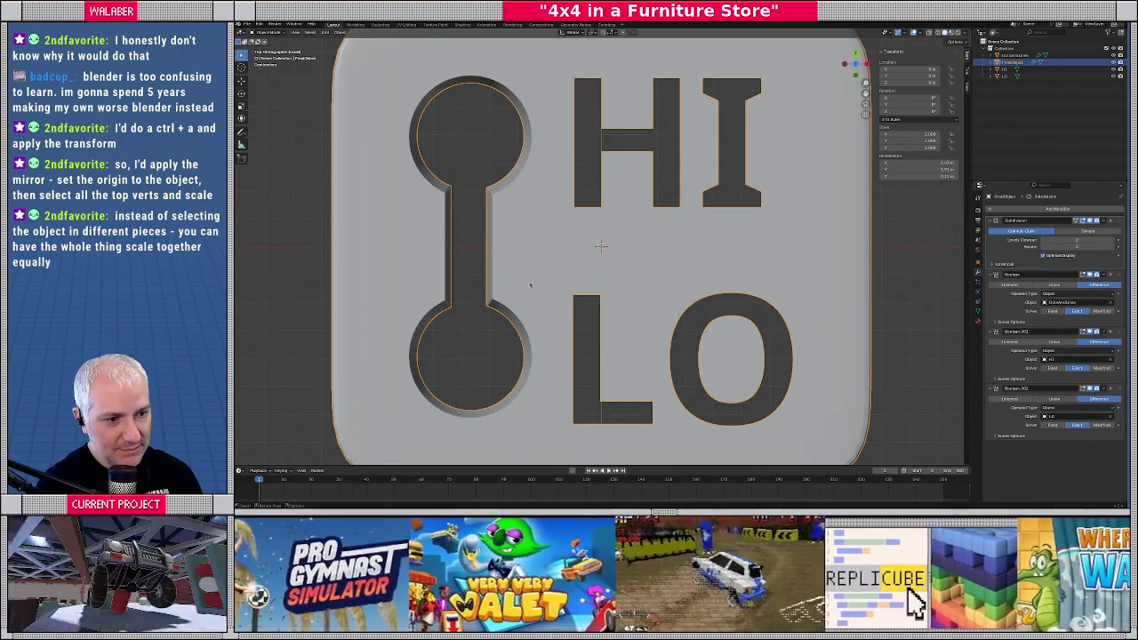
scroll(534, 281, "up", 1)
scroll(553, 259, "up", 3)
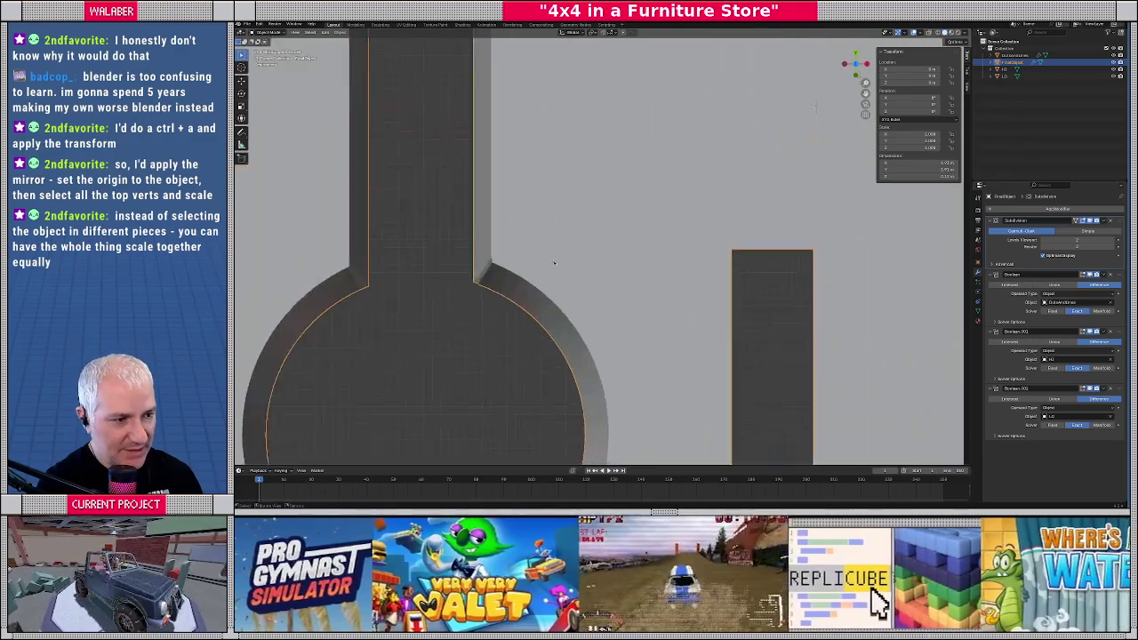
scroll(596, 242, "up", 4)
mouse_move(596, 241)
middle_mouse_down()
mouse_move(502, 246)
mouse_move(558, 197)
mouse_move(592, 246)
mouse_move(622, 246)
mouse_move(528, 237)
middle_mouse_up()
scroll(528, 240, "down", 3)
scroll(527, 253, "down", 5)
scroll(530, 256, "up", 5)
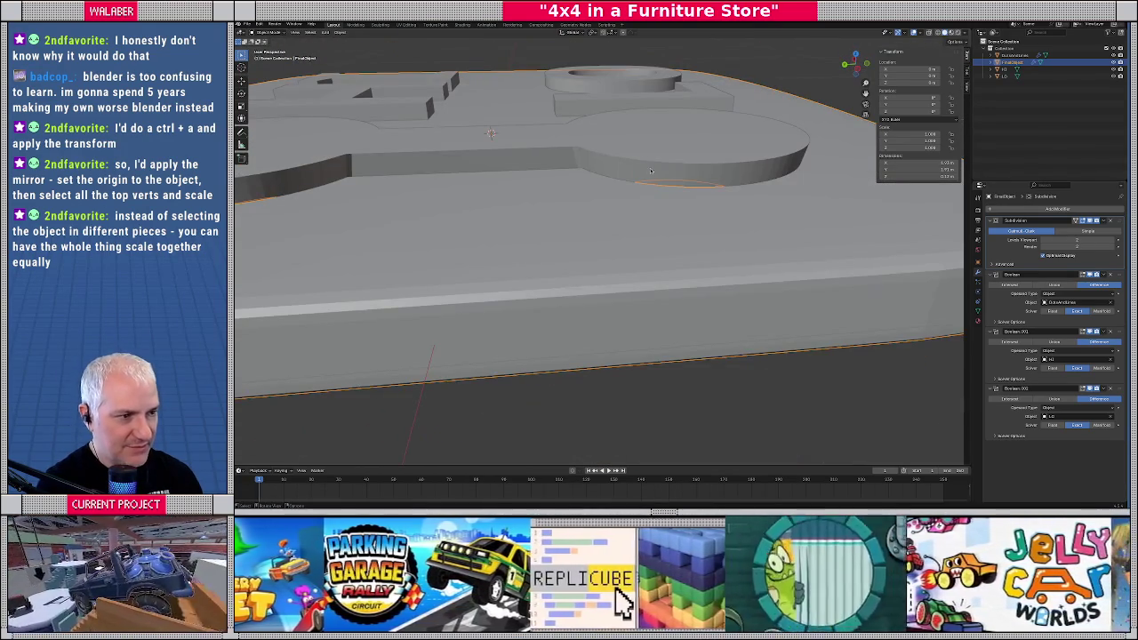
Isolate the dumbbell cutter in Edit Mode and orbit to view its side walls
left_click(650, 175)
key("KP_Divide")
key("Tab")
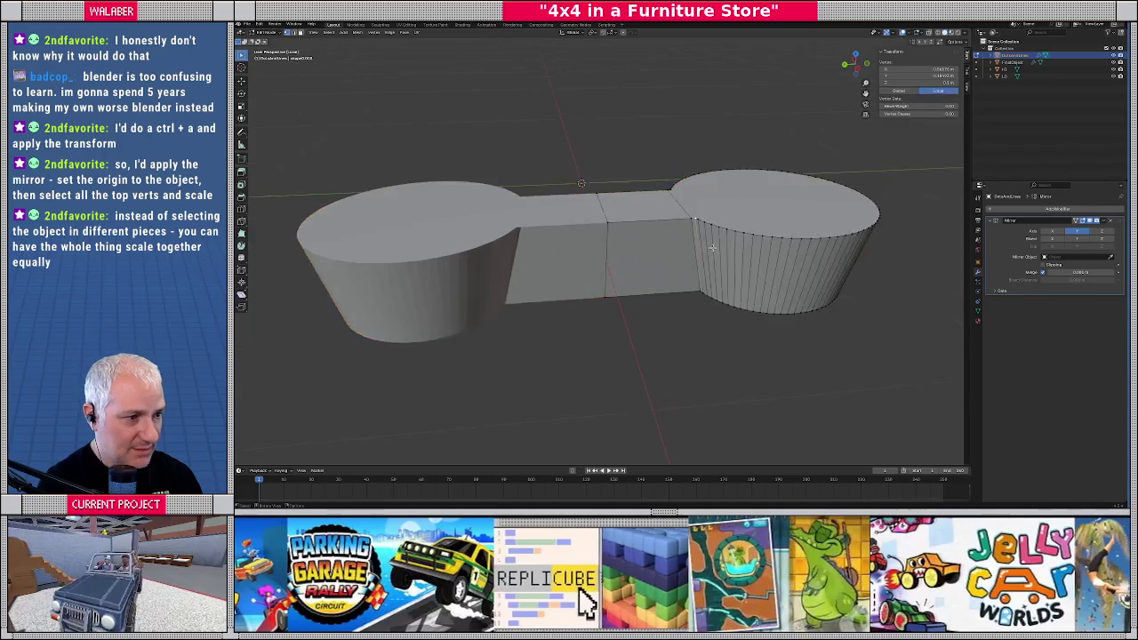
scroll(712, 248, "up", 3)
scroll(712, 248, "up", 3)
mouse_move(712, 248)
middle_mouse_down()
mouse_move(613, 213)
mouse_move(626, 187)
middle_mouse_up()
scroll(600, 201, "up", 2)
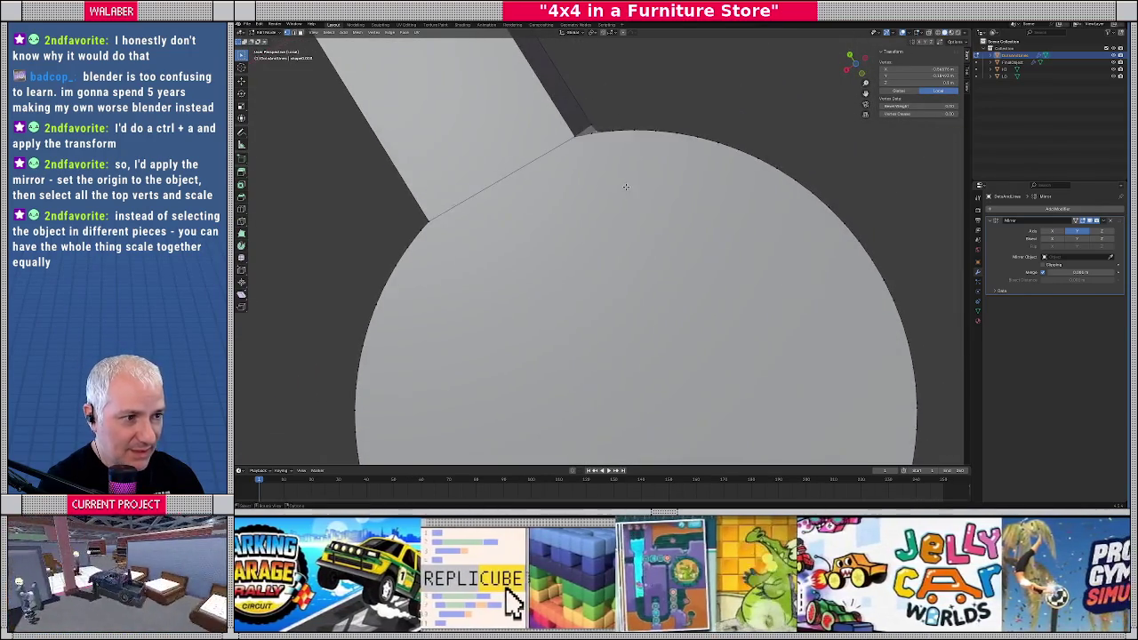
mouse_move(626, 187)
middle_mouse_down()
mouse_move(630, 236)
mouse_move(587, 182)
middle_mouse_up()
Triangulate the thin sliver faces on the side wall and at the stem junction
left_click(582, 175)
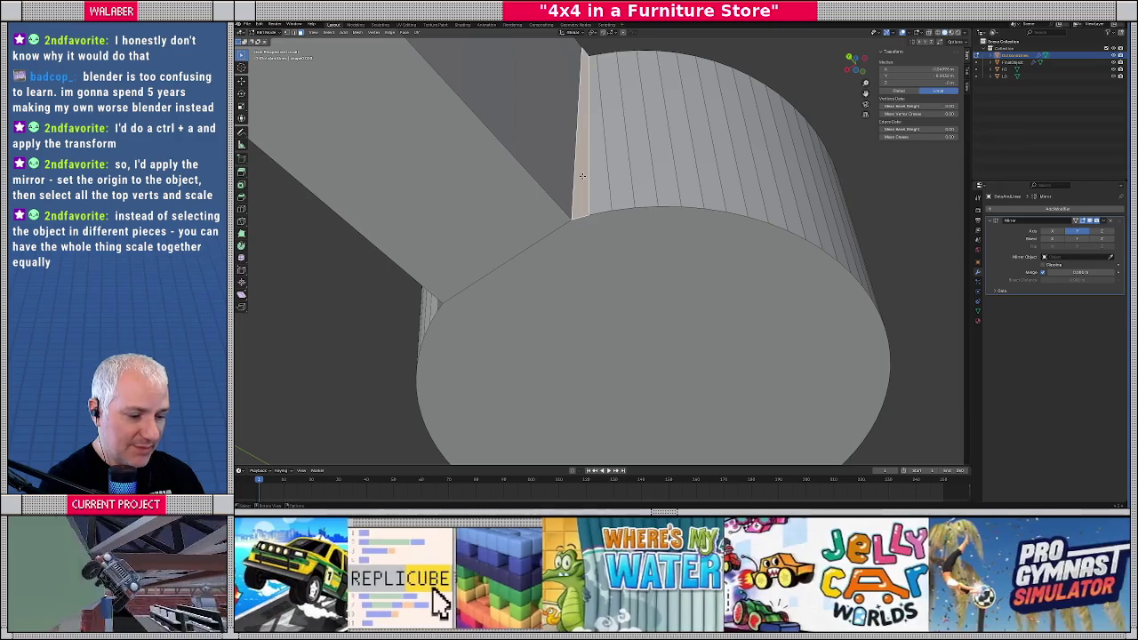
key("ctrl+t")
mouse_move(582, 175)
middle_mouse_down()
mouse_move(570, 151)
mouse_move(585, 162)
middle_mouse_up()
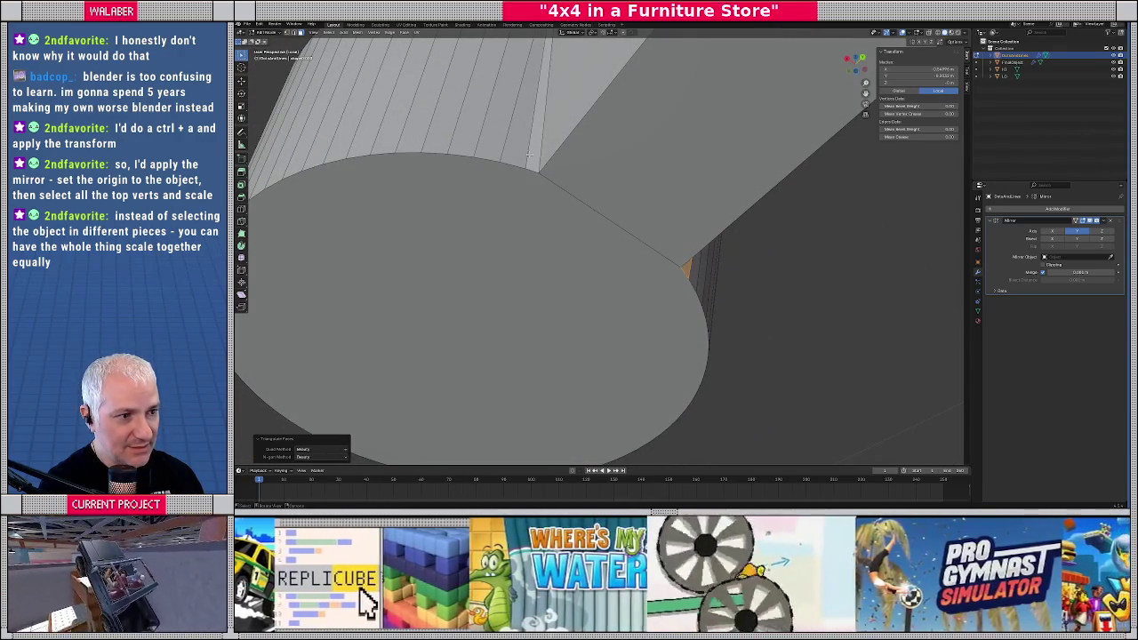
left_click(530, 159)
key("ctrl+t")
middle_click_drag(554, 165, 582, 146)
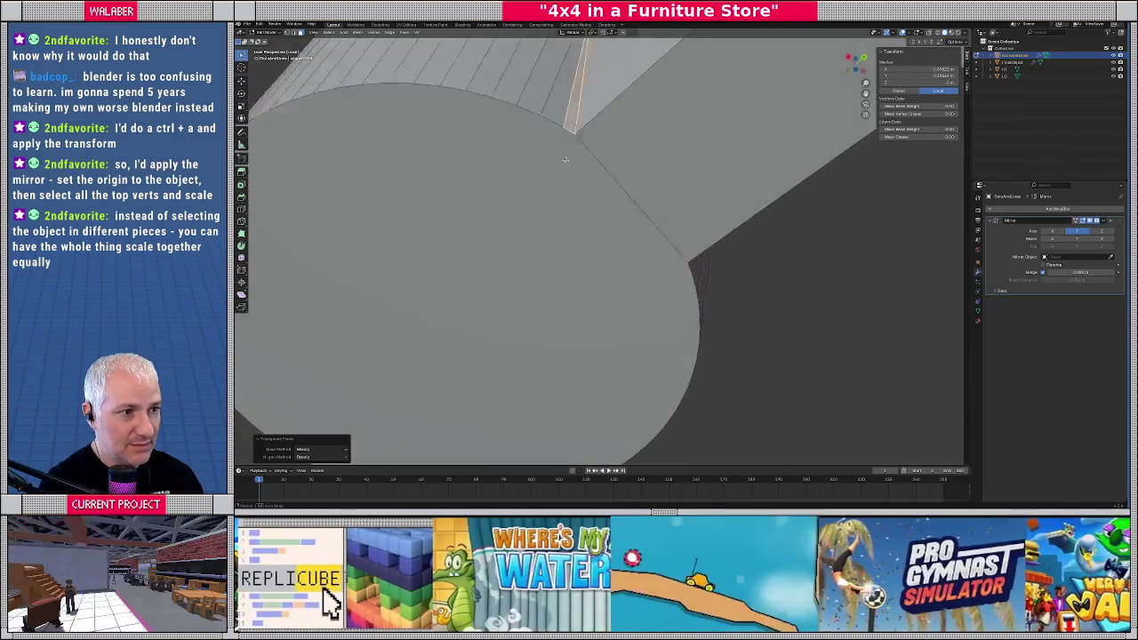
Leave Edit Mode and isolate the HI/LO plate on its own
key("Tab")
scroll(641, 272, "down", 4)
scroll(641, 272, "down", 4)
key("KP_Divide")
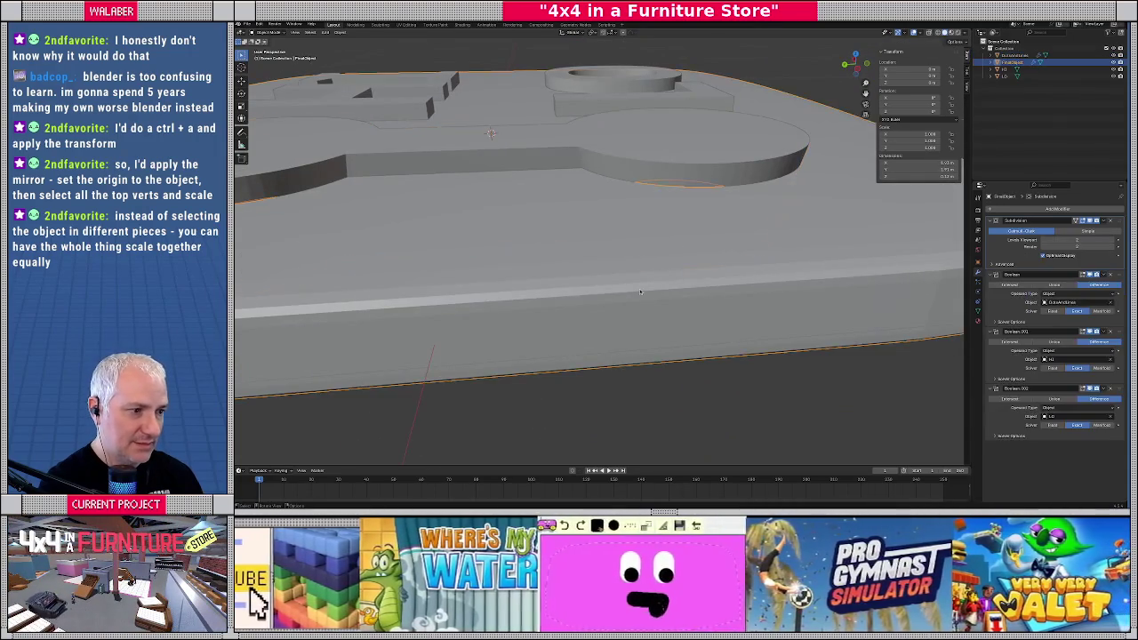
key("KP_Divide")
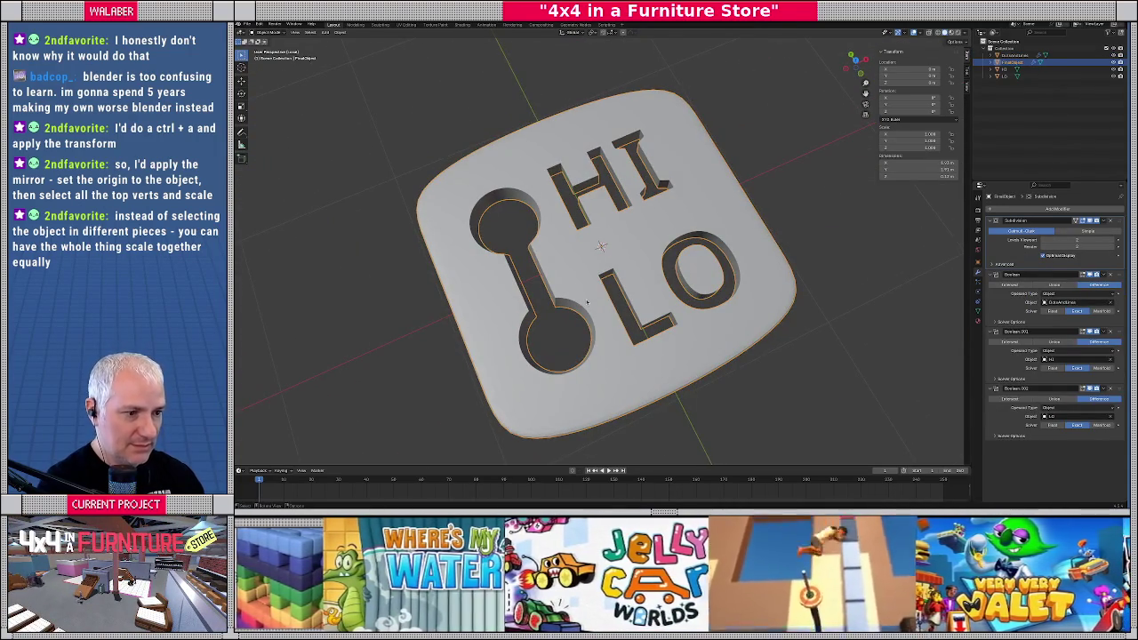
Inspect the plate's cuts from above and a low angle, then select the HI letter cutter
key("KP_7")
scroll(587, 303, "up", 4)
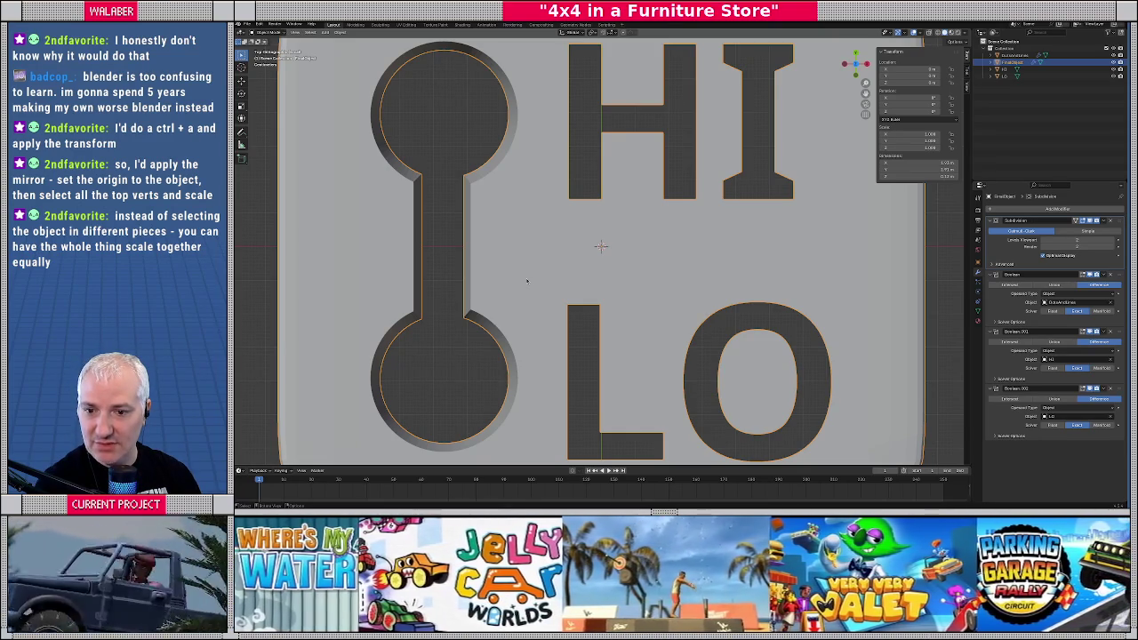
scroll(601, 281, "down", 3)
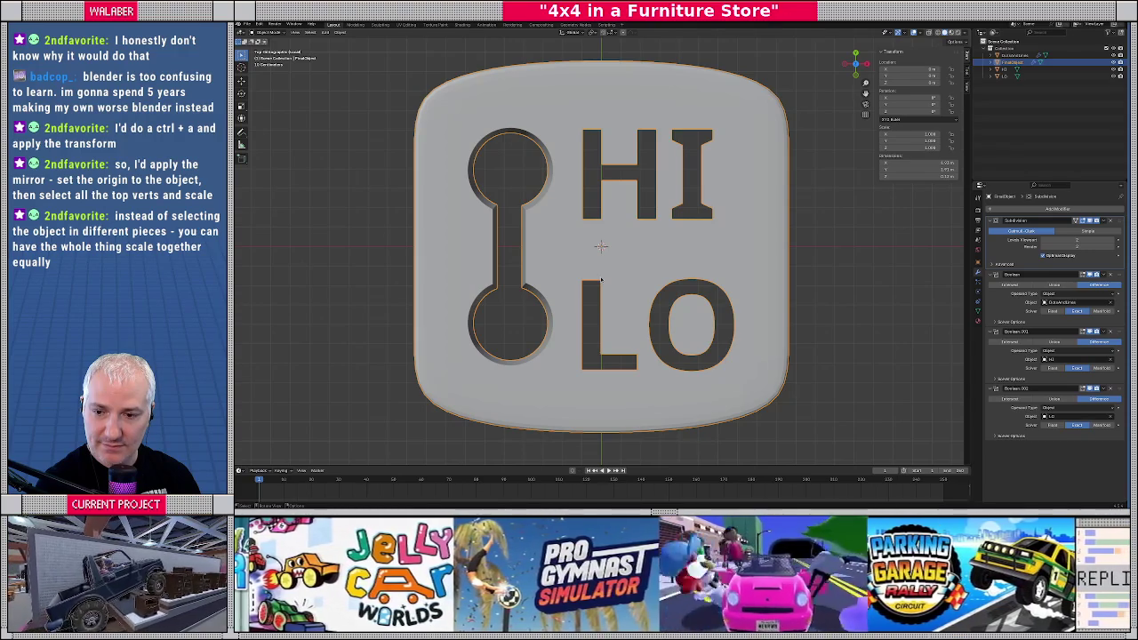
scroll(601, 281, "up", 2)
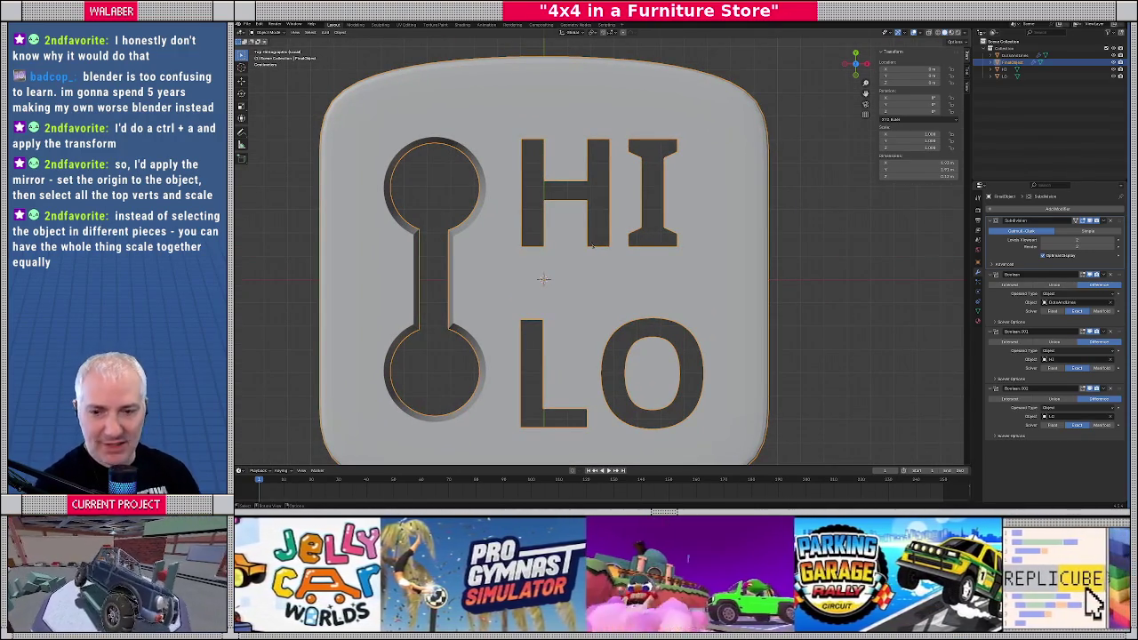
mouse_move(732, 267)
middle_mouse_down()
mouse_move(407, 109)
mouse_move(429, 165)
middle_mouse_up()
left_click(407, 109)
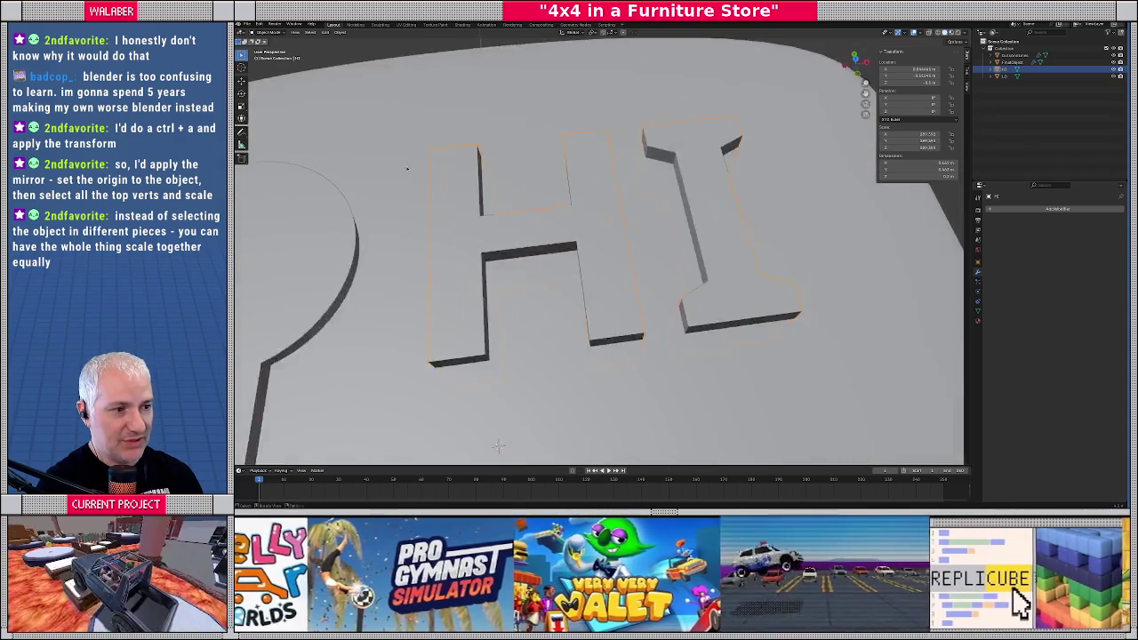
Apply all transforms to the HI letter cutter
left_click(341, 33)
mouse_move(350, 69)
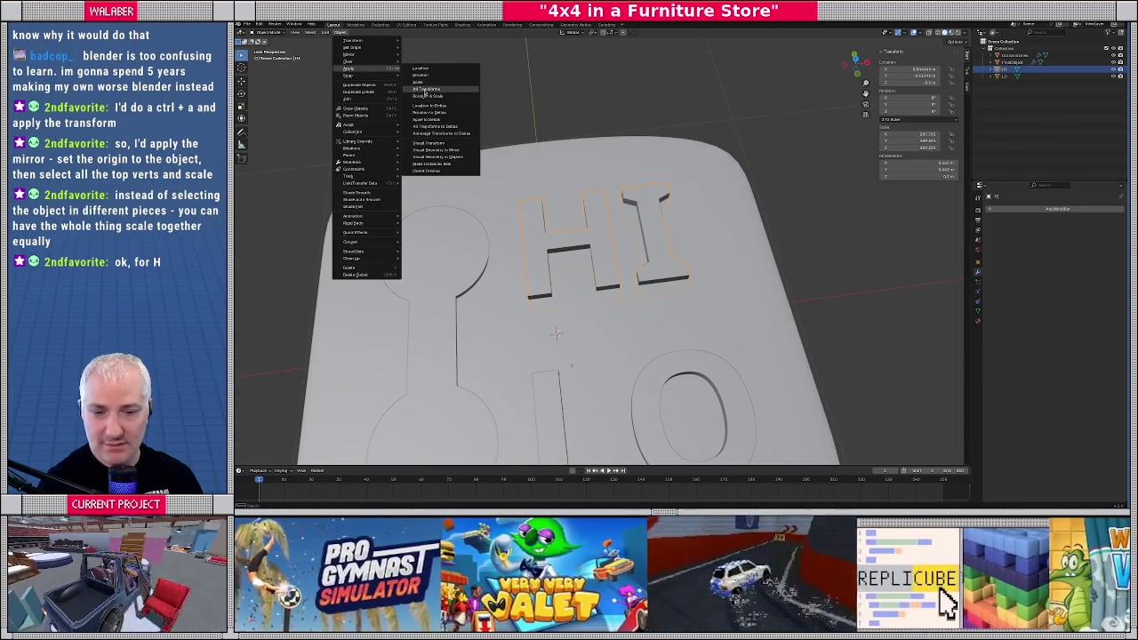
left_click(426, 89)
middle_click_drag(562, 242, 576, 224, "alt")
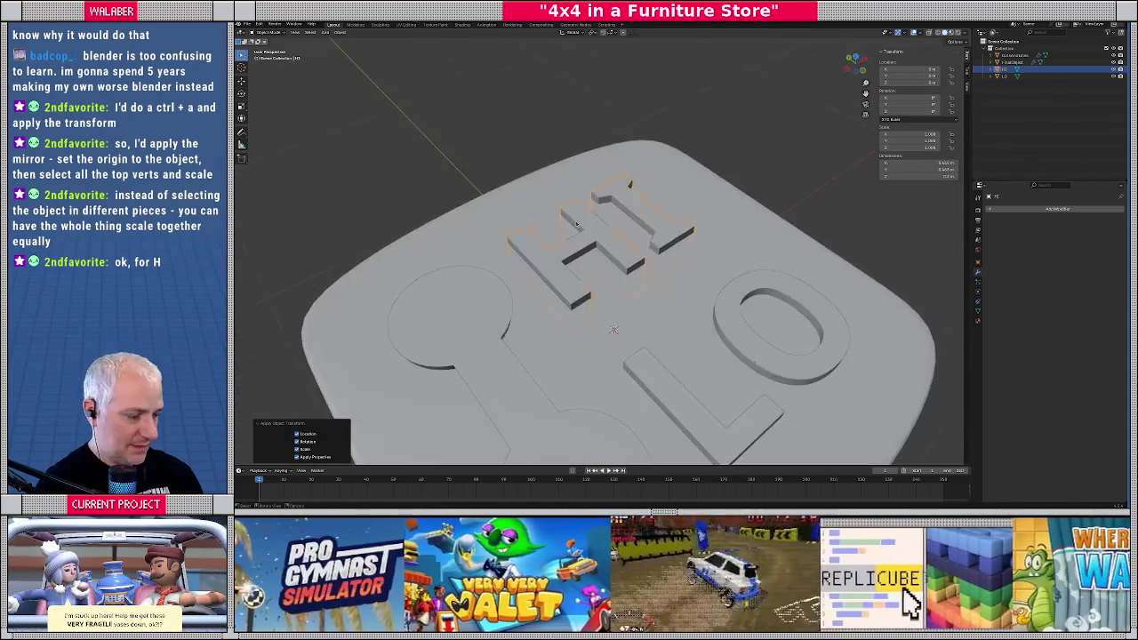
Isolate the HI letters in X-ray and box-select the top vertices of both letters
key("KP_Divide")
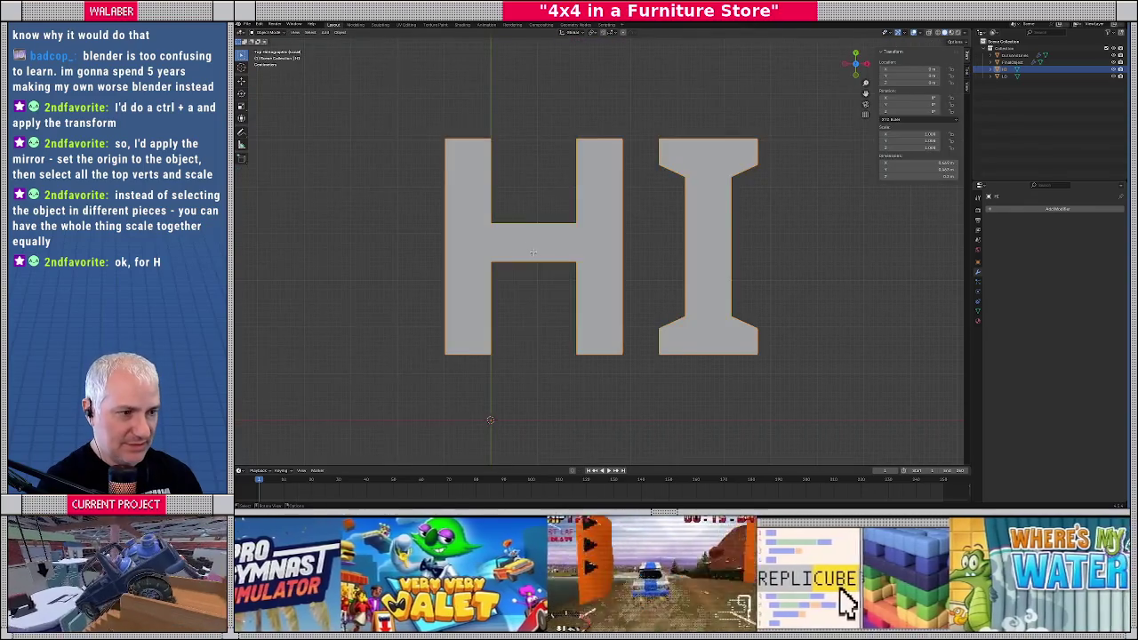
middle_click_drag(532, 252, 479, 204)
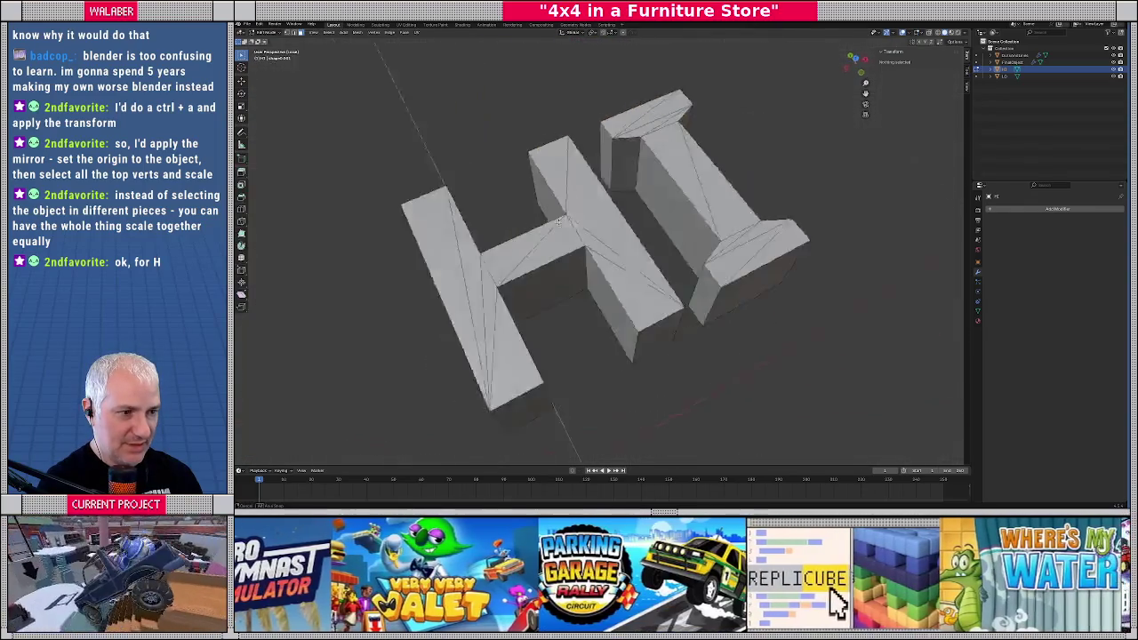
key("alt+z")
left_click_drag(395, 140, 755, 276)
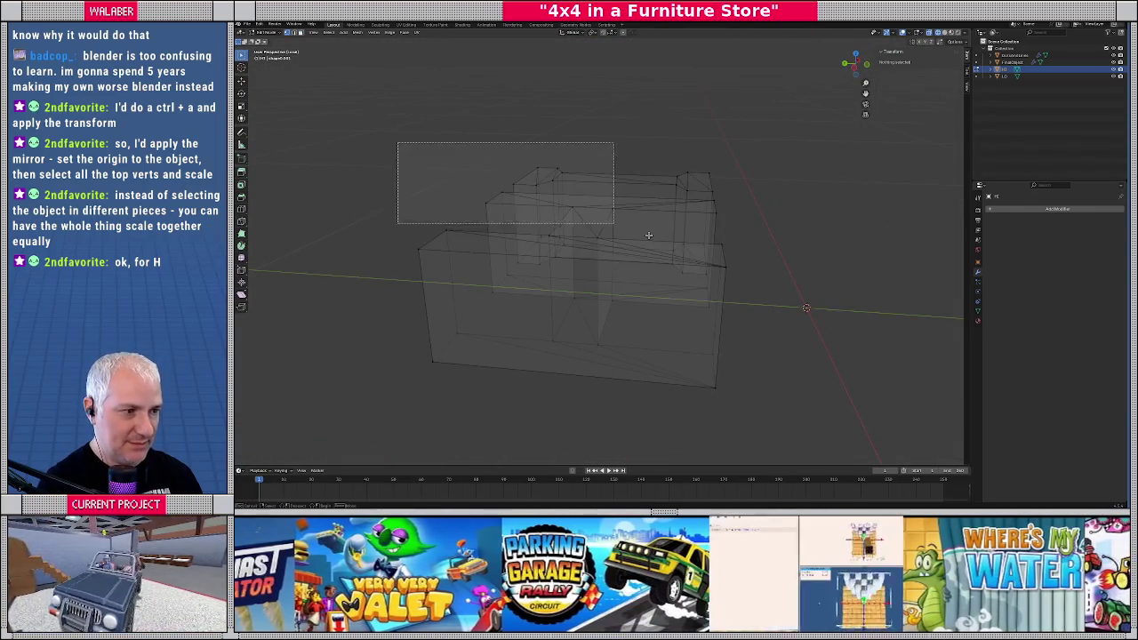
key("KP_1")
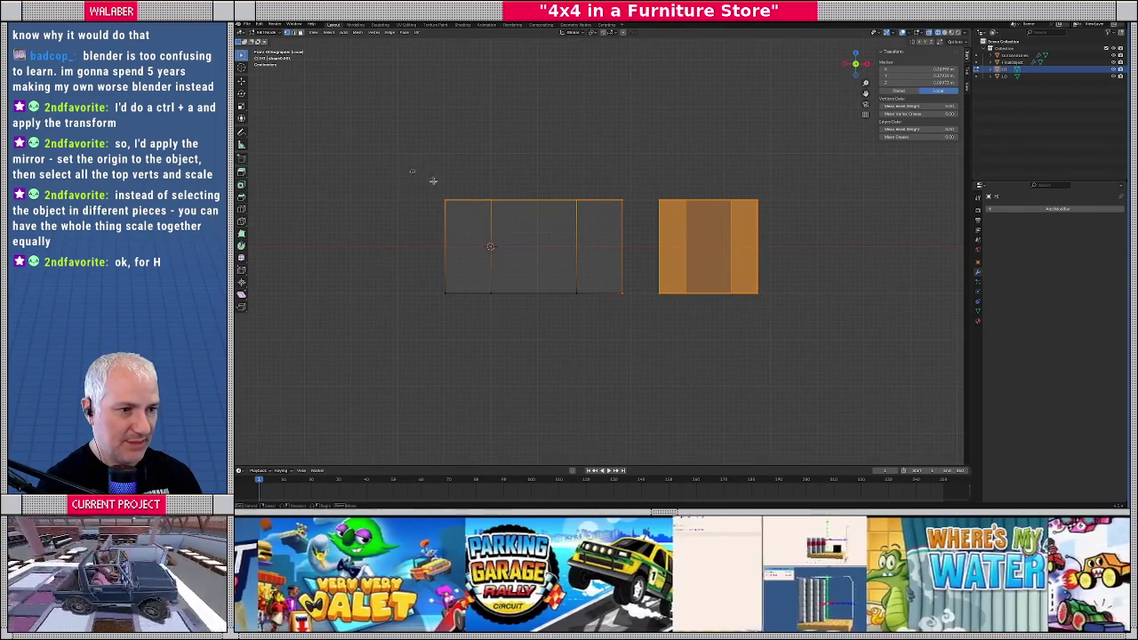
left_click_drag(412, 173, 844, 234)
key("KP_7")
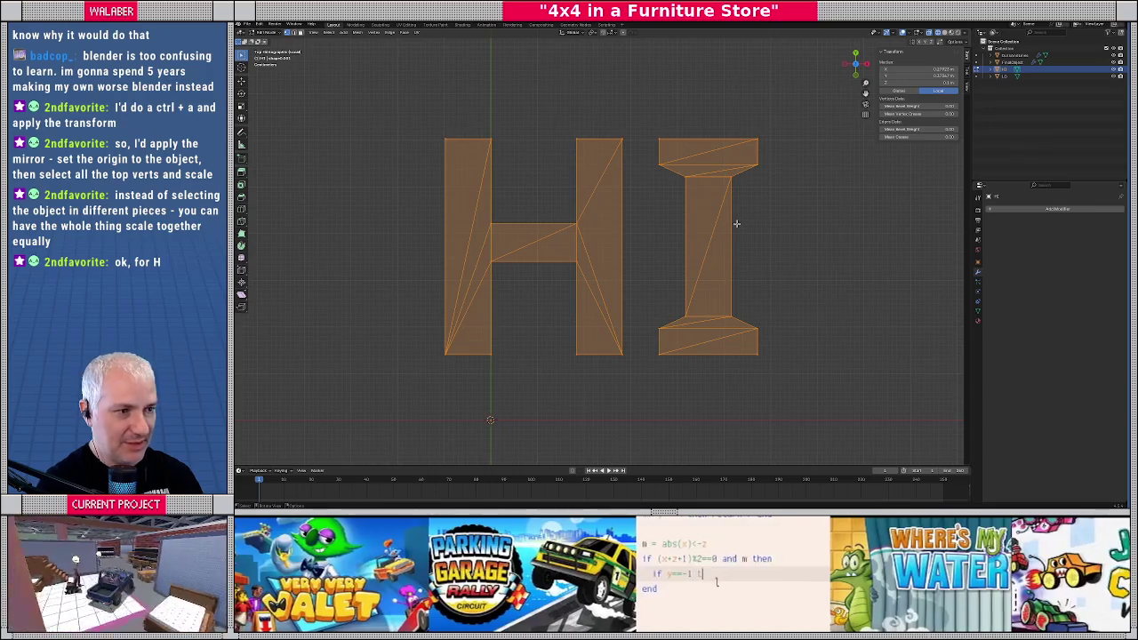
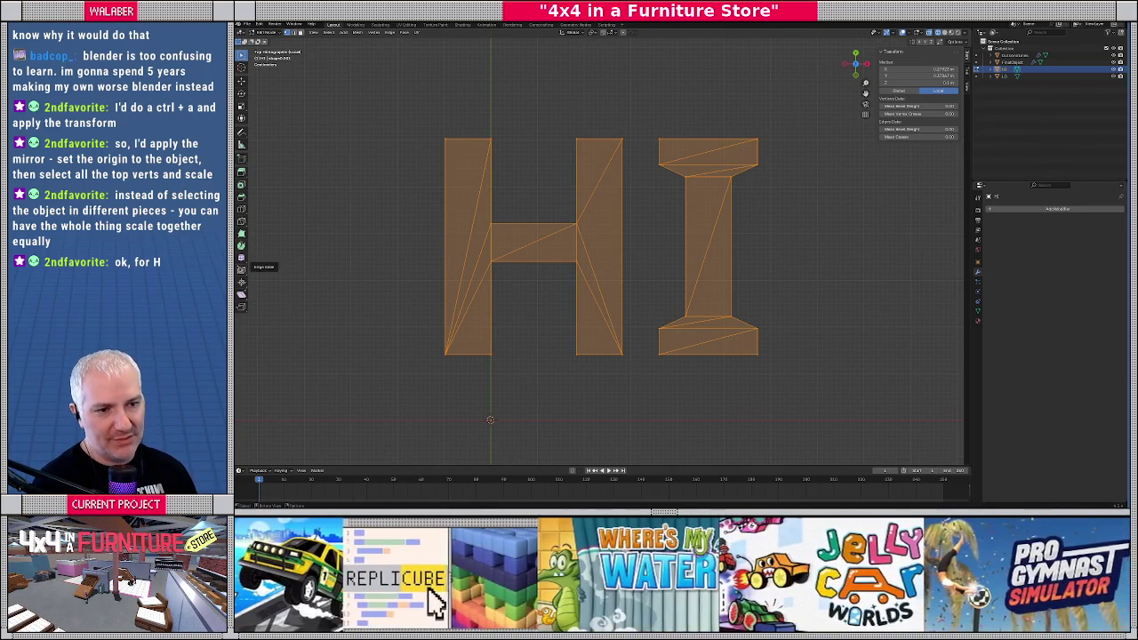
Try fattening the H and I letter outlines, then cancel the thickening
left_click(241, 281)
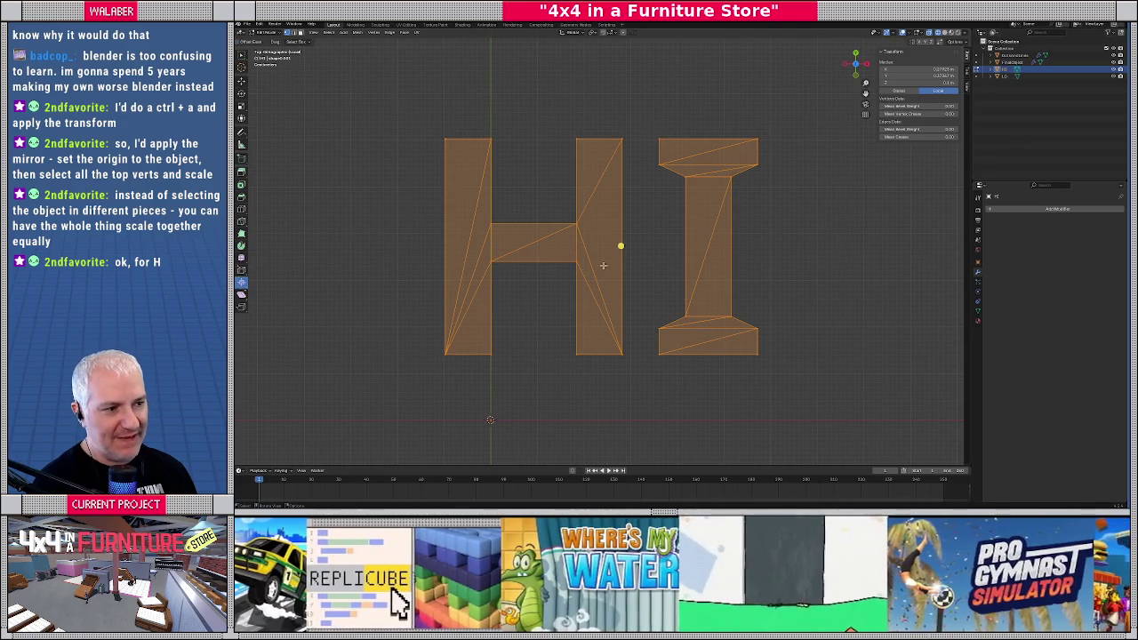
left_click_drag(620, 245, 695, 236)
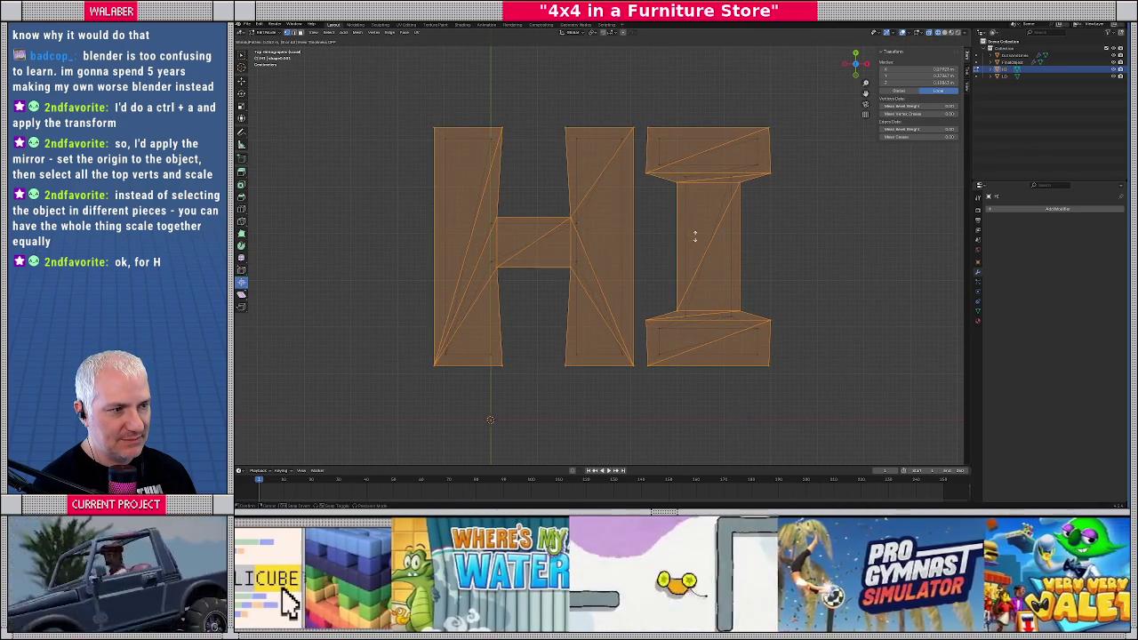
left_click_drag(717, 236, 724, 235)
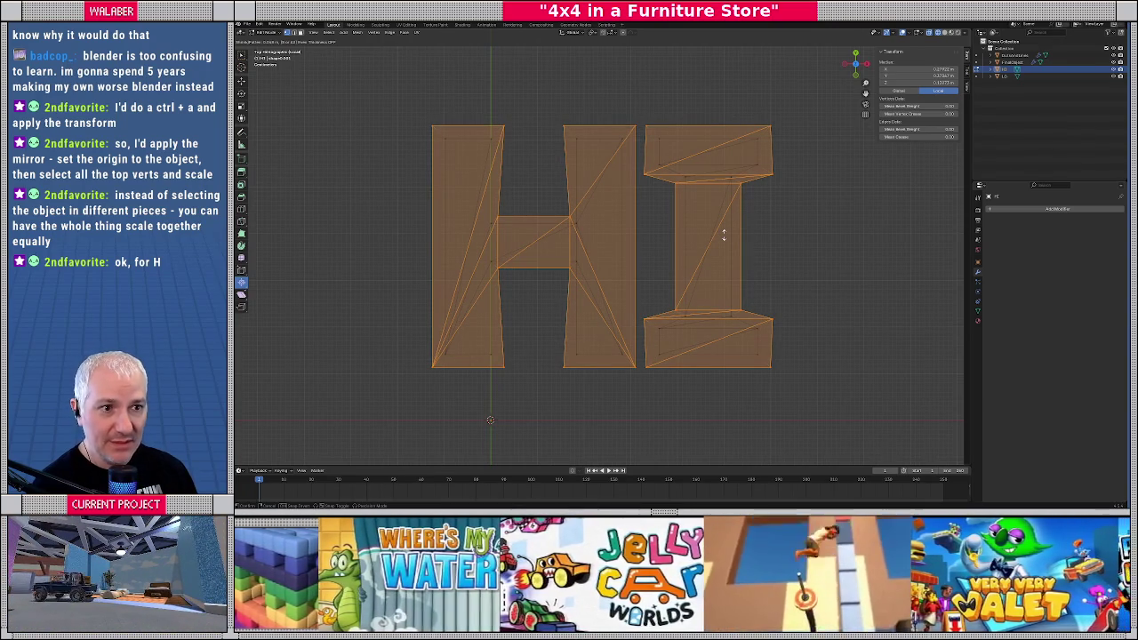
key("x")
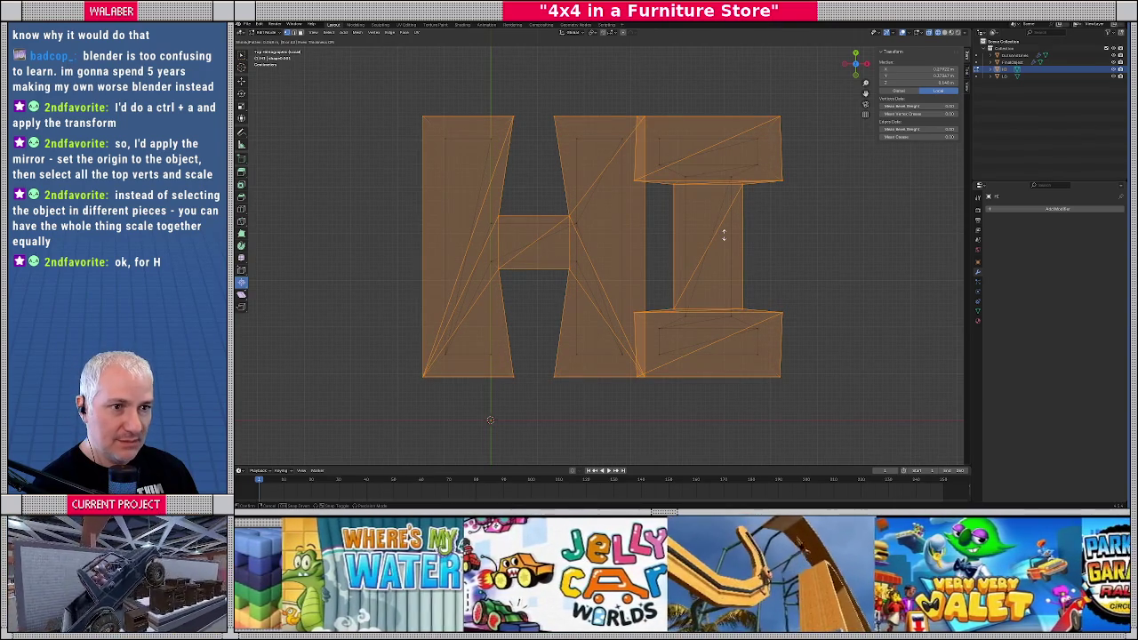
key("x")
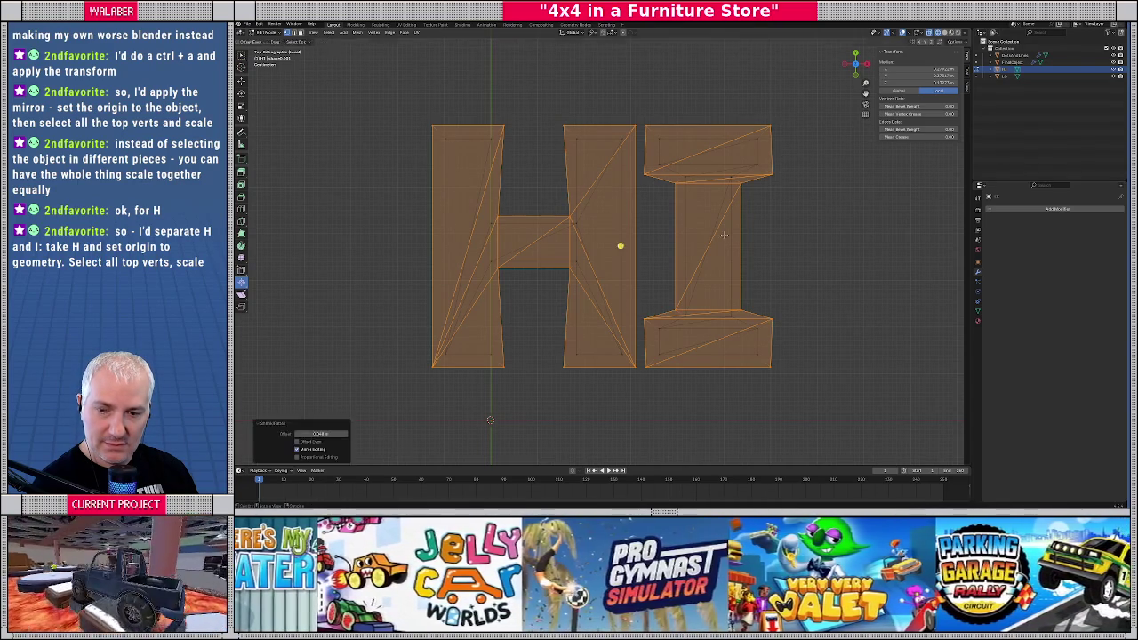
key("Escape")
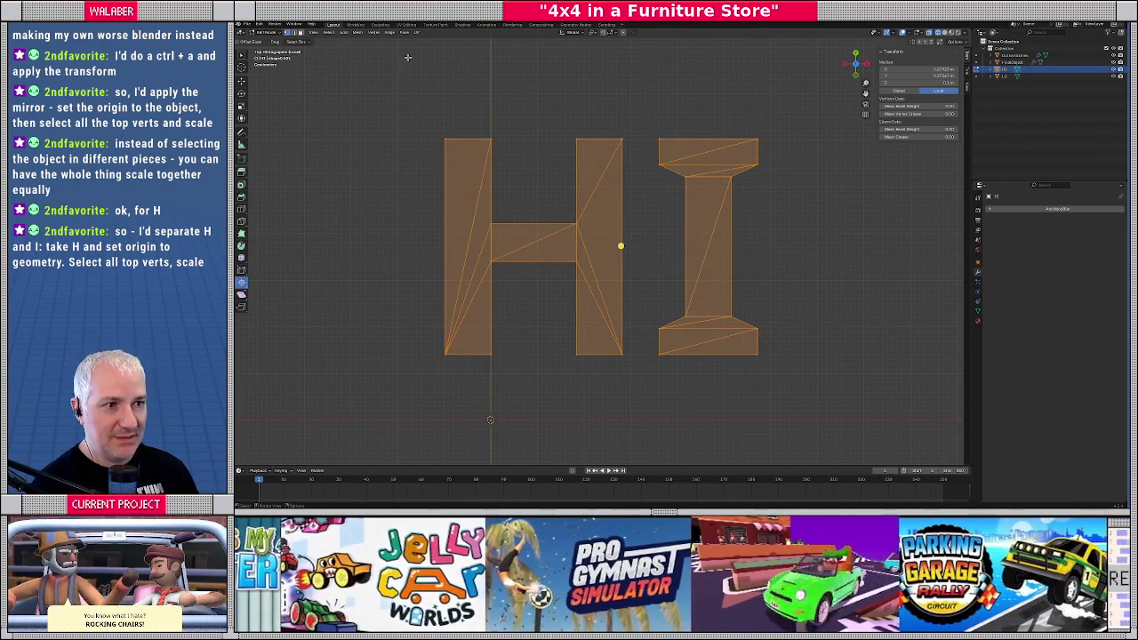
Set the HI object's origin to its geometry via Origin to Geometry, then return to Edit Mode
key("Tab")
left_click(340, 32)
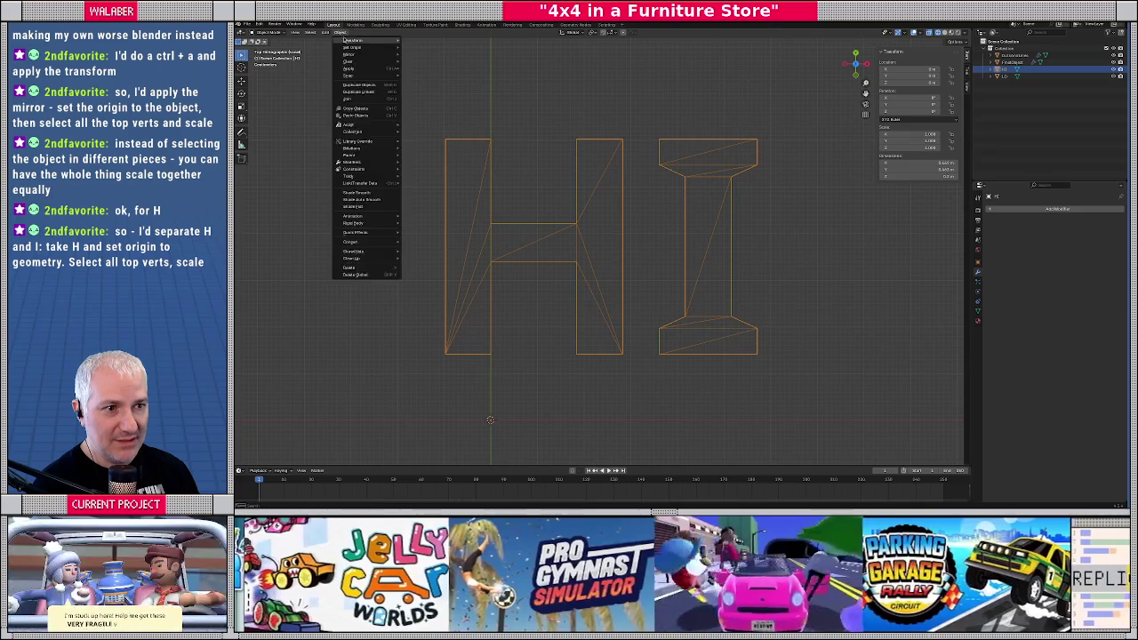
mouse_move(352, 48)
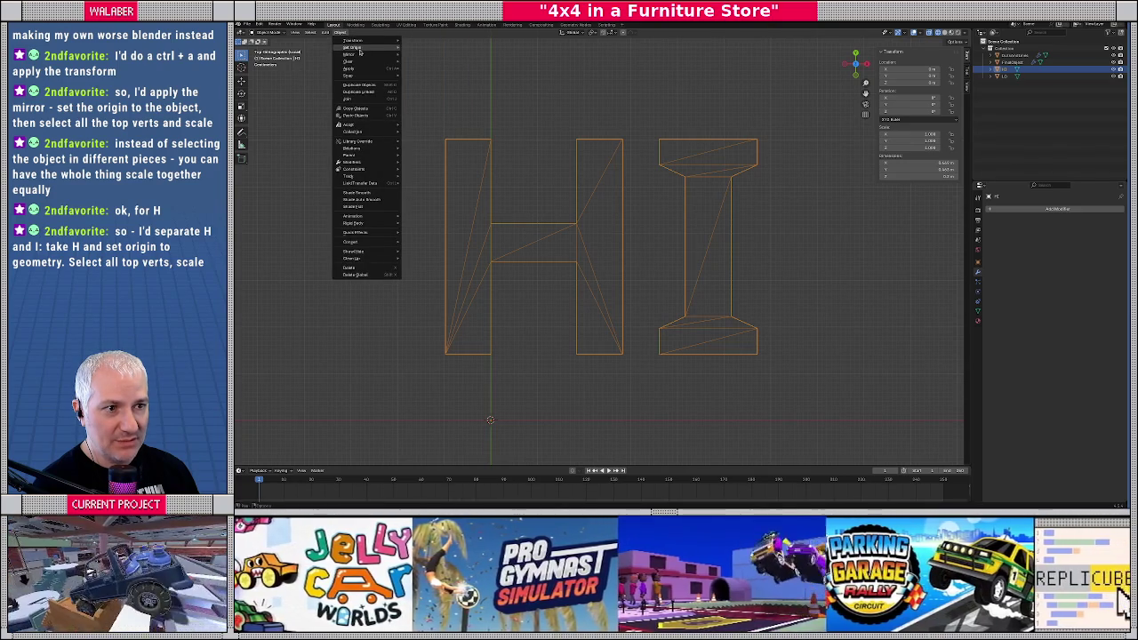
left_click(432, 54)
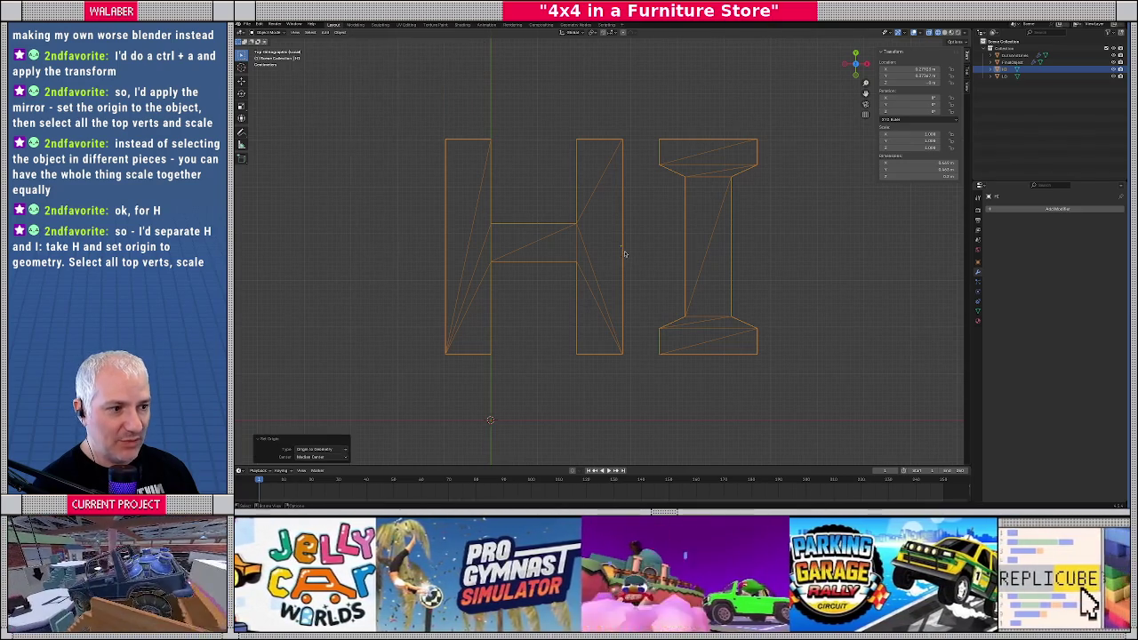
key("Tab")
Back in top view, start scaling the whole HI mesh and cancel it at original size
middle_click_drag(566, 238, 557, 247)
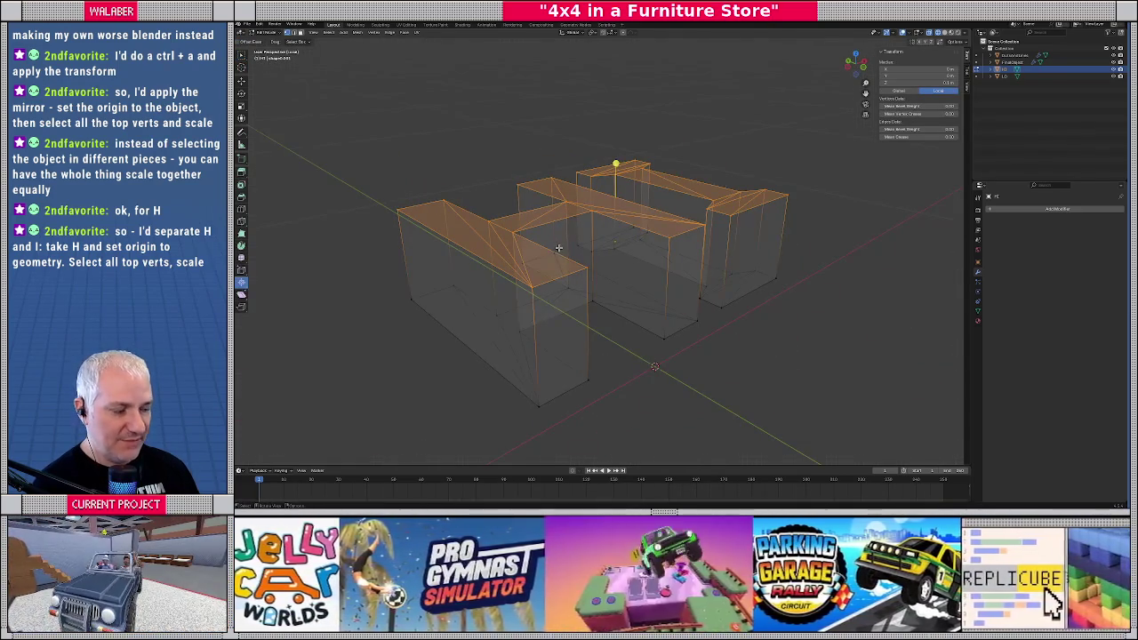
key("KP_7")
key("s")
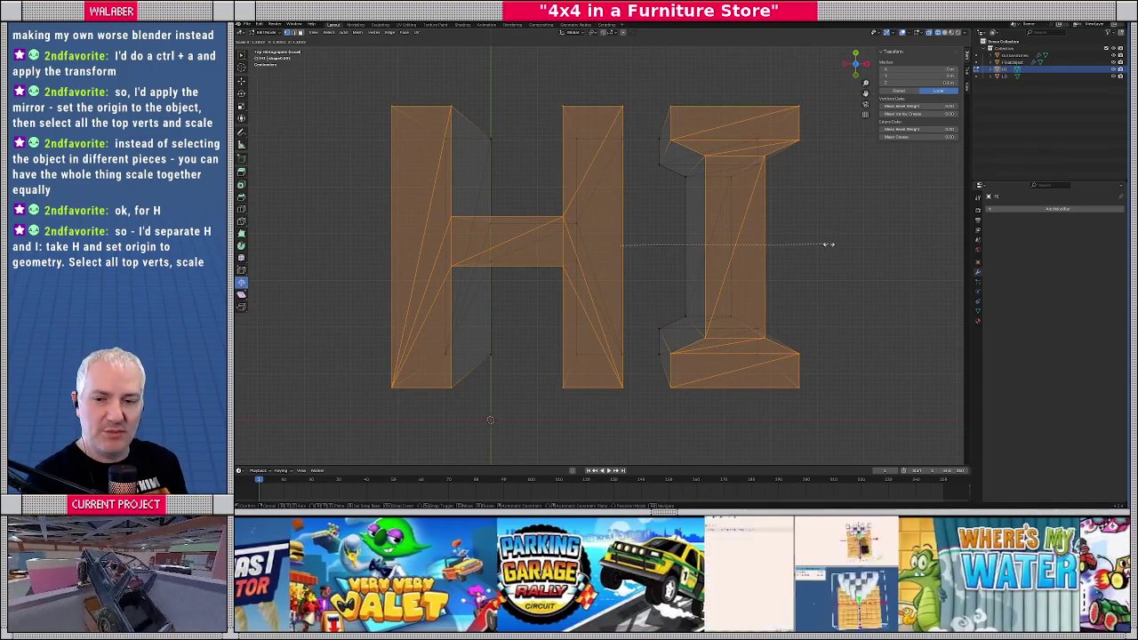
key("Escape")
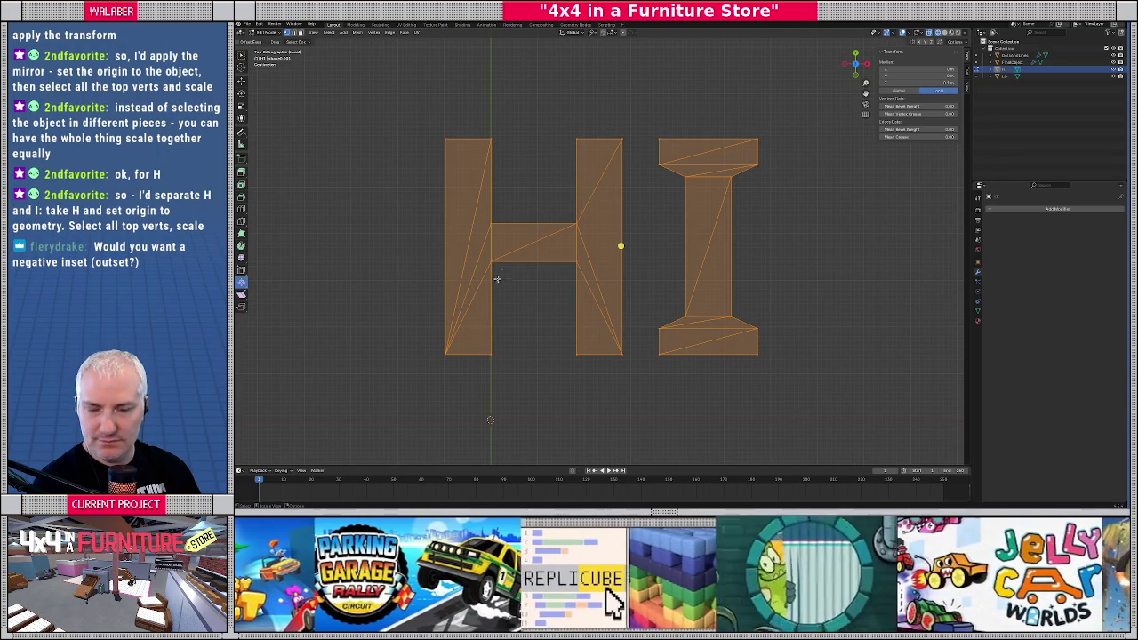
Select the top vertex of the H's left leg and move it outward
middle_click_drag(503, 239, 613, 184)
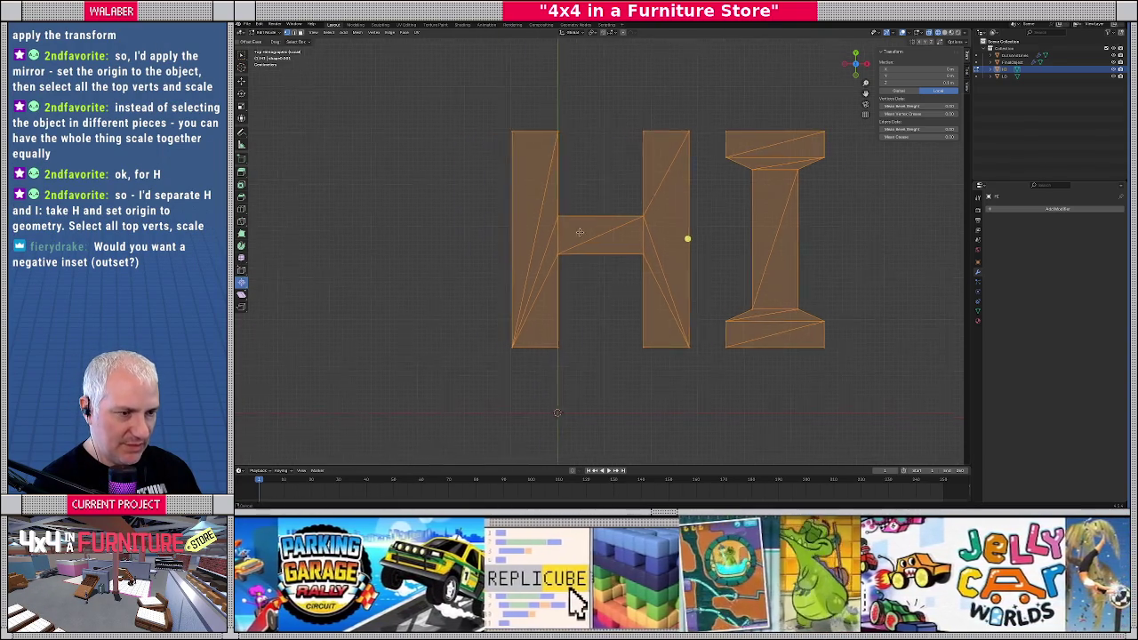
middle_click_drag(613, 181, 604, 190)
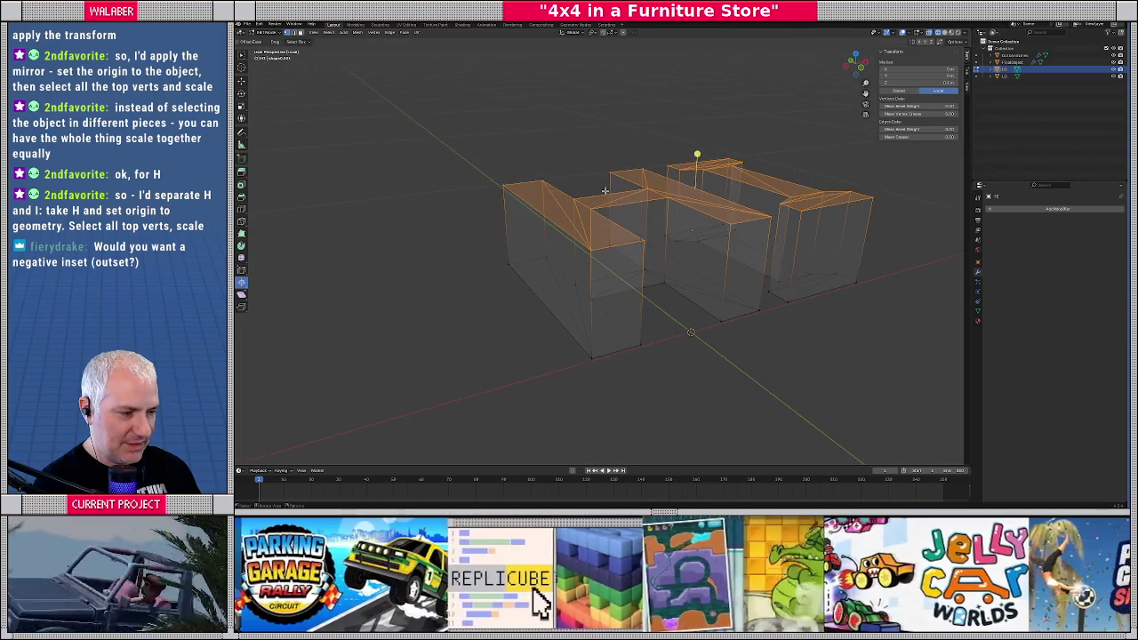
key("alt+a")
left_click(541, 184)
key("KP_7")
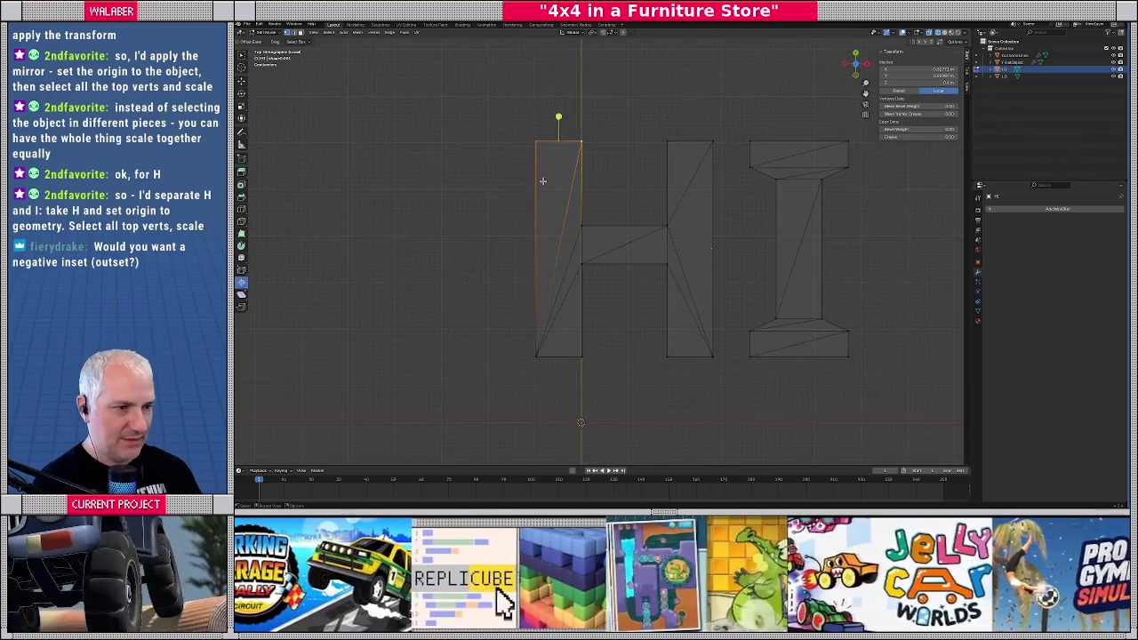
middle_click_drag(552, 174, 537, 123)
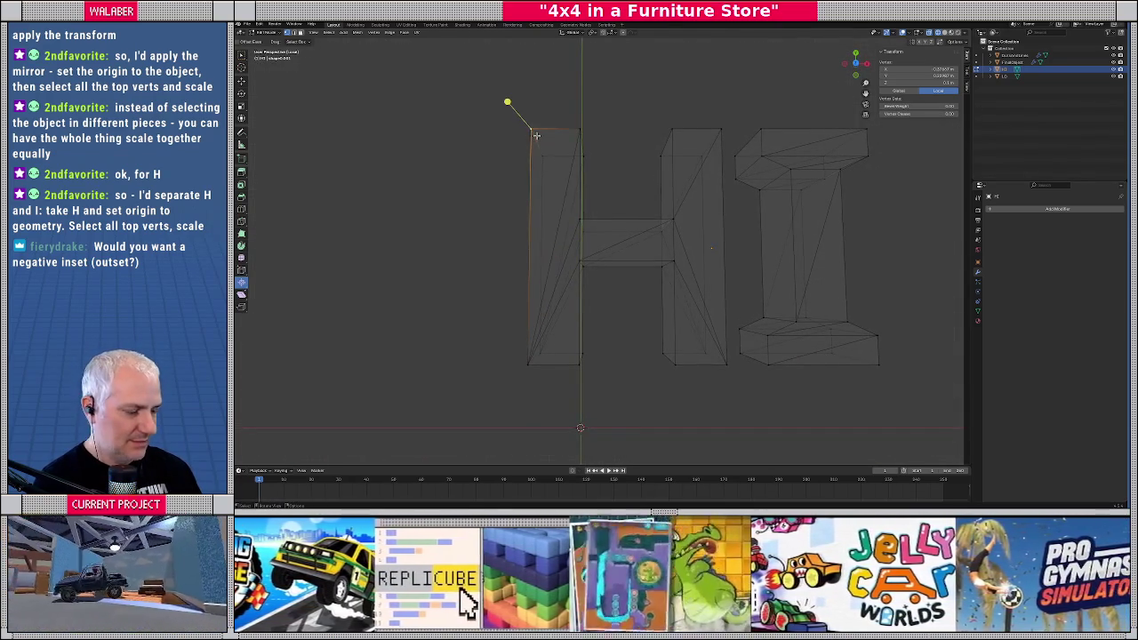
key("KP_7")
mouse_move(575, 168)
middle_mouse_down()
mouse_move(593, 146)
mouse_move(624, 147)
middle_mouse_up()
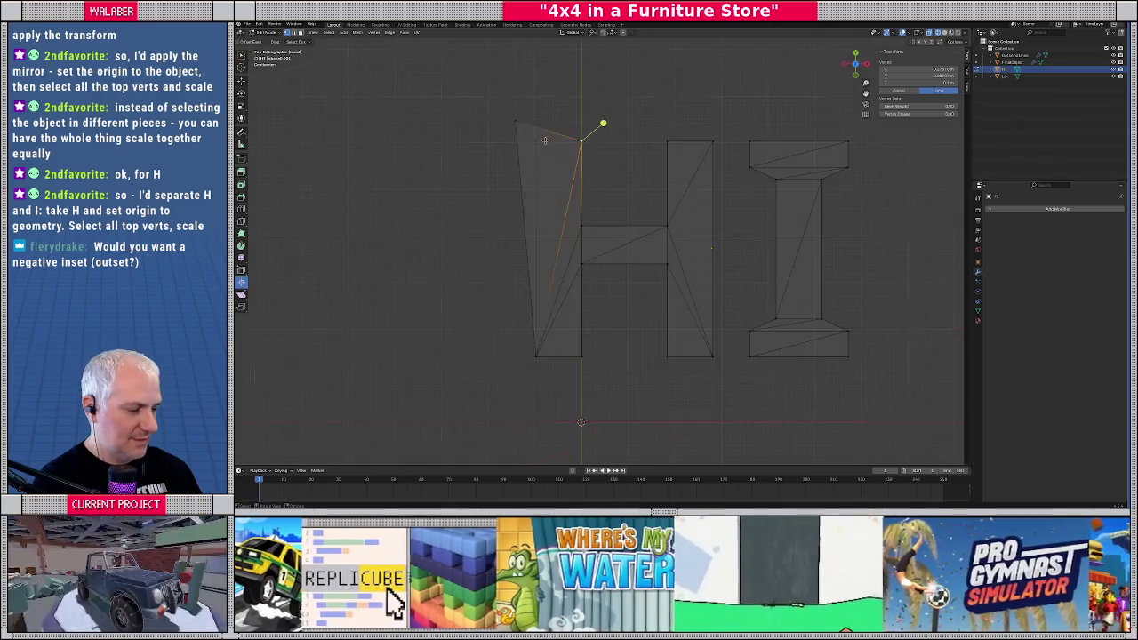
key("g")
left_click(614, 125)
Move another H vertex, undo it, then drag the leg's top-right vertex onto the leg edge
middle_click_drag(584, 230, 583, 217)
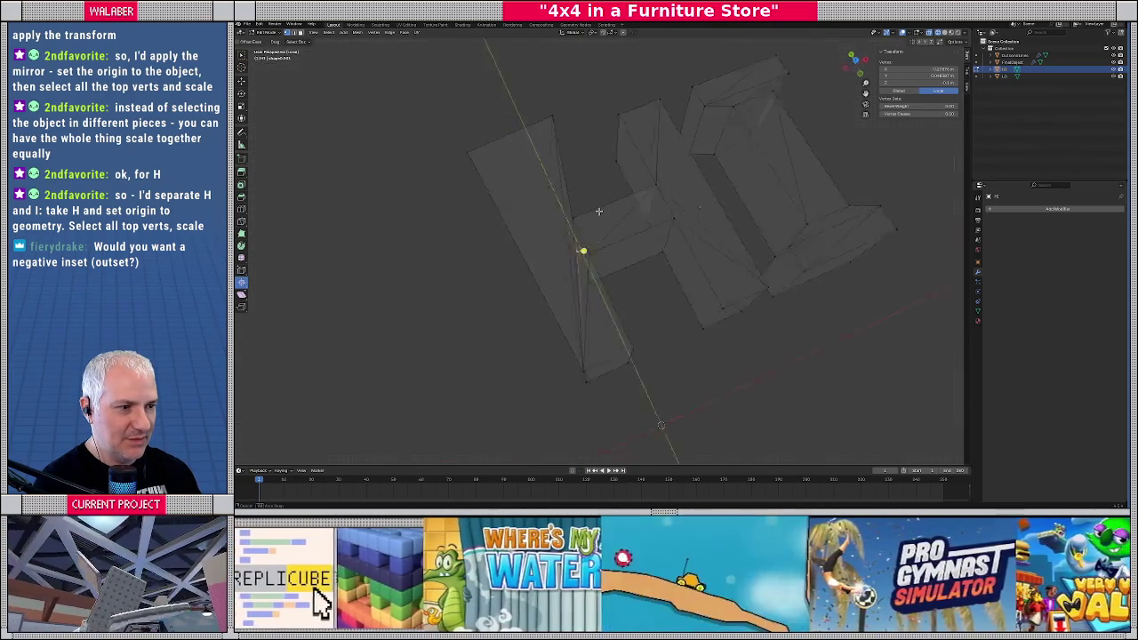
key("KP_7")
key("g")
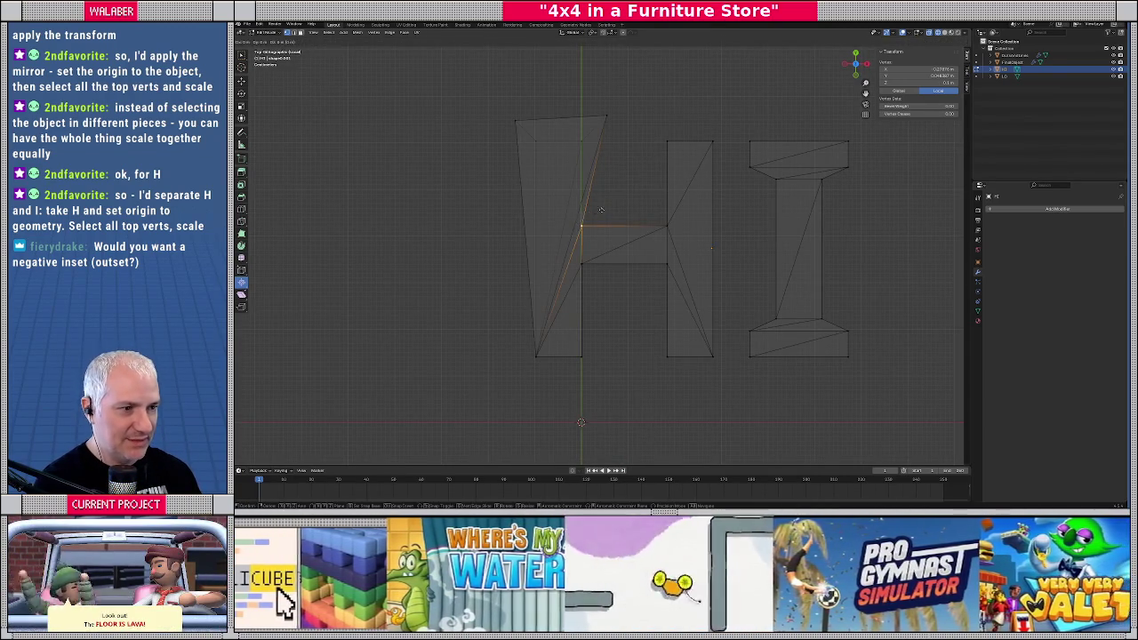
left_click(606, 200)
scroll(548, 152, "up", 4)
scroll(549, 152, "up", 3)
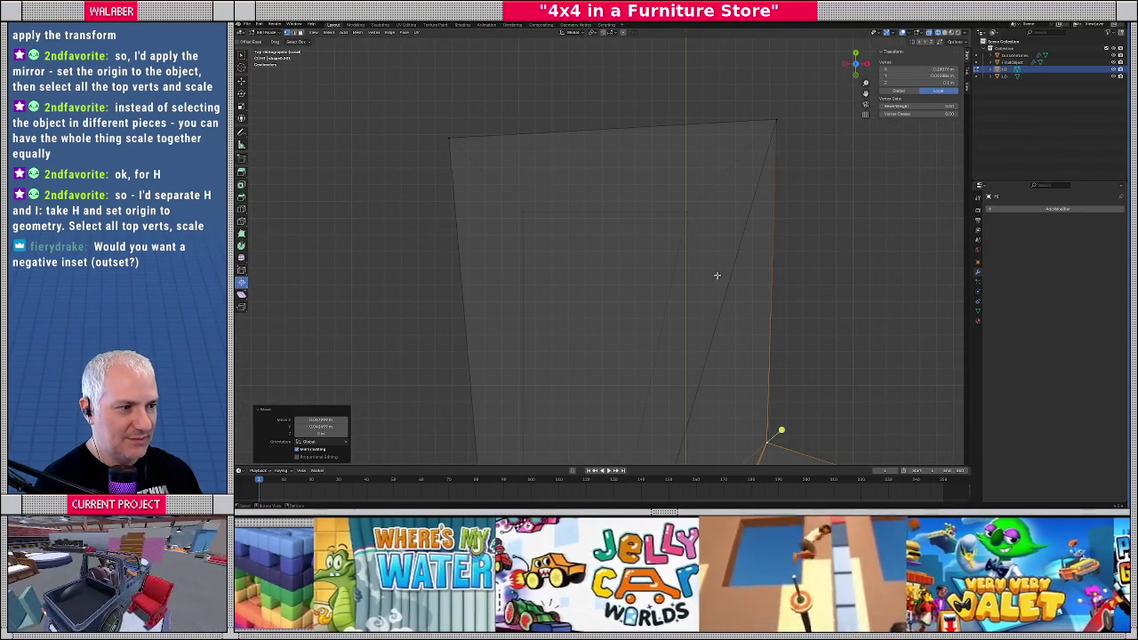
scroll(701, 352, "down", 6)
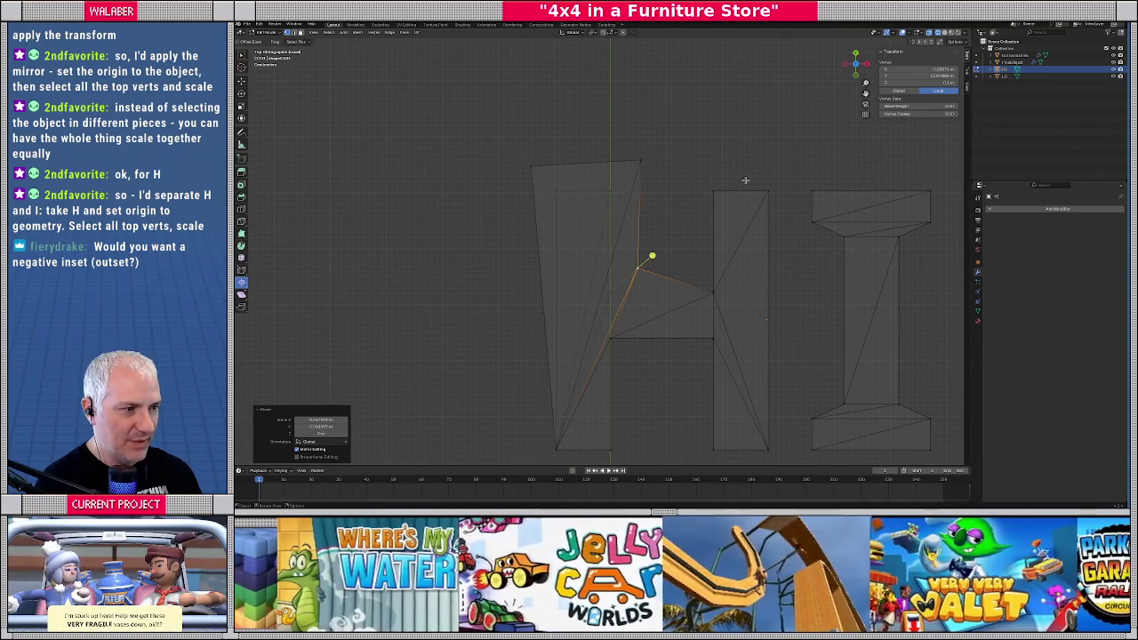
key("ctrl+z")
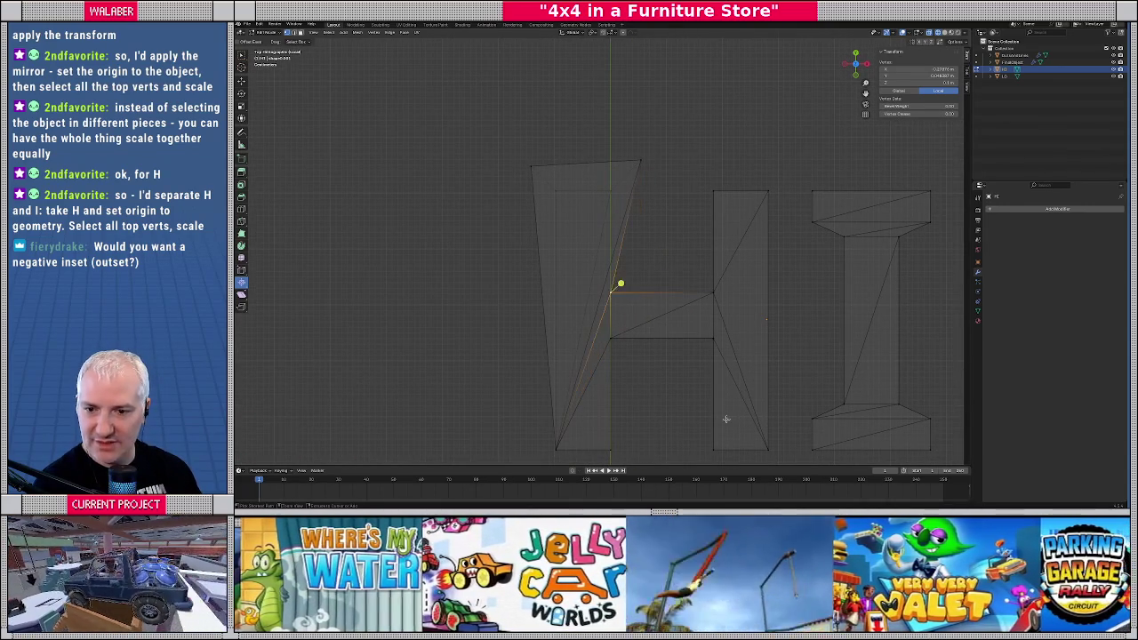
left_click(644, 157)
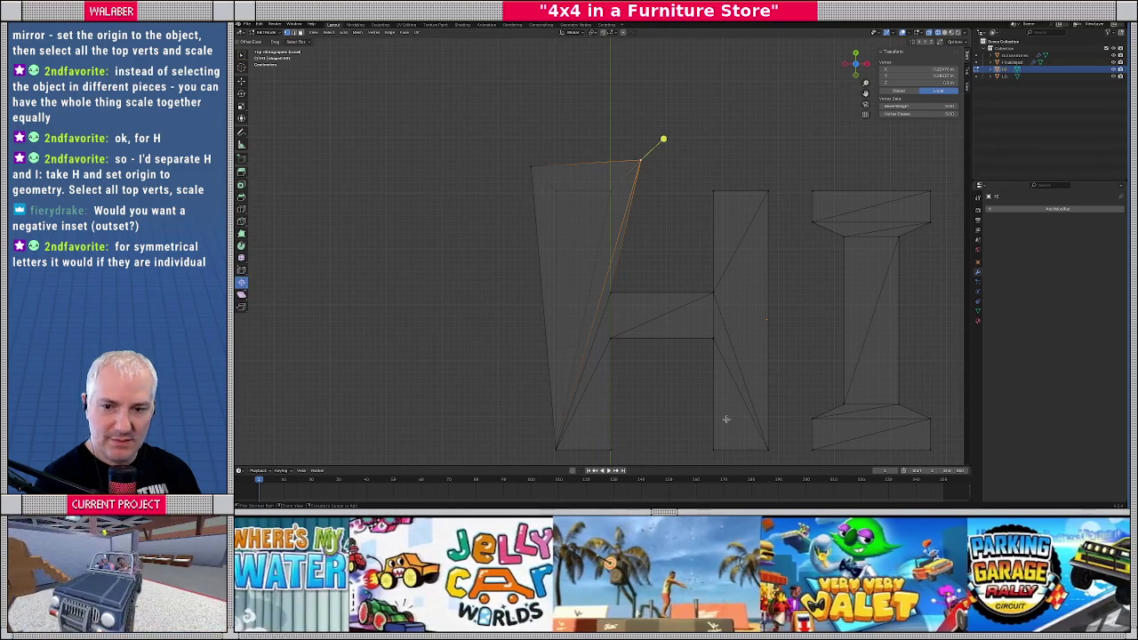
mouse_move(663, 140)
left_mouse_down()
mouse_move(535, 171)
mouse_move(717, 381)
left_mouse_up()
Cancel the H's pending scale and switch to solid shading in a perspective view
key("s")
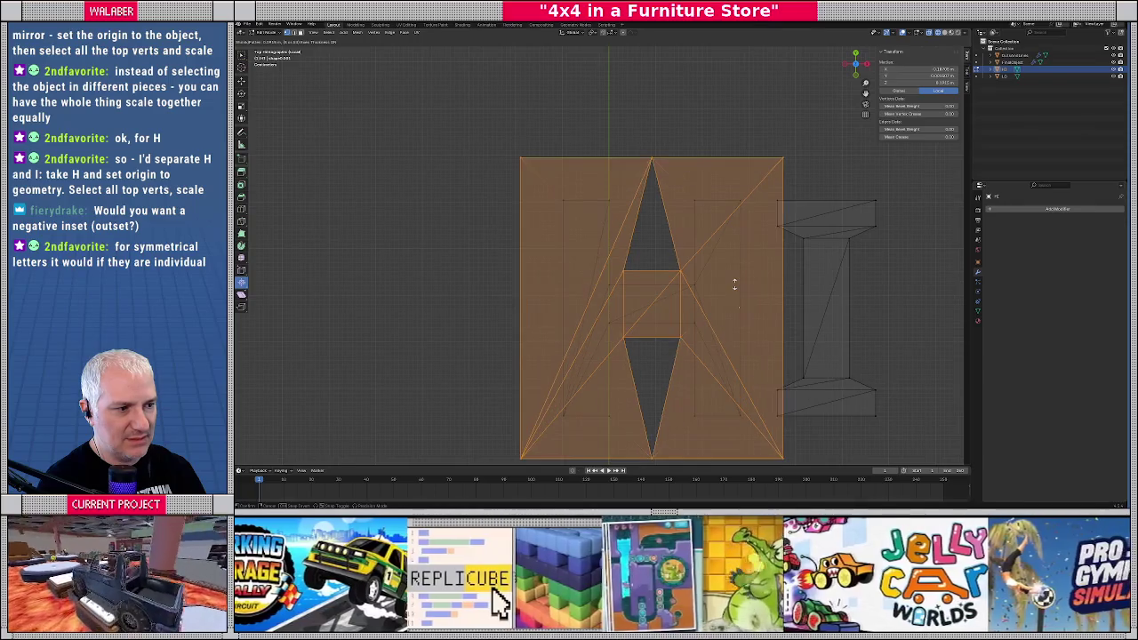
key("Escape")
left_click(734, 283)
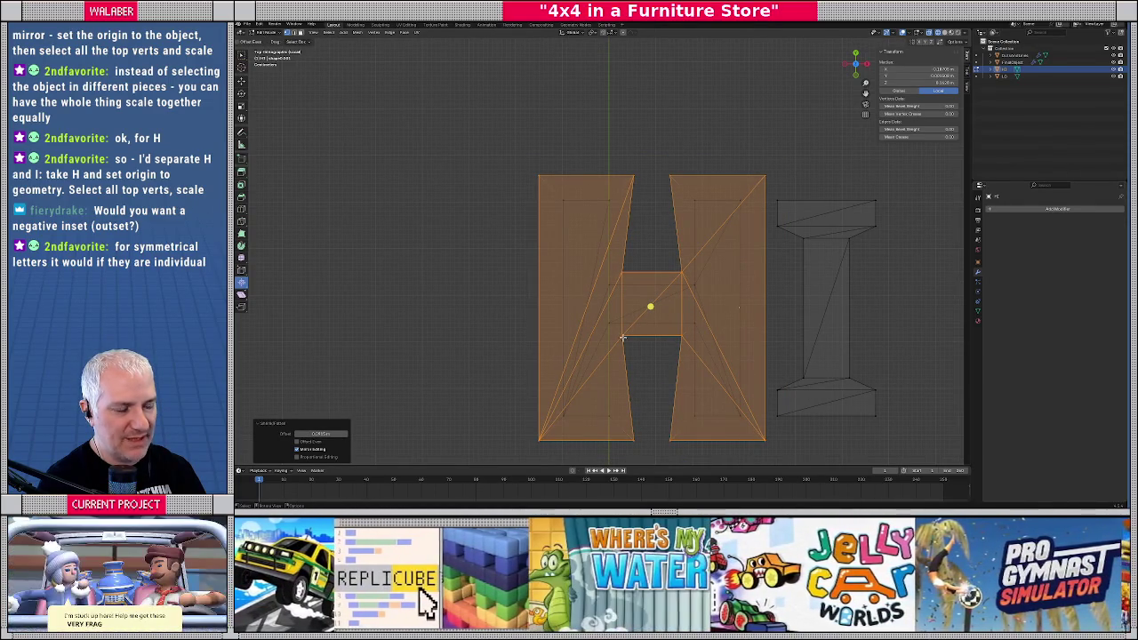
middle_click_drag(582, 345, 558, 312)
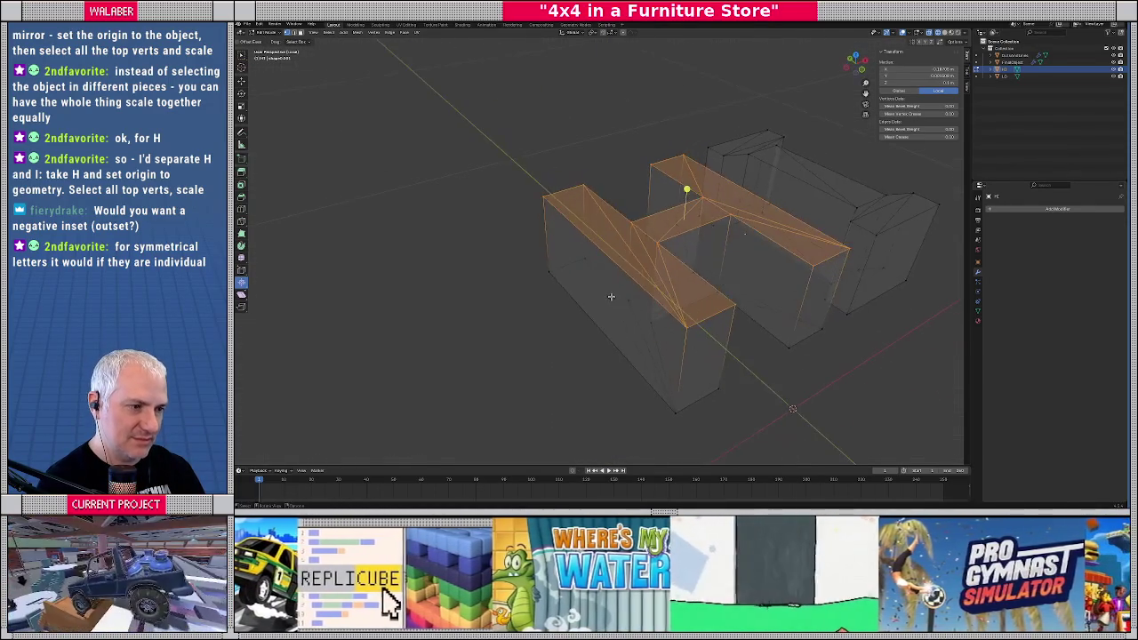
key("alt+z")
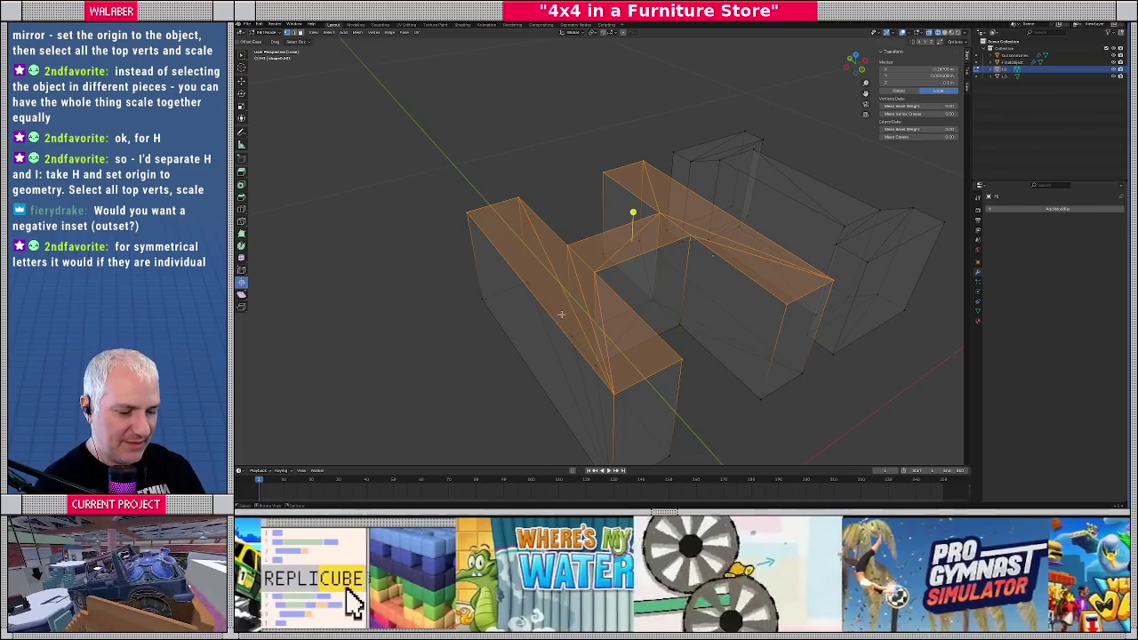
scroll(561, 314, "up", 2)
middle_click_drag(557, 306, 537, 259)
Select all the triangulated top faces of the H and dissolve them into one face
left_click(537, 259)
left_click(570, 283, "shift")
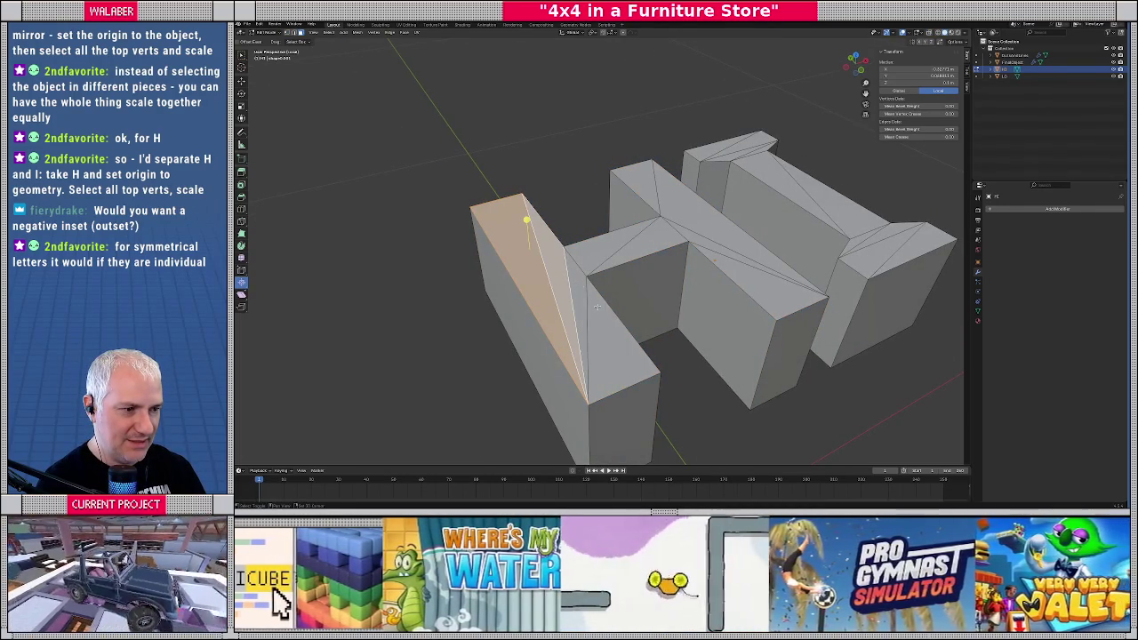
left_click(594, 310, "shift")
left_click(600, 250, "shift")
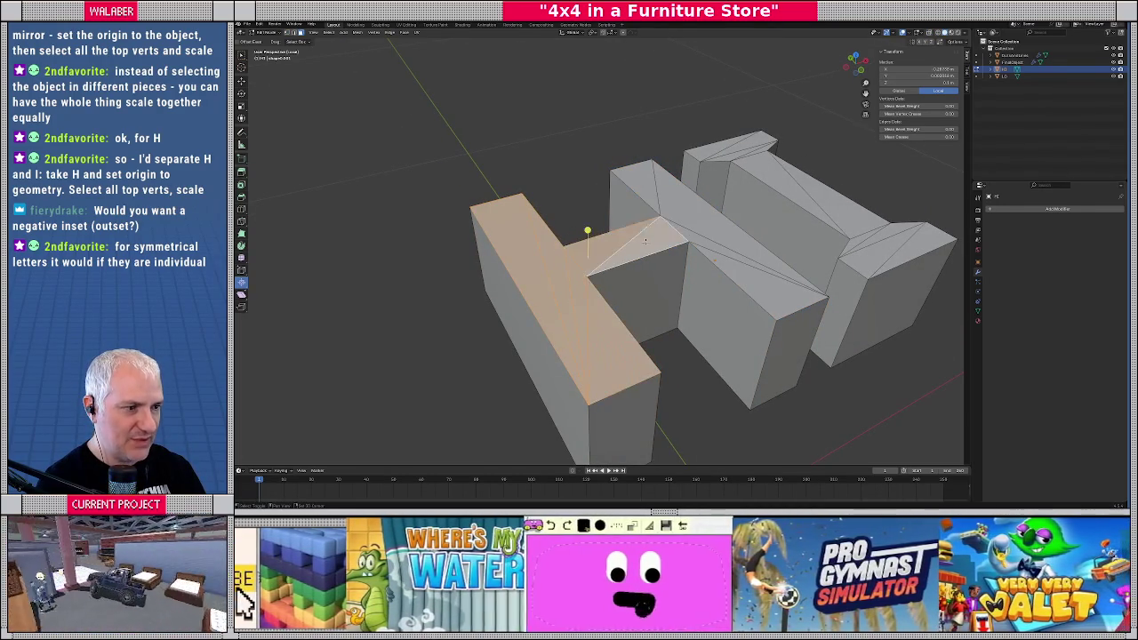
left_click(652, 200, "shift")
left_click(670, 238, "shift")
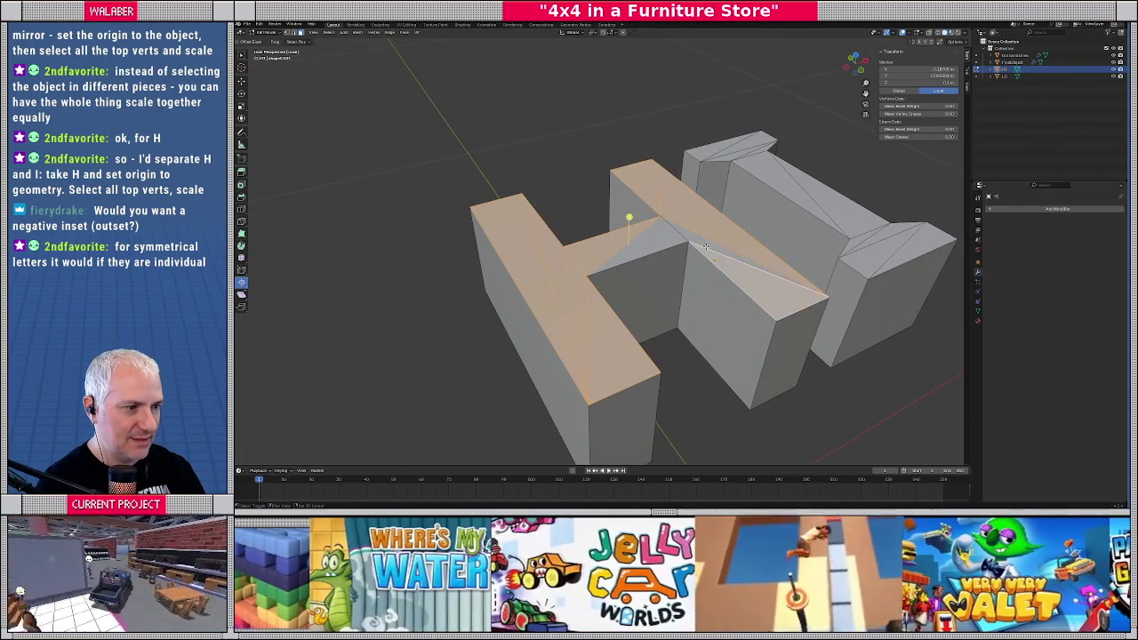
left_click(671, 238, "shift")
key("ctrl+x")
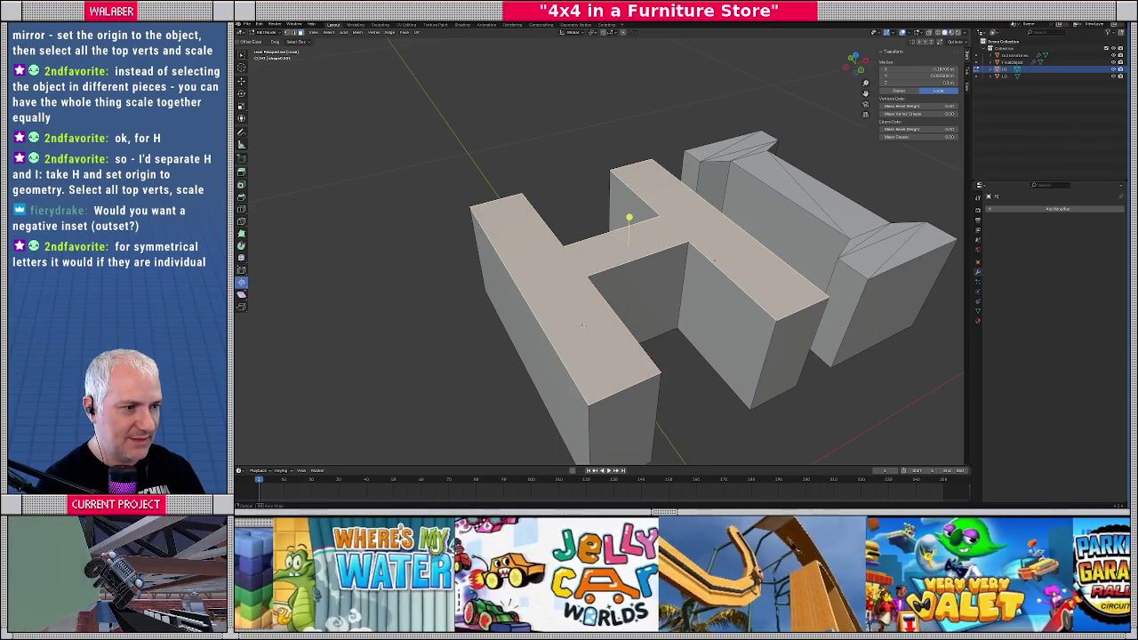
Select all of the H's geometry and scale it up slightly
middle_click_drag(579, 327, 592, 248)
left_click_drag(574, 198, 643, 202)
left_click(605, 285, "shift")
left_click(664, 331, "shift")
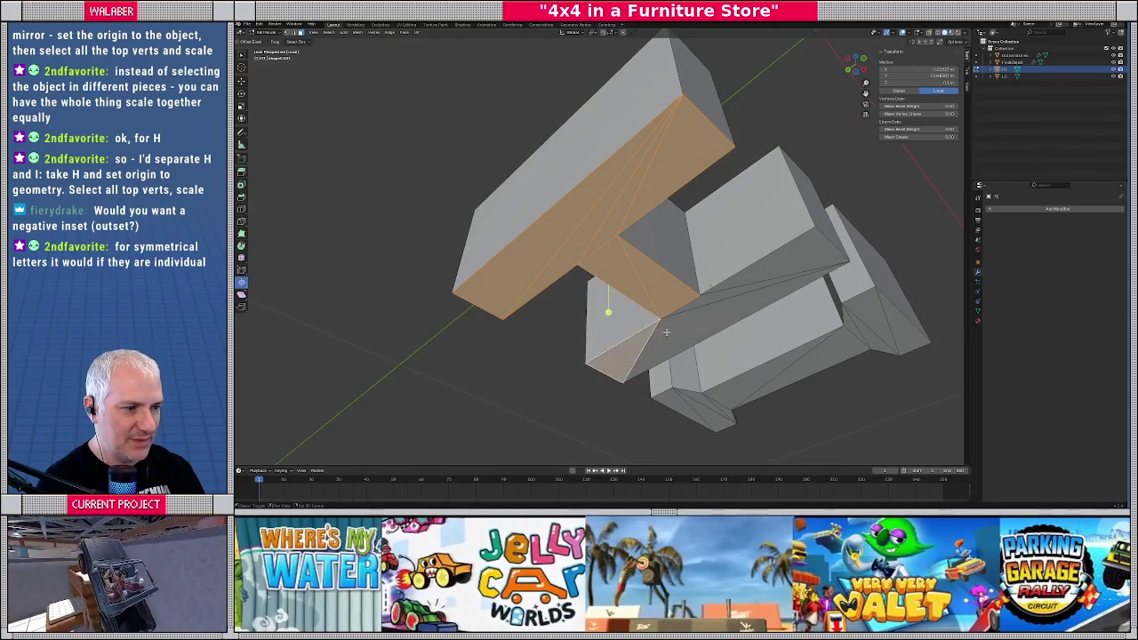
left_click(642, 305, "shift")
mouse_move(643, 305)
middle_mouse_down()
mouse_move(664, 305)
mouse_move(605, 266)
middle_mouse_up()
key("a")
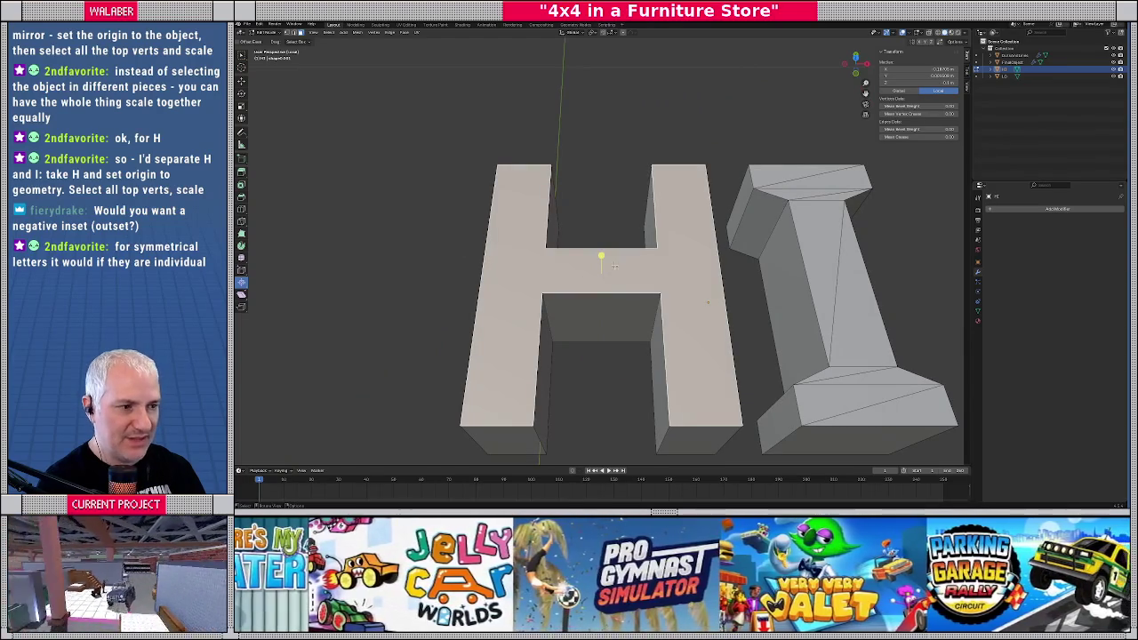
key("s")
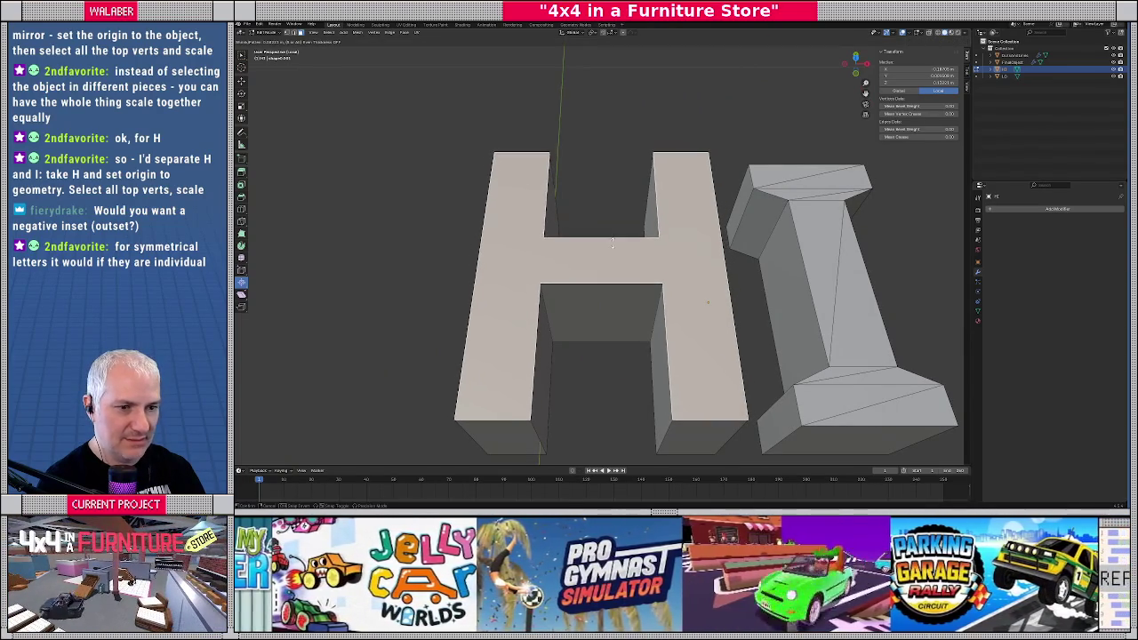
left_click(610, 251)
In top ortho view, select all of the H and apply an outward inset
key("KP_7")
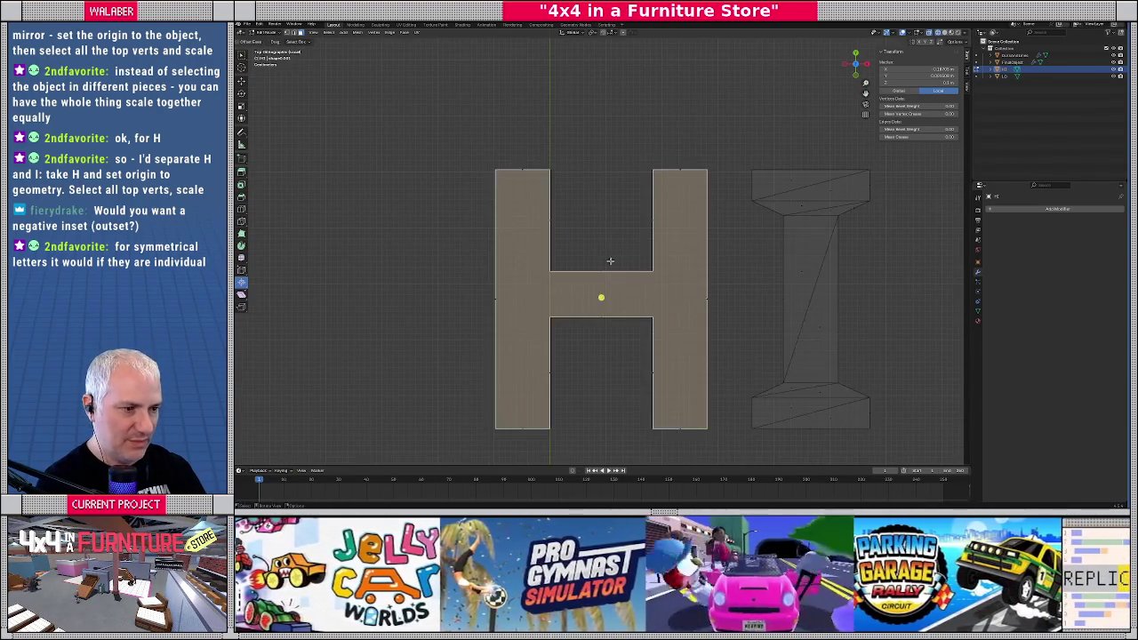
key("s")
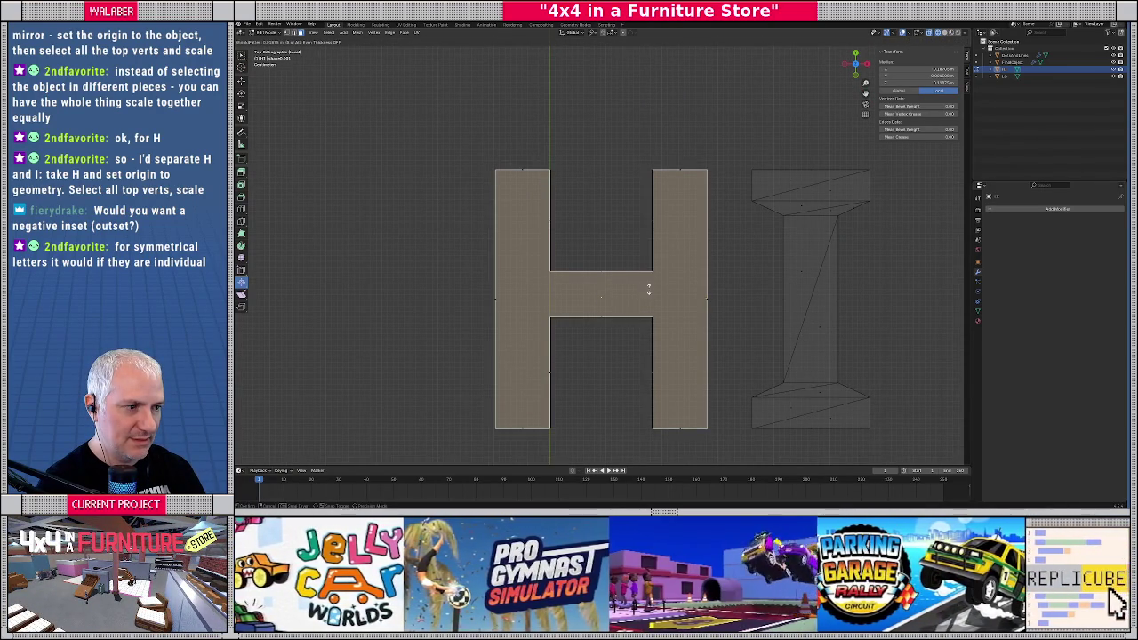
key("Escape")
middle_click_drag(602, 297, 615, 268)
key("a")
key("KP_7")
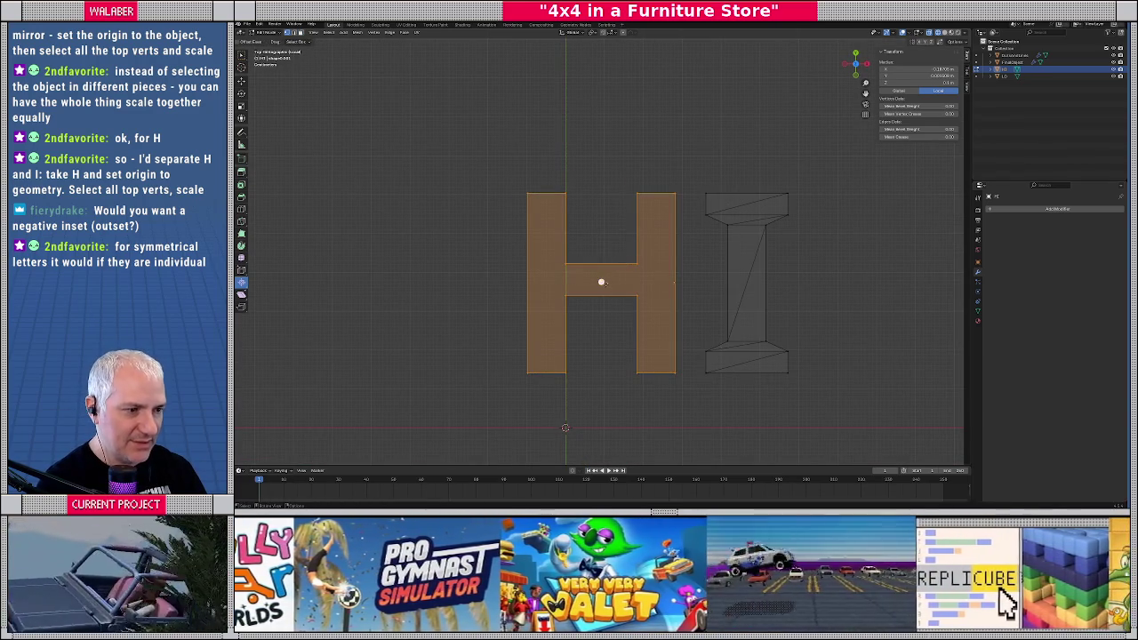
key("i")
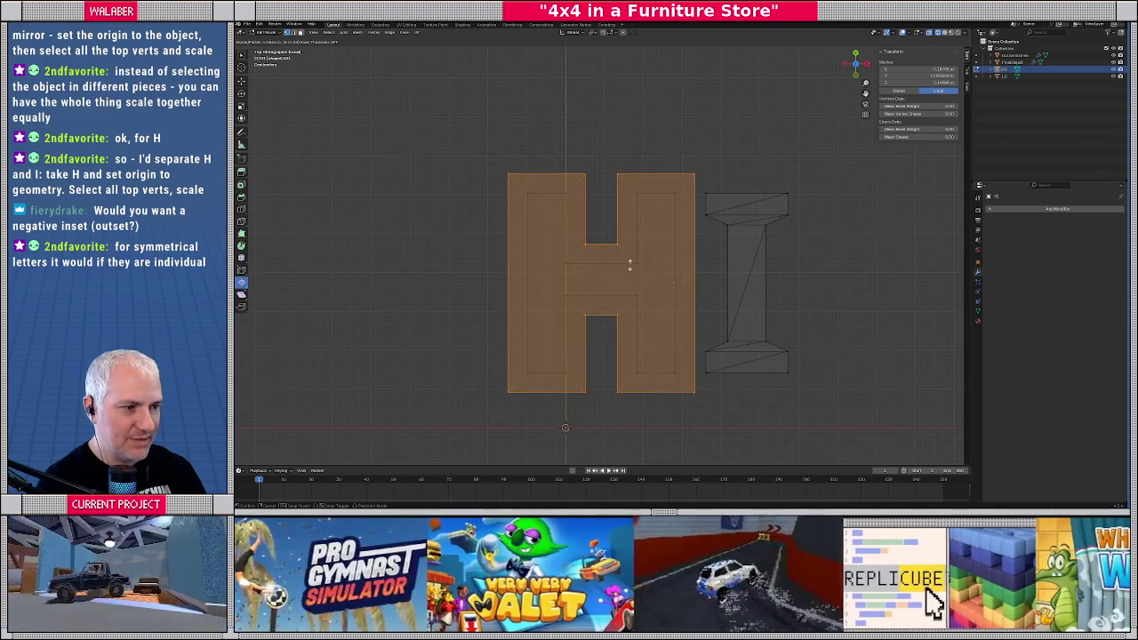
left_click(633, 263)
Inspect the enlarged H in 3D and turn off see-through for solid shading
middle_click_drag(600, 267, 658, 302)
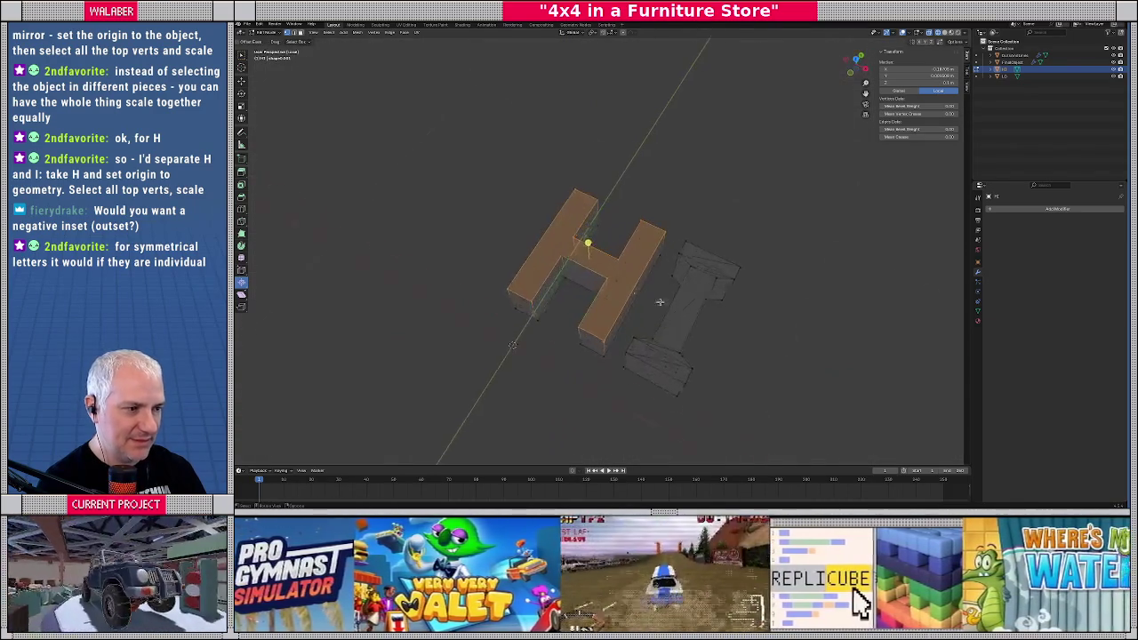
scroll(659, 302, "up", 3)
scroll(638, 265, "up", 2)
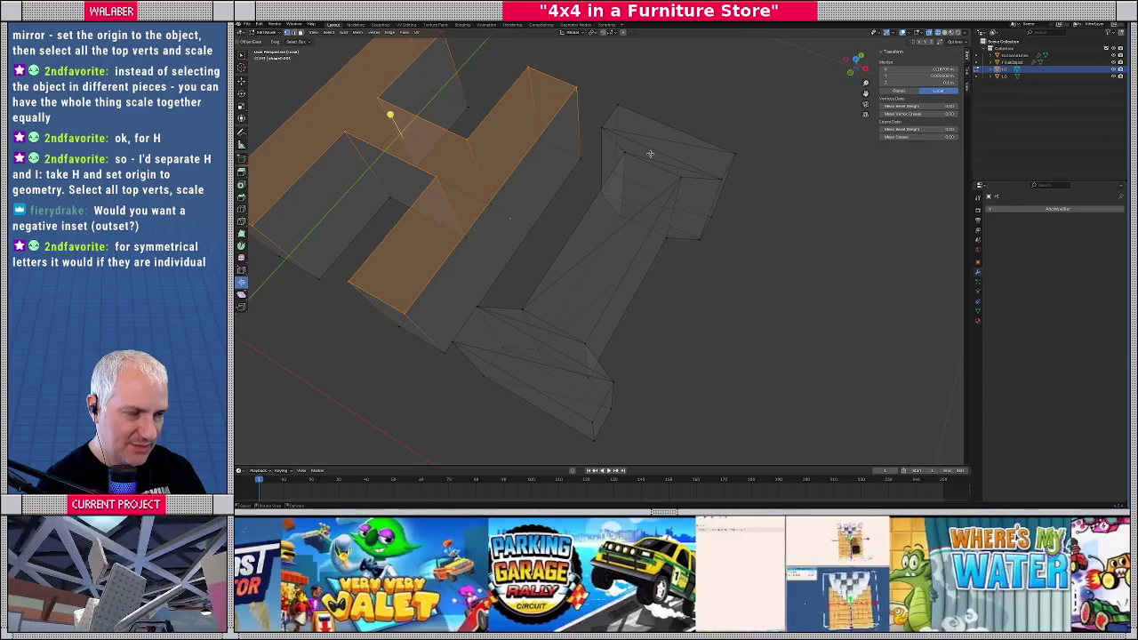
middle_click_drag(649, 153, 616, 181)
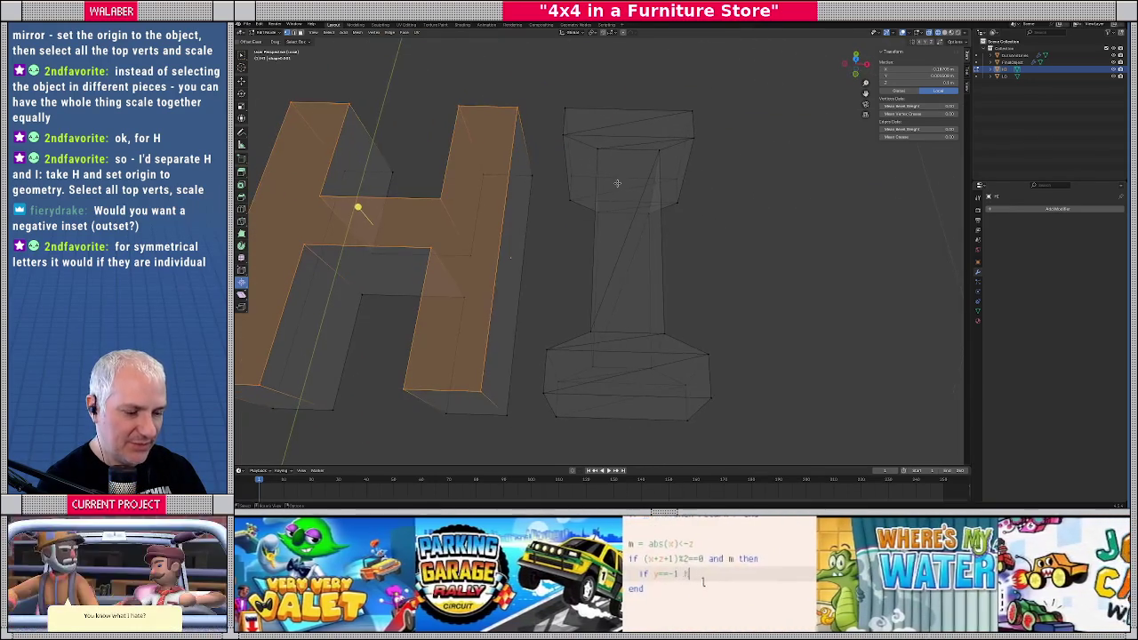
key("Tab")
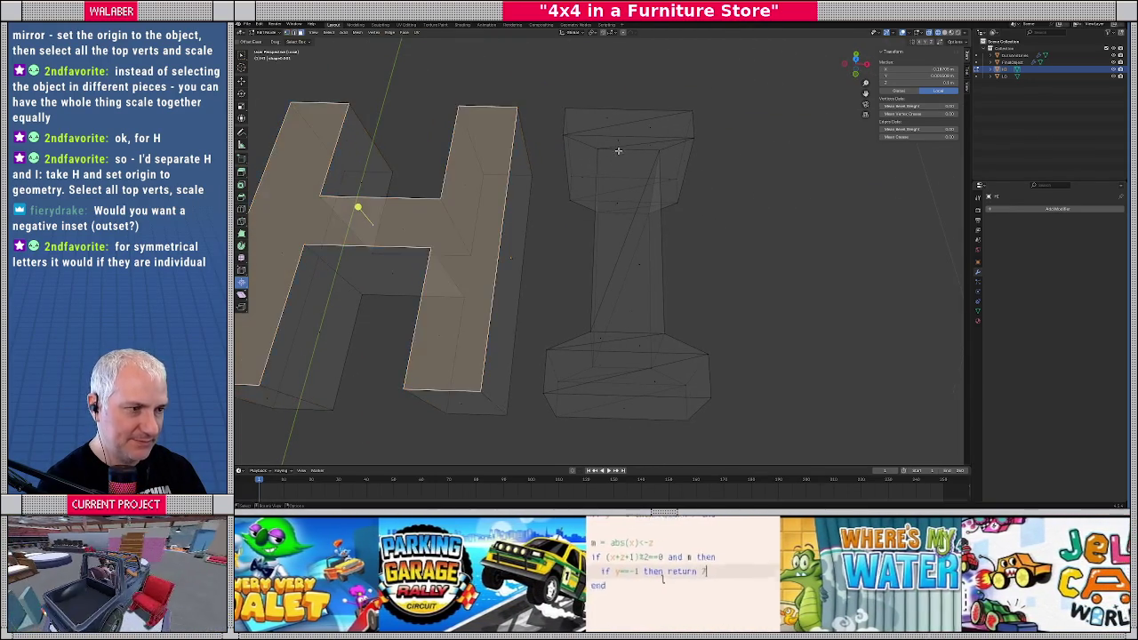
key("alt+z")
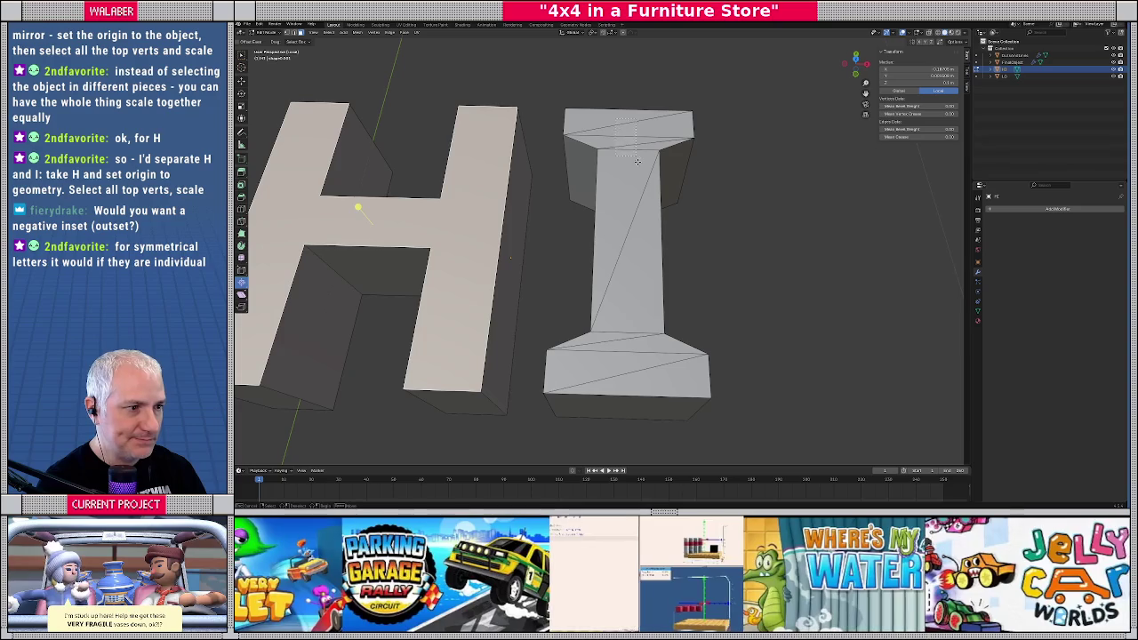
Switch to the I mesh and select its faces, then leave Edit Mode and local view
key("alt+q")
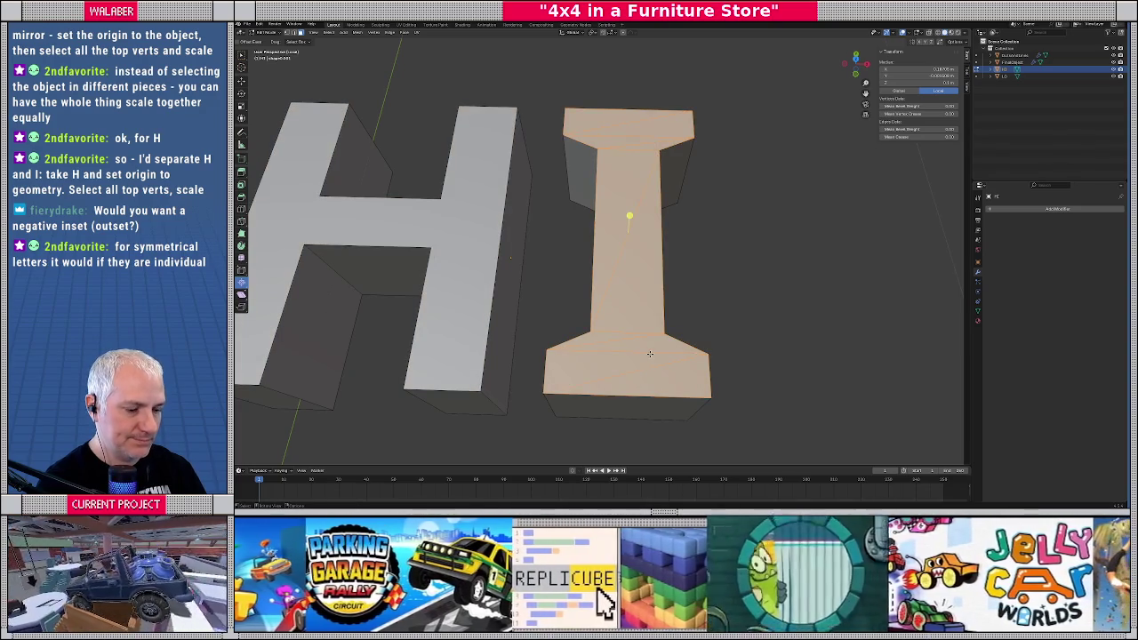
key("alt+a")
middle_click_drag(621, 367, 622, 220)
left_click_drag(627, 100, 631, 170)
left_click_drag(631, 330, 623, 341)
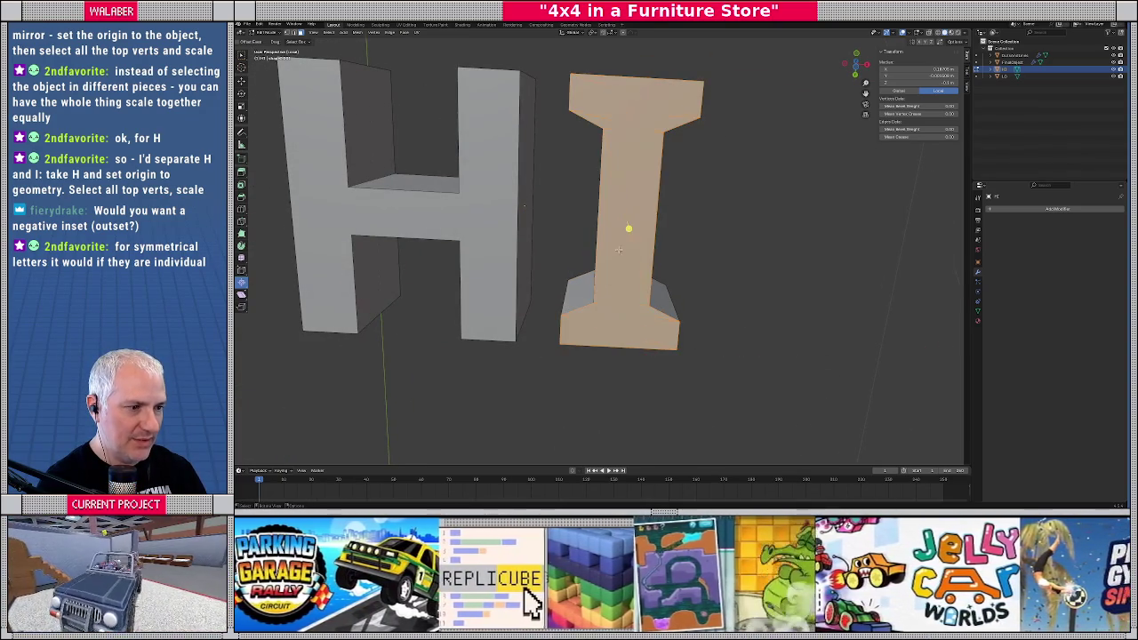
scroll(623, 342, "down", 4)
middle_click_drag(623, 341, 557, 327)
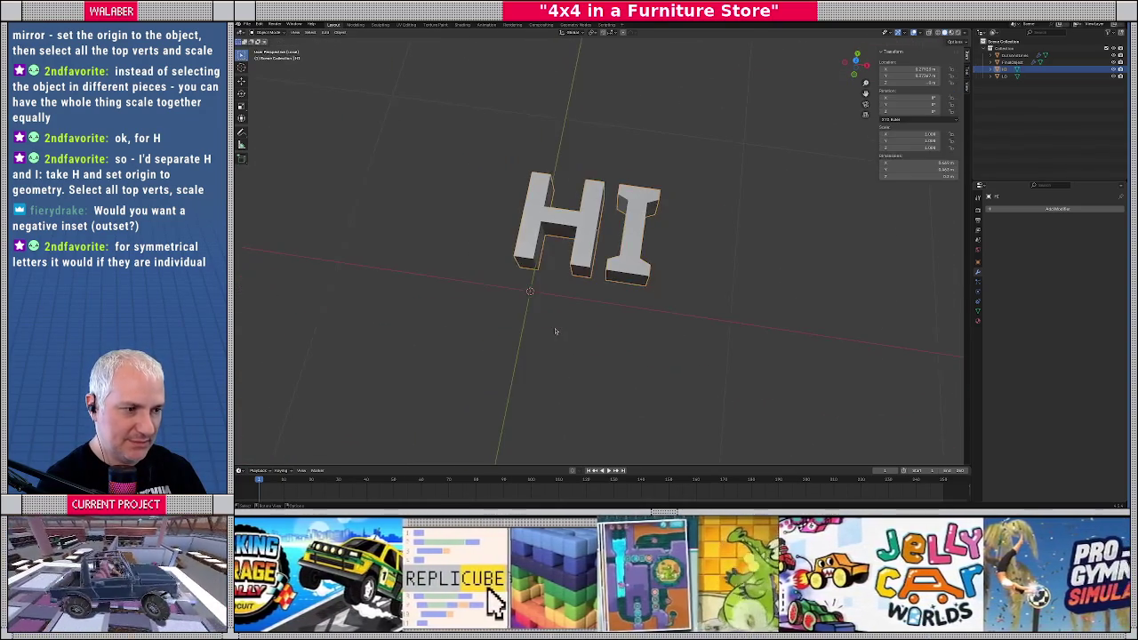
key("Tab")
key("KP_7")
key("slash")
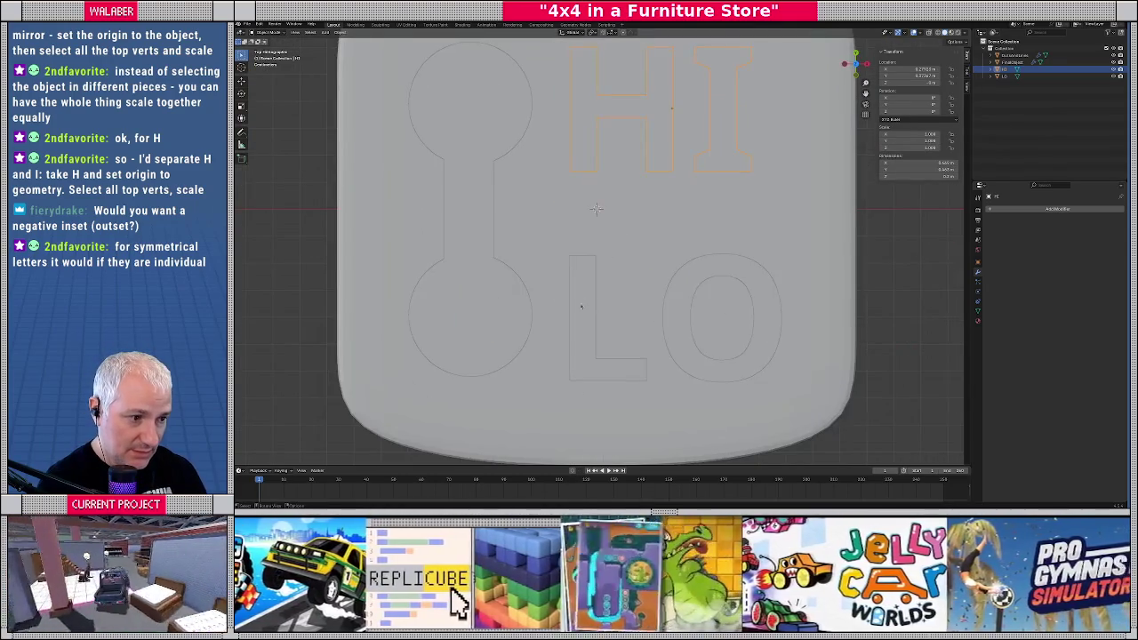
Isolate the LO object in local view, enter Edit Mode and select the L's faces
left_click(578, 318)
key("slash")
key("Tab")
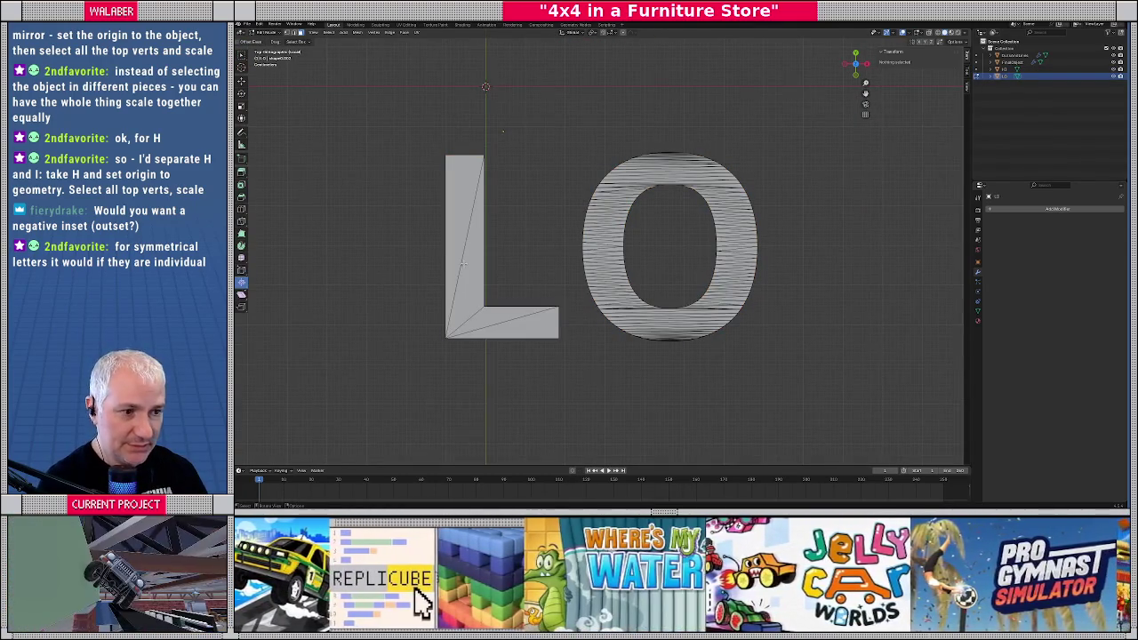
left_click(478, 321)
left_click(514, 330, "shift")
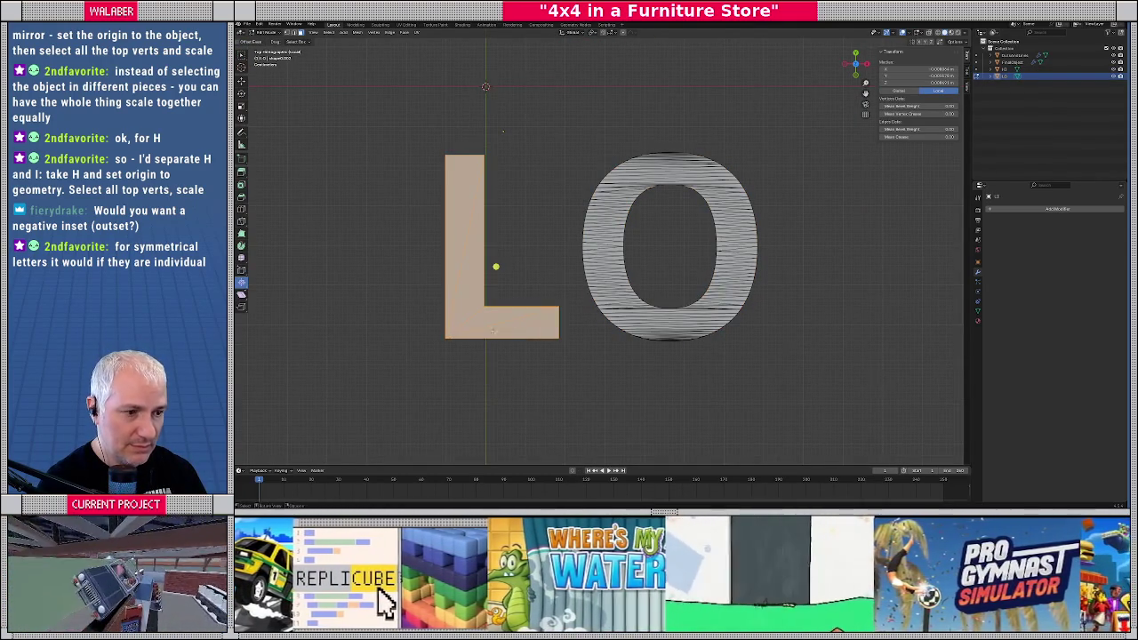
Clear the L's face selection and, in top view, select a face on the O's left side
middle_click_drag(503, 131, 499, 169)
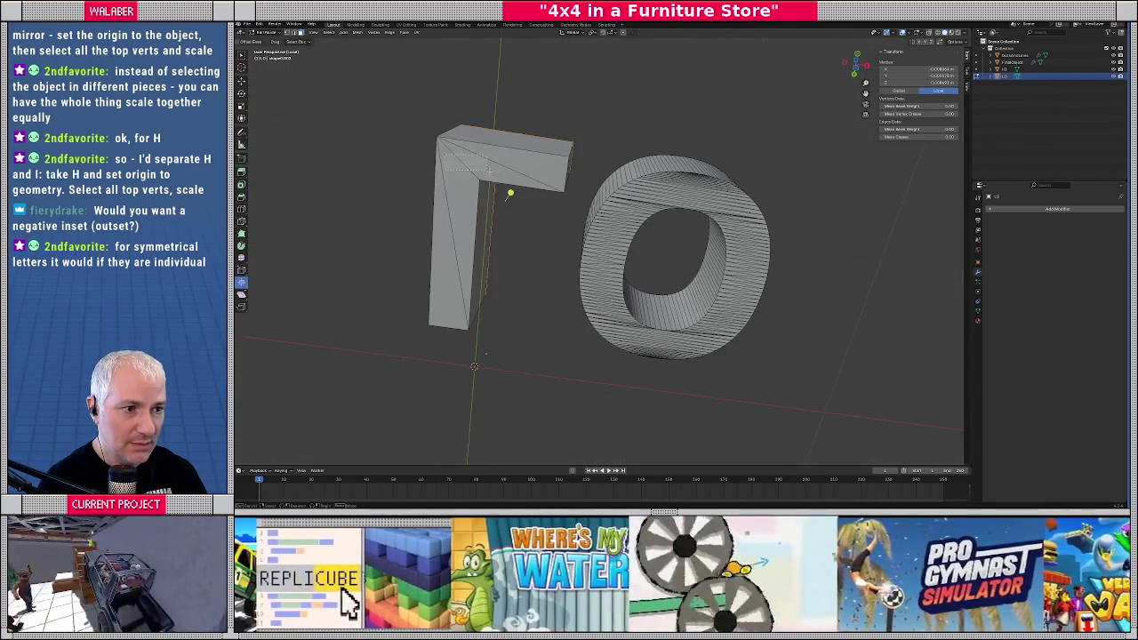
left_click(485, 169)
left_click(456, 250, "shift")
key("alt+a")
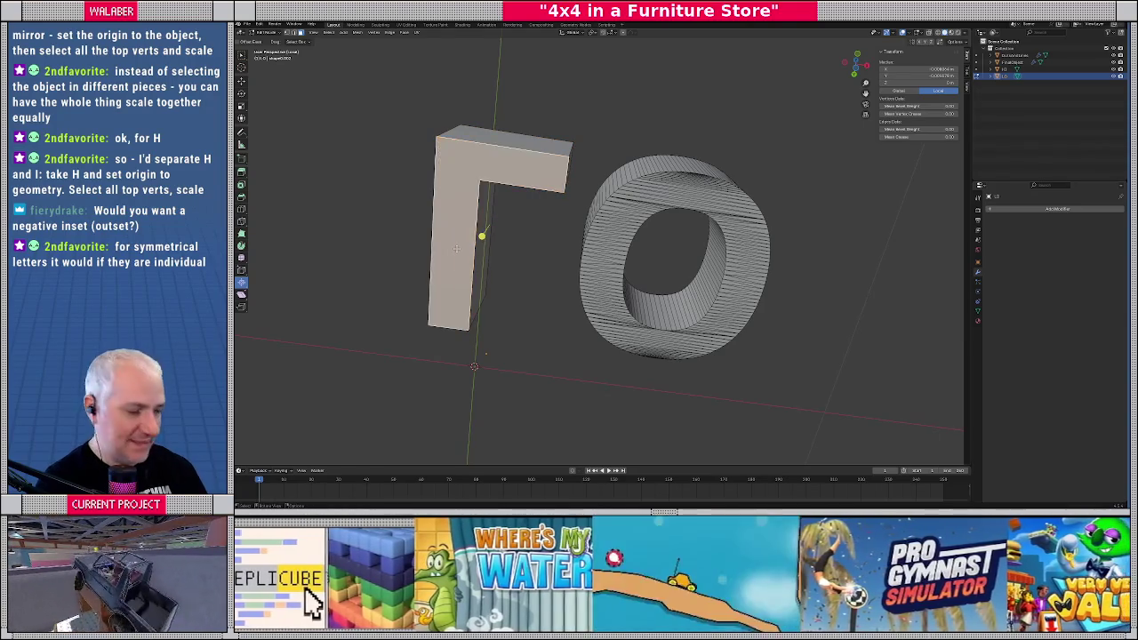
key("KP_7")
scroll(552, 244, "up", 2)
scroll(552, 244, "up", 1)
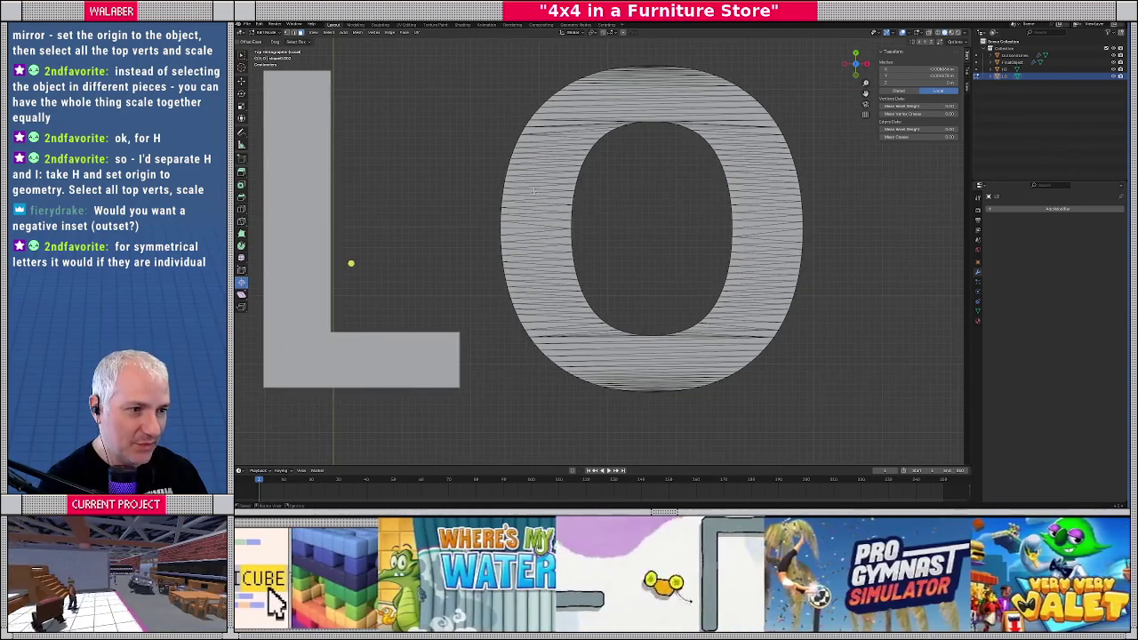
left_click(564, 218)
Add the O's top faces all around the ring, from upper-left through bottom strip
left_click(562, 165, "shift")
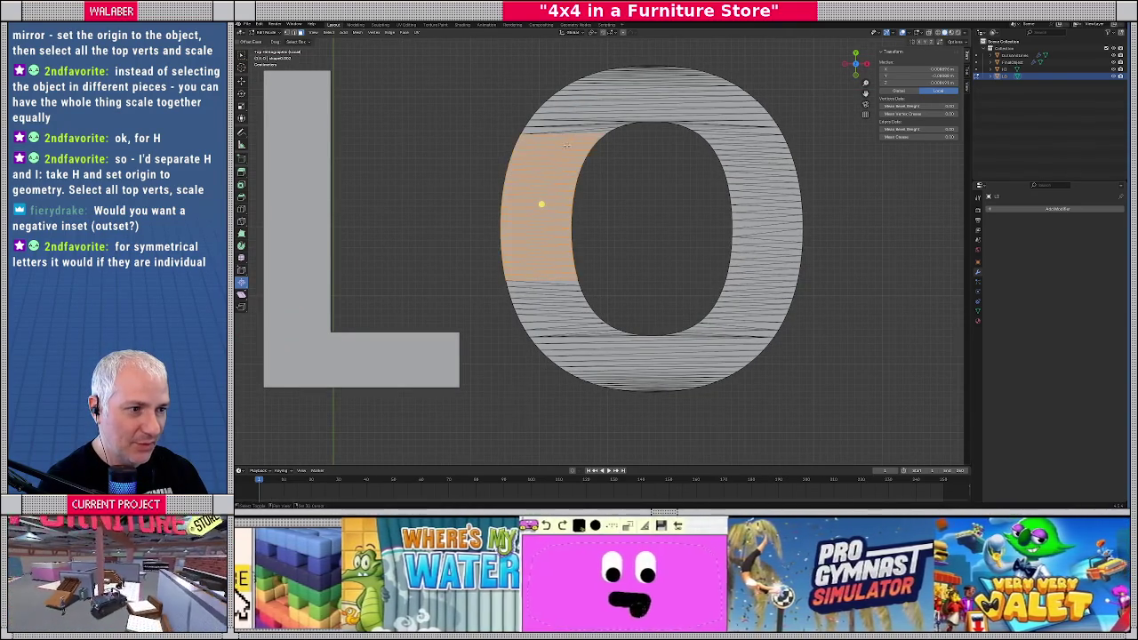
left_click(575, 131, "shift")
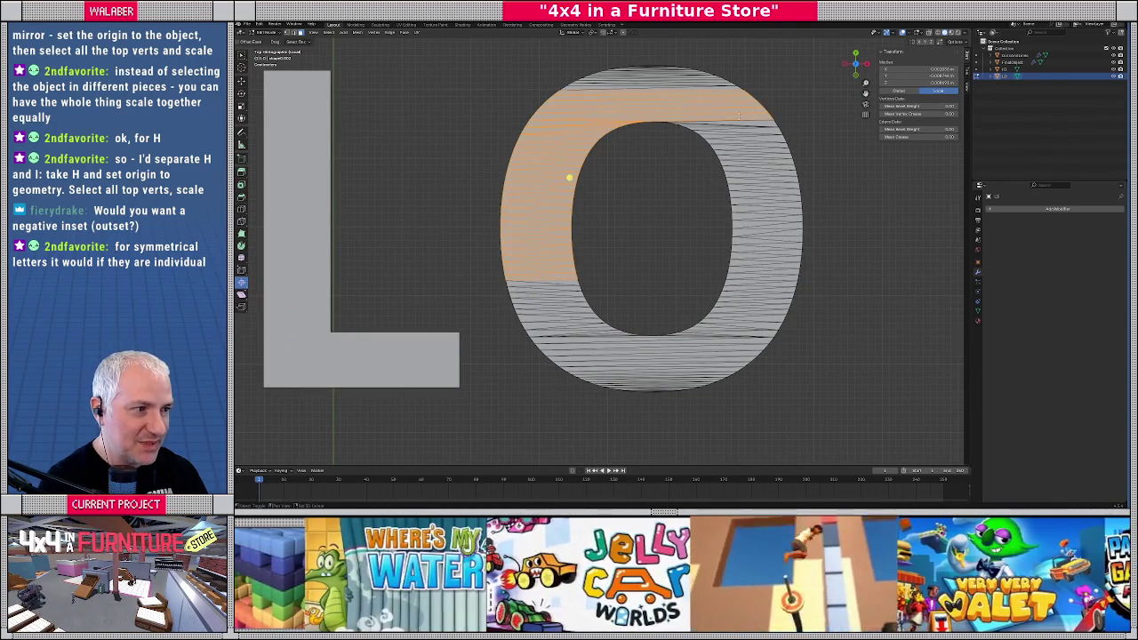
left_click(756, 133, "shift")
left_click(762, 167, "shift")
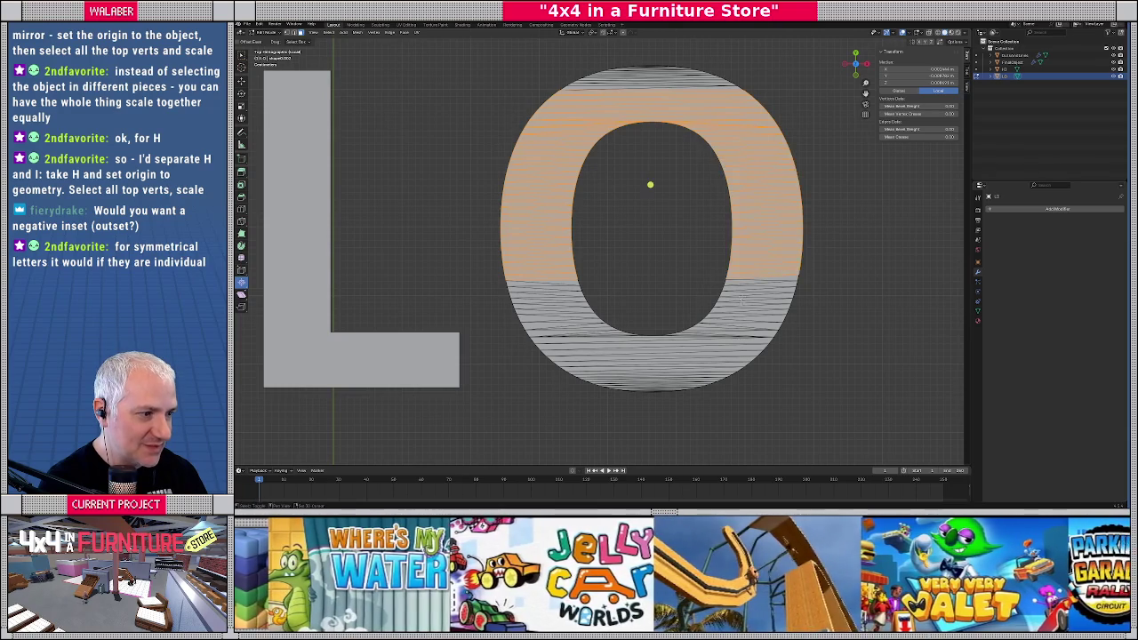
left_click(668, 333, "shift")
left_click(563, 327, "shift")
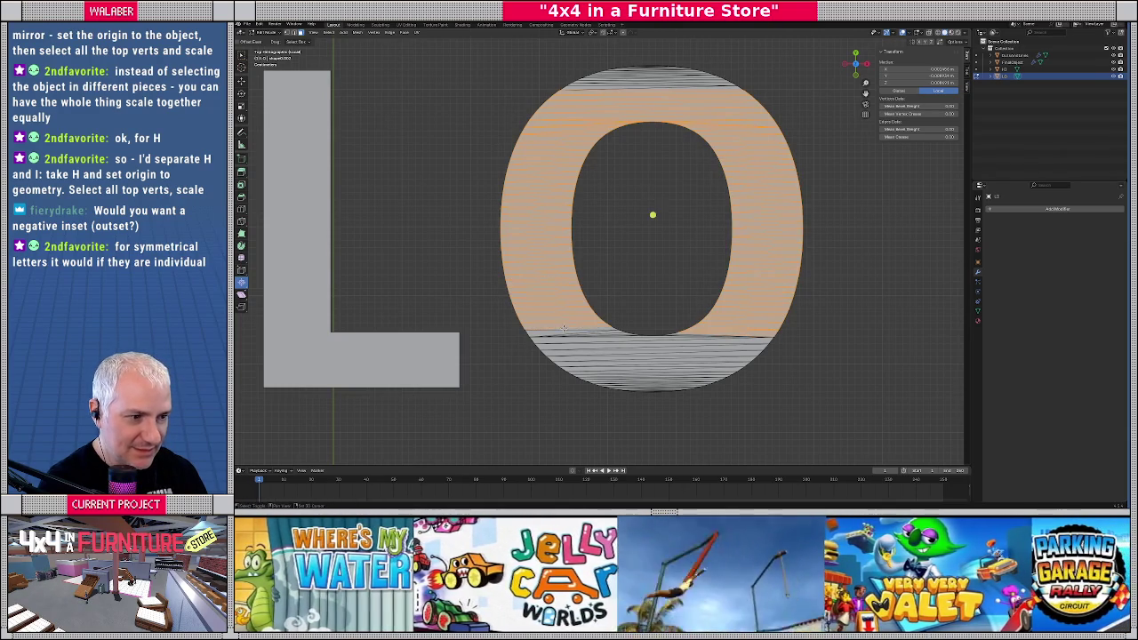
left_click(599, 350, "shift")
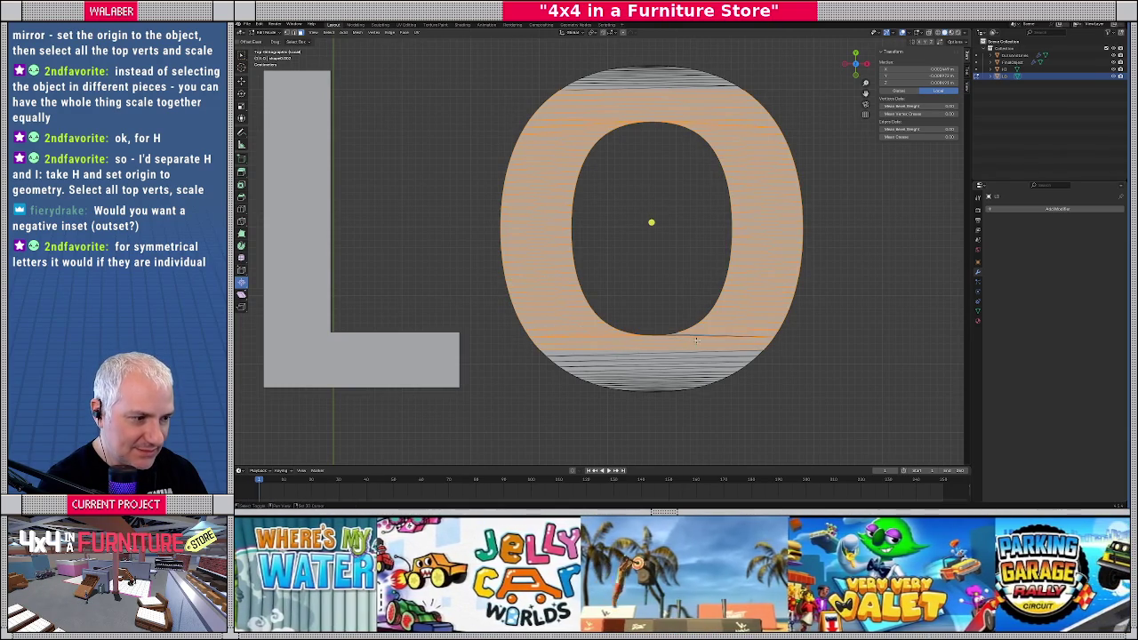
Orbit around the O to check the ring selection, then return to top view
scroll(694, 341, "up", 4)
scroll(712, 320, "up", 2)
scroll(831, 280, "up", 2)
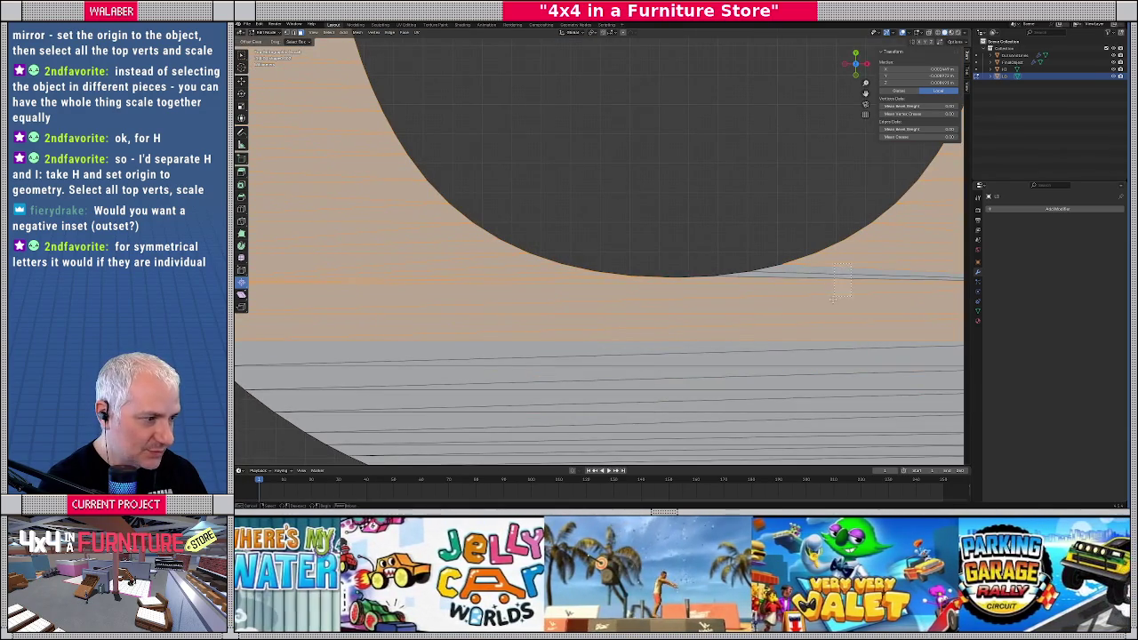
mouse_move(833, 296)
middle_mouse_down()
mouse_move(658, 360)
mouse_move(558, 148)
mouse_move(587, 238)
middle_mouse_up()
mouse_move(490, 240)
middle_mouse_down()
mouse_move(574, 119)
mouse_move(578, 258)
middle_mouse_up()
scroll(770, 267, "up", 4)
mouse_move(770, 267)
middle_mouse_down()
mouse_move(572, 199)
mouse_move(610, 226)
middle_mouse_up()
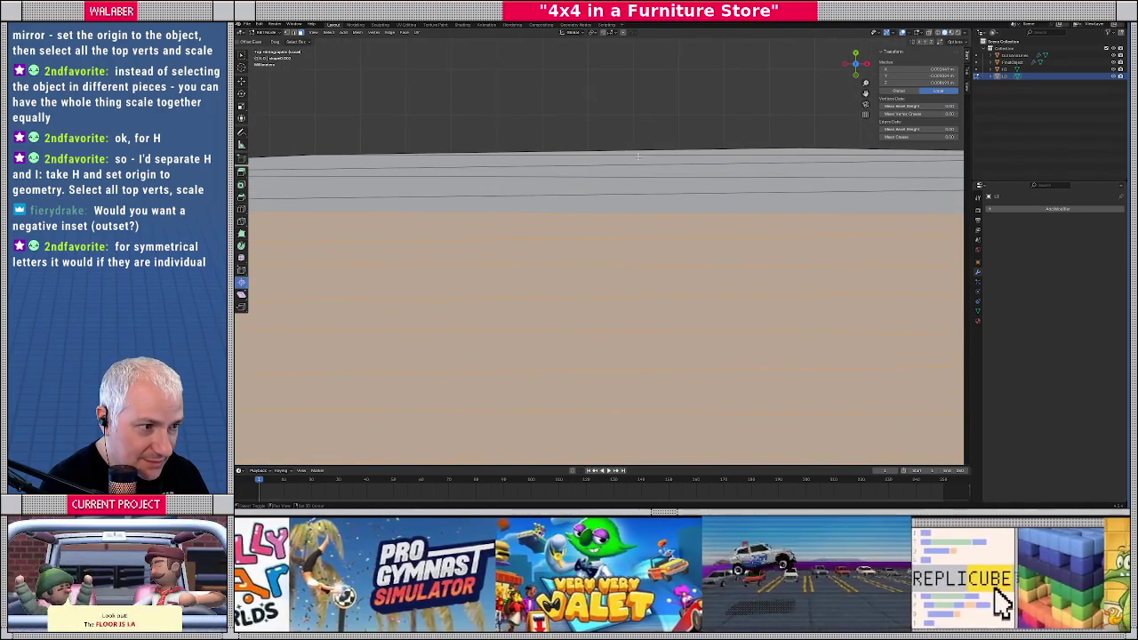
key("KP_7")
scroll(636, 267, "down", 8)
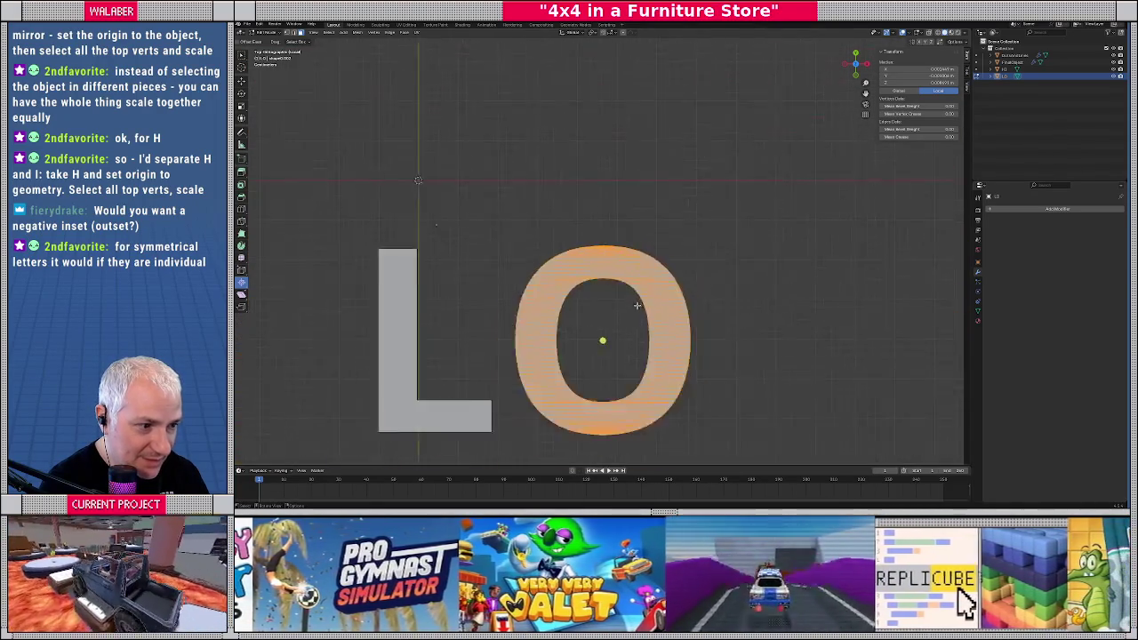
scroll(614, 311, "up", 4)
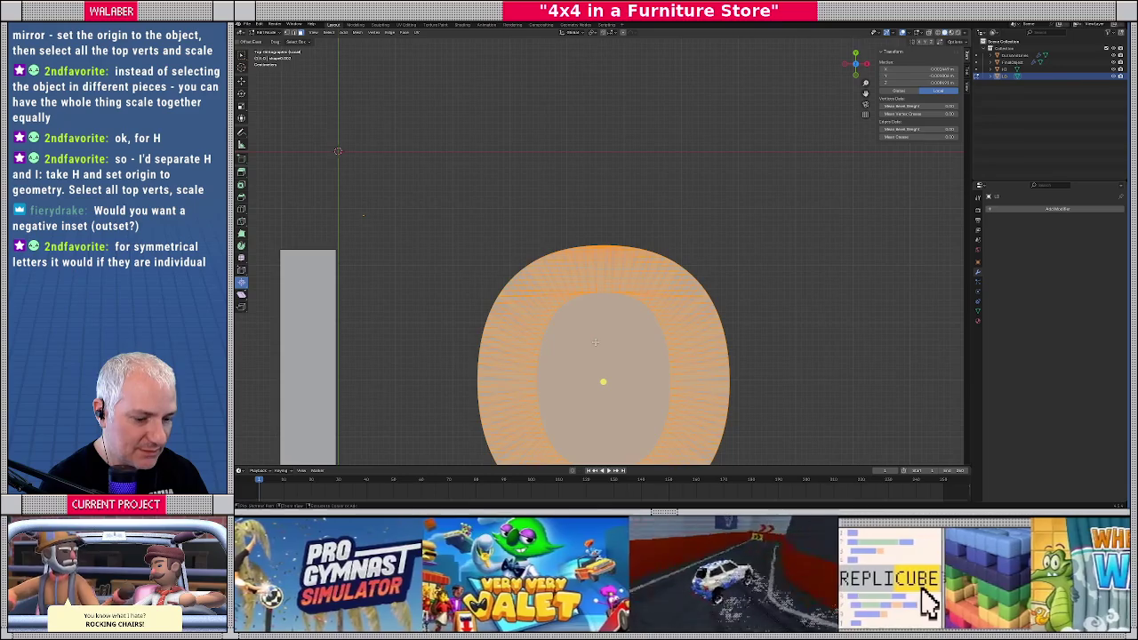
In a tilted view, box-select the O's upper-left and upper-right outer side-wall faces
scroll(619, 258, "down", 2)
middle_click_drag(619, 255, 626, 234)
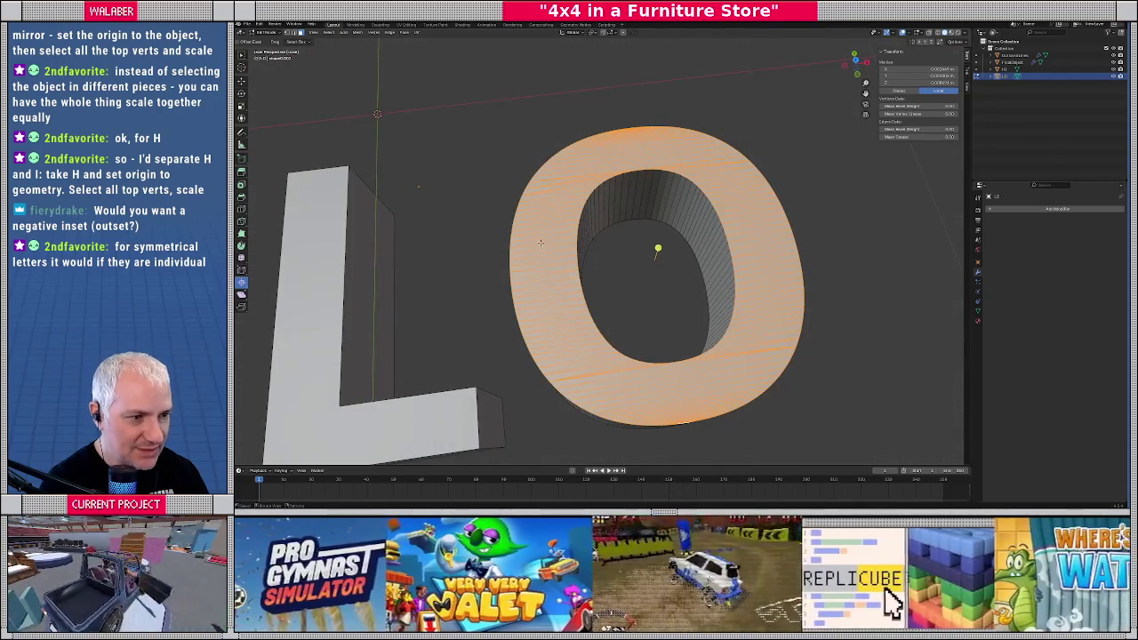
left_click_drag(539, 242, 559, 325)
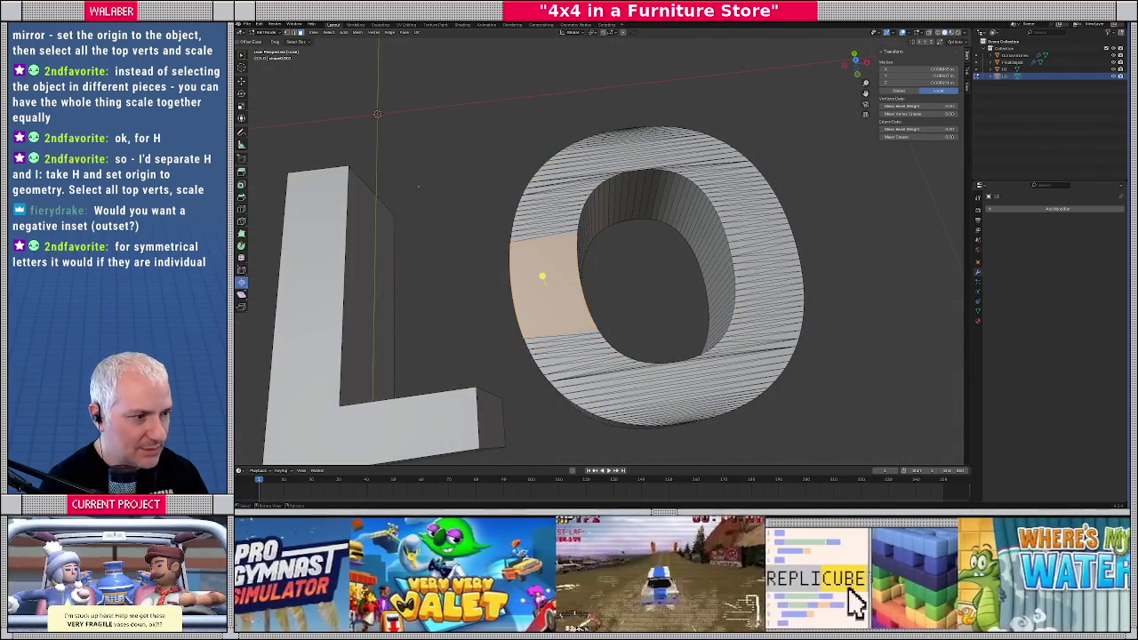
left_click(775, 284)
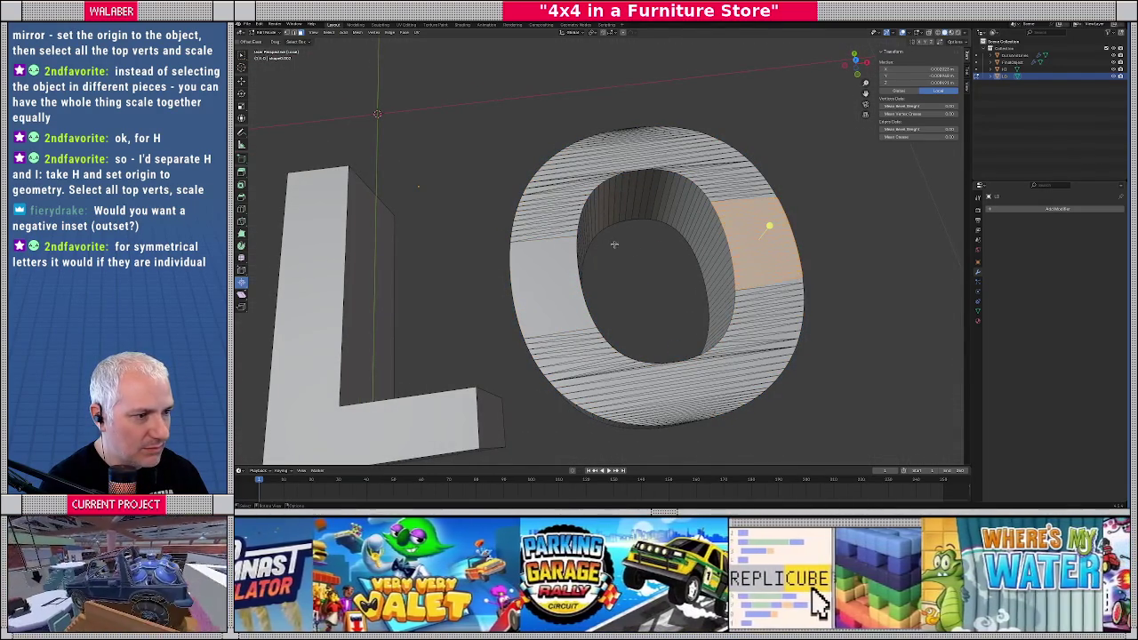
key("b")
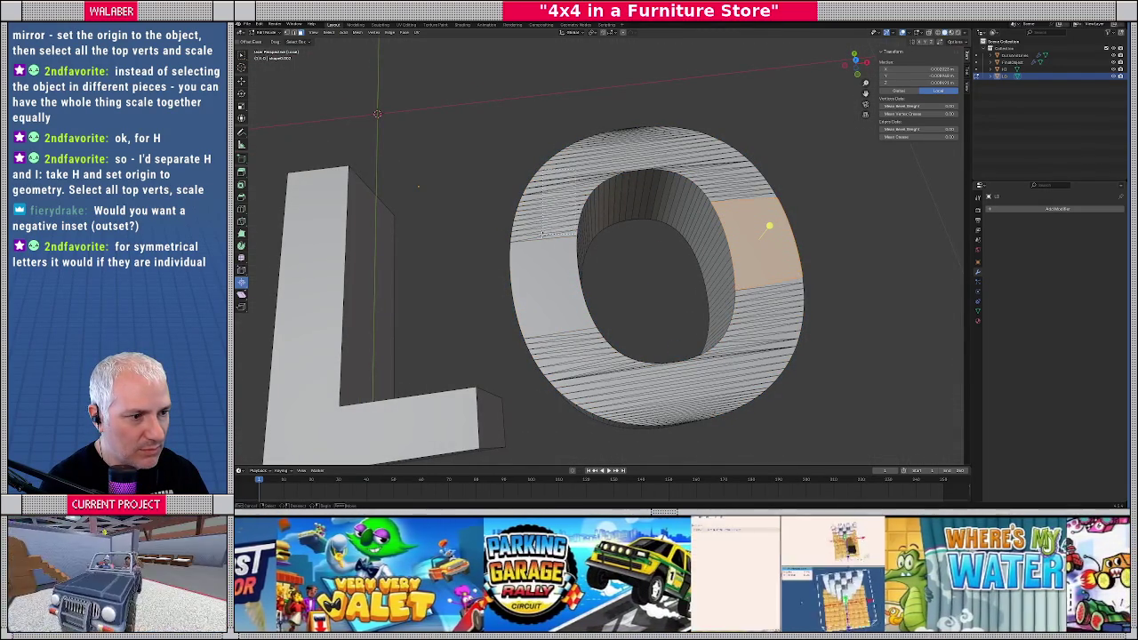
left_click(541, 236)
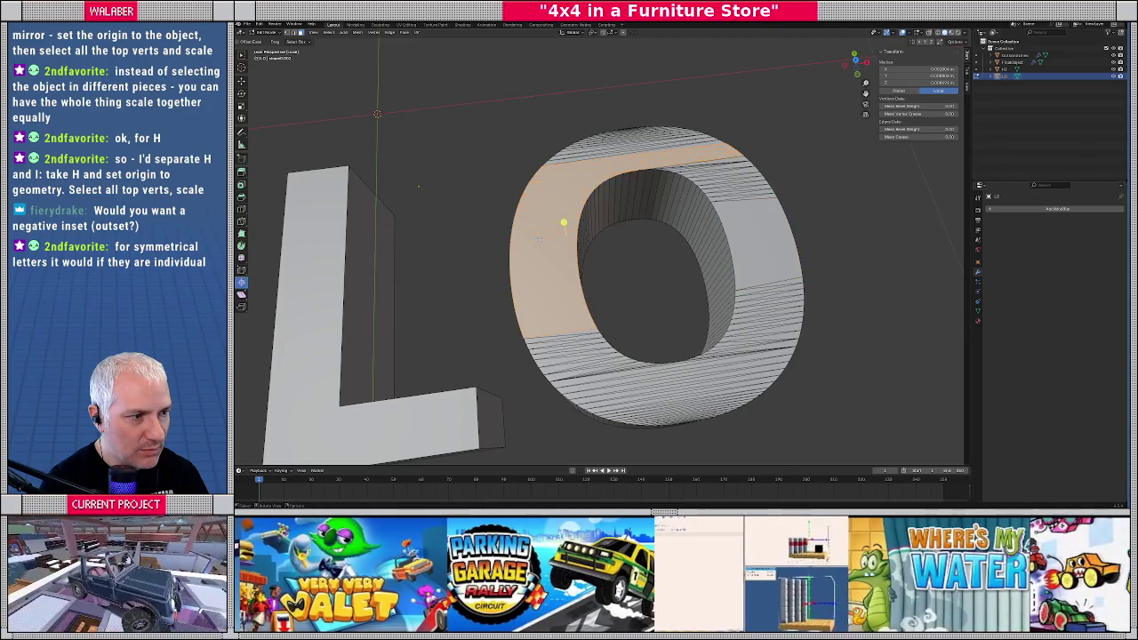
key("b")
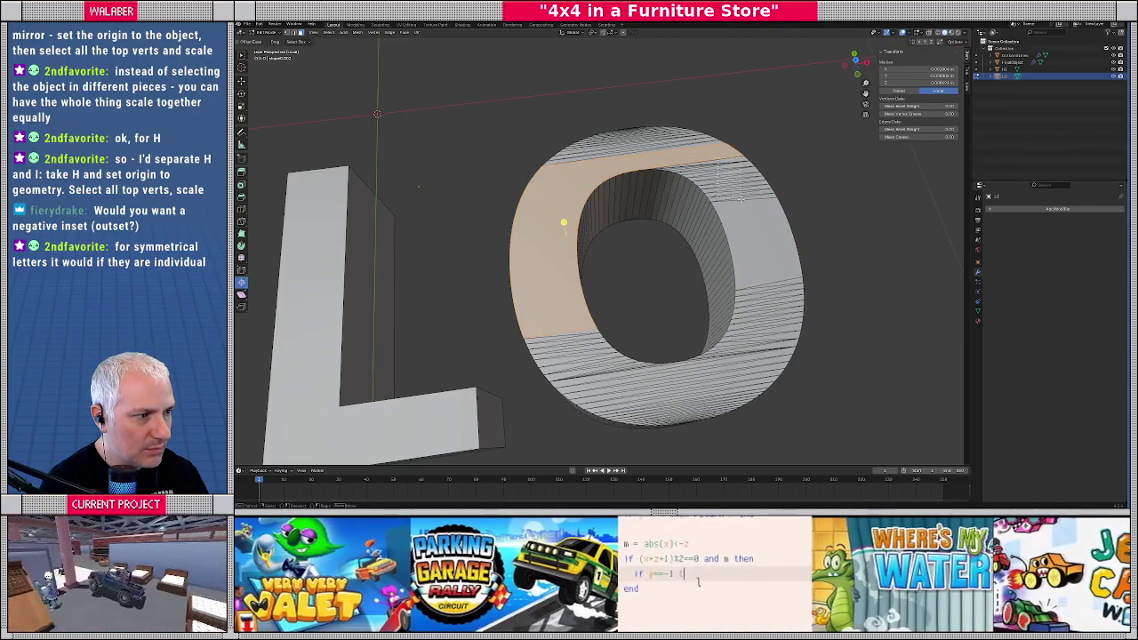
left_click_drag(738, 197, 741, 203)
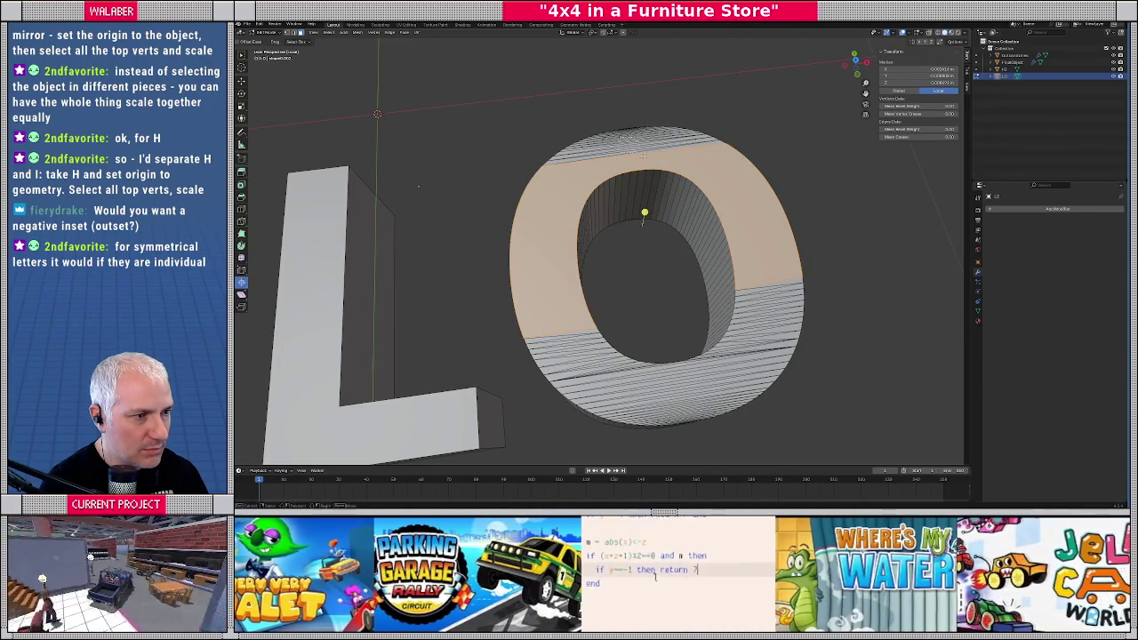
middle_click_drag(614, 166, 578, 281)
scroll(592, 233, "up", 5)
left_click_drag(631, 353, 631, 353)
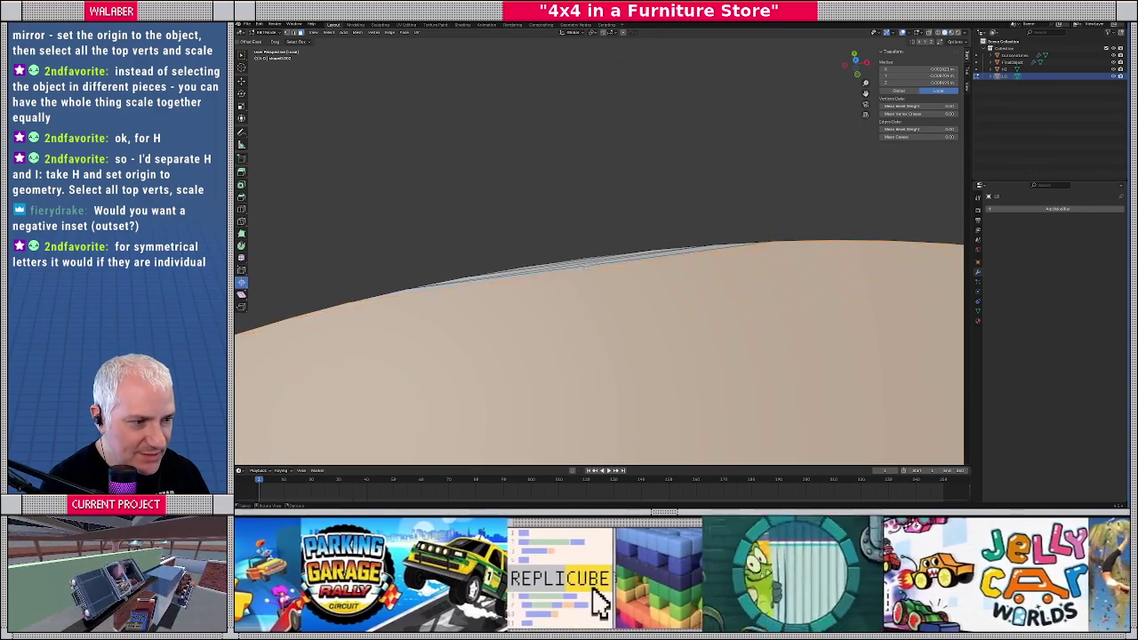
Select the edge loop around the O's hole, trial-fill it with F, and undo the fill
mouse_move(631, 353)
middle_mouse_down()
mouse_move(540, 303)
mouse_move(605, 354)
mouse_move(601, 333)
middle_mouse_up()
scroll(604, 354, "down", 5)
scroll(608, 380, "up", 3)
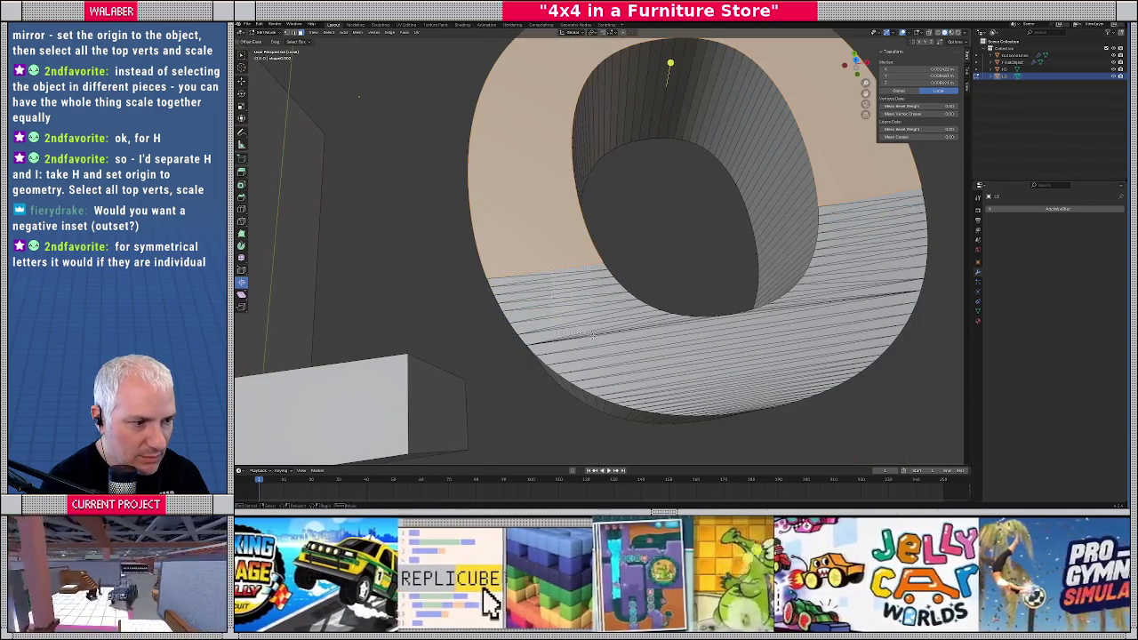
left_click(601, 333, "alt")
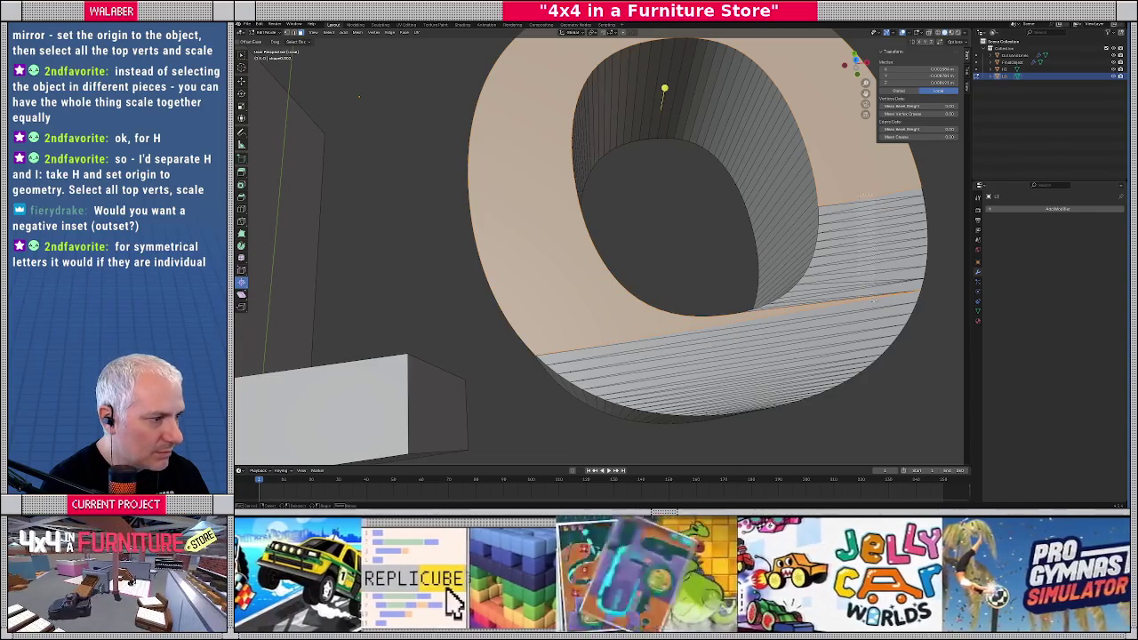
middle_click_drag(849, 302, 866, 311)
key("f")
key("ctrl+z")
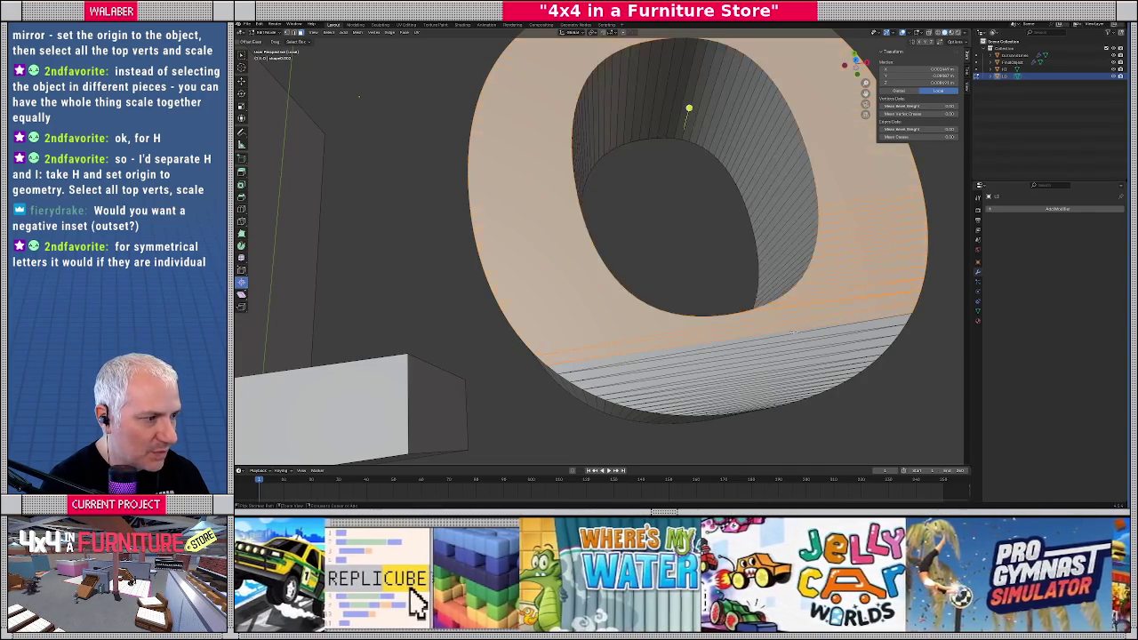
Clear the selection, box-select the O's right strip faces, and retry then undo the fill twice
middle_click_drag(855, 196, 850, 192)
key("alt+a")
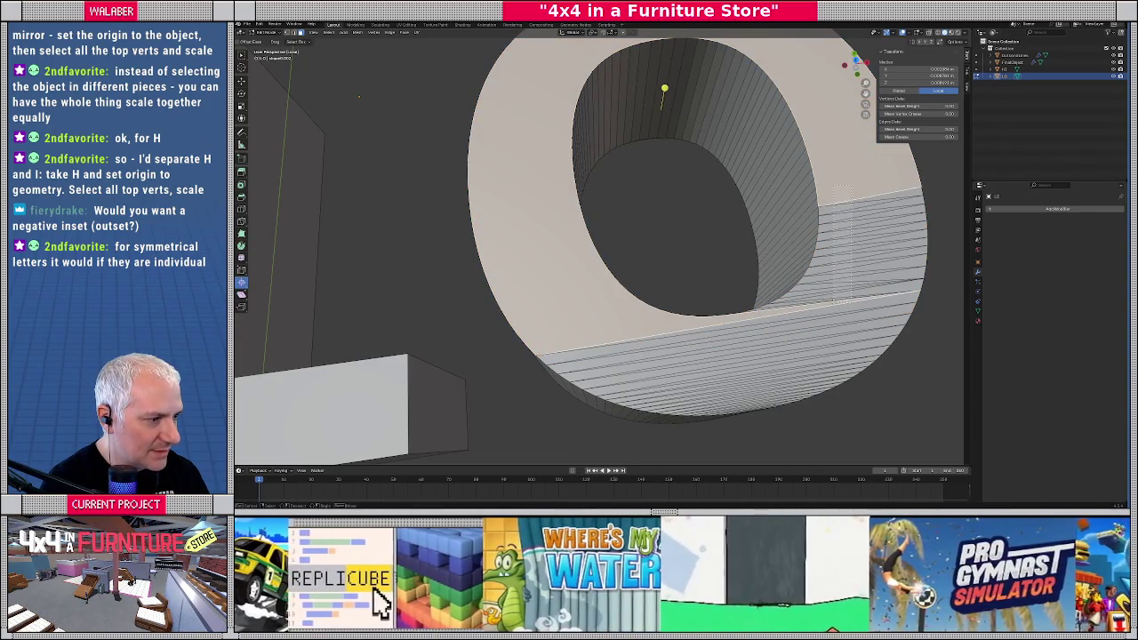
left_click_drag(834, 300, 832, 301)
key("f")
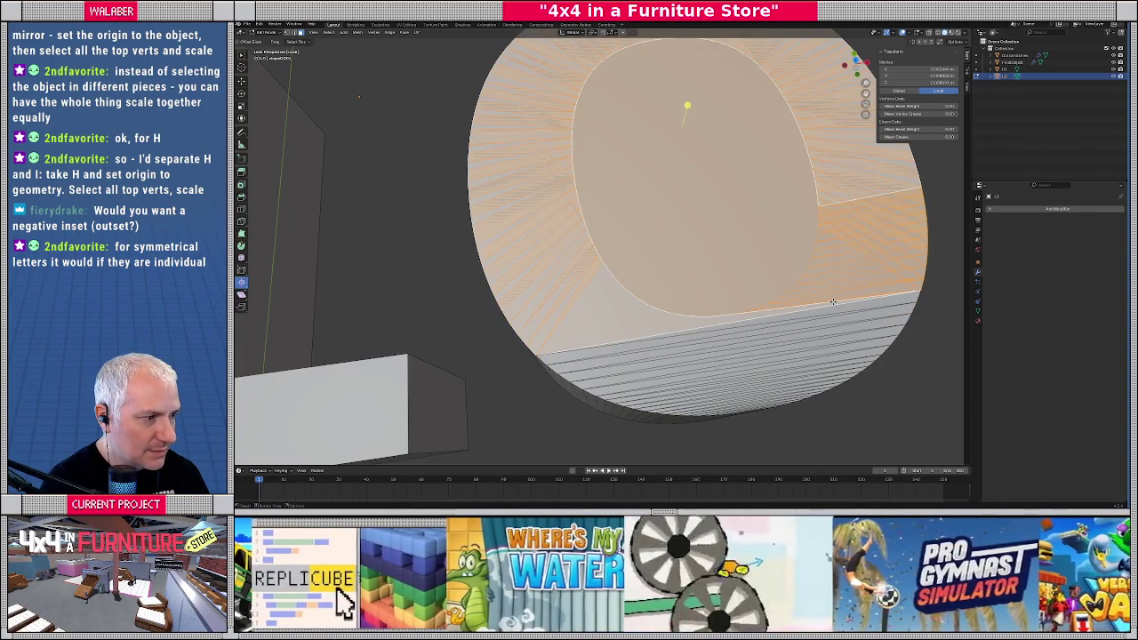
key("ctrl+z")
left_click_drag(854, 193, 832, 305)
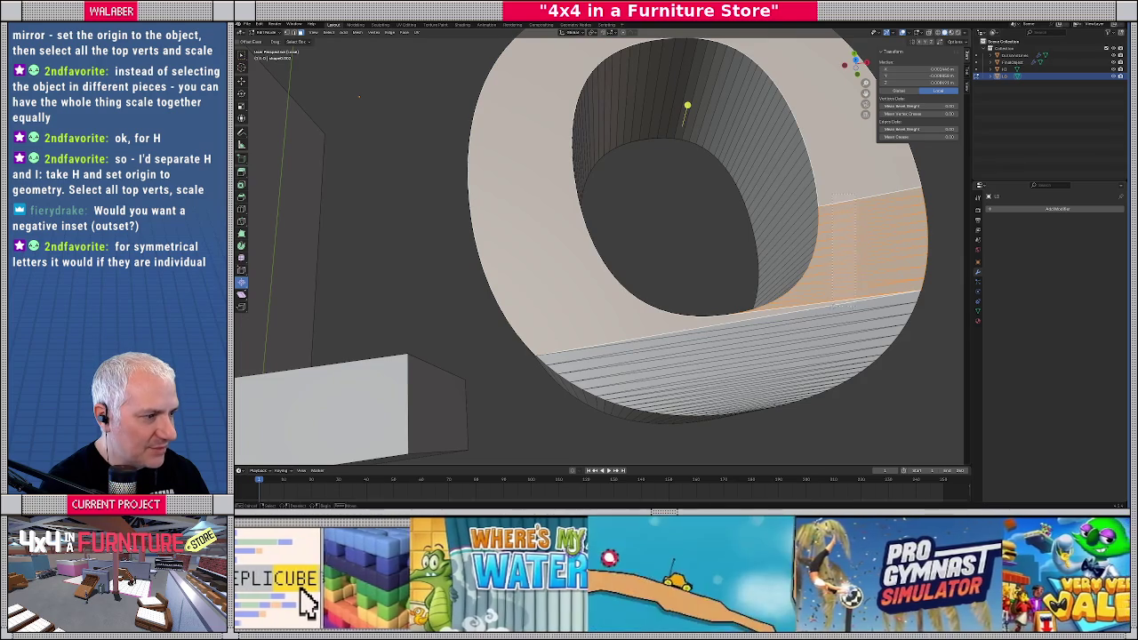
key("f")
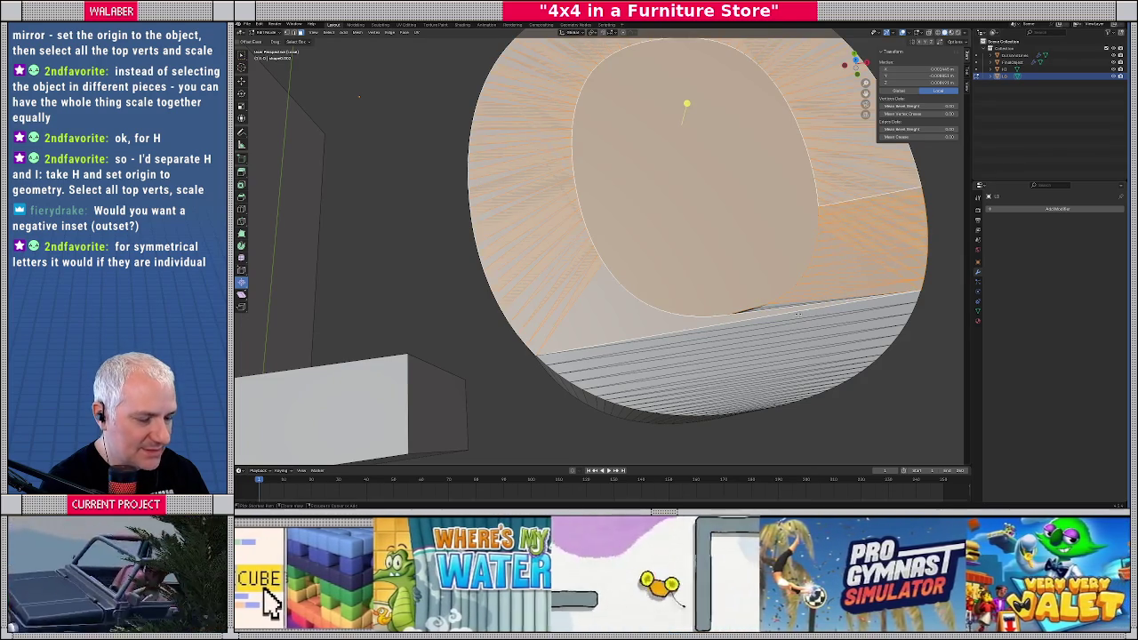
key("ctrl+z")
View the O face-on, reselect its right strip faces, and undo one more trial fill
middle_click_drag(824, 281, 750, 280)
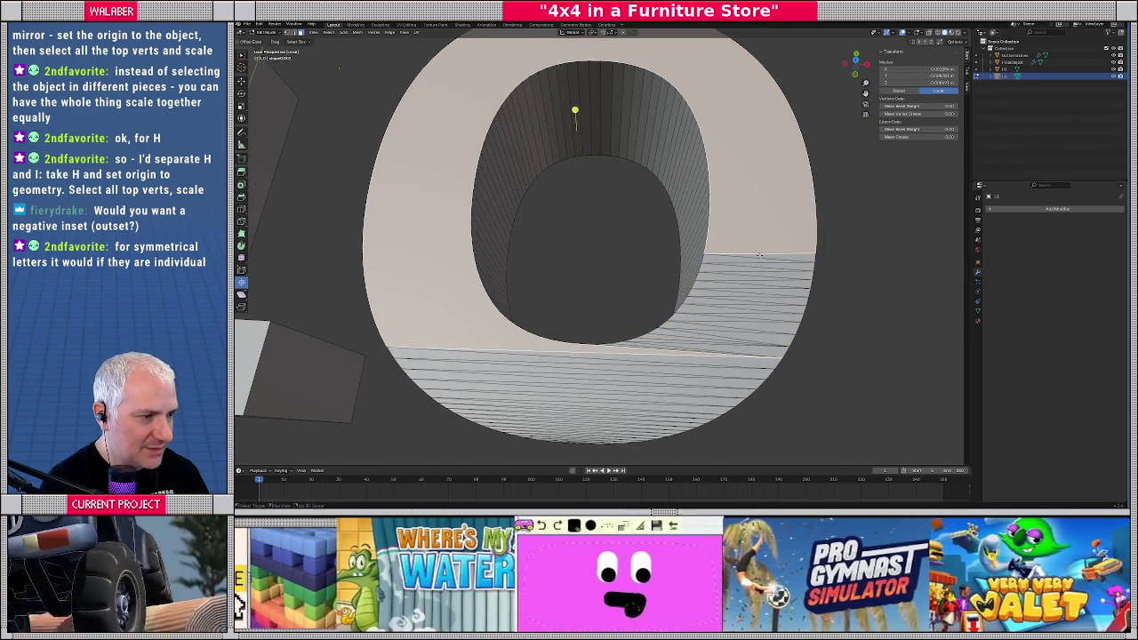
mouse_move(738, 306)
left_mouse_down()
mouse_move(758, 274)
mouse_move(701, 347)
left_mouse_up()
key("f")
key("ctrl+z")
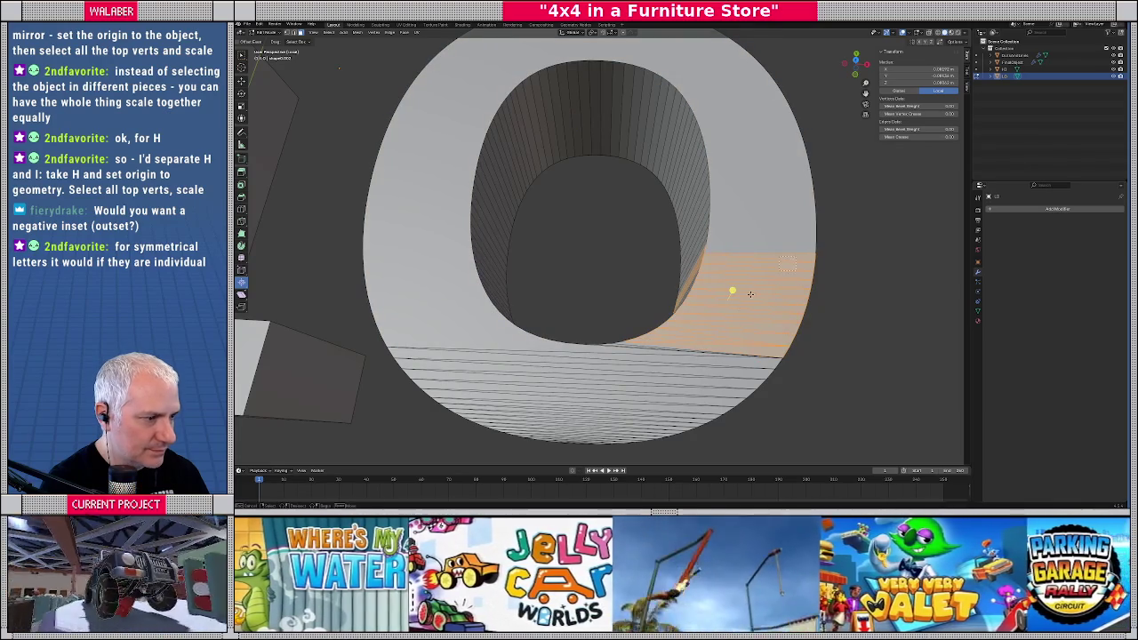
Select the O's side strip and its linked top faces, then delete them
left_click(734, 299)
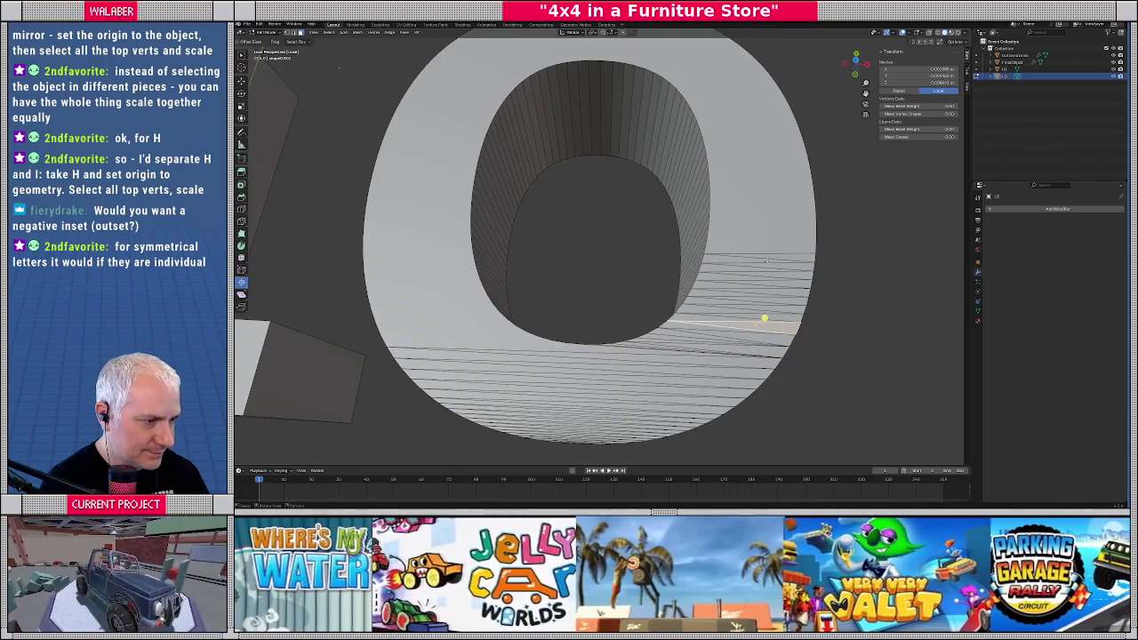
left_click(765, 261, "ctrl")
scroll(763, 257, "up", 4)
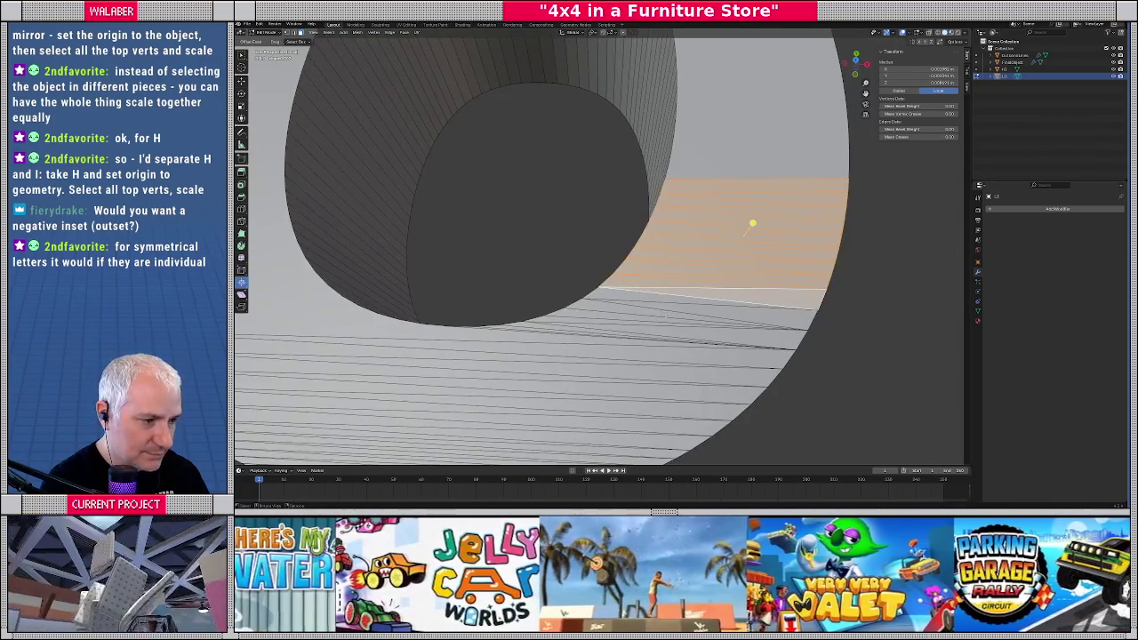
middle_click_drag(665, 314, 646, 299)
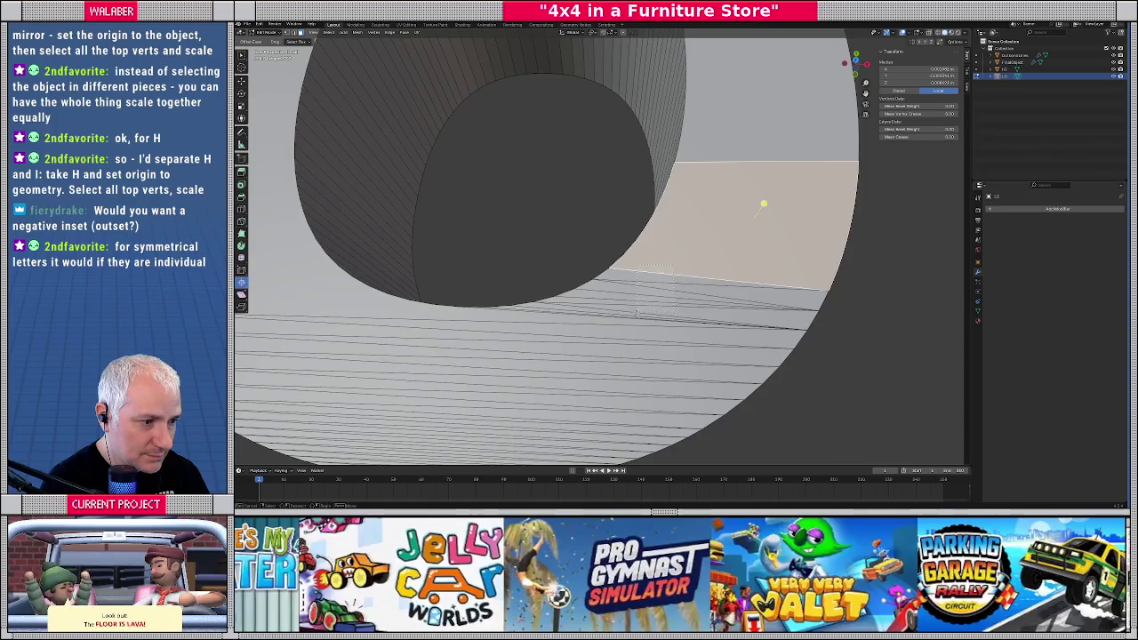
left_click_drag(636, 310, 638, 311)
scroll(729, 226, "up", 3)
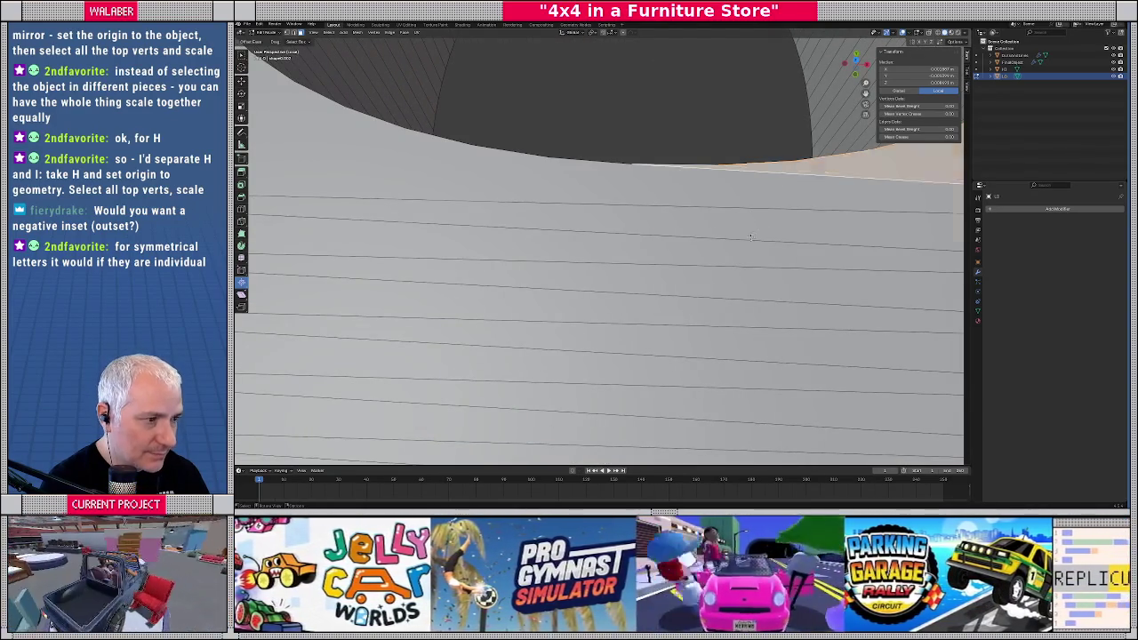
scroll(733, 213, "down", 6)
key("l")
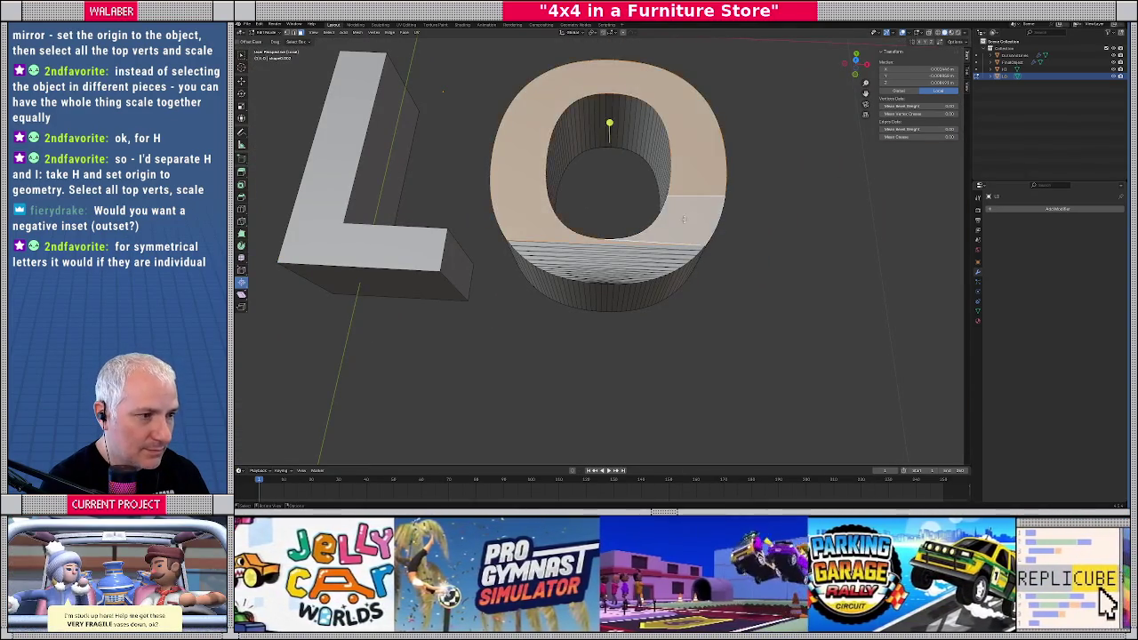
key("Delete")
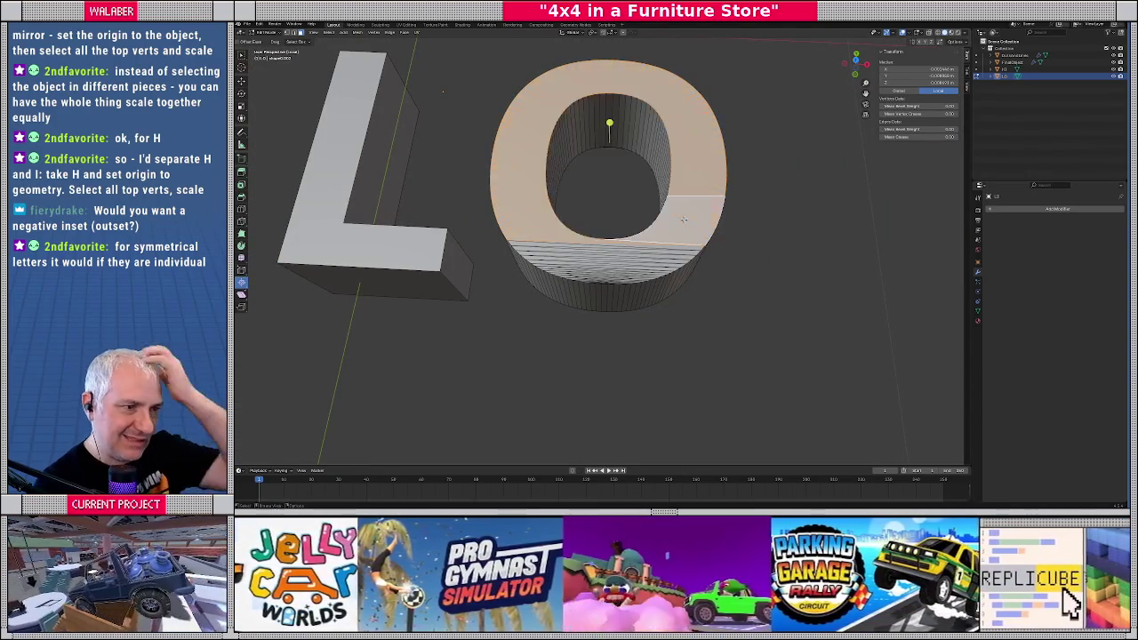
Zoom in and select the edge along the O's rim
scroll(593, 240, "up", 2)
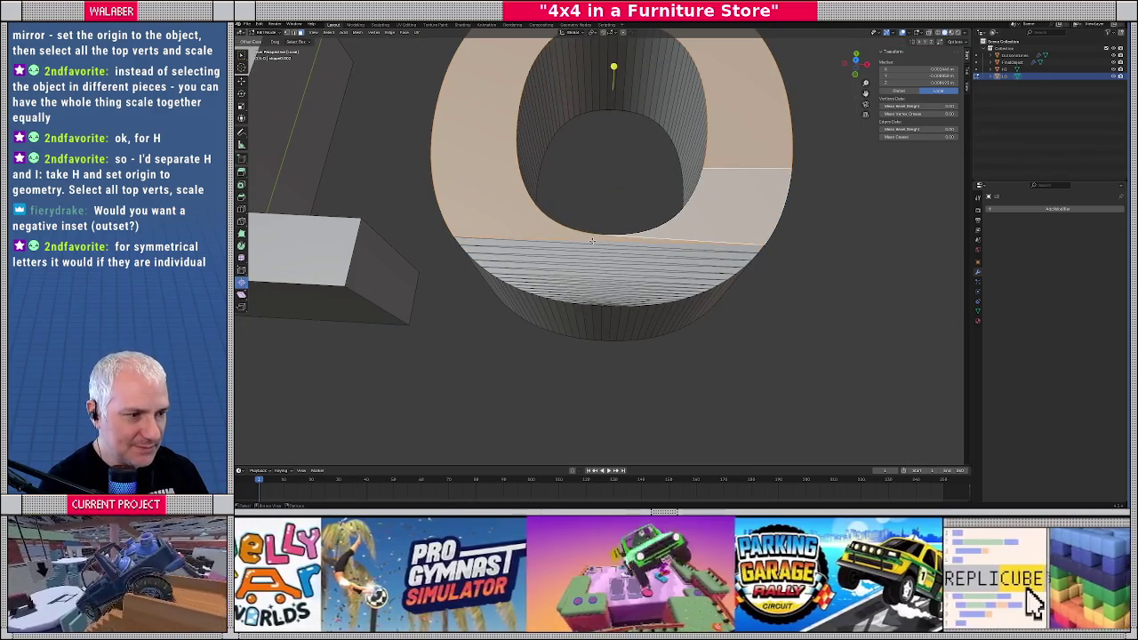
scroll(608, 301, "up", 2)
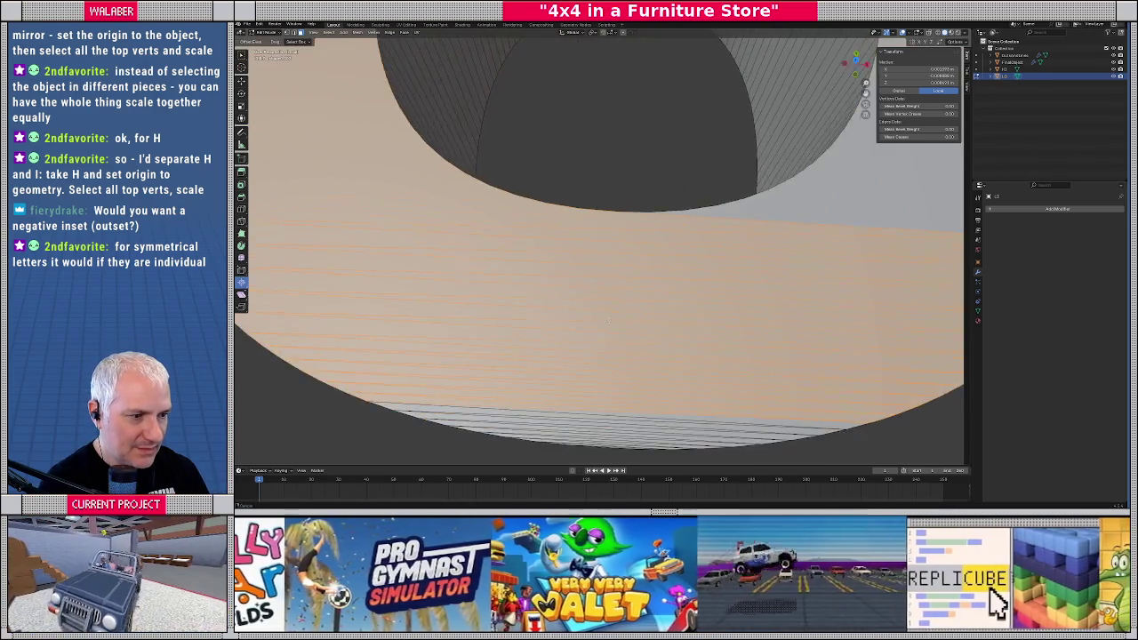
scroll(619, 280, "up", 2)
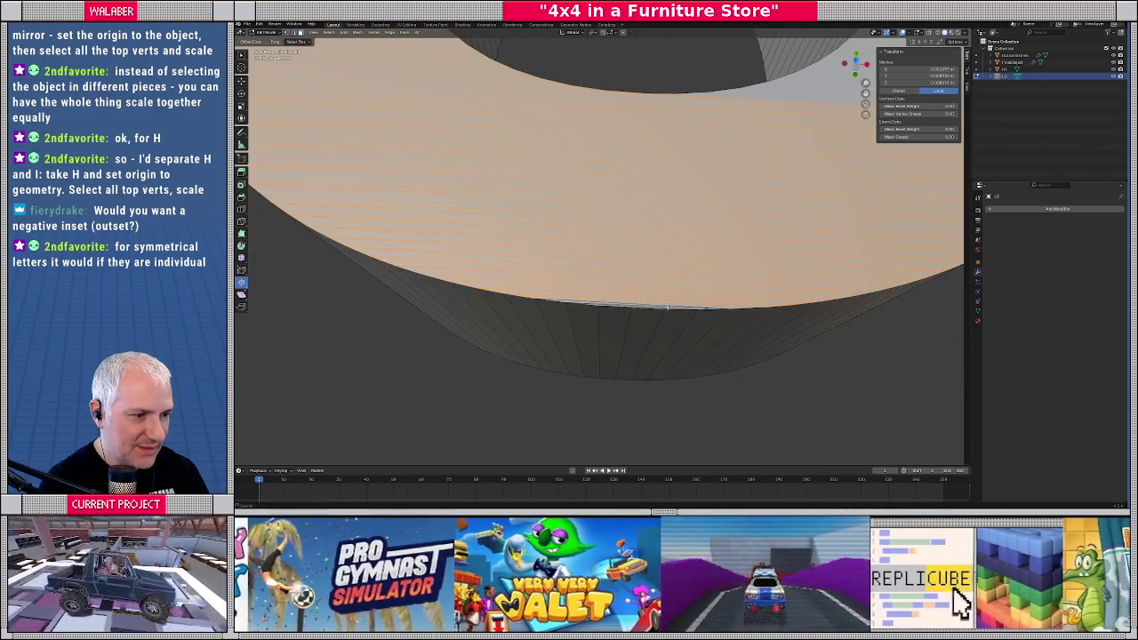
scroll(614, 297, "up", 1)
scroll(599, 316, "up", 2)
scroll(586, 297, "up", 1)
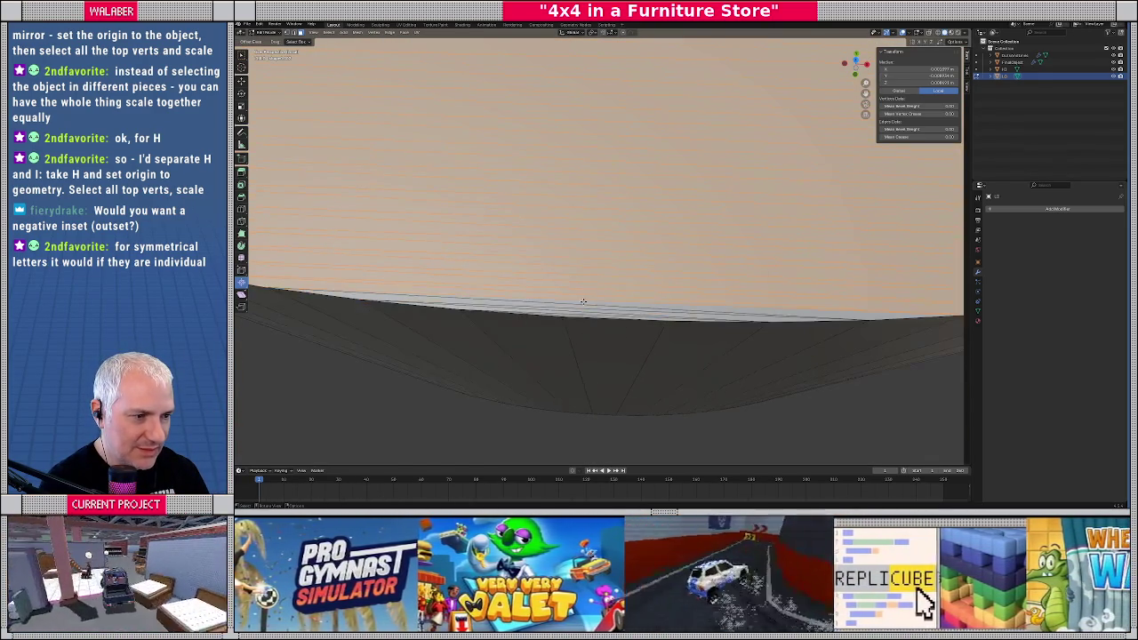
left_click(591, 315)
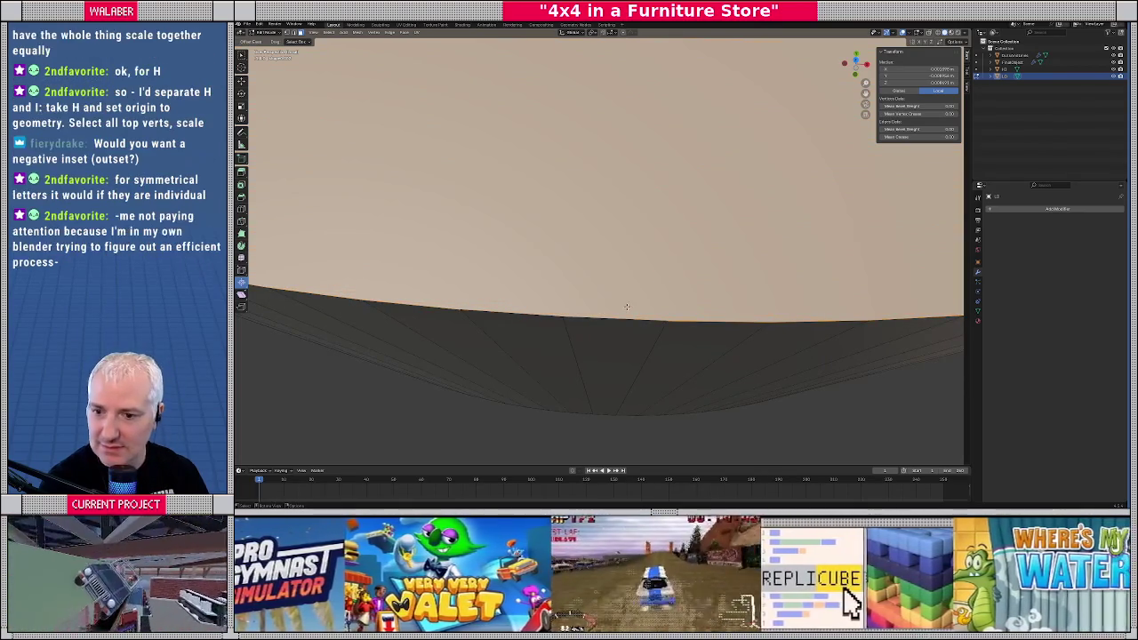
scroll(627, 306, "down", 2)
scroll(631, 302, "down", 5)
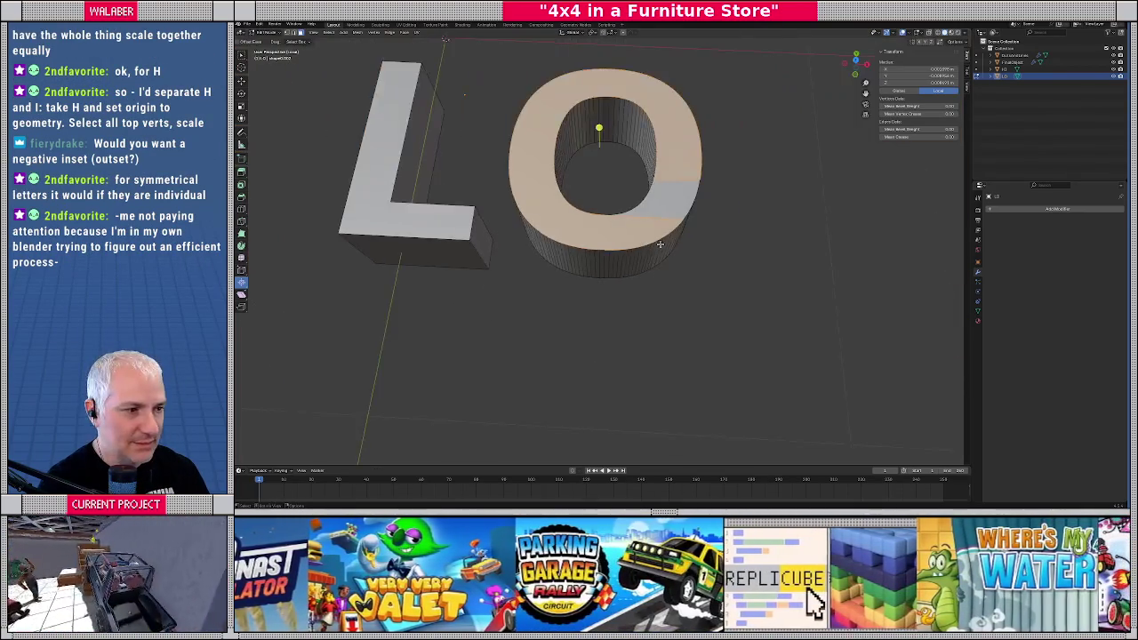
Inspect the O's hole and outer wall, then delete the O's inner top face
middle_click_drag(638, 296, 649, 267)
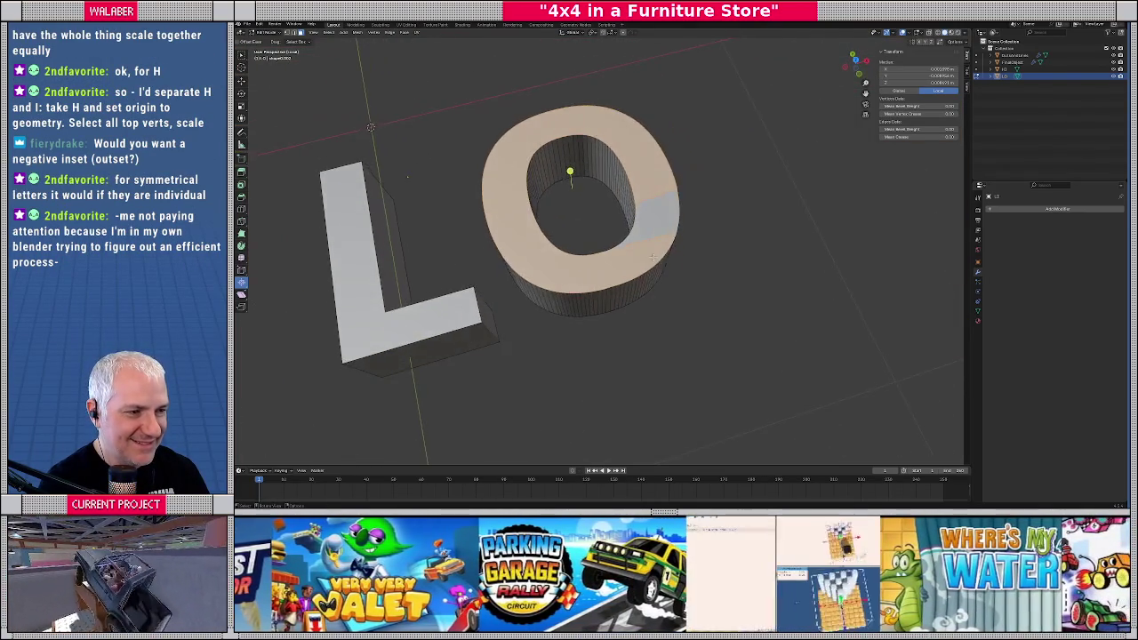
scroll(649, 262, "up", 3)
scroll(652, 257, "up", 2)
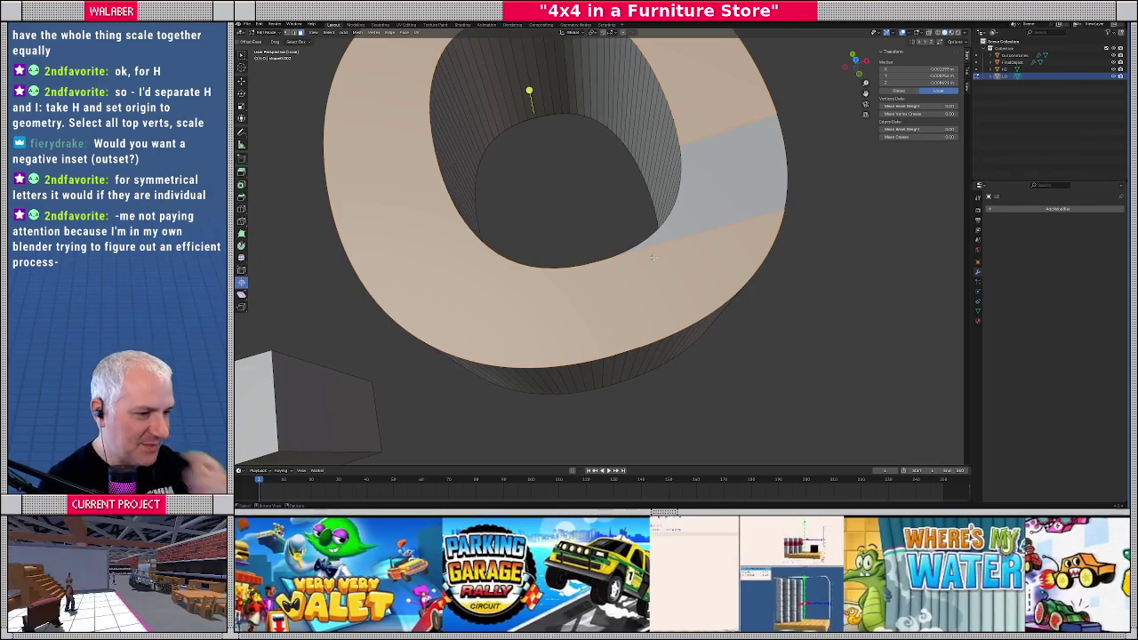
mouse_move(651, 257)
middle_mouse_down()
mouse_move(708, 240)
mouse_move(711, 203)
mouse_move(650, 208)
middle_mouse_up()
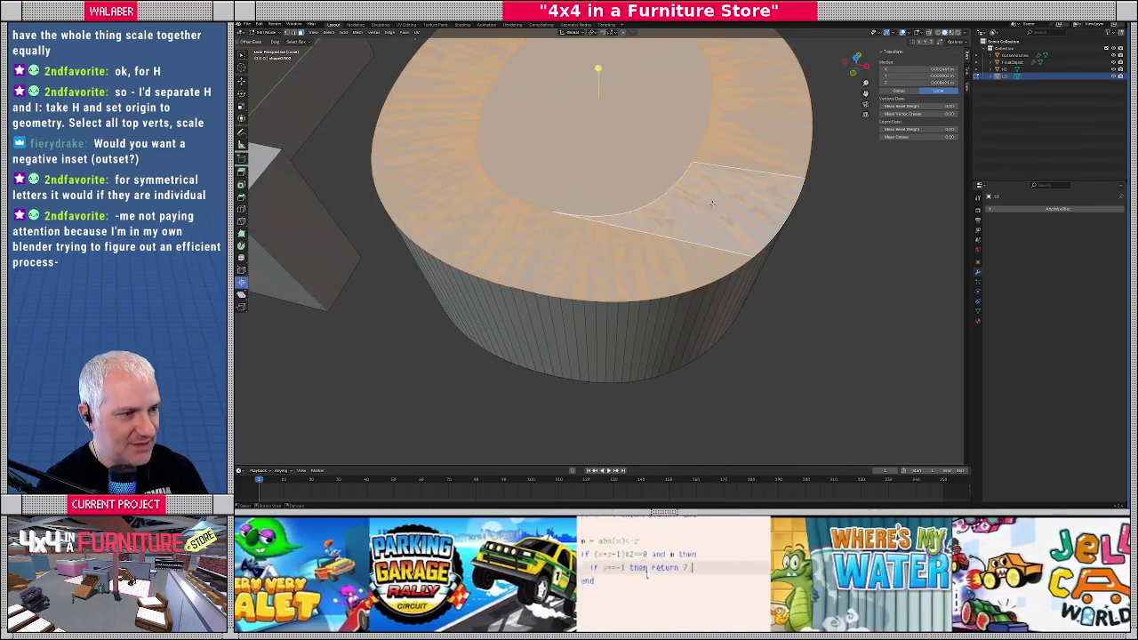
scroll(649, 207, "down", 2)
scroll(650, 207, "down", 2)
key("x")
left_click(650, 207)
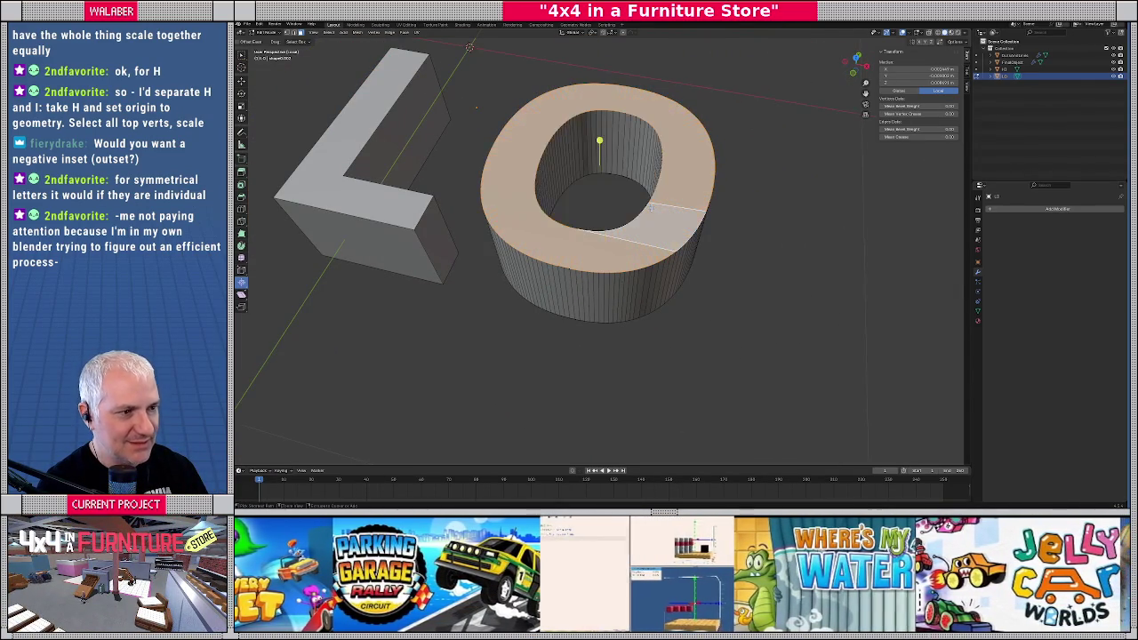
Move the remaining top patch down into the O's wall
scroll(650, 207, "up", 3)
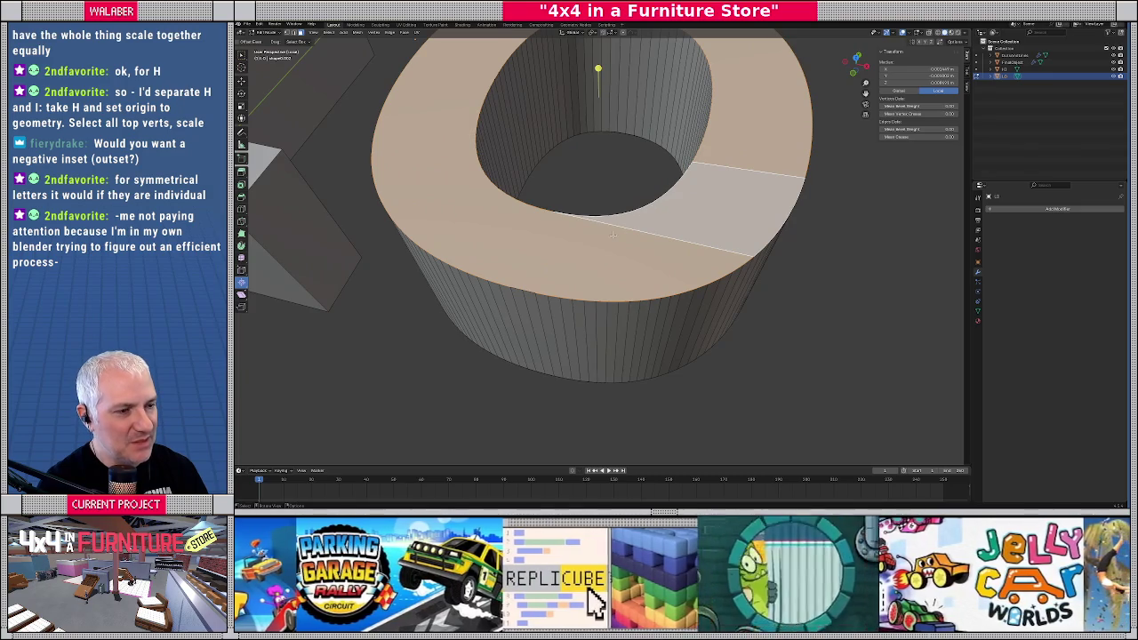
middle_click_drag(563, 250, 627, 251)
key("g")
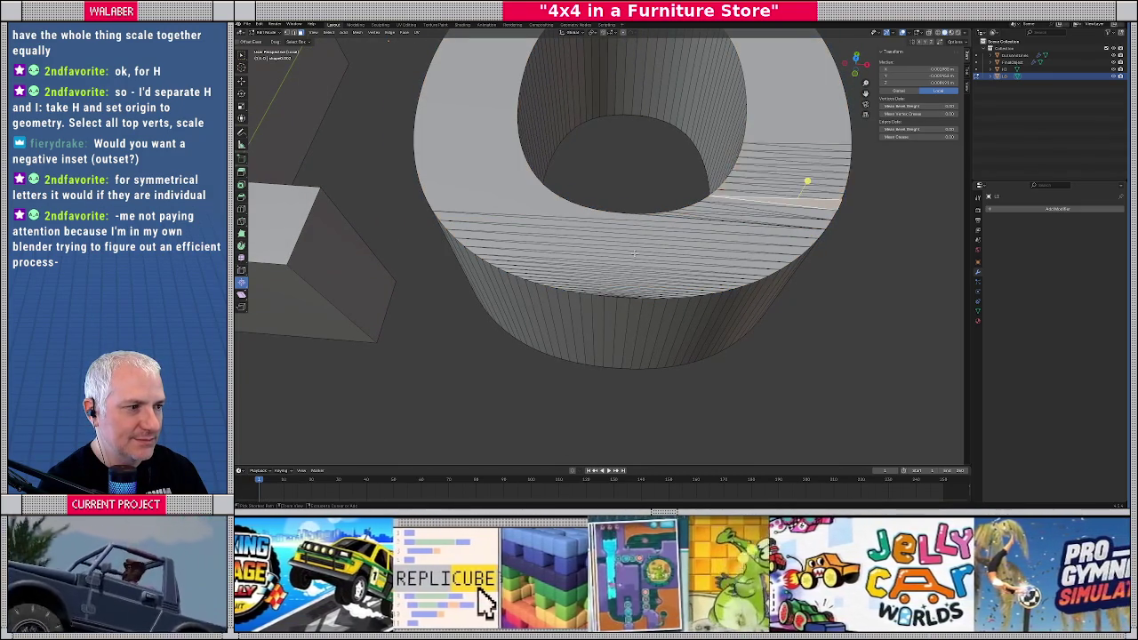
scroll(634, 254, "down", 5)
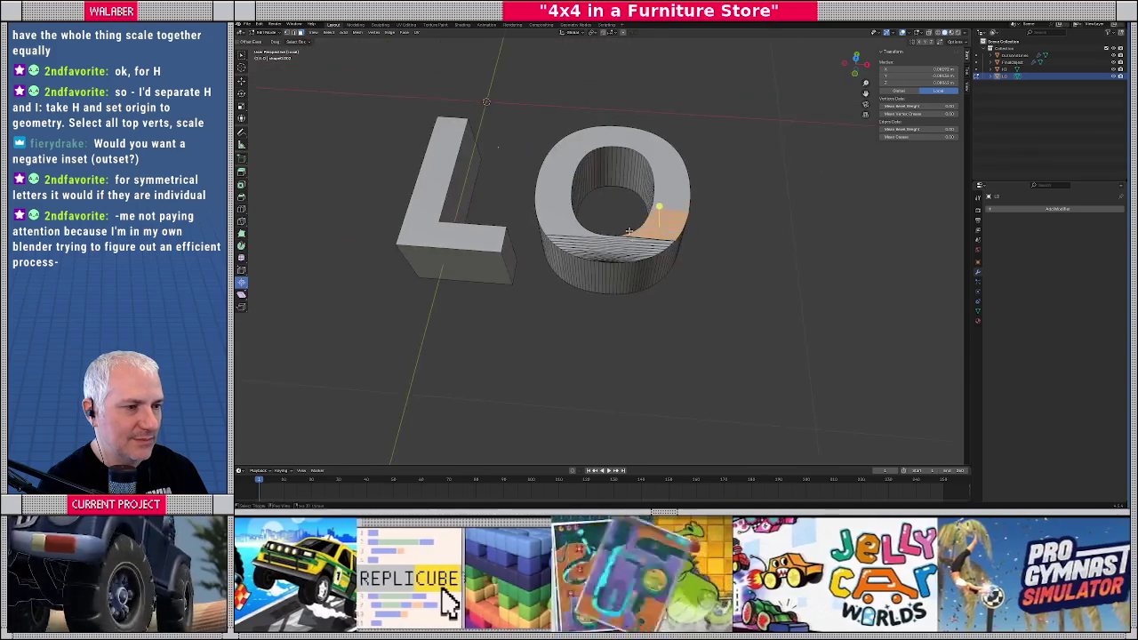
scroll(629, 283, "down", 1)
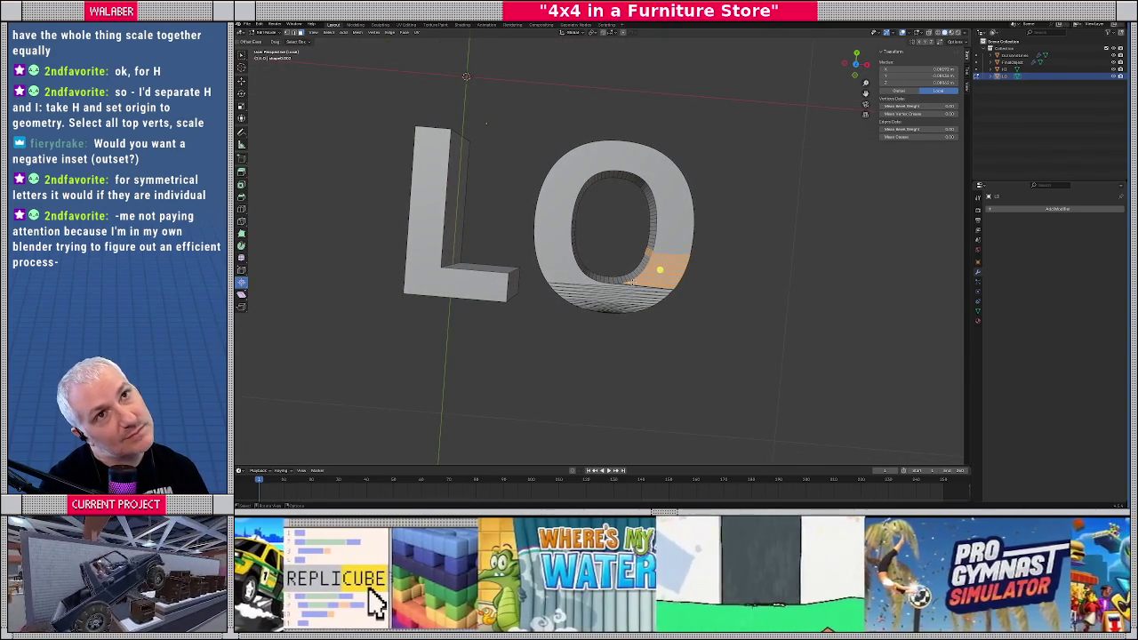
scroll(631, 282, "up", 1)
scroll(631, 284, "up", 2)
scroll(632, 288, "up", 2)
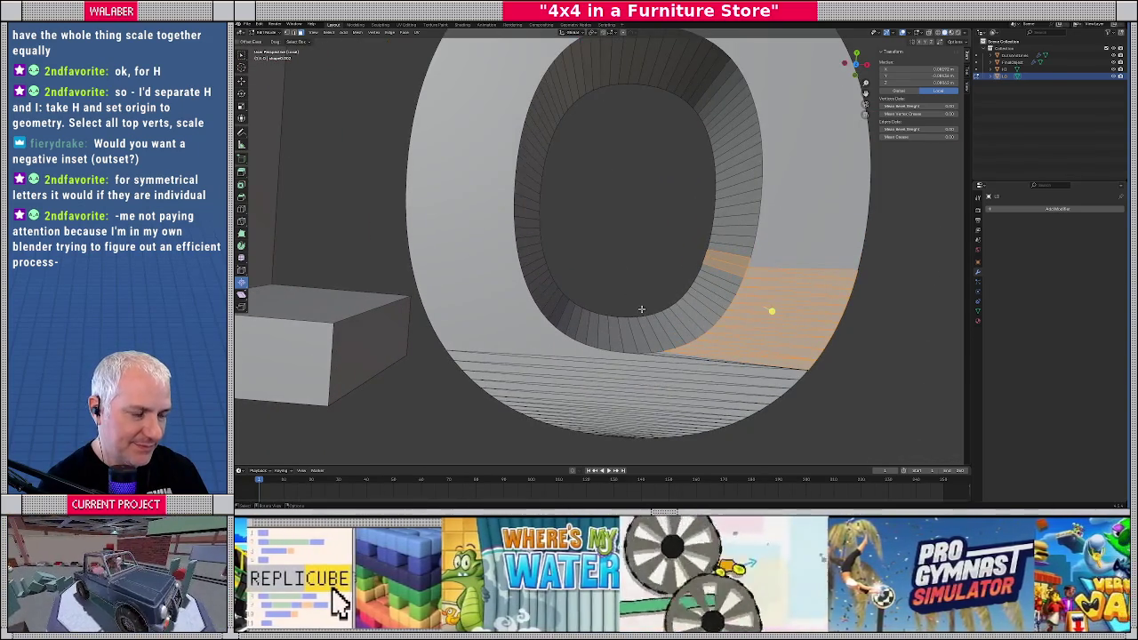
scroll(641, 310, "down", 5)
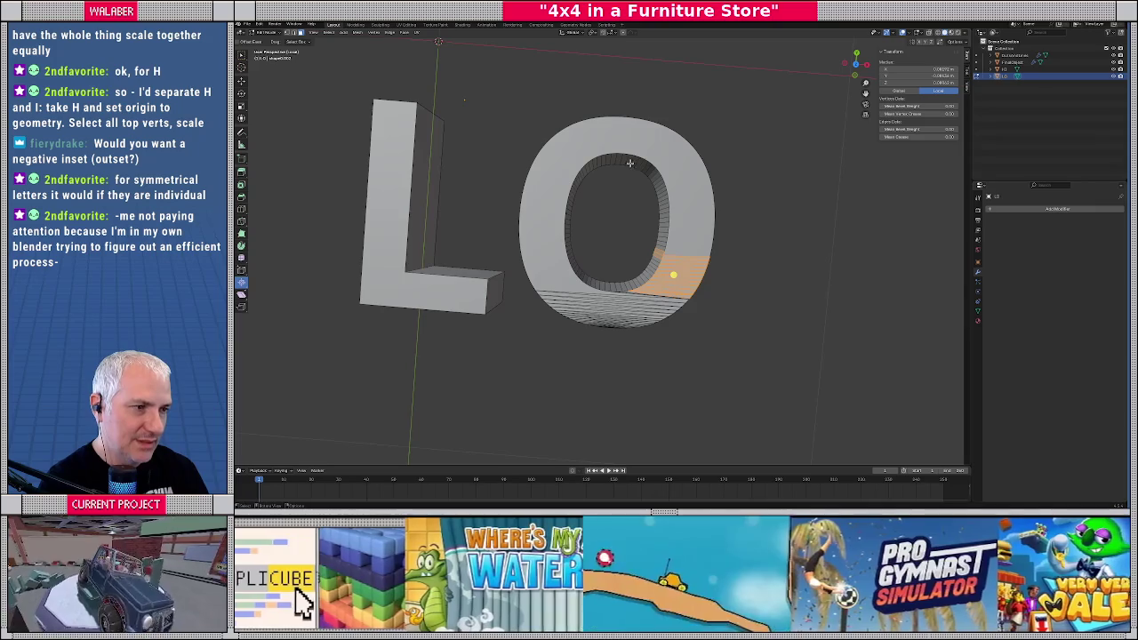
Invert the O's selection and back, undo, then clear the selection
key("ctrl+i")
key("ctrl+i")
key("ctrl+i")
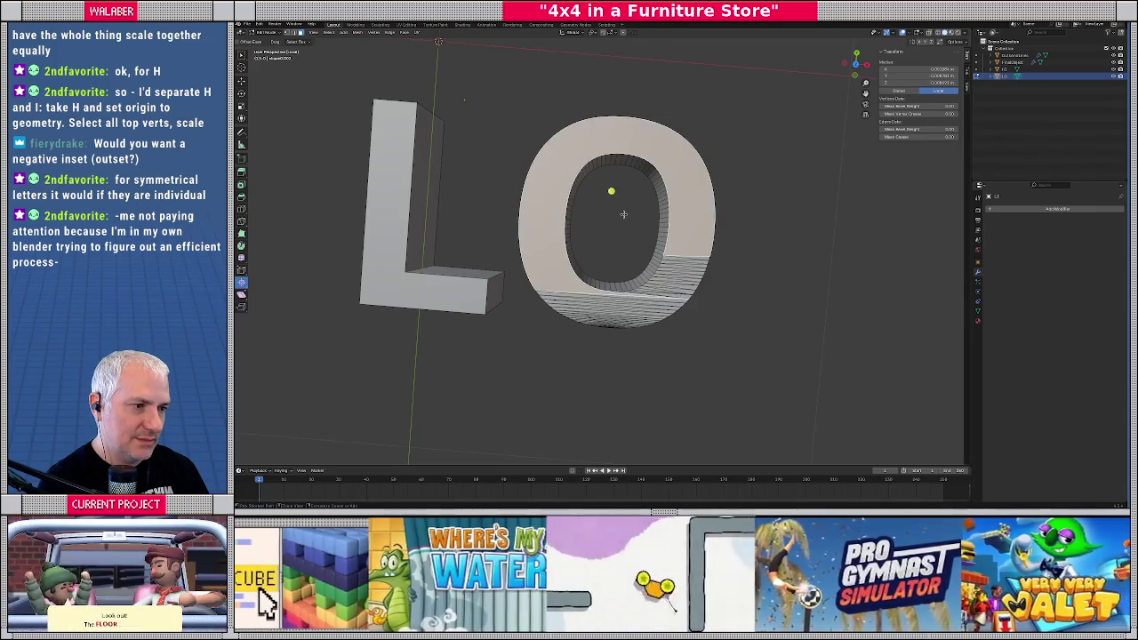
key("ctrl+i")
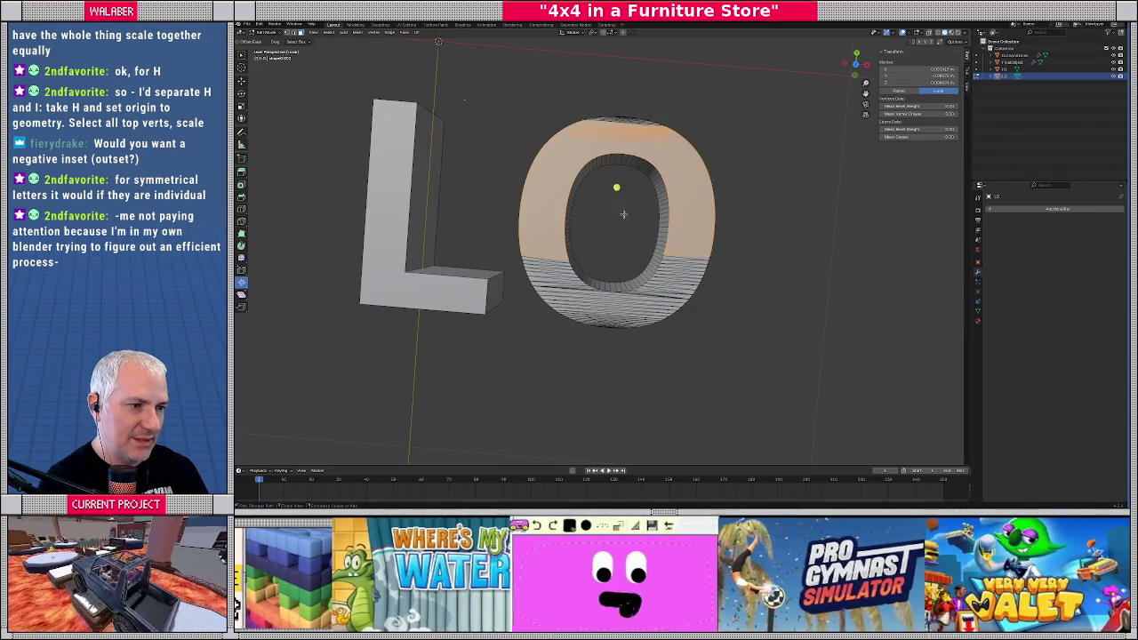
key("ctrl+z")
key("ctrl+z")
key("ctrl+z")
key("ctrl+z")
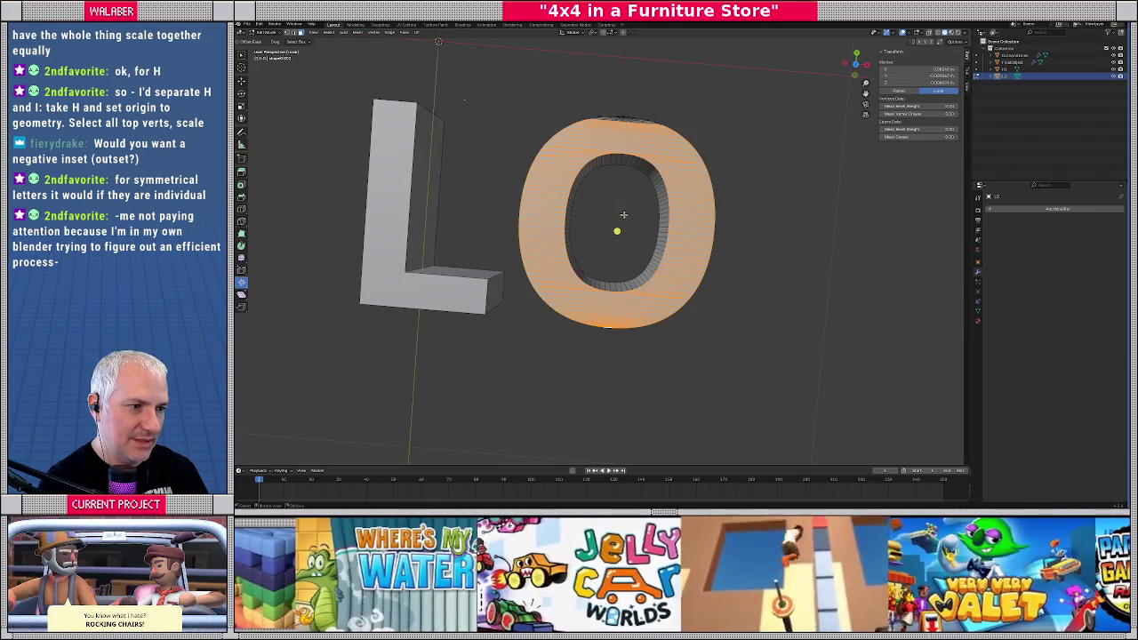
key("alt+a")
View the O front-on, zoom in, and box-select a band of faces on its left stroke
middle_click_drag(615, 202, 589, 223)
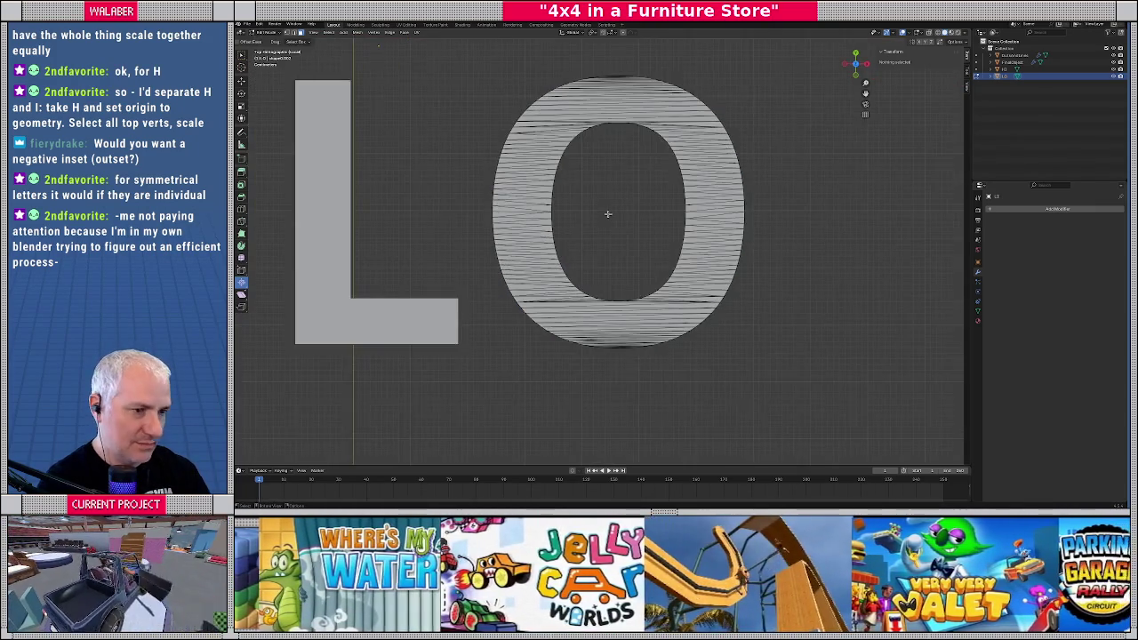
scroll(589, 223, "up", 3)
scroll(589, 223, "up", 2)
scroll(583, 214, "up", 2)
scroll(577, 205, "up", 2)
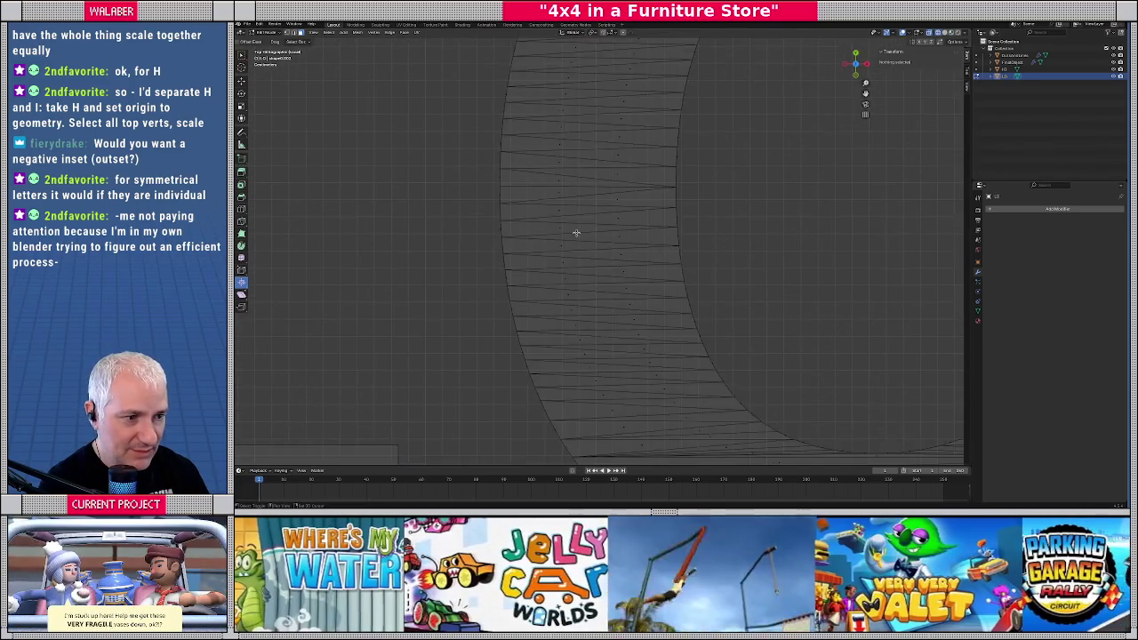
scroll(523, 163, "up", 2)
left_click_drag(574, 227, 644, 325)
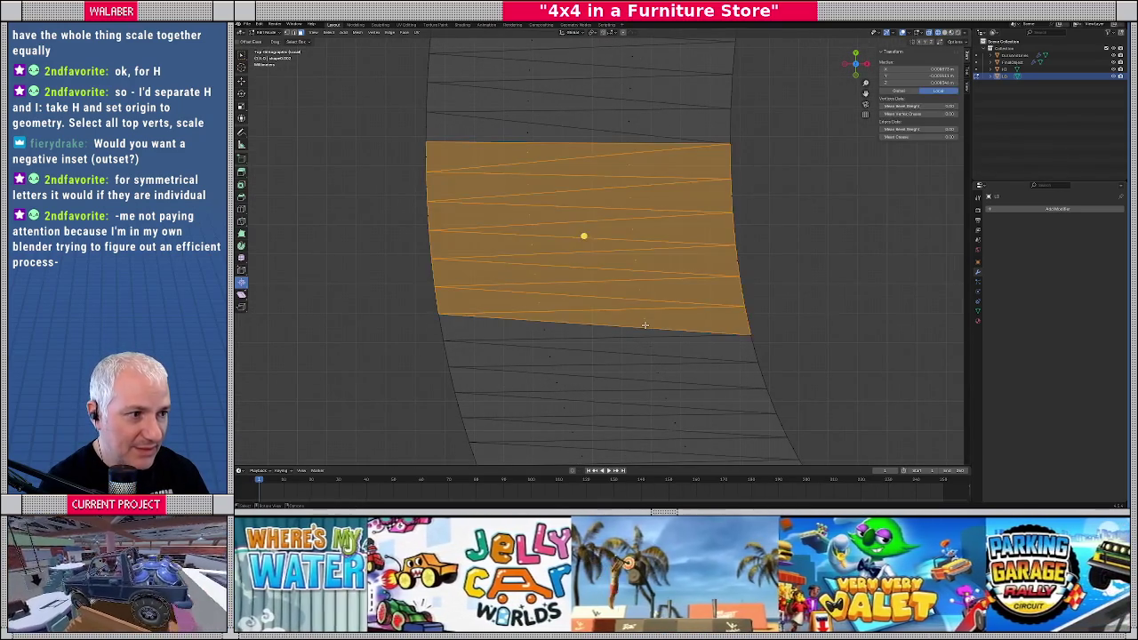
Box-select a band of faces on the O's right stroke
scroll(572, 282, "up", 4, "shift")
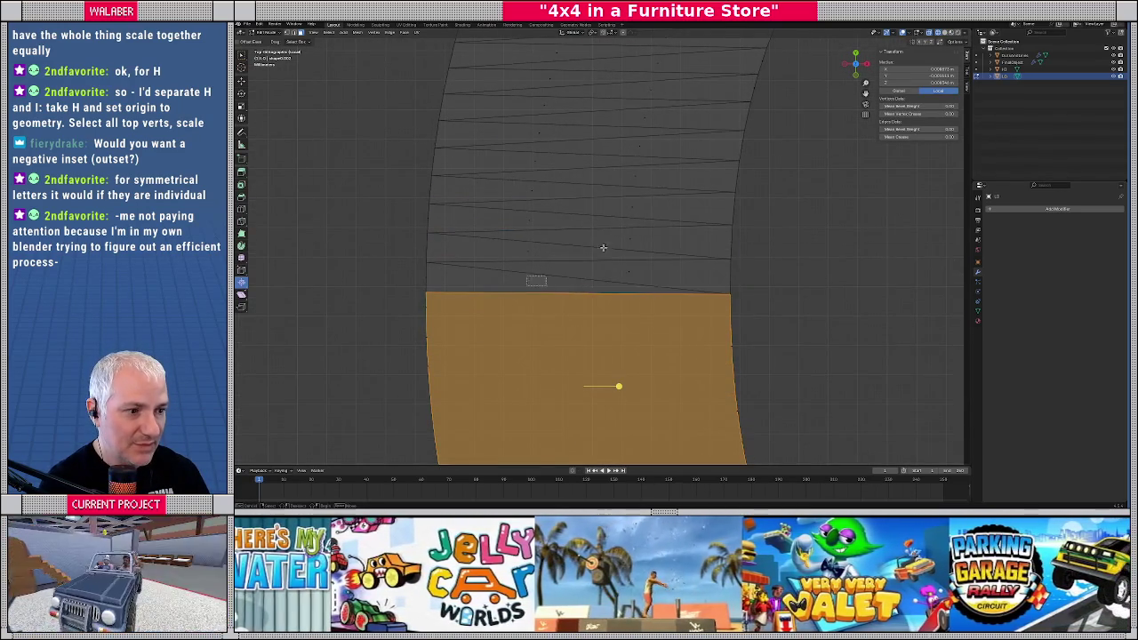
scroll(551, 240, "down", 4, "shift")
scroll(681, 257, "down", 5)
scroll(640, 272, "down", 2)
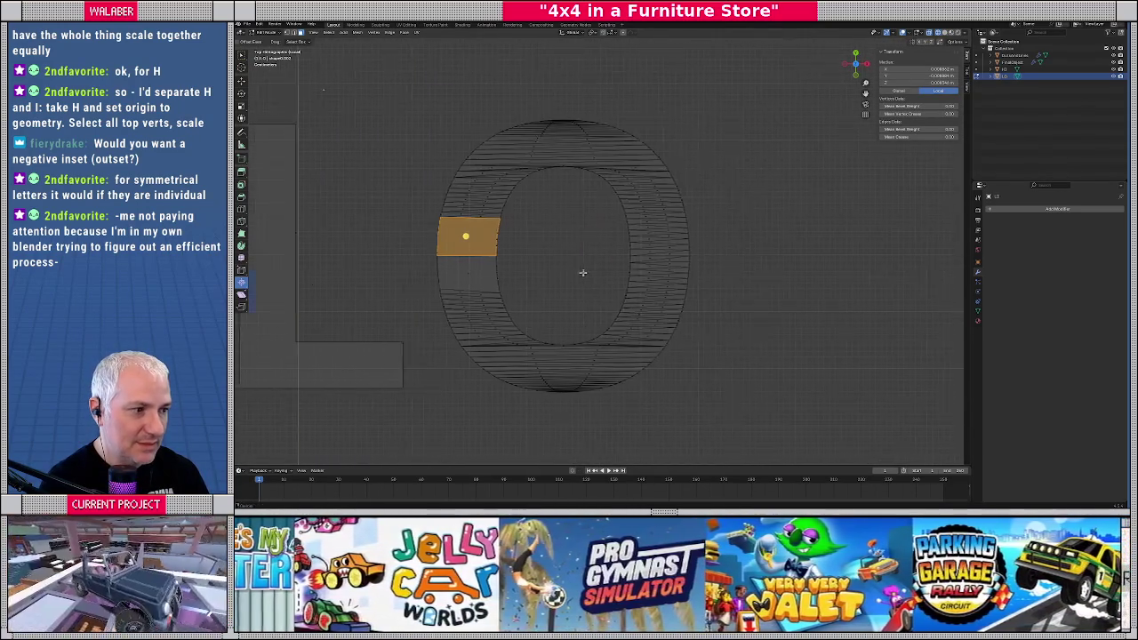
scroll(604, 266, "up", 1)
scroll(614, 269, "up", 4)
scroll(631, 275, "up", 3)
scroll(613, 268, "up", 2)
left_click_drag(613, 268, 699, 357)
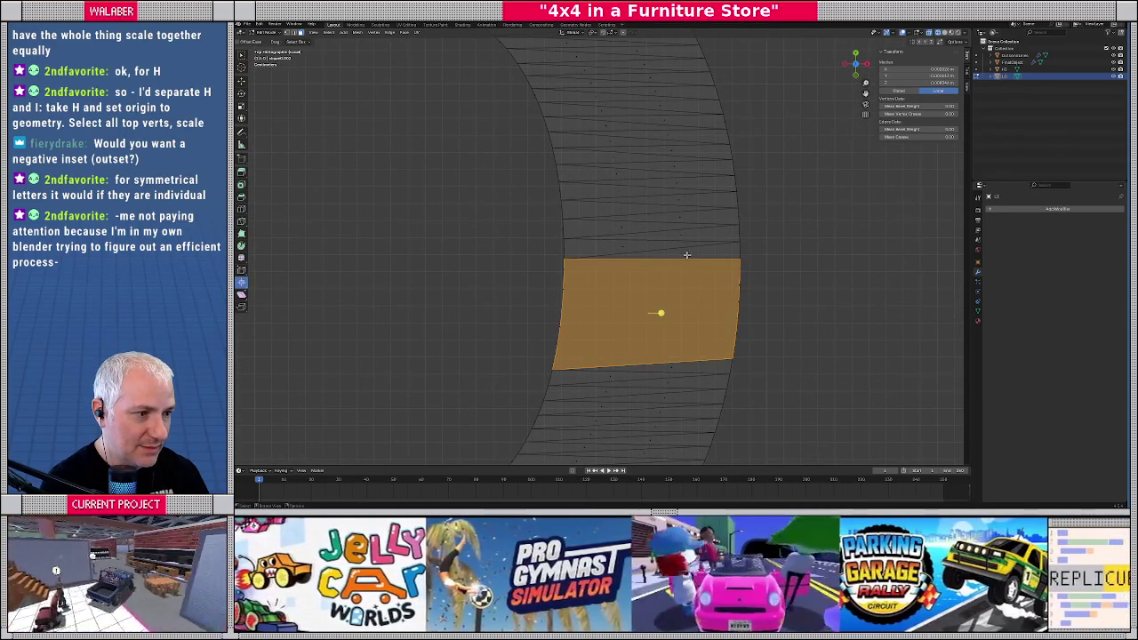
scroll(521, 196, "down", 2)
scroll(518, 207, "down", 5)
Turn off see-through display and select the O's large upper-left and top faces
key("alt+z")
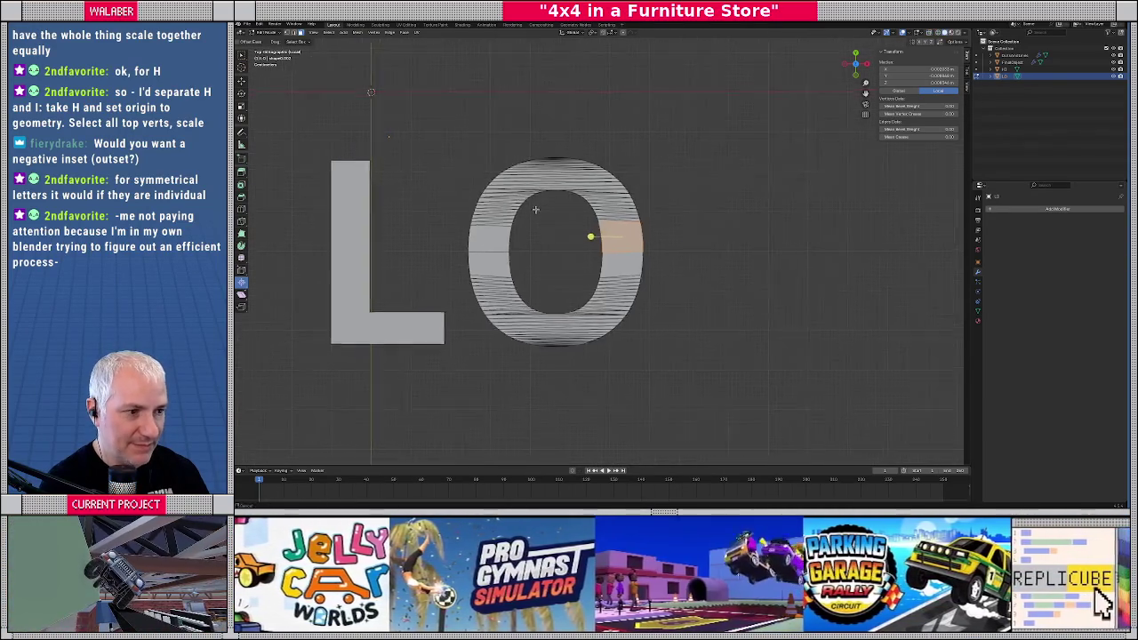
scroll(498, 213, "up", 3)
scroll(456, 227, "up", 2)
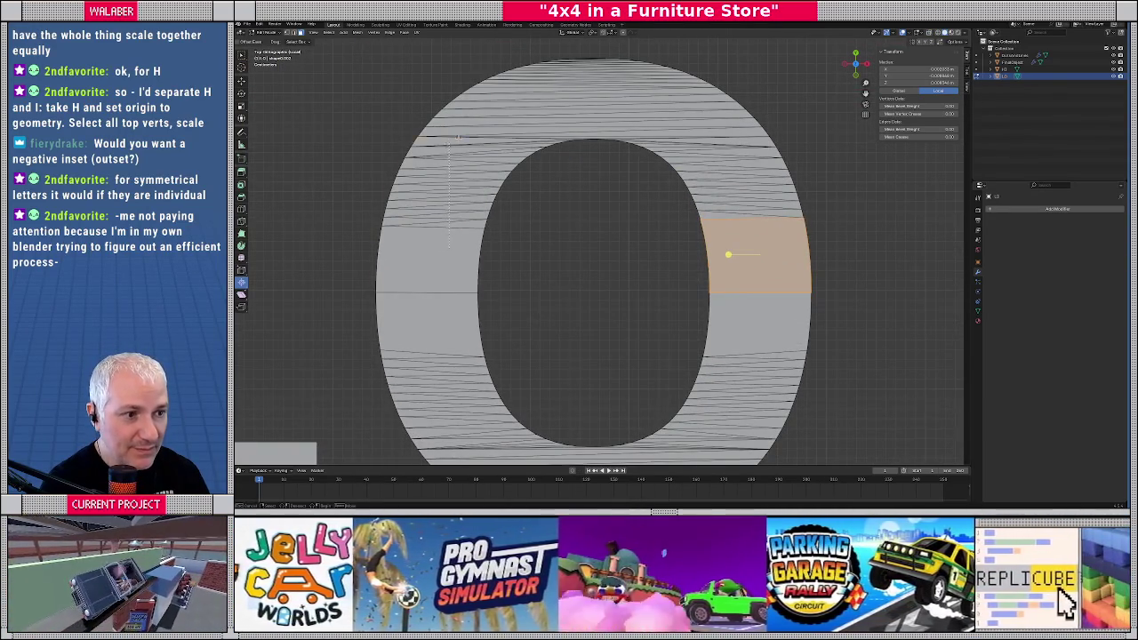
left_click(452, 207)
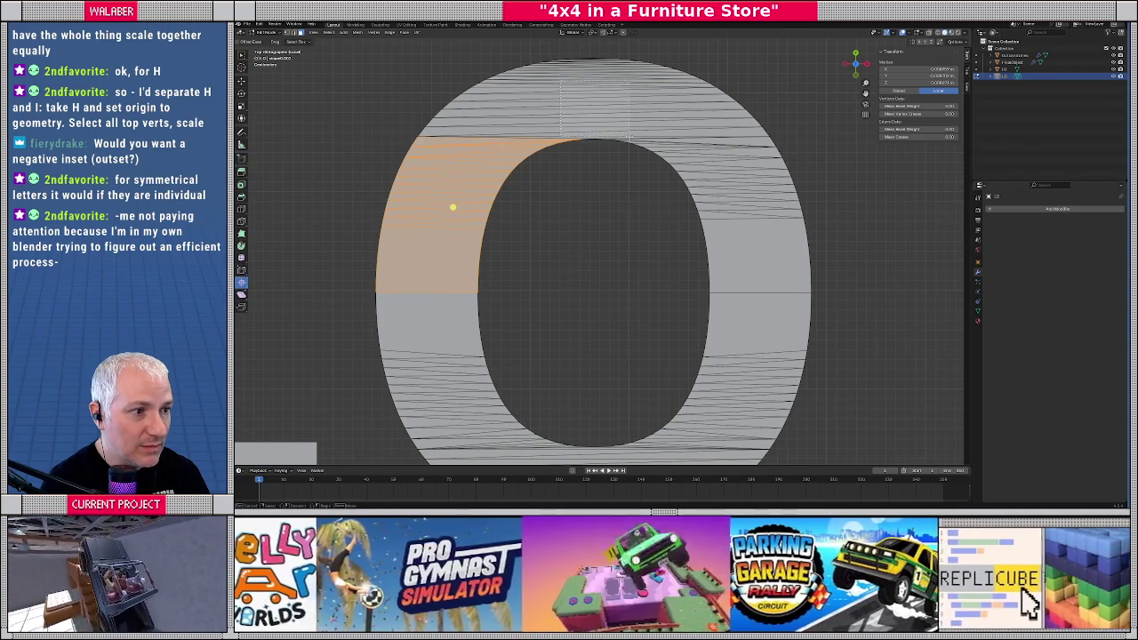
left_click(494, 125, "shift")
scroll(552, 107, "up", 2)
scroll(572, 244, "up", 3)
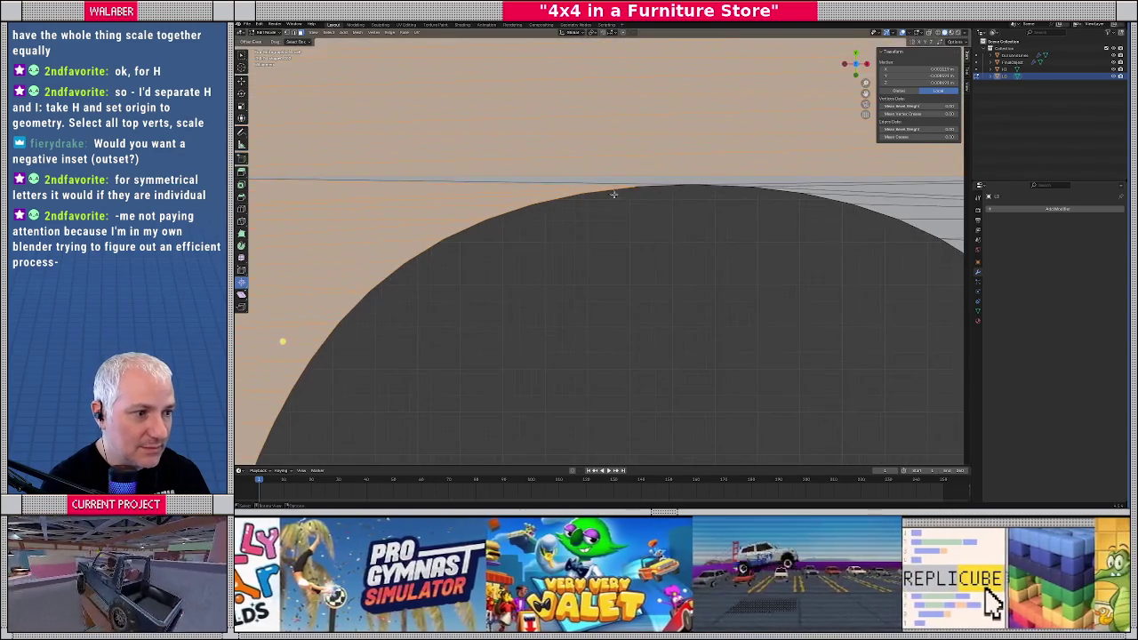
scroll(661, 275, "up", 2, "shift")
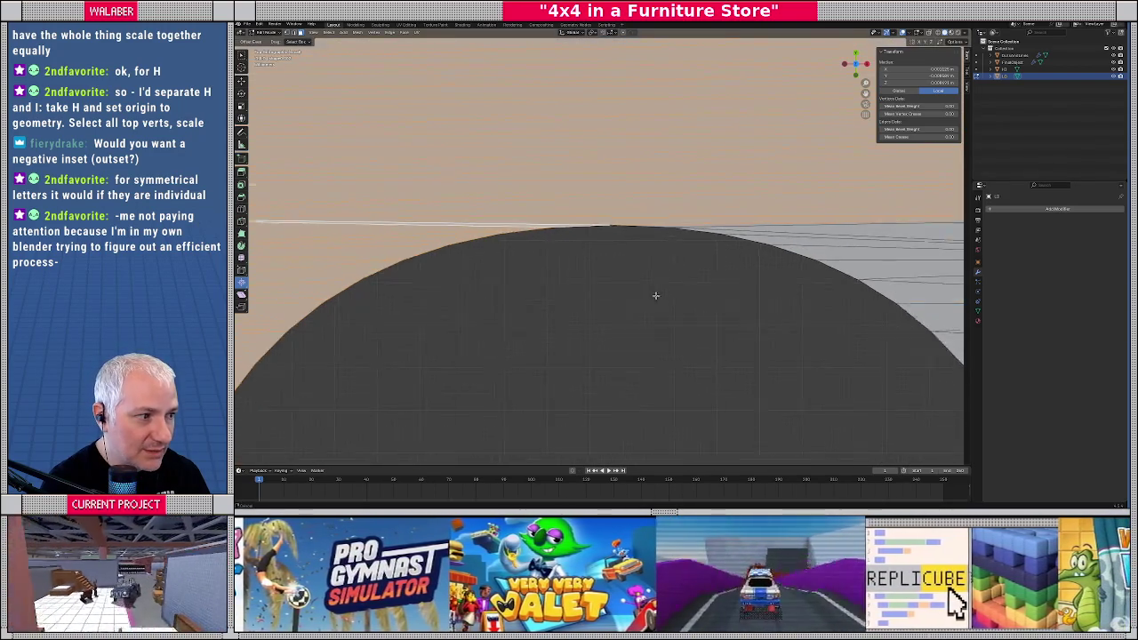
scroll(625, 298, "up", 4, "shift")
scroll(625, 299, "up", 1)
scroll(607, 124, "up", 1)
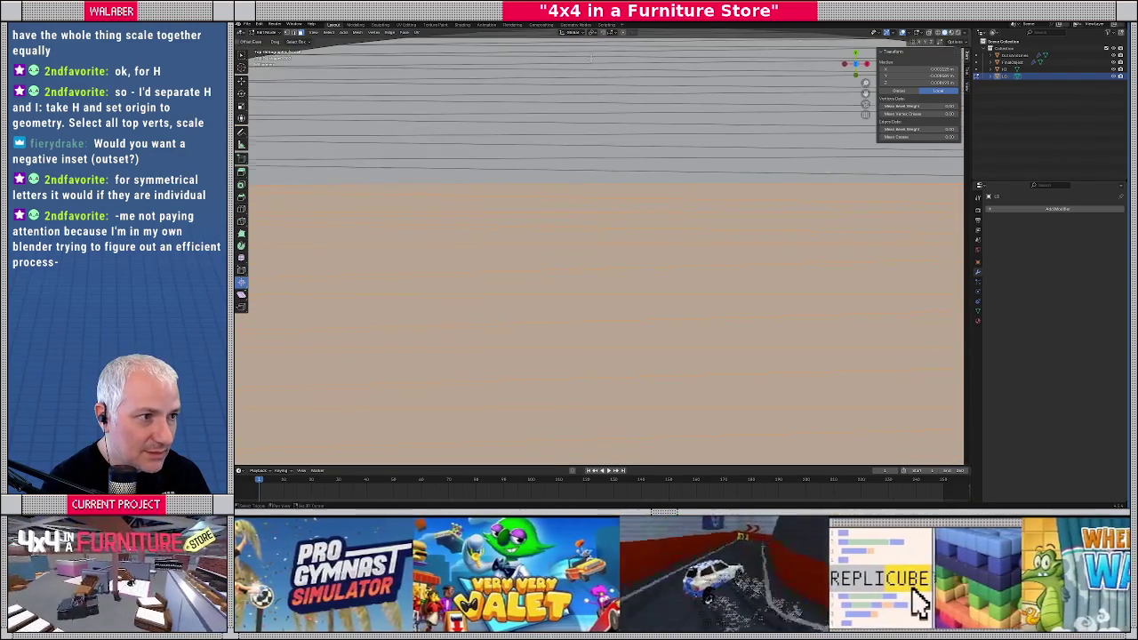
Select the O's grey top faces on the left, right and middle band
middle_click_drag(589, 57, 597, 142, "shift")
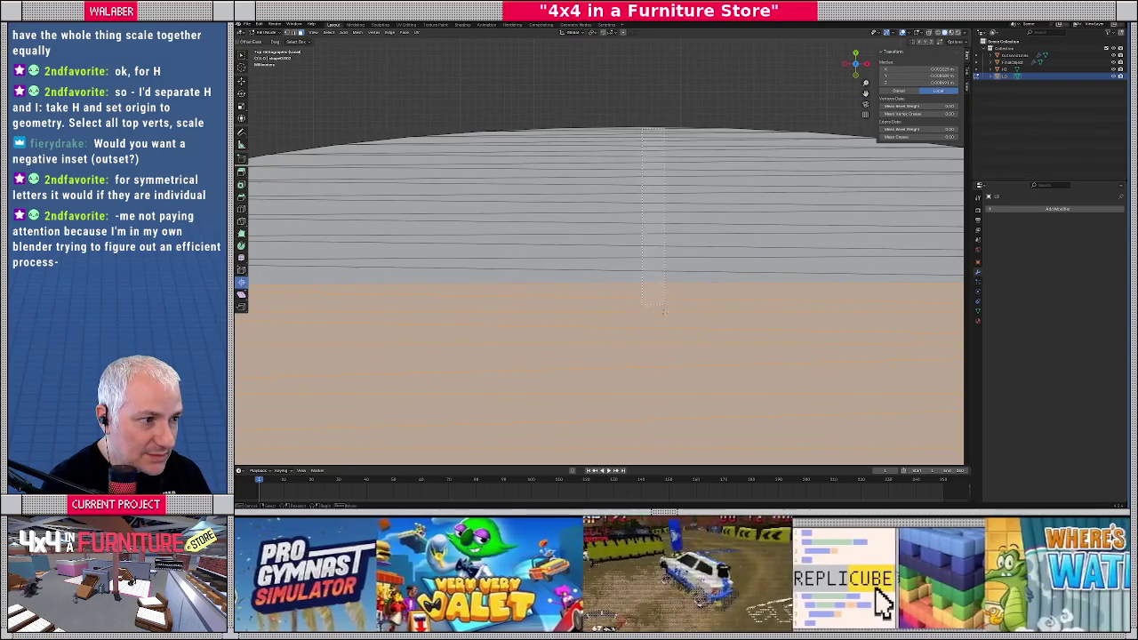
left_click_drag(664, 307, 653, 340)
scroll(651, 204, "down", 3)
scroll(652, 201, "down", 2)
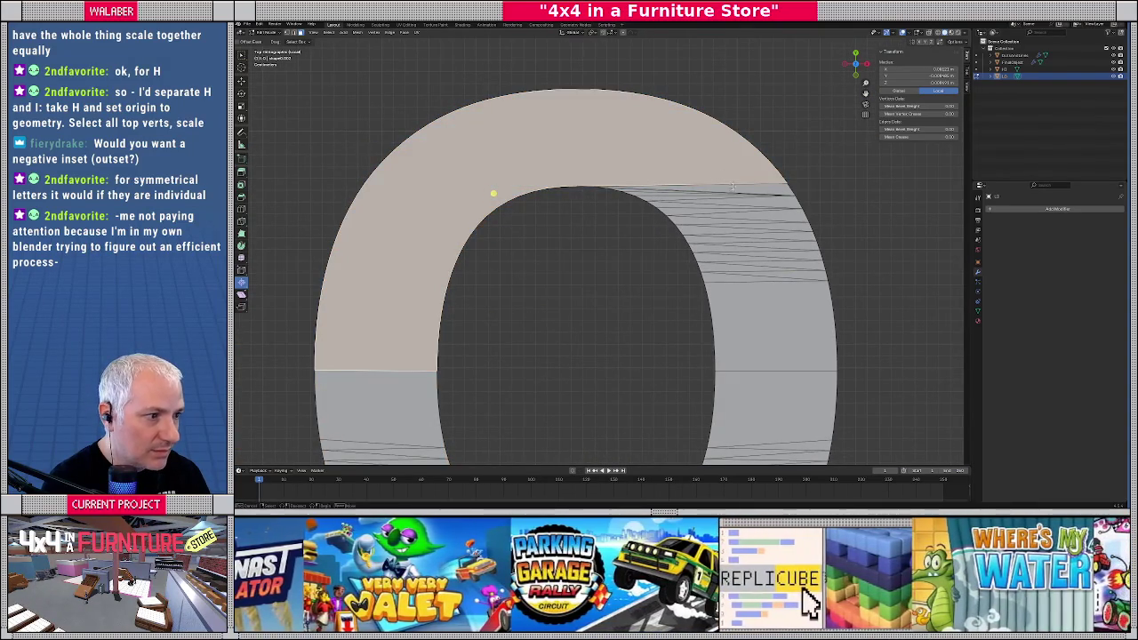
scroll(650, 291, "down", 3)
scroll(578, 214, "up", 3)
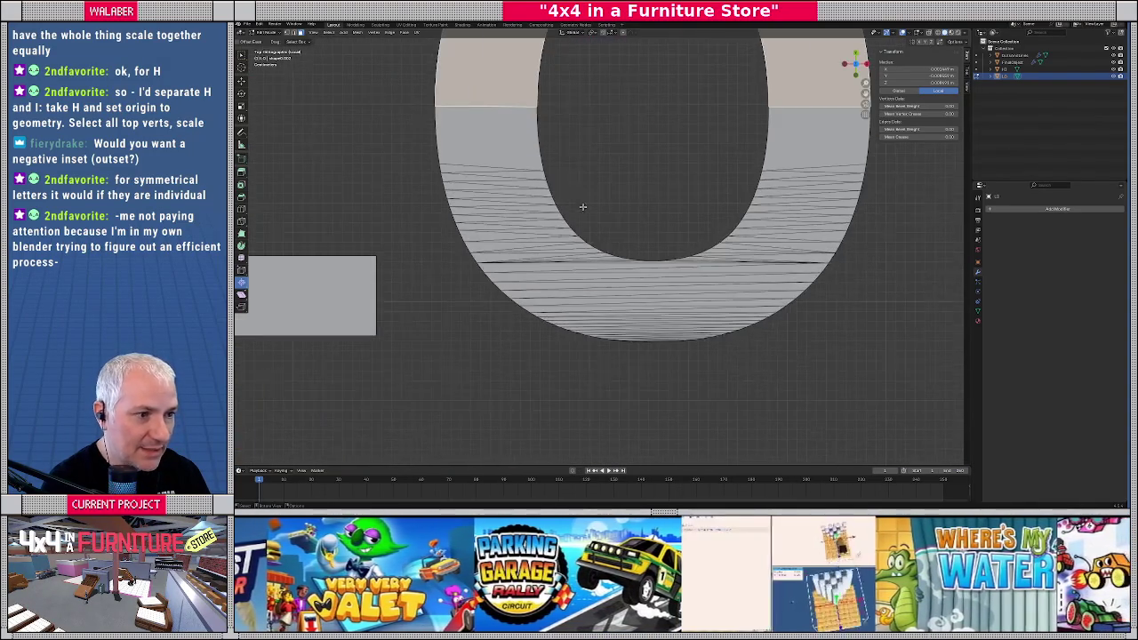
left_click_drag(514, 242, 514, 242)
left_click_drag(800, 116, 635, 229, "shift")
scroll(635, 229, "up", 1)
scroll(635, 230, "up", 1)
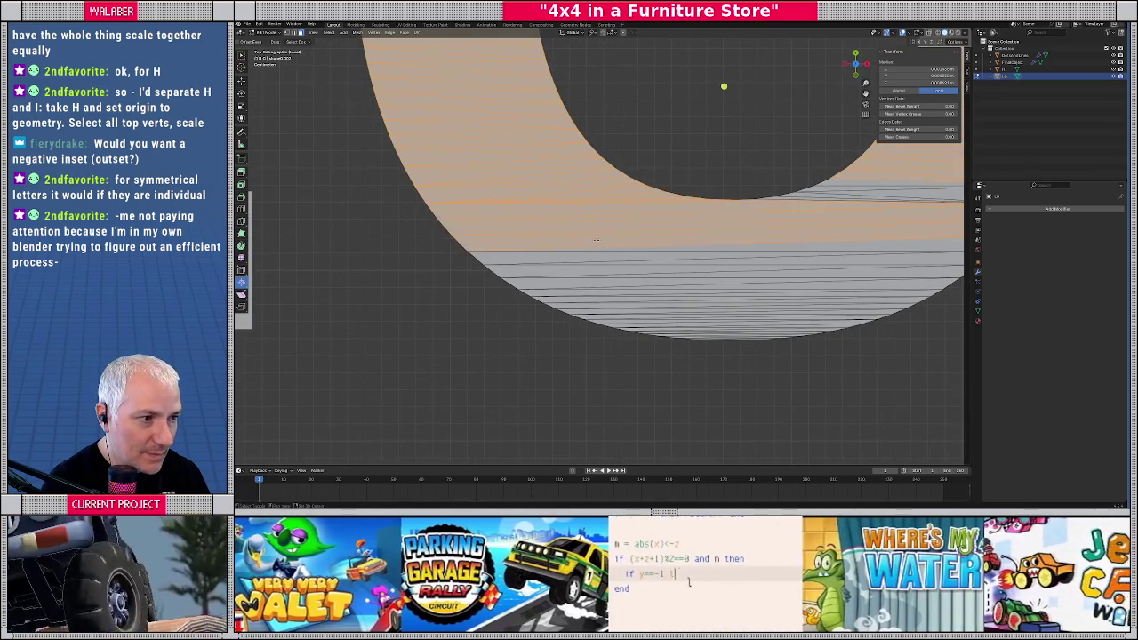
left_click(634, 231, "shift")
scroll(820, 159, "down", 1)
scroll(641, 175, "up", 2)
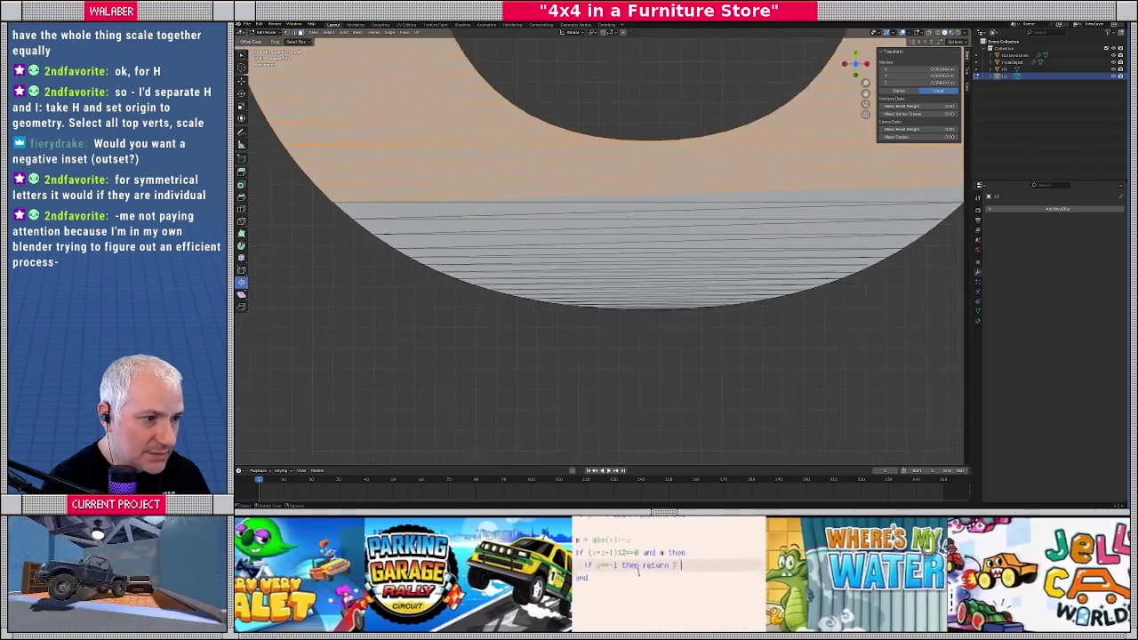
Box-select the vertices in the O's band, zoom out, and return to Object Mode
left_click_drag(642, 174, 695, 290)
scroll(608, 201, "up", 3)
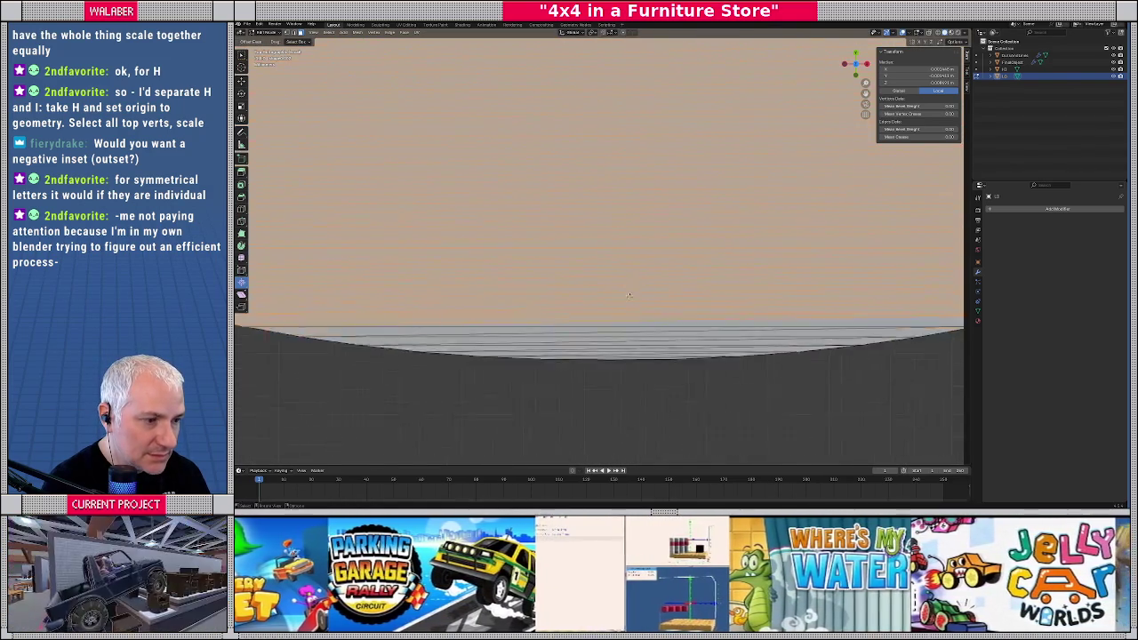
left_click_drag(619, 138, 623, 252)
scroll(622, 244, "down", 2)
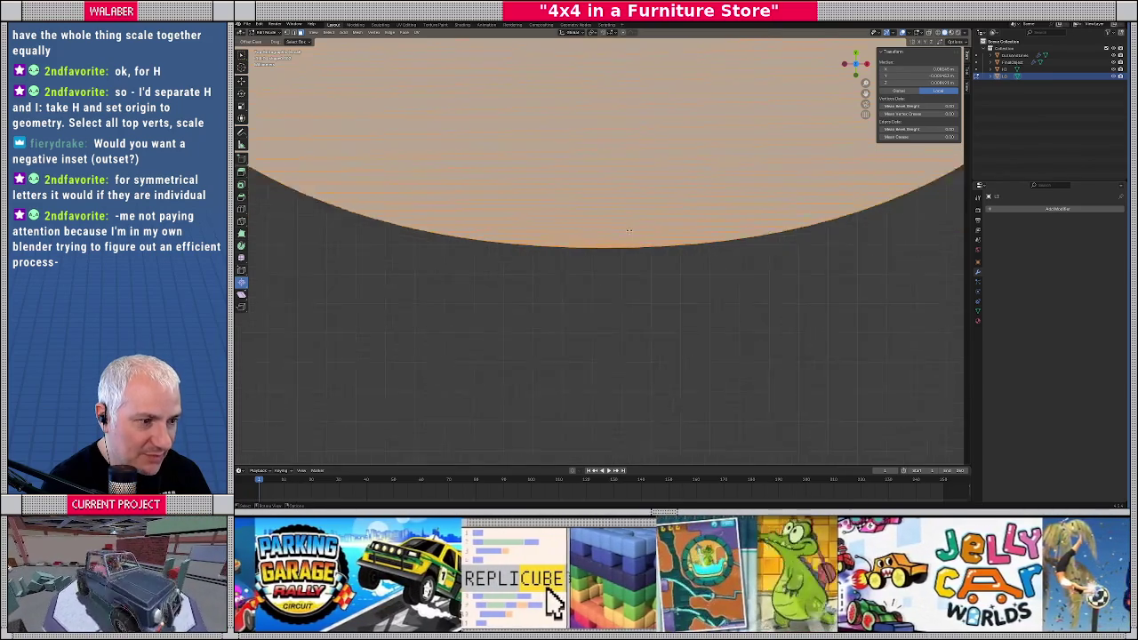
scroll(622, 231, "down", 2)
scroll(619, 215, "down", 2)
scroll(620, 217, "down", 1)
scroll(618, 226, "up", 1)
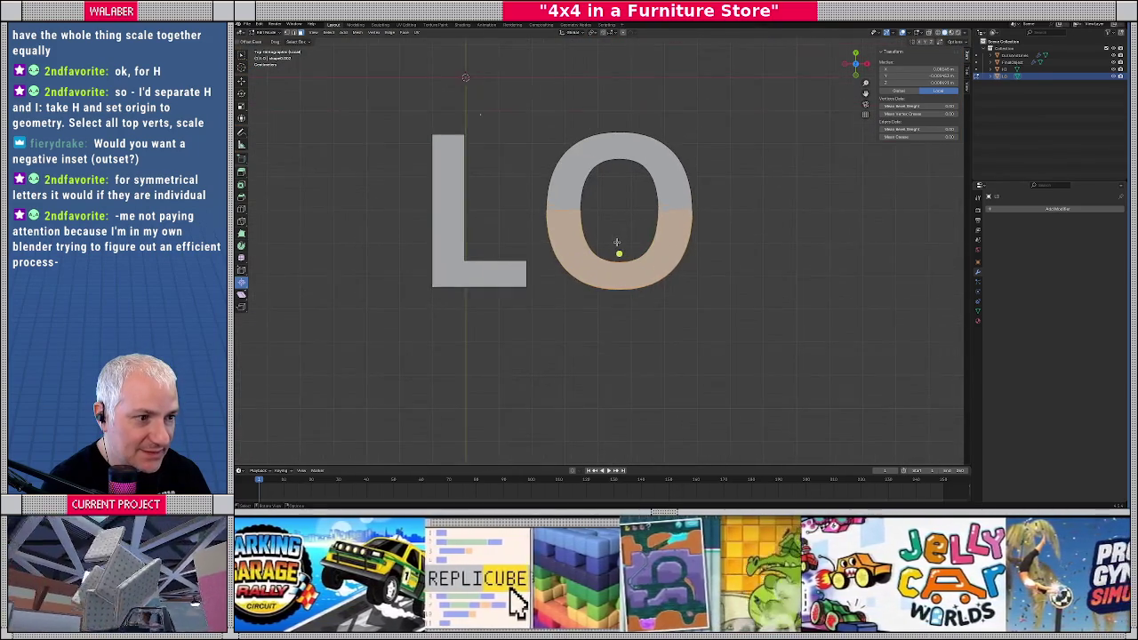
scroll(617, 241, "up", 2)
key("Tab")
Frame the plate, select the HI letter object, and enter Edit Mode in wireframe view
scroll(578, 235, "down", 2)
scroll(551, 231, "down", 2)
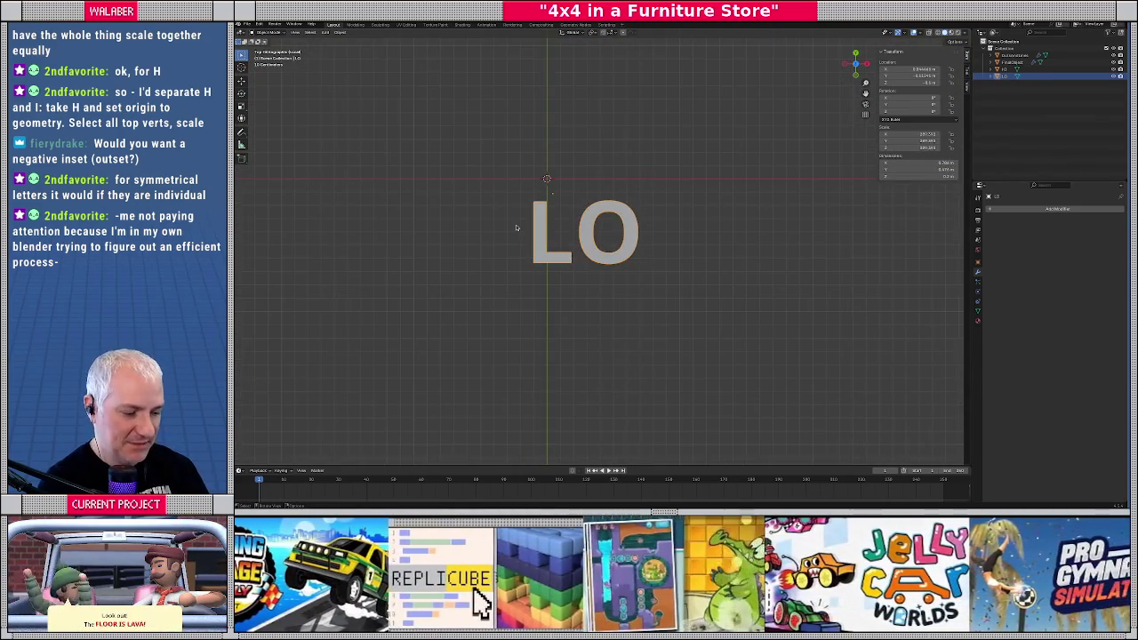
key("KP_Divide")
scroll(515, 227, "down", 4)
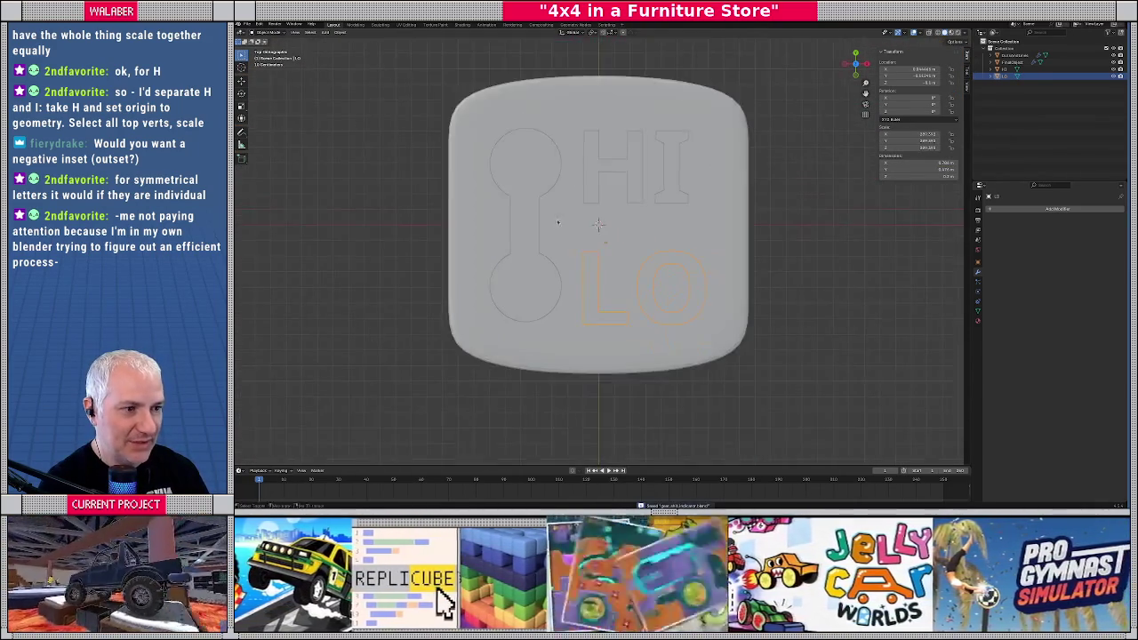
scroll(604, 202, "up", 1)
left_click(605, 203)
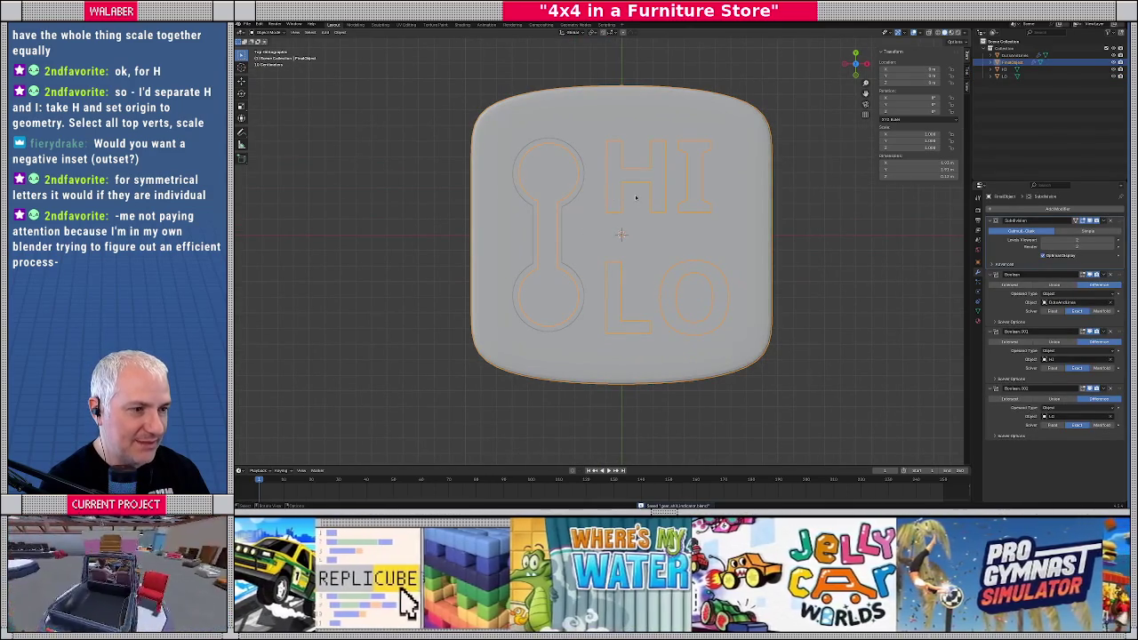
left_click(624, 184)
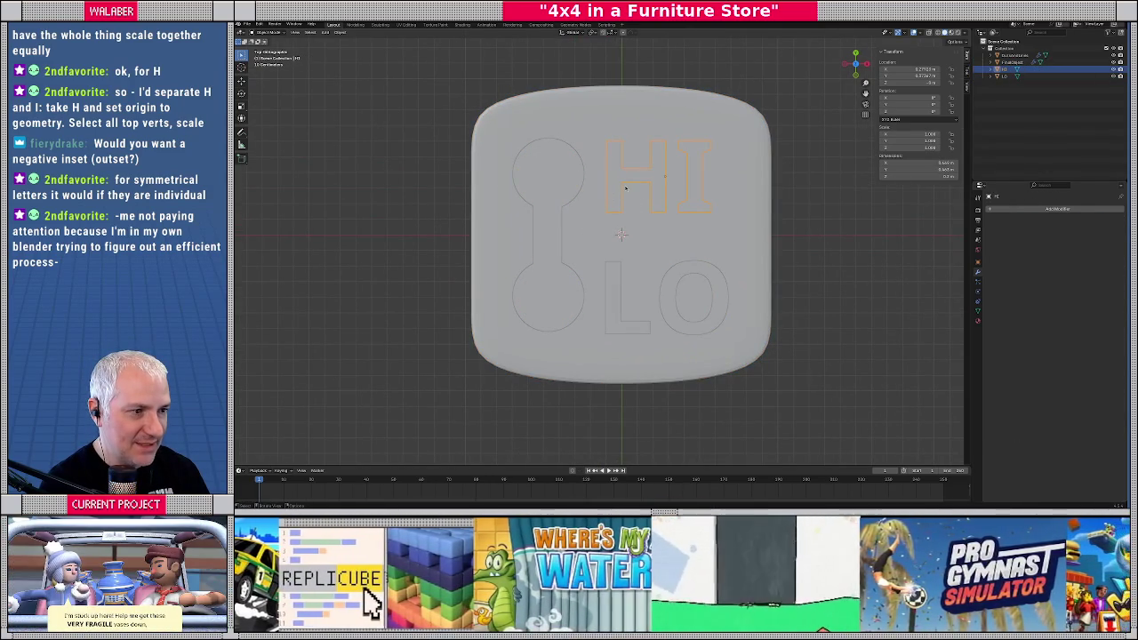
key("Tab")
key("shift+z")
mouse_move(625, 185)
middle_mouse_down()
mouse_move(629, 159)
mouse_move(575, 161)
mouse_move(566, 209)
middle_mouse_up()
Box-select the HI letters' top vertices, scale them outward from top view, and exit Edit Mode
left_click_drag(490, 211, 652, 261)
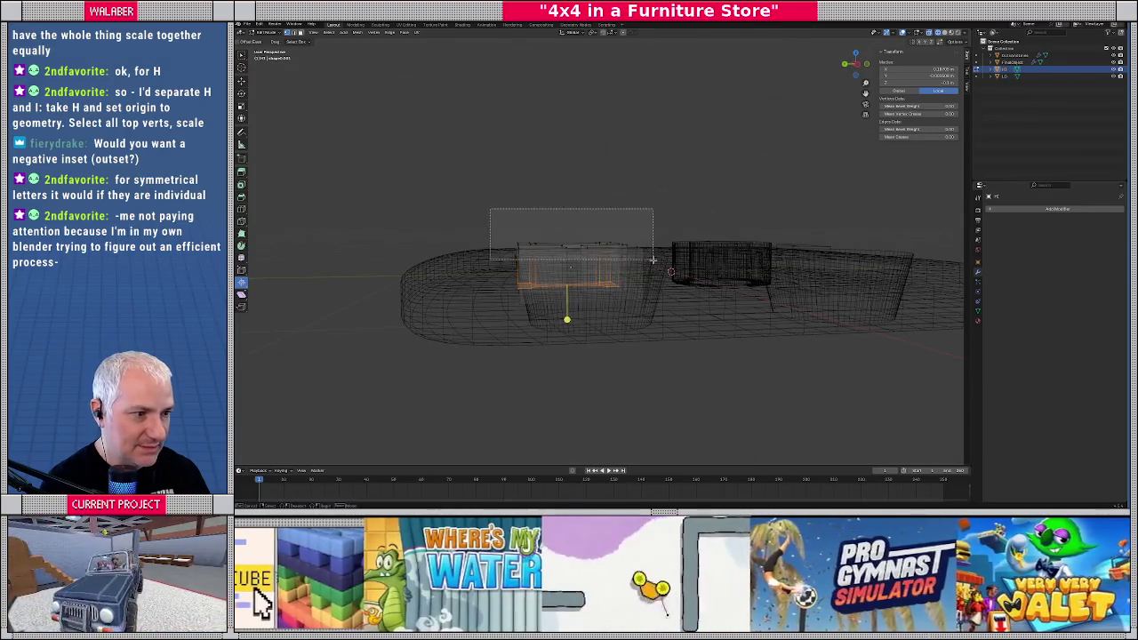
key("KP_7")
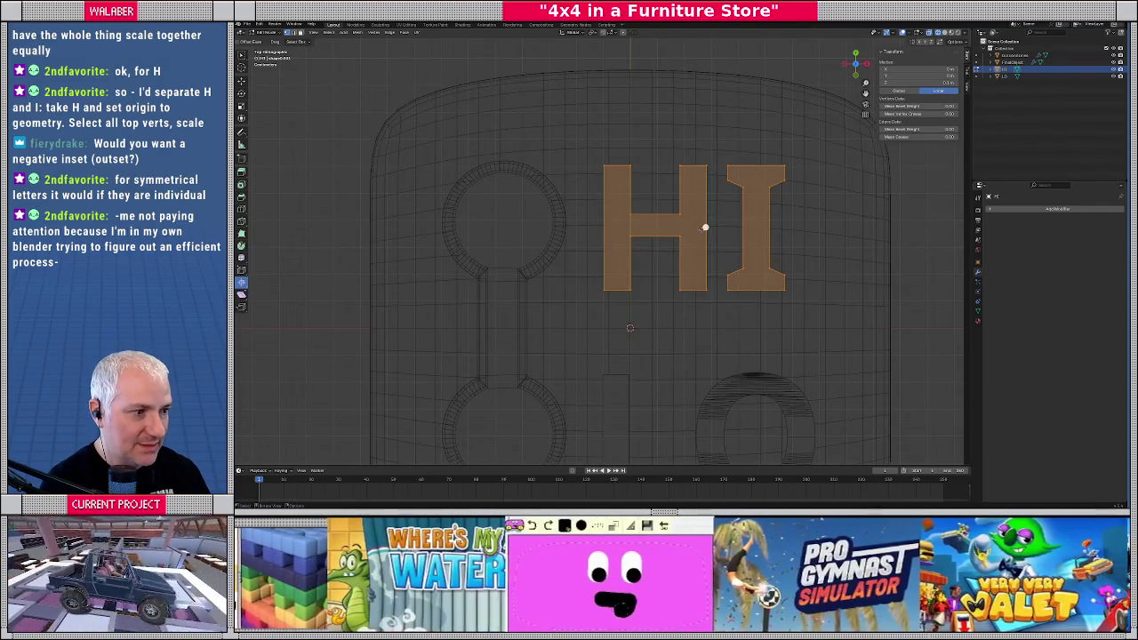
key("s")
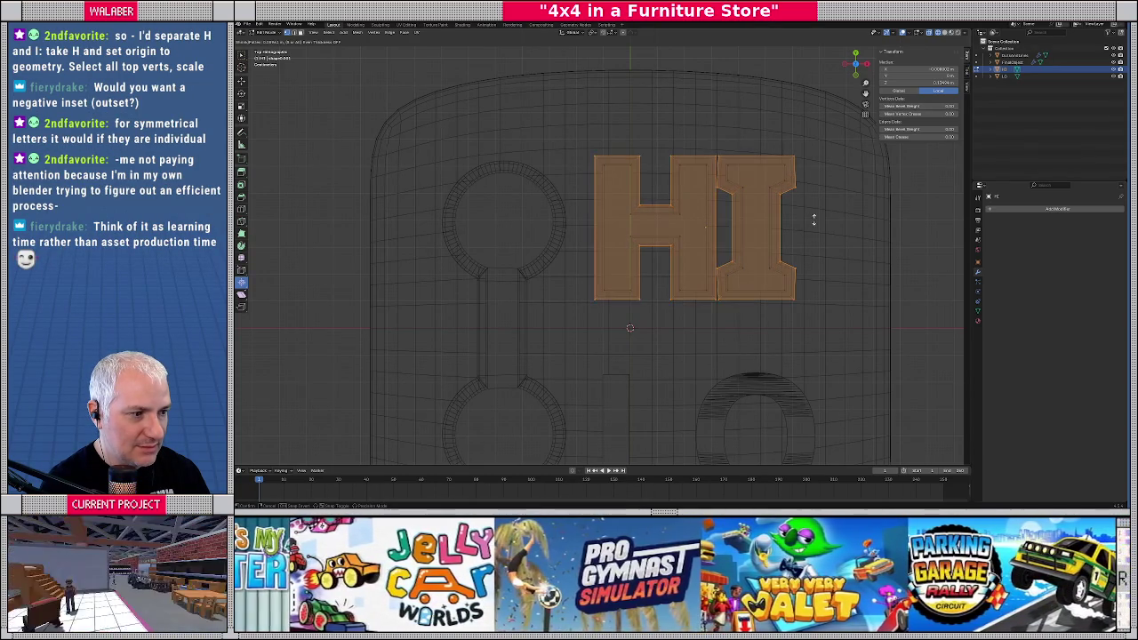
left_click(815, 220)
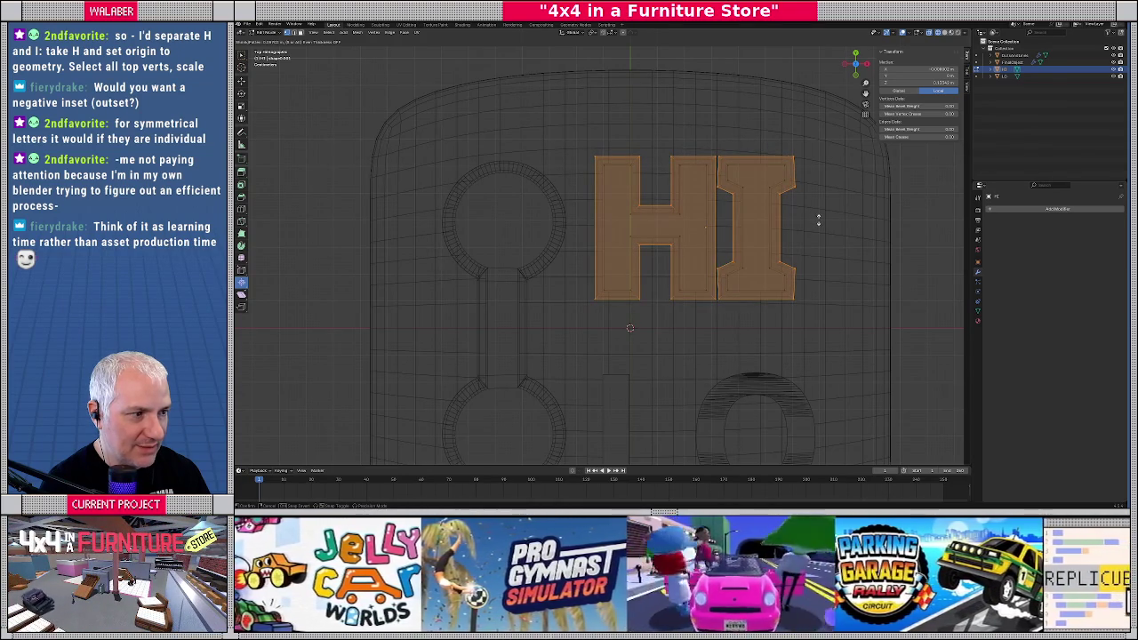
left_click(817, 219)
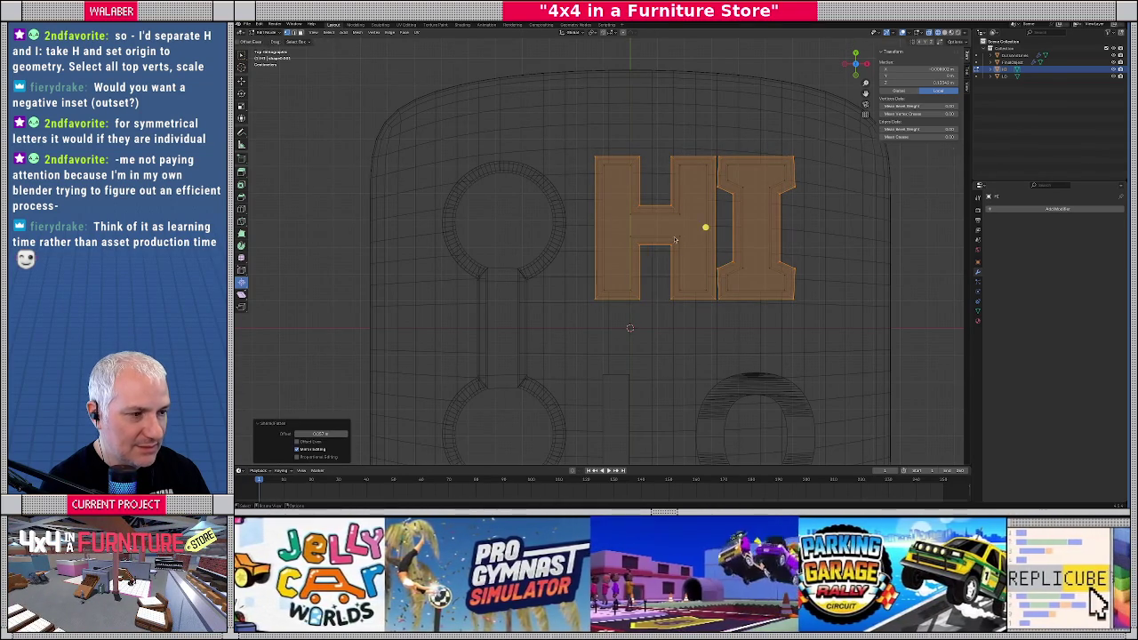
key("Tab")
scroll(674, 238, "down", 3)
scroll(670, 220, "up", 3)
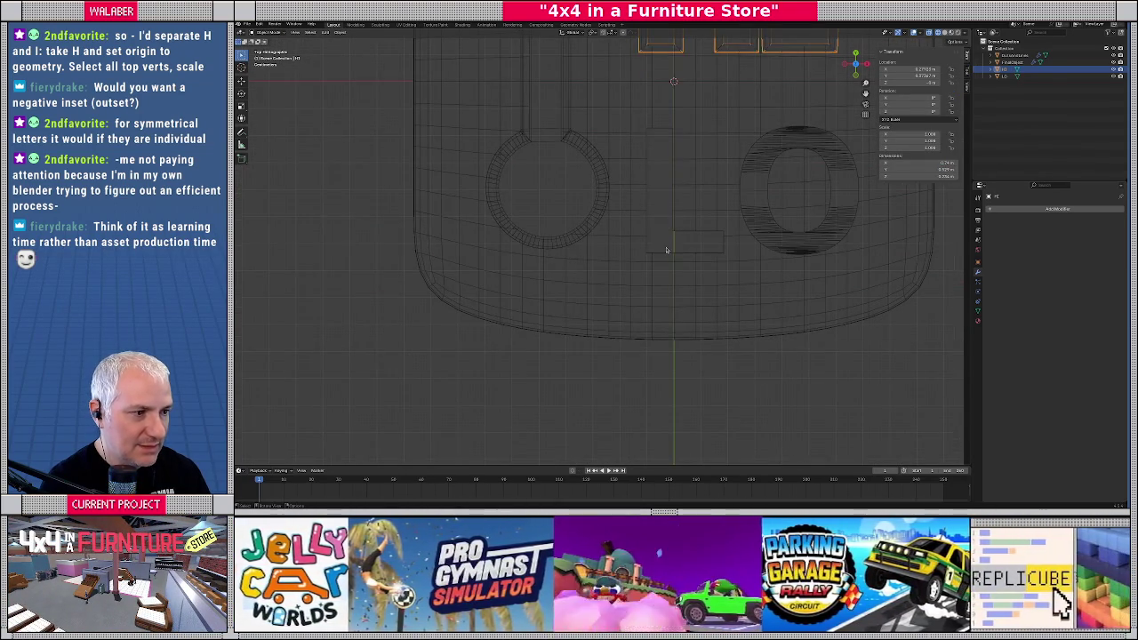
Try scaling the O's top vertex ring outward in Edit Mode, then undo the distorted result
left_click(665, 249)
key("Tab")
middle_click_drag(669, 232, 696, 200)
left_click_drag(511, 198, 690, 258)
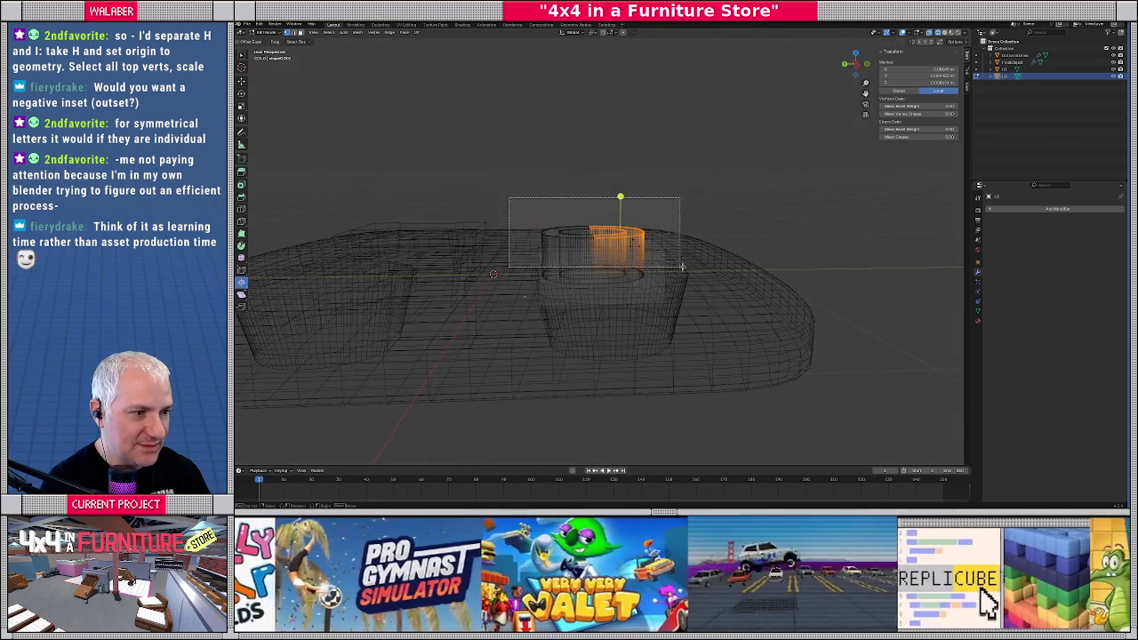
key("KP_1")
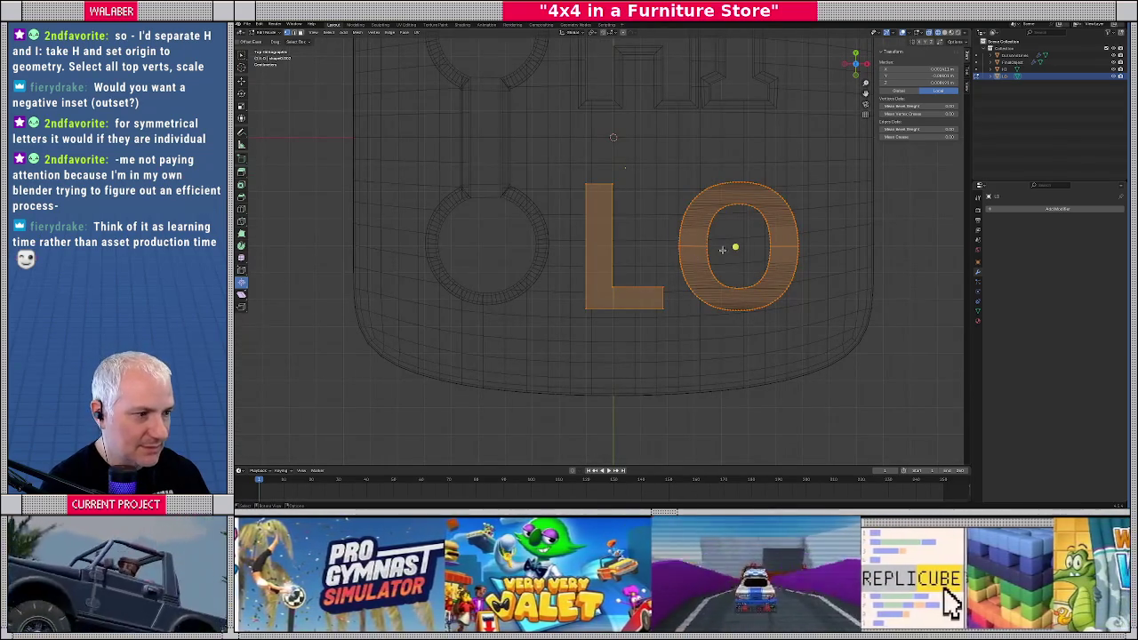
key("s")
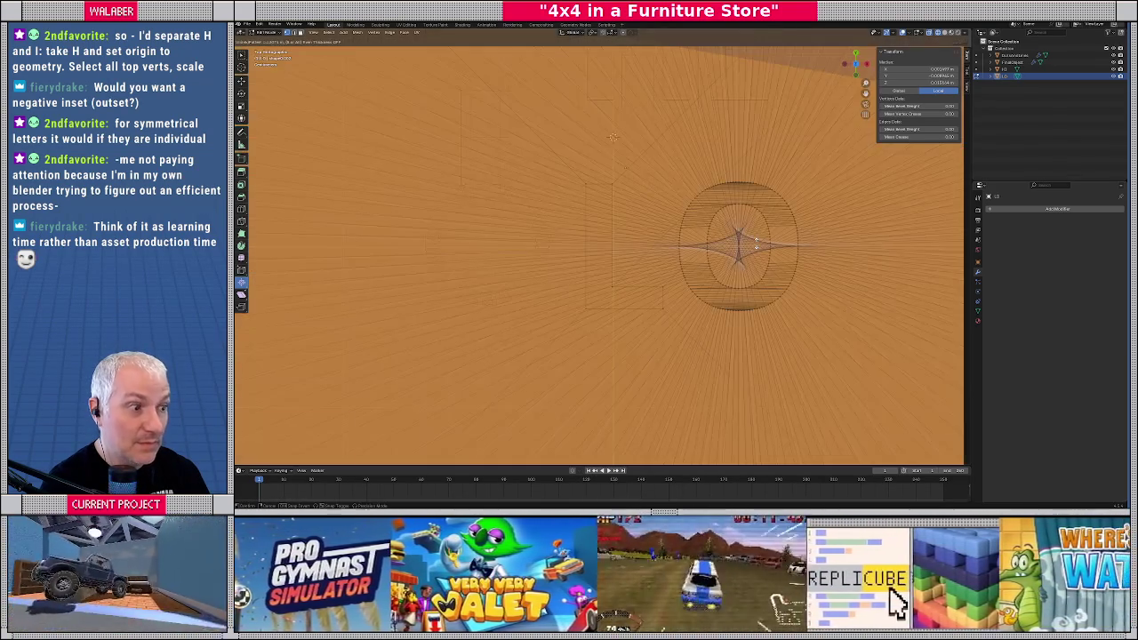
left_click(683, 278)
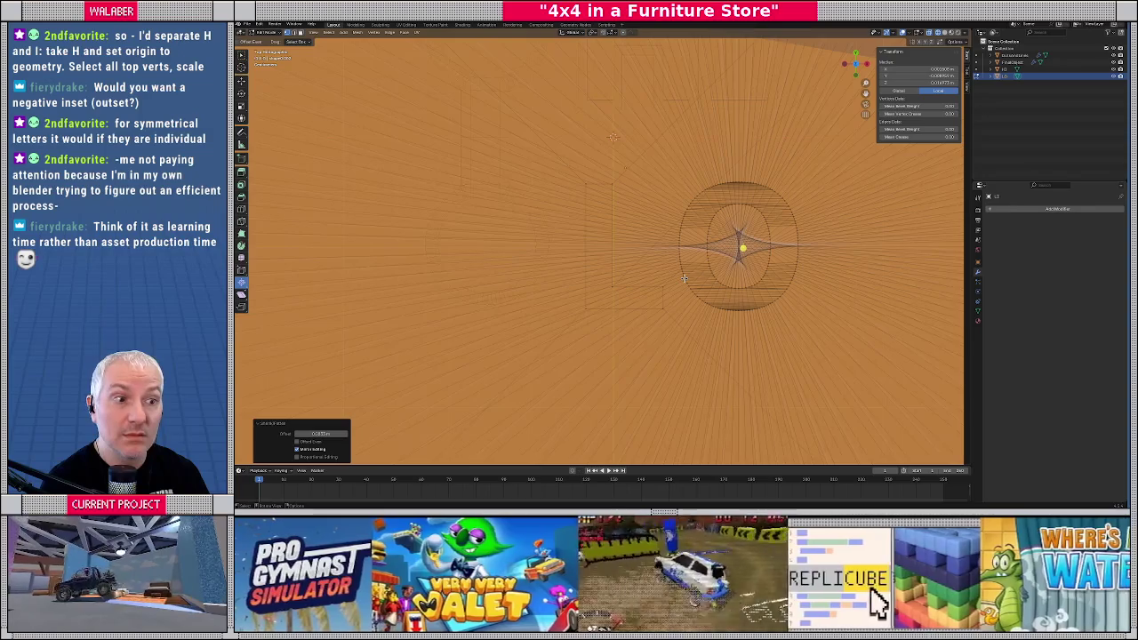
key("ctrl+z")
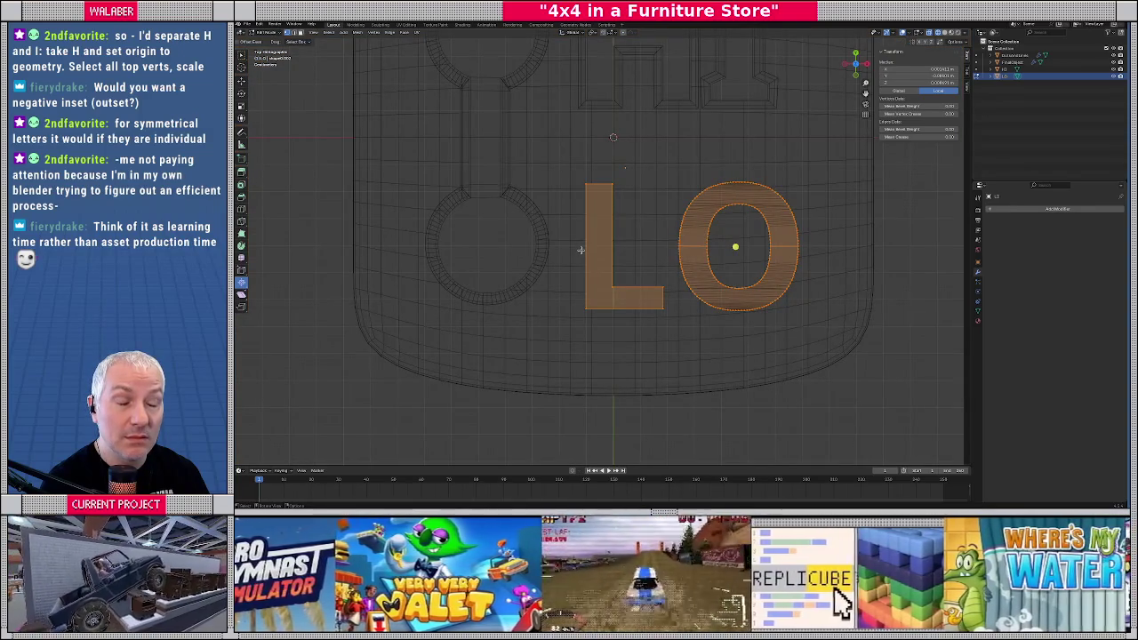
Select all of the L's geometry from top view, return to Object Mode and open Object > Apply
mouse_move(526, 267)
middle_mouse_down()
mouse_move(551, 236)
mouse_move(622, 247)
middle_mouse_up()
left_click(674, 259)
key("KP_7")
key("a")
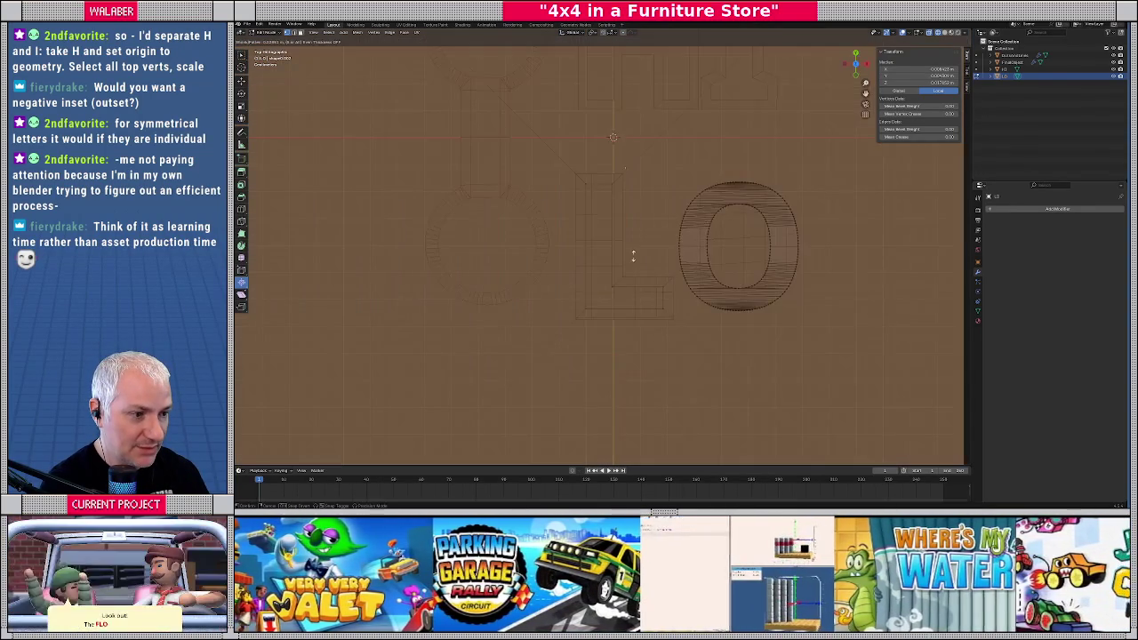
scroll(640, 254, "down", 5)
key("ctrl+z")
scroll(639, 254, "up", 4)
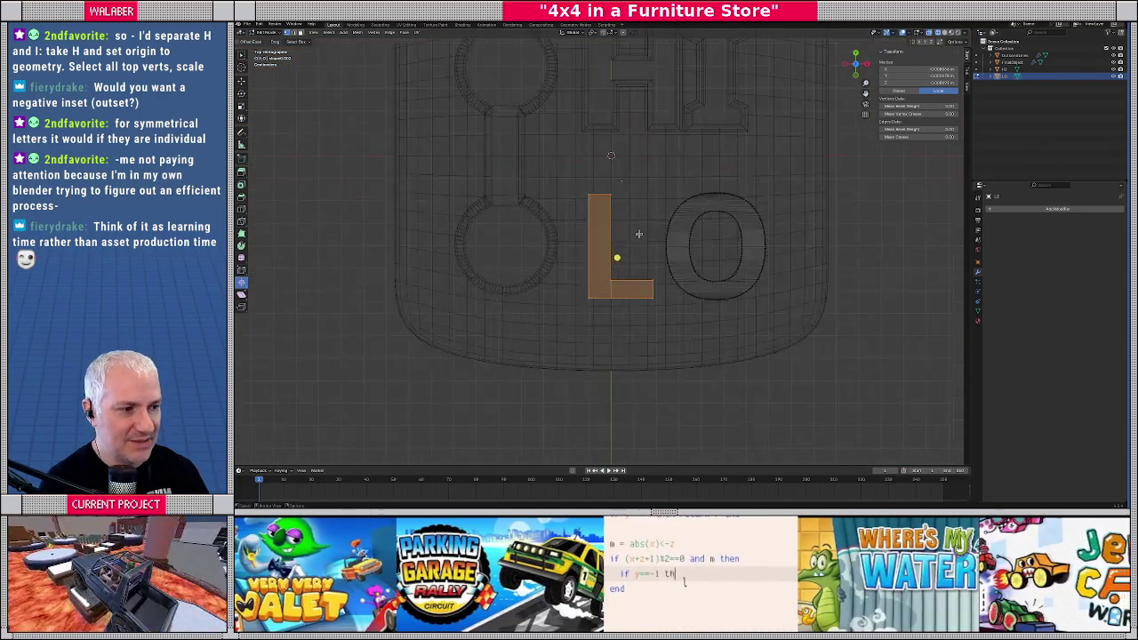
key("Tab")
left_click(339, 33)
mouse_move(349, 68)
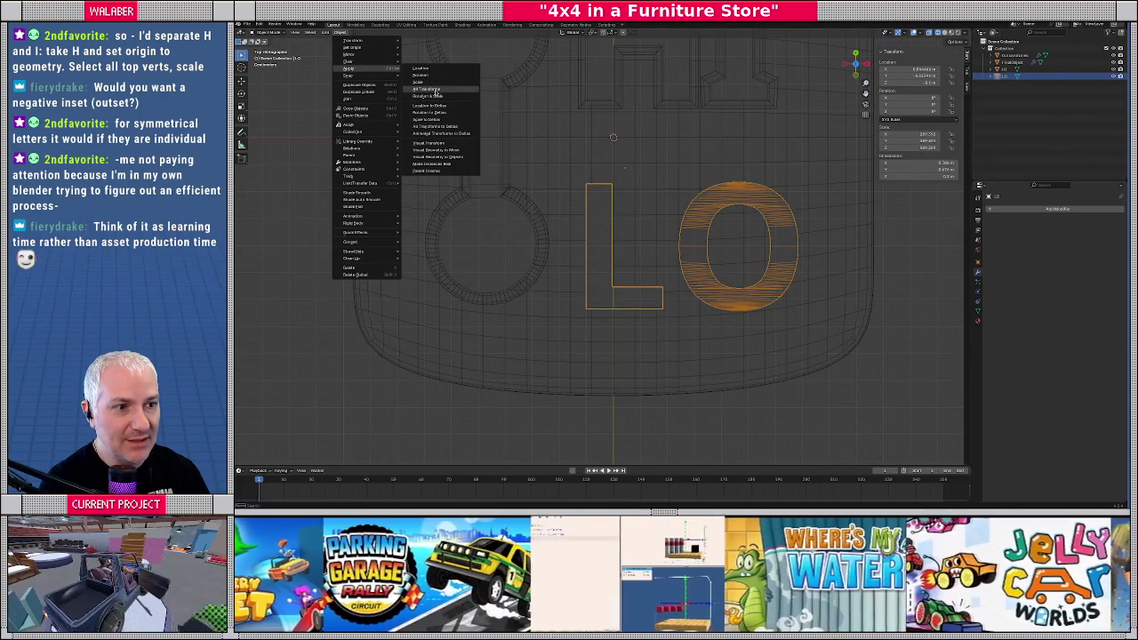
Apply the transforms to the LO letters and select the L's top vertices in Edit Mode
left_click(427, 90)
left_click(653, 227)
key("Tab")
mouse_move(622, 256)
middle_mouse_down()
mouse_move(692, 171)
mouse_move(473, 179)
middle_mouse_up()
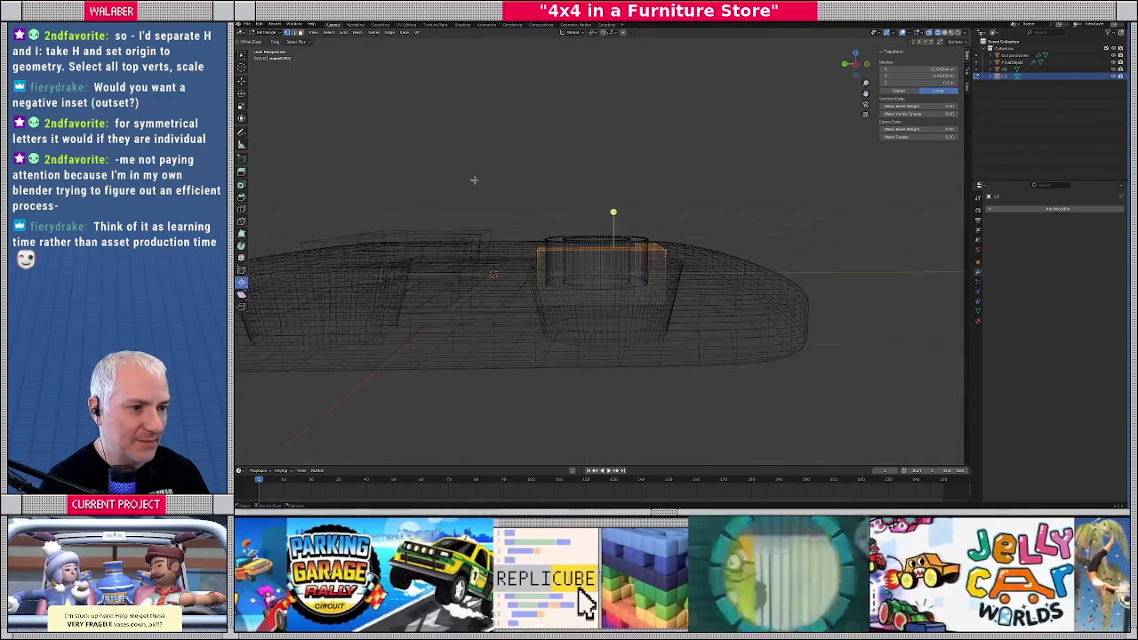
left_click_drag(473, 180, 684, 253)
key("KP_1")
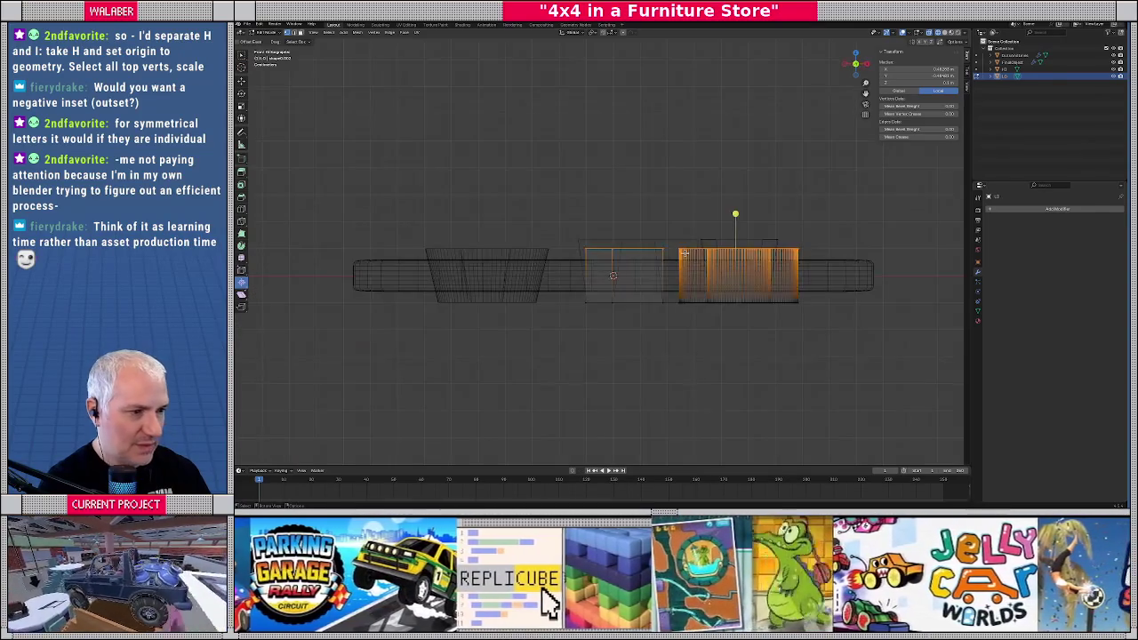
key("KP_7")
key("KP_1")
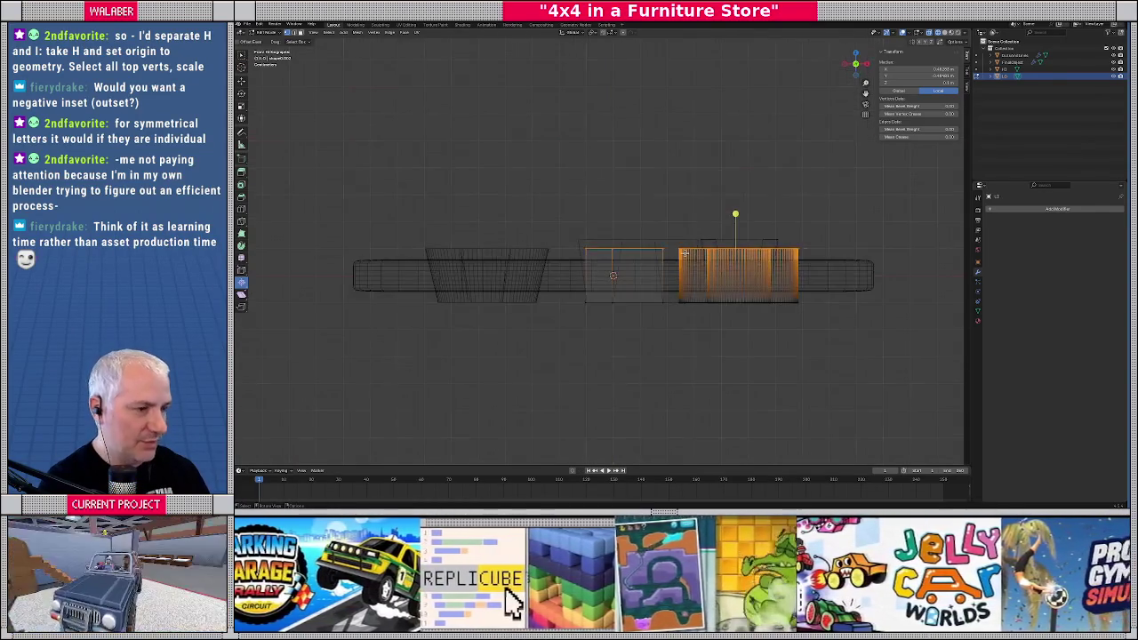
key("Tab")
Widen the HI letters' top vertices by scaling them along X
left_click(588, 244)
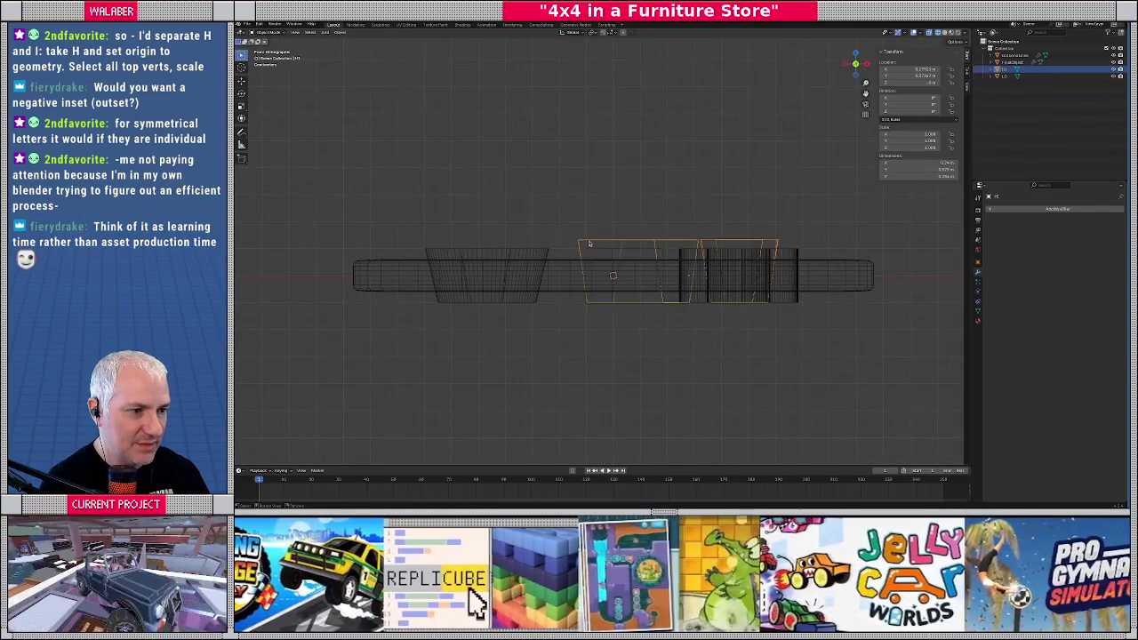
key("Tab")
left_click_drag(551, 217, 805, 249)
scroll(471, 234, "up", 8)
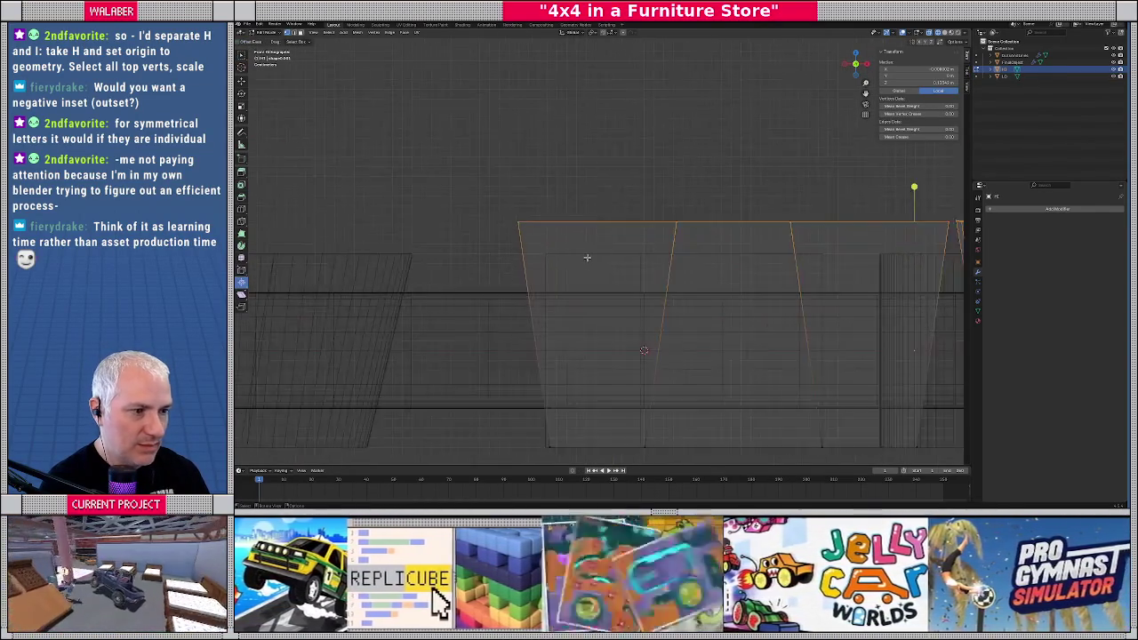
key("s")
key("x")
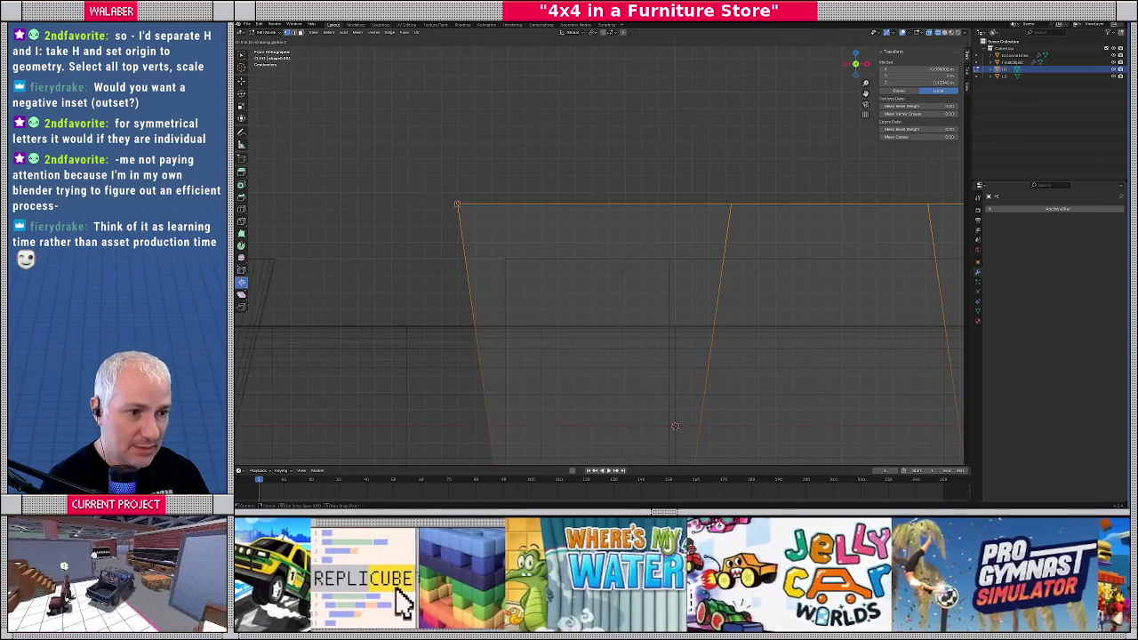
left_click(503, 257)
scroll(563, 267, "down", 8)
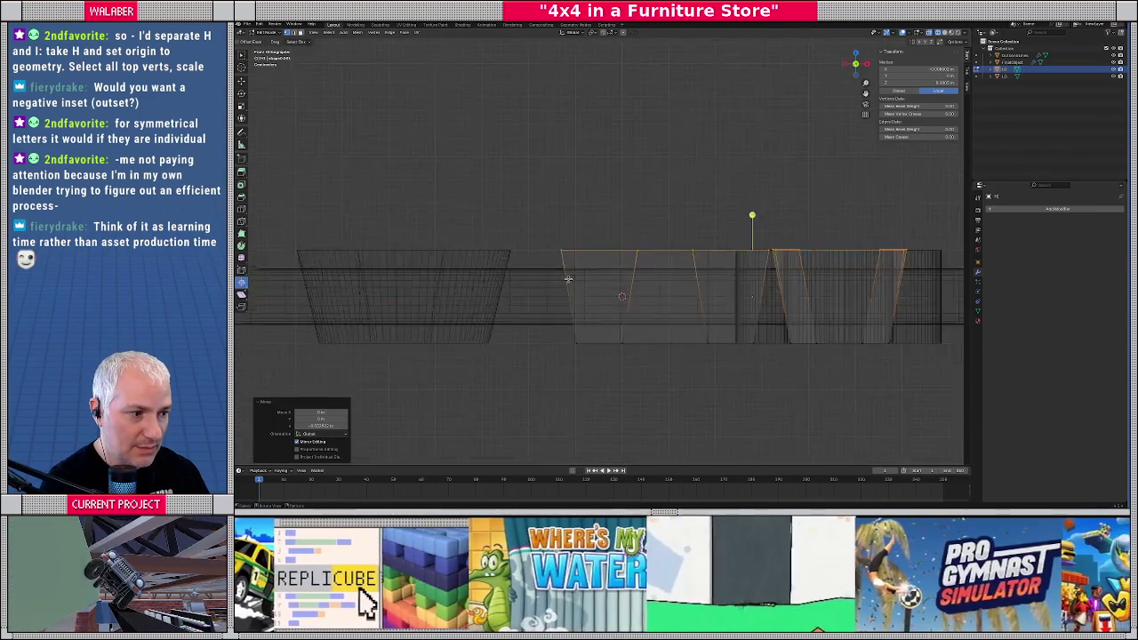
key("Tab")
middle_click_drag(573, 236, 578, 261)
key("KP_7")
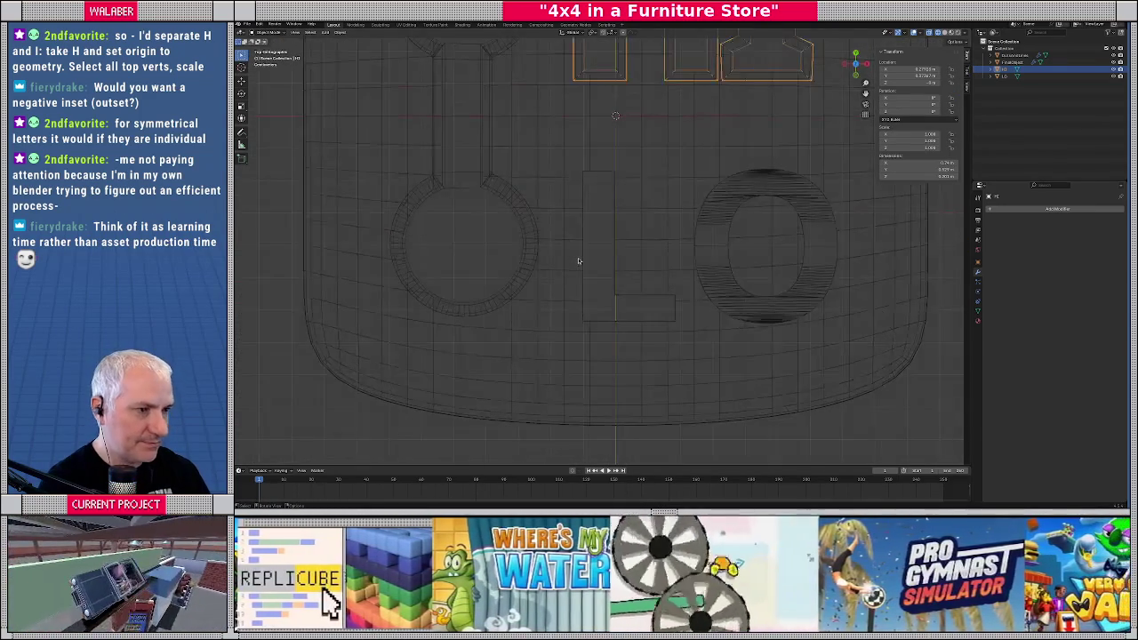
Inset all L and O geometry outward from top view to give the letters a wider border
left_click(601, 318)
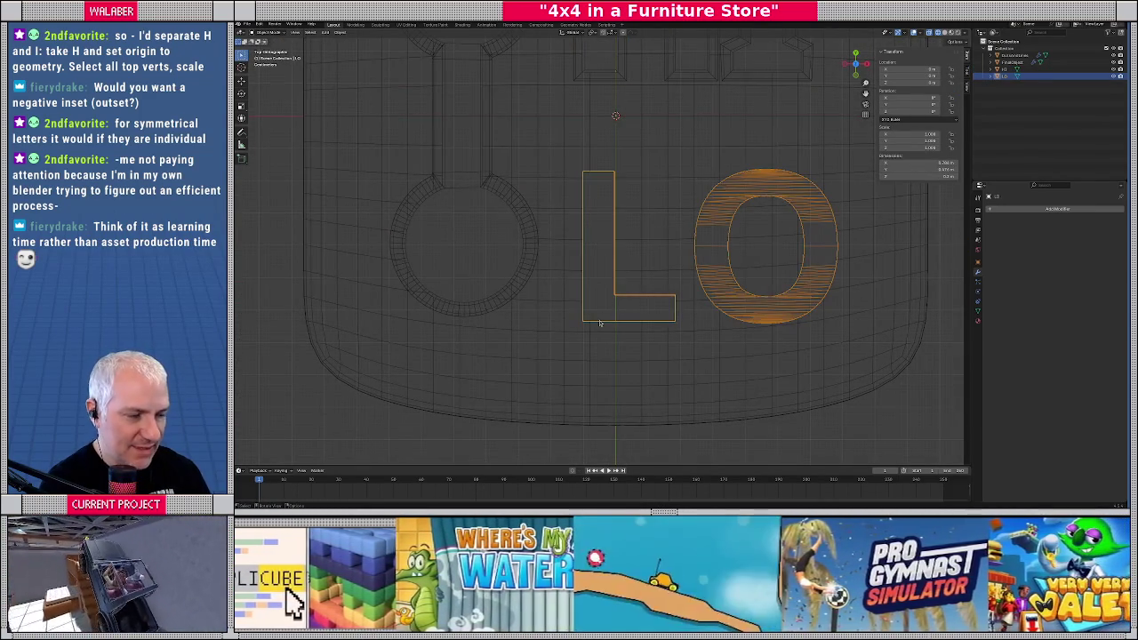
key("Tab")
middle_click_drag(600, 324, 465, 211)
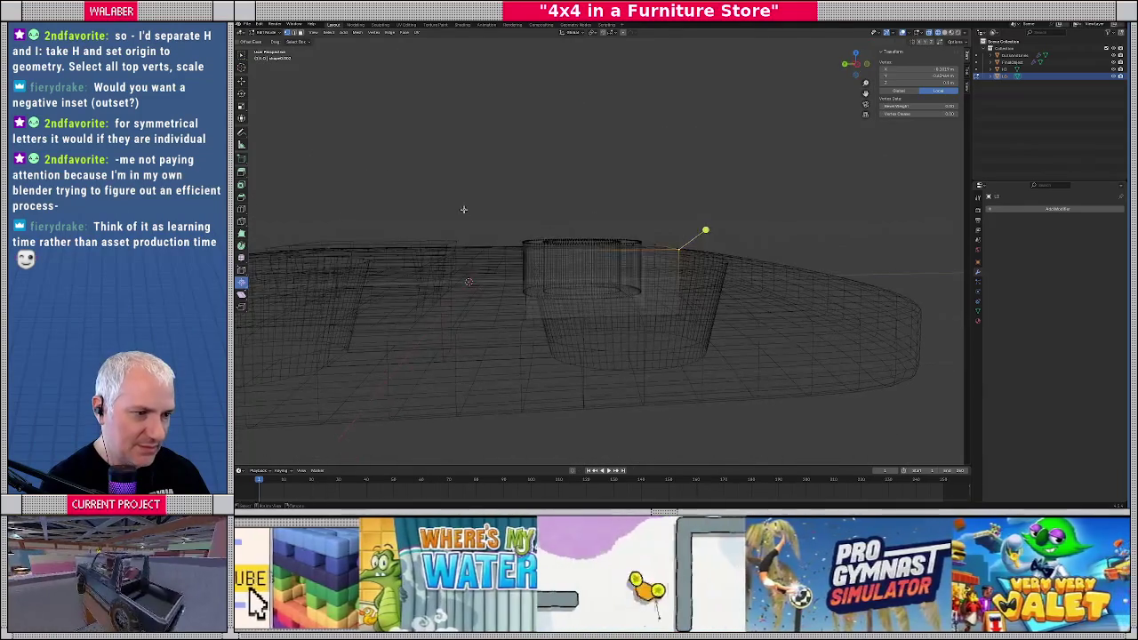
key("a")
key("KP_7")
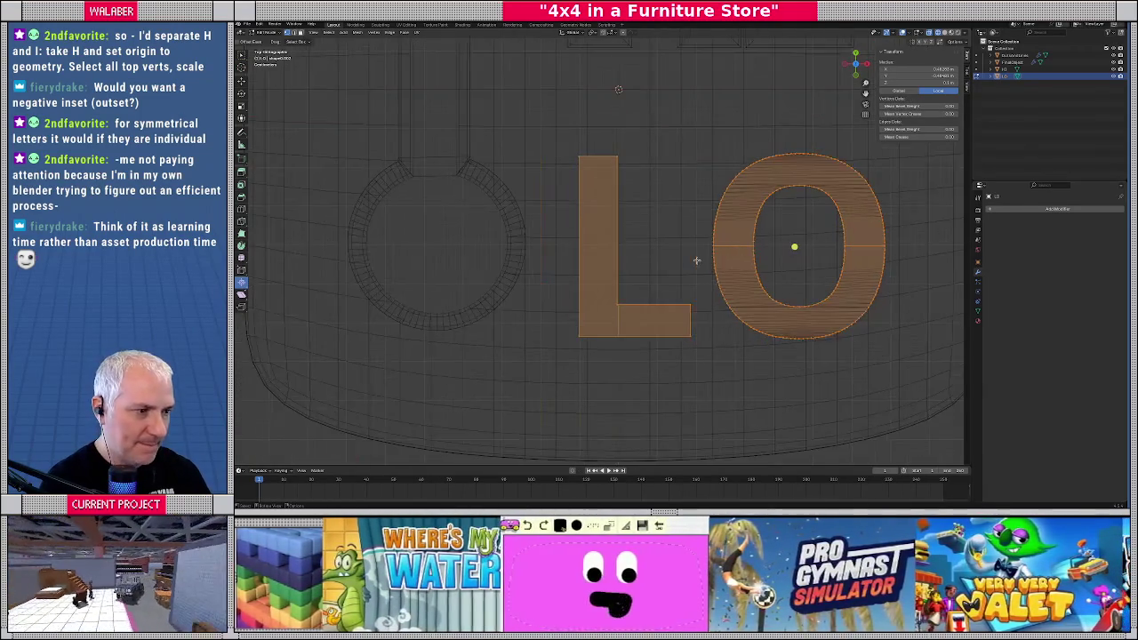
scroll(696, 259, "up", 3, "ctrl")
key("i")
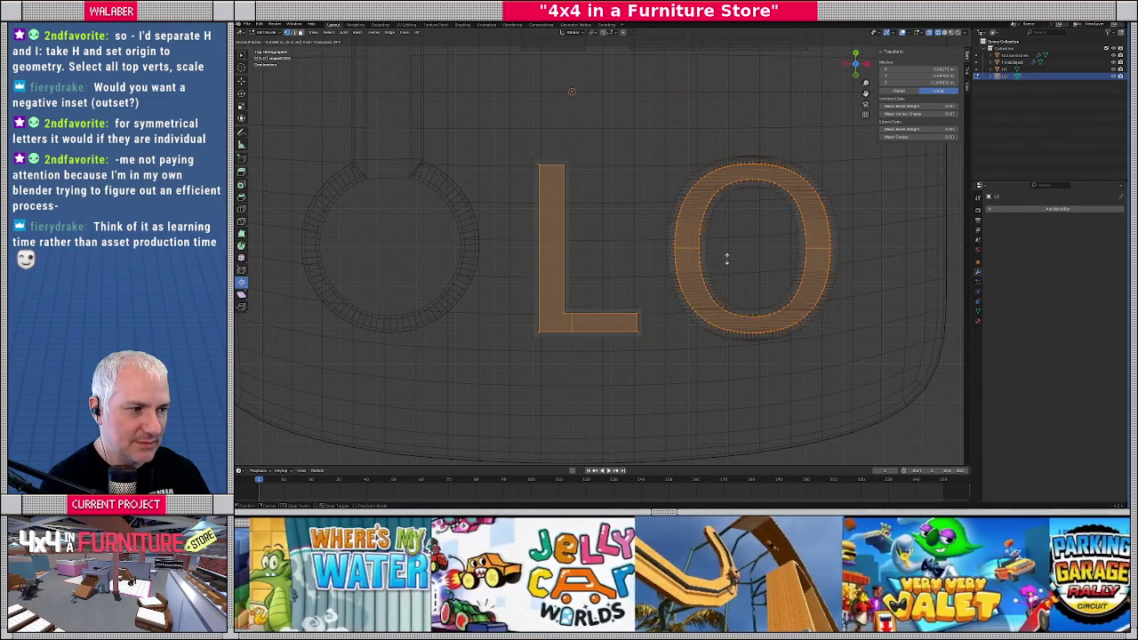
key("o")
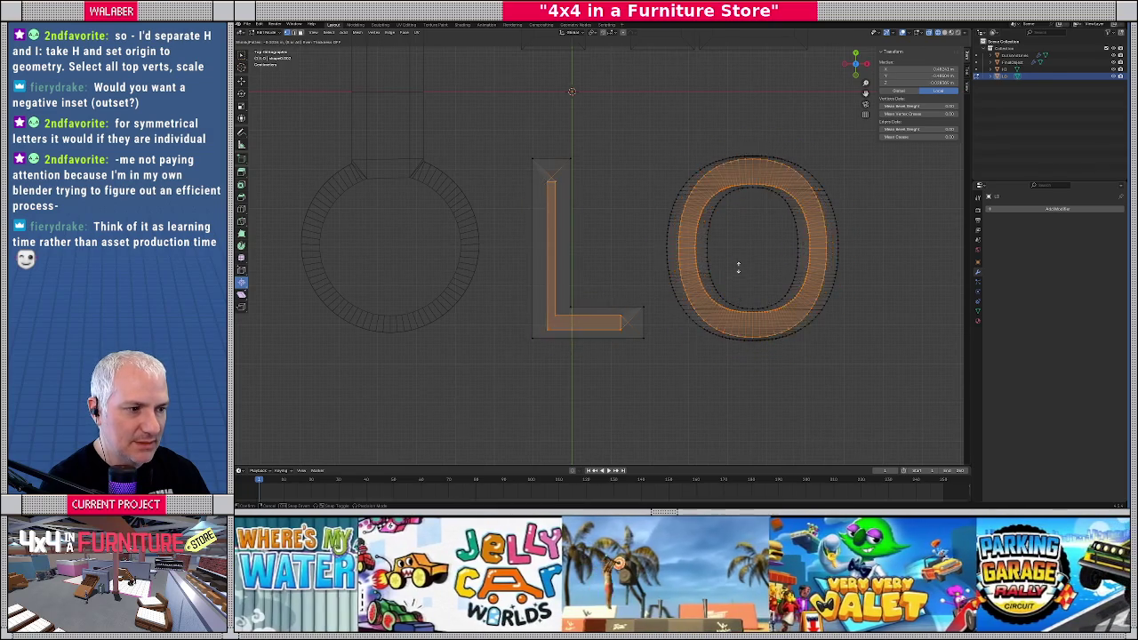
left_click(667, 246)
mouse_move(546, 223)
middle_mouse_down()
mouse_move(582, 175)
mouse_move(623, 186)
mouse_move(419, 230)
middle_mouse_up()
scroll(630, 191, "up", 2)
key("alt+z")
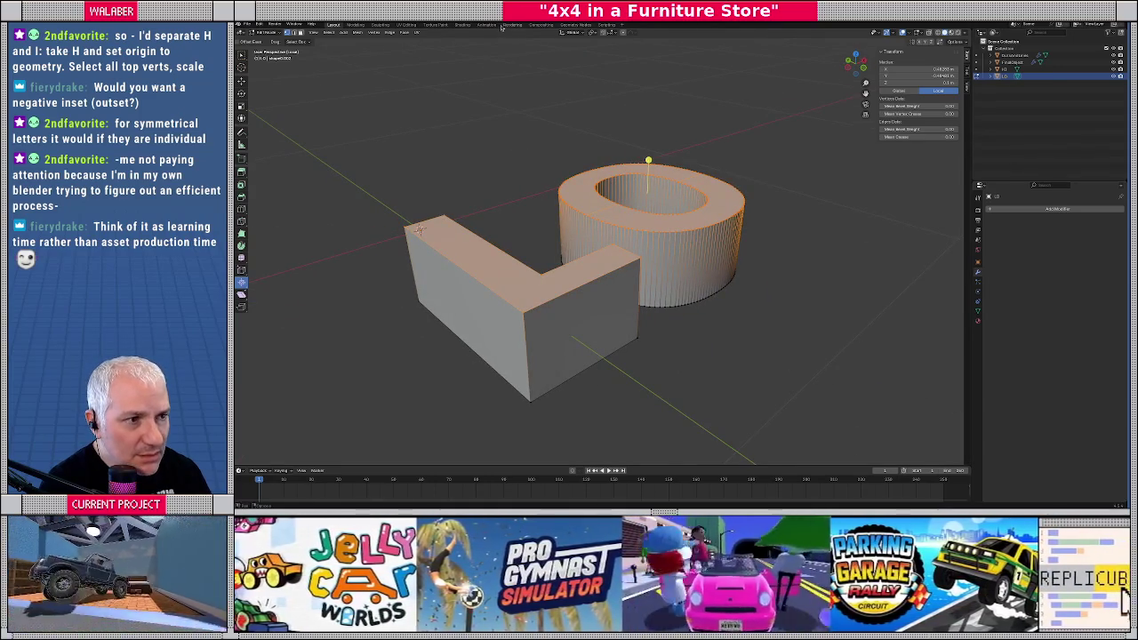
Select the L's top face, enable X-ray in top view, and begin scaling it up slightly
left_click(909, 32)
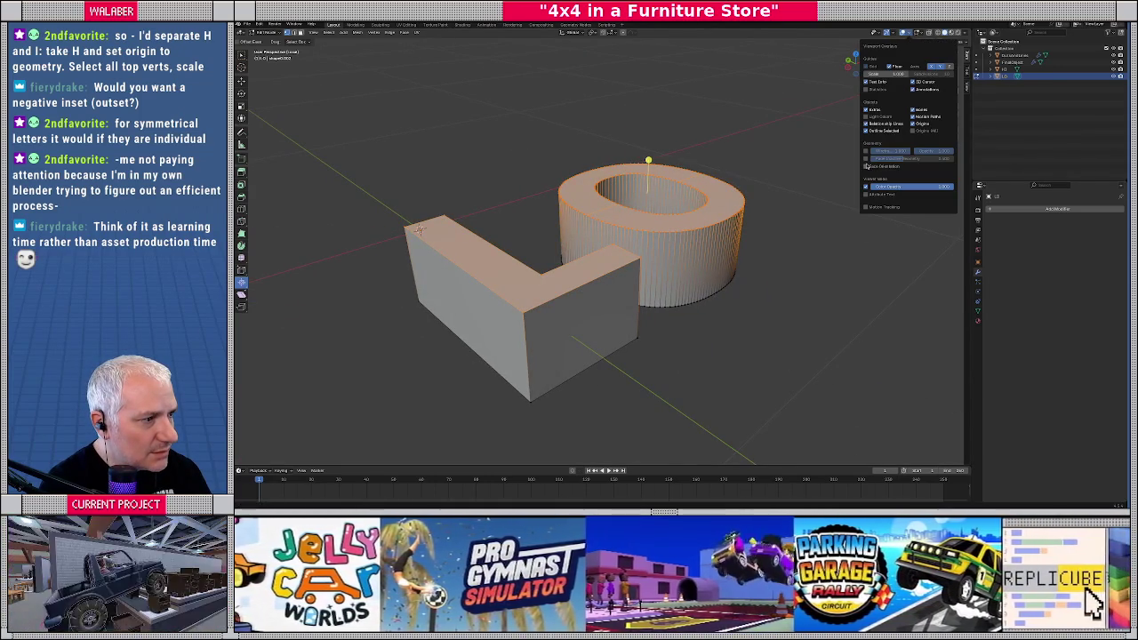
mouse_move(676, 249)
middle_mouse_down()
mouse_move(683, 231)
mouse_move(599, 256)
middle_mouse_up()
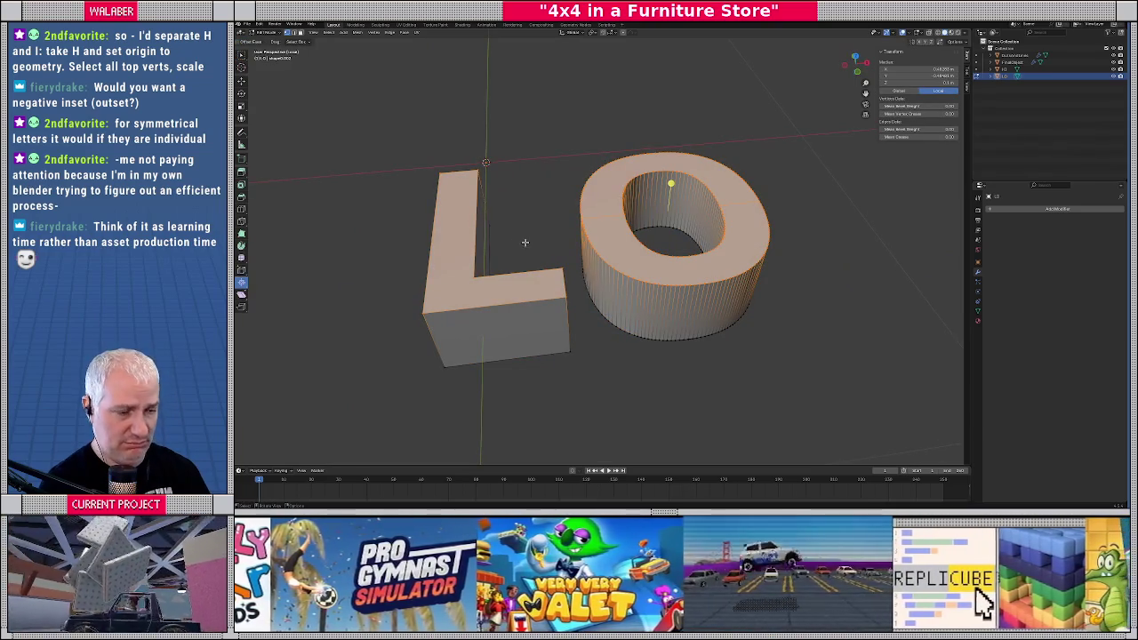
left_click(464, 174)
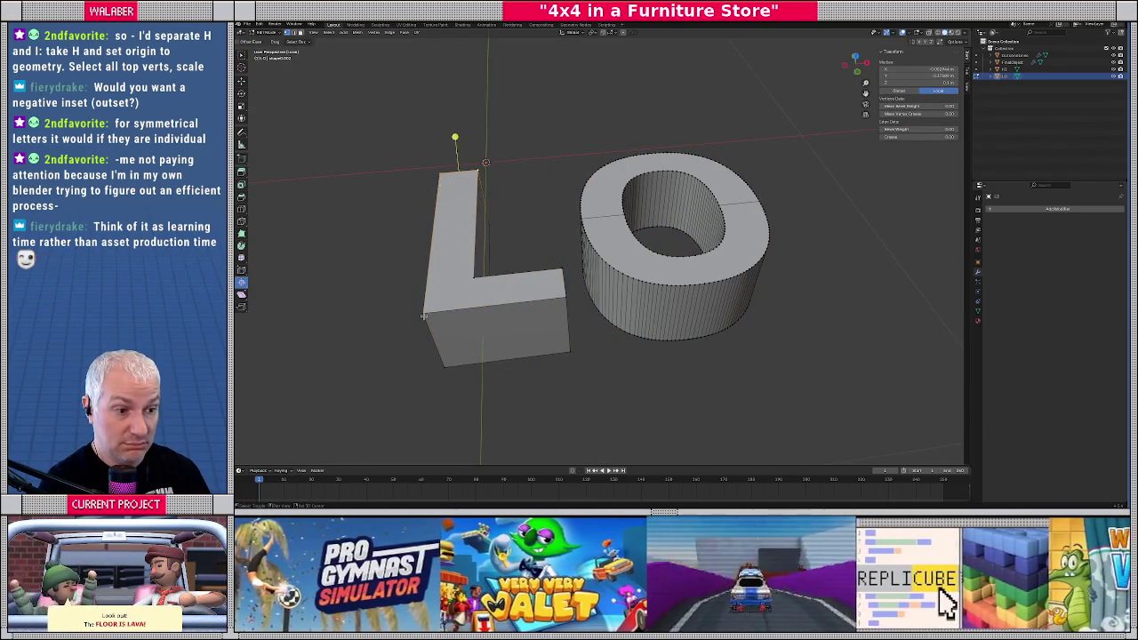
left_click(423, 315, "shift")
left_click(563, 299, "shift")
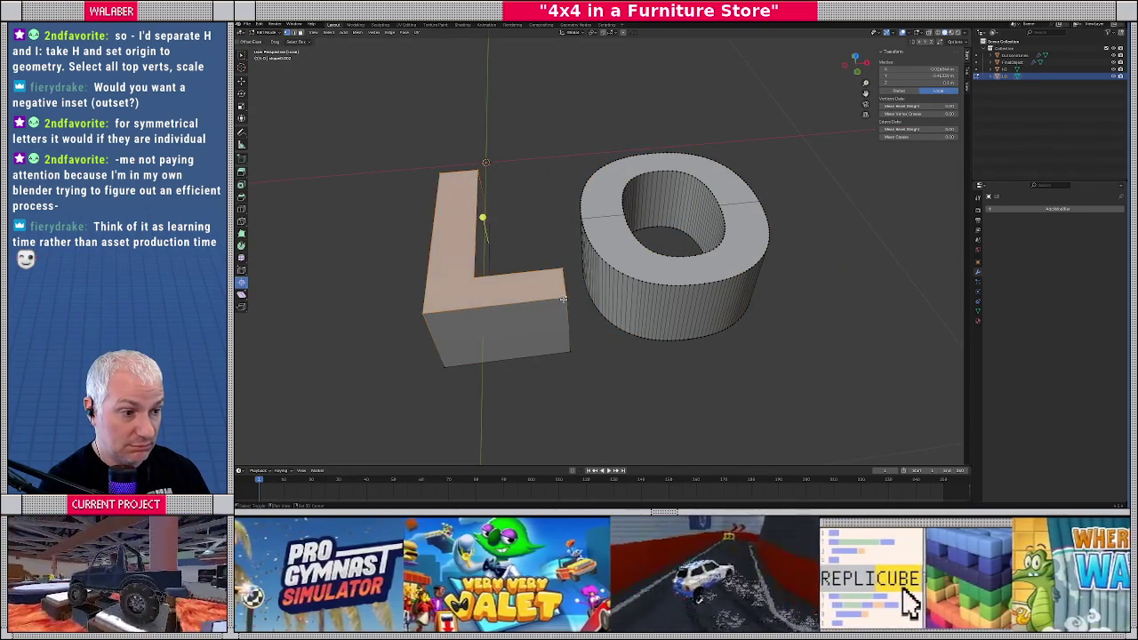
key("KP_7")
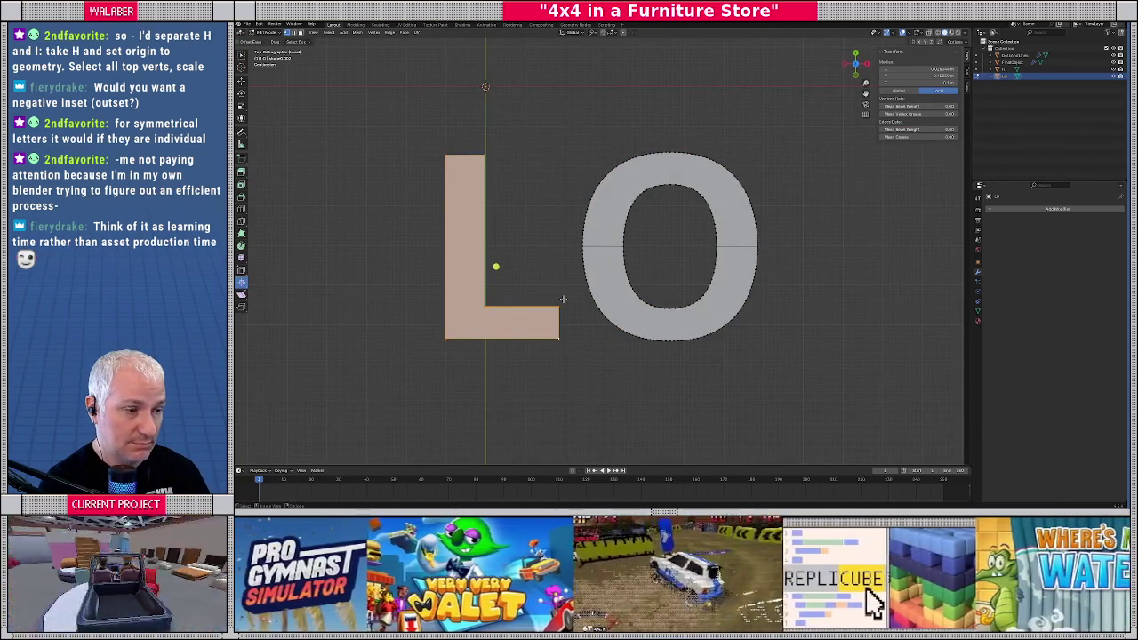
middle_click_drag(563, 300, 640, 221)
key("KP_7")
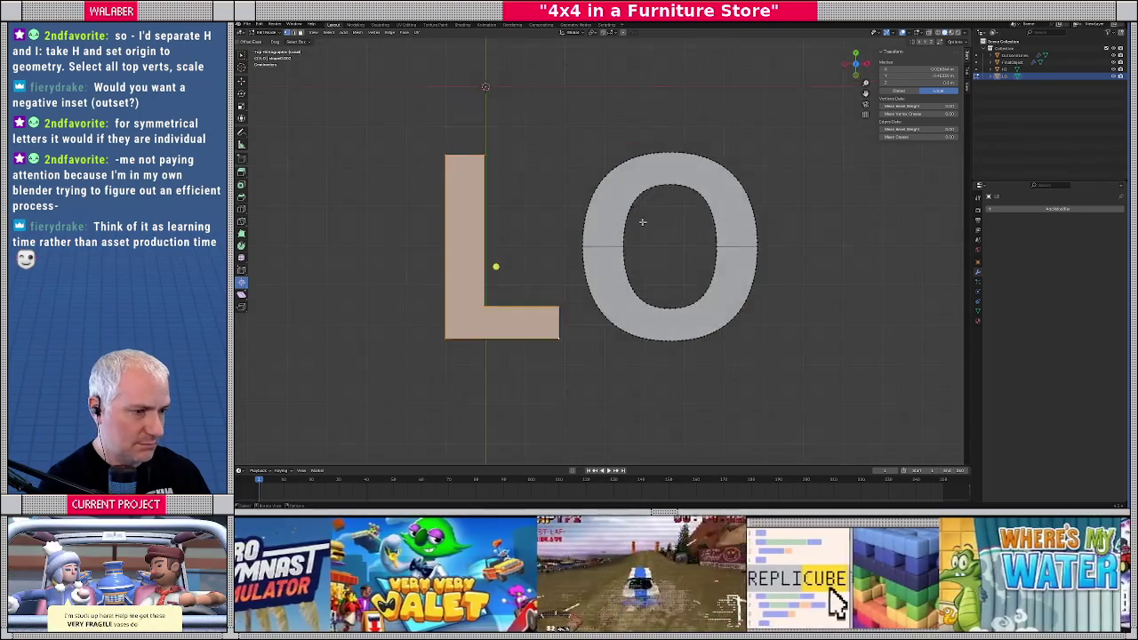
key("alt+z")
middle_click_drag(641, 221, 641, 221)
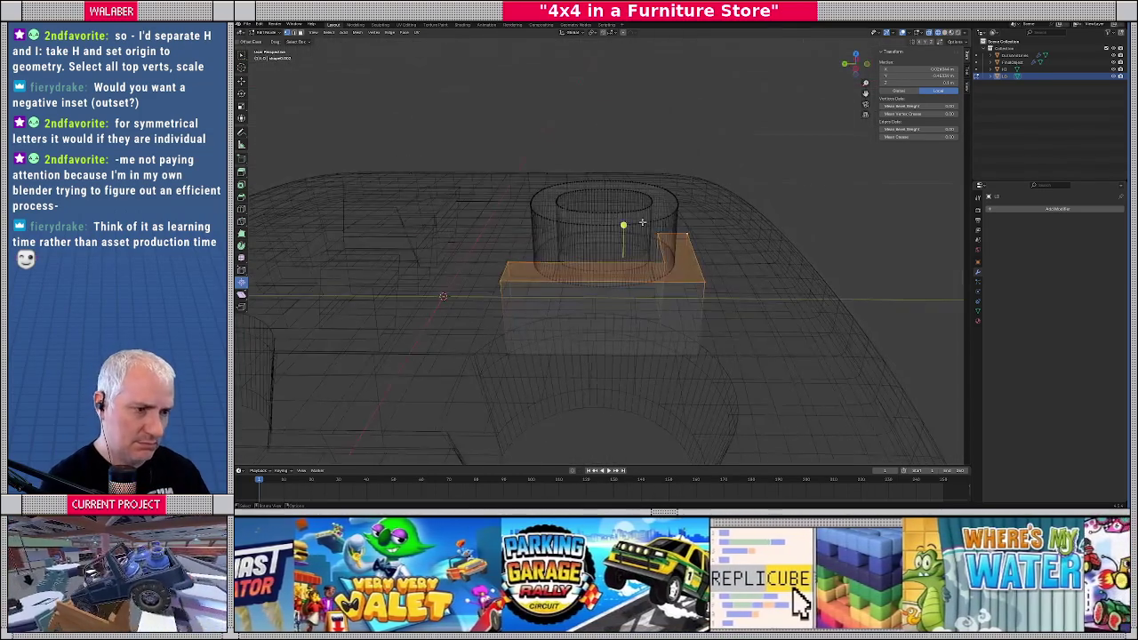
key("KP_7")
key("s")
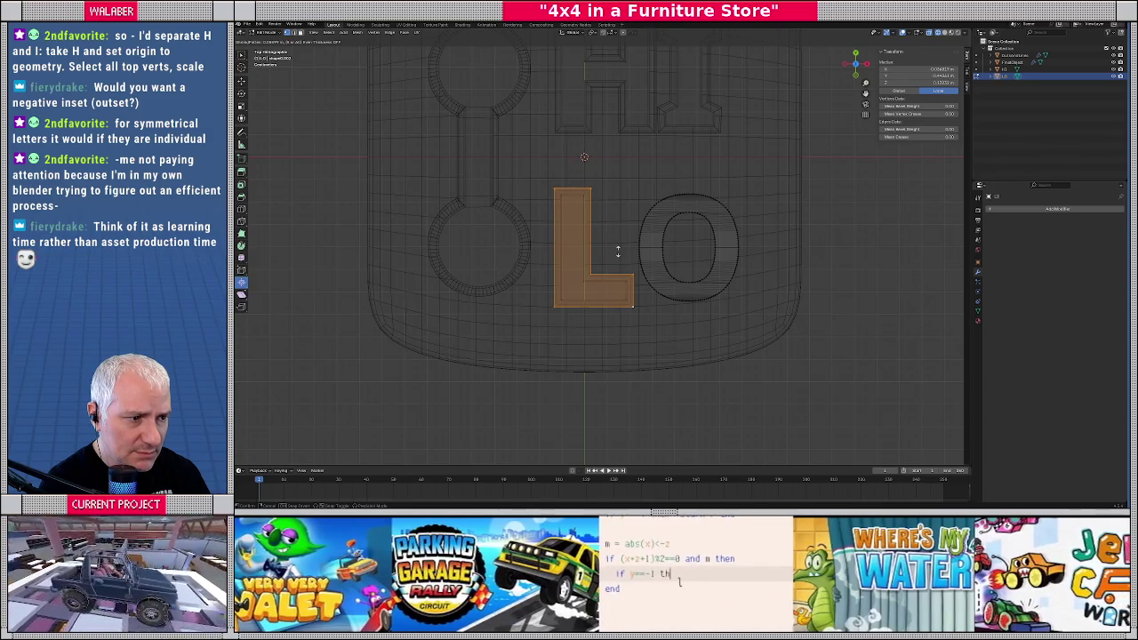
Confirm the L's enlarged top face and select the O from above
left_click(618, 254)
scroll(586, 260, "up", 2)
scroll(587, 260, "up", 1)
key("KP_1")
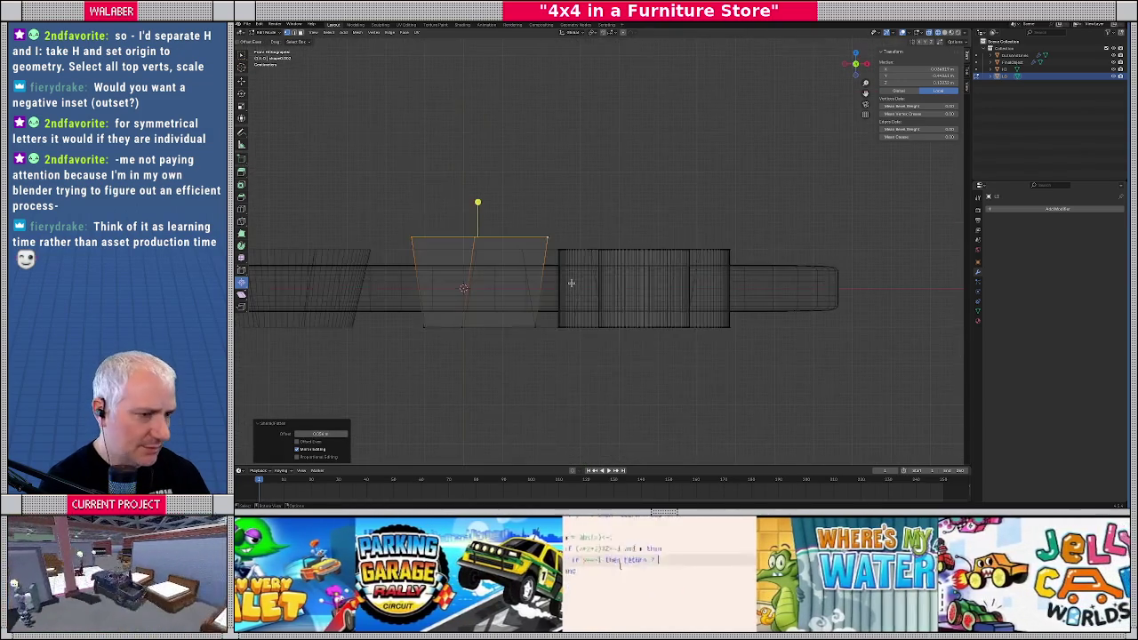
left_click(738, 258)
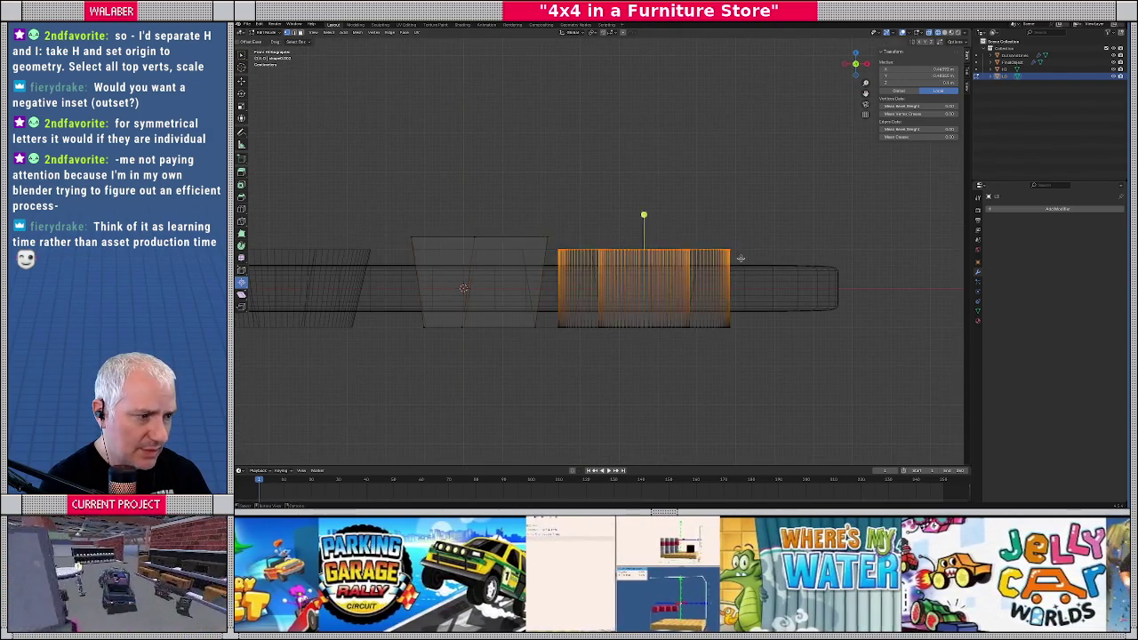
key("KP_7")
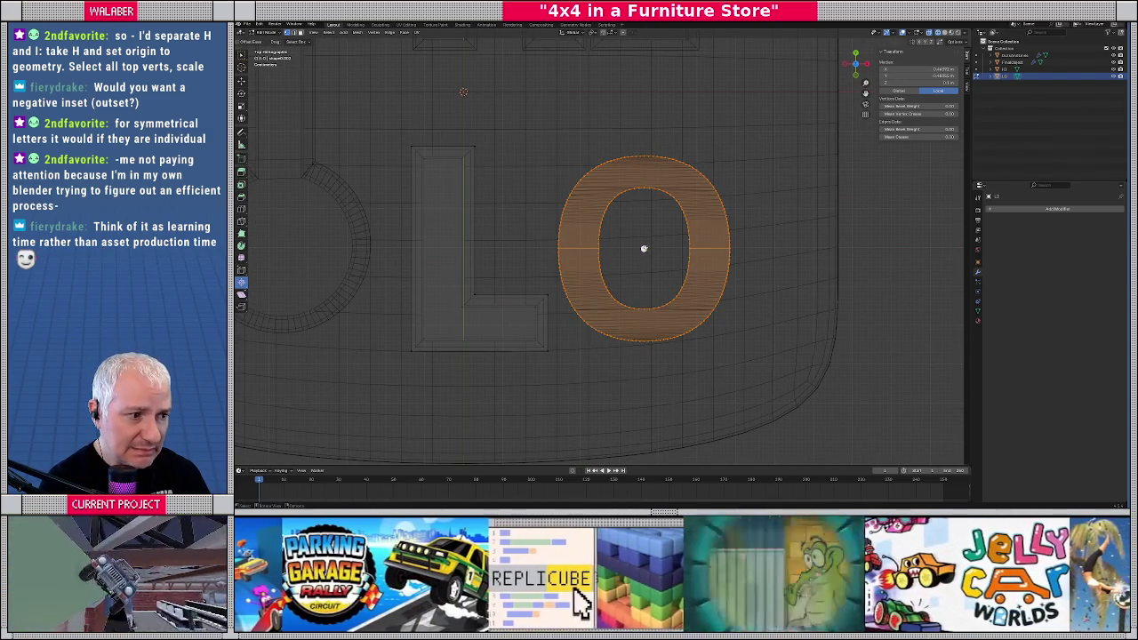
Try moving and widening the O's top outline, then undo back to its thinner shape
key("g")
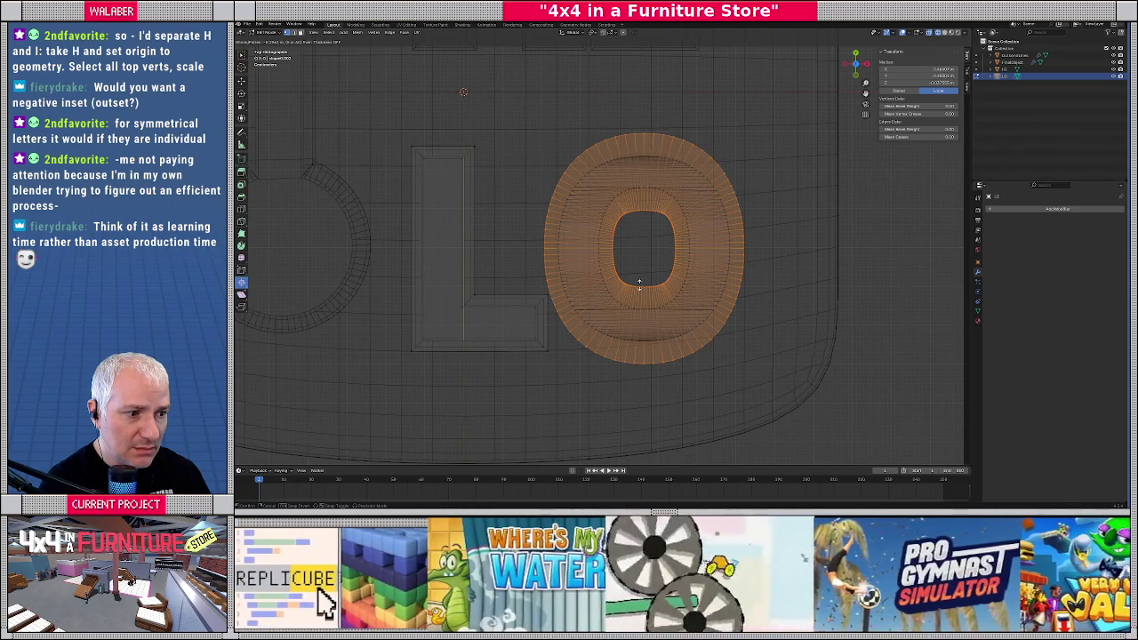
left_click(639, 283)
key("KP_1")
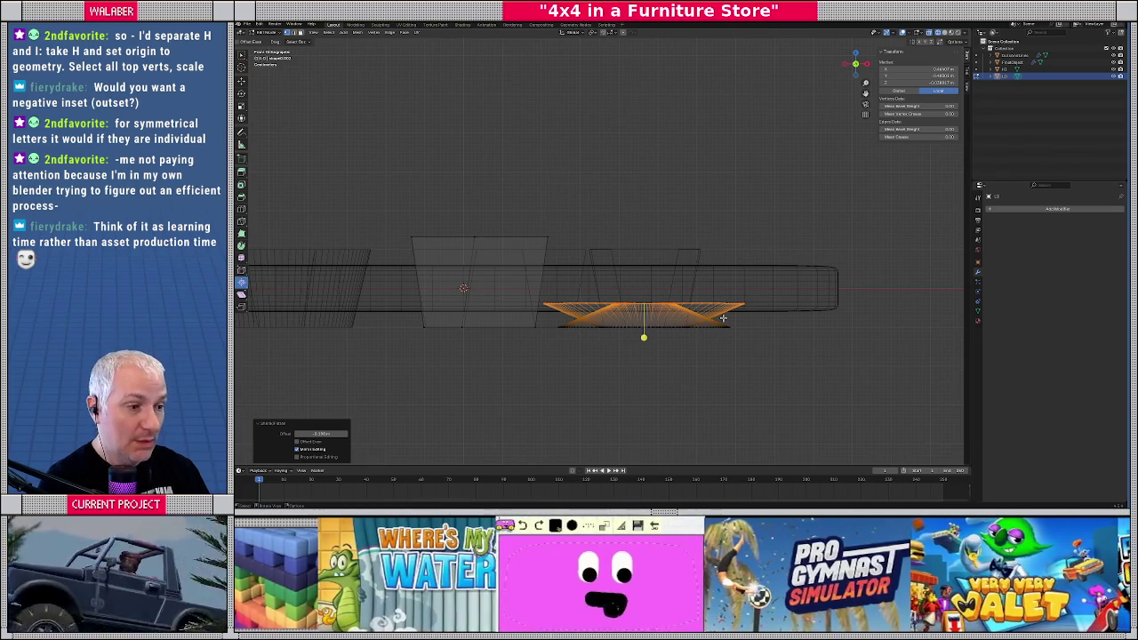
key("ctrl+z")
left_click_drag(644, 215, 652, 204)
key("KP_7")
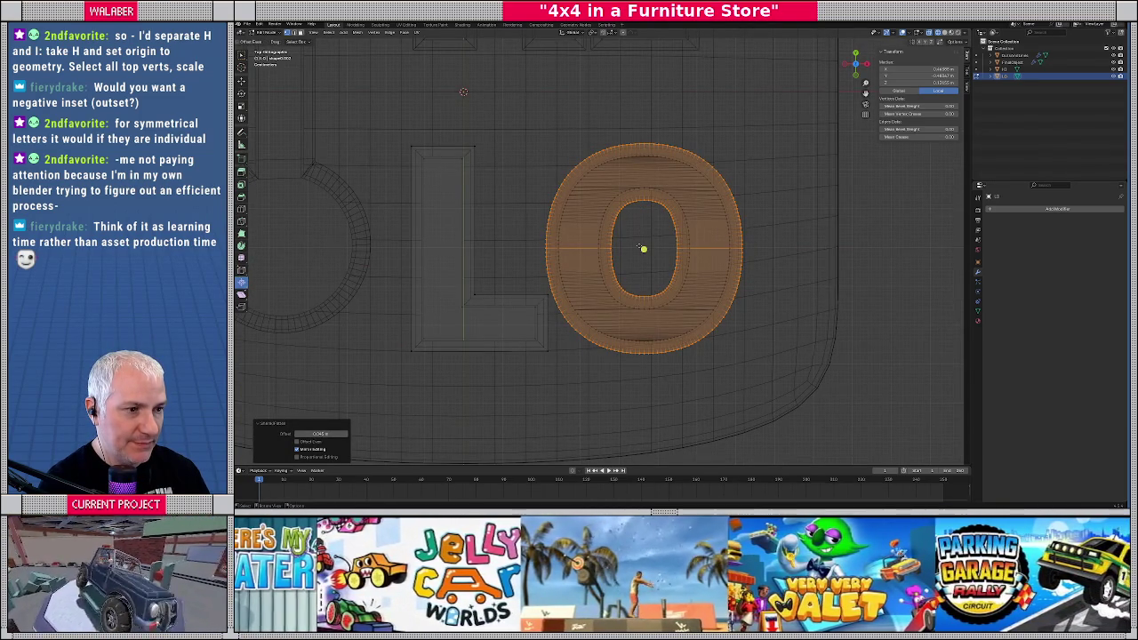
key("ctrl+z")
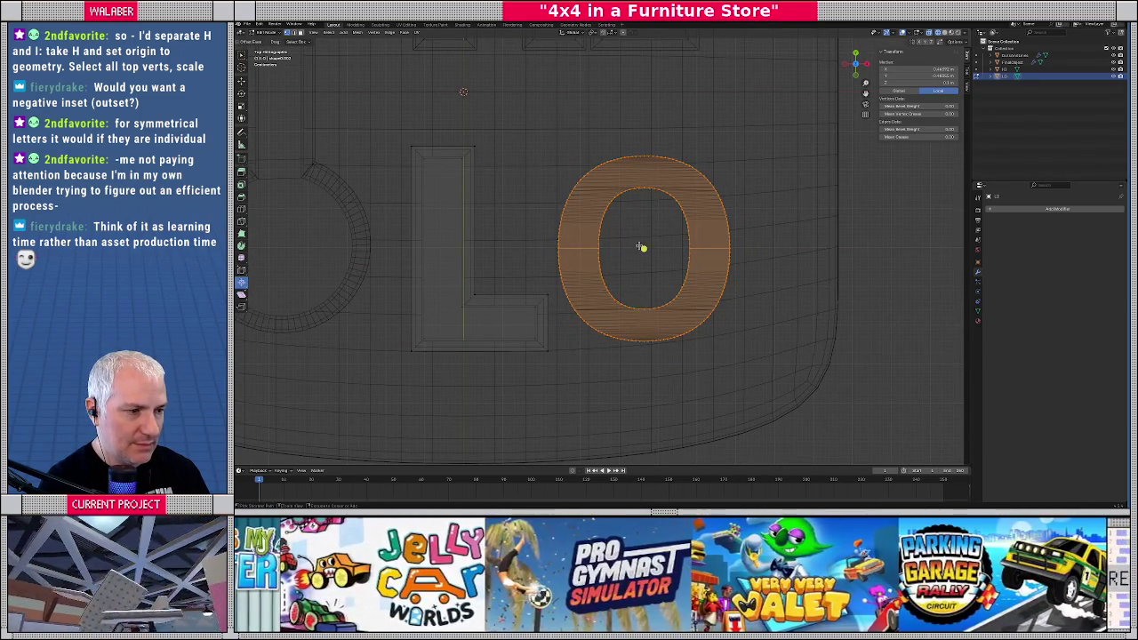
key("KP_1")
Fatten the O's top outward with Alt+S twice, checking it from top and front views
key("alt+s")
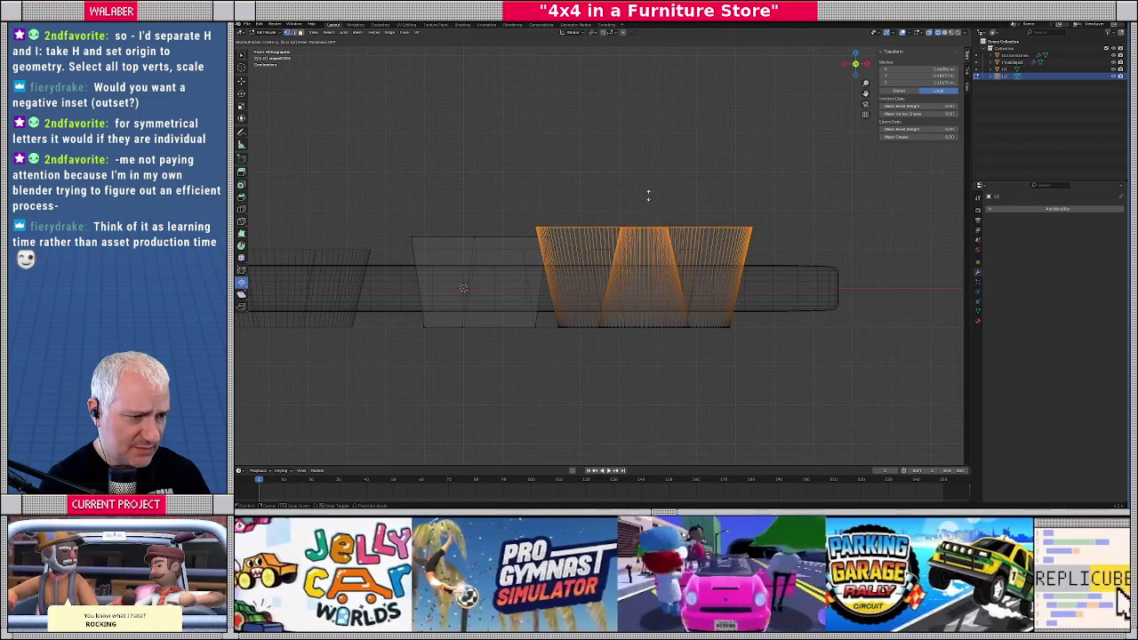
left_click(648, 196)
scroll(531, 217, "up", 2)
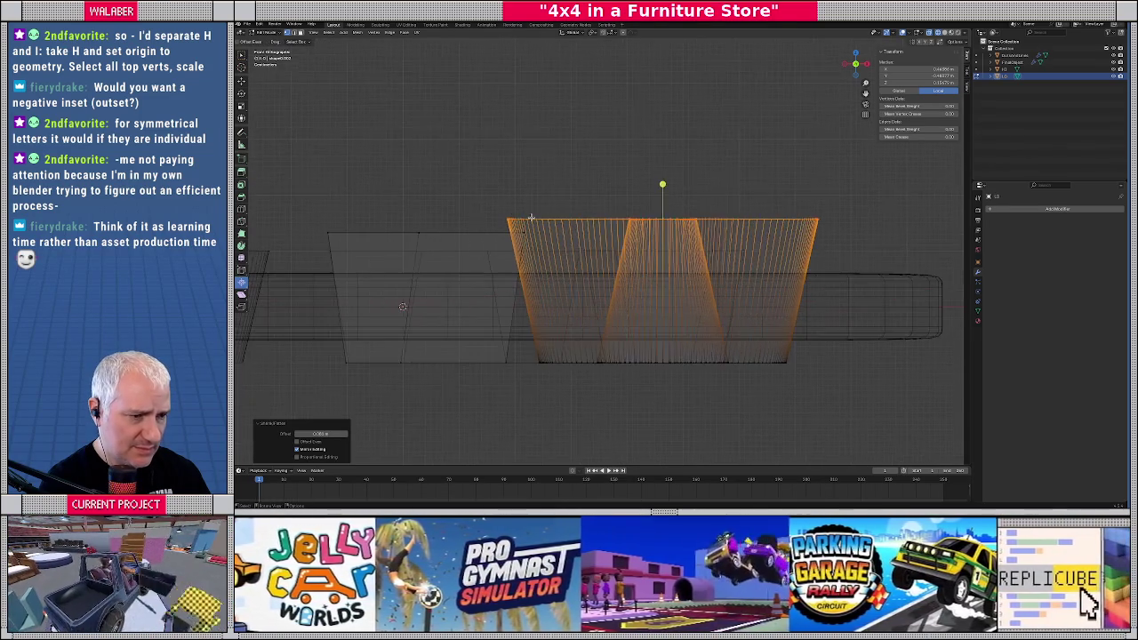
key("KP_7")
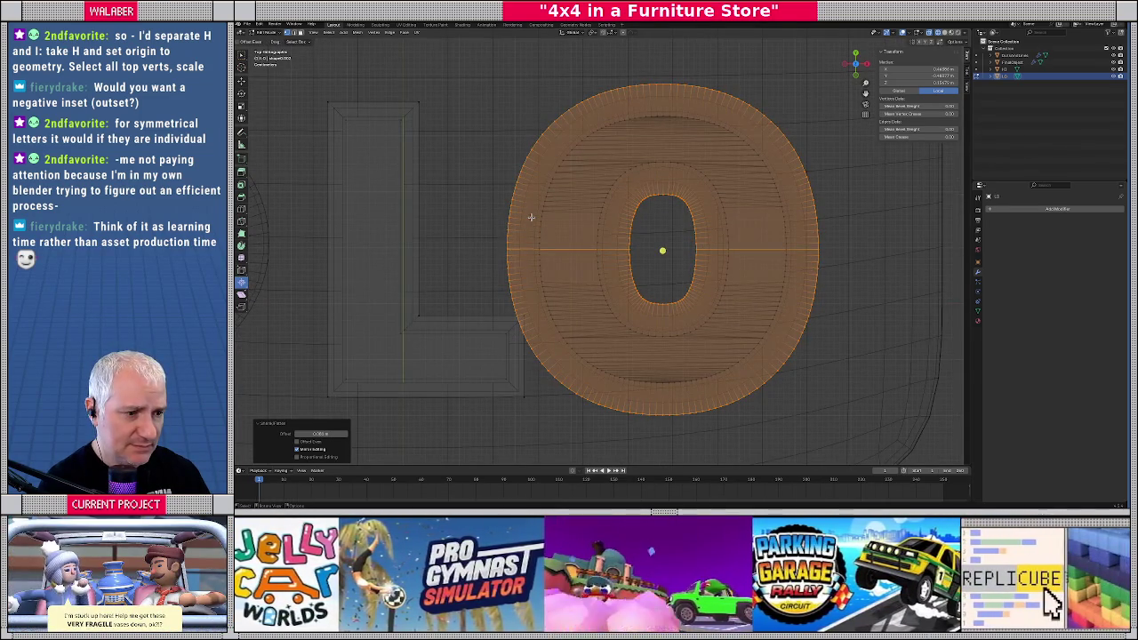
key("KP_1")
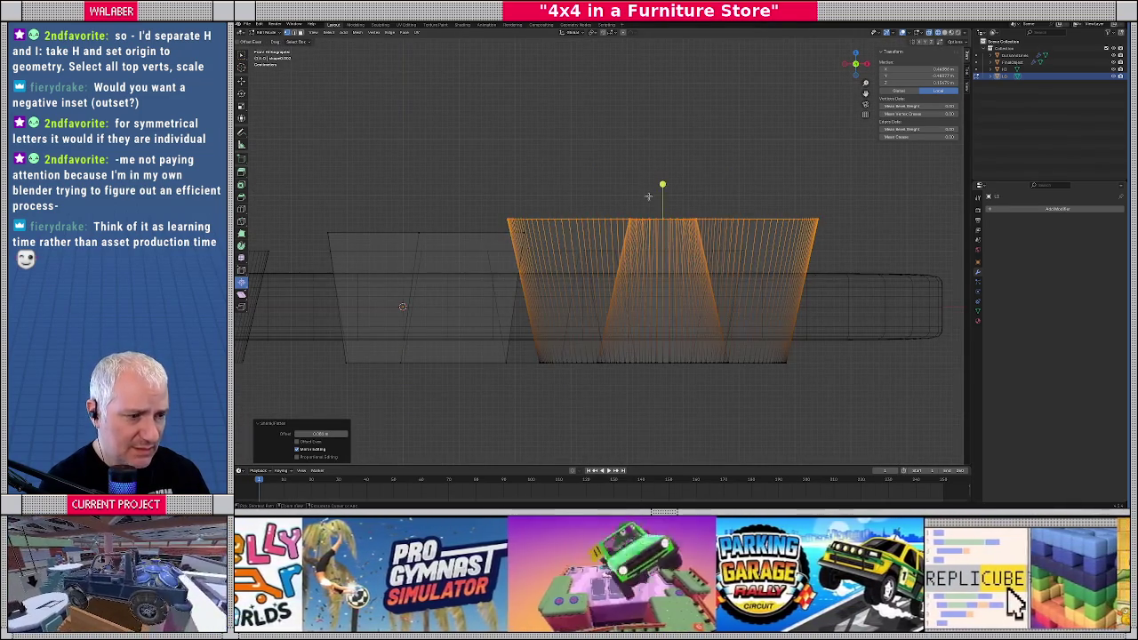
key("KP_7")
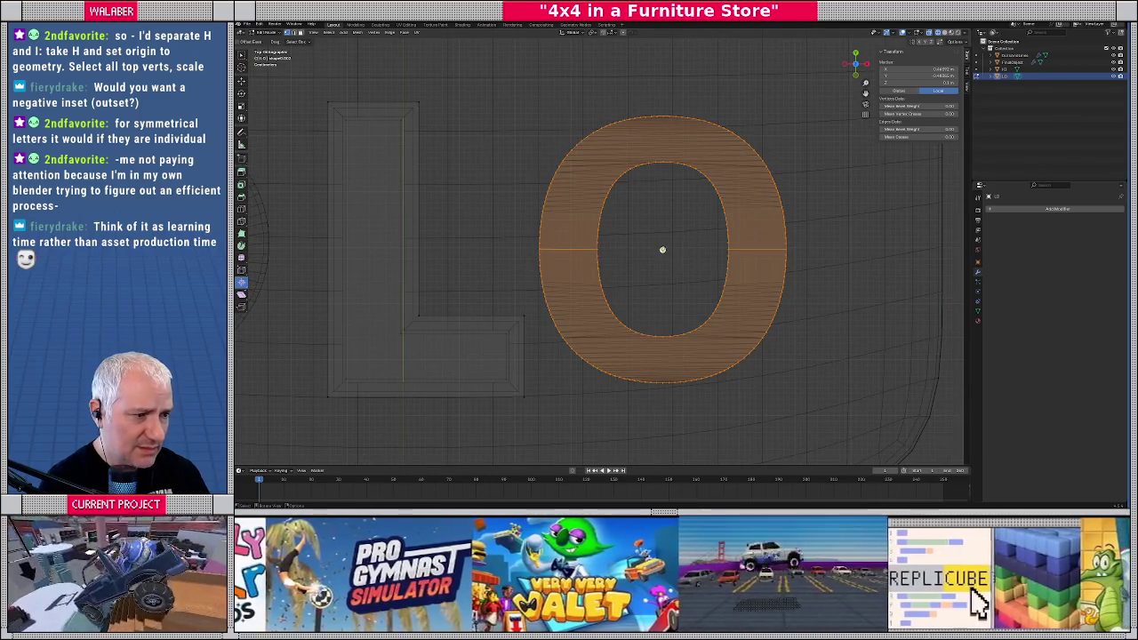
key("alt+s")
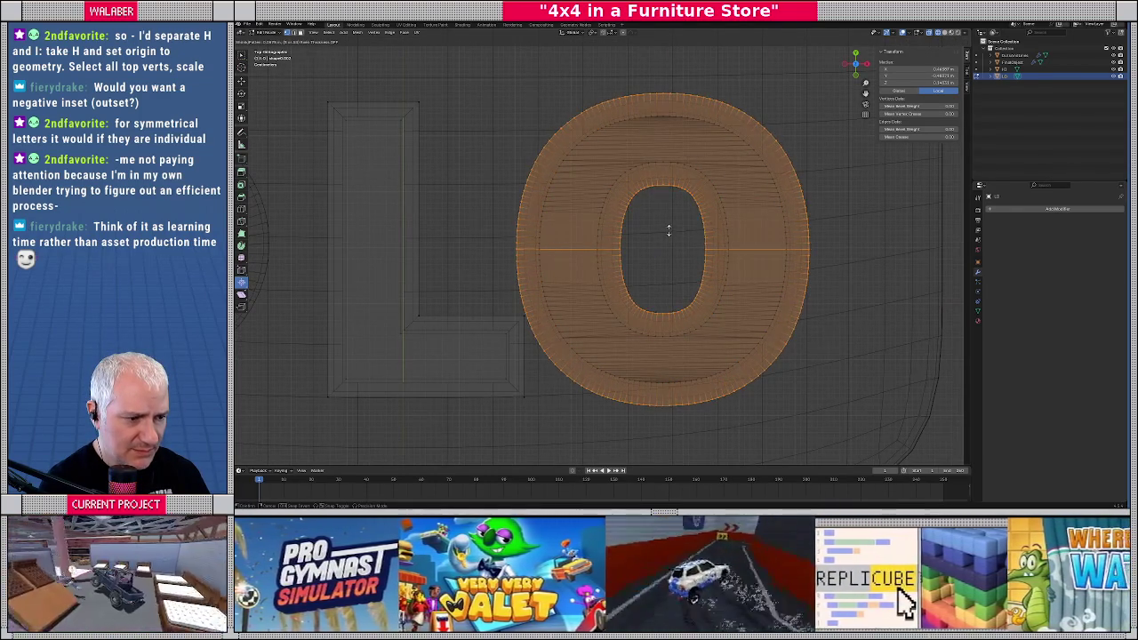
left_click(665, 240)
key("KP_1")
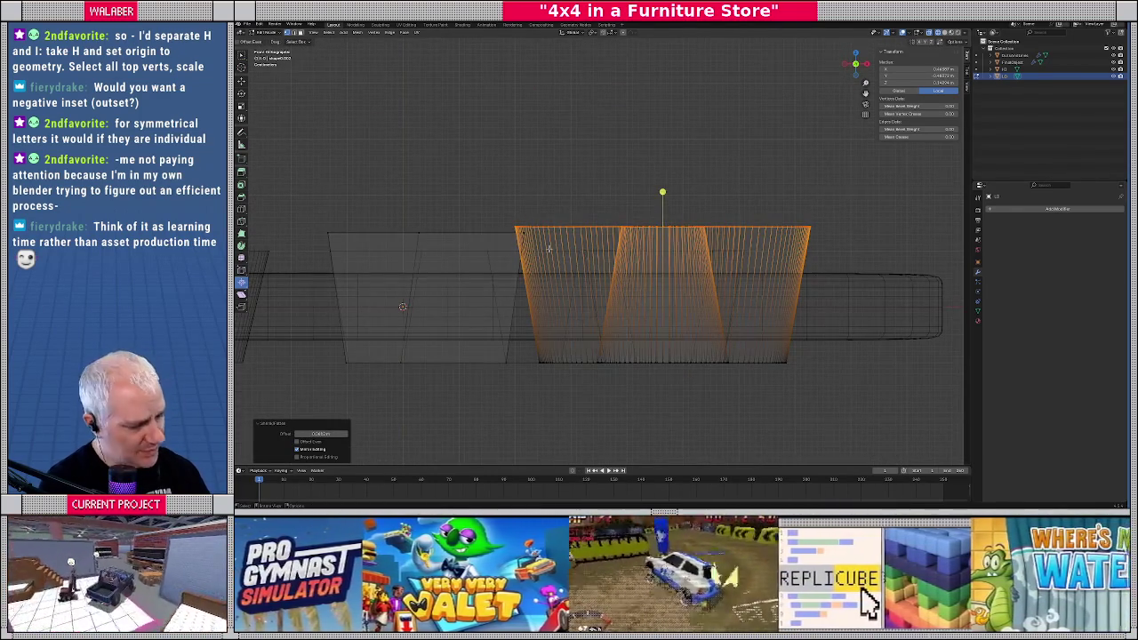
Raise the O's top straight up in the front view
scroll(586, 244, "up", 2)
scroll(588, 242, "up", 2)
scroll(592, 240, "up", 1)
middle_click_drag(592, 240, 601, 238)
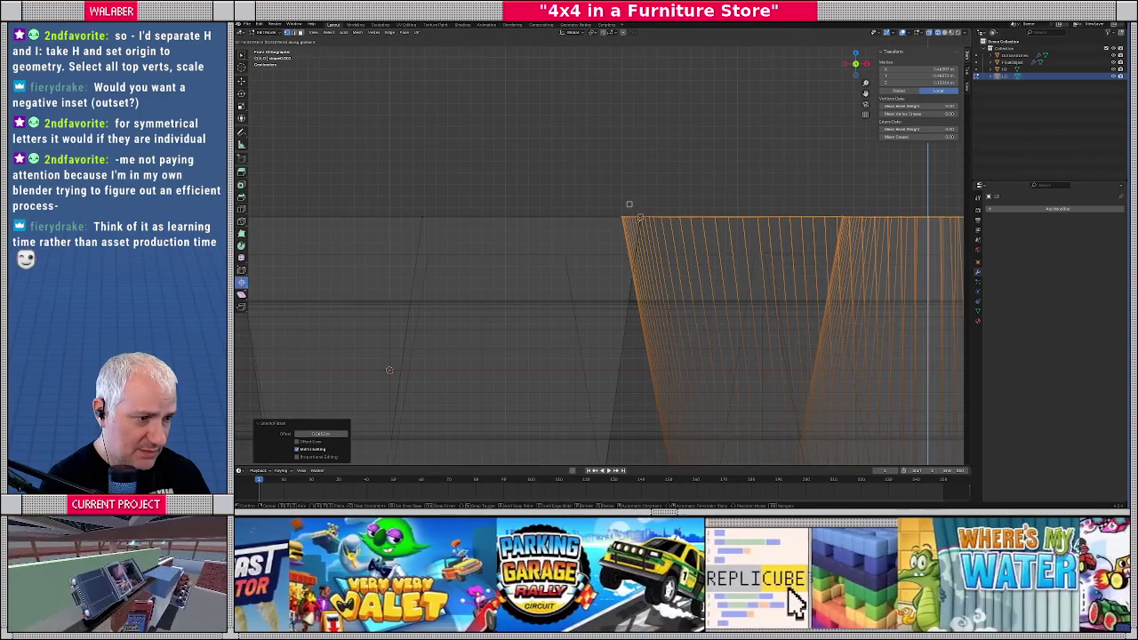
left_click(629, 215)
scroll(640, 227, "down", 4)
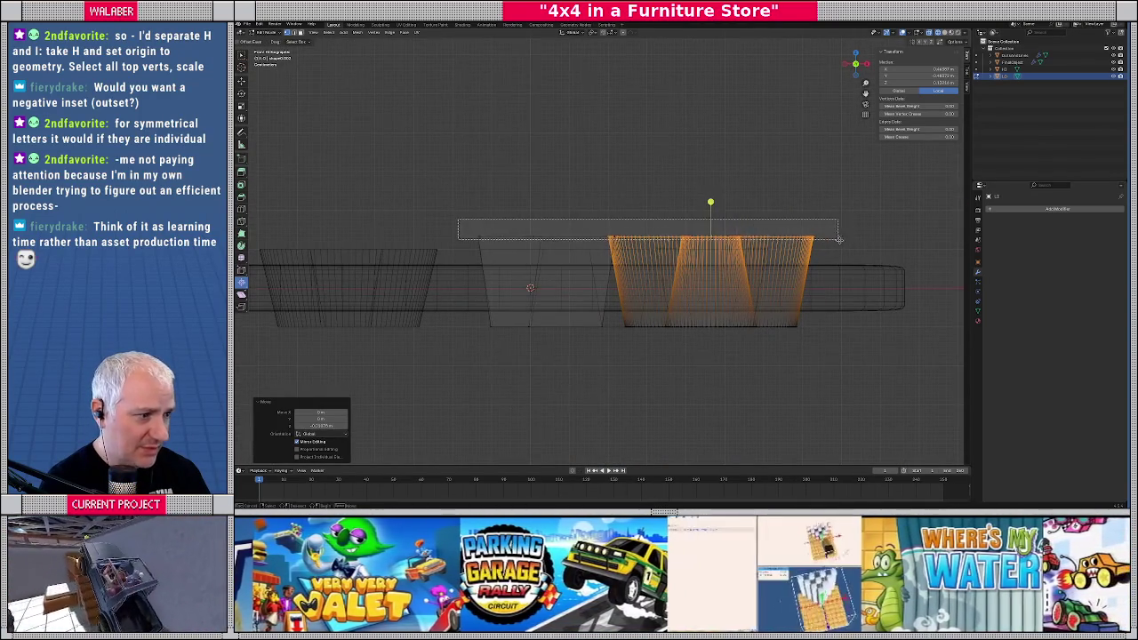
Move the O's top into place with snapping and check it from the front
scroll(645, 232, "up", 2)
scroll(643, 232, "up", 2)
scroll(641, 232, "up", 1)
key("g")
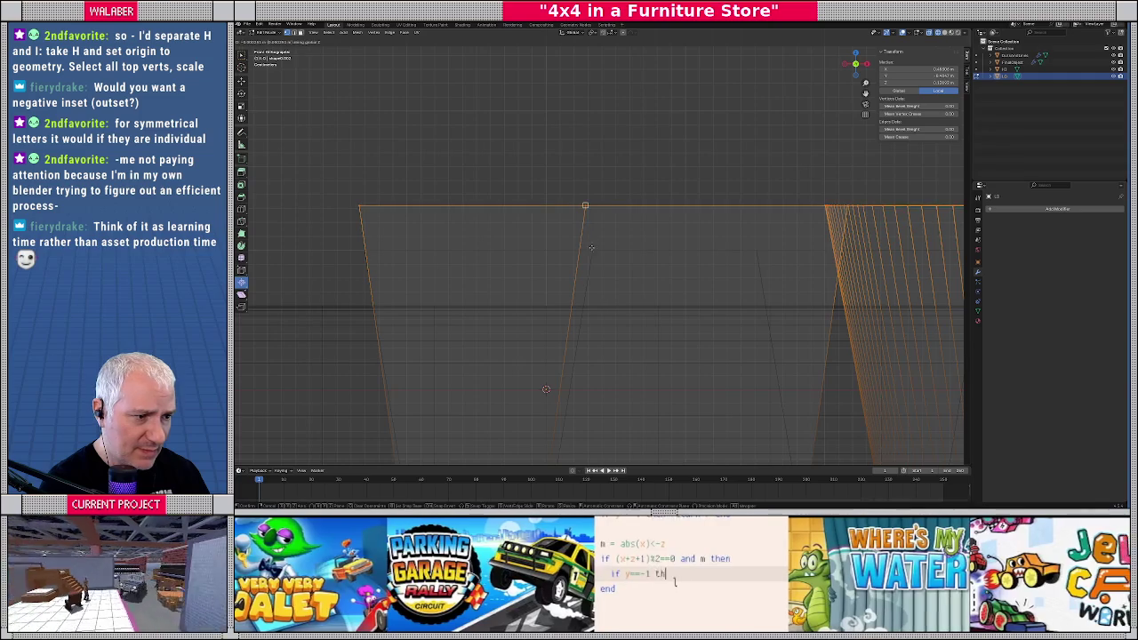
left_click(666, 264)
key("KP_1")
scroll(666, 264, "down", 4)
scroll(675, 253, "down", 4)
Return to Object Mode, open the pivot pie menu, then select the rounded plate and zoom out
key("Tab")
scroll(660, 273, "up", 3)
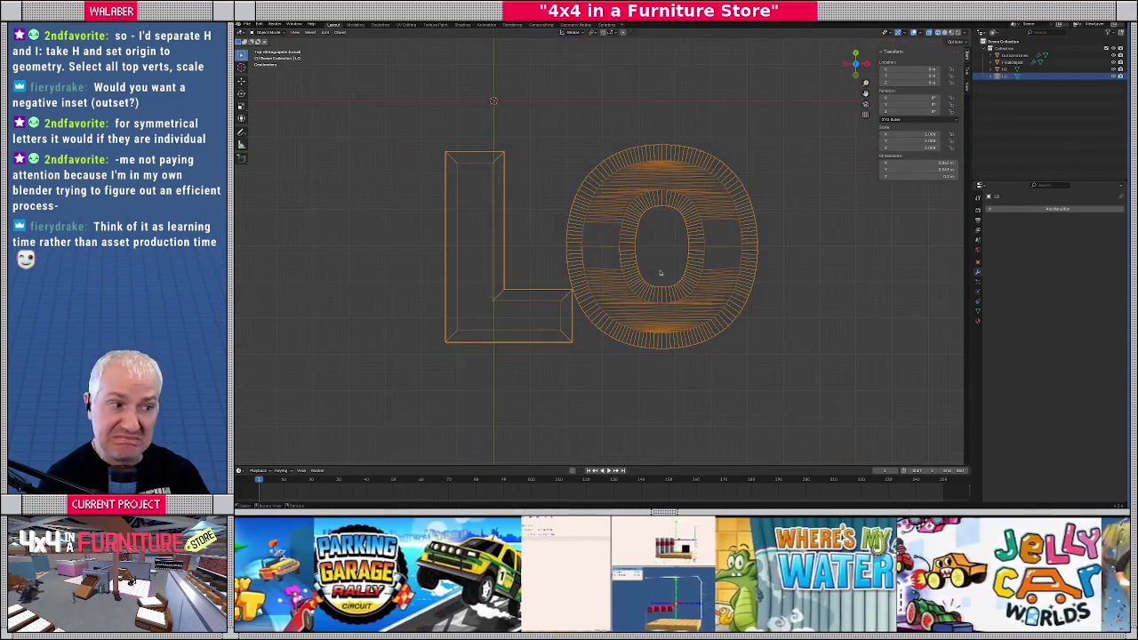
key("period")
left_click(659, 230)
scroll(750, 216, "down", 3)
scroll(749, 216, "down", 3)
left_click(752, 213)
Enter Edit Mode on the rounded plate and select all of its geometry
key("KP_7")
key("shift+z")
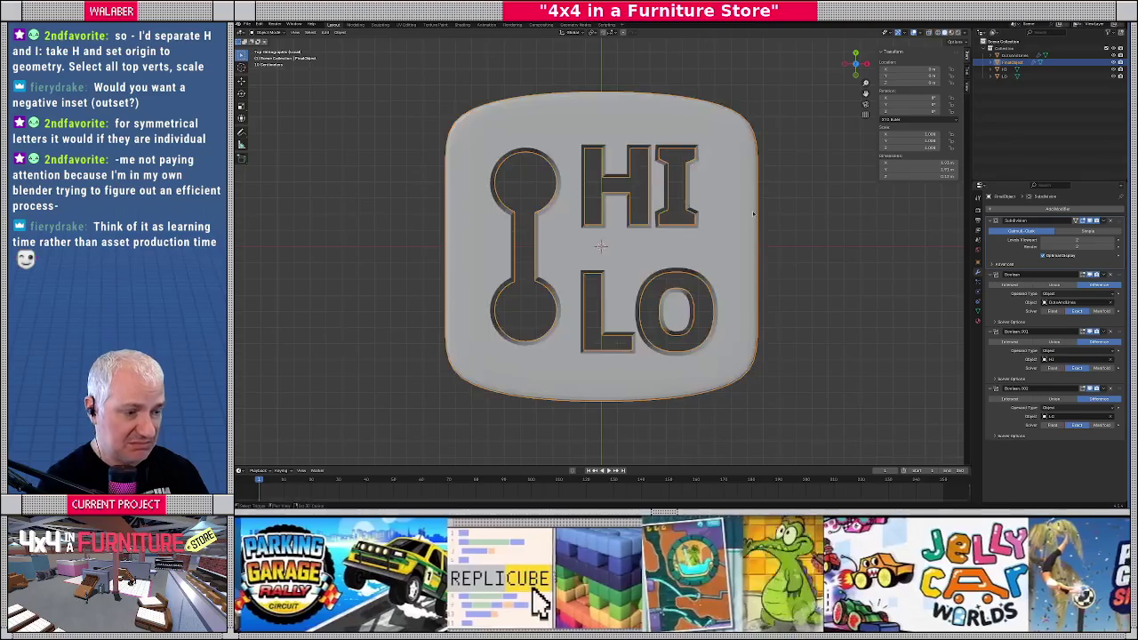
mouse_move(642, 239)
middle_mouse_down()
mouse_move(687, 178)
mouse_move(680, 151)
mouse_move(658, 182)
middle_mouse_up()
scroll(662, 209, "up", 3)
key("KP_1")
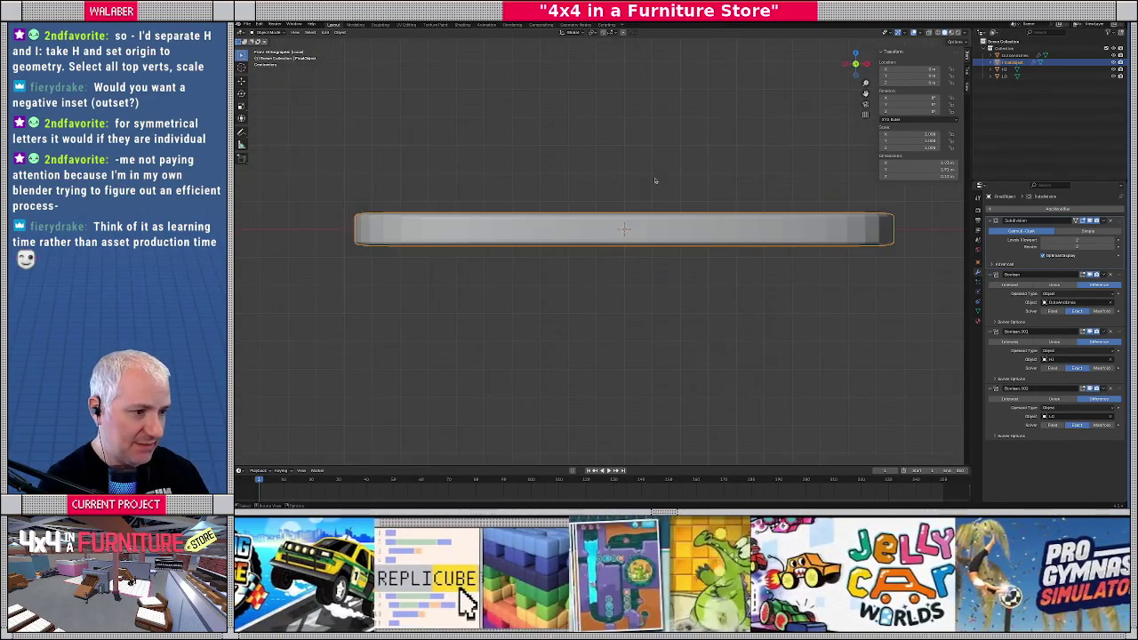
key("Tab")
key("alt+a")
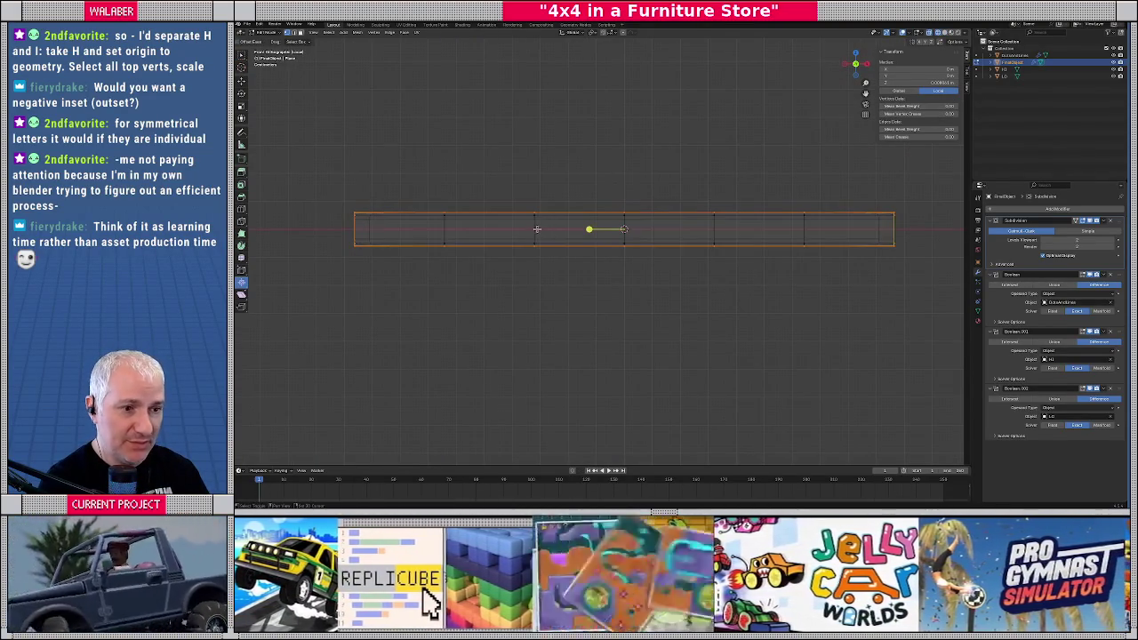
key("a")
Flip the plate's normals via the Mesh menu and return to Object Mode to check the cuts
mouse_move(538, 226)
middle_mouse_down()
mouse_move(563, 207)
mouse_move(521, 110)
middle_mouse_up()
scroll(542, 151, "down", 5)
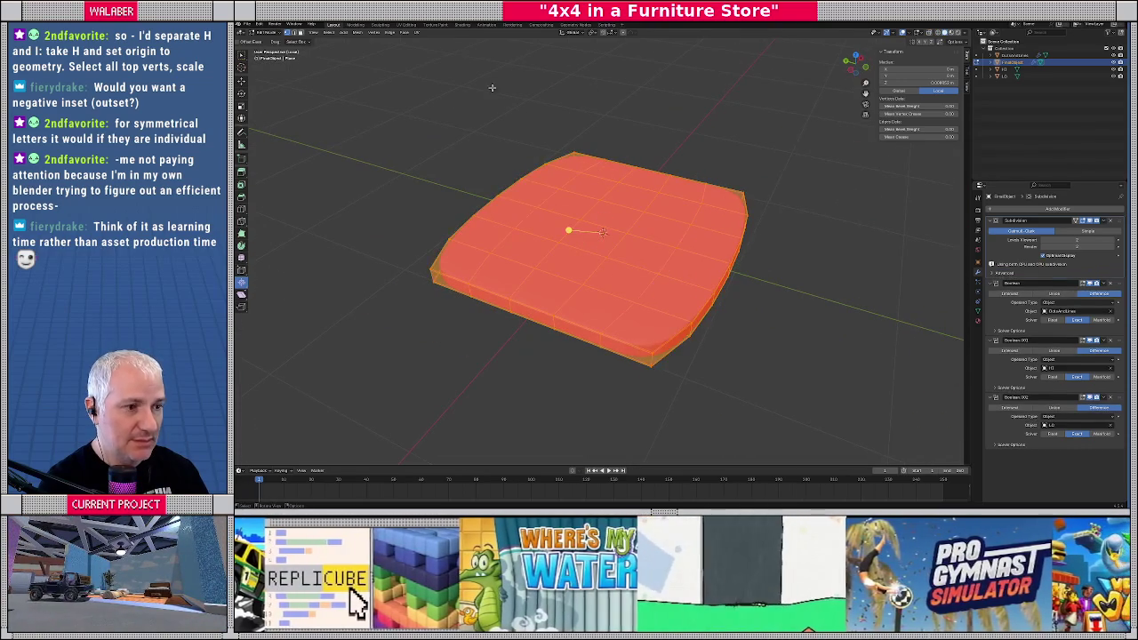
left_click(358, 32)
mouse_move(371, 150)
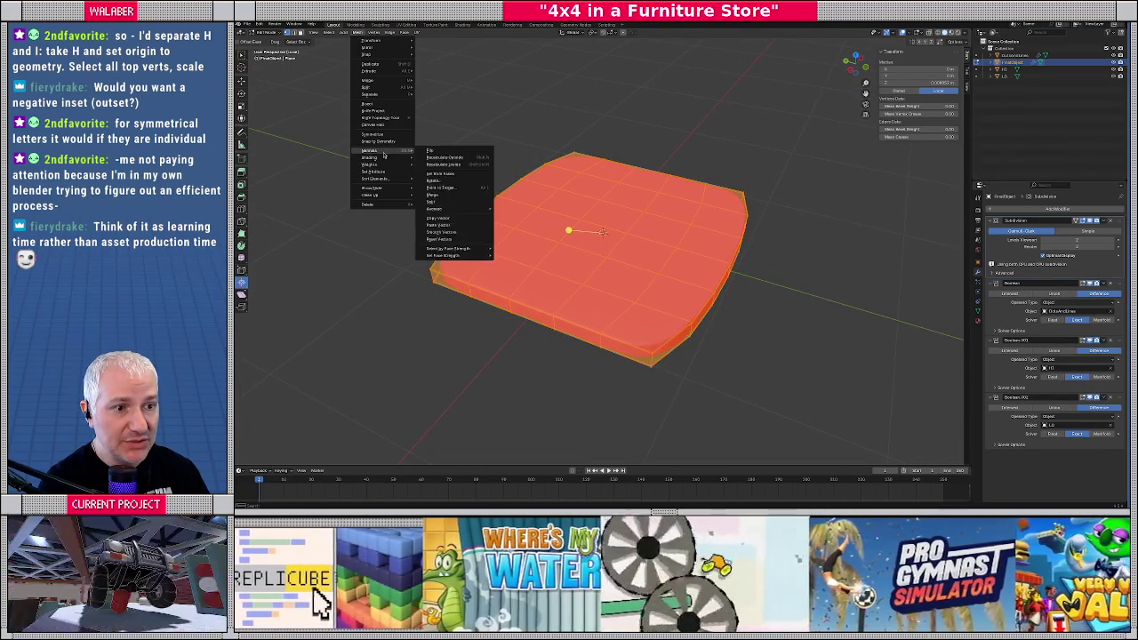
left_click(444, 152)
key("Tab")
key("KP_7")
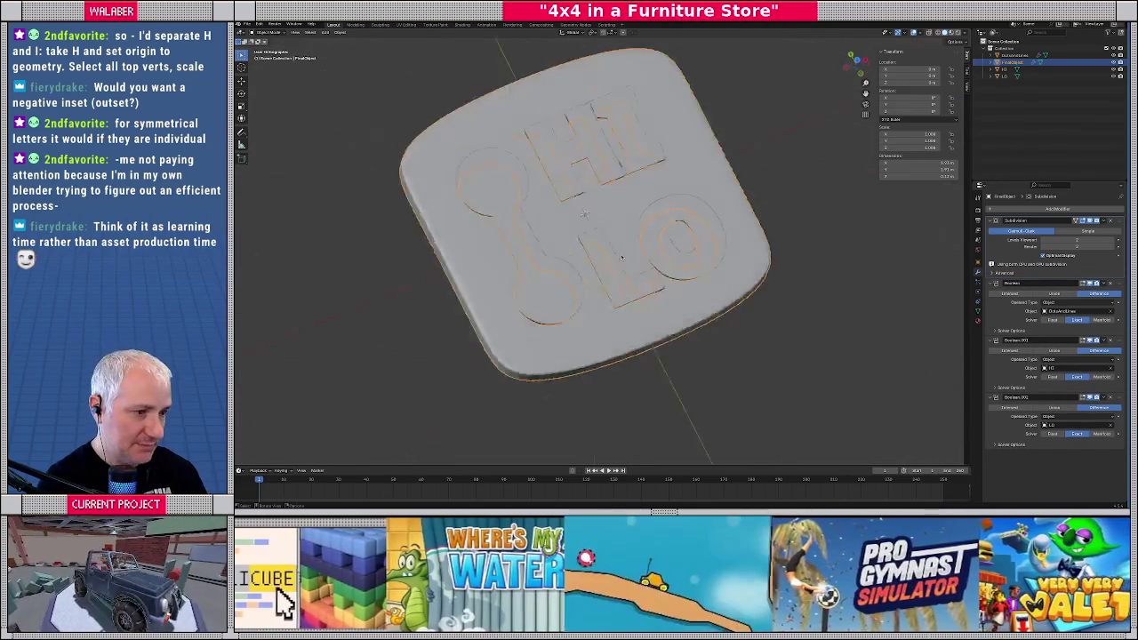
middle_click_drag(621, 257, 625, 279)
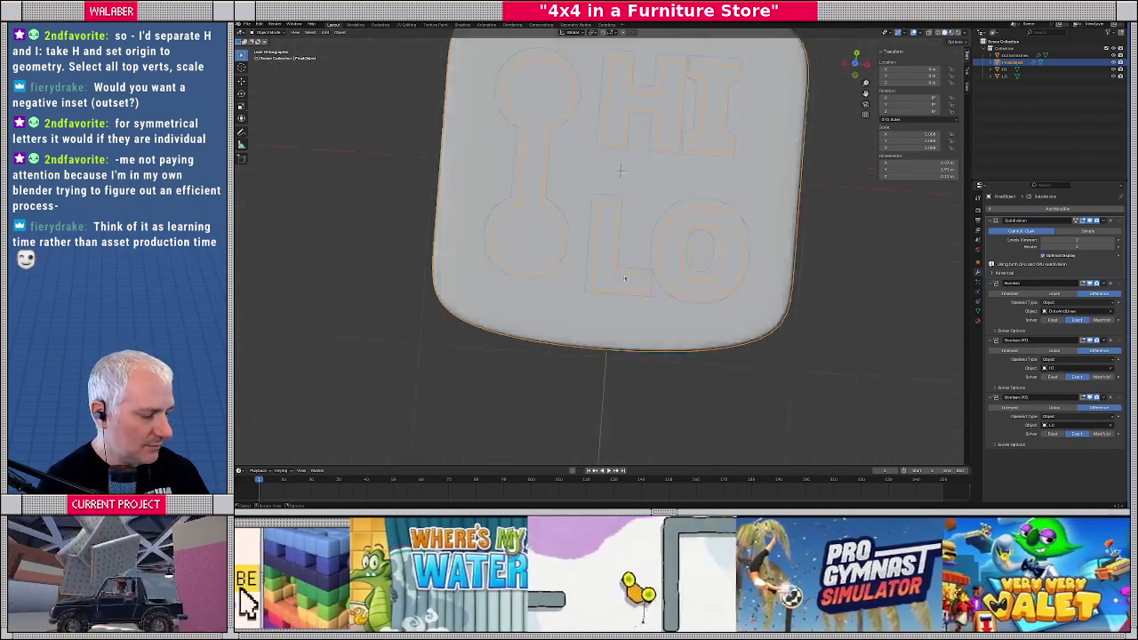
scroll(625, 282, "up", 2)
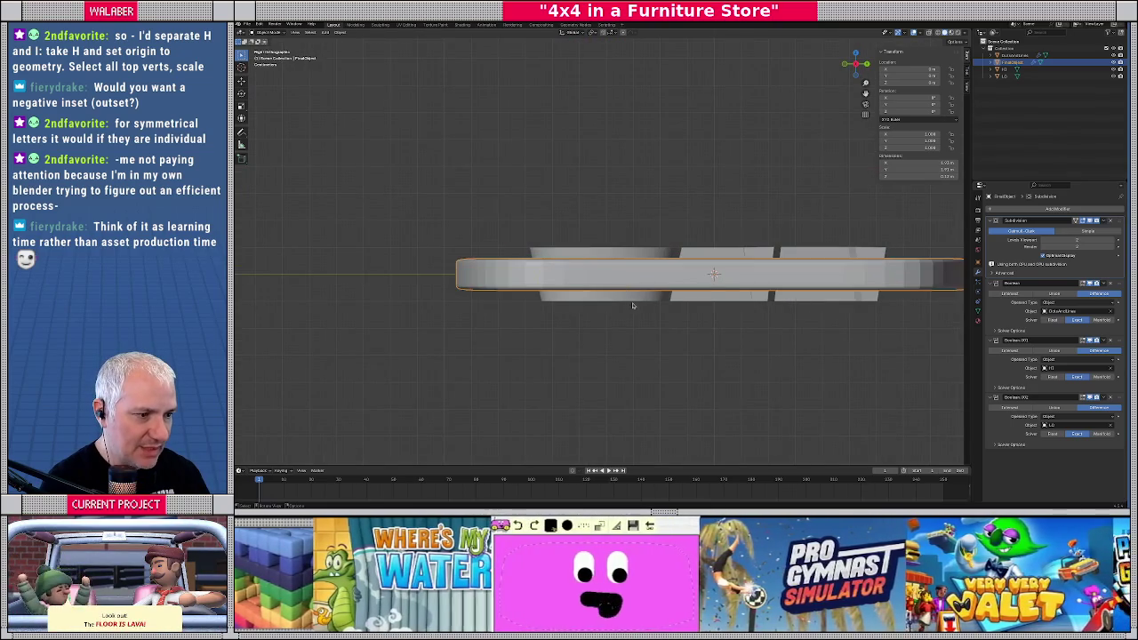
Box-select all faces of the LO cutter in wireframe and scale them down along Z
key("ctrl+KP_1")
left_click(707, 301)
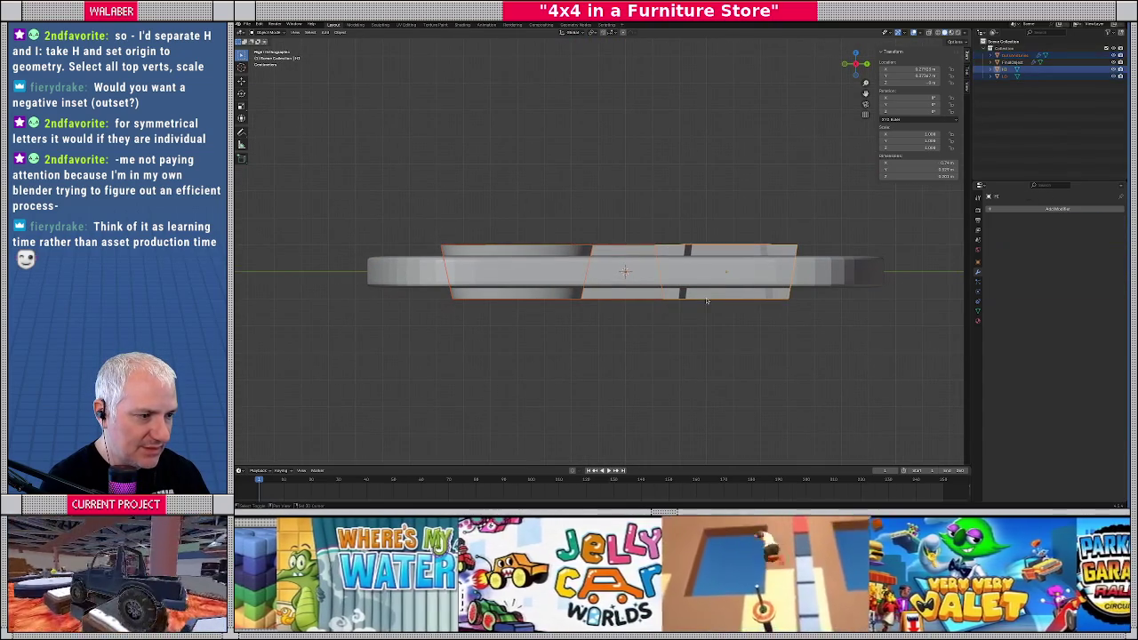
key("shift+z")
key("Tab")
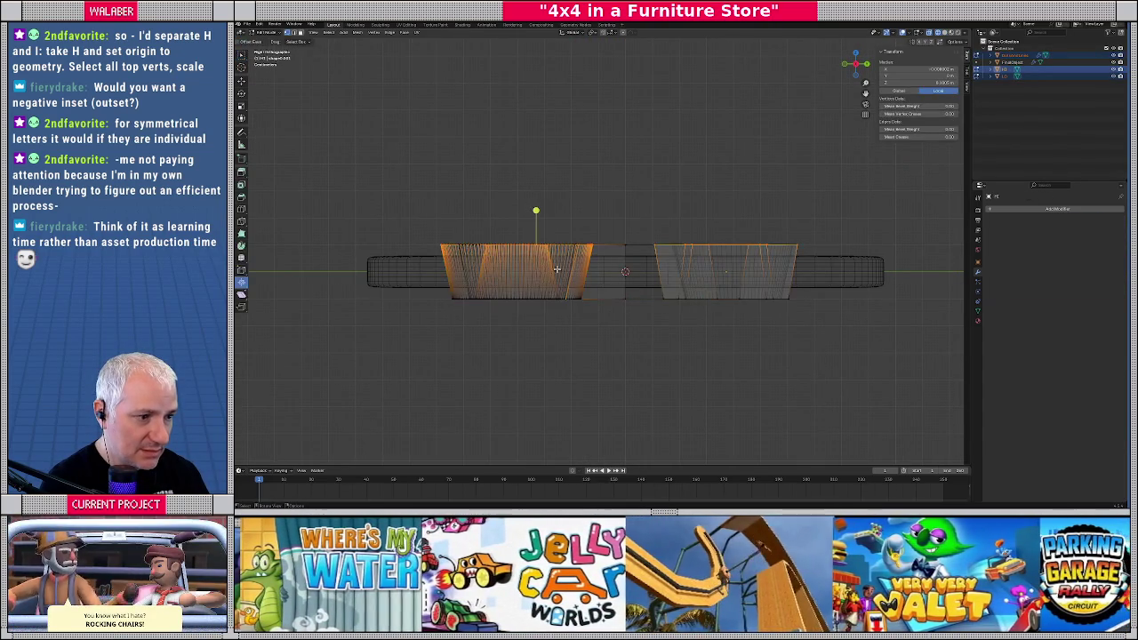
left_click_drag(407, 218, 804, 330)
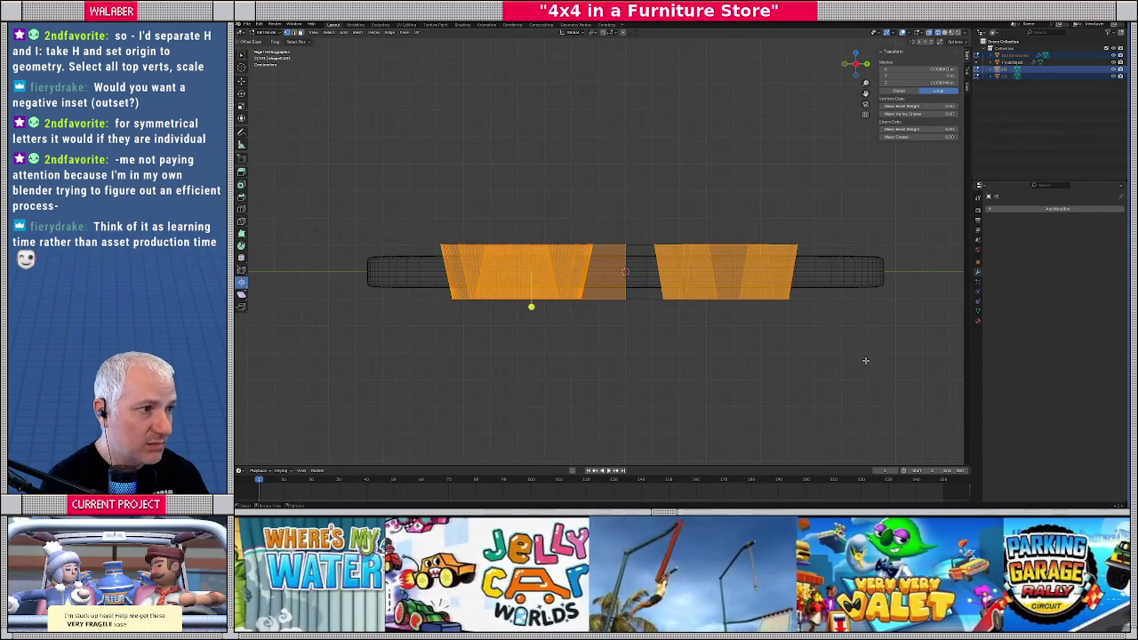
key("s")
key("z")
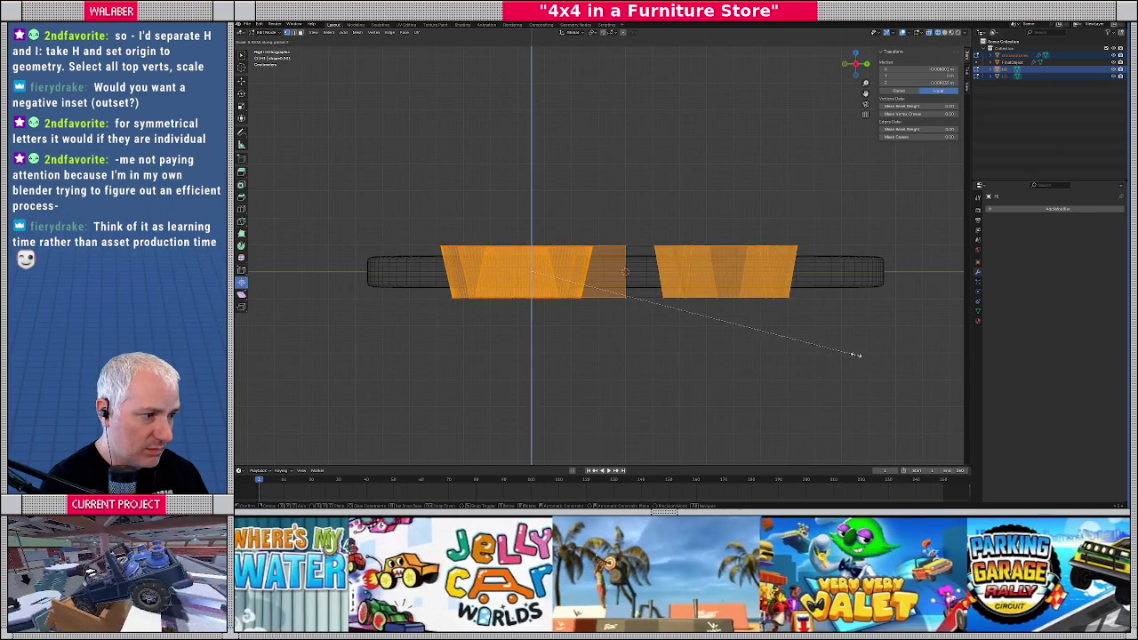
left_click(761, 325)
key("Tab")
middle_click_drag(531, 305, 825, 380)
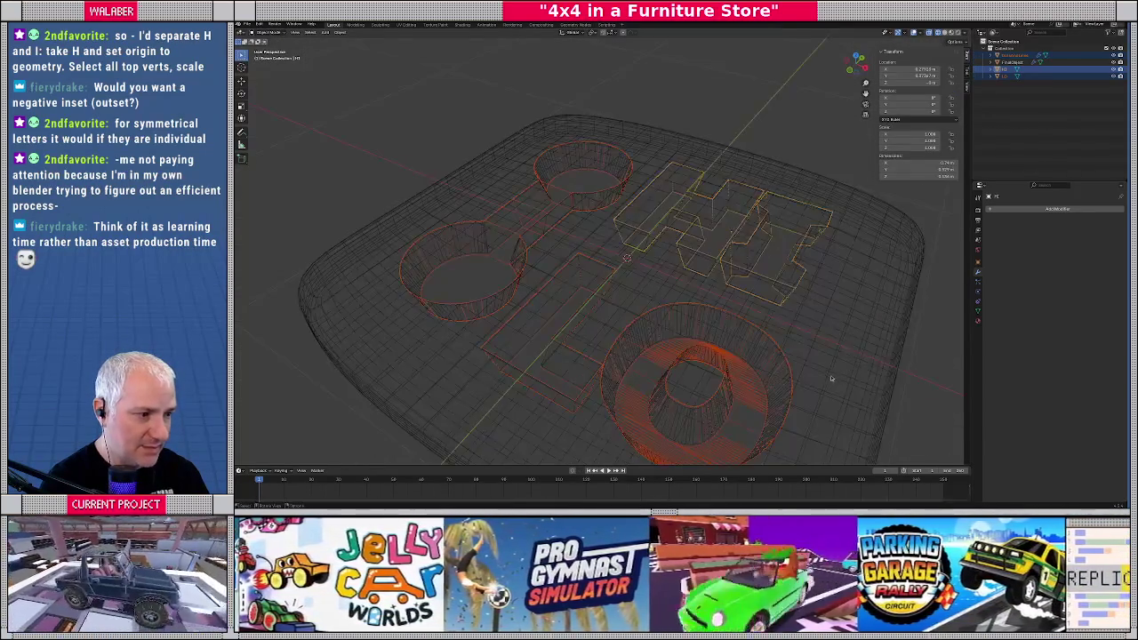
Select the base plate and switch to solid shading in top view
left_click(825, 380)
scroll(827, 378, "down", 3)
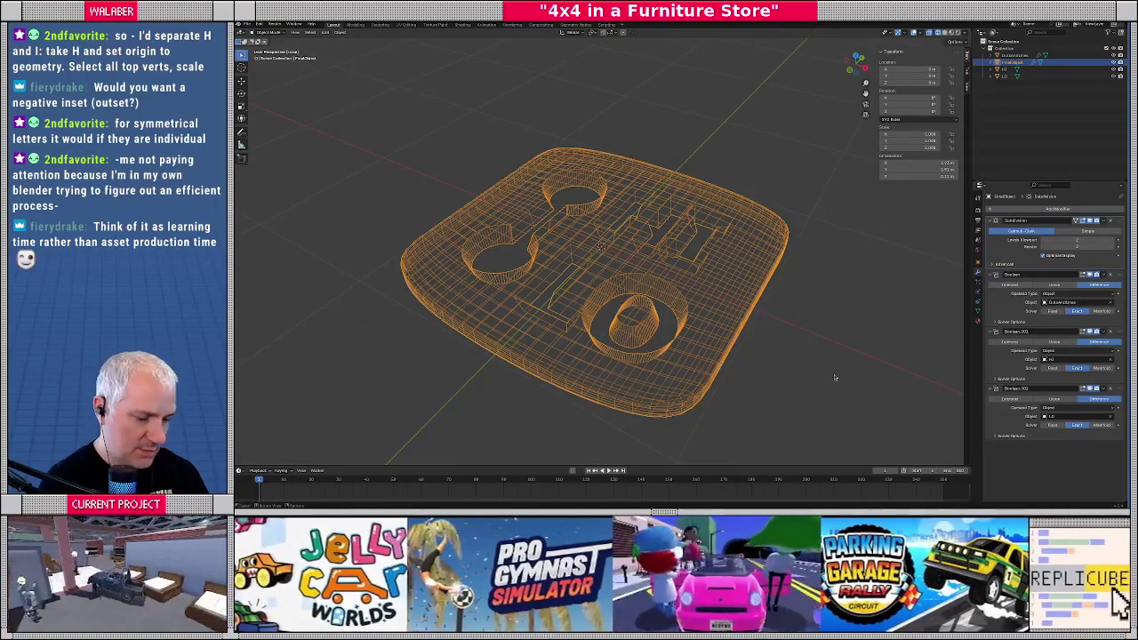
key("shift+z")
key("KP_7")
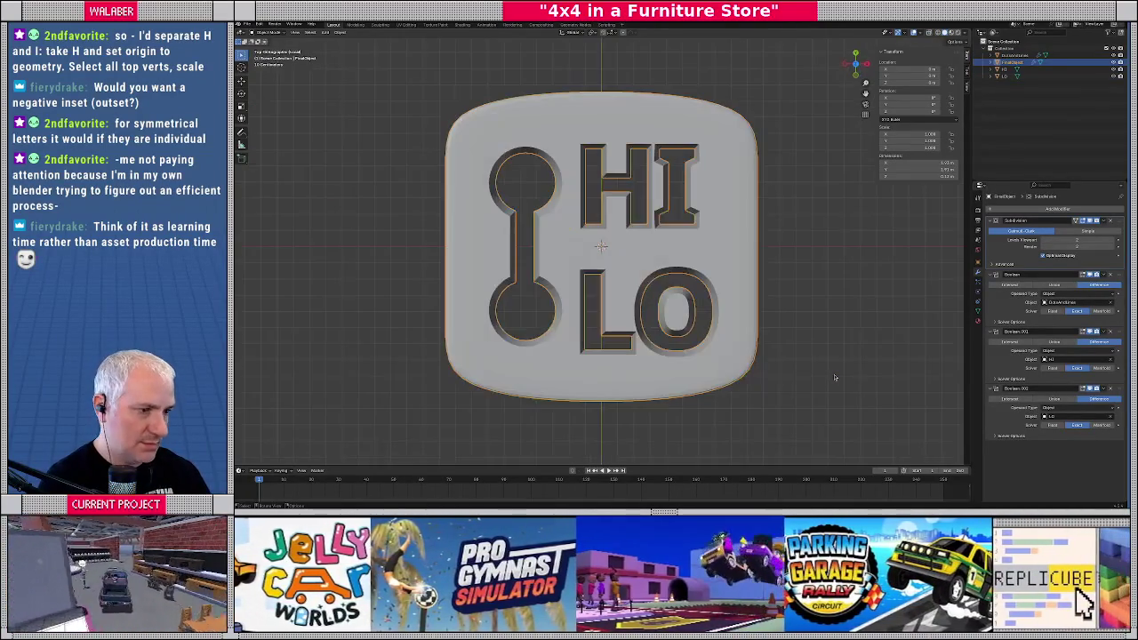
Orbit and zoom around the plate to check the depth of the recesses
mouse_move(613, 257)
middle_mouse_down()
mouse_move(689, 204)
mouse_move(714, 222)
middle_mouse_up()
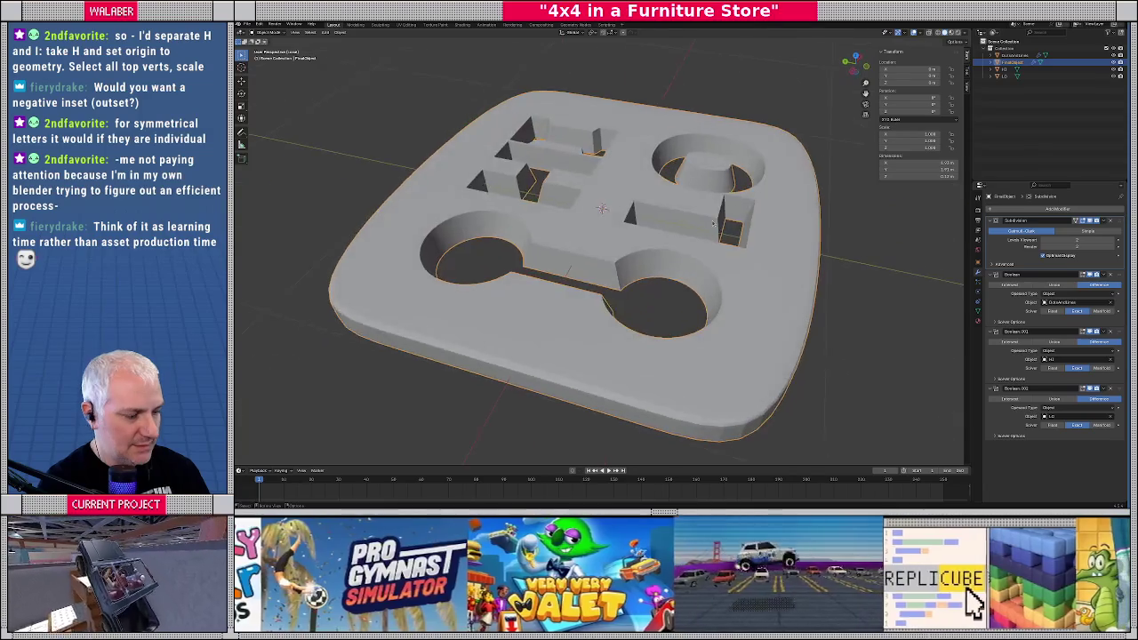
key("KP_7")
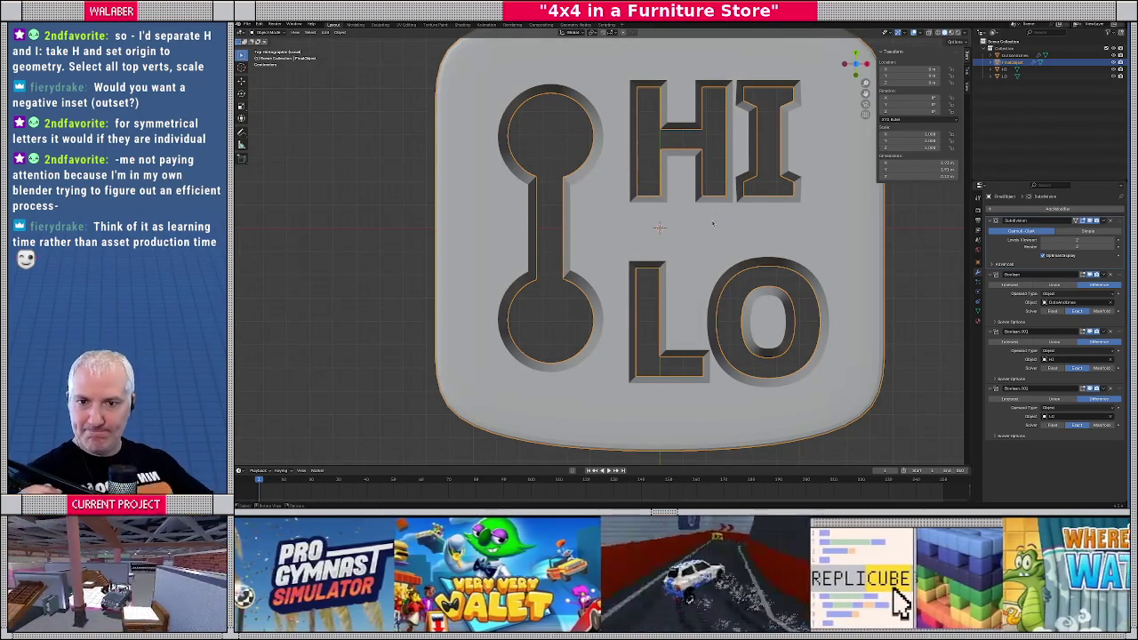
scroll(712, 223, "down", 2)
scroll(671, 231, "down", 3)
scroll(667, 233, "up", 1)
scroll(640, 242, "up", 1)
scroll(618, 251, "up", 3)
scroll(614, 254, "down", 1)
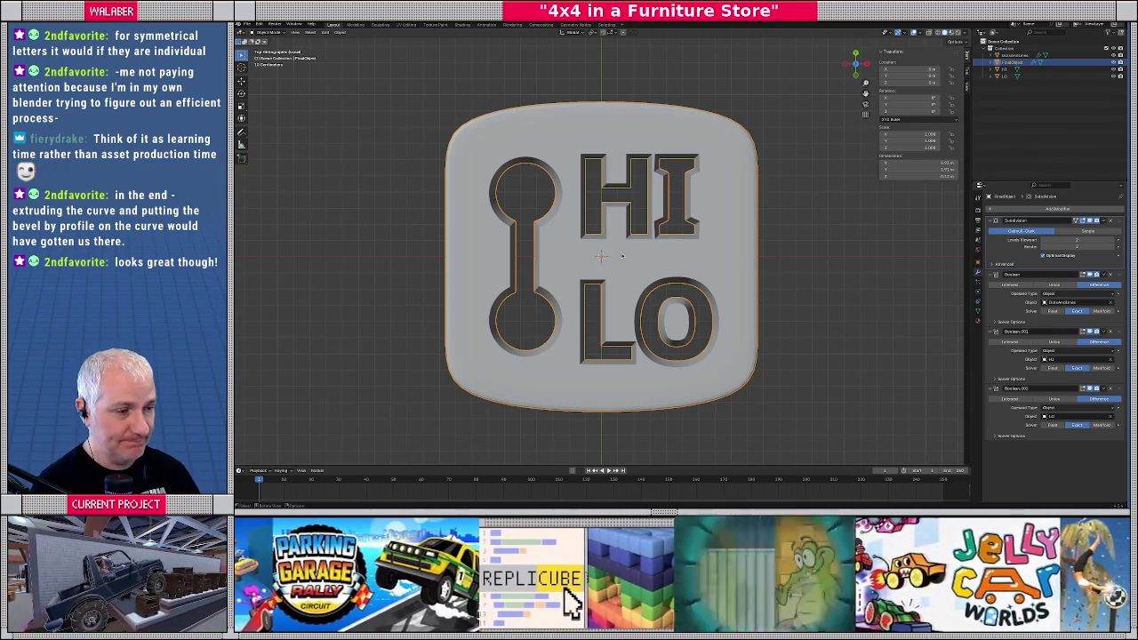
Inspect the HI, LO and dumbbell recesses from low and oblique angles
scroll(620, 255, "down", 2)
scroll(621, 255, "down", 5)
scroll(620, 255, "up", 5)
scroll(601, 266, "up", 4)
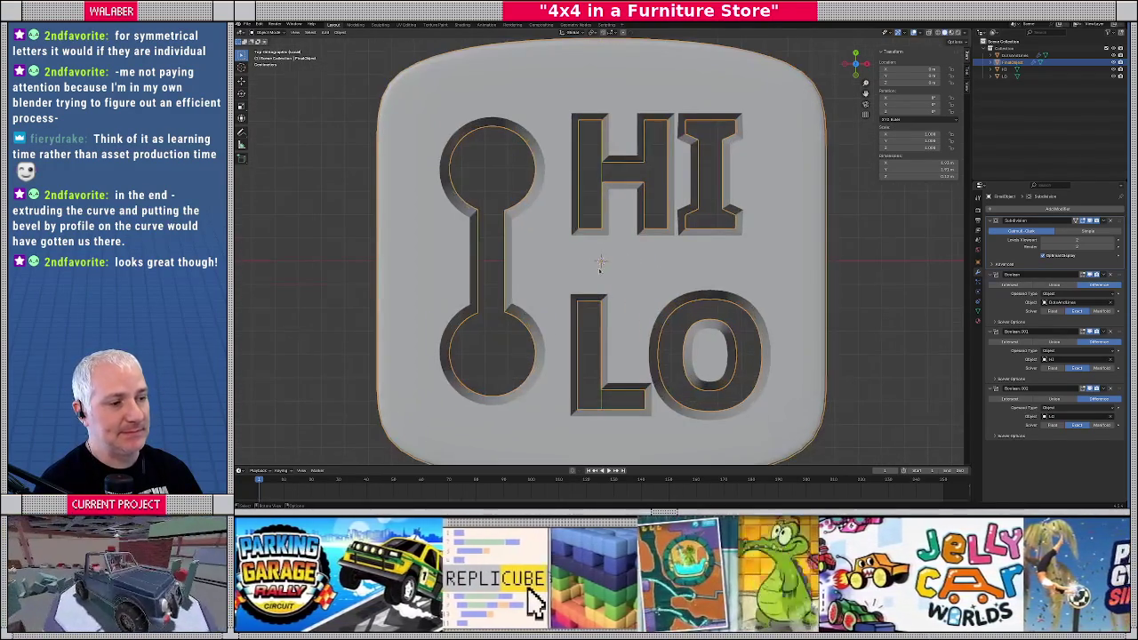
middle_click_drag(634, 280, 700, 207)
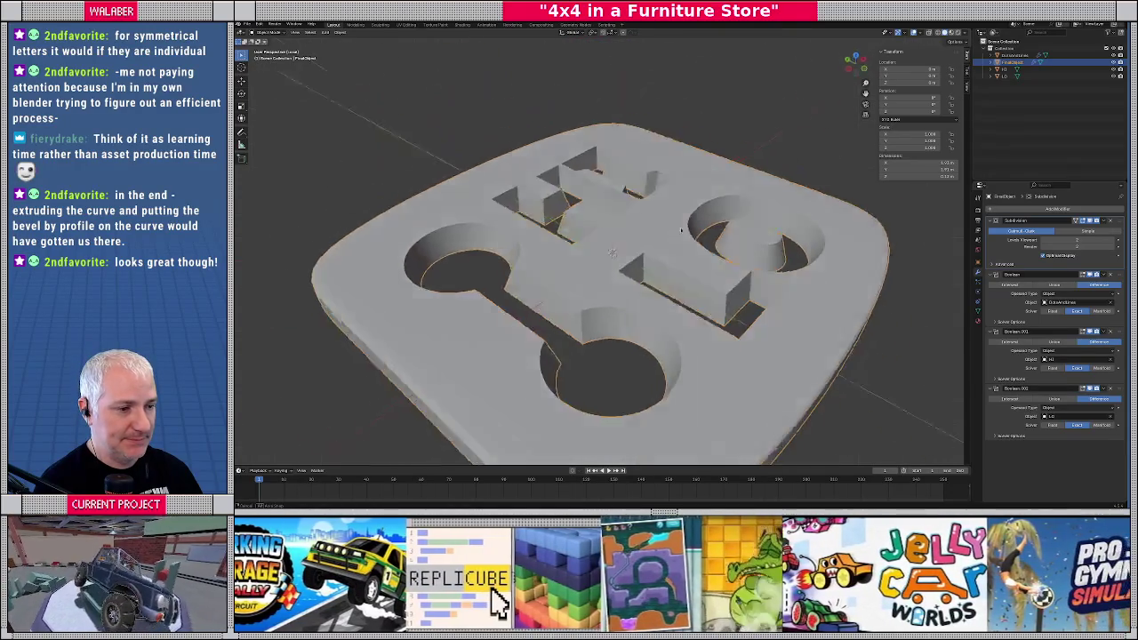
key("KP_7")
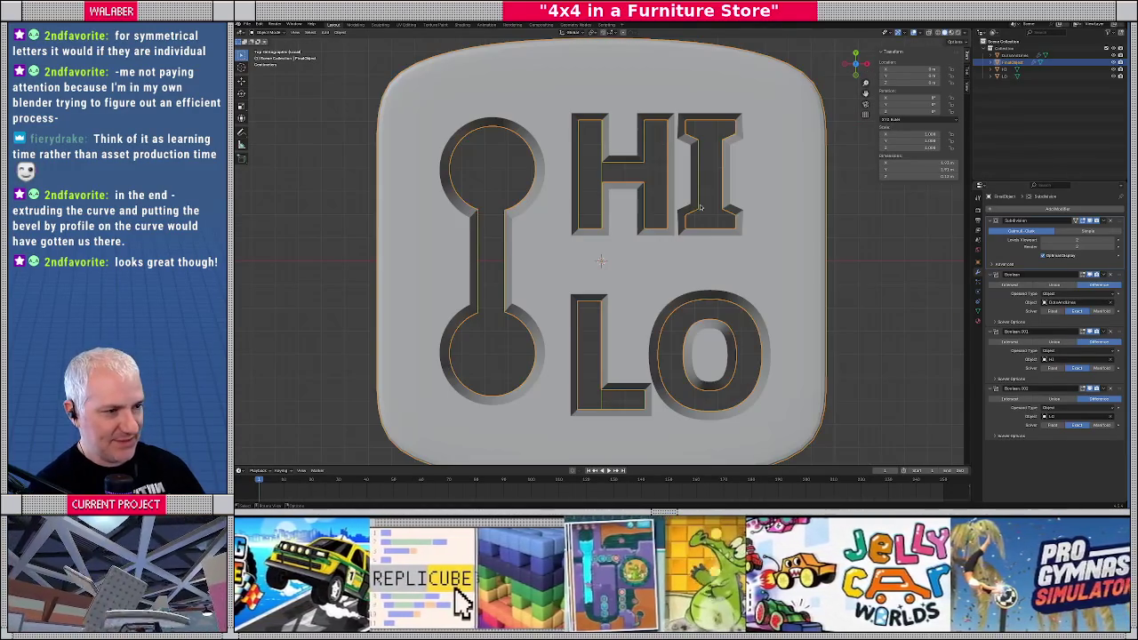
scroll(577, 148, "down", 3)
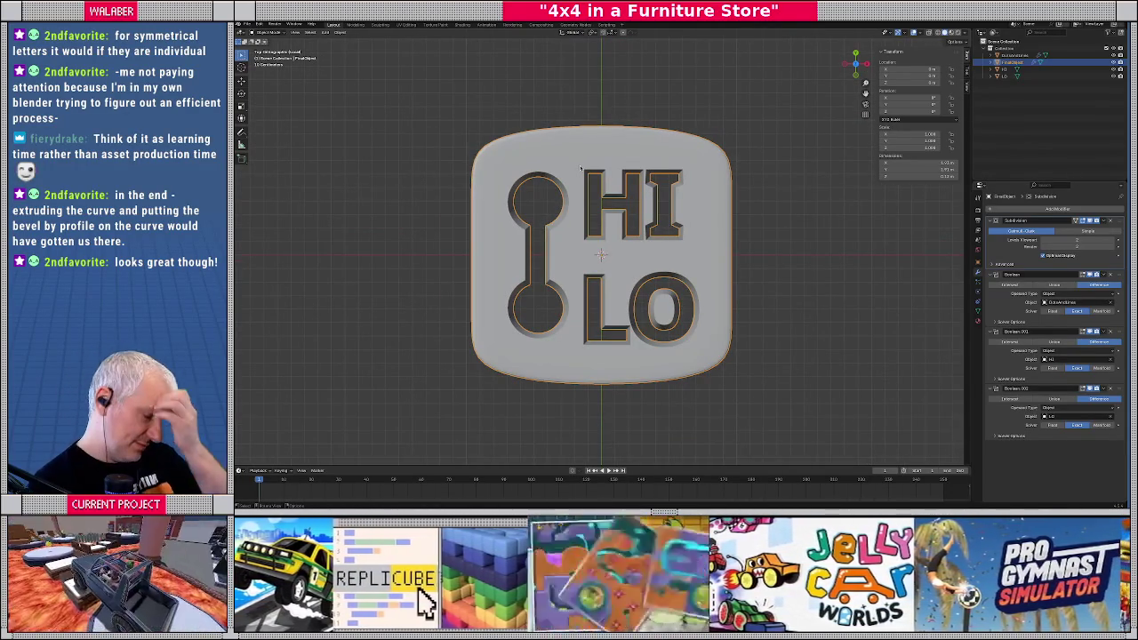
scroll(580, 167, "down", 2)
scroll(580, 167, "down", 2)
mouse_move(580, 167)
middle_mouse_down()
mouse_move(694, 256)
mouse_move(655, 241)
middle_mouse_up()
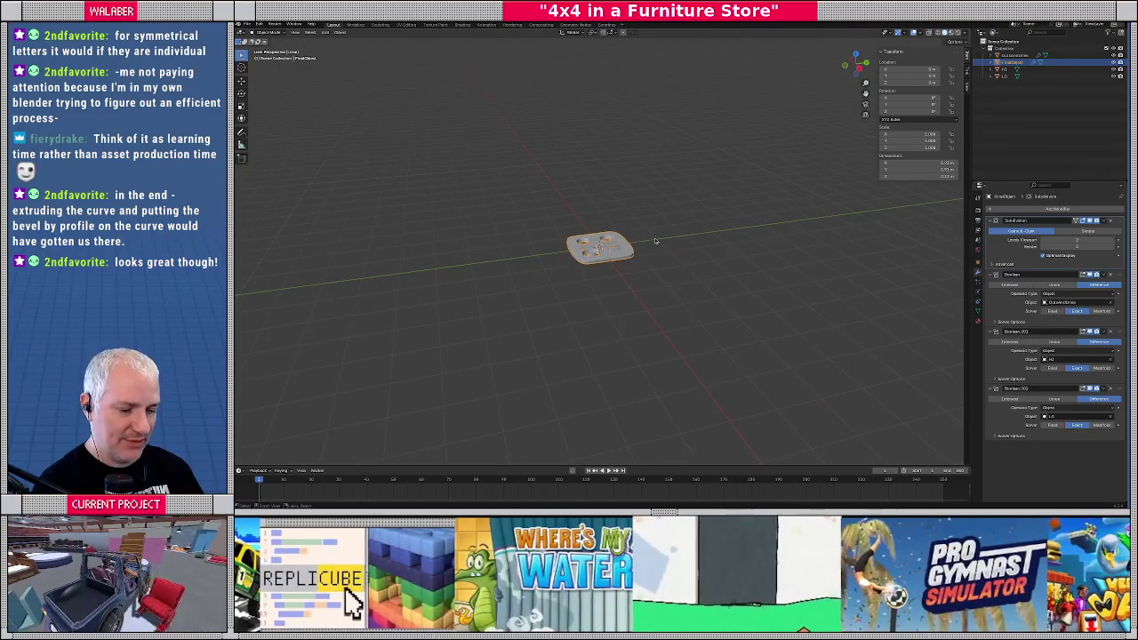
Add a camera and raise it vertically above the plate
scroll(757, 192, "down", 3)
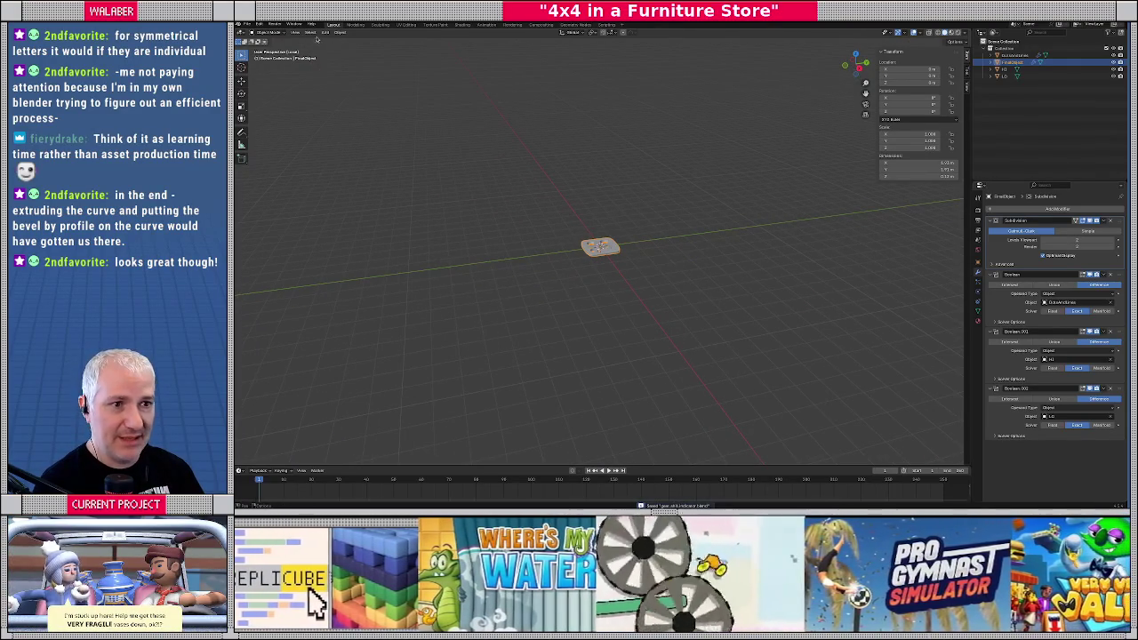
left_click(326, 33)
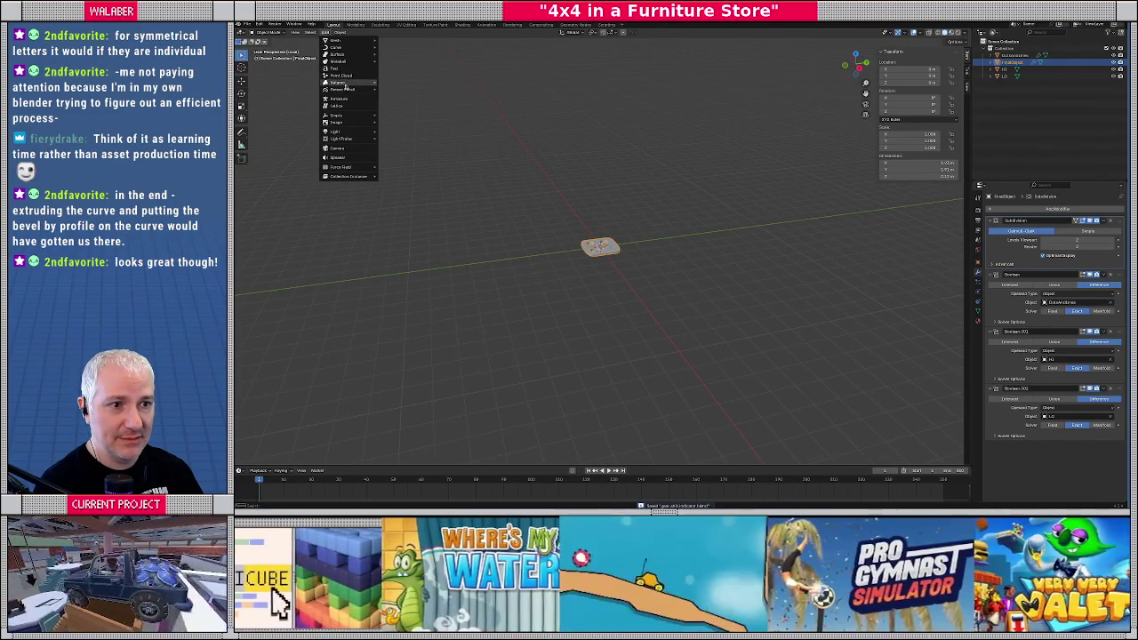
left_click(342, 148)
key("KP_3")
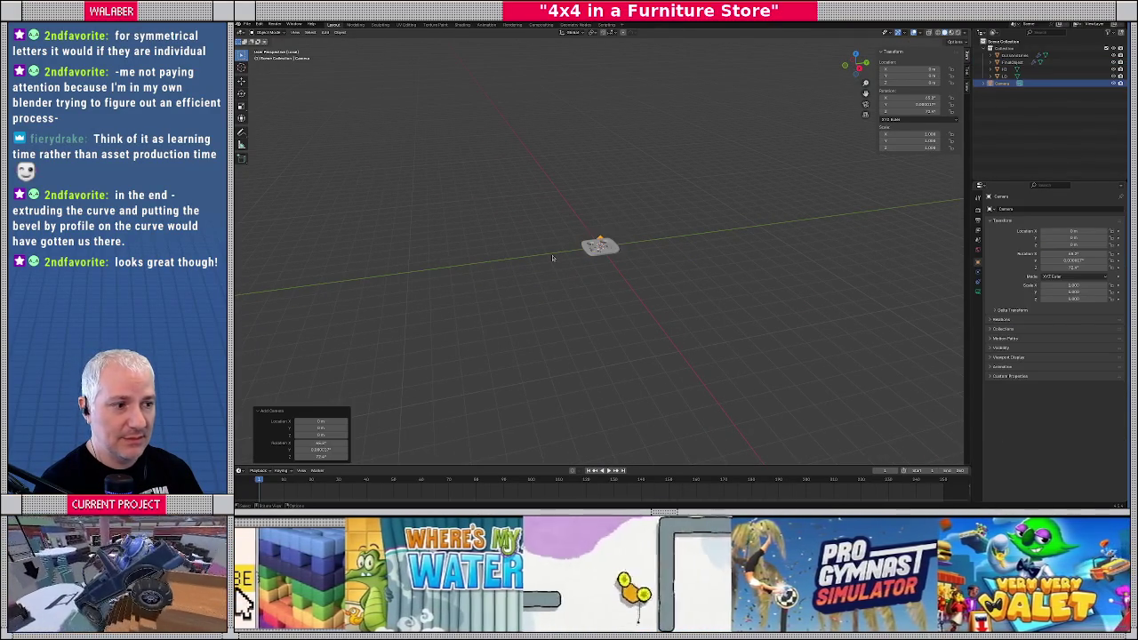
scroll(552, 258, "up", 5)
scroll(552, 257, "up", 3)
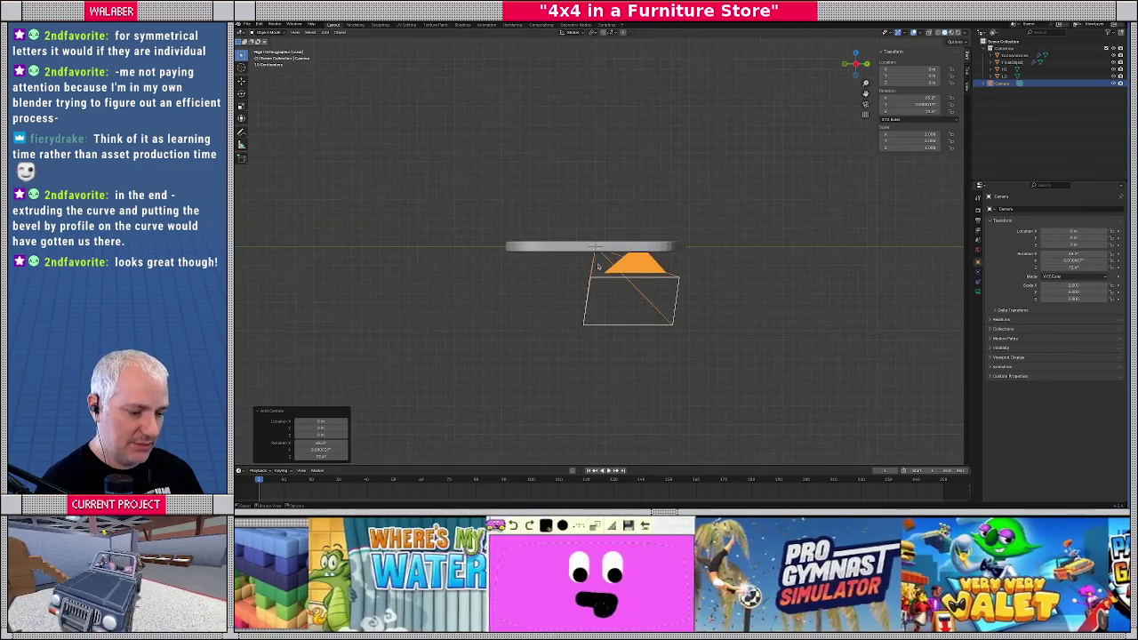
key("g")
key("z")
left_click(584, 80)
scroll(589, 155, "down", 5)
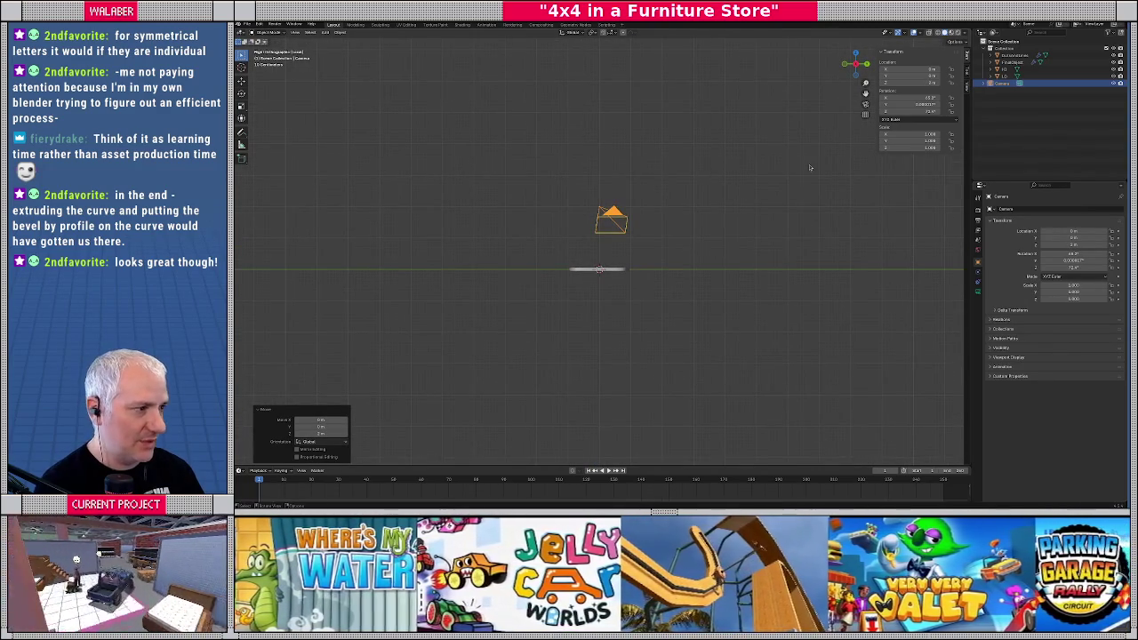
Set the camera's Z rotation to 90° and tilt X to look down, then view through it
left_click_drag(1072, 255, 1084, 255)
left_click(1085, 255)
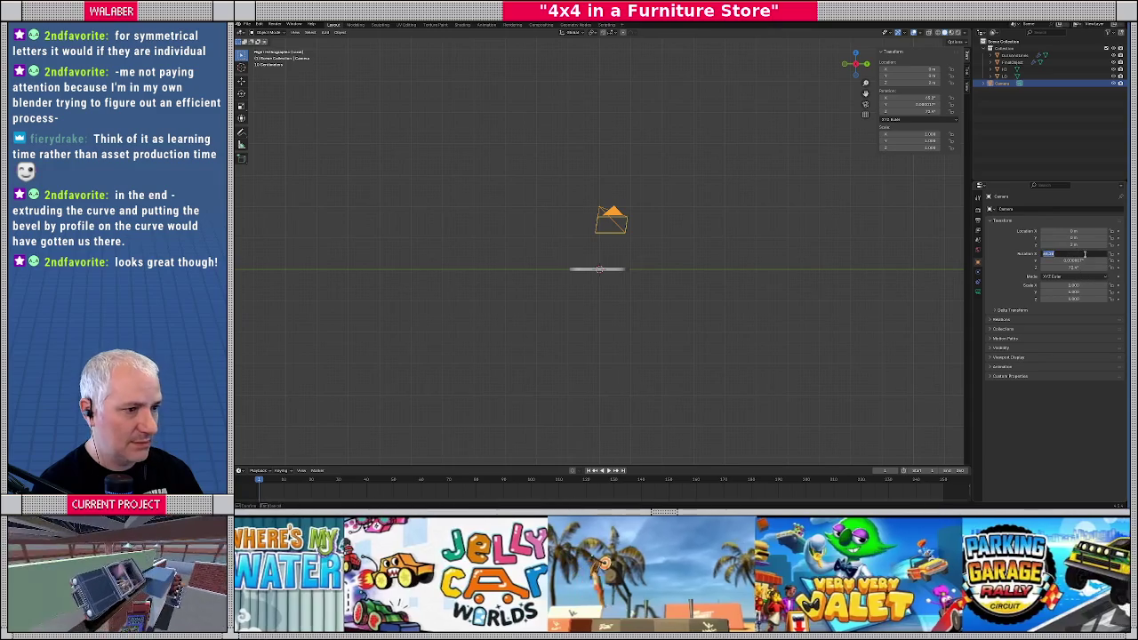
key("Tab")
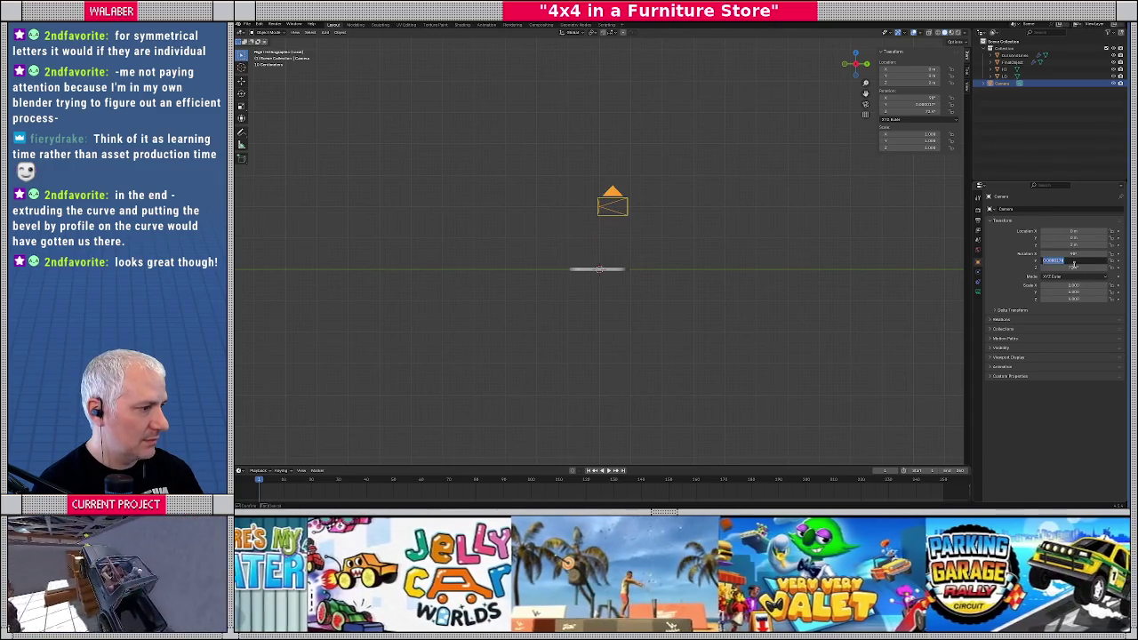
key("Return")
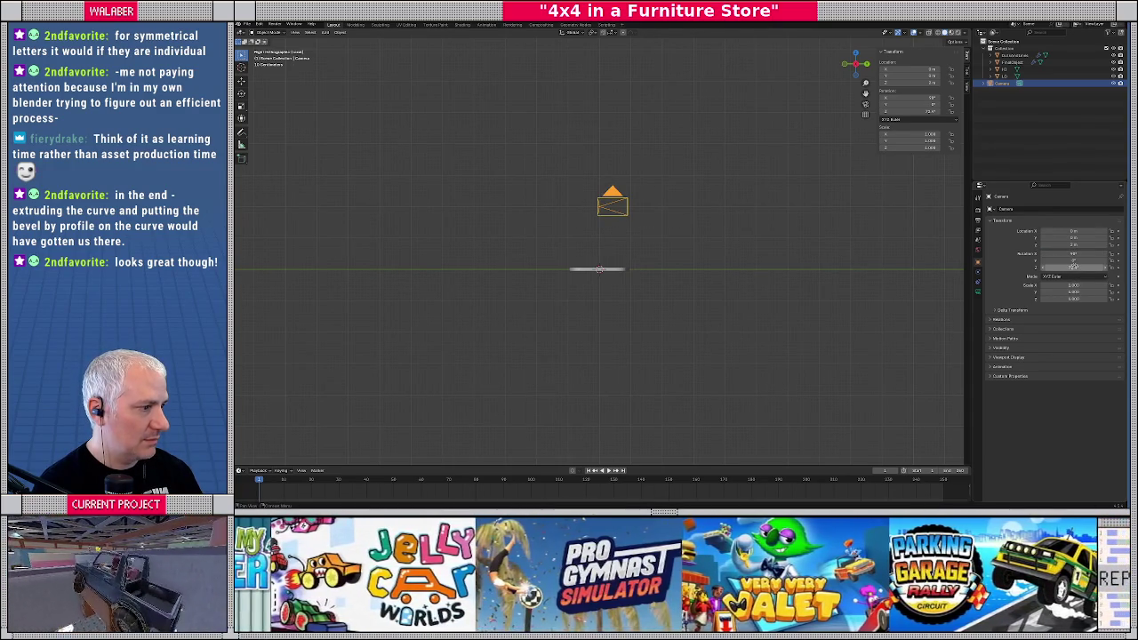
left_click(1074, 267)
type("90")
key("Return")
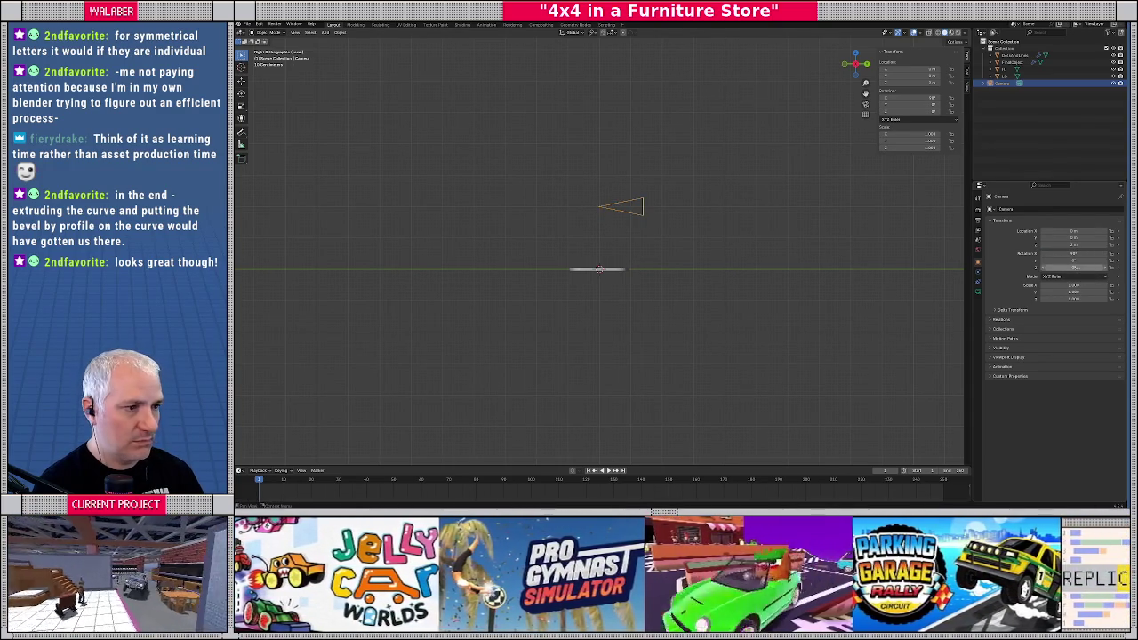
left_click_drag(1074, 254, 1085, 253)
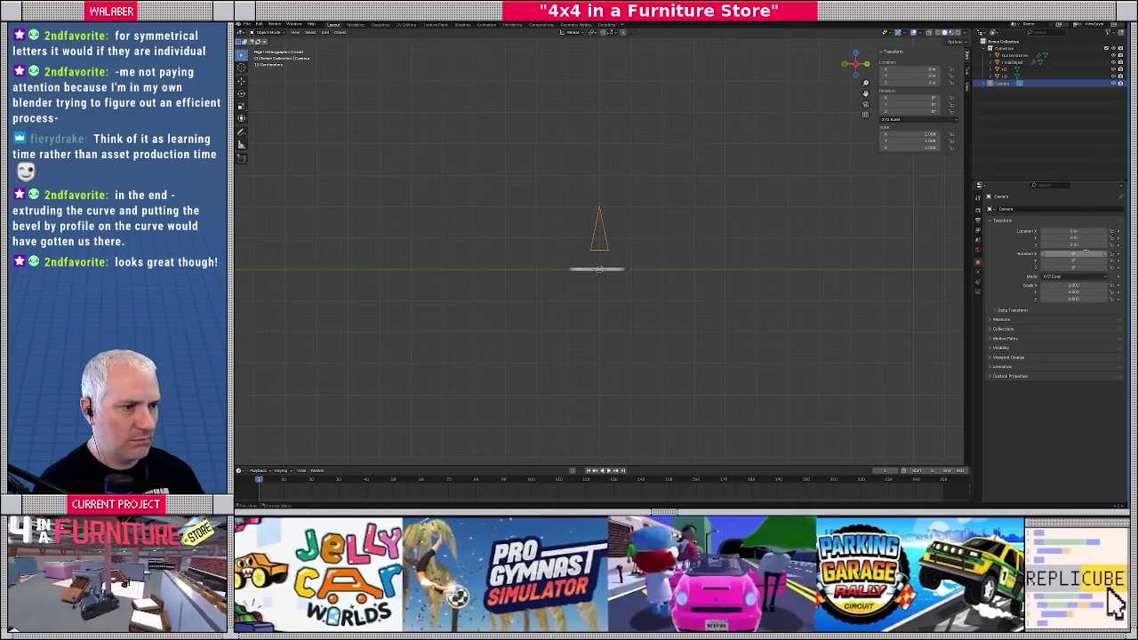
key("KP_0")
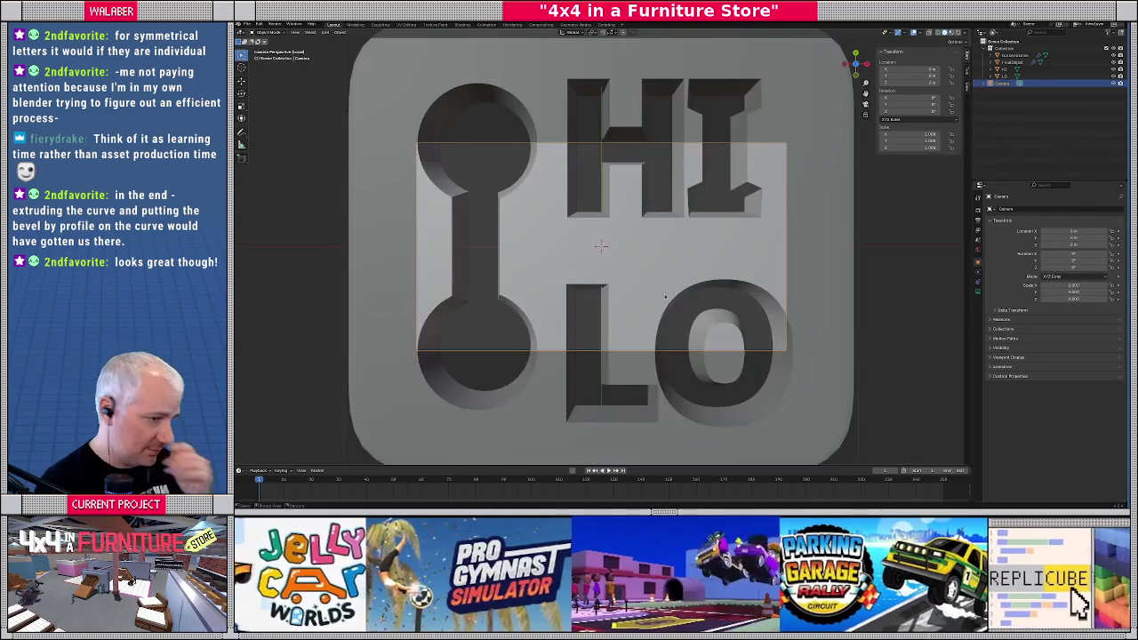
Switch the camera's lens type to Orthographic
left_click(978, 292)
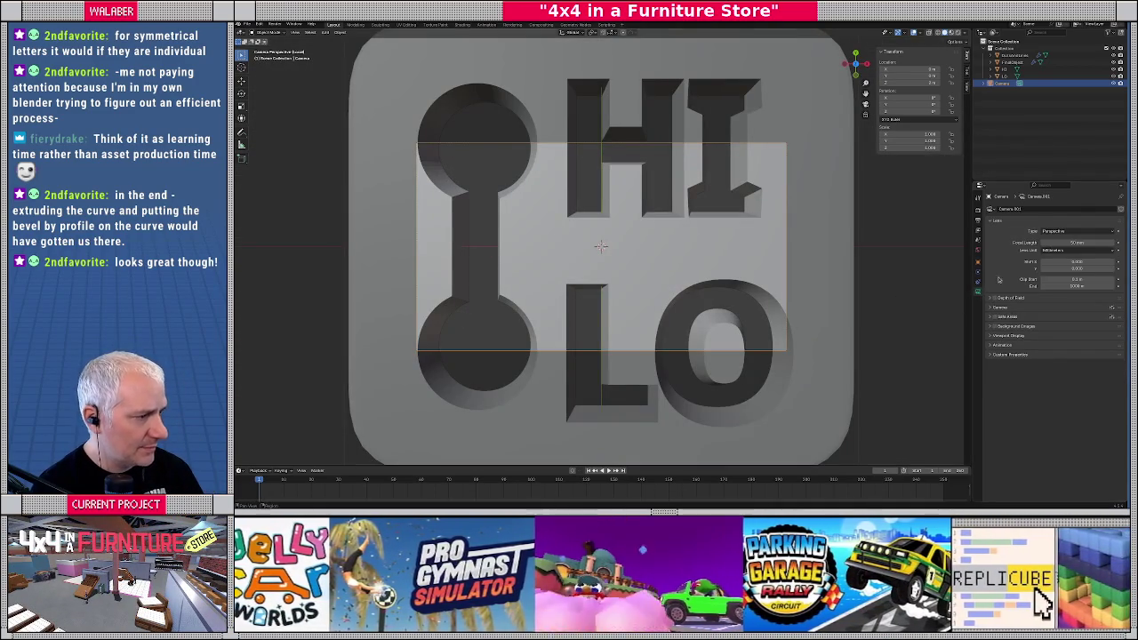
left_click(1076, 231)
left_click(1056, 248)
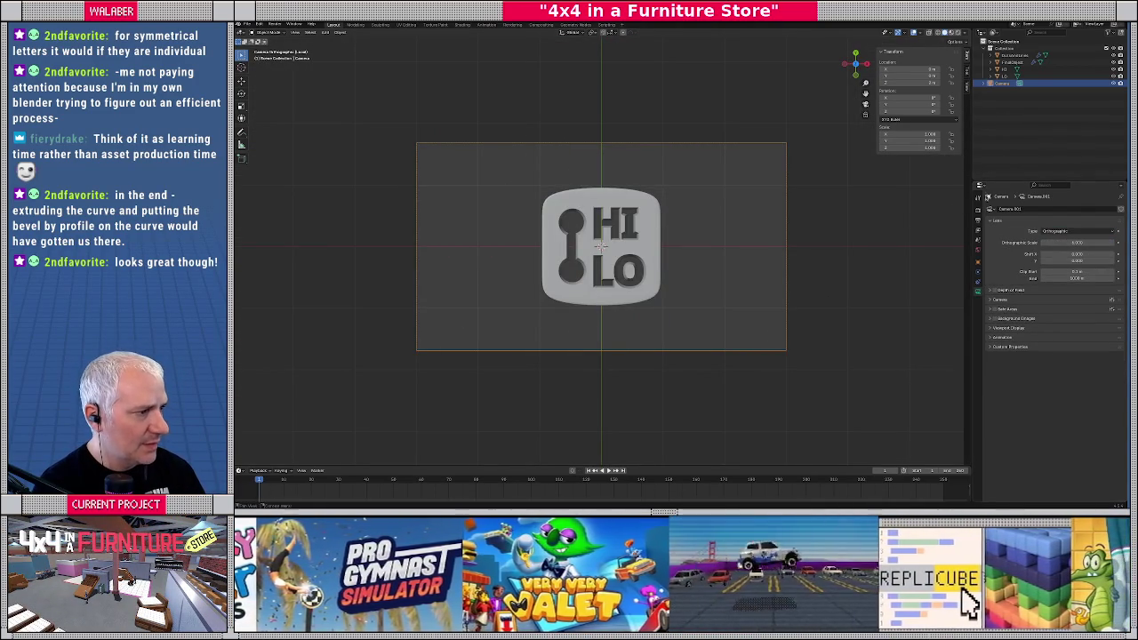
Set the render resolution to 256 × 256 pixels and start shrinking the orthographic scale
left_click(979, 210)
left_click(978, 220)
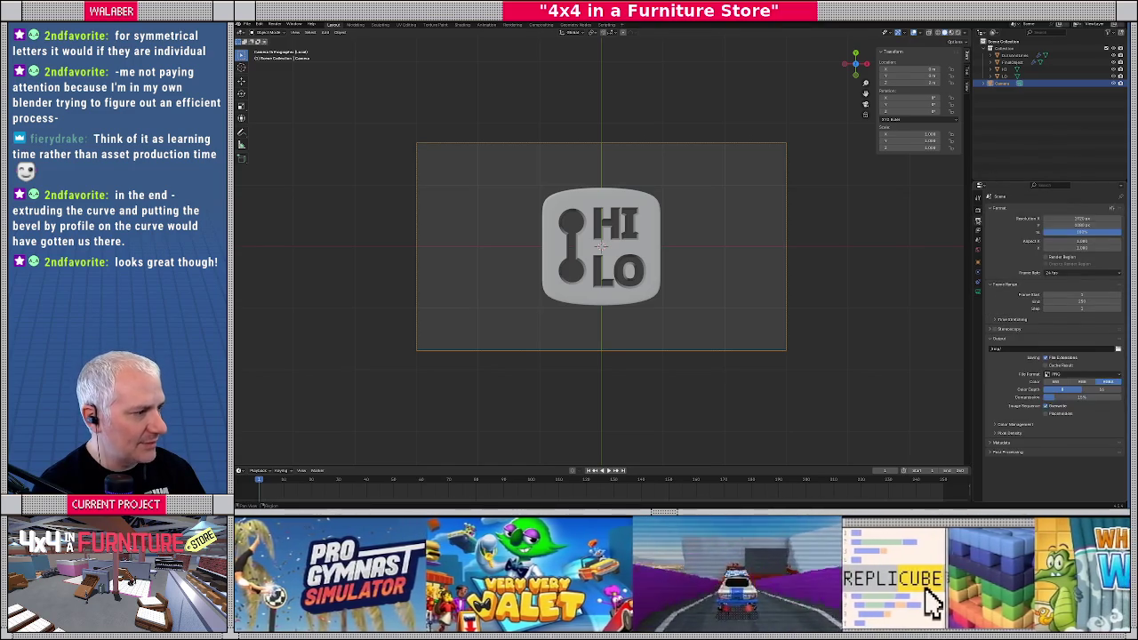
left_click(1068, 219)
type("56")
key("Tab")
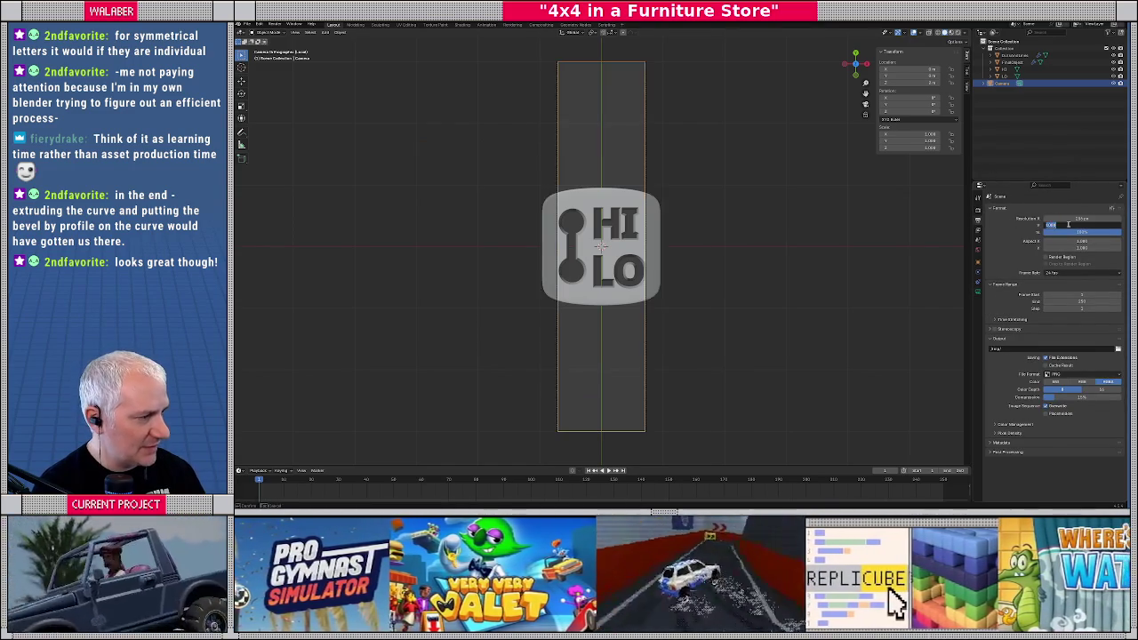
type("256")
key("Return")
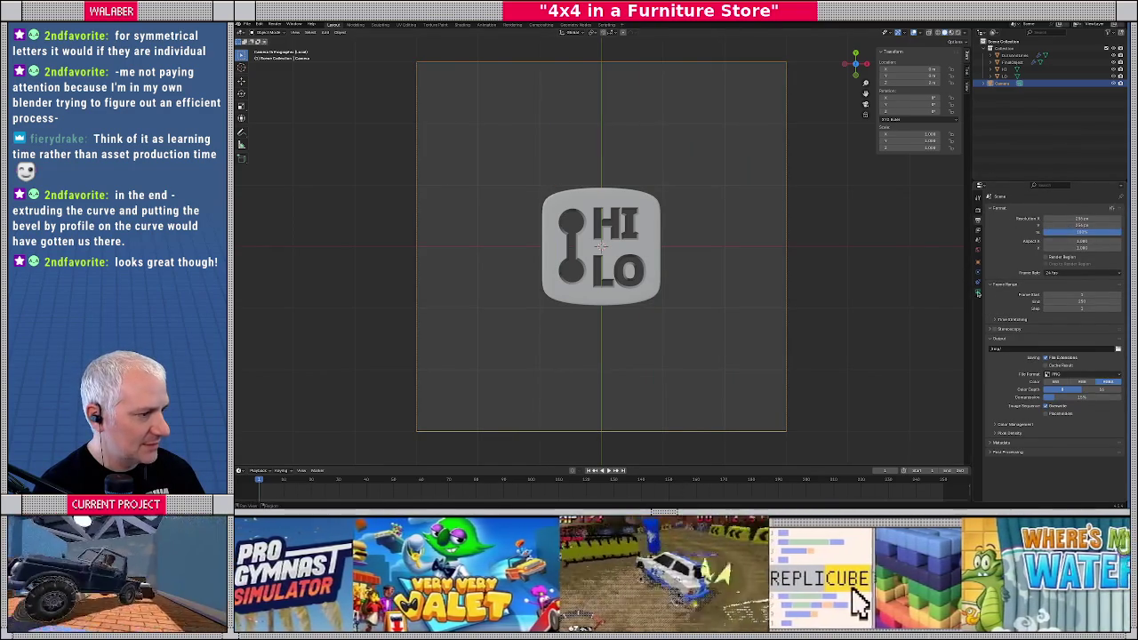
left_click(978, 290)
mouse_move(1069, 249)
left_mouse_down()
mouse_move(1023, 249)
mouse_move(1058, 242)
left_mouse_up()
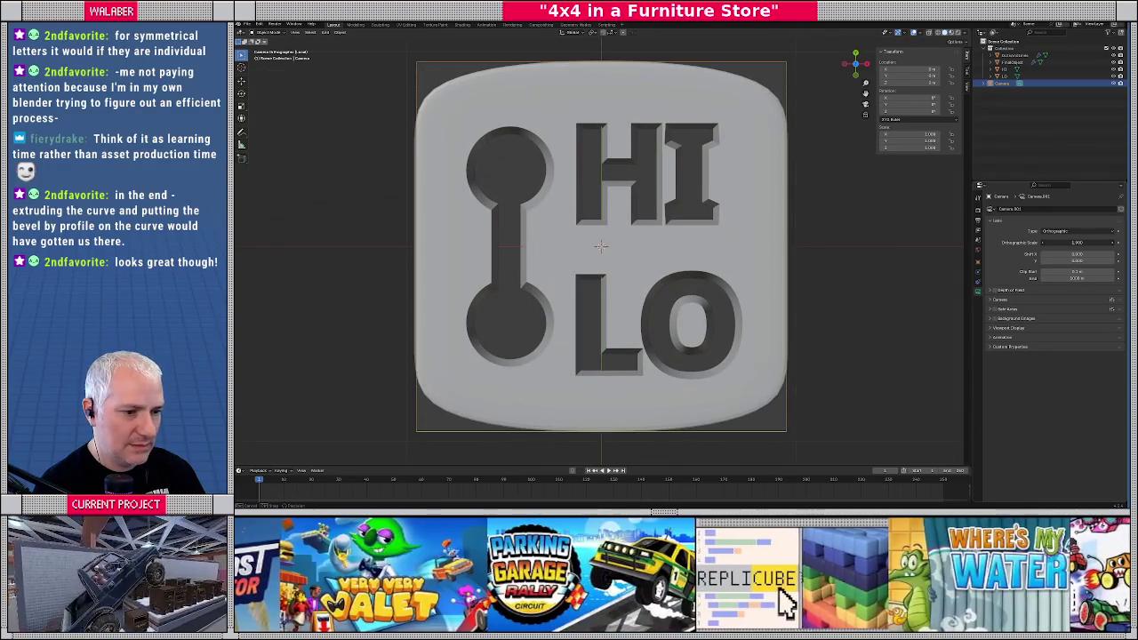
Confirm an orthographic scale of 2 and show the plate with flat shading
key("Return")
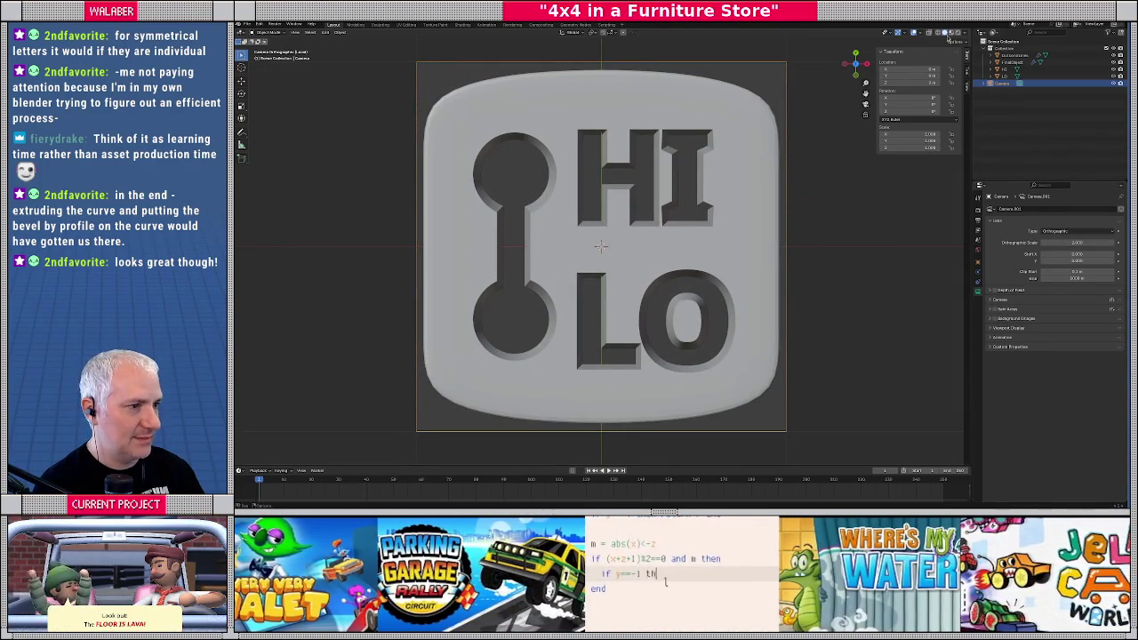
left_click(950, 33)
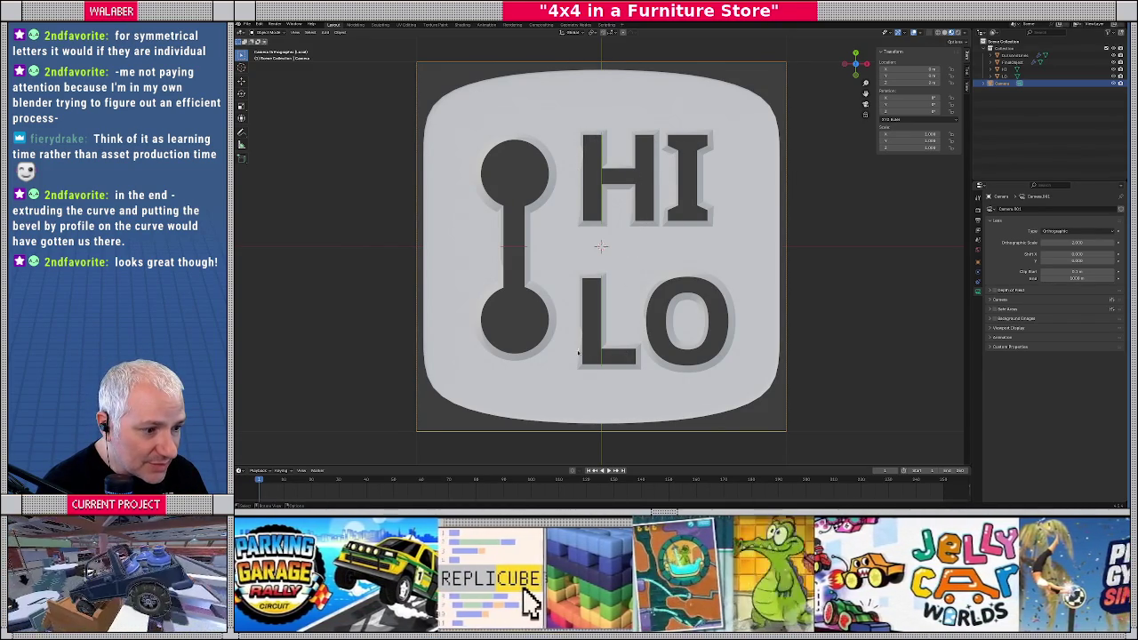
mouse_move(565, 319)
middle_mouse_down()
mouse_move(489, 222)
mouse_move(602, 332)
mouse_move(505, 182)
mouse_move(573, 277)
mouse_move(560, 269)
middle_mouse_up()
Select the HI LO plate and orbit around it, ending in front view
scroll(556, 266, "up", 5)
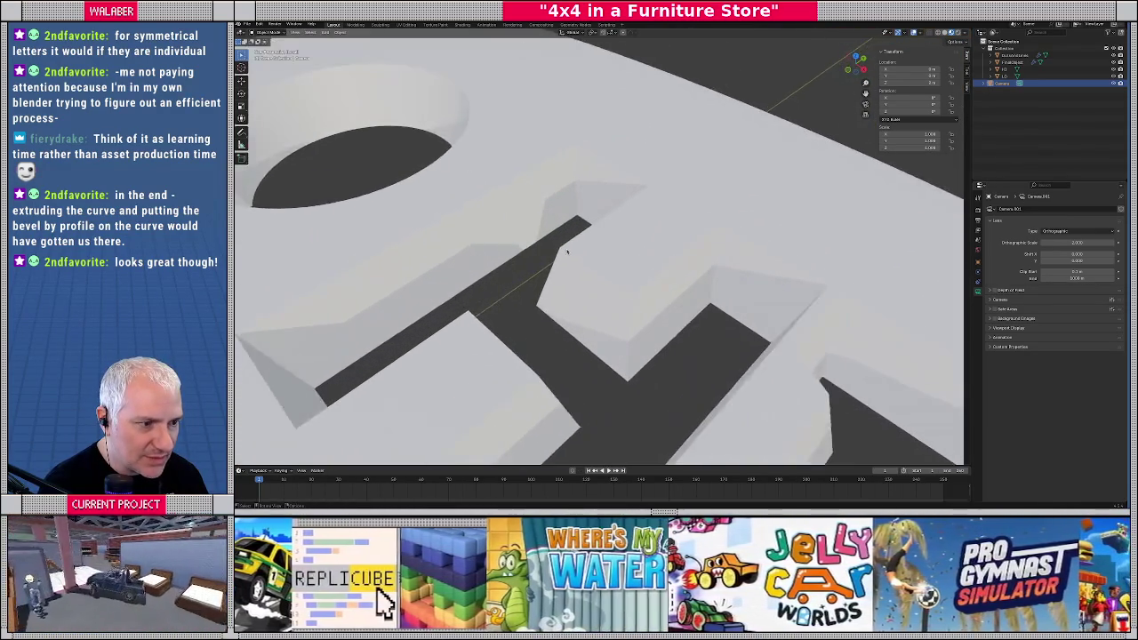
left_click(551, 267)
scroll(551, 267, "up", 5)
scroll(556, 269, "down", 5)
scroll(556, 269, "down", 3)
mouse_move(557, 269)
middle_mouse_down()
mouse_move(694, 203)
mouse_move(640, 249)
mouse_move(496, 215)
middle_mouse_up()
scroll(640, 249, "down", 6)
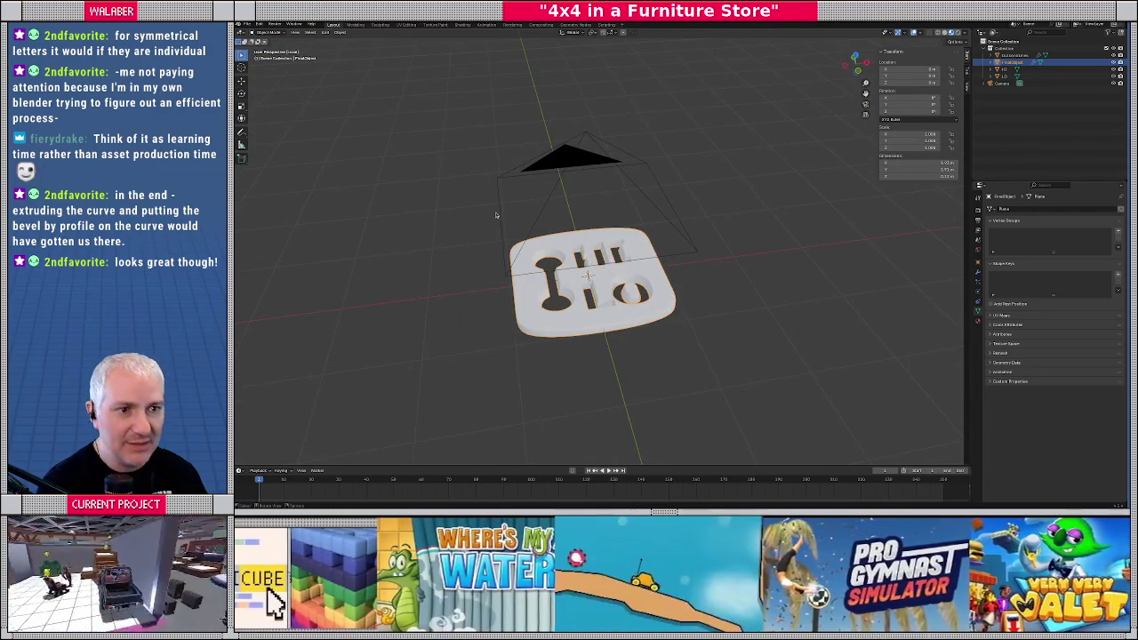
key("KP_1")
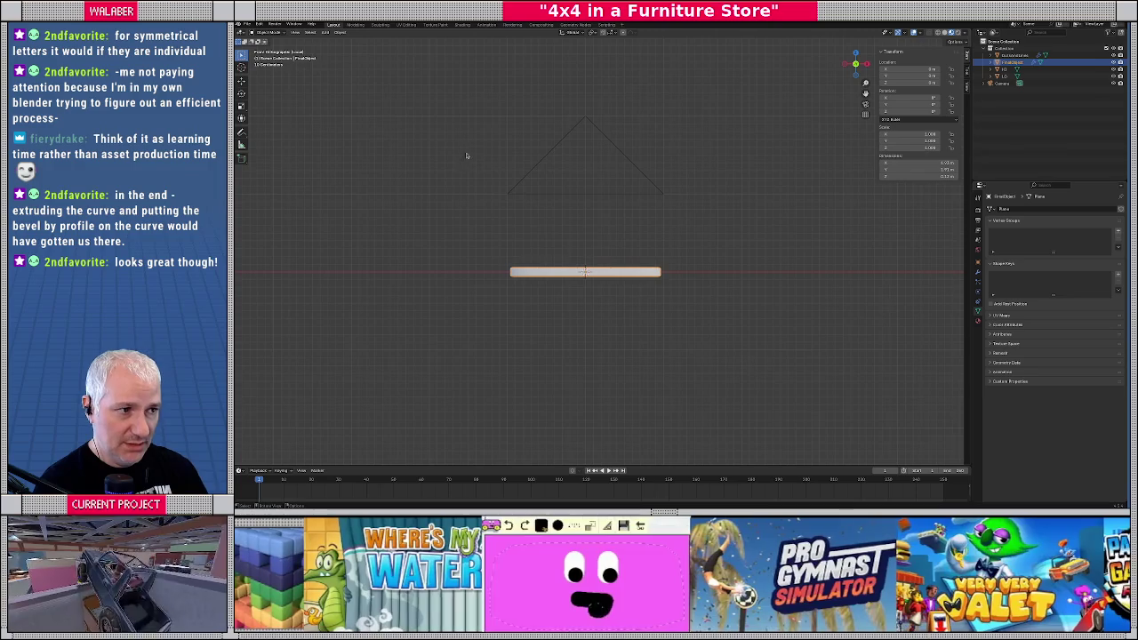
Show the World background settings, orbit to a top view and save the file
left_click(978, 327)
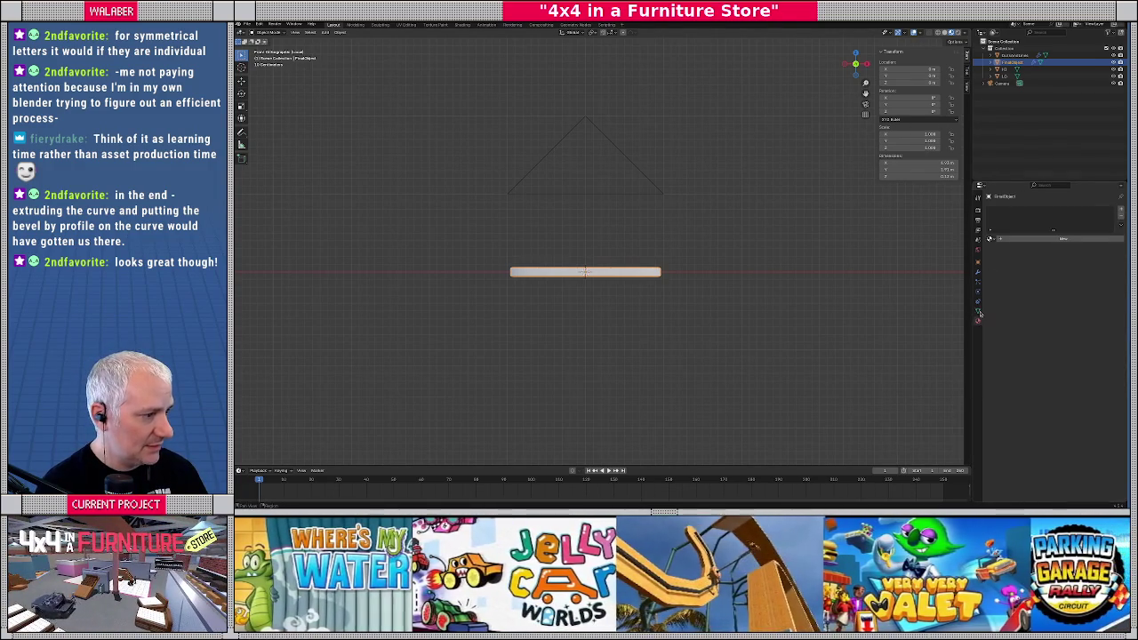
left_click(1021, 239)
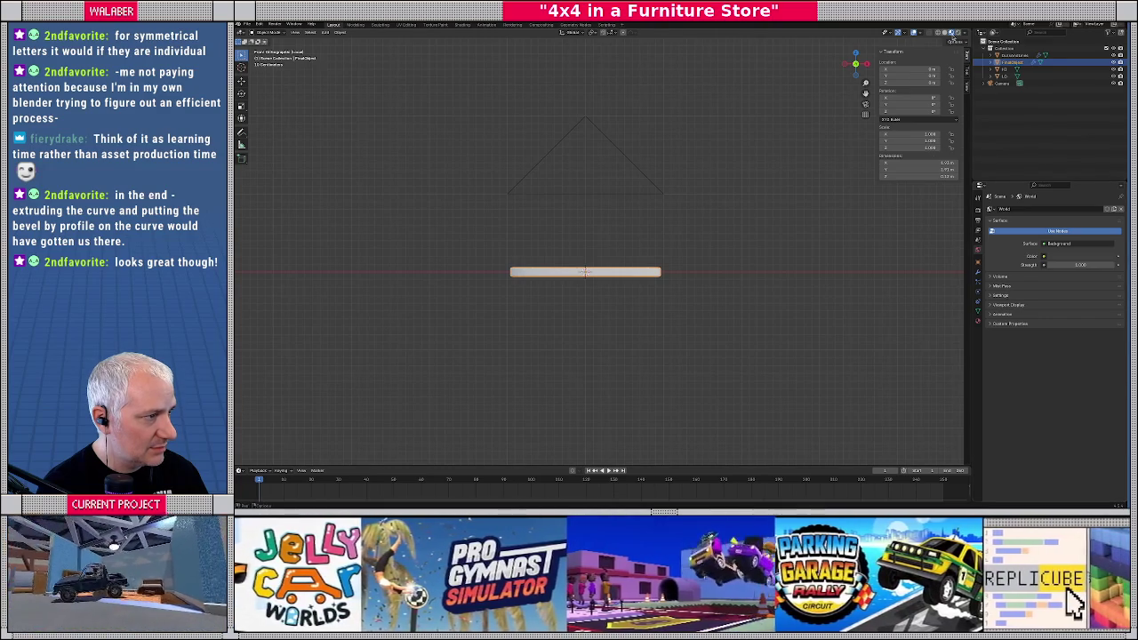
middle_click_drag(756, 151, 739, 202)
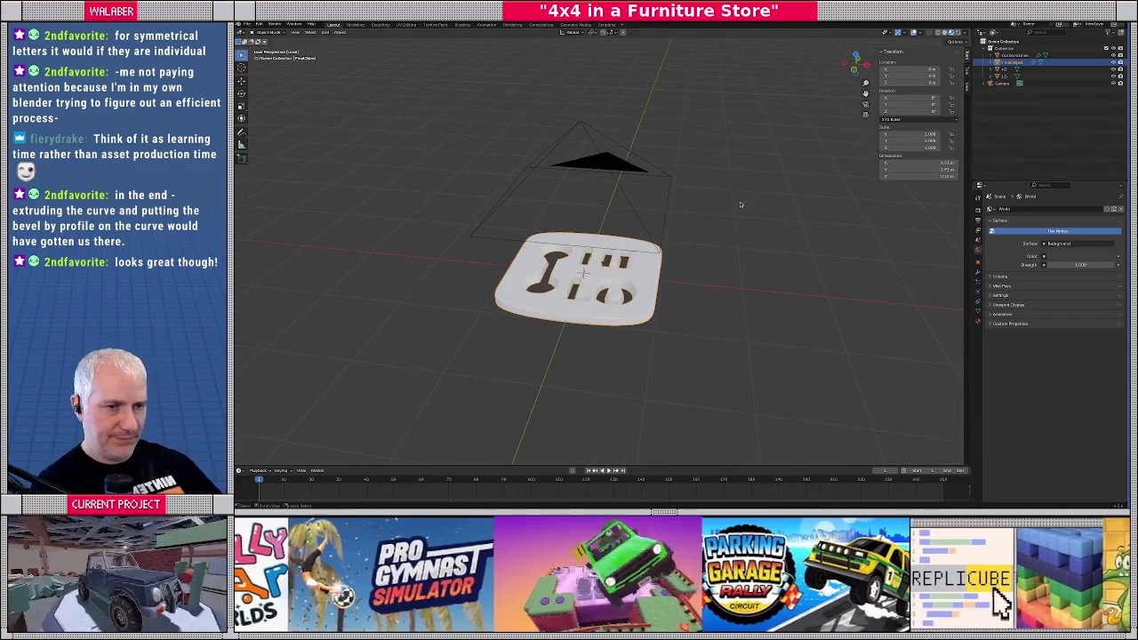
key("ctrl+s")
left_click(326, 33)
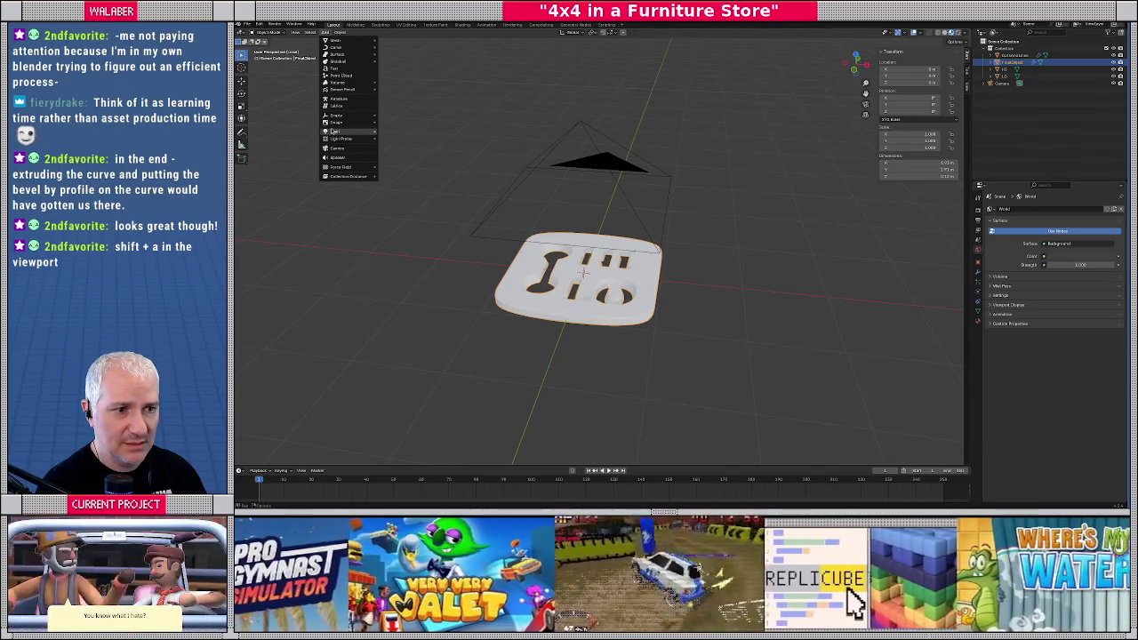
mouse_move(338, 131)
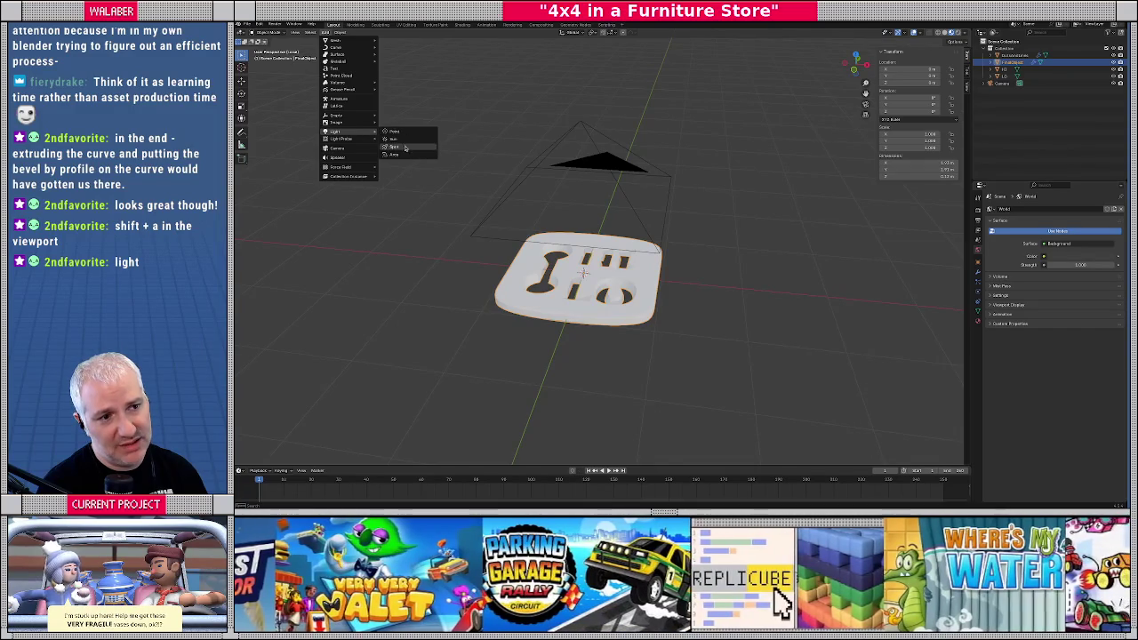
Add a sun lamp and place it above and to the left of the plate
left_click(405, 142)
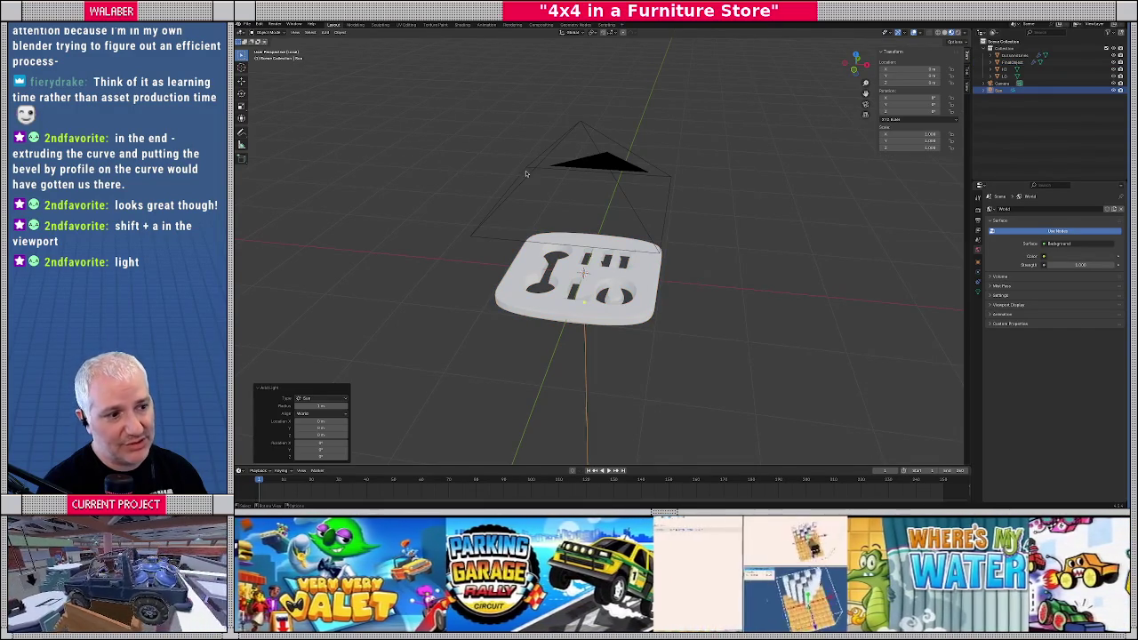
scroll(557, 227, "down", 2)
key("KP_1")
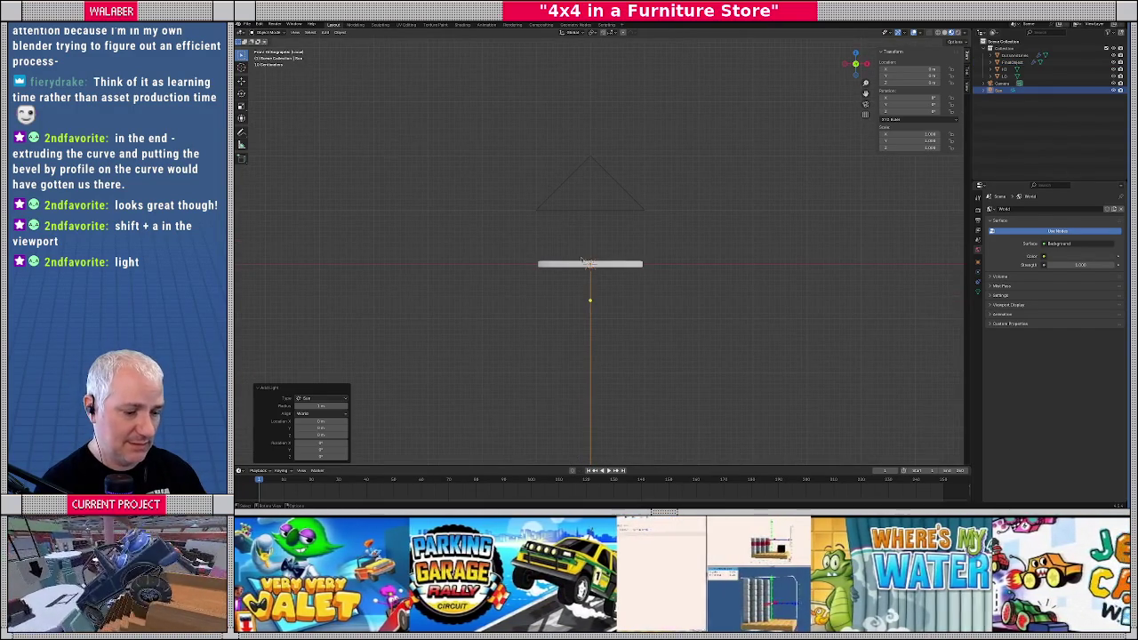
key("g")
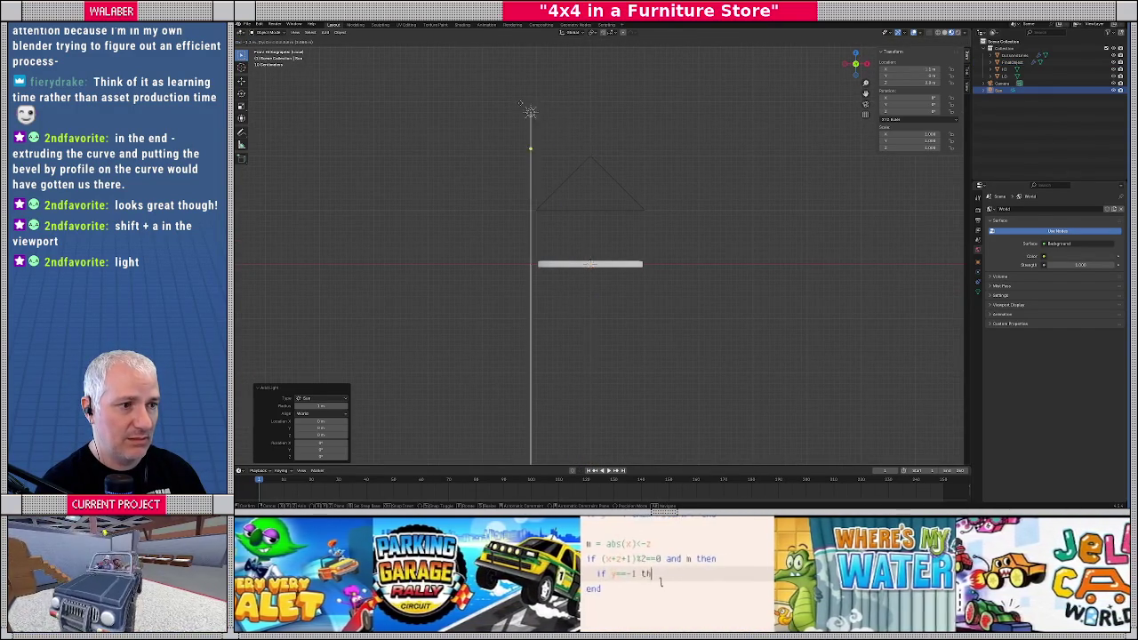
left_click(525, 105)
key("KP_7")
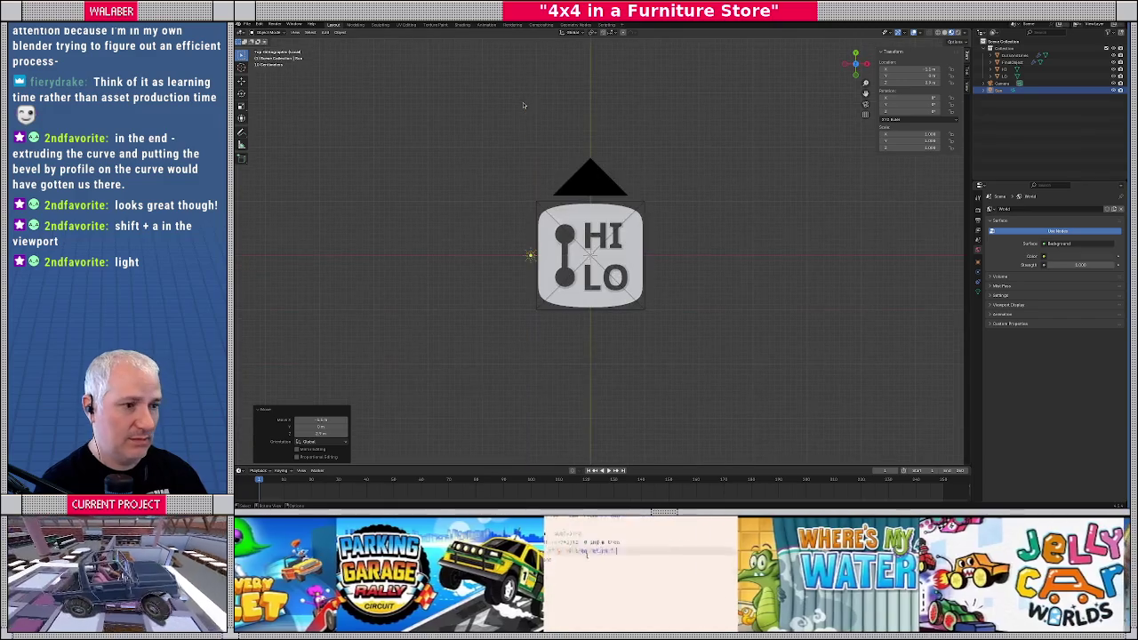
key("g")
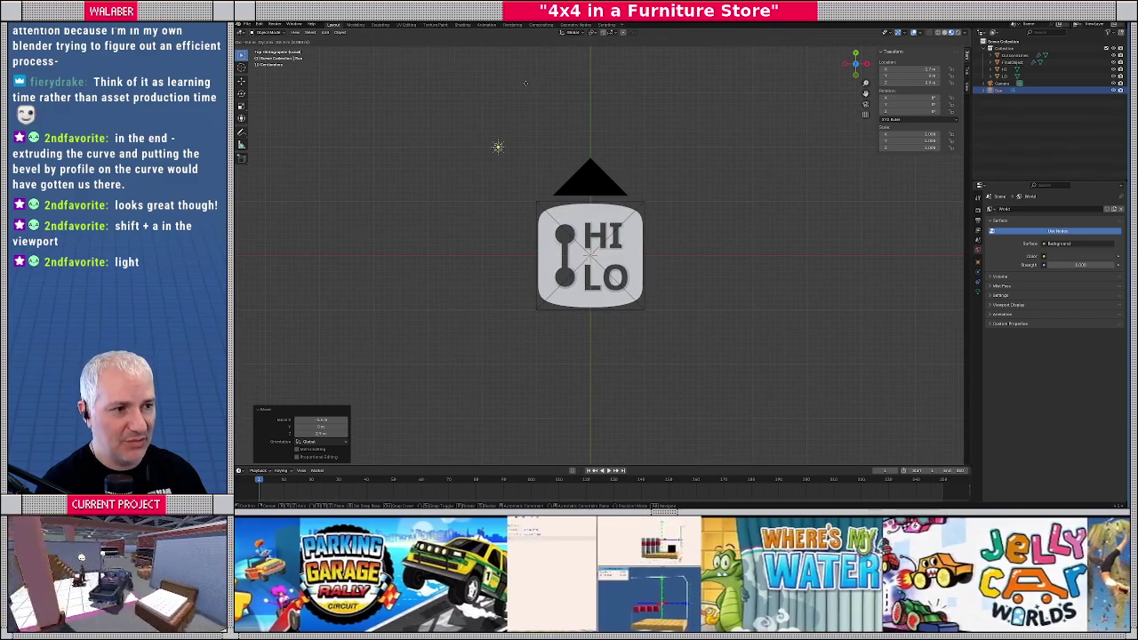
left_click(510, 88)
Rotate the sun lamp in side, front and top views to aim it down at the plate
key("KP_3")
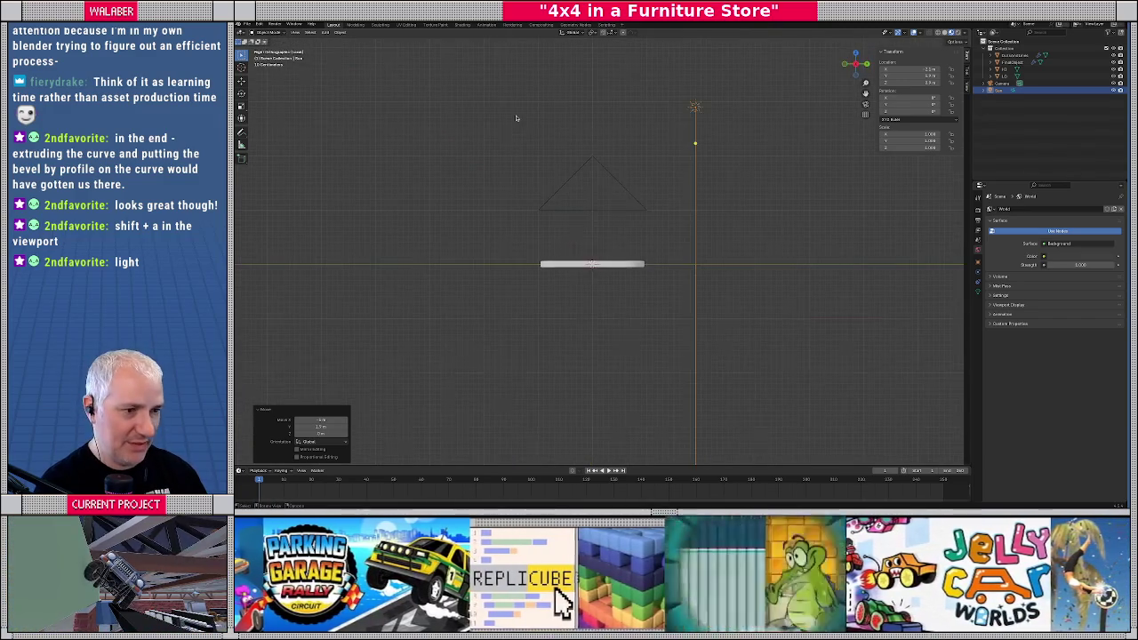
key("r")
left_click(681, 275)
key("KP_1")
mouse_move(675, 274)
middle_mouse_down()
mouse_move(713, 274)
mouse_move(748, 196)
mouse_move(721, 234)
mouse_move(711, 292)
middle_mouse_up()
key("KP_7")
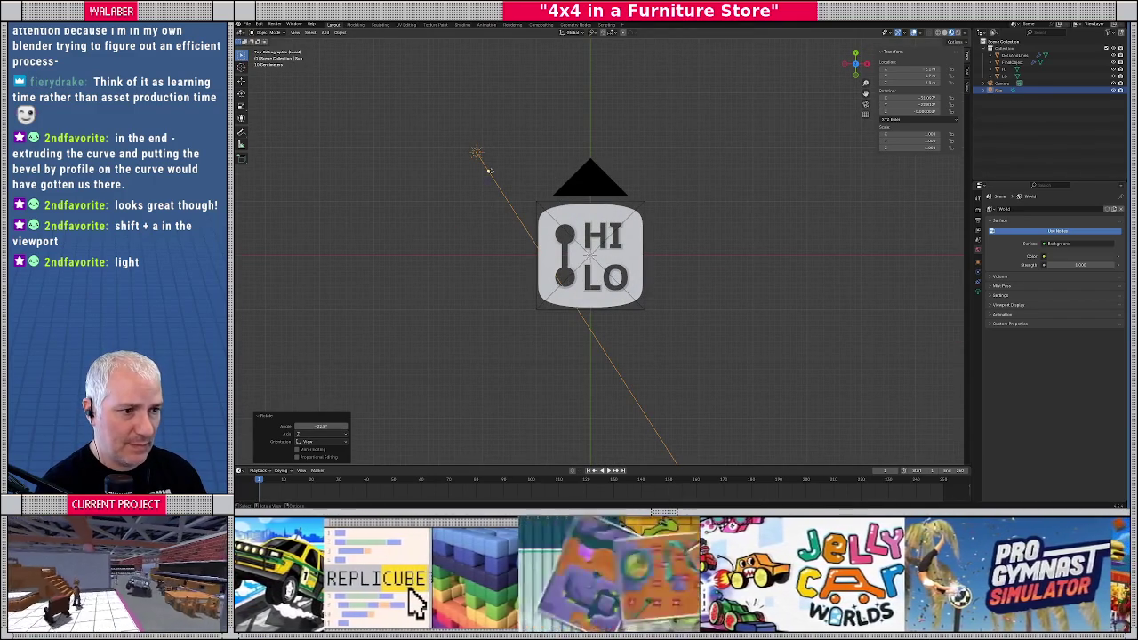
left_click_drag(487, 170, 530, 217)
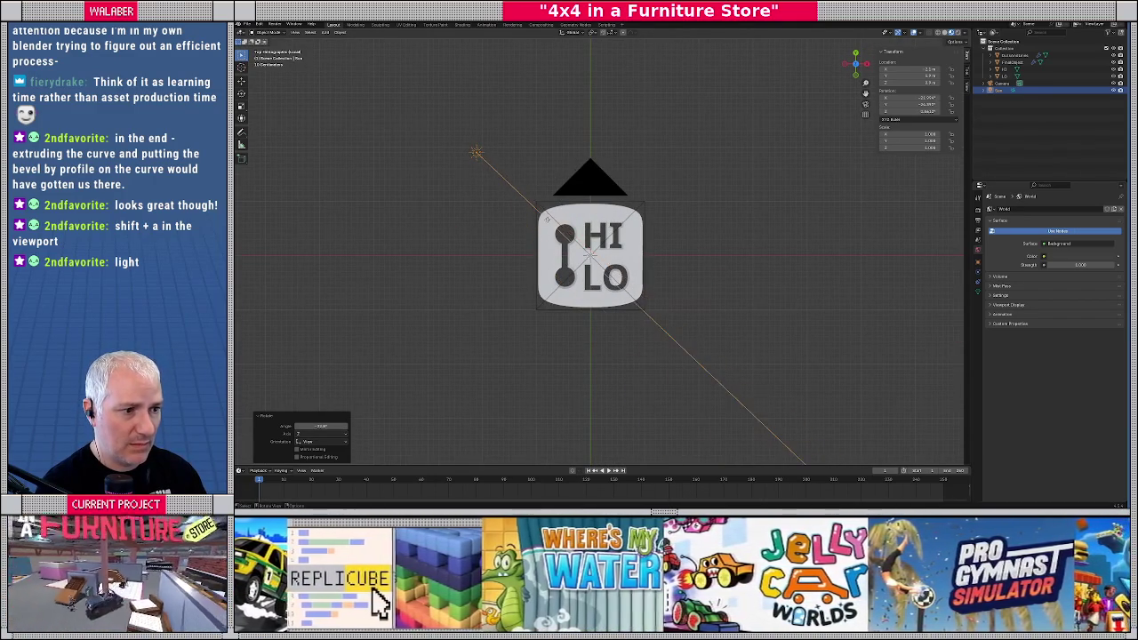
key("KP_3")
left_click_drag(658, 203, 654, 211)
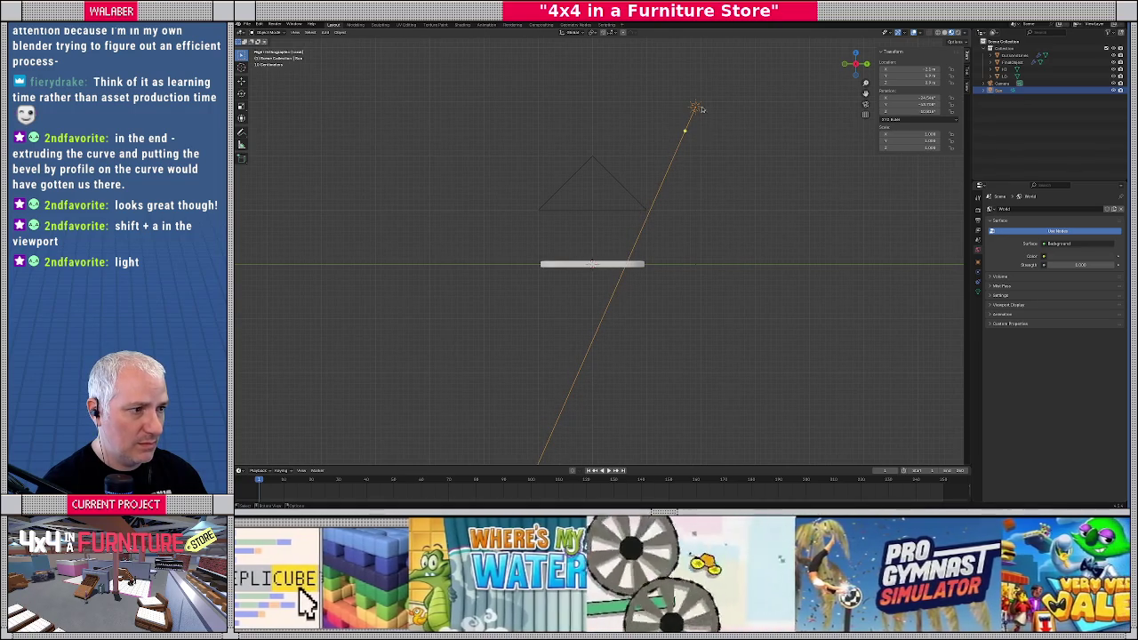
left_click_drag(683, 131, 626, 264)
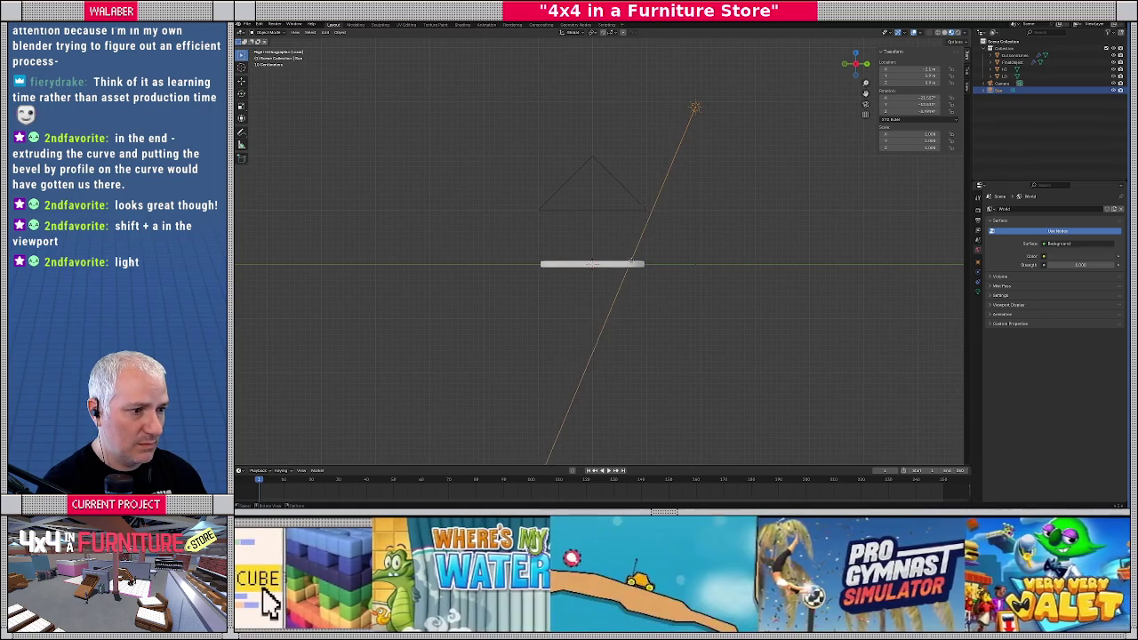
Steepen the sun's tilt in top and front views, orbiting to check the lighting
mouse_move(627, 264)
middle_mouse_down()
mouse_move(676, 213)
mouse_move(789, 175)
middle_mouse_up()
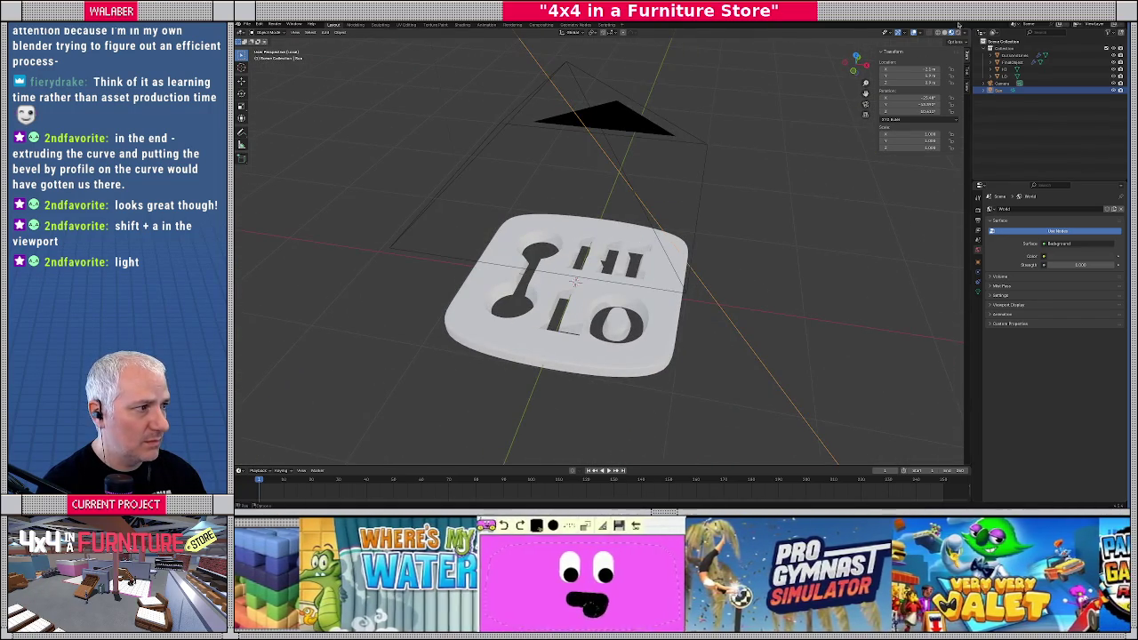
middle_click_drag(688, 204, 525, 229)
scroll(525, 228, "down", 5)
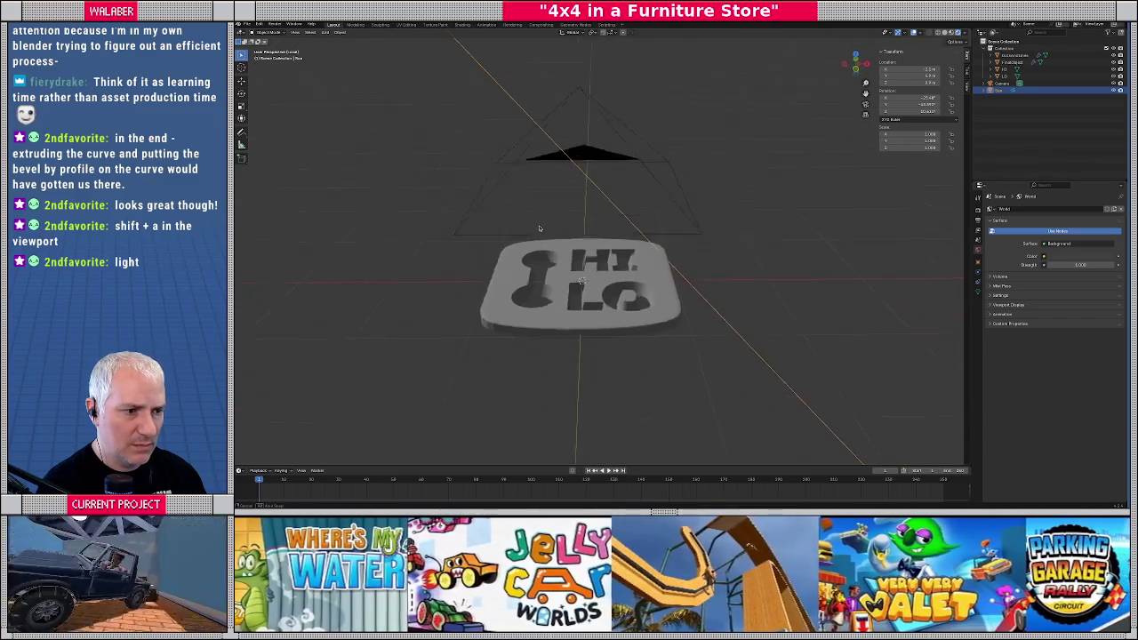
key("KP_7")
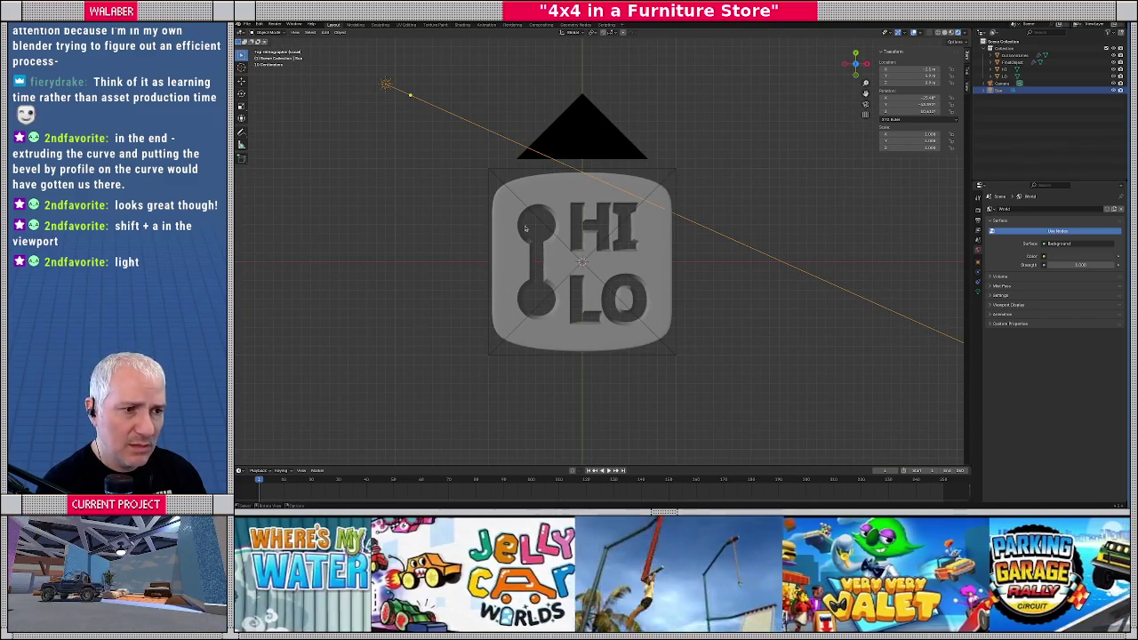
left_click_drag(410, 96, 502, 187)
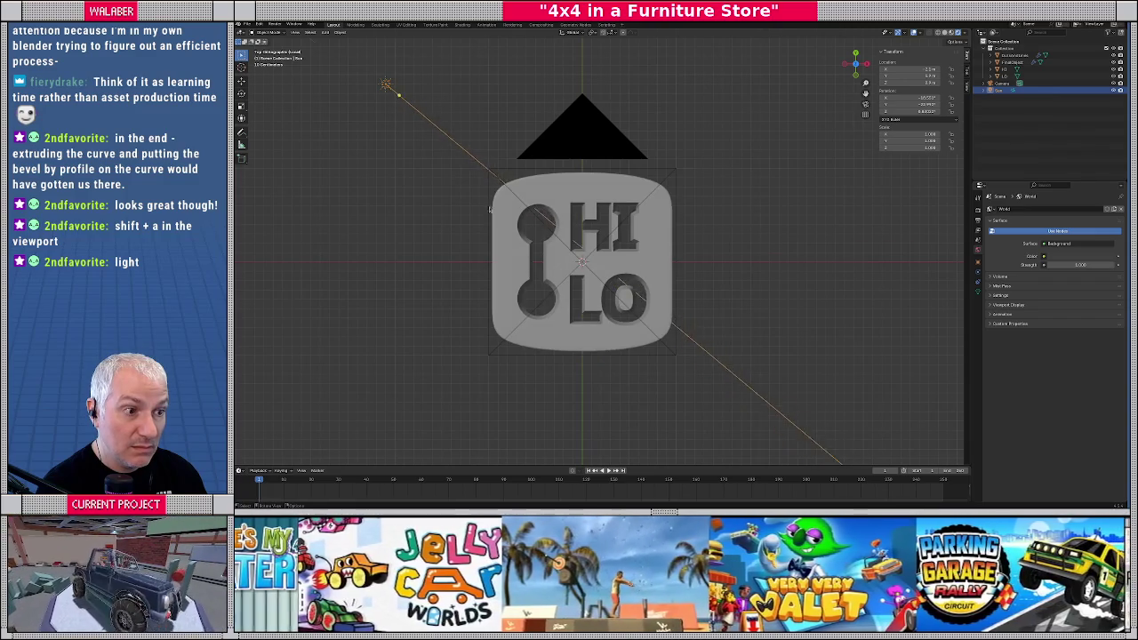
middle_click_drag(503, 186, 503, 163)
key("KP_1")
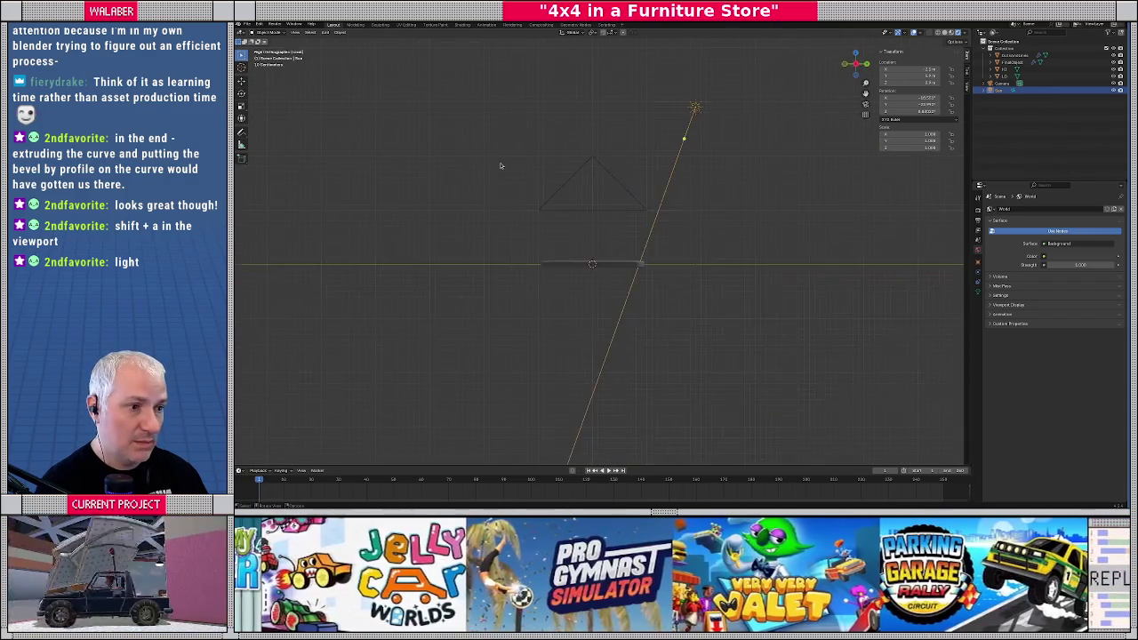
left_click_drag(489, 140, 503, 129)
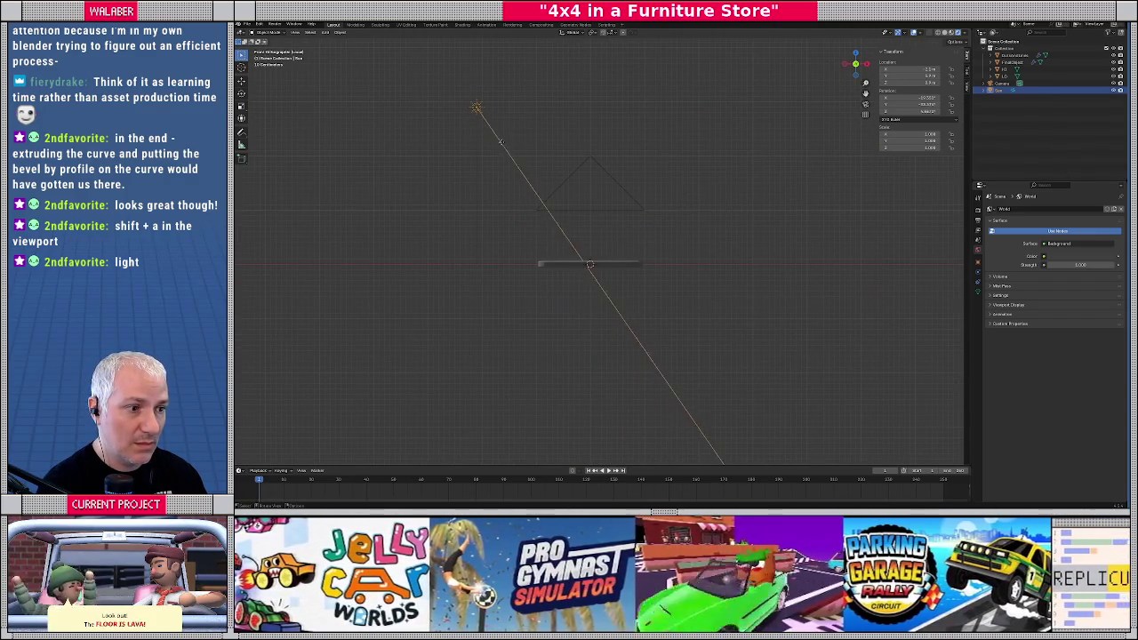
middle_click_drag(503, 130, 498, 157)
Swing the sun down-right across the plate using its Object properties rotation
key("KP_7")
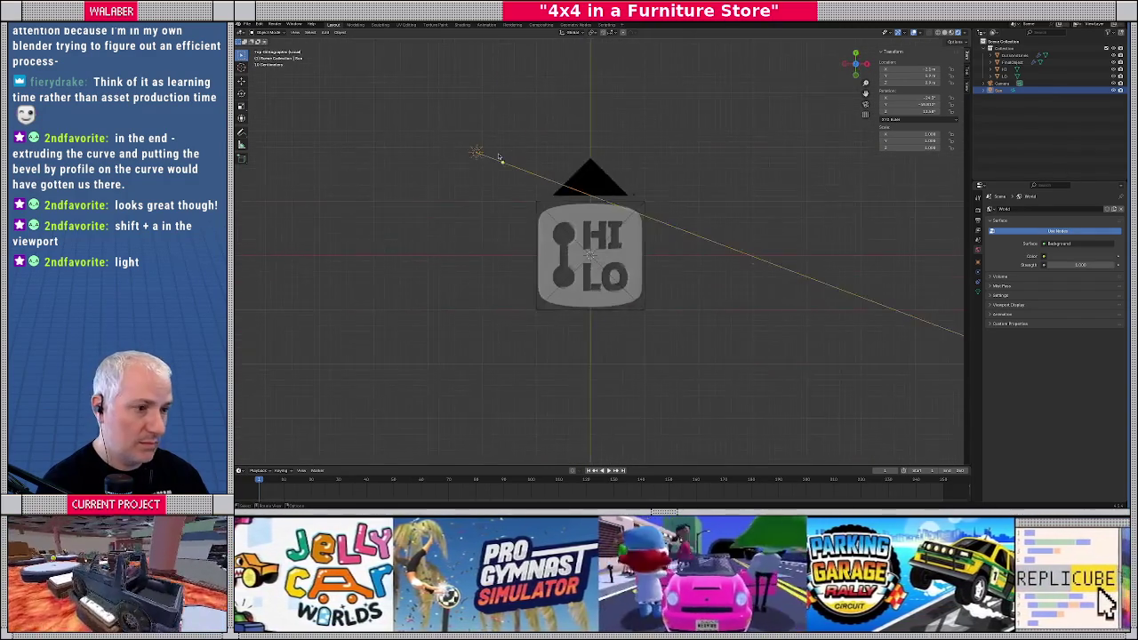
scroll(504, 152, "up", 6)
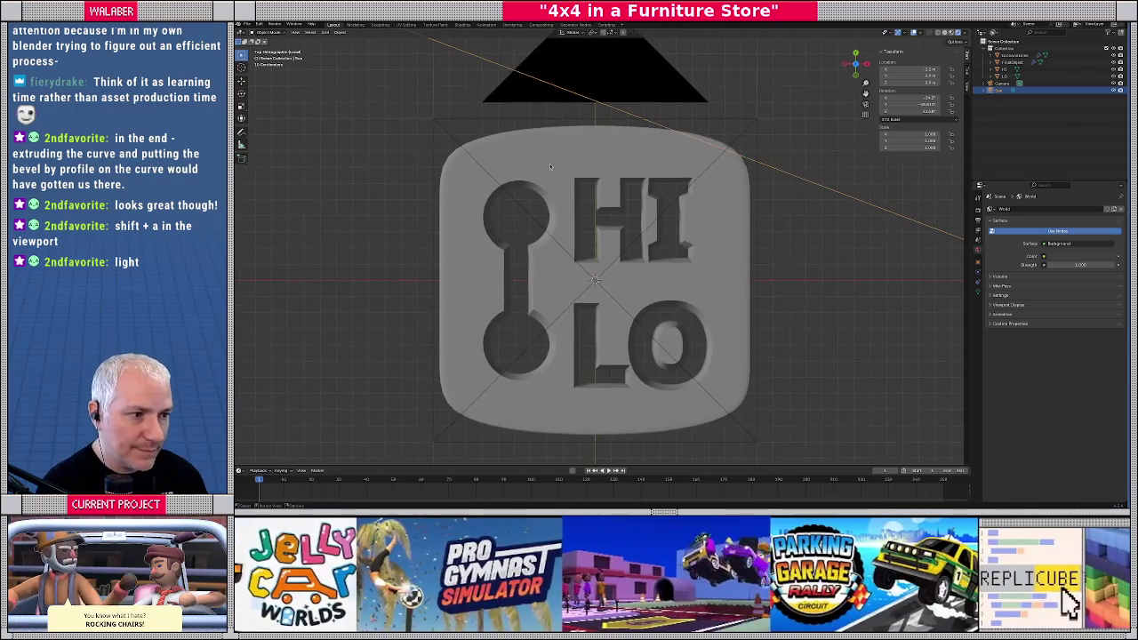
scroll(538, 153, "down", 2)
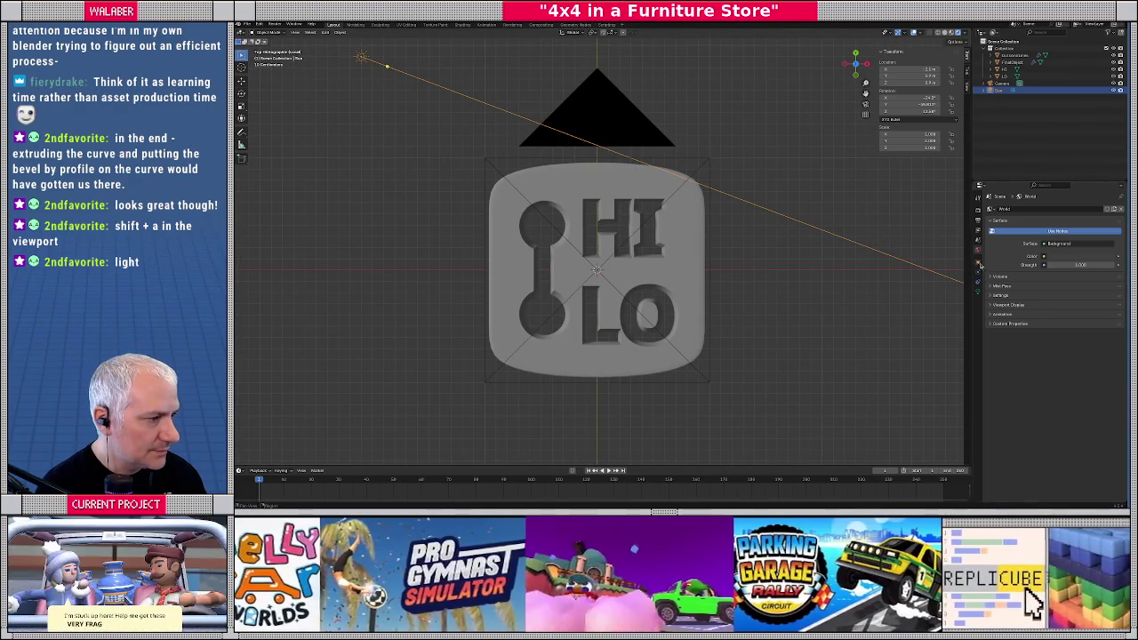
left_click(978, 264)
left_click_drag(1074, 261, 1098, 260)
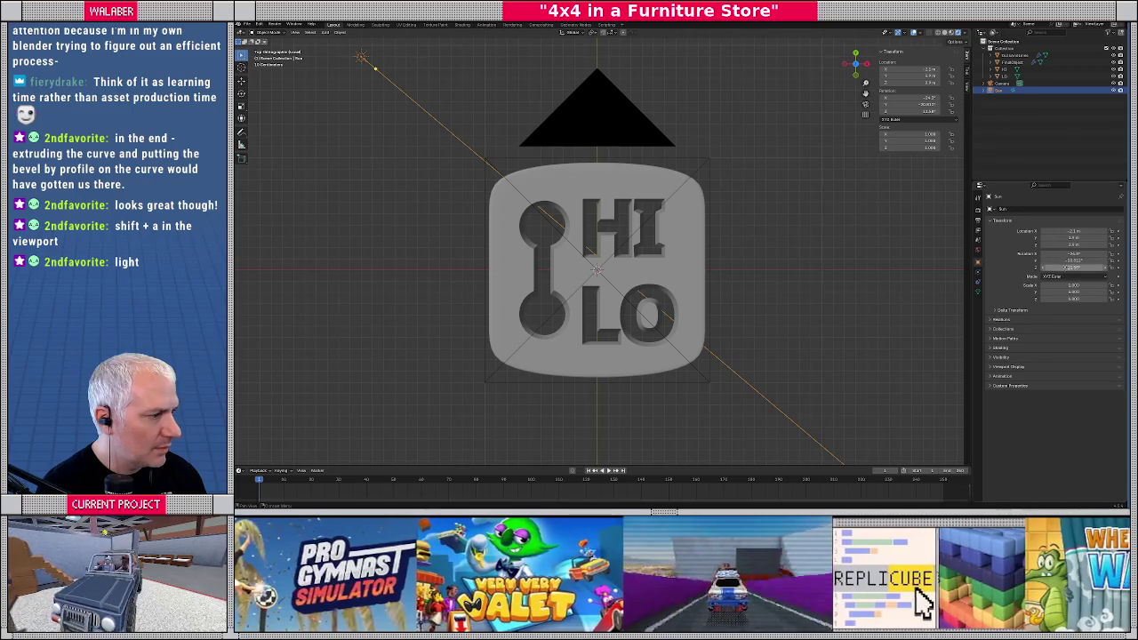
Set the sun's Y and Z rotation to 0° and drag X to shade the recesses
left_click_drag(1074, 253, 1098, 253)
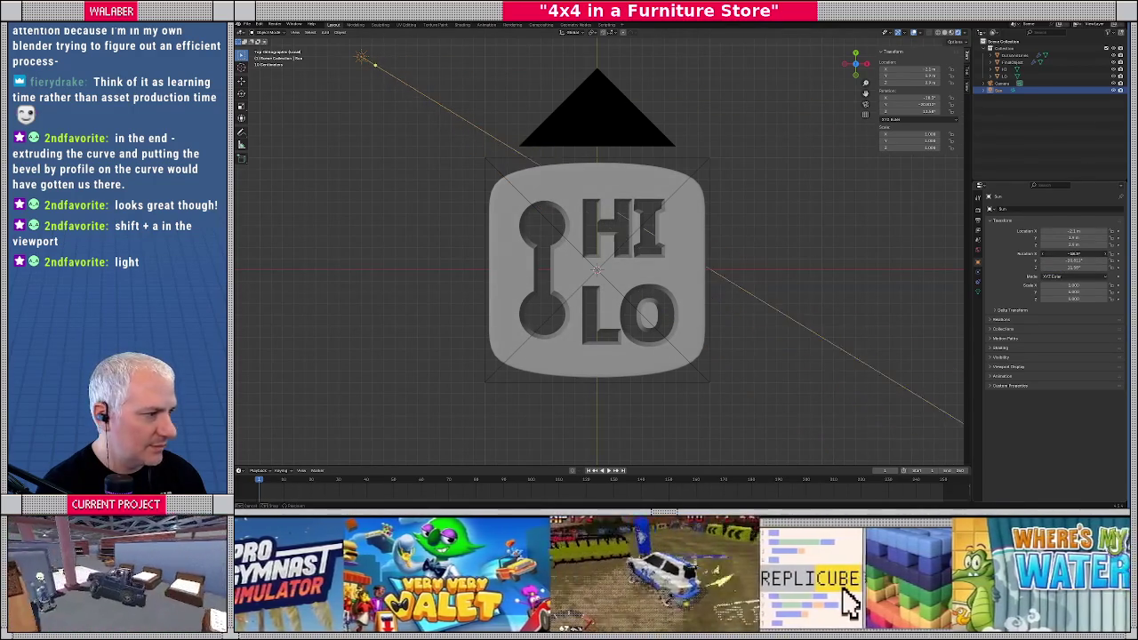
double_click(1049, 253)
type("0")
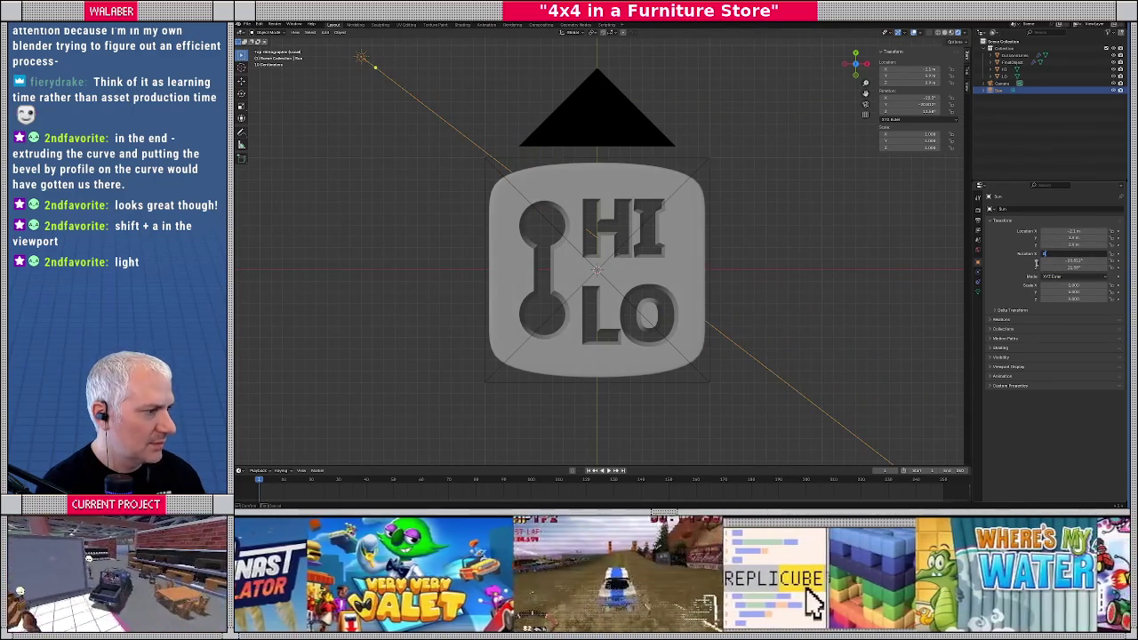
key("Tab")
type("0")
key("Return")
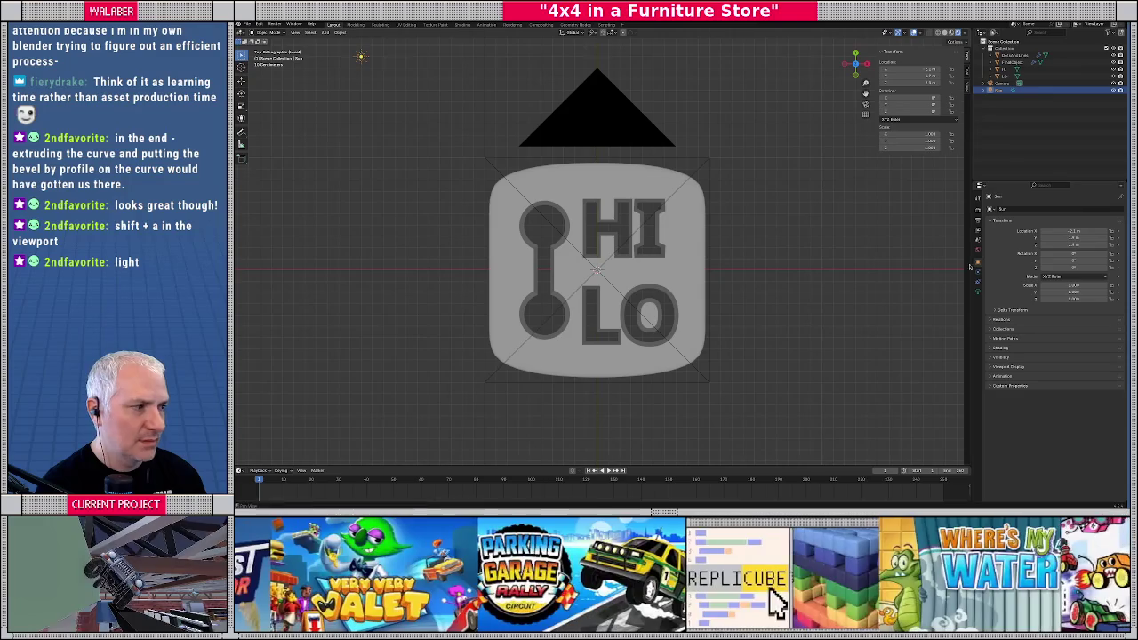
mouse_move(1065, 254)
left_mouse_down()
mouse_move(1093, 267)
mouse_move(1088, 253)
mouse_move(1131, 254)
mouse_move(1116, 253)
left_mouse_up()
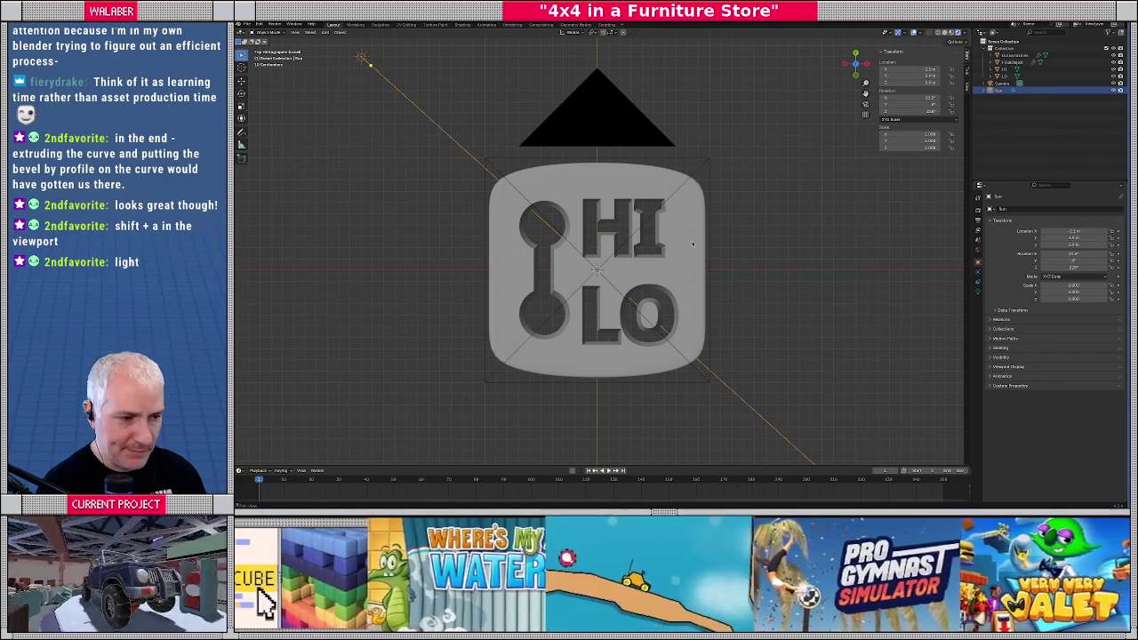
Deselect the sun lamp and look through the scene camera
key("shift+a")
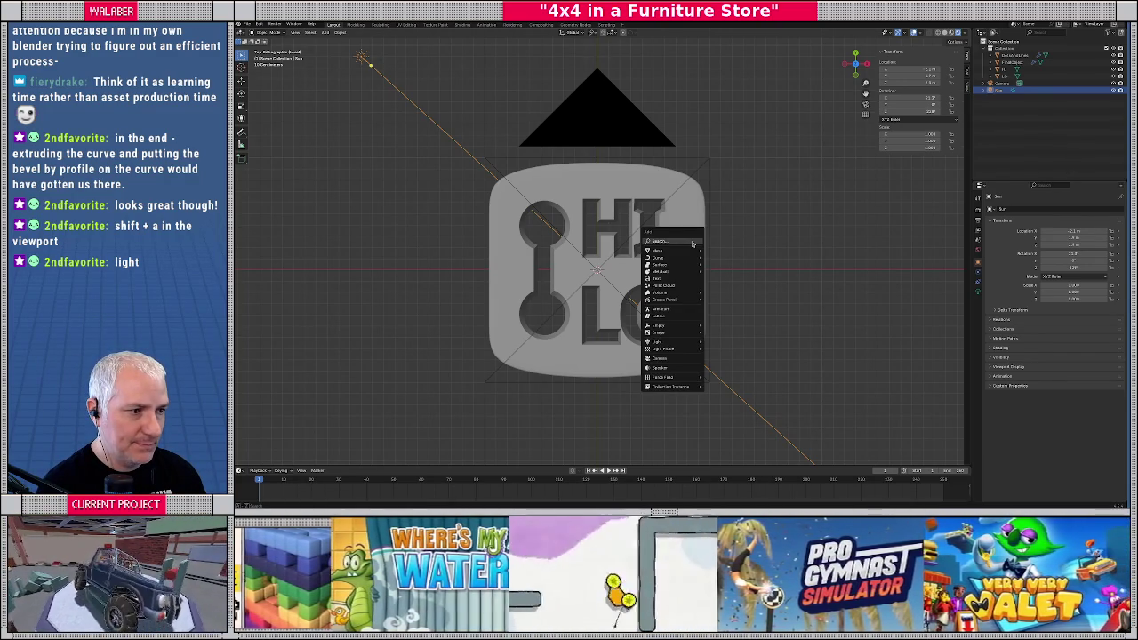
key("Escape")
key("alt+a")
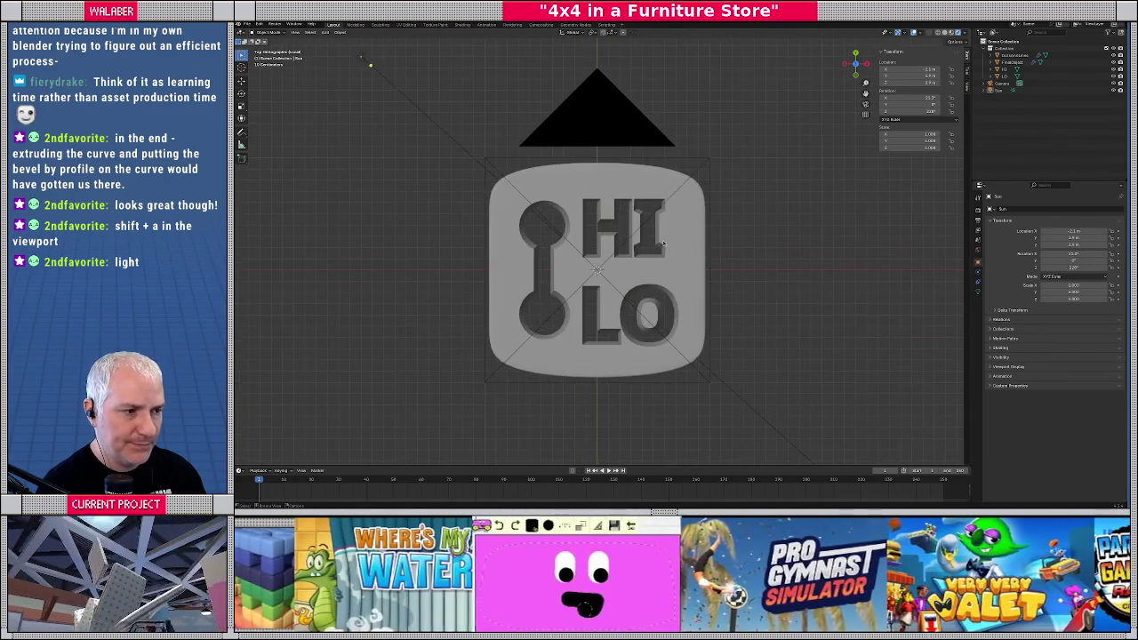
key("KP_0")
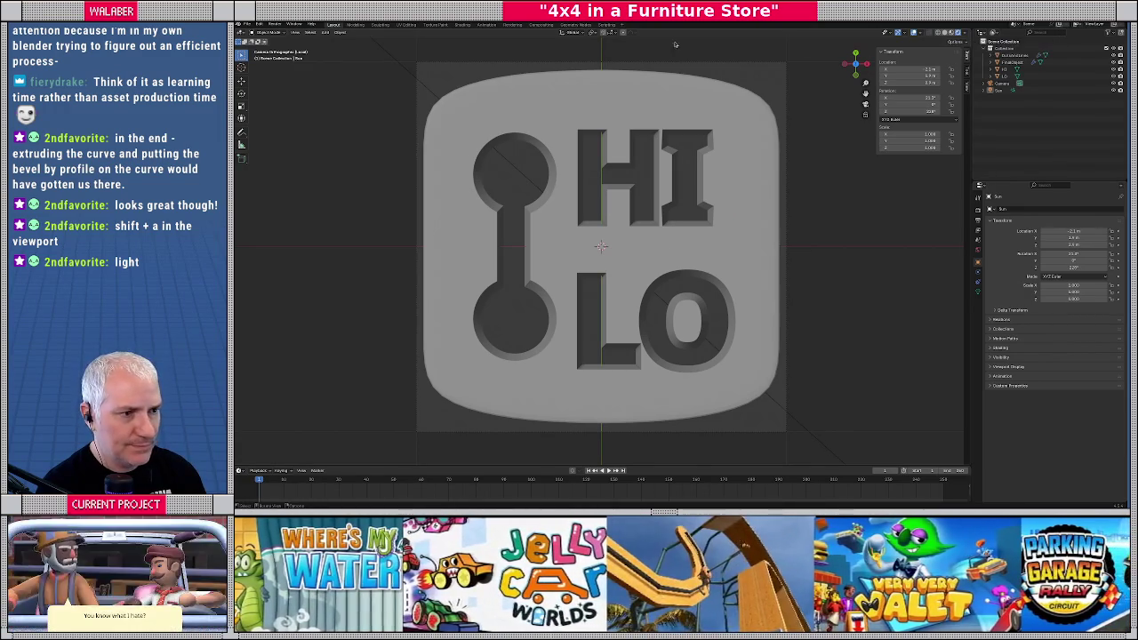
Render a still image of the plate, enlarge the preview, then close it
left_click(274, 24)
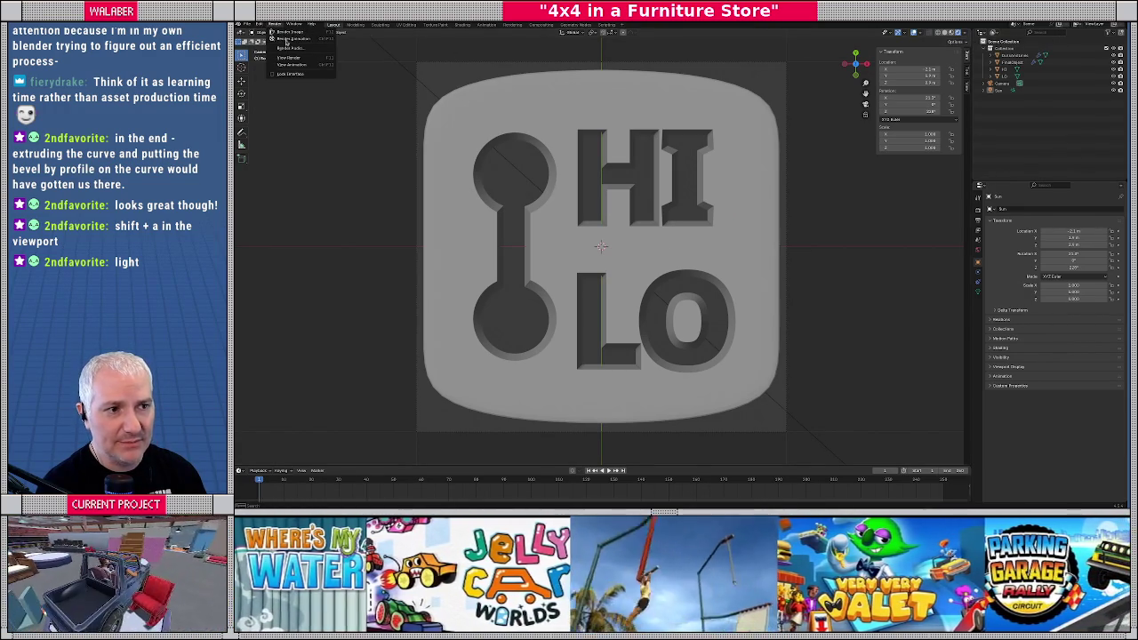
left_click(288, 32)
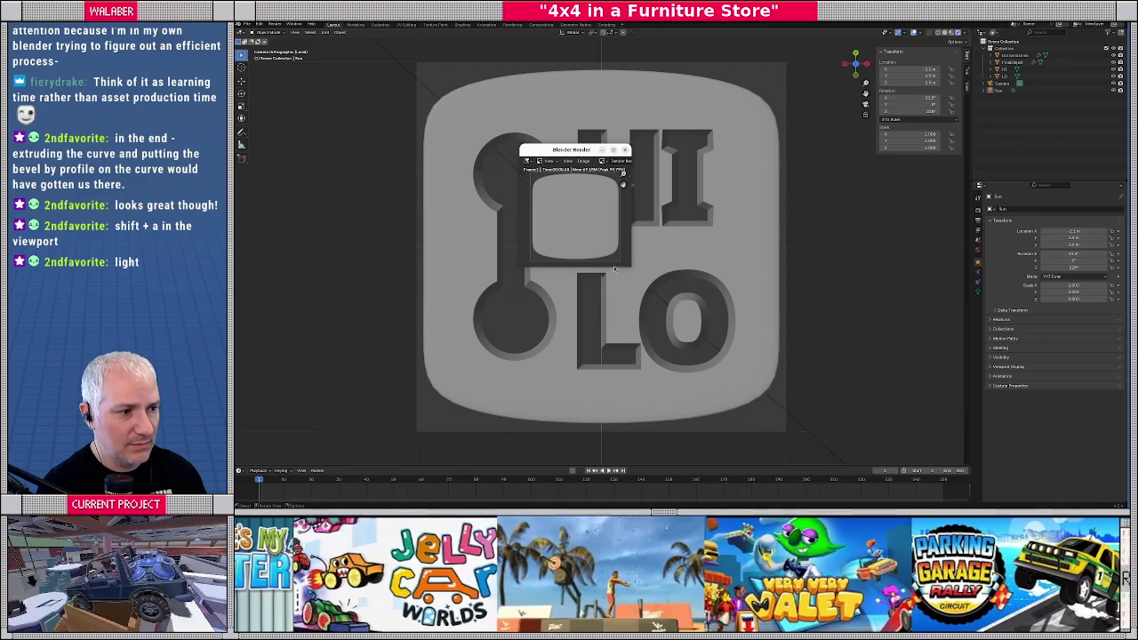
left_click_drag(633, 265, 751, 421)
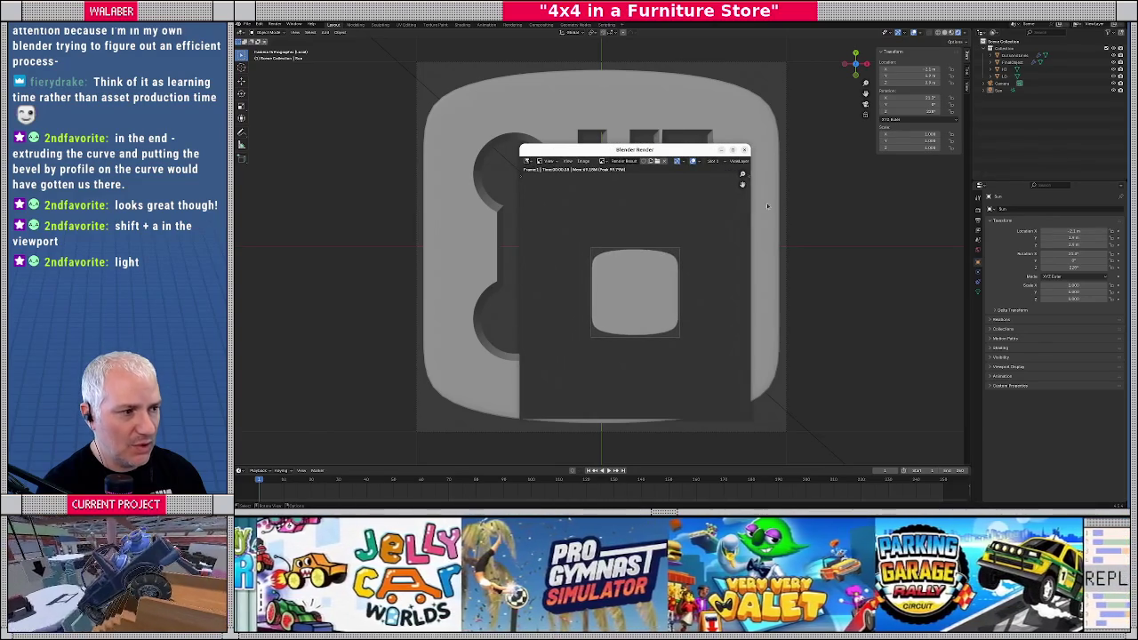
left_click(744, 149)
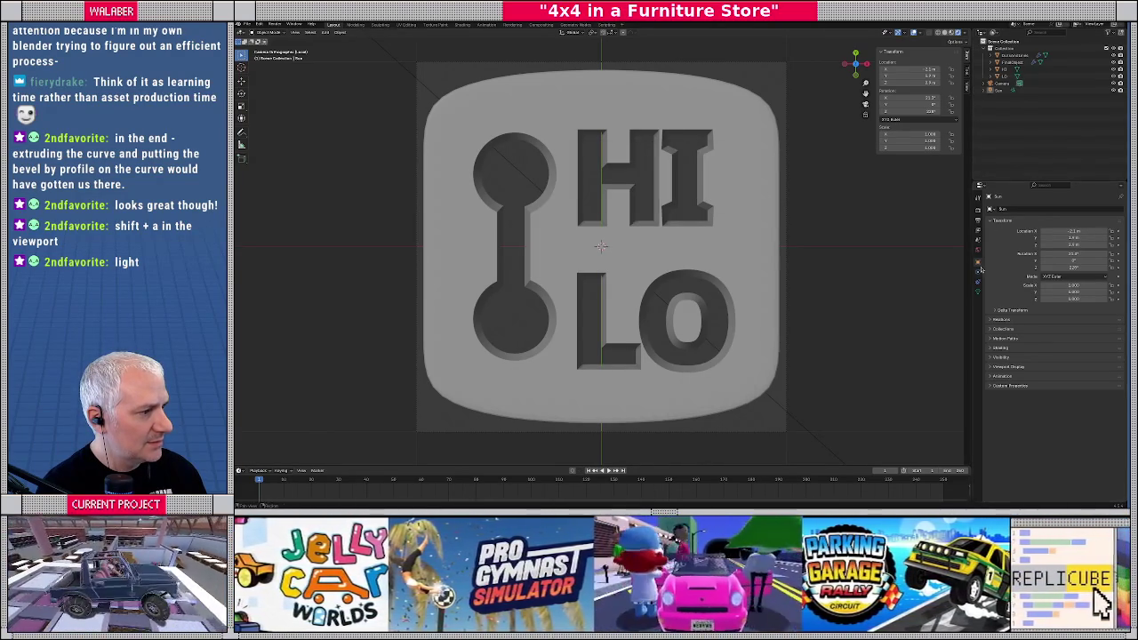
Select the HI LO plate and display its Subdivision and Boolean modifier stack
left_click(772, 218)
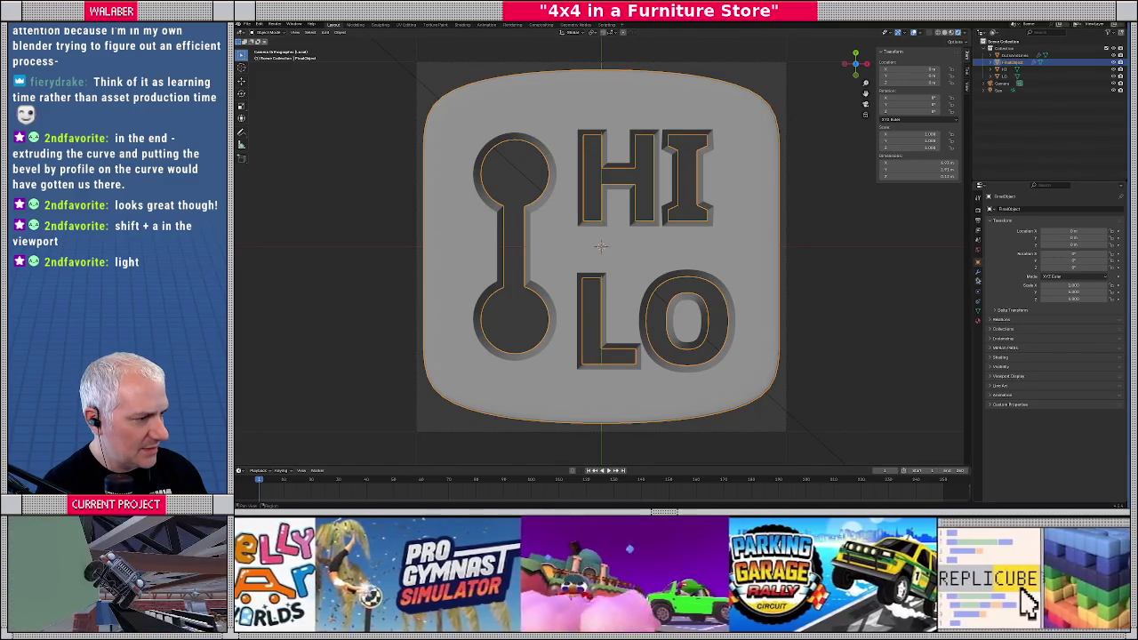
left_click(978, 281)
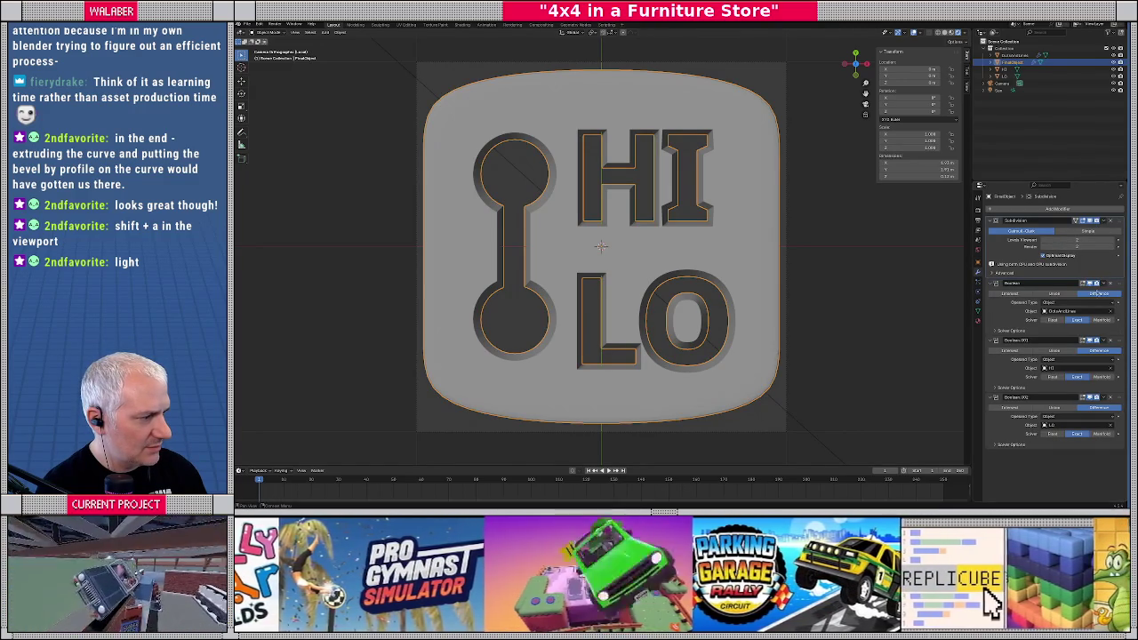
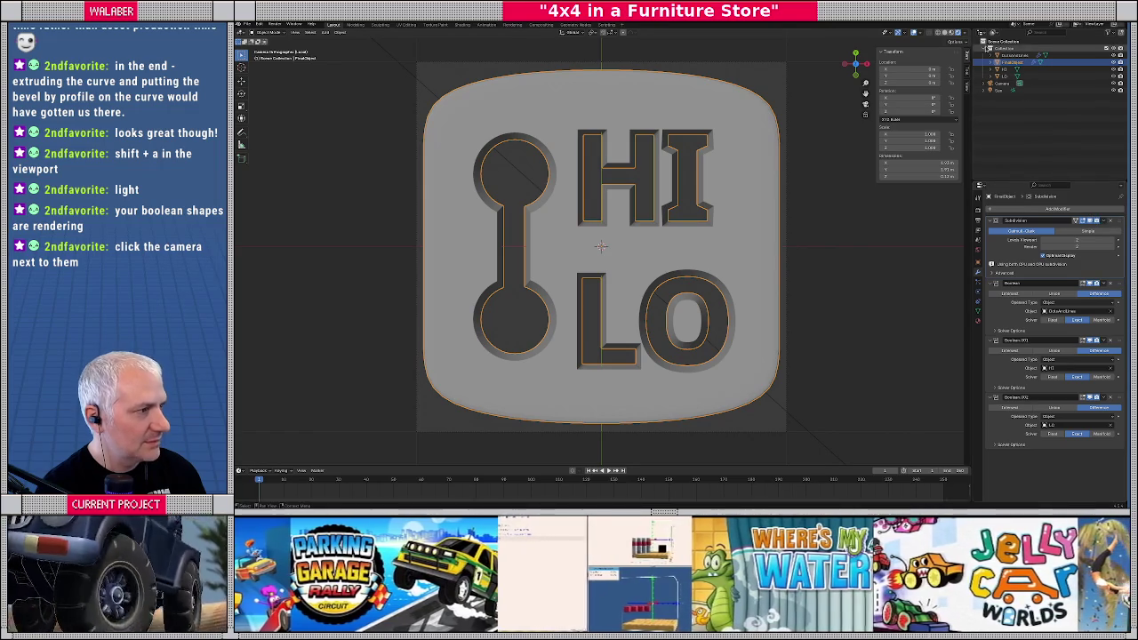
Inspect the modifiers on the Mirror object and the LO letters object
left_click(1014, 55)
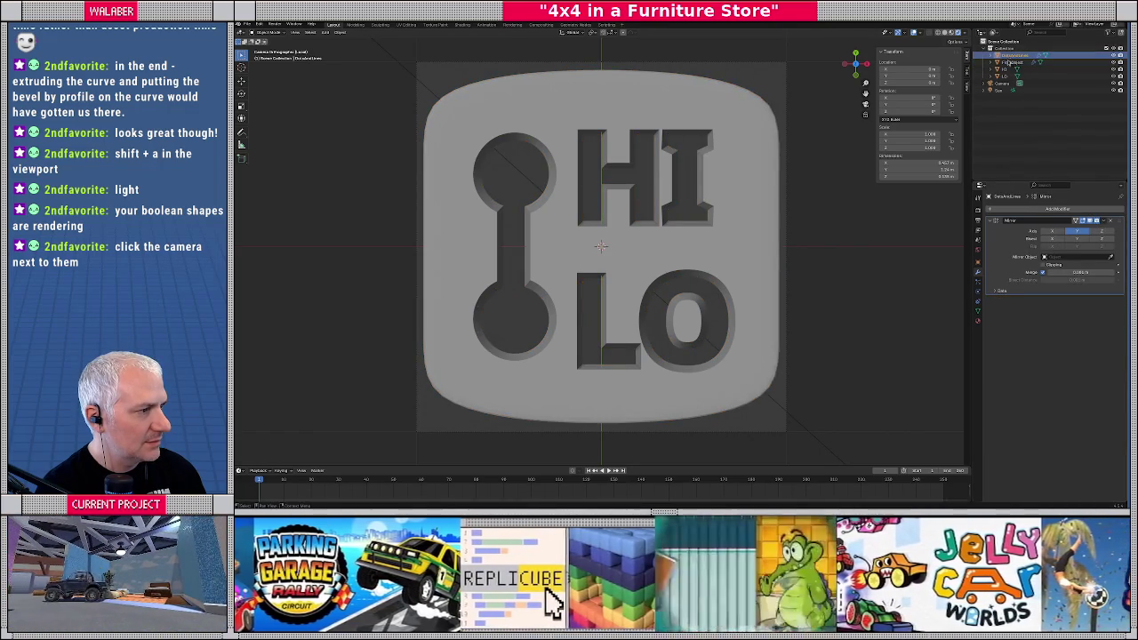
left_click(1009, 76)
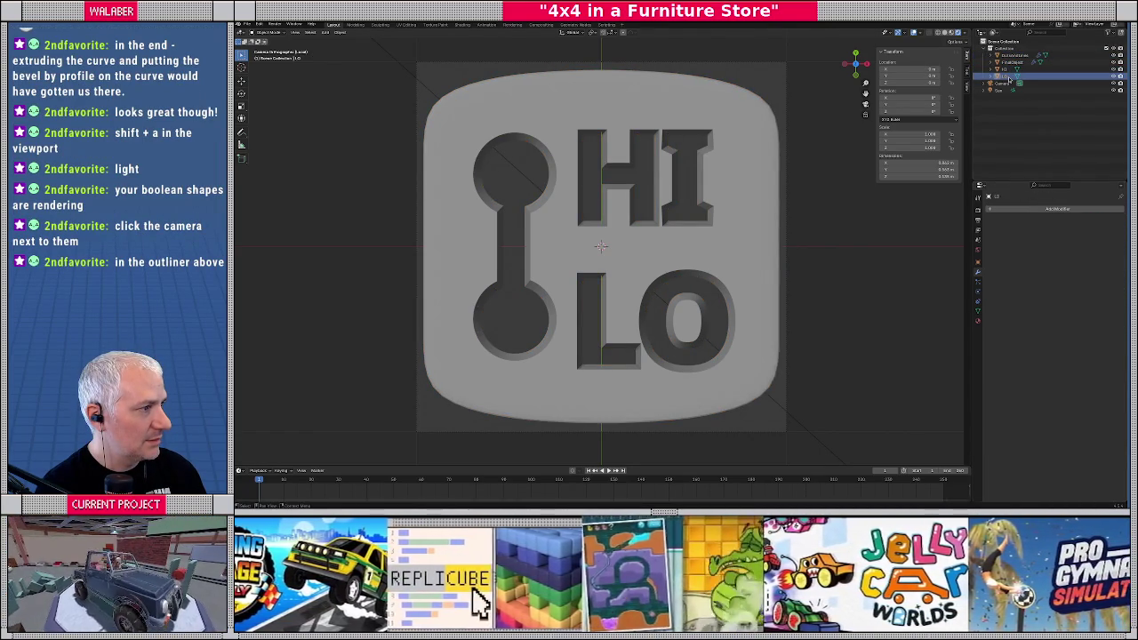
left_click(1088, 55)
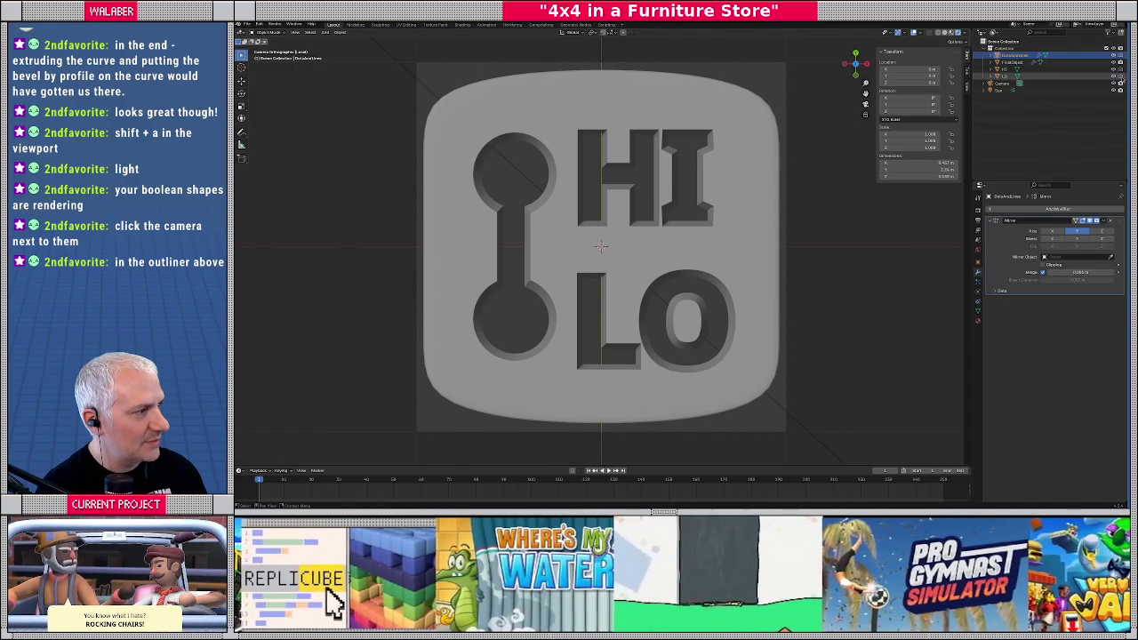
Render a preview image of the badge, enlarge it to check the cut letters, then close it
left_click(276, 24)
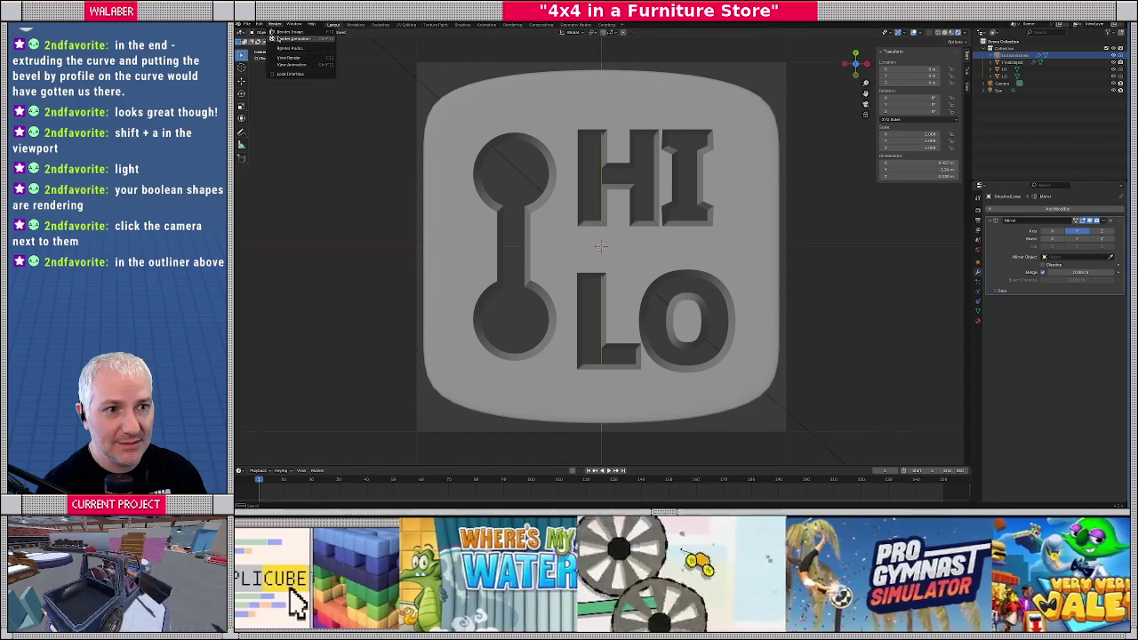
left_click(289, 35)
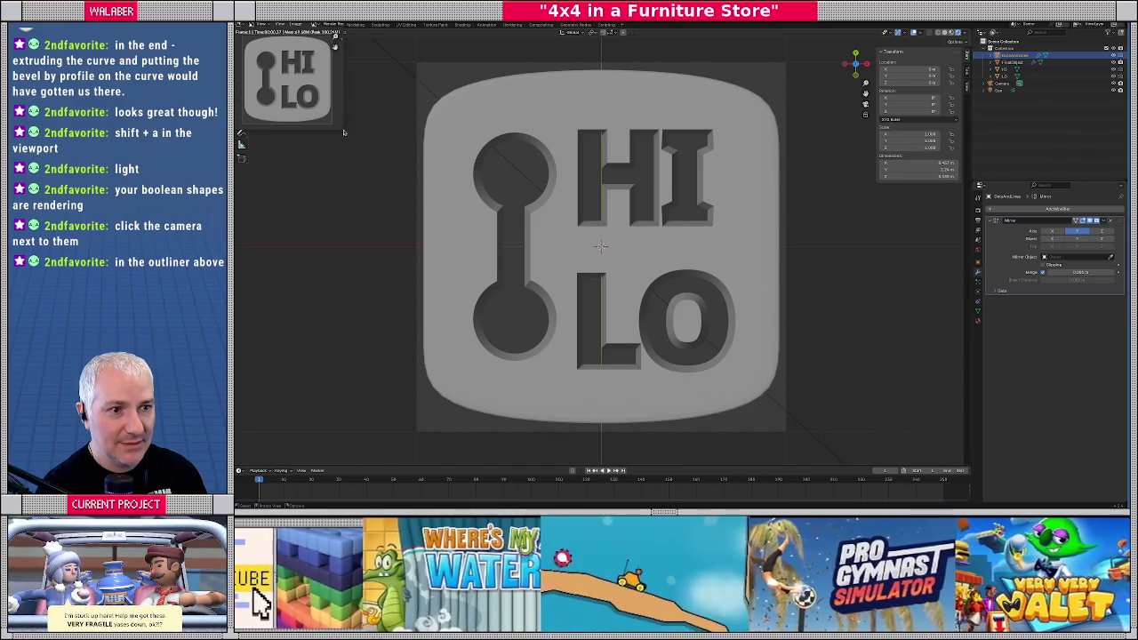
left_click_drag(344, 131, 569, 327)
scroll(400, 186, "up", 3)
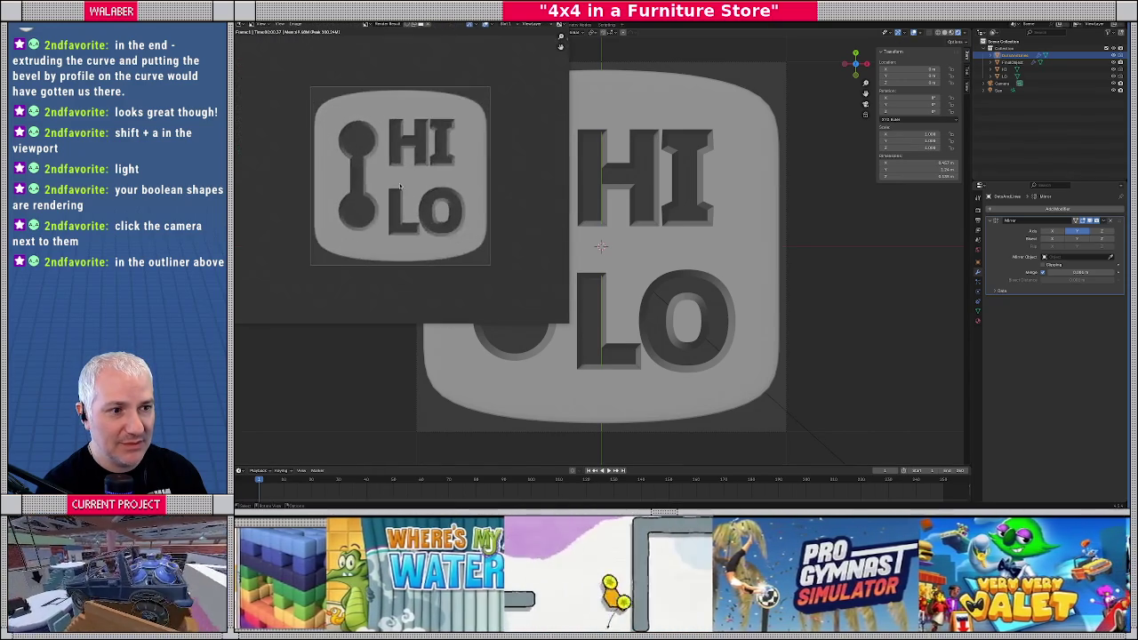
scroll(400, 185, "up", 2)
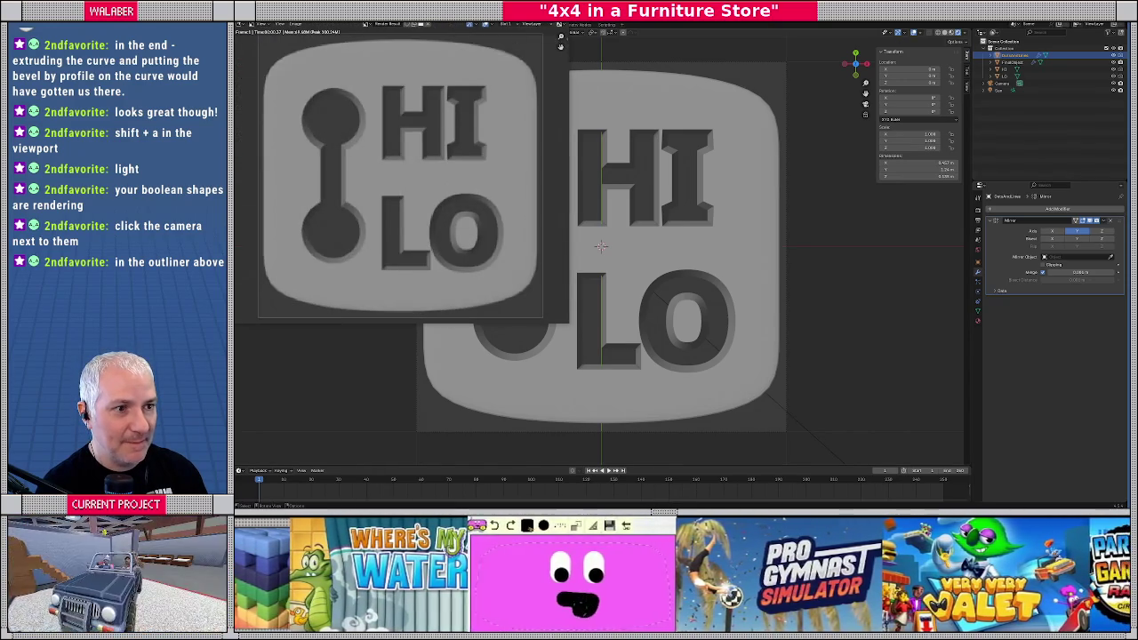
key("Escape")
Orbit to an oblique view, select the HI LO plate and save the .blend file
mouse_move(551, 373)
middle_mouse_down()
mouse_move(588, 266)
mouse_move(564, 289)
middle_mouse_up()
left_click(559, 292)
scroll(559, 292, "up", 3)
key("ctrl+s")
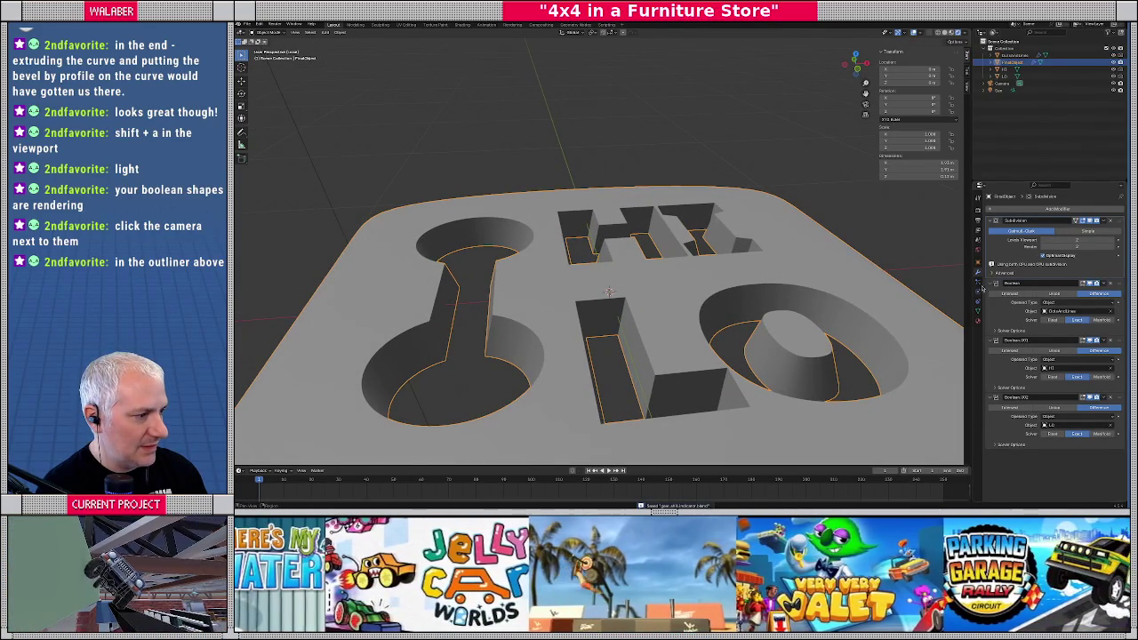
Create a new material on the plate and name it BlackPlastic
left_click(979, 322)
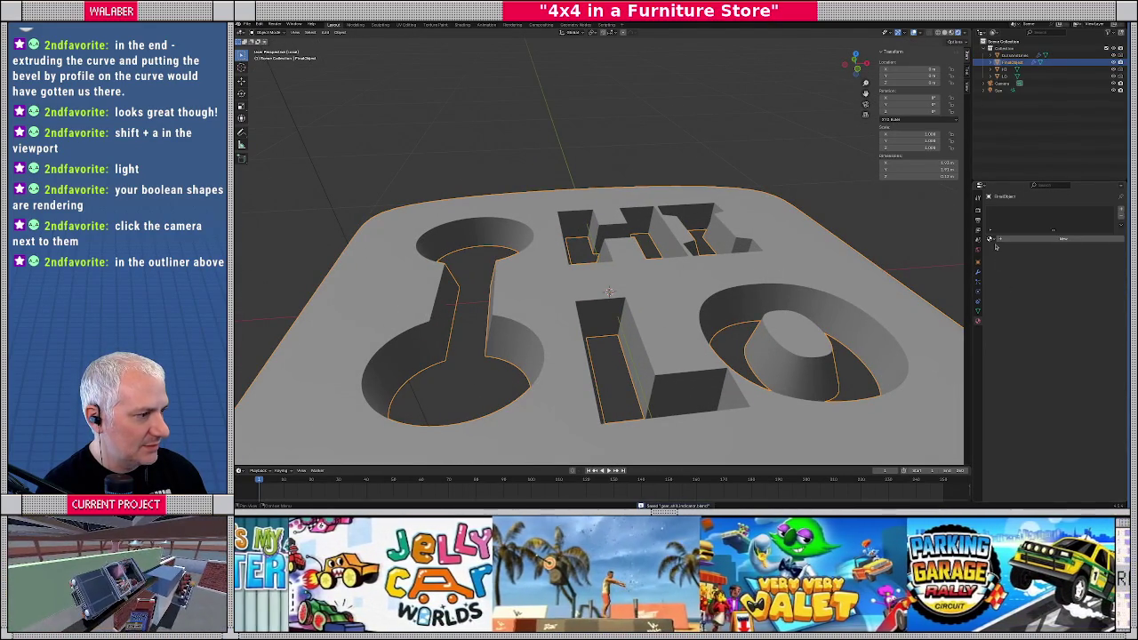
left_click(1022, 240)
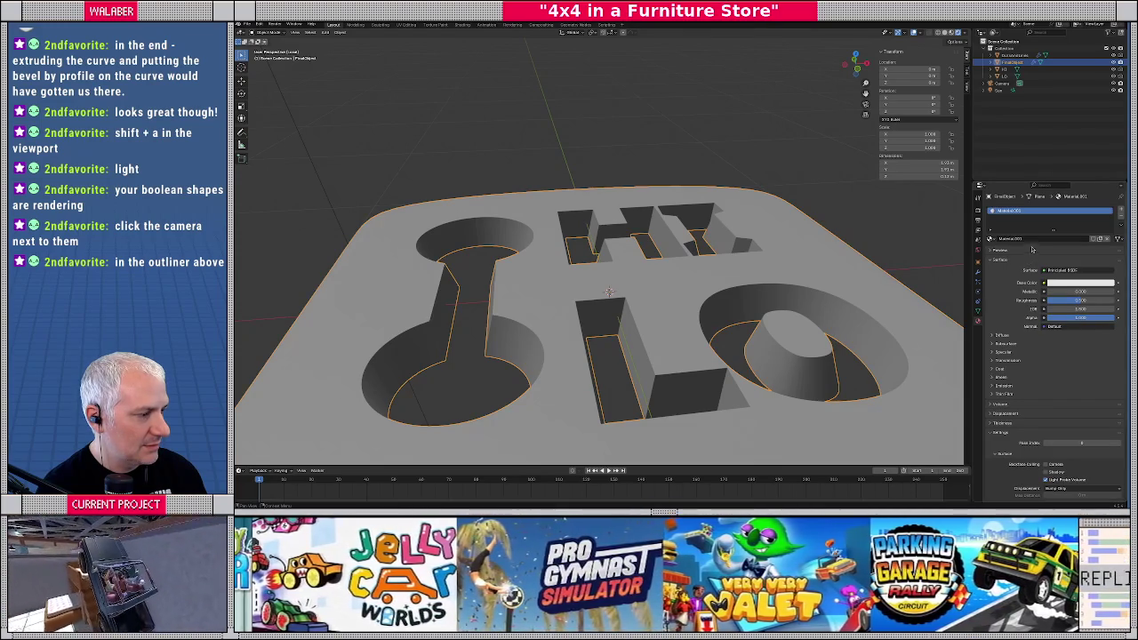
left_click(1035, 238)
type("Wa")
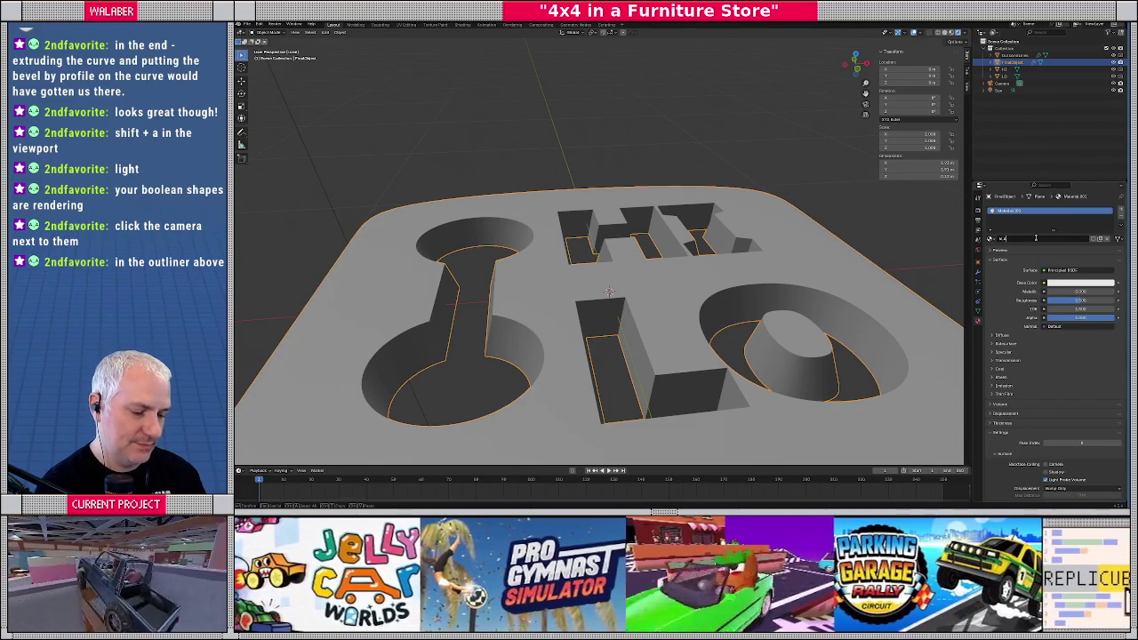
key("BackSpace")
key("BackSpace")
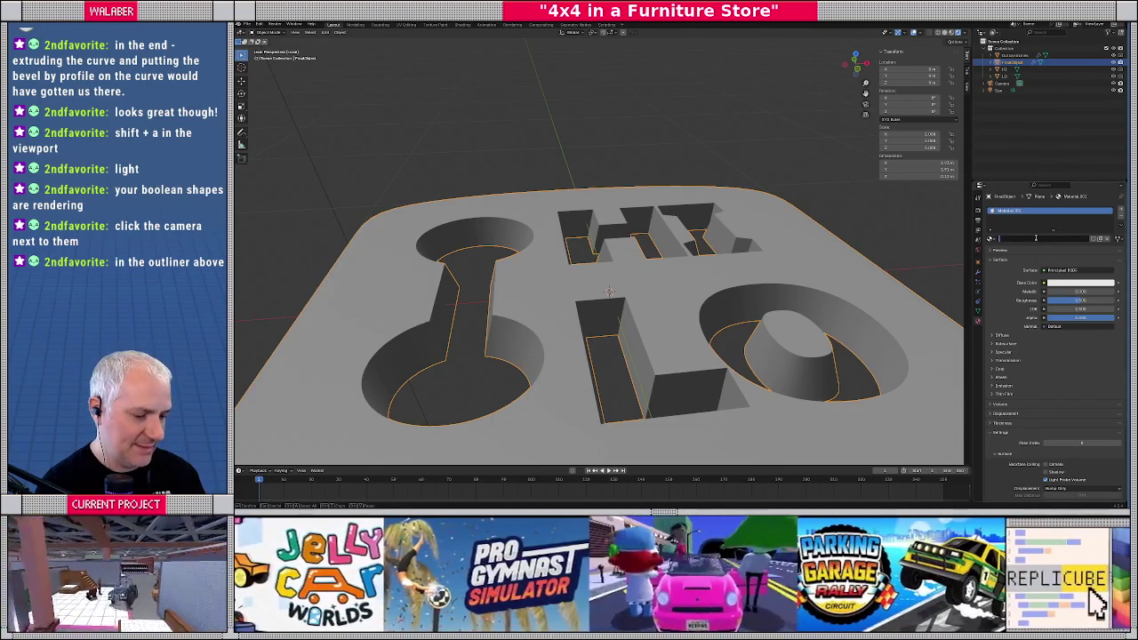
type("BlackPlastic")
key("Return")
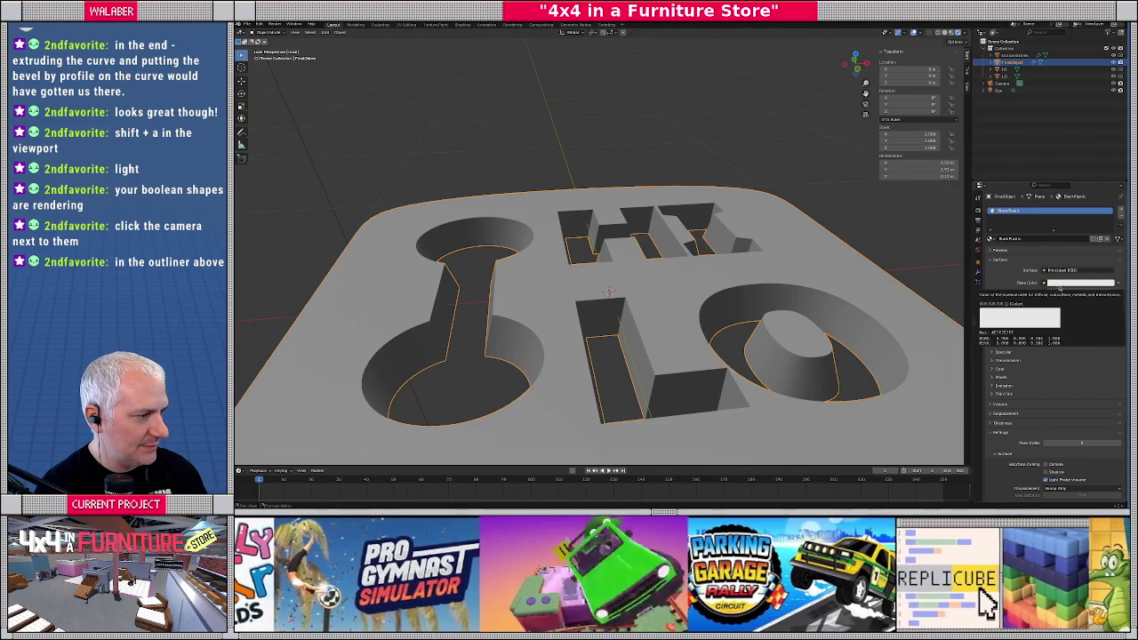
Set the BlackPlastic base colour to black
left_click(1071, 282)
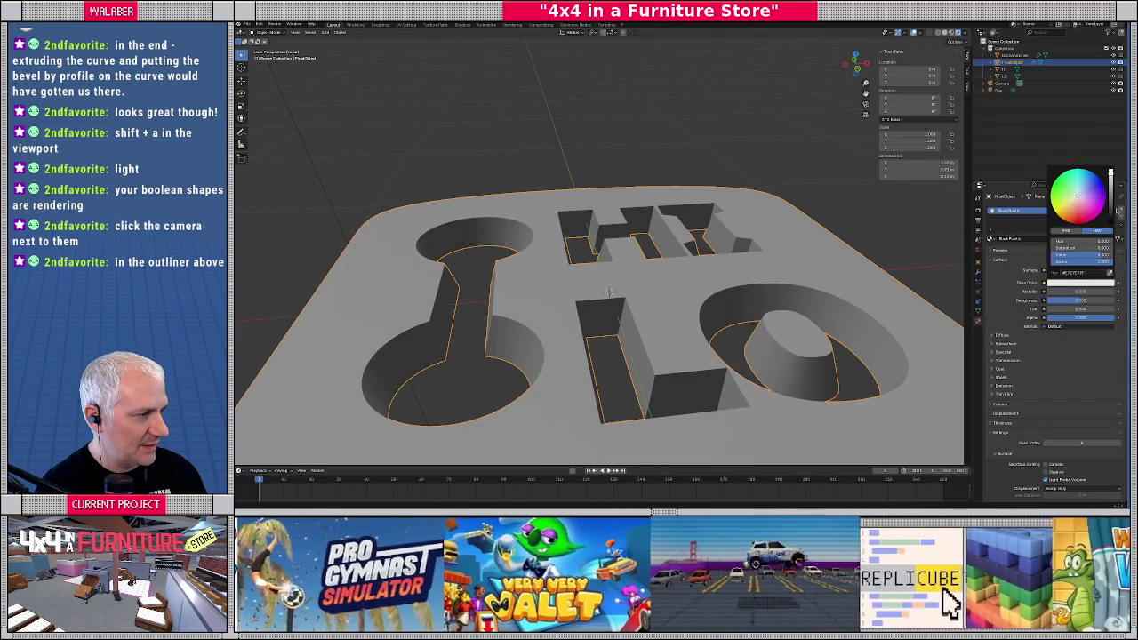
left_click(1111, 212)
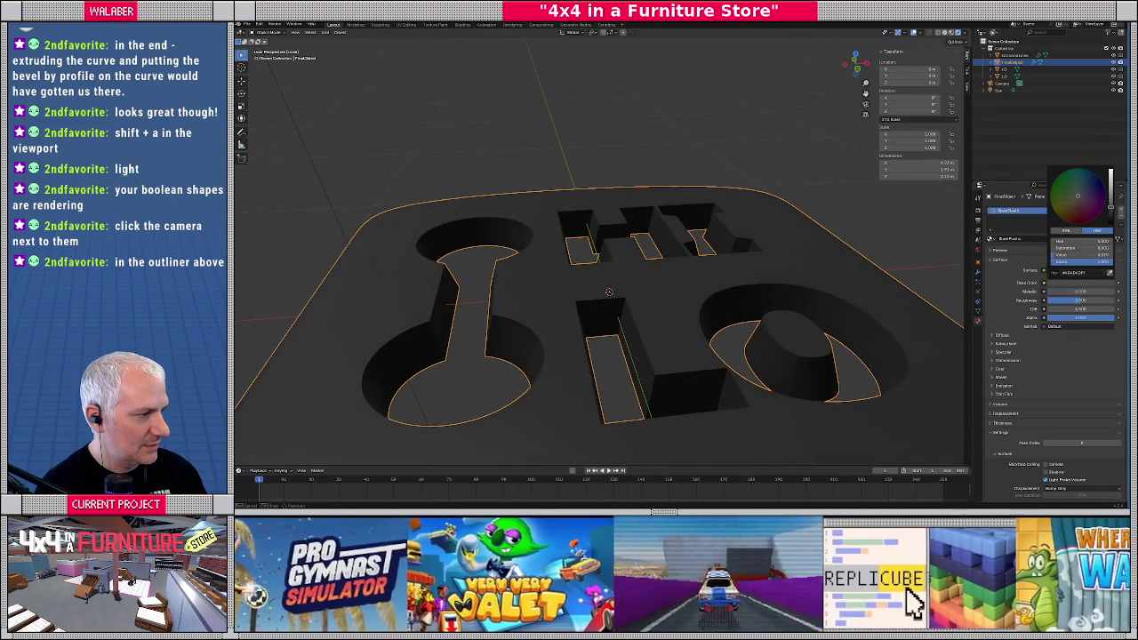
scroll(604, 267, "down", 5)
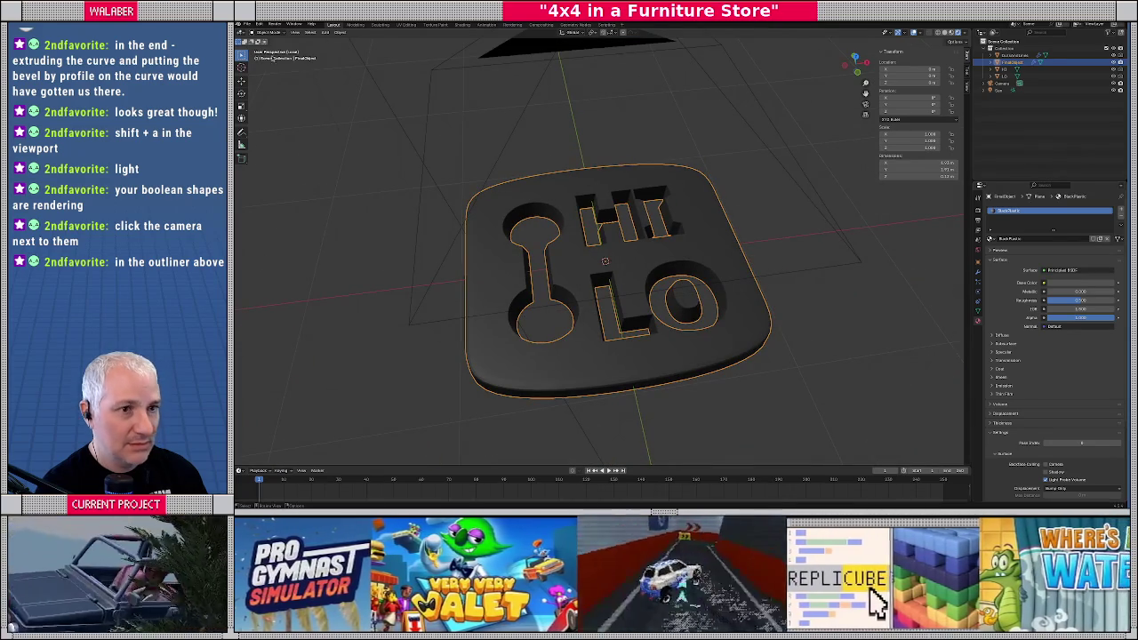
Render two test images of the black plate, then return to top orthographic view
left_click(275, 25)
left_click(287, 37)
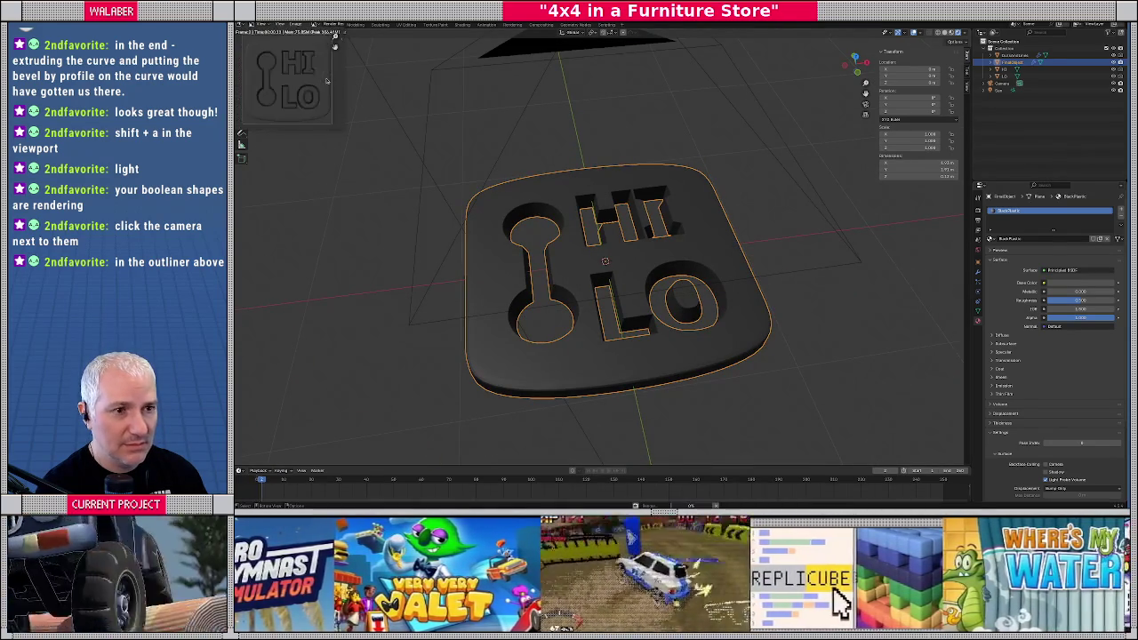
key("Escape")
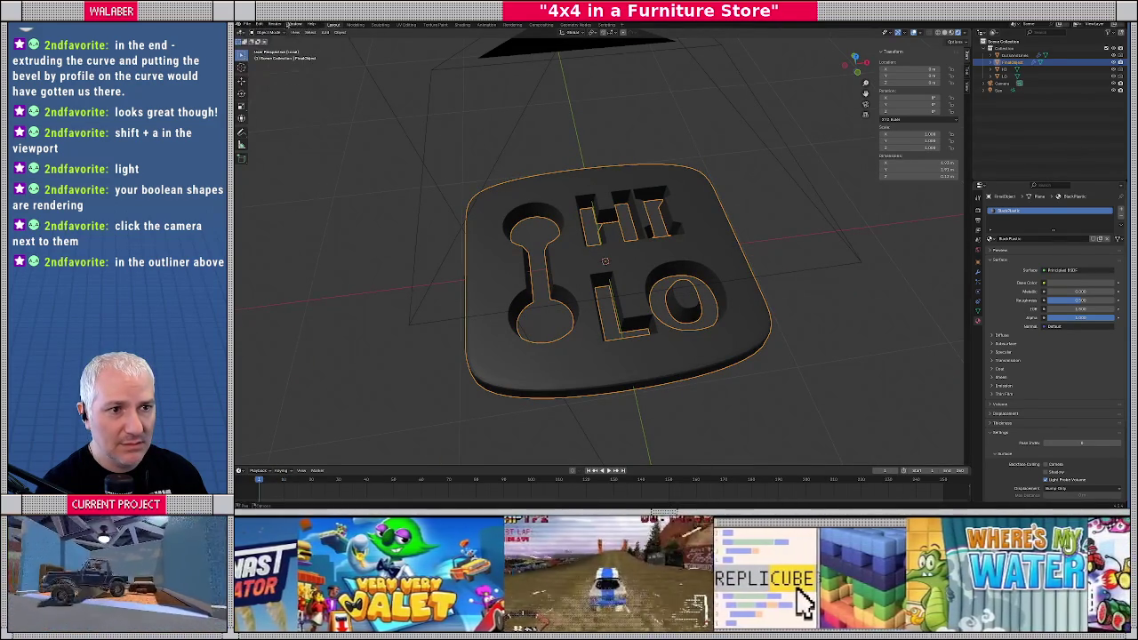
left_click(275, 25)
left_click(277, 32)
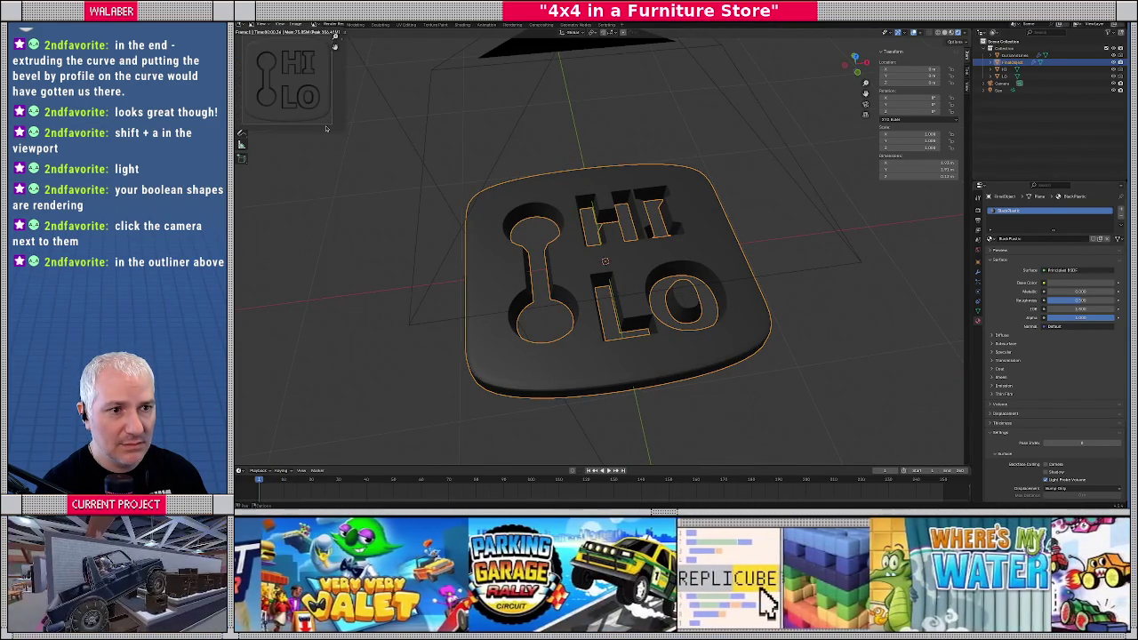
key("Escape")
key("KP_7")
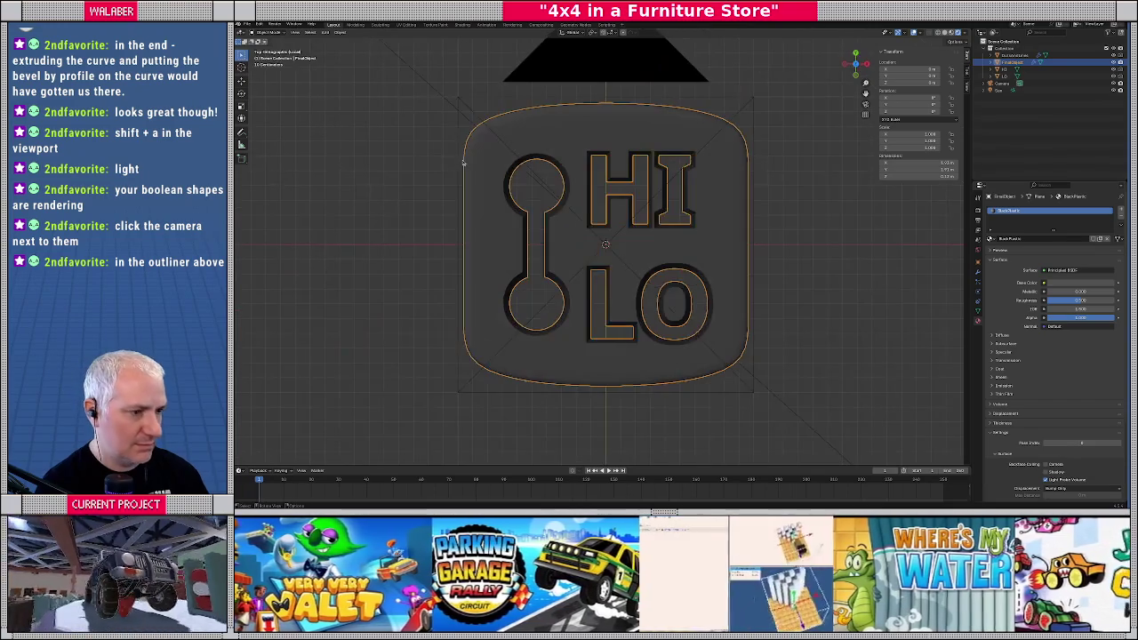
Lower BlackPlastic's roughness slightly, expand Sheen, and darken the base colour's value
mouse_move(1080, 301)
left_mouse_down()
mouse_move(1058, 300)
mouse_move(1084, 292)
mouse_move(1049, 291)
left_mouse_up()
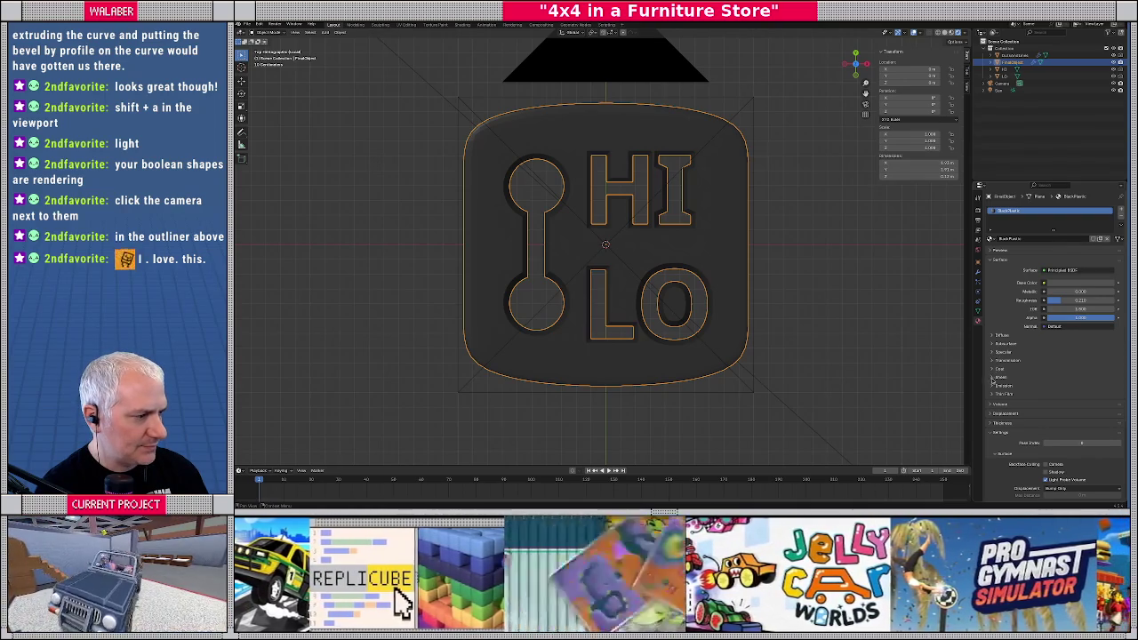
left_click(993, 377)
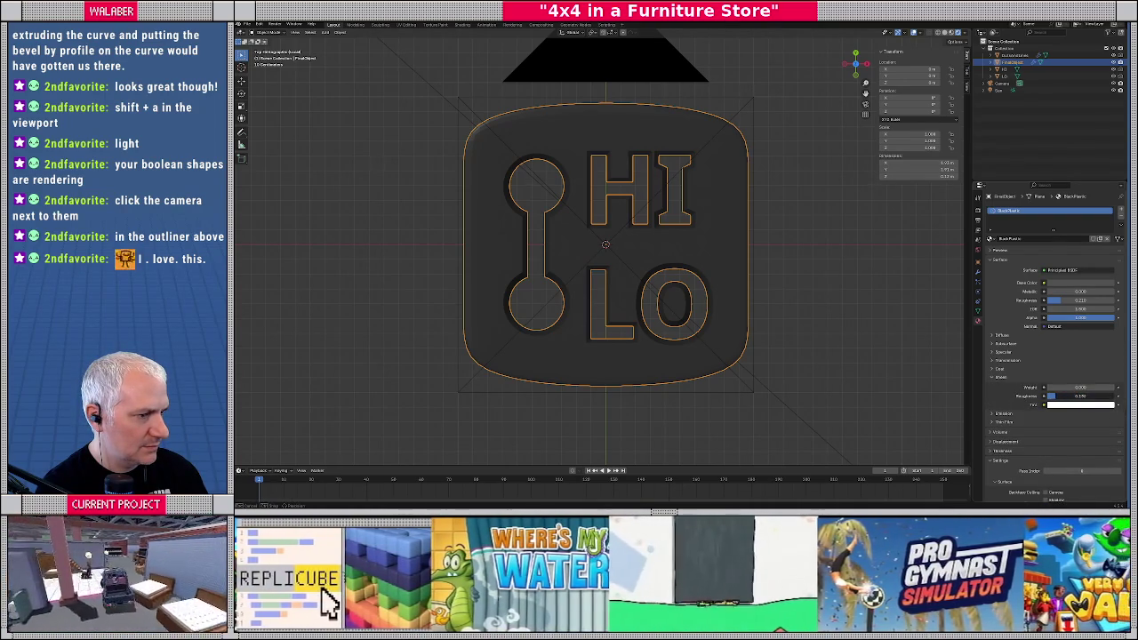
left_click(1080, 284)
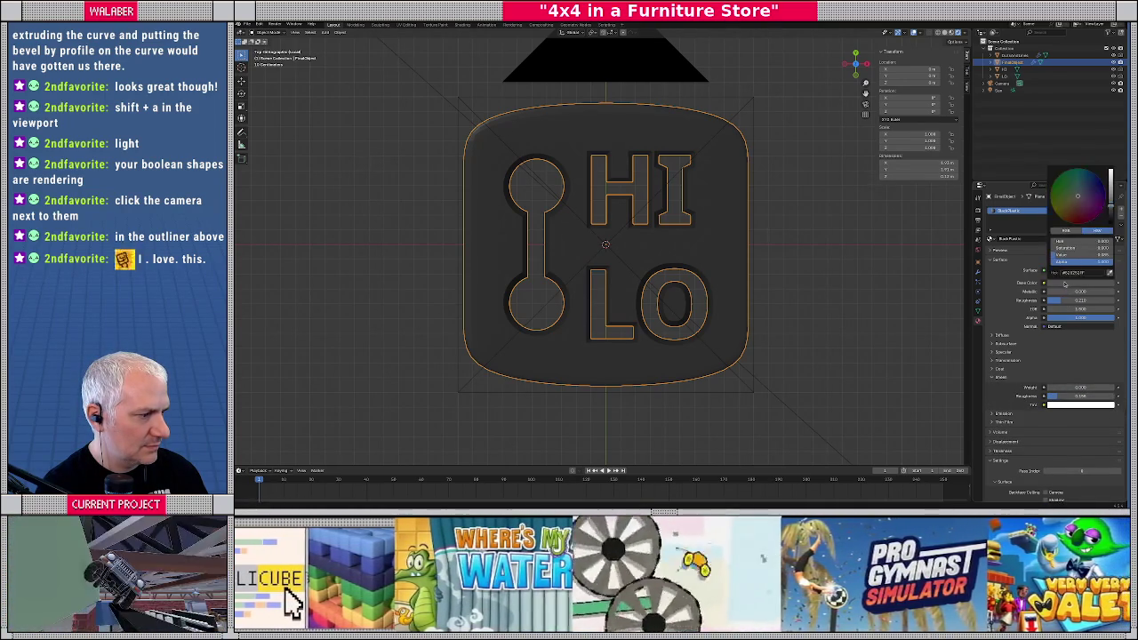
left_click_drag(1110, 207, 1110, 210)
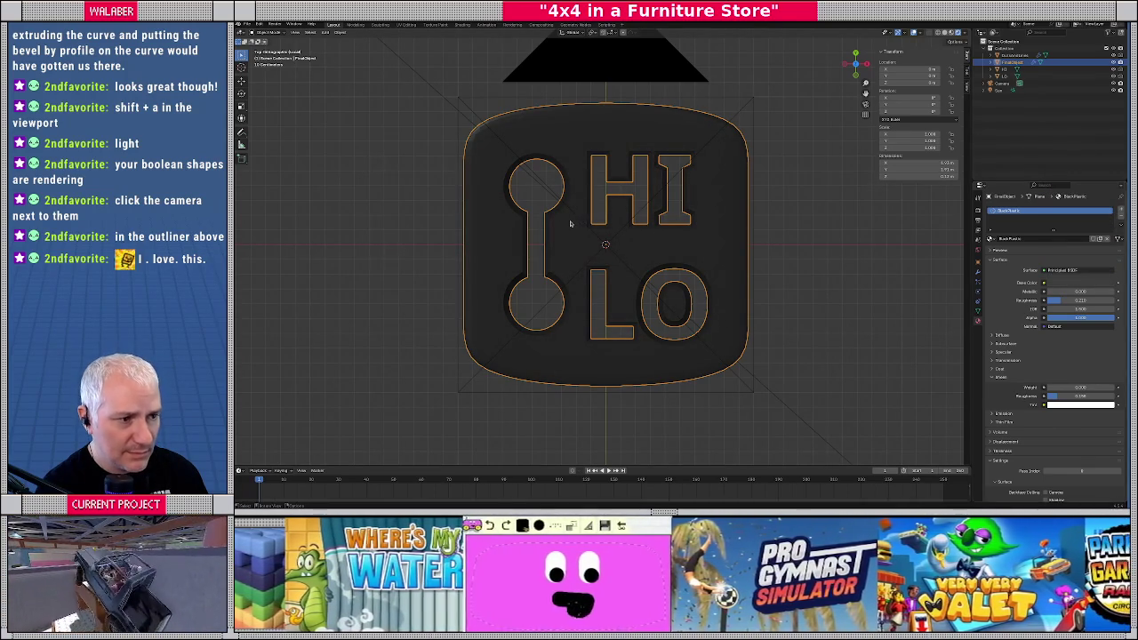
Scroll through the material settings and select the Sun lamp
scroll(693, 278, "up", 3)
scroll(551, 177, "up", 1)
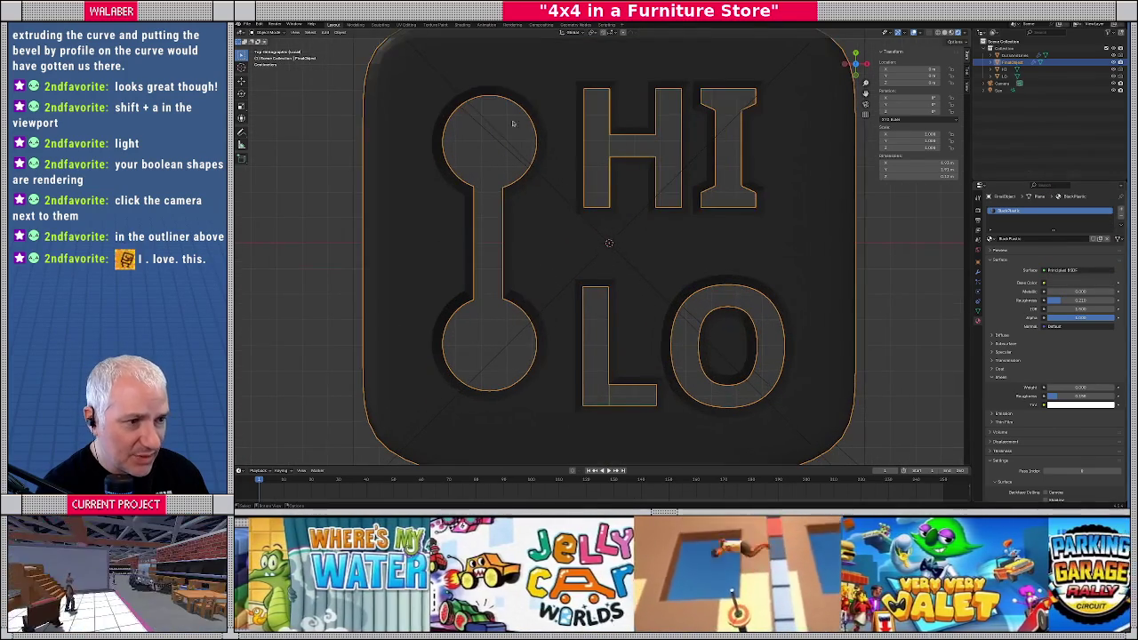
scroll(431, 89, "down", 1)
scroll(474, 132, "down", 1)
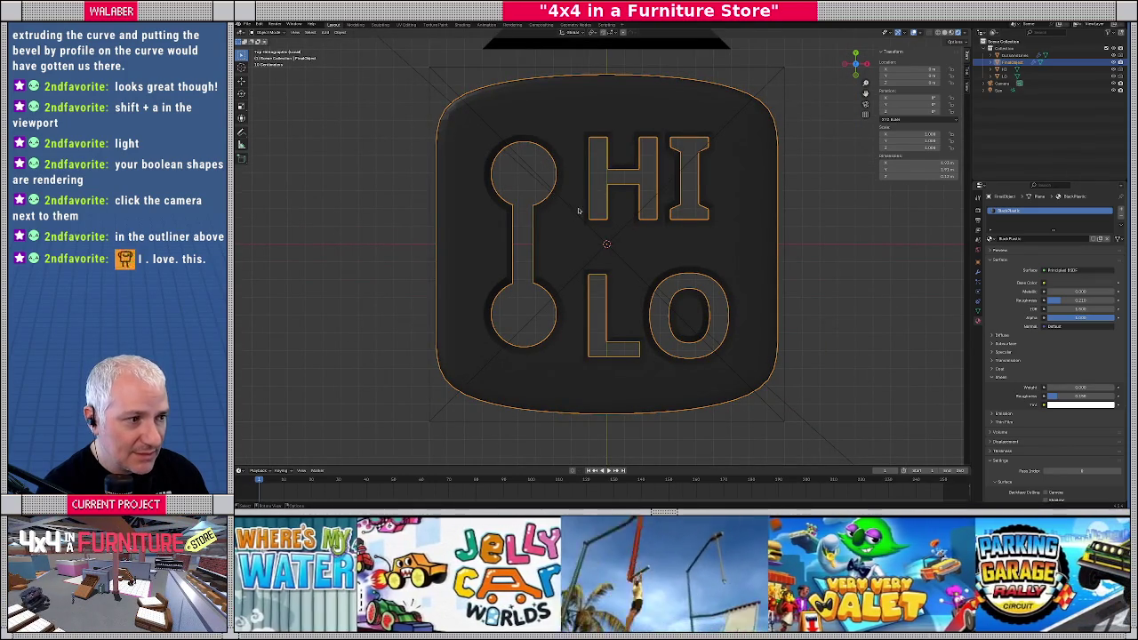
scroll(578, 211, "down", 2)
left_click(457, 114)
Raise the Sun's strength to brighten the badge and check it from the side
scroll(926, 277, "up", 1)
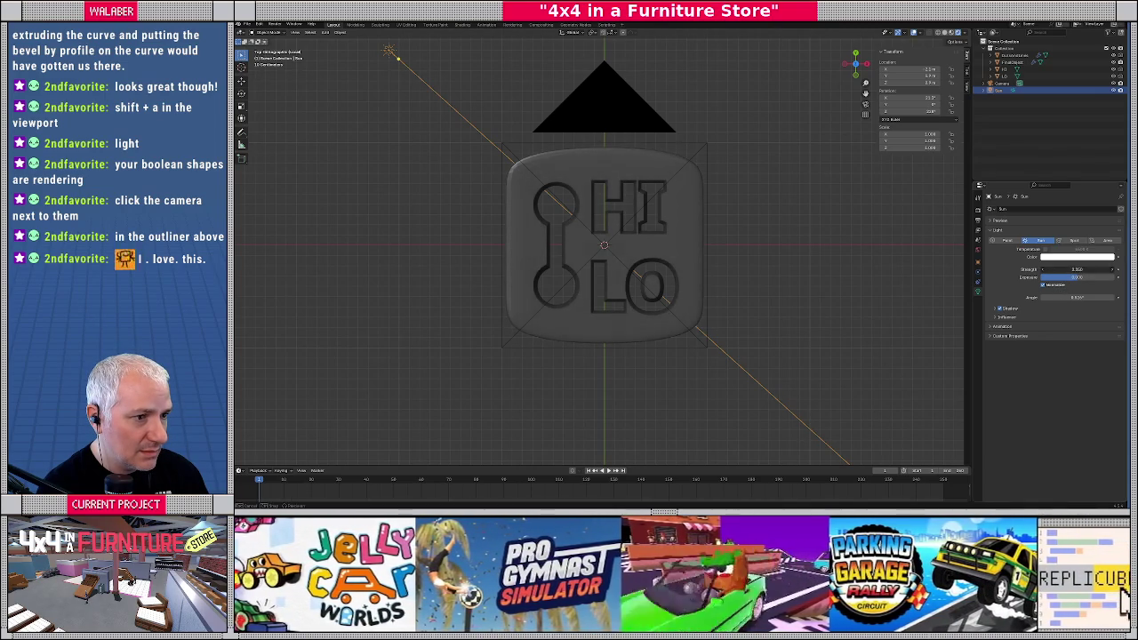
mouse_move(1075, 268)
left_mouse_down()
mouse_move(1098, 268)
mouse_move(1077, 269)
left_mouse_up()
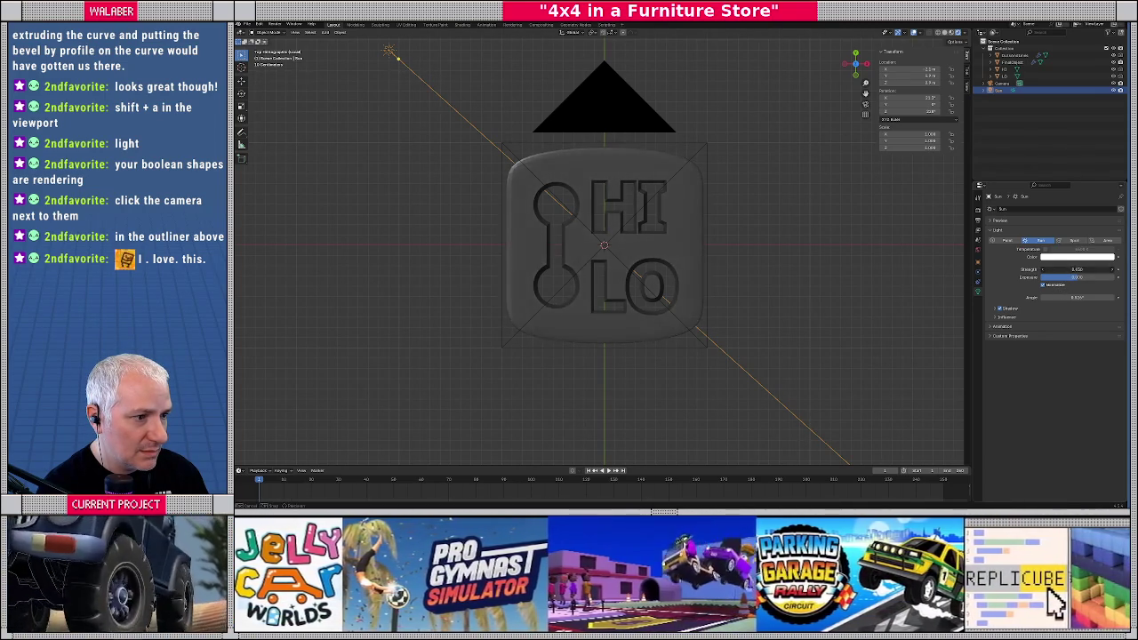
mouse_move(613, 160)
middle_mouse_down()
mouse_move(631, 214)
mouse_move(599, 231)
middle_mouse_up()
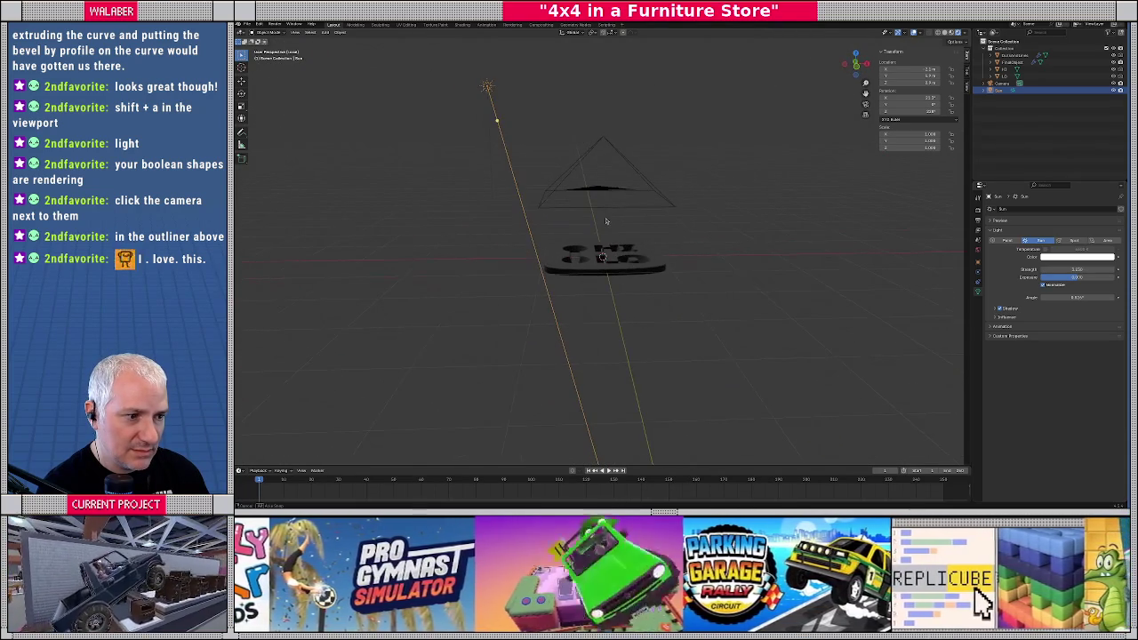
key("KP_7")
Drag the Sun's Rotation X to tilt the light, checking the badge from an angle
scroll(599, 231, "up", 3)
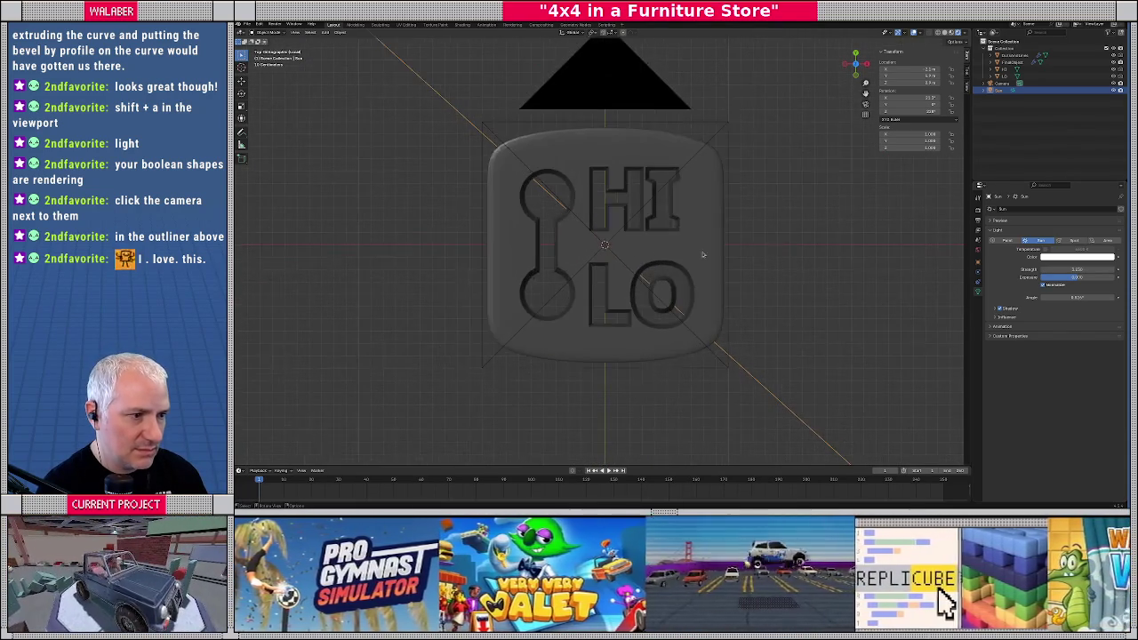
left_click(979, 263)
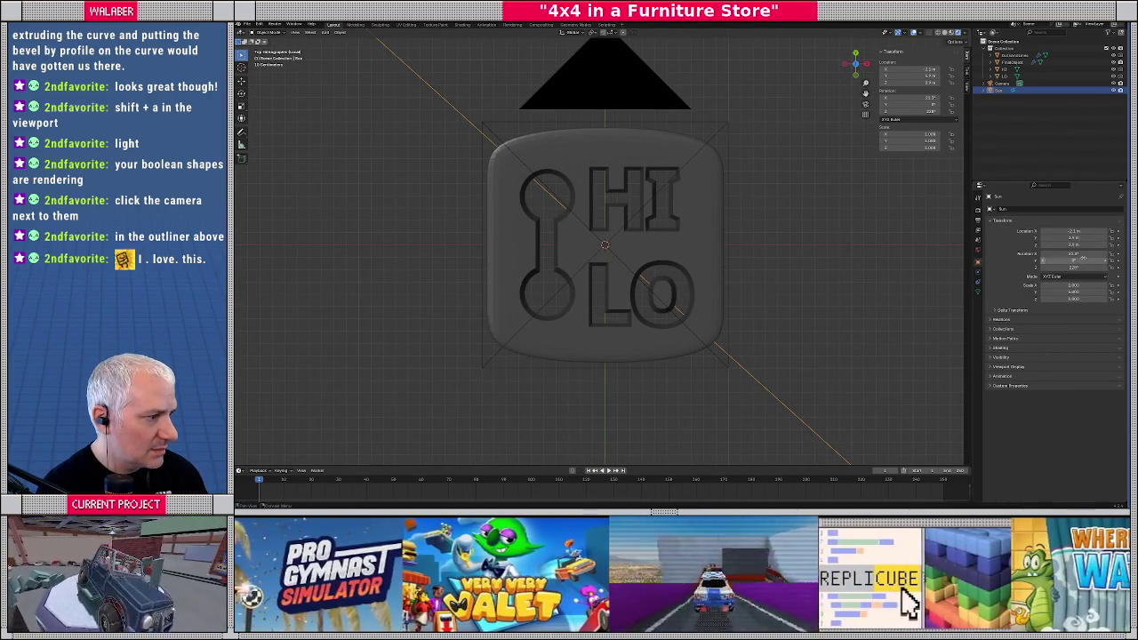
left_click_drag(1075, 254, 1067, 253)
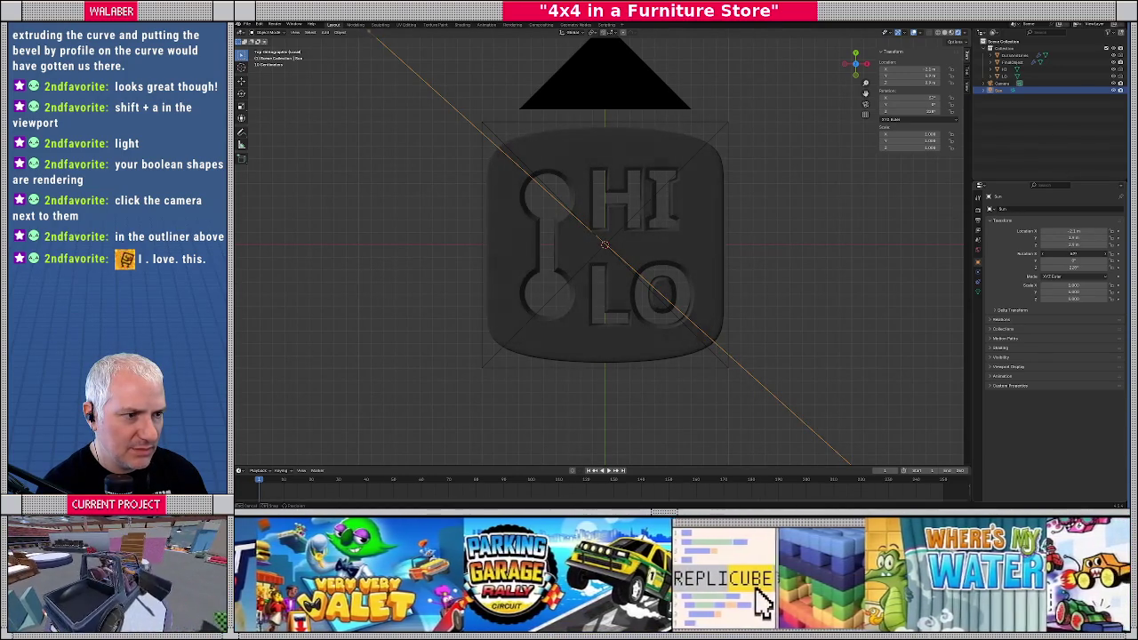
middle_click_drag(711, 187, 704, 265)
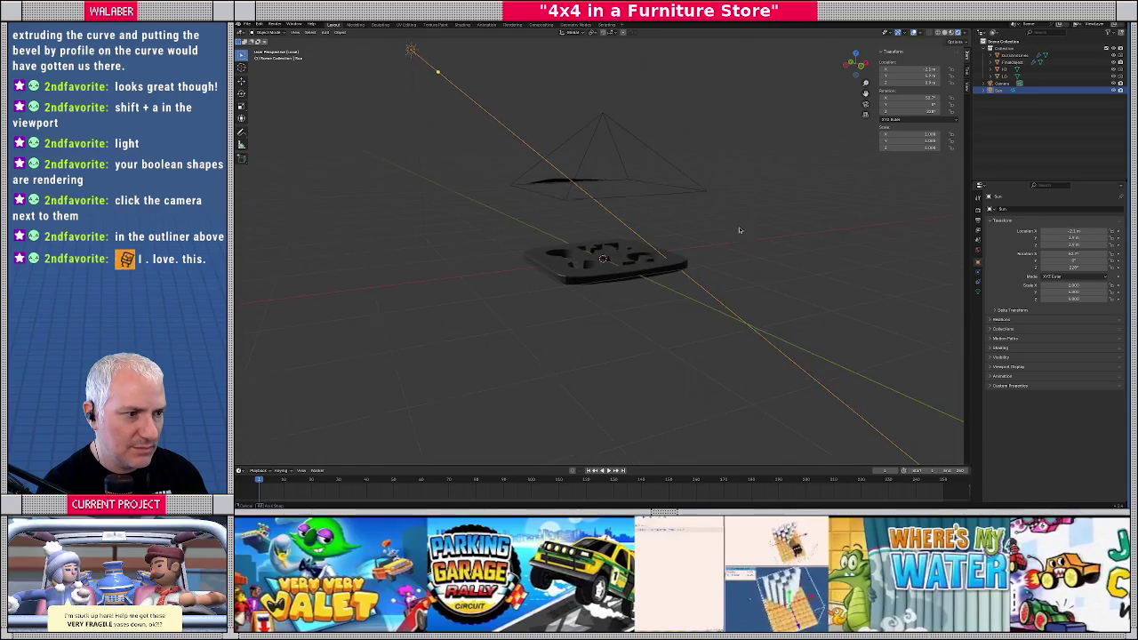
key("KP_7")
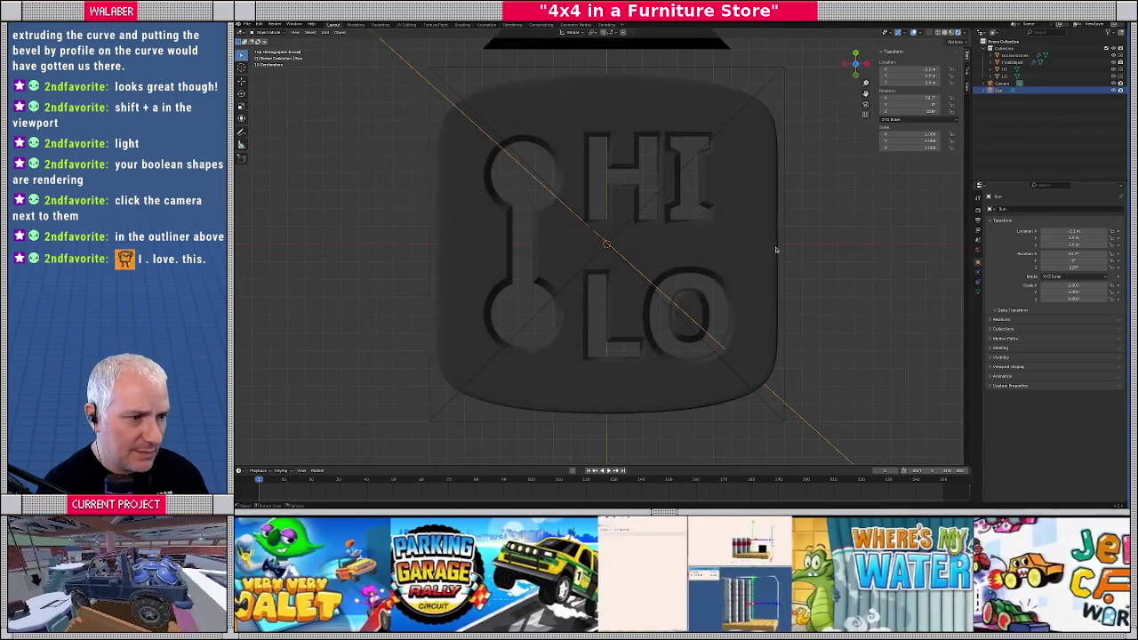
left_click_drag(1067, 254, 1067, 254)
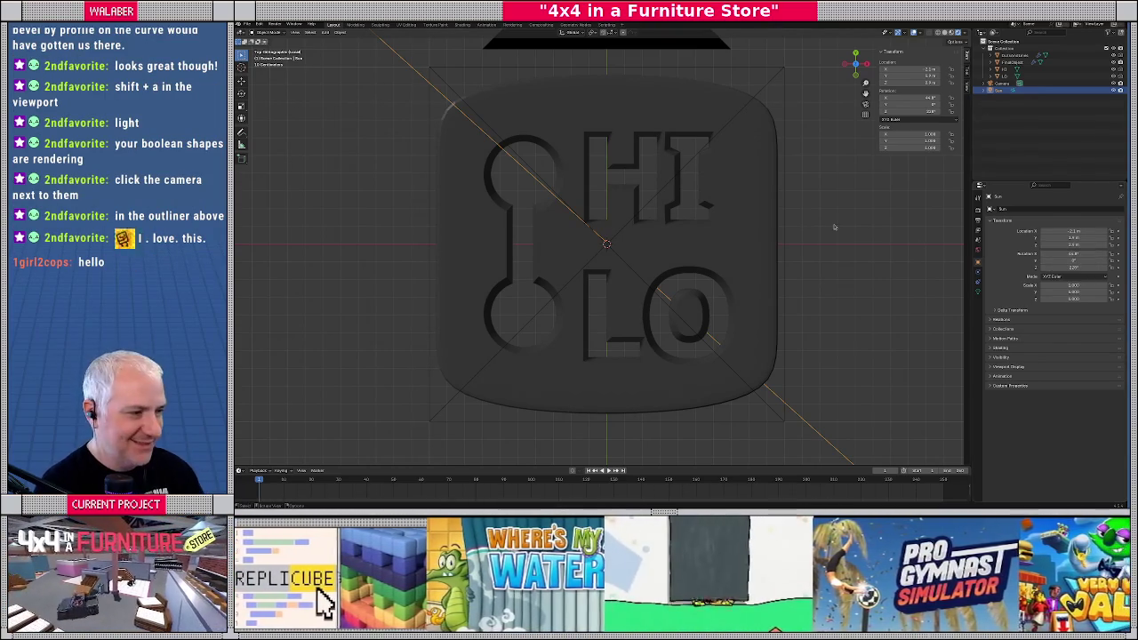
Inspect the engraved lettering from angled views, then swing the Sun's Rotation X to brighten the plate
scroll(615, 233, "down", 2)
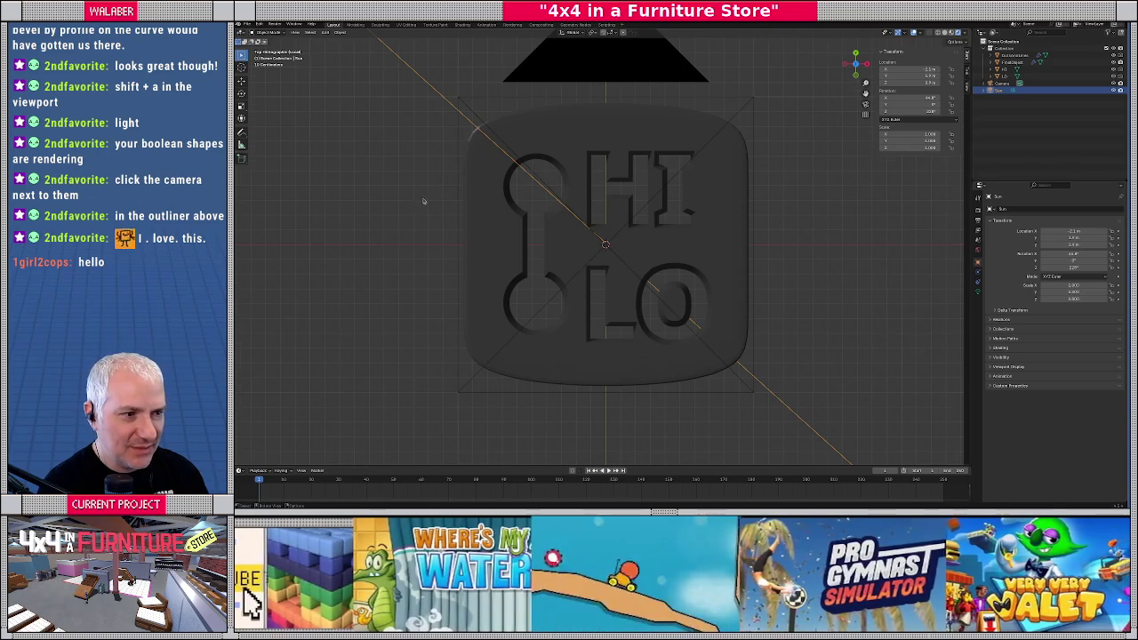
middle_click_drag(423, 200, 530, 277)
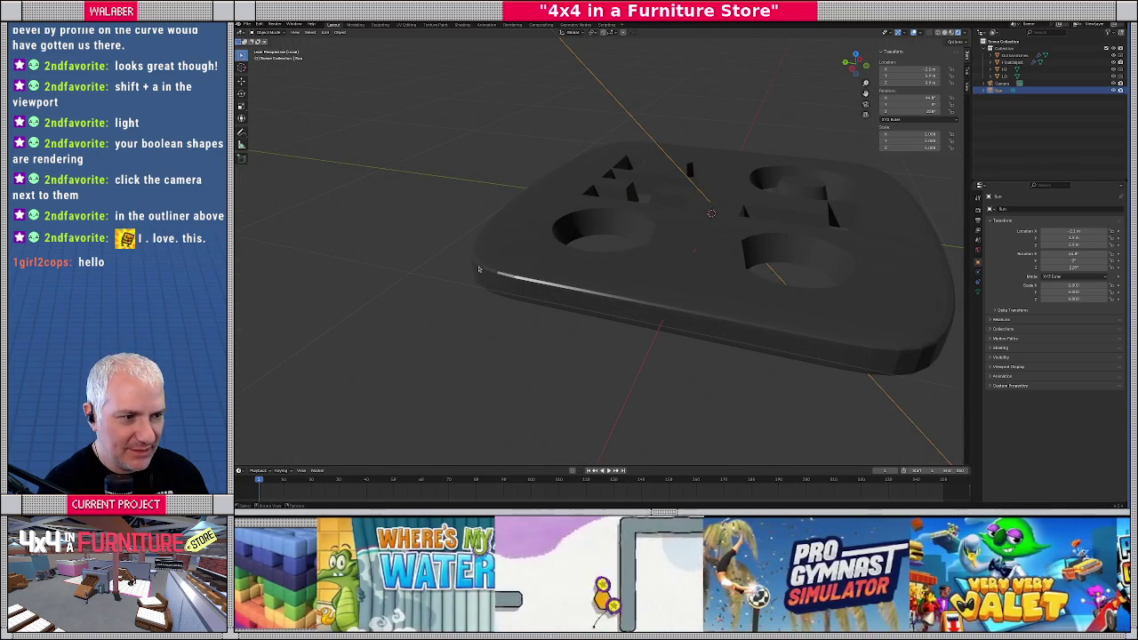
middle_click_drag(648, 227, 546, 260)
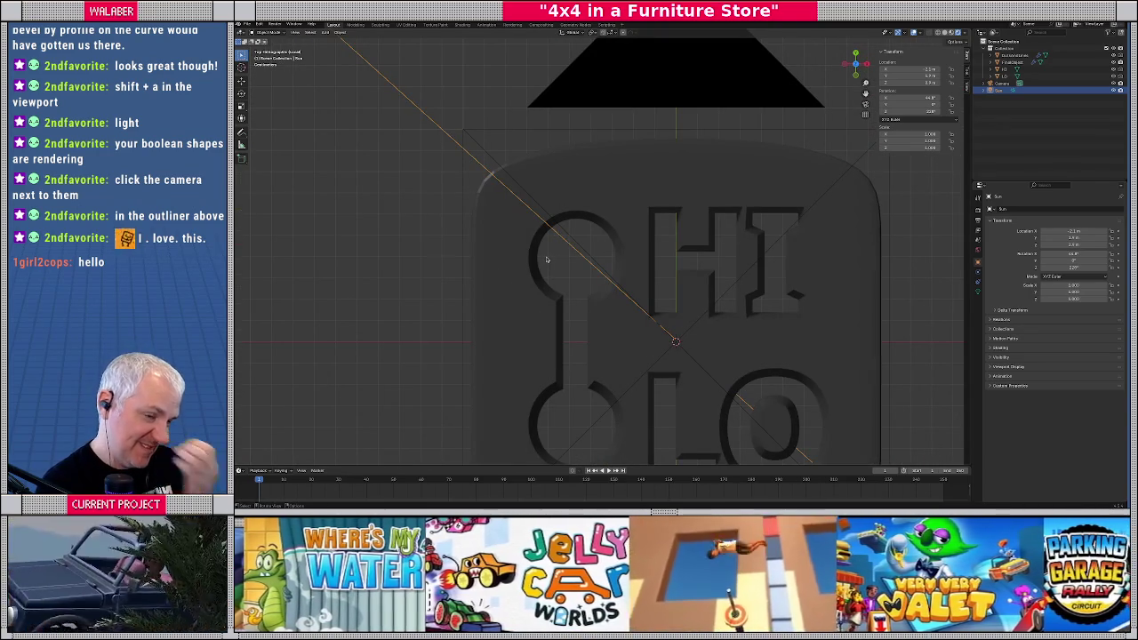
middle_click_drag(547, 260, 611, 262)
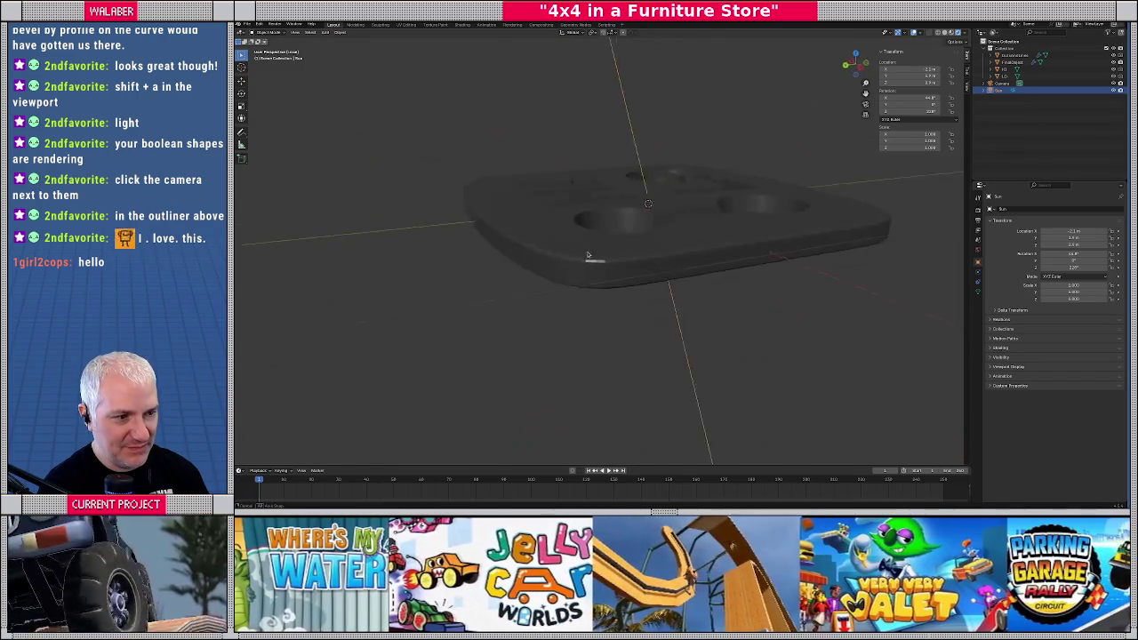
scroll(610, 263, "up", 5)
mouse_move(611, 262)
middle_mouse_down()
mouse_move(490, 291)
mouse_move(539, 312)
mouse_move(465, 308)
middle_mouse_up()
scroll(539, 312, "down", 5)
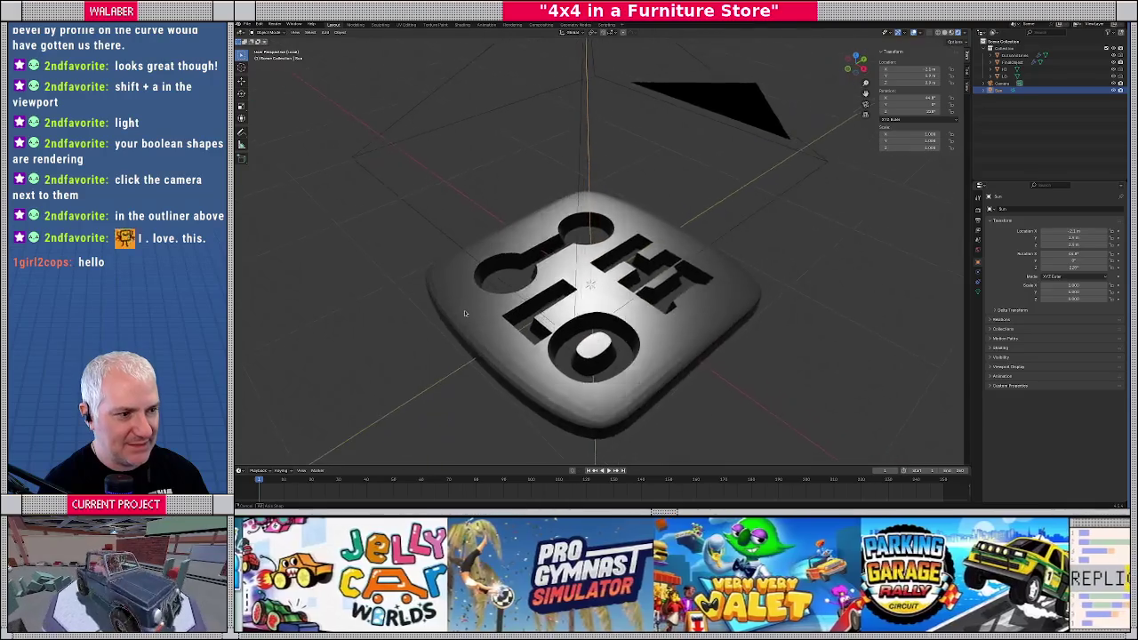
key("KP_7")
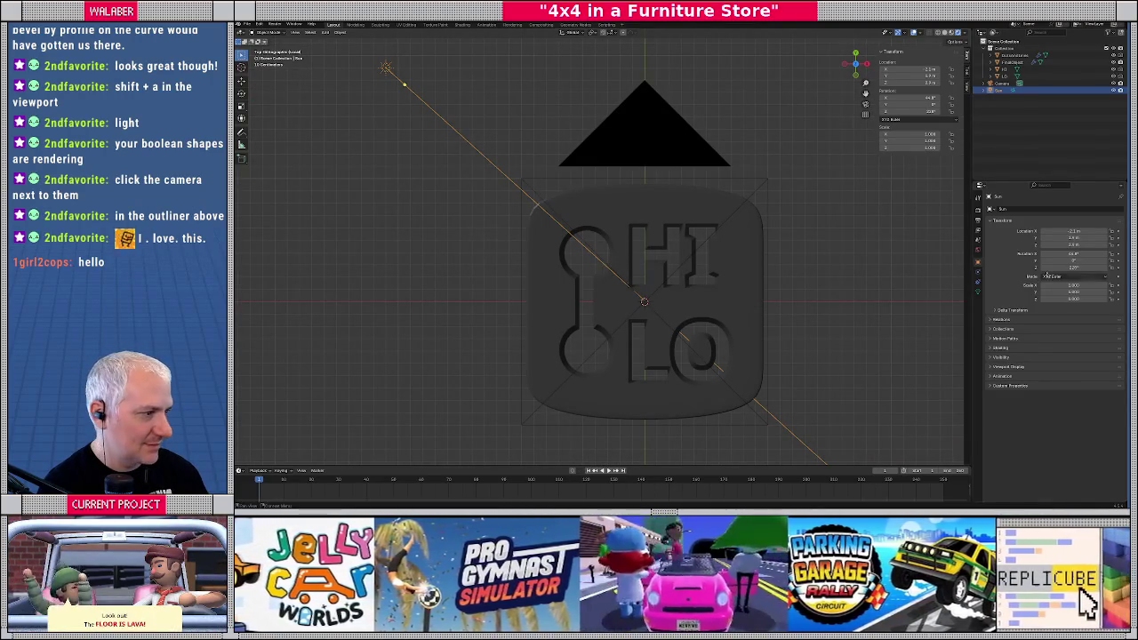
left_click_drag(1073, 253, 1121, 253)
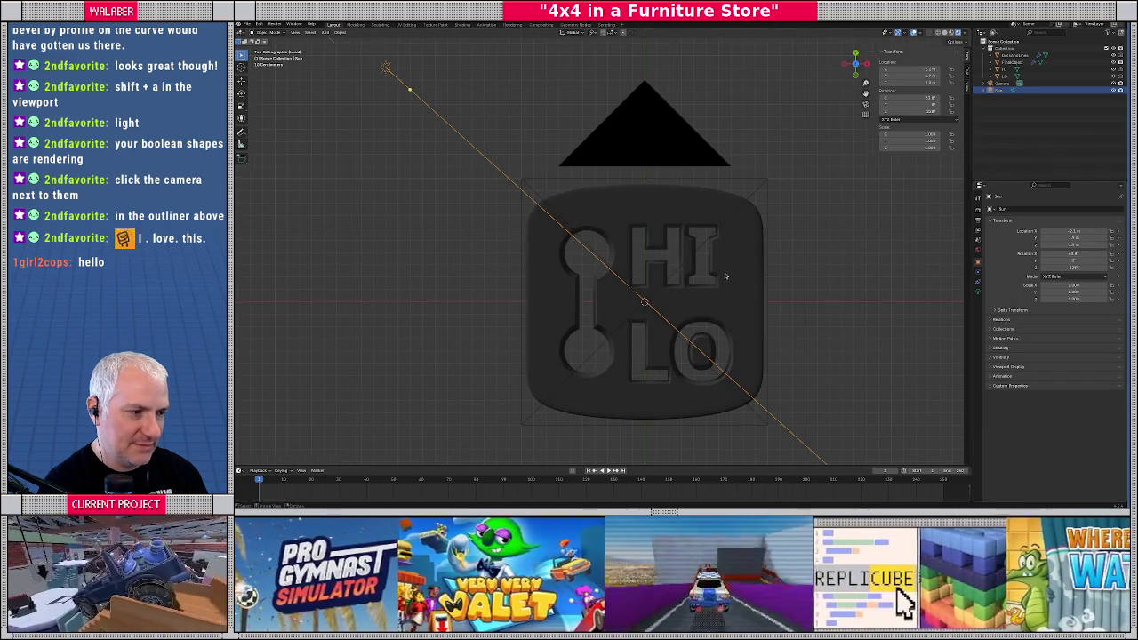
Select the HI LO plate and open its Add Modifier > Generate list
middle_click_drag(782, 134, 812, 219)
left_click(813, 220)
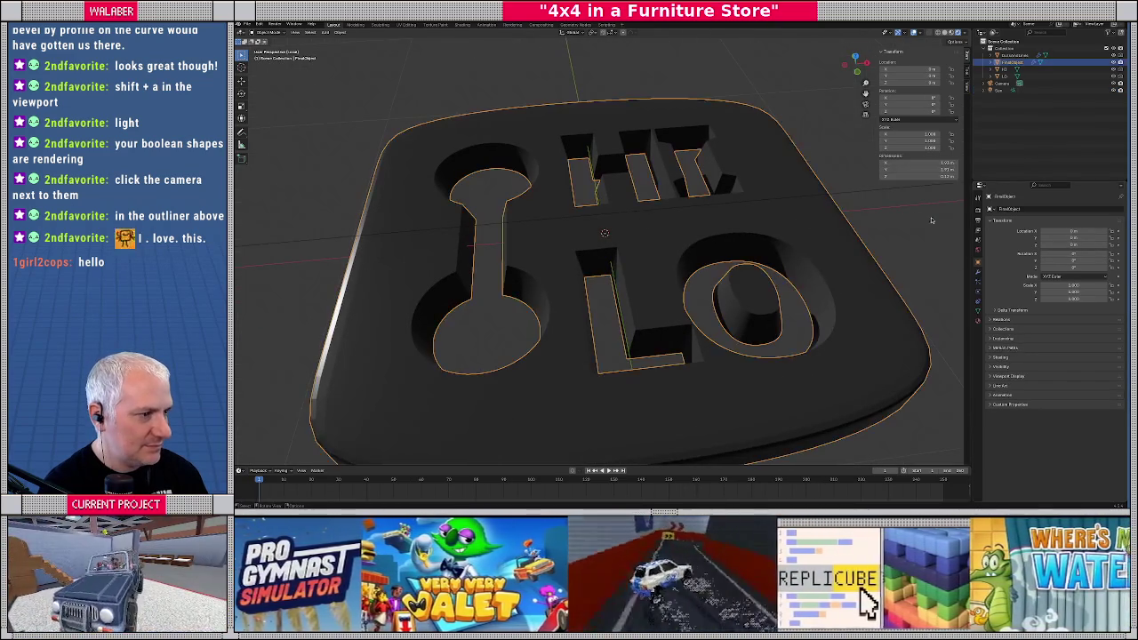
left_click(978, 274)
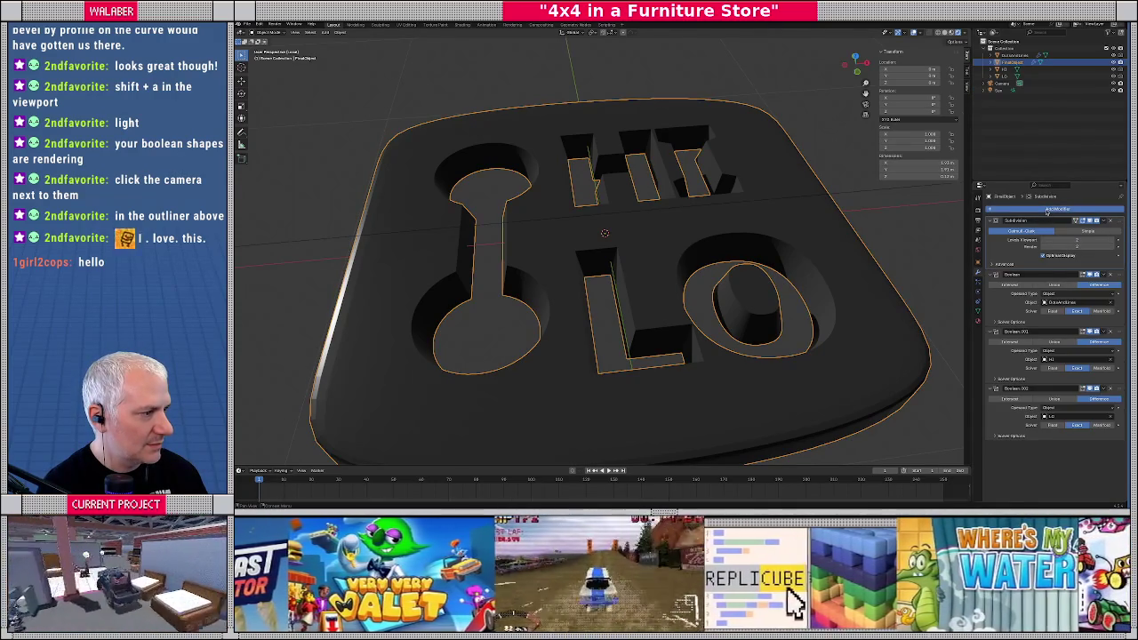
left_click(1047, 211)
mouse_move(1014, 209)
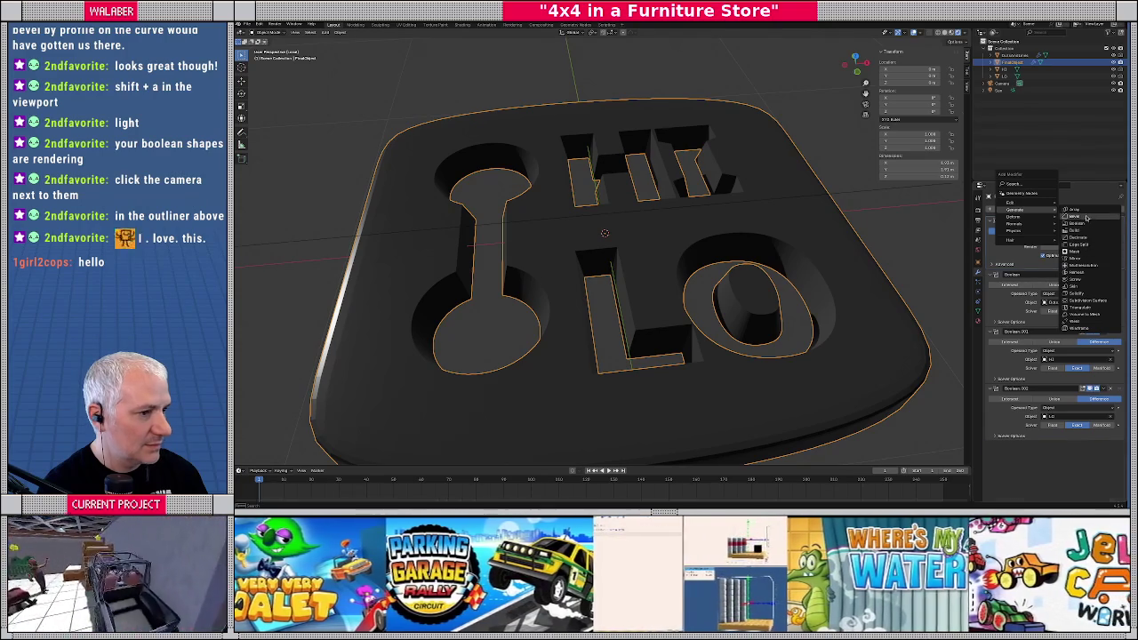
Add a Bevel modifier with Amount about 0.4 m and Limit Method None, and inspect it
left_click(1086, 217)
scroll(1085, 218, "down", 2)
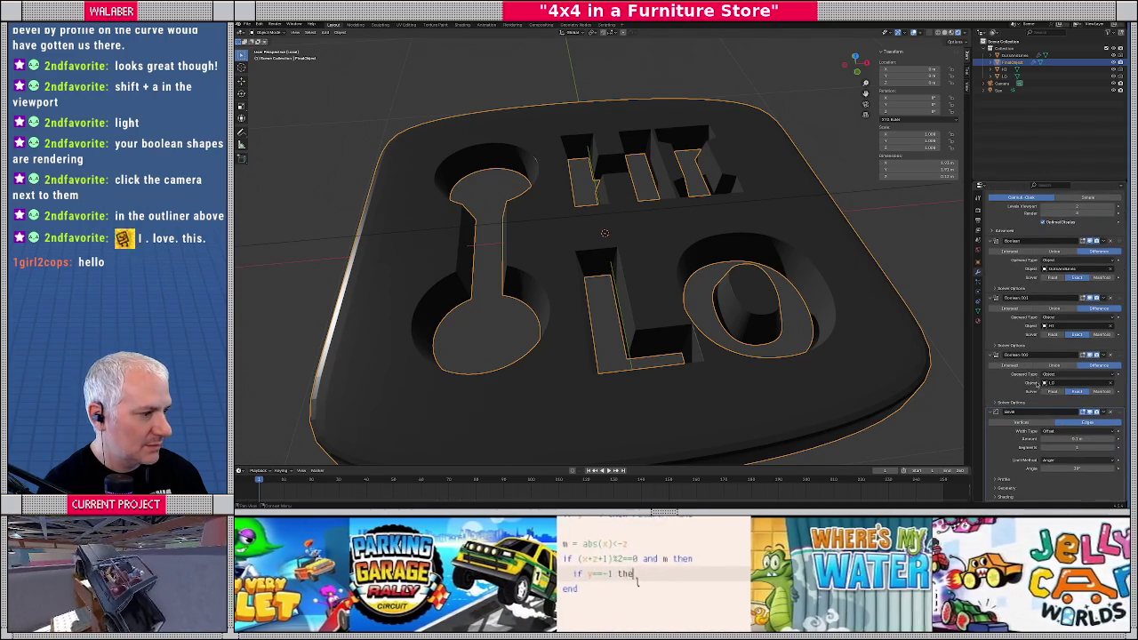
mouse_move(1076, 439)
left_mouse_down()
mouse_move(1098, 439)
mouse_move(1081, 447)
left_mouse_up()
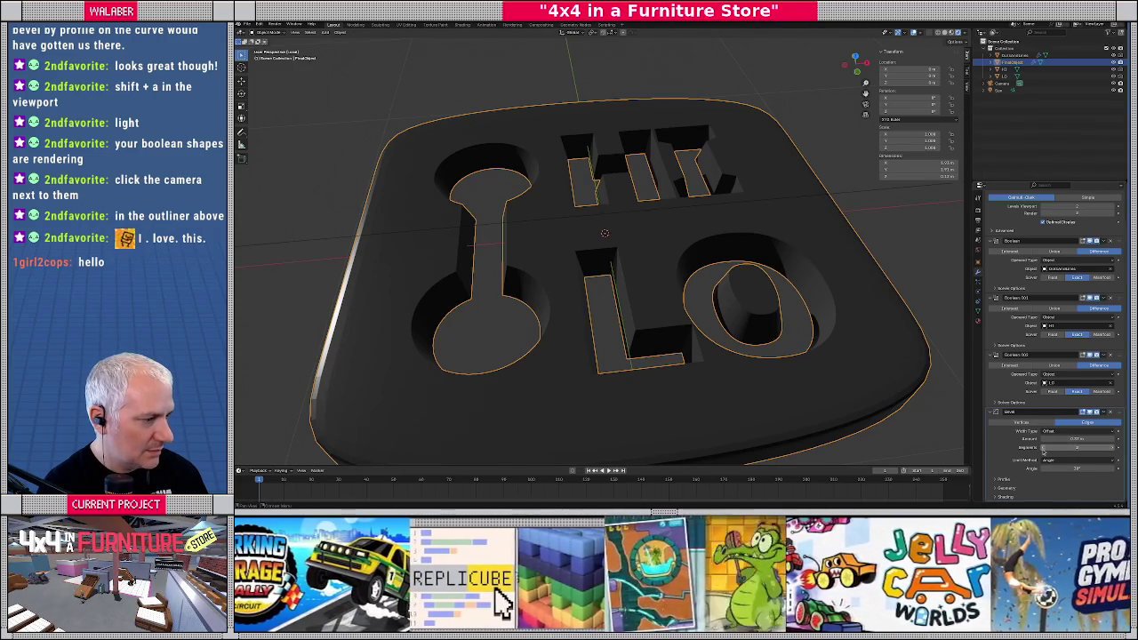
left_click(1055, 461)
left_click(1056, 469)
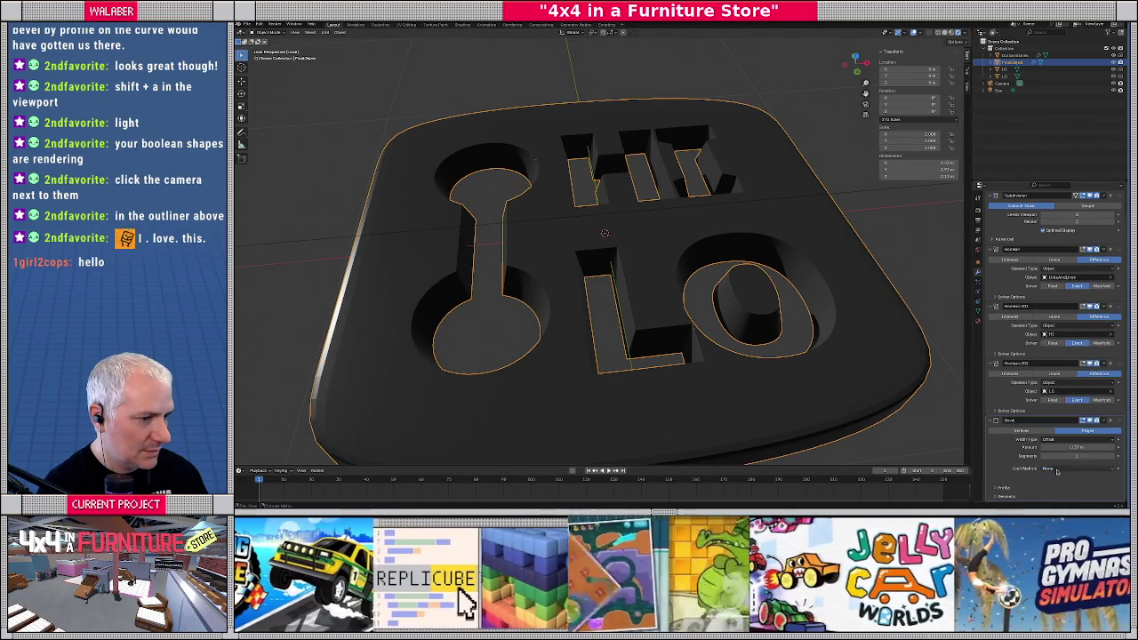
scroll(663, 289, "up", 2)
scroll(662, 289, "up", 2)
scroll(662, 289, "up", 2)
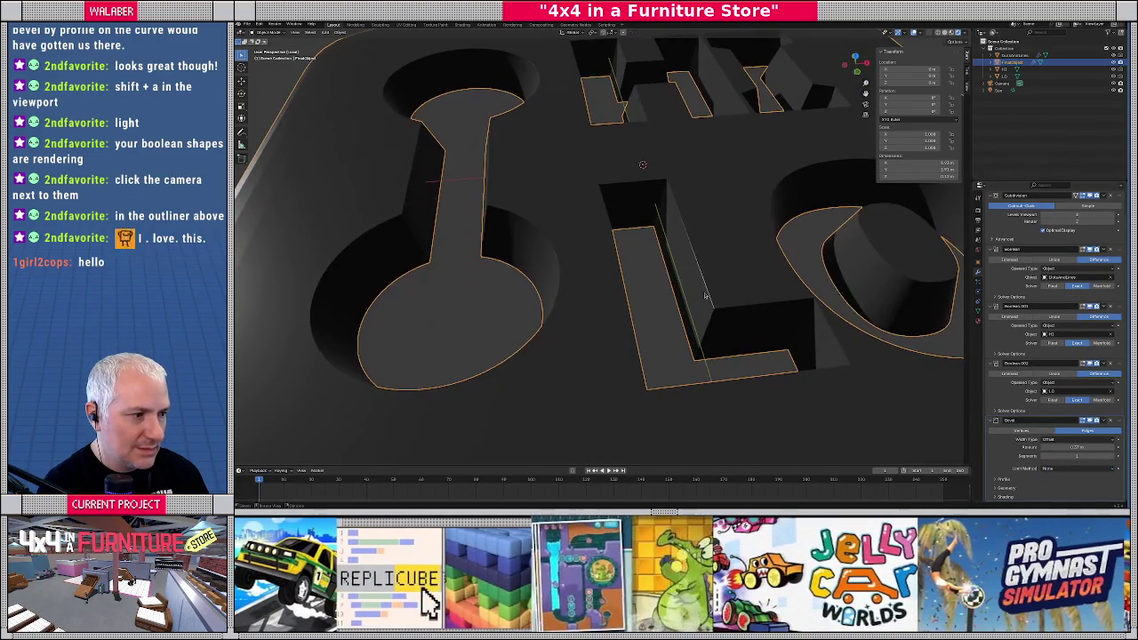
scroll(663, 289, "up", 1)
scroll(662, 289, "up", 2)
scroll(647, 275, "up", 2)
scroll(592, 272, "up", 2)
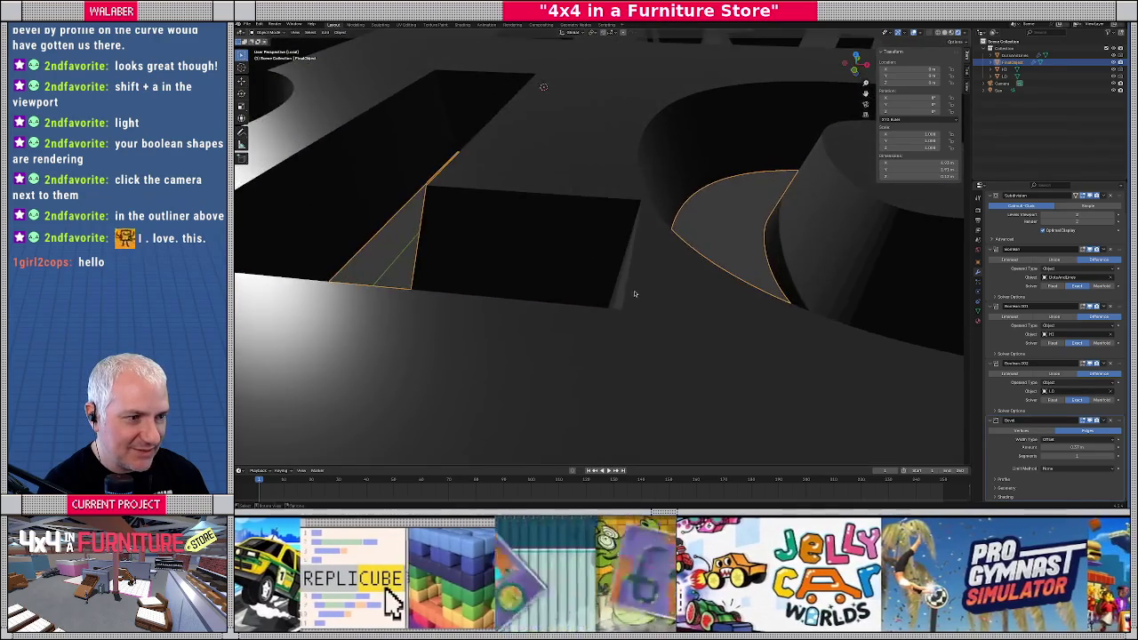
scroll(630, 297, "up", 2)
key("KP_Decimal")
key("KP_7")
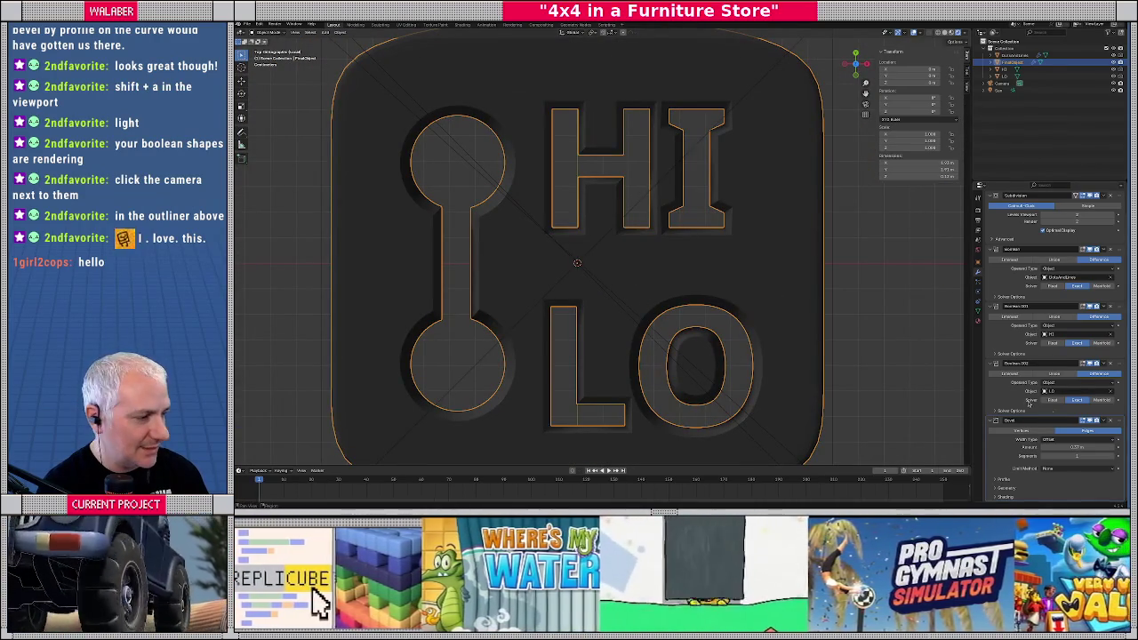
Delete the Bevel modifier and start rendering an image of the badge
left_click(1111, 421)
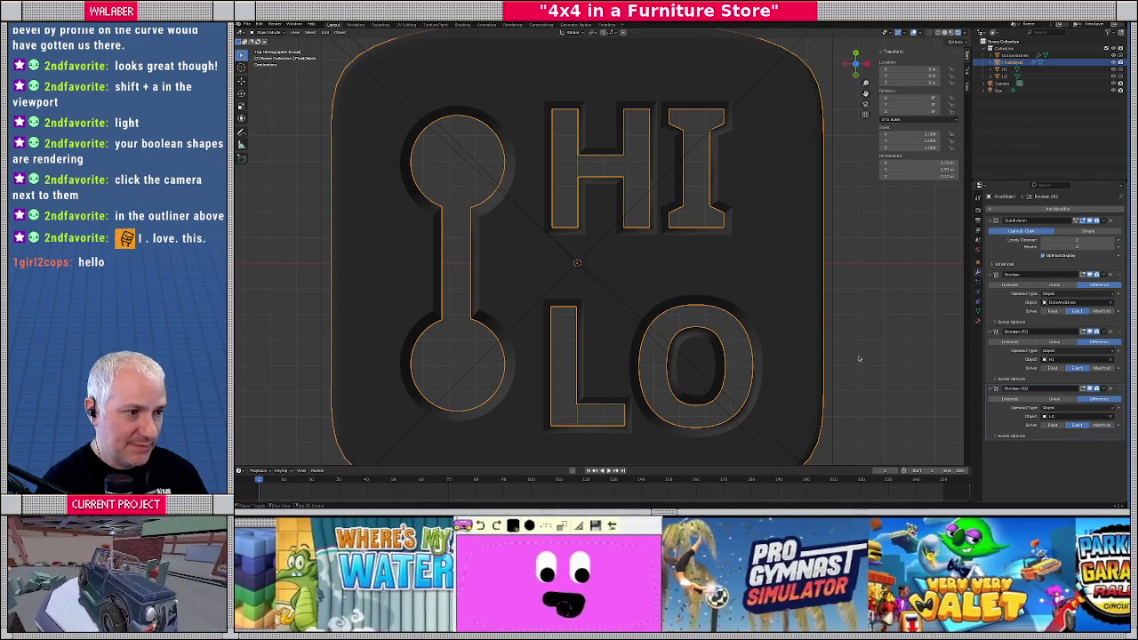
scroll(622, 283, "up", 2)
scroll(617, 274, "up", 3)
scroll(609, 263, "up", 2)
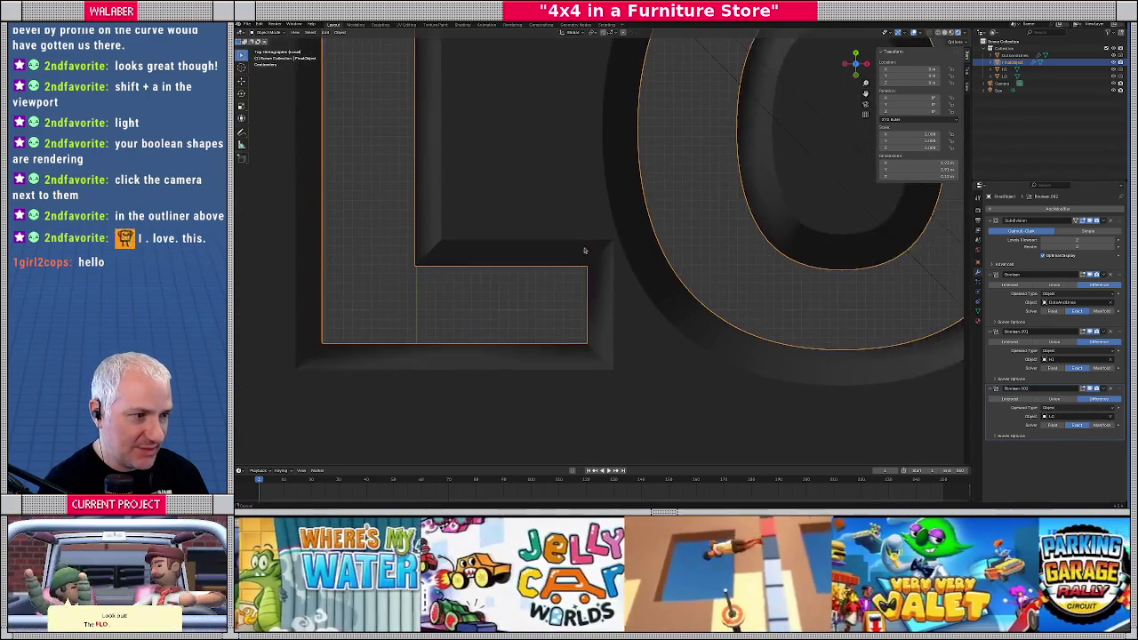
scroll(603, 253, "up", 2)
scroll(622, 276, "down", 3)
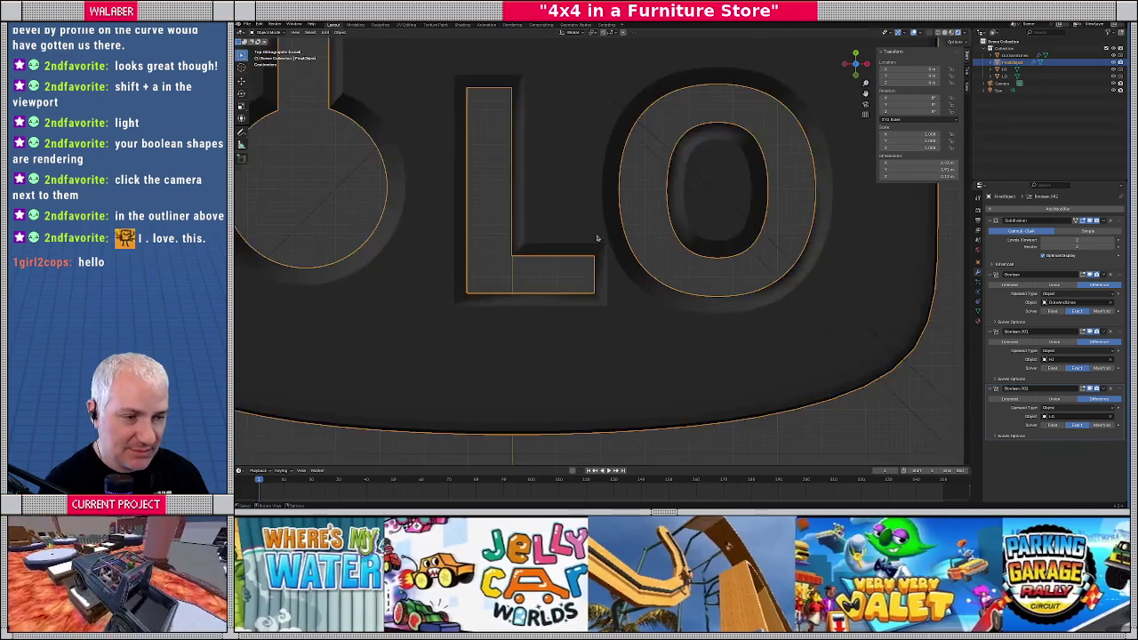
scroll(642, 297, "down", 2)
scroll(645, 303, "down", 2)
scroll(622, 316, "down", 1)
scroll(597, 331, "down", 2)
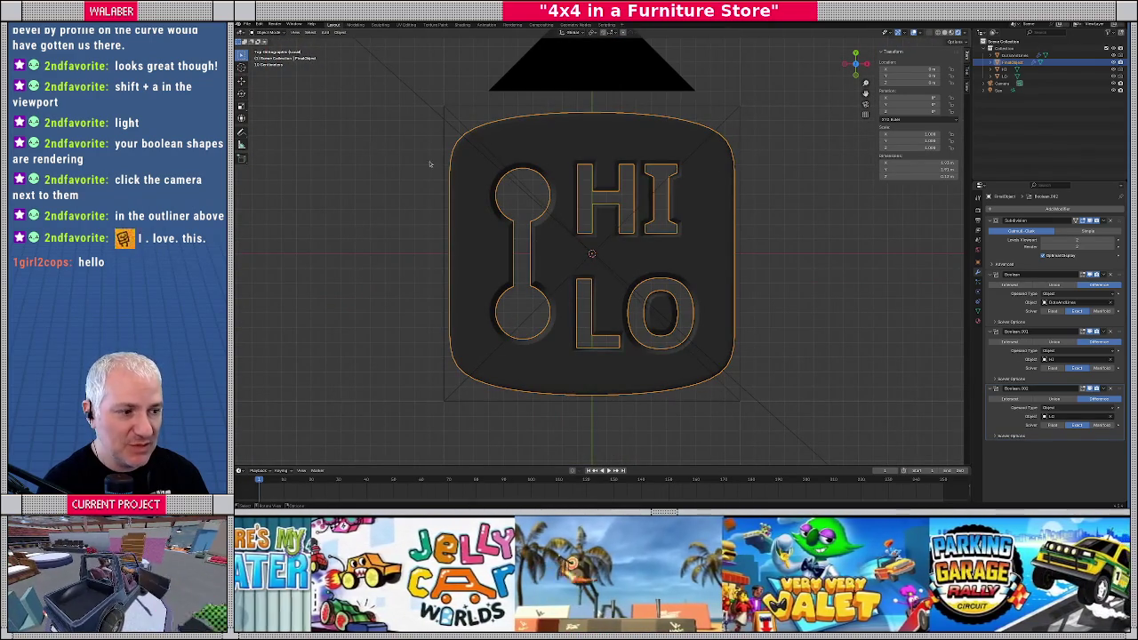
left_click(260, 23)
left_click(278, 33)
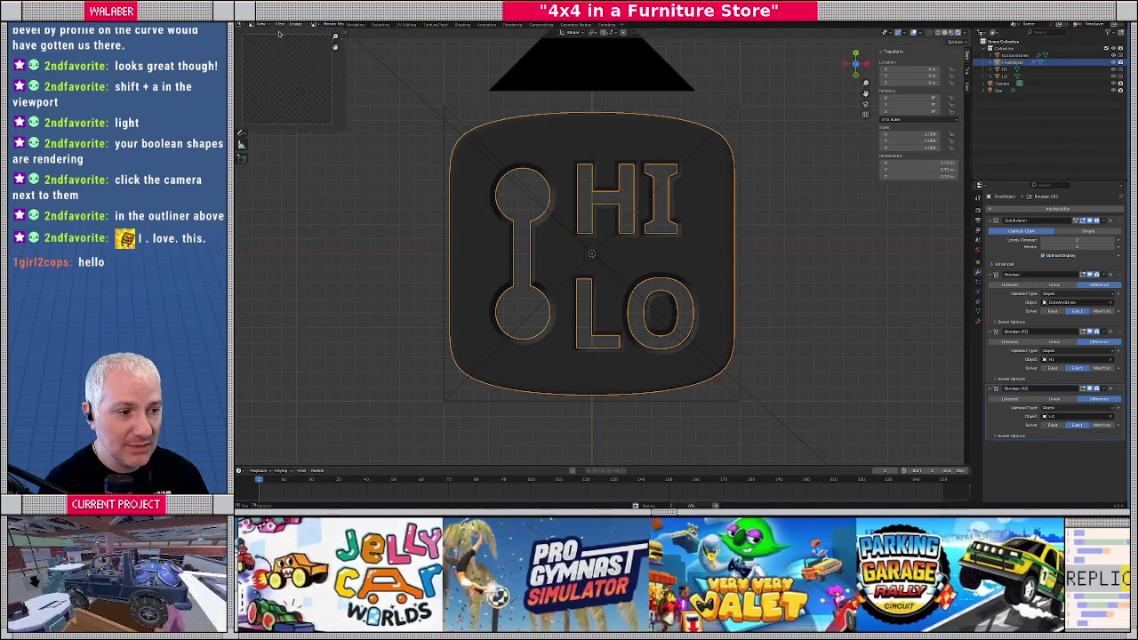
Centre and enlarge the render window, zoom into the dark HI LO badge render, then close it
left_click_drag(488, 125, 557, 158)
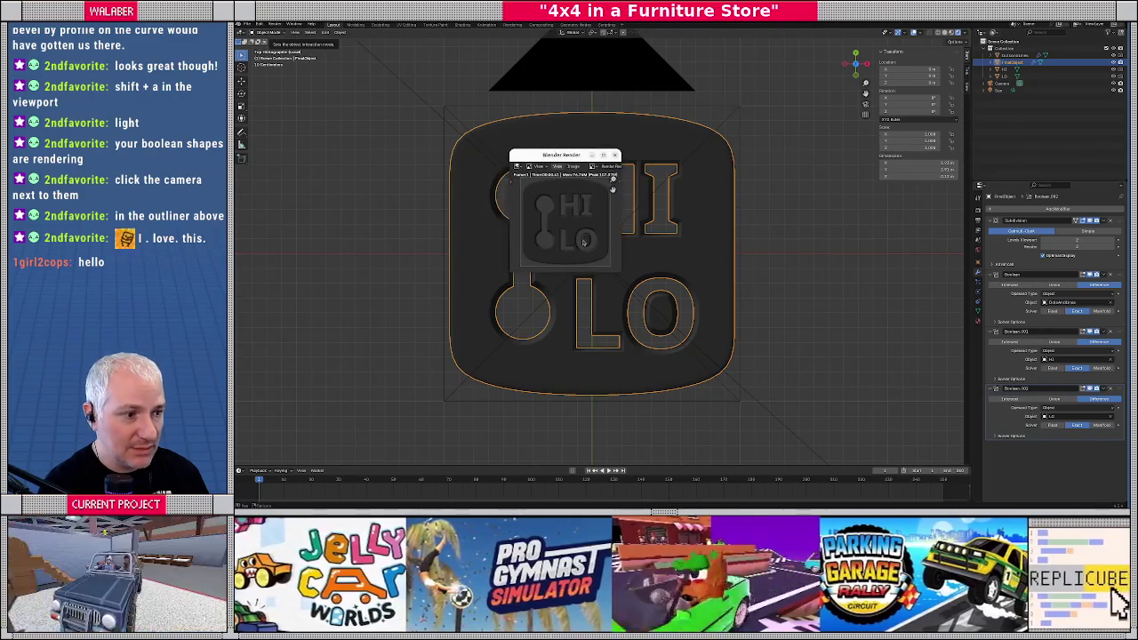
left_click_drag(620, 274, 814, 425)
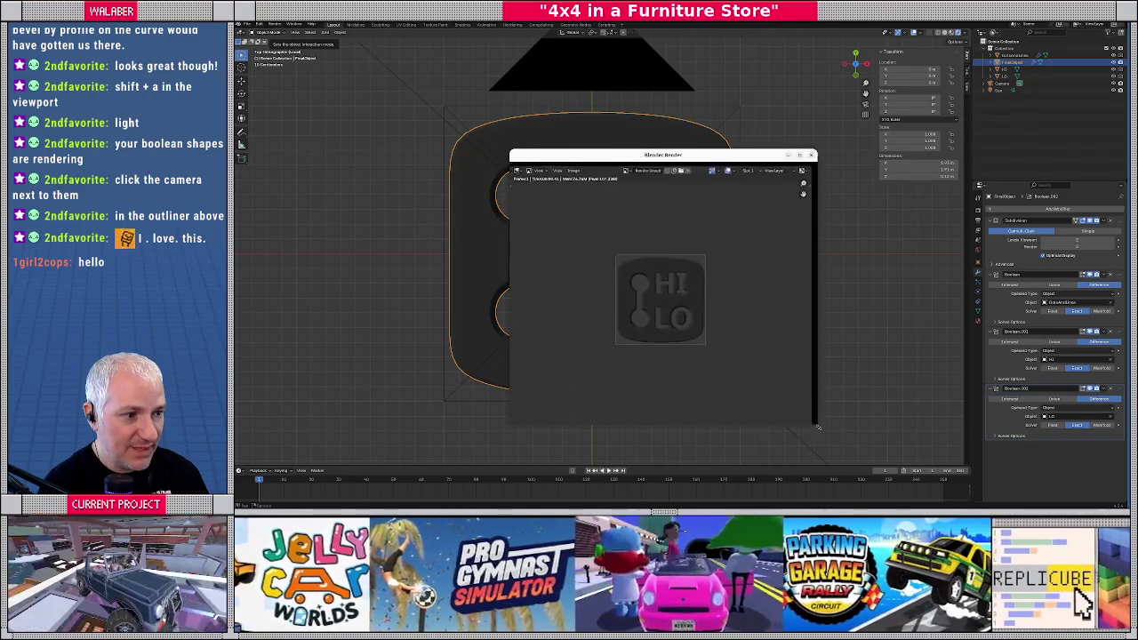
left_click_drag(616, 155, 511, 76)
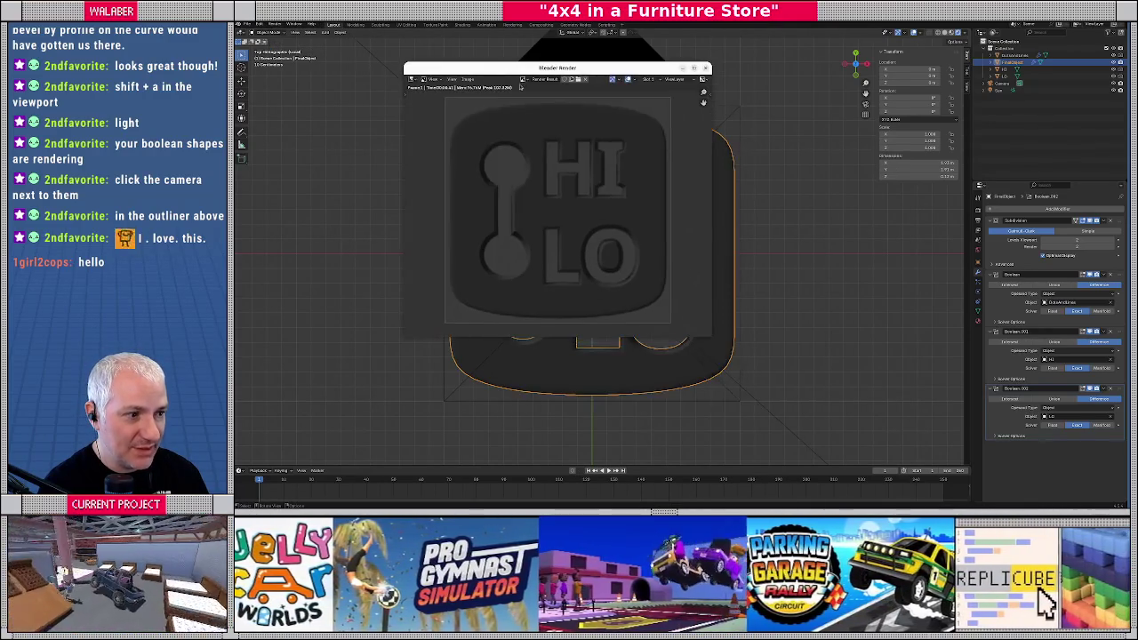
left_click_drag(709, 337, 789, 424)
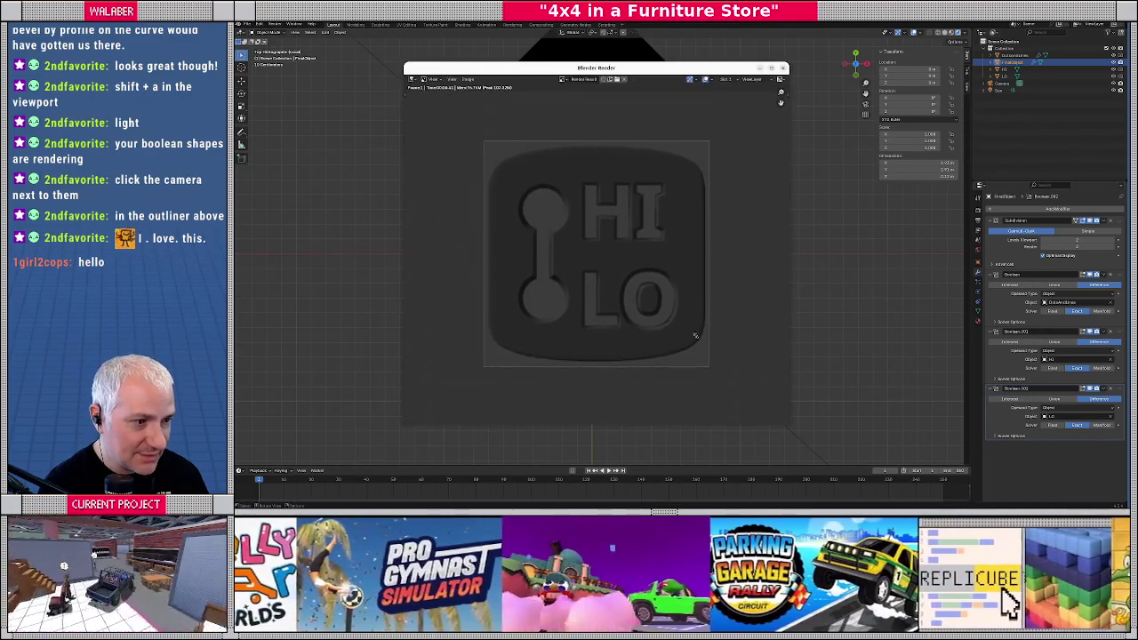
scroll(641, 293, "up", 3)
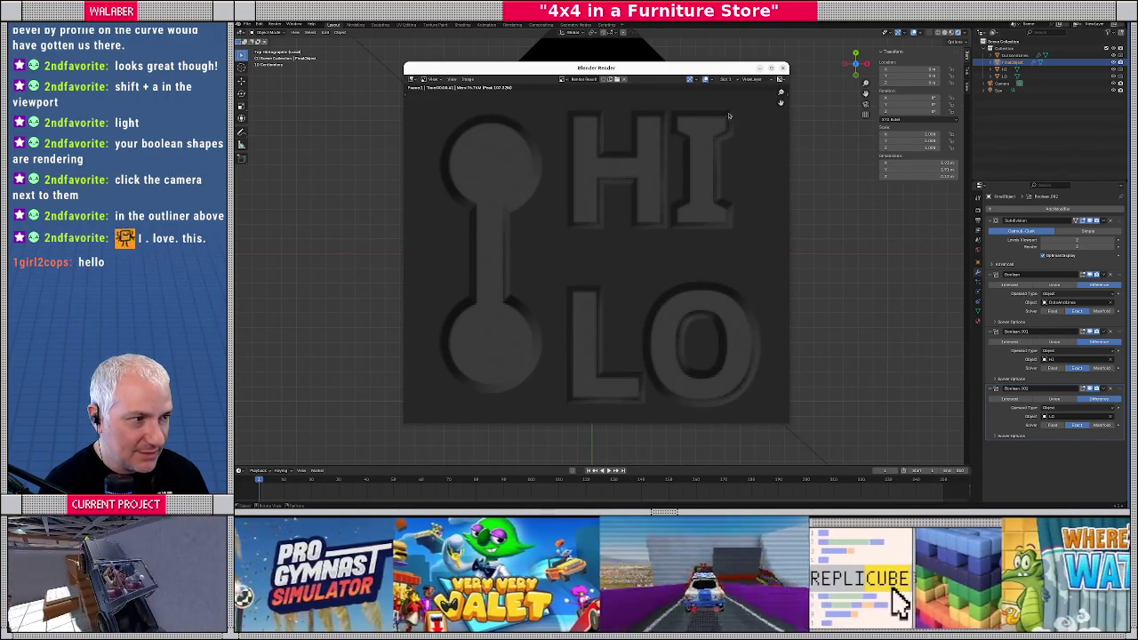
scroll(722, 117, "down", 1)
left_click(782, 67)
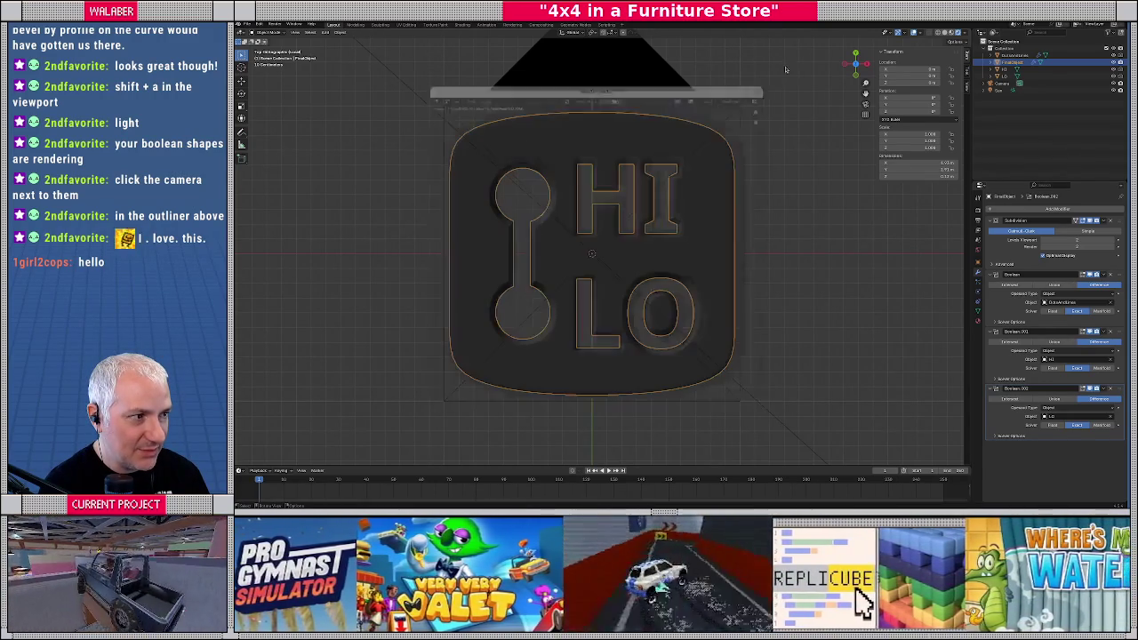
Switch to a wireframe side view and select the badge base
middle_click_drag(569, 267, 620, 270)
key("KP_1")
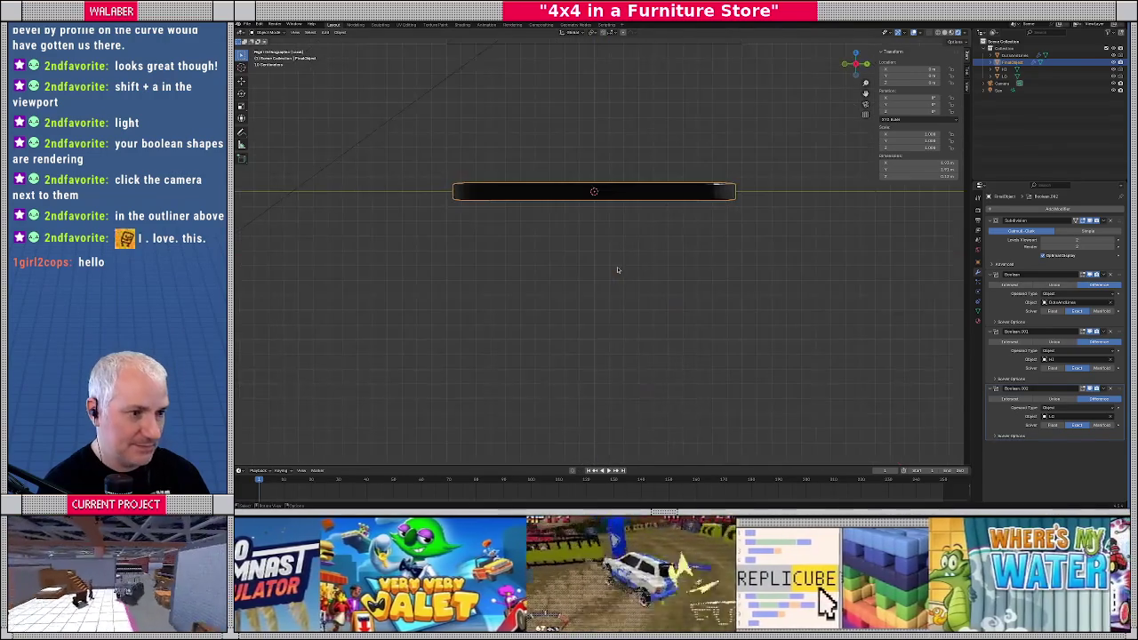
scroll(596, 258, "up", 3)
key("shift+z")
middle_click_drag(560, 234, 622, 318, "shift")
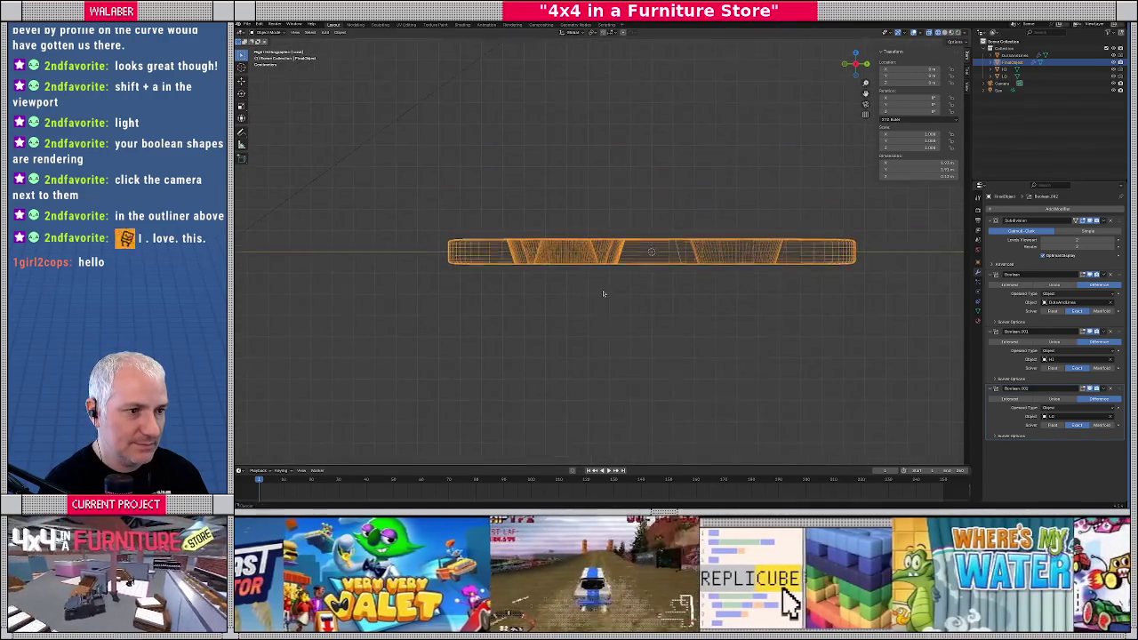
left_click(625, 221)
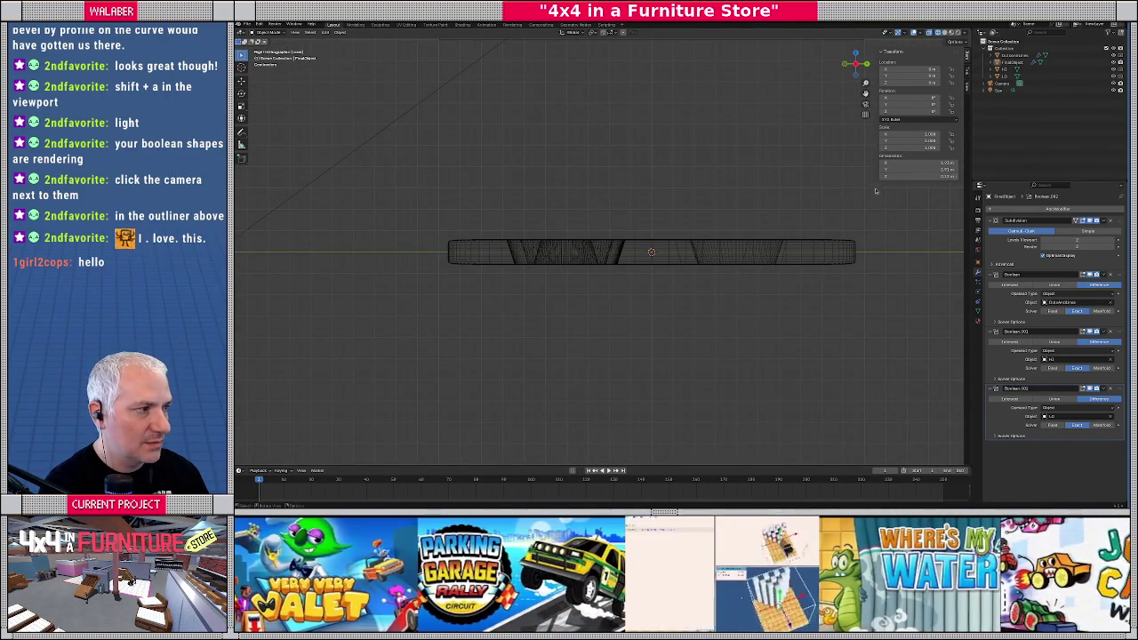
scroll(652, 254, "up", 1)
scroll(652, 253, "up", 2)
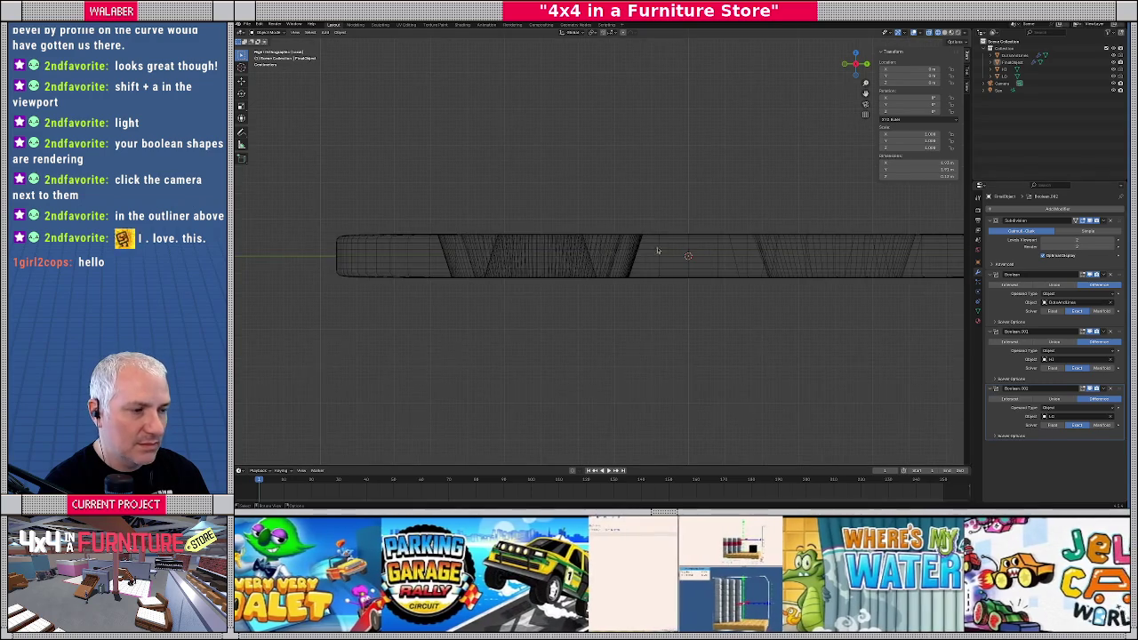
left_click(652, 254)
scroll(651, 253, "down", 3)
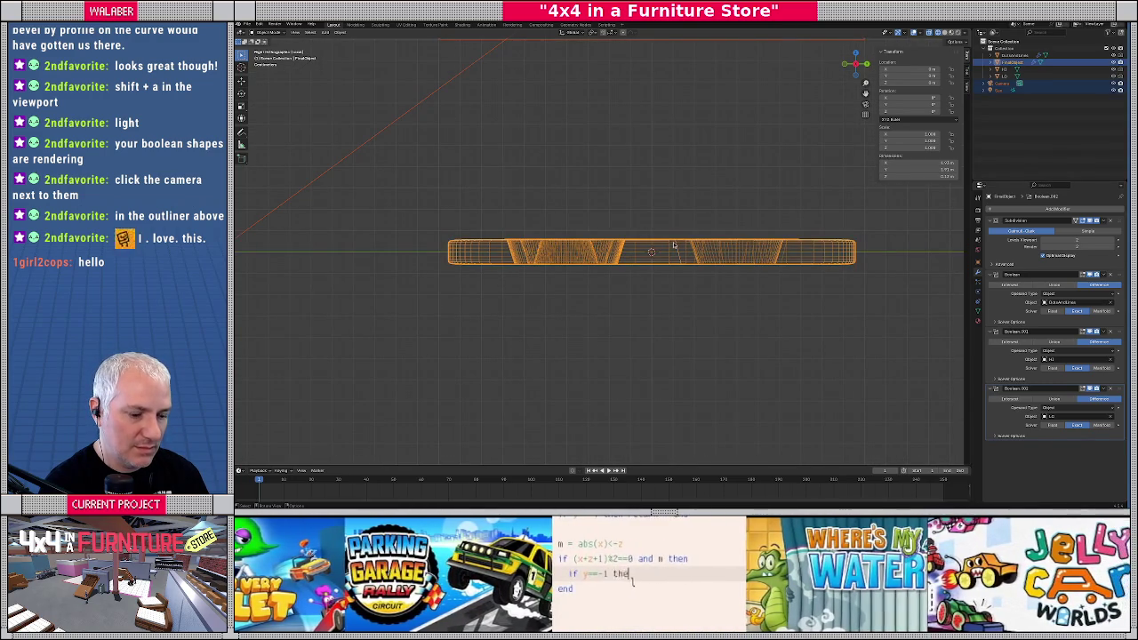
In Edit Mode, box-select the badge's top vertices and move them down along Z
key("Tab")
scroll(592, 243, "up", 1)
left_click_drag(324, 215, 862, 240)
scroll(861, 241, "up", 2)
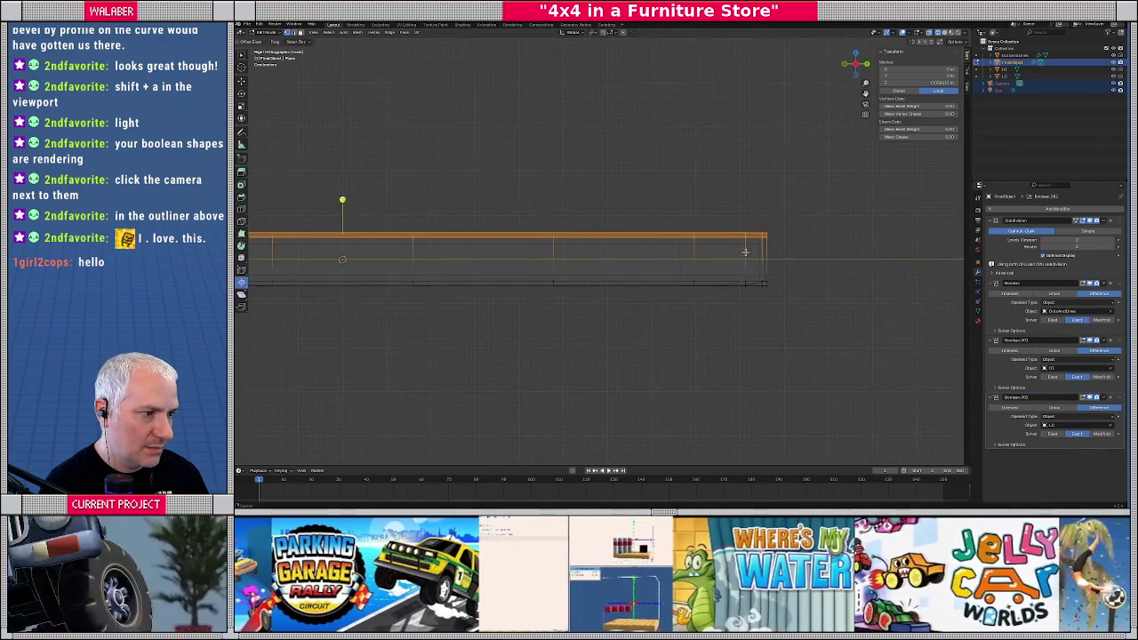
scroll(762, 255, "up", 2)
scroll(694, 247, "up", 3)
key("g")
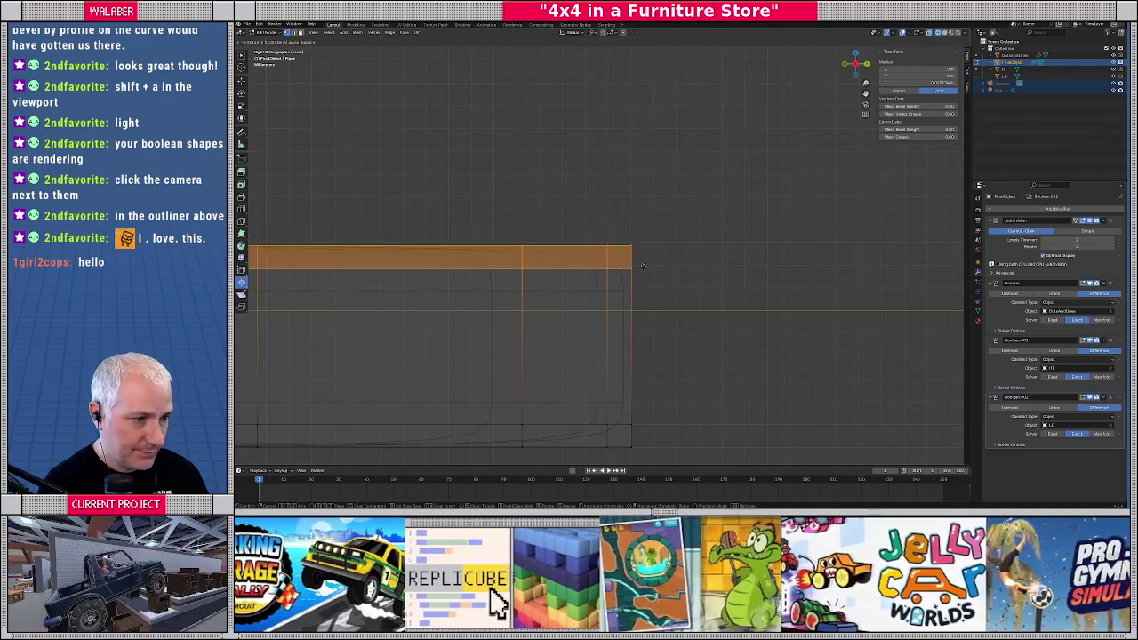
left_click(641, 262)
mouse_move(642, 262)
middle_mouse_down()
mouse_move(576, 309)
mouse_move(686, 280)
middle_mouse_up()
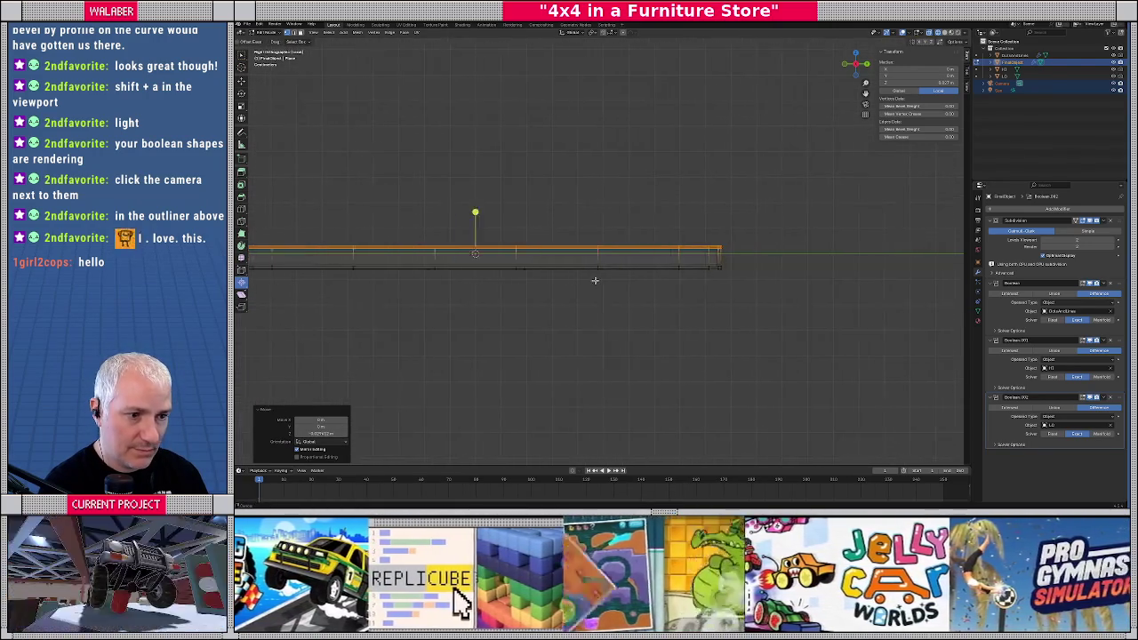
middle_click_drag(560, 305, 328, 318)
scroll(660, 278, "up", 4)
key("Tab")
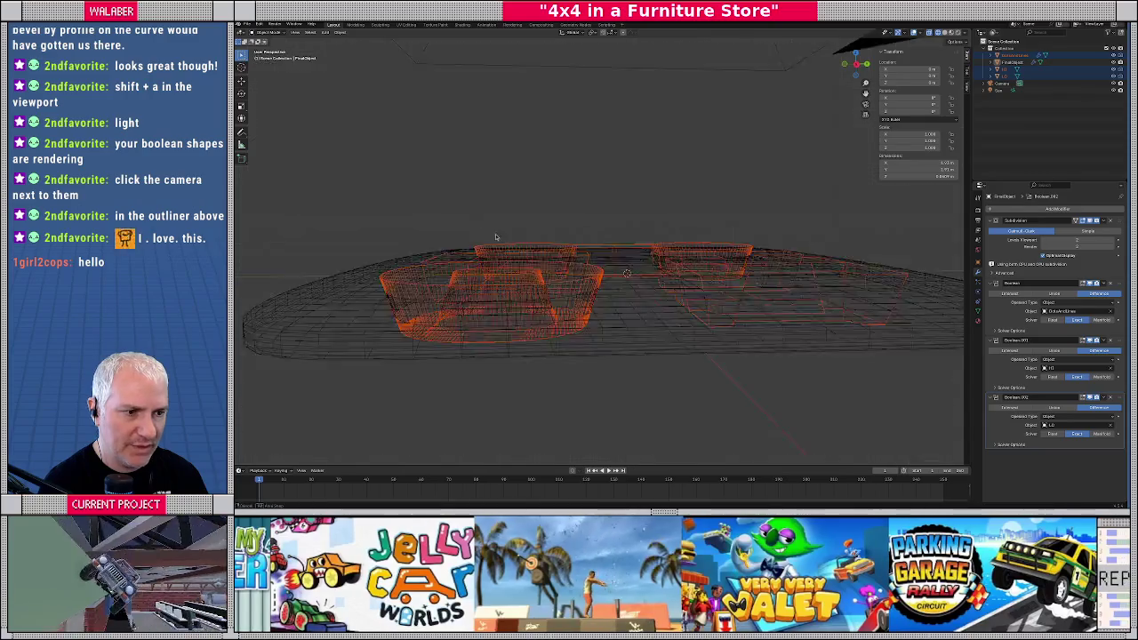
Select the left and right letter cutters, ending in a front view with the board edge-on
middle_click_drag(661, 278, 515, 256)
left_click(535, 223)
key("KP_7")
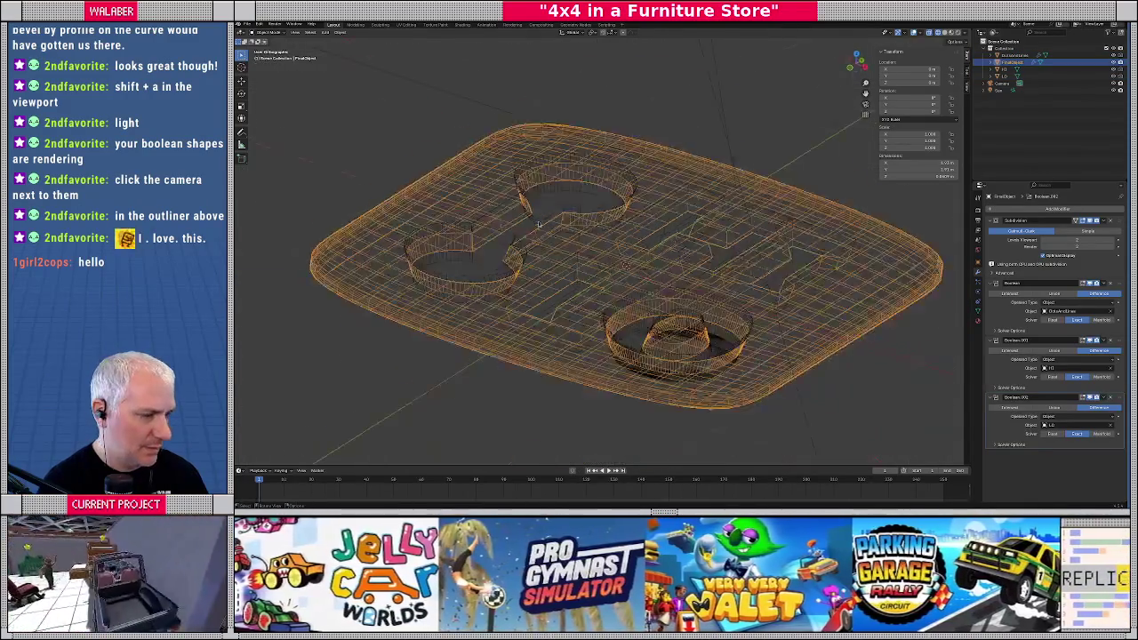
key("KP_3")
left_click(466, 259)
scroll(602, 266, "up", 2)
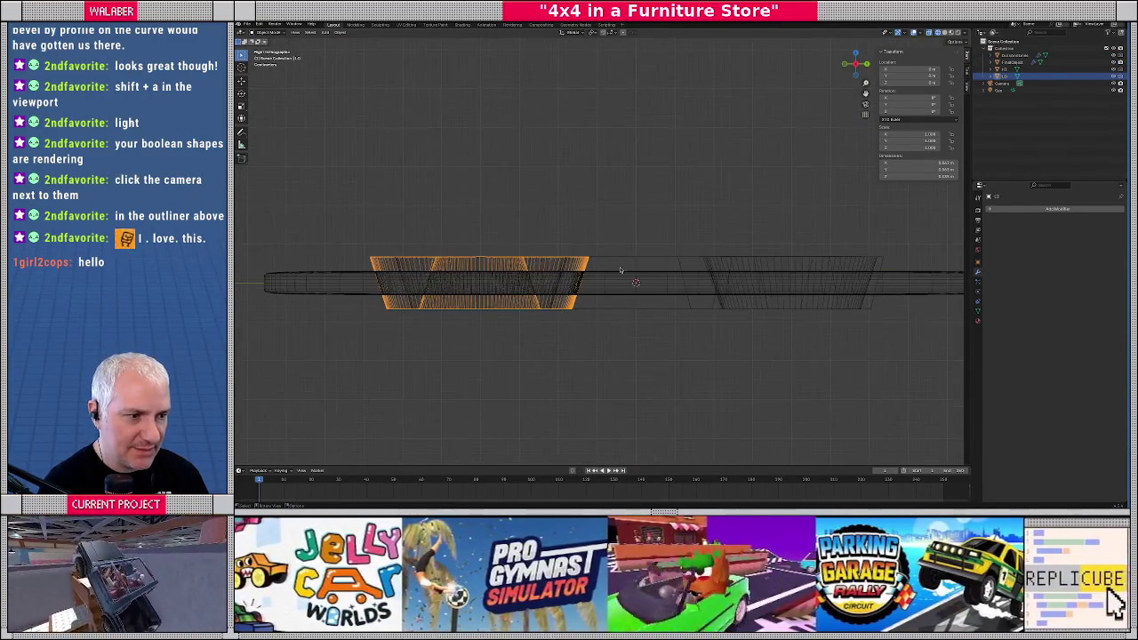
left_click(707, 271, "shift")
middle_click_drag(706, 271, 695, 207)
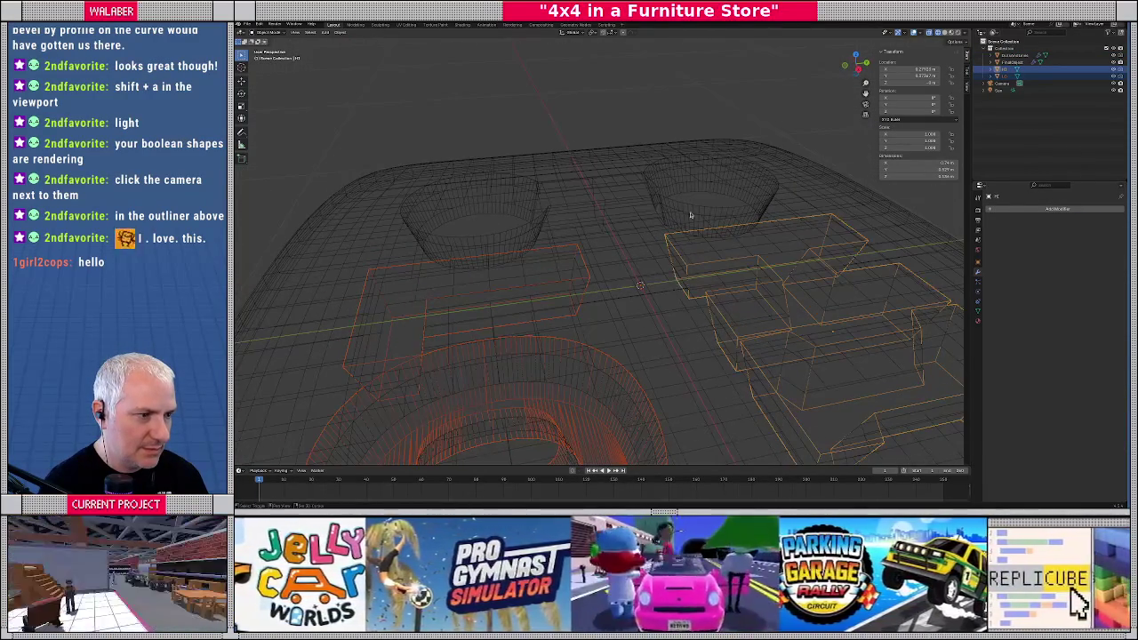
scroll(695, 207, "down", 4)
key("KP_1")
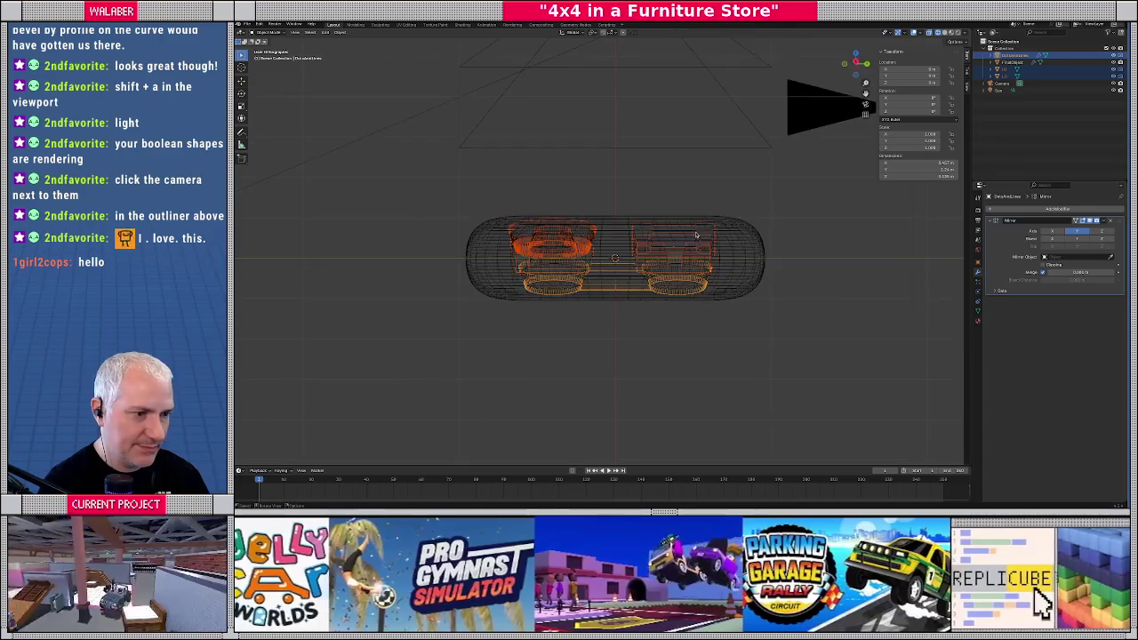
scroll(696, 234, "up", 3)
Scale both cutters down along Z in Edit Mode so they are shorter
key("Tab")
scroll(696, 232, "up", 2)
scroll(696, 232, "up", 1)
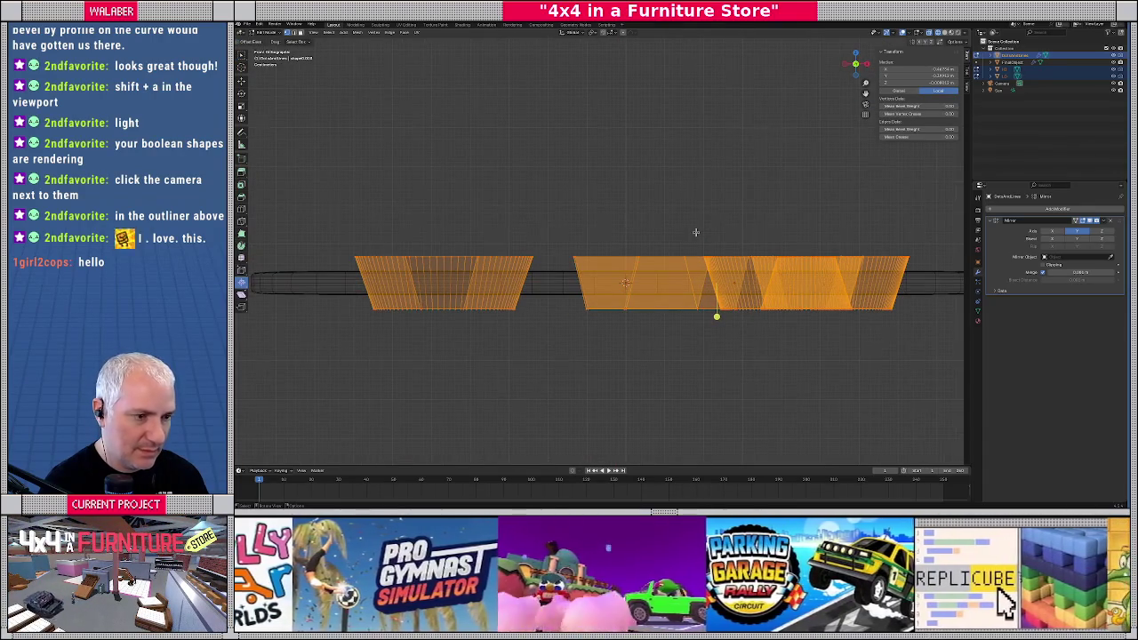
key("s")
key("z")
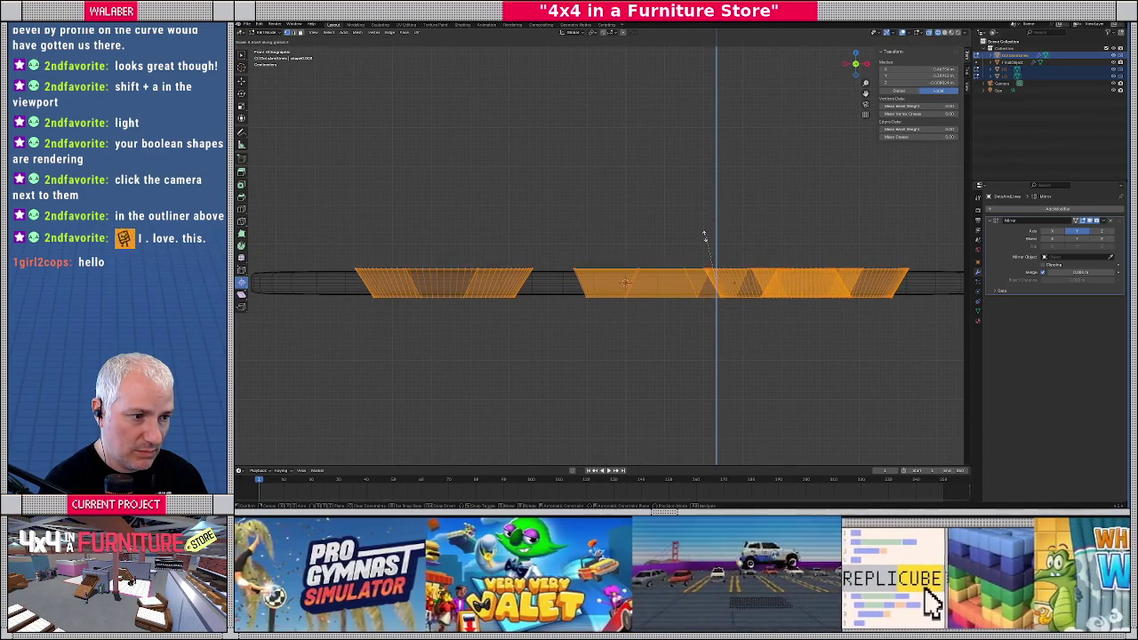
left_click(703, 239)
key("Tab")
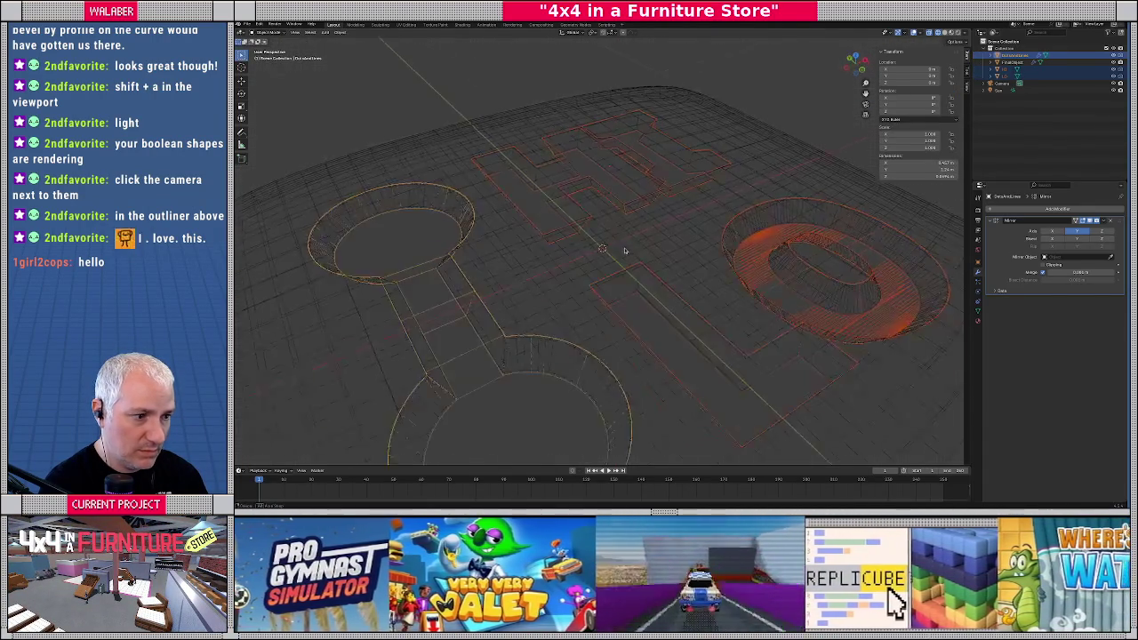
Check the badge through the camera in solid shading, then lower the Sun's X rotation toward 45°
middle_click_drag(676, 267, 623, 250)
key("KP_0")
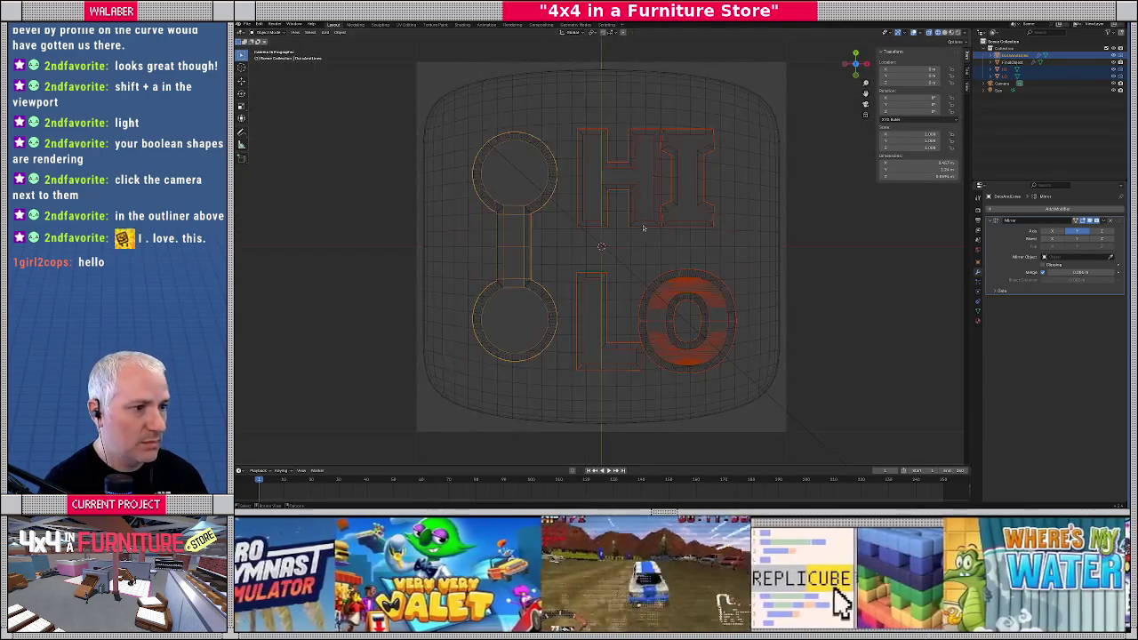
left_click(759, 249)
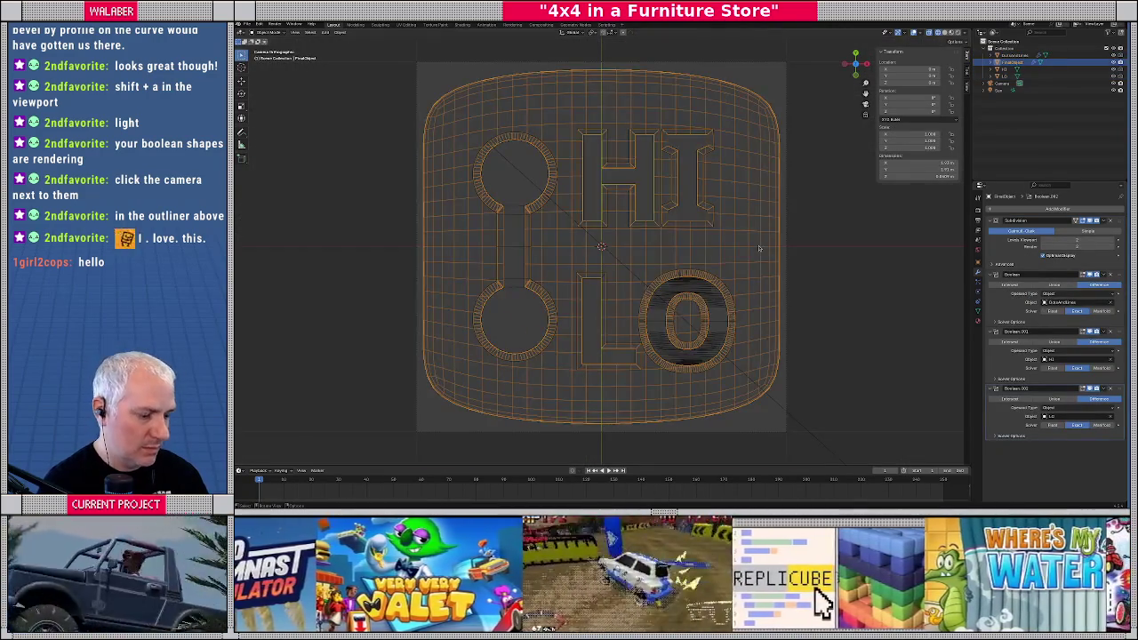
key("KP_Divide")
key("KP_0")
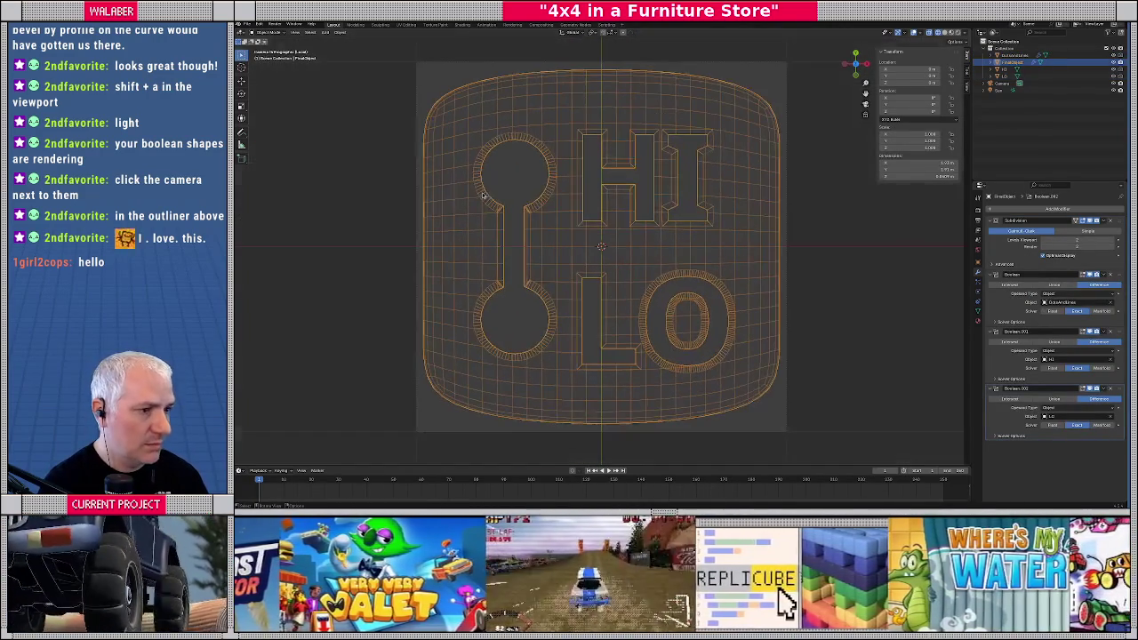
left_click(947, 32)
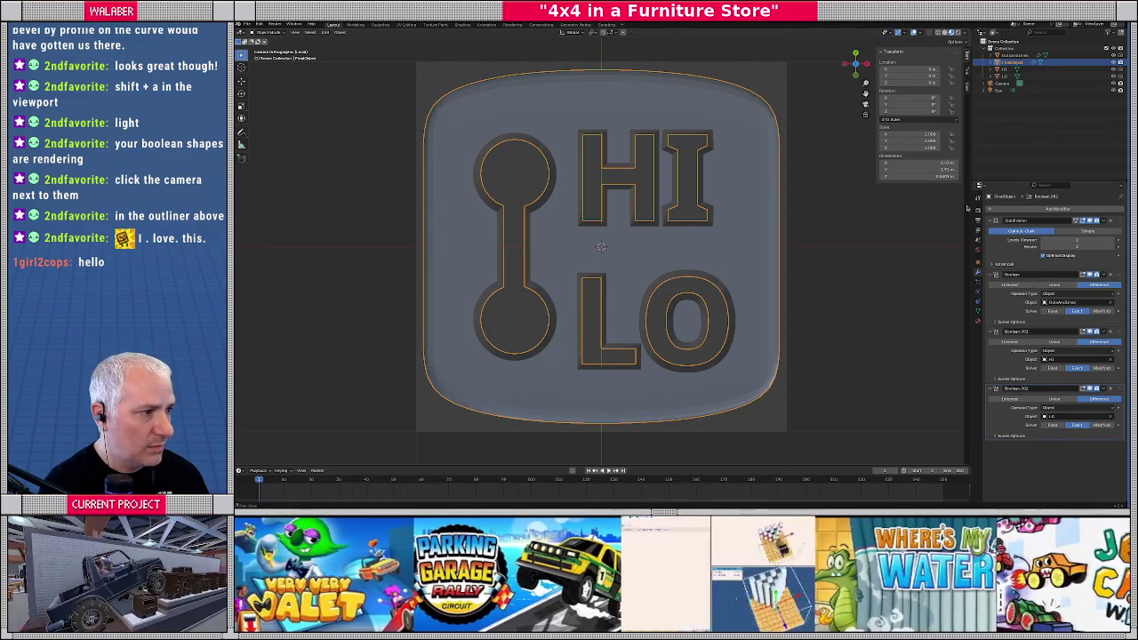
left_click(1000, 89)
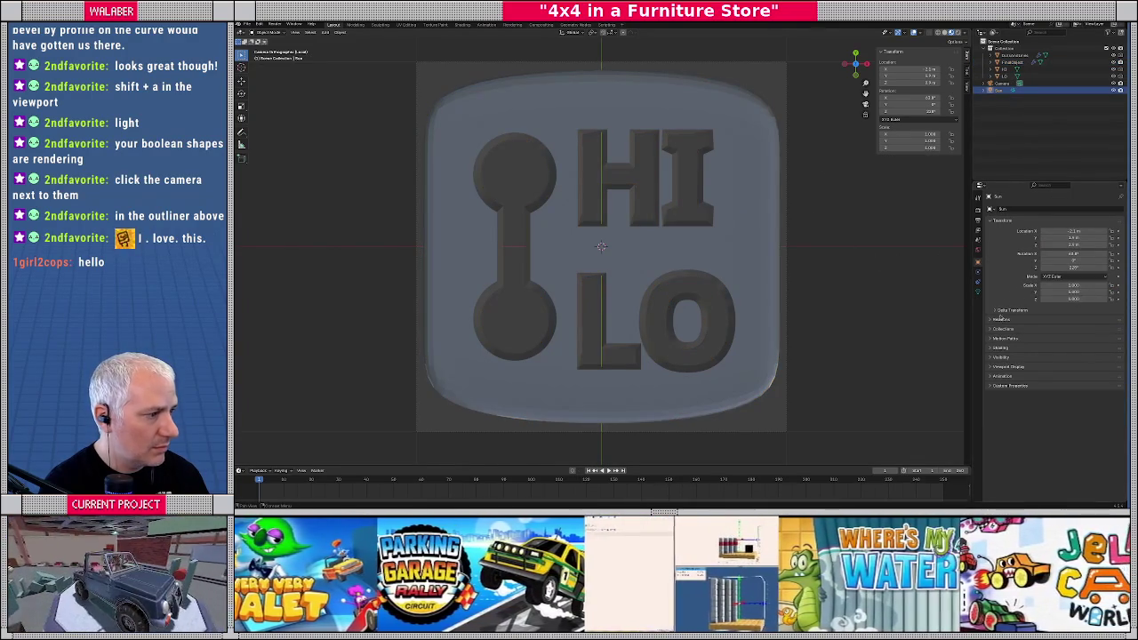
left_click_drag(1074, 253, 1066, 253)
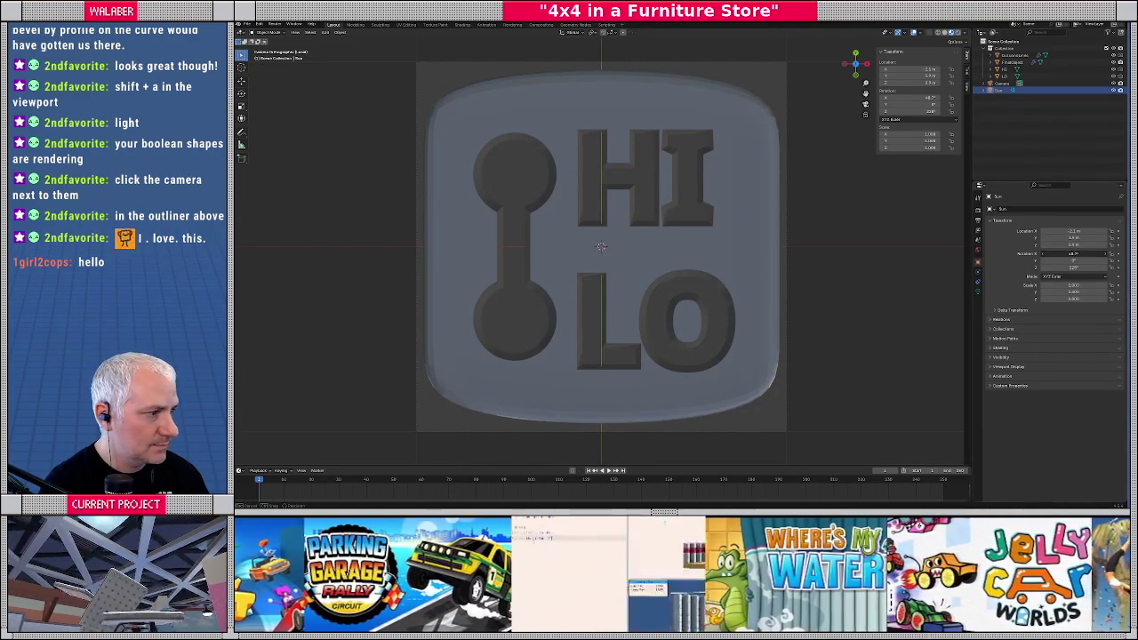
Confirm the Sun's X rotation of about 45° and return to the camera view
key("Return")
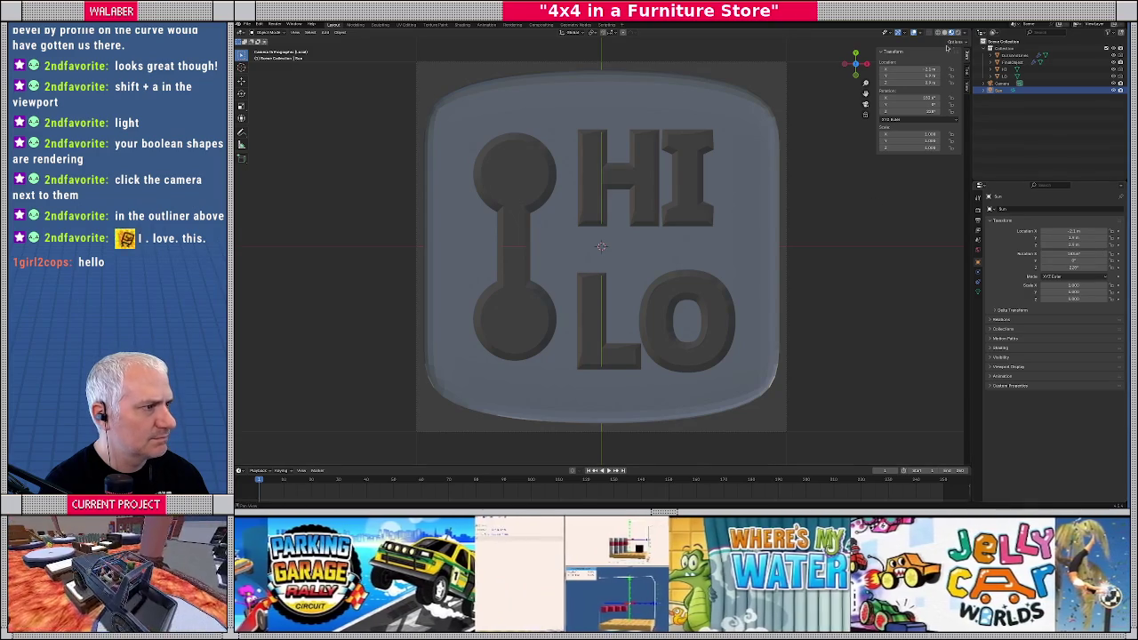
scroll(770, 216, "down", 1)
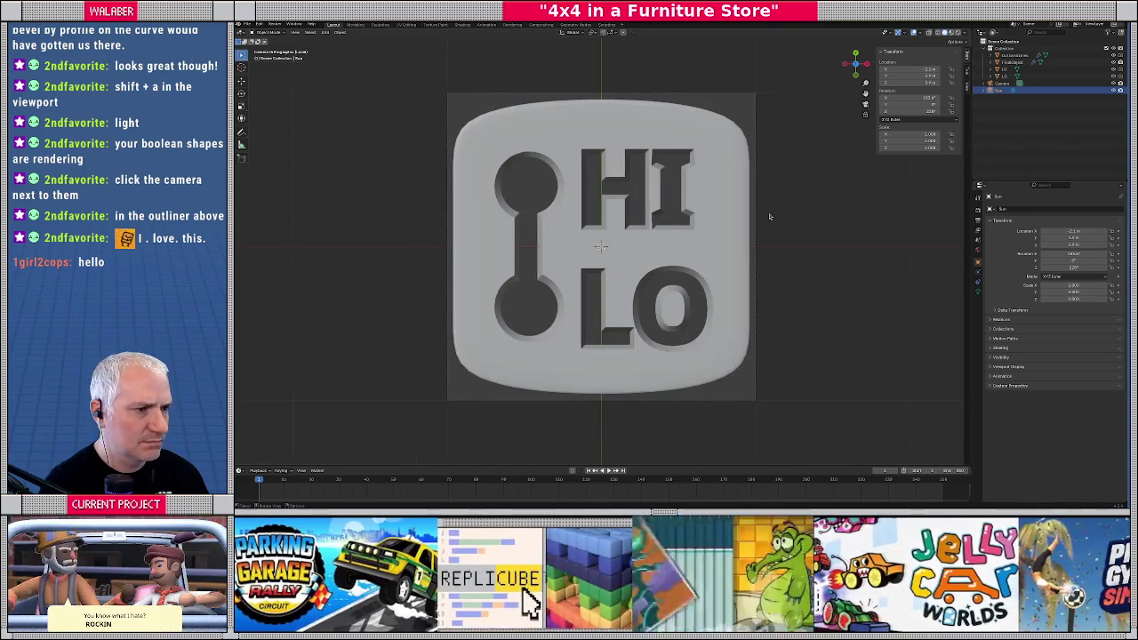
key("KP_0")
scroll(759, 219, "down", 5)
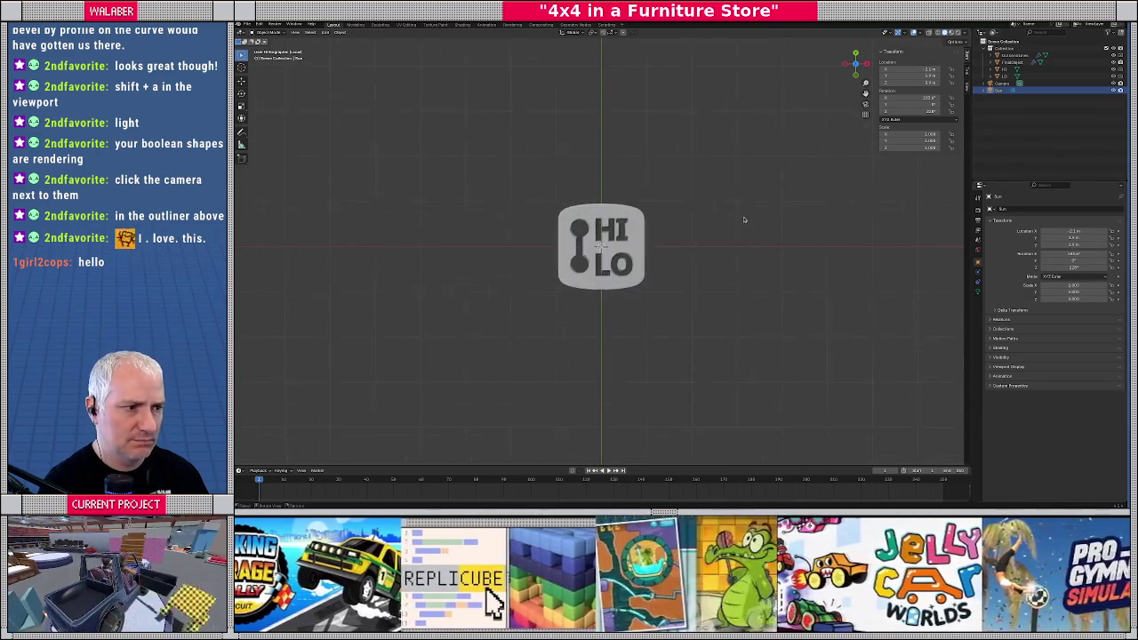
key("KP_0")
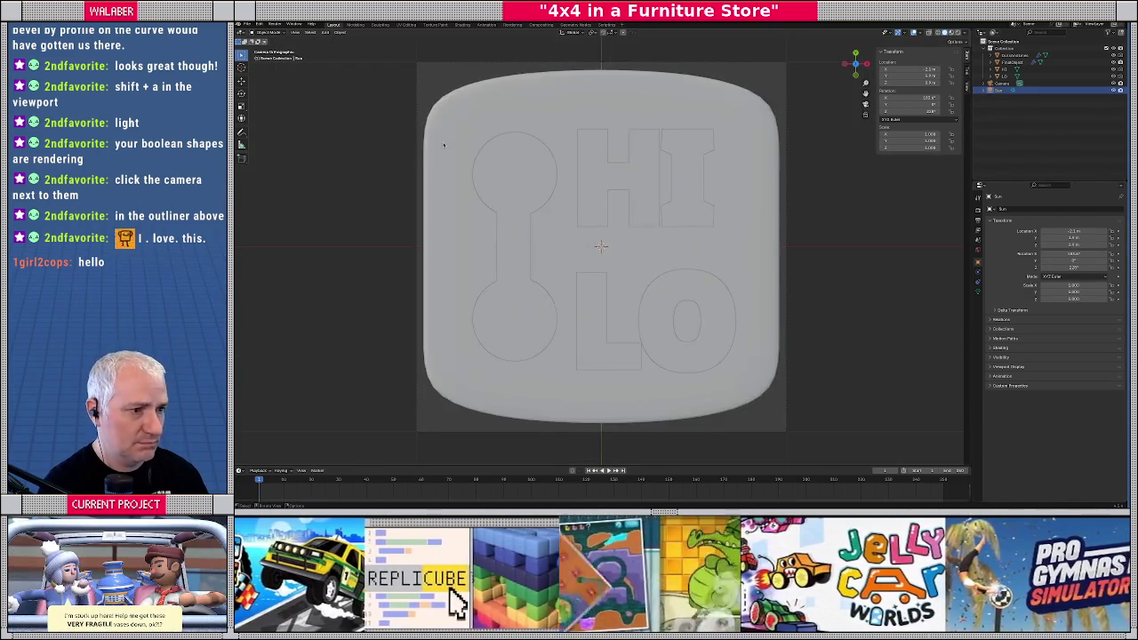
Hide the HI, keyhole and LO cutters, then swing the Sun's X rotation to about 178°
left_click(681, 195)
key("h")
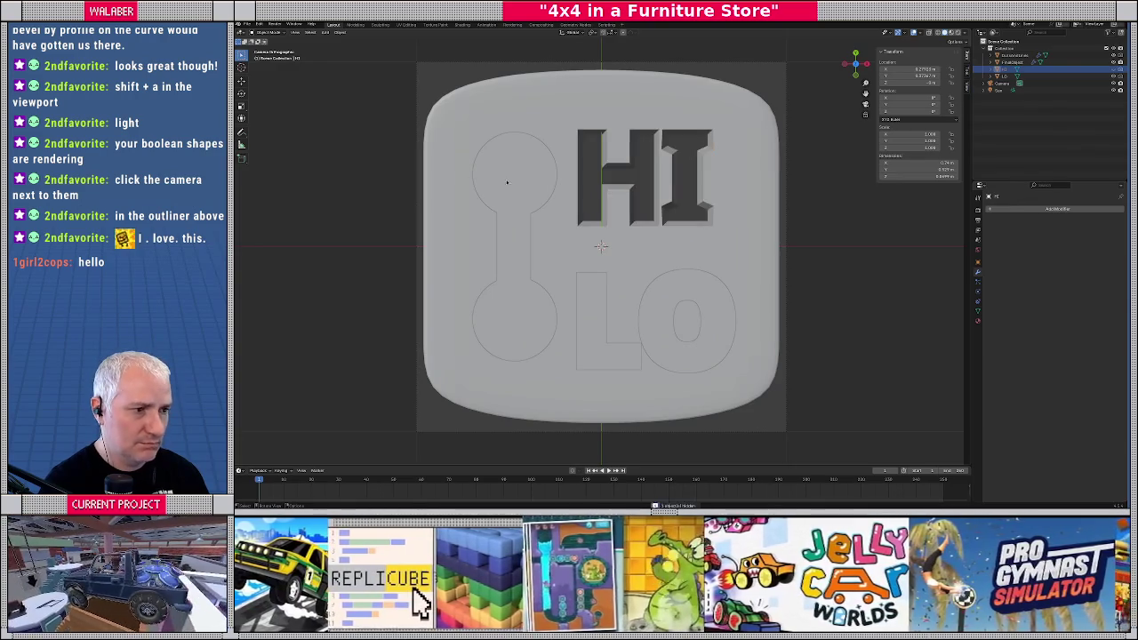
left_click(522, 193)
key("h")
left_click(578, 293)
key("h")
scroll(502, 175, "down", 3)
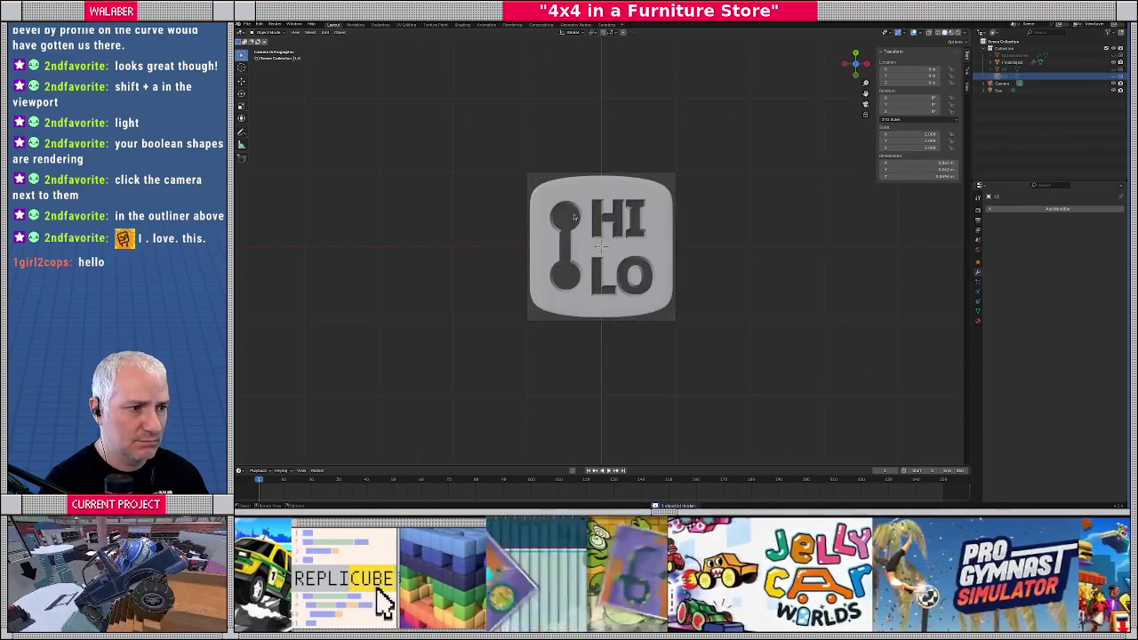
scroll(502, 176, "up", 1)
scroll(502, 175, "up", 3)
left_click(1000, 89)
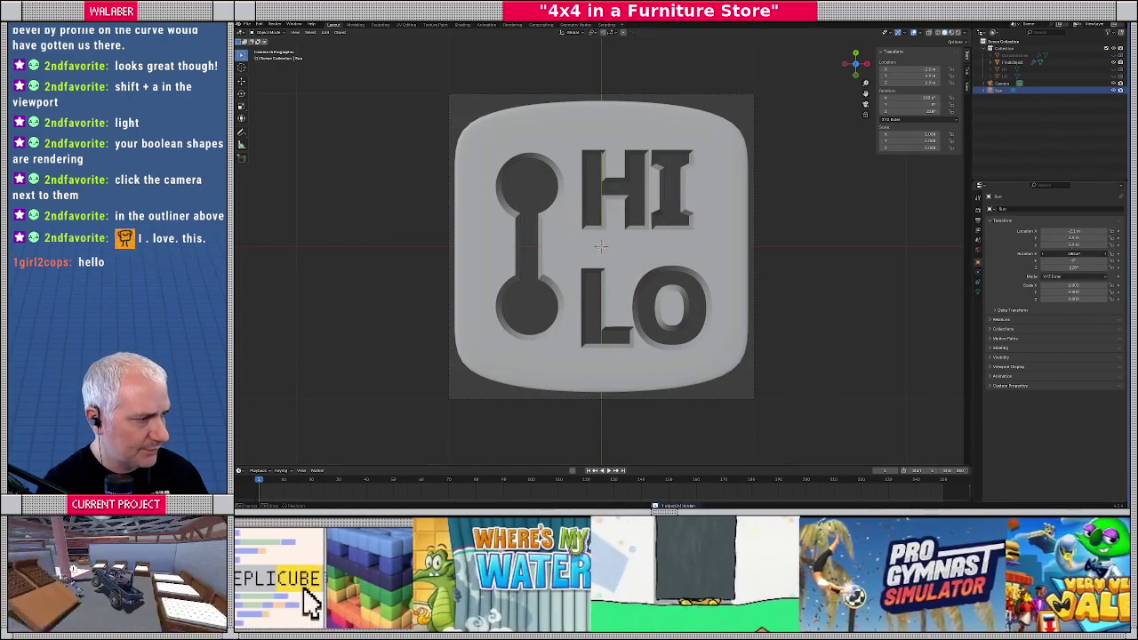
left_click_drag(1073, 253, 1102, 253)
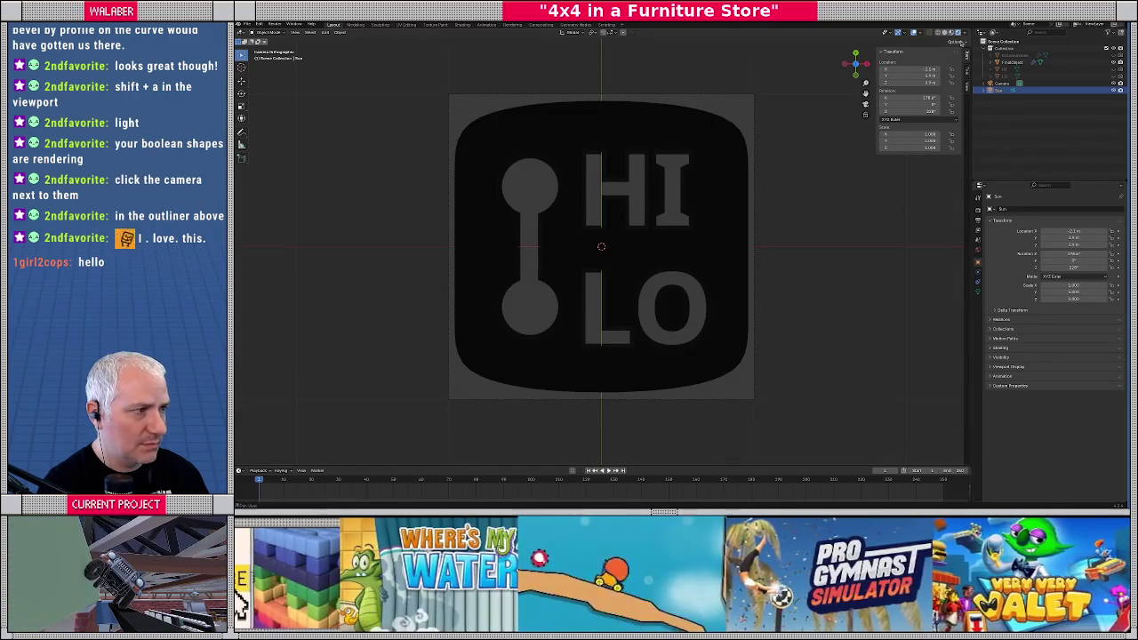
Rotate the Sun lamp with R while viewing the badge edge-on from the side
middle_click_drag(820, 196, 727, 208)
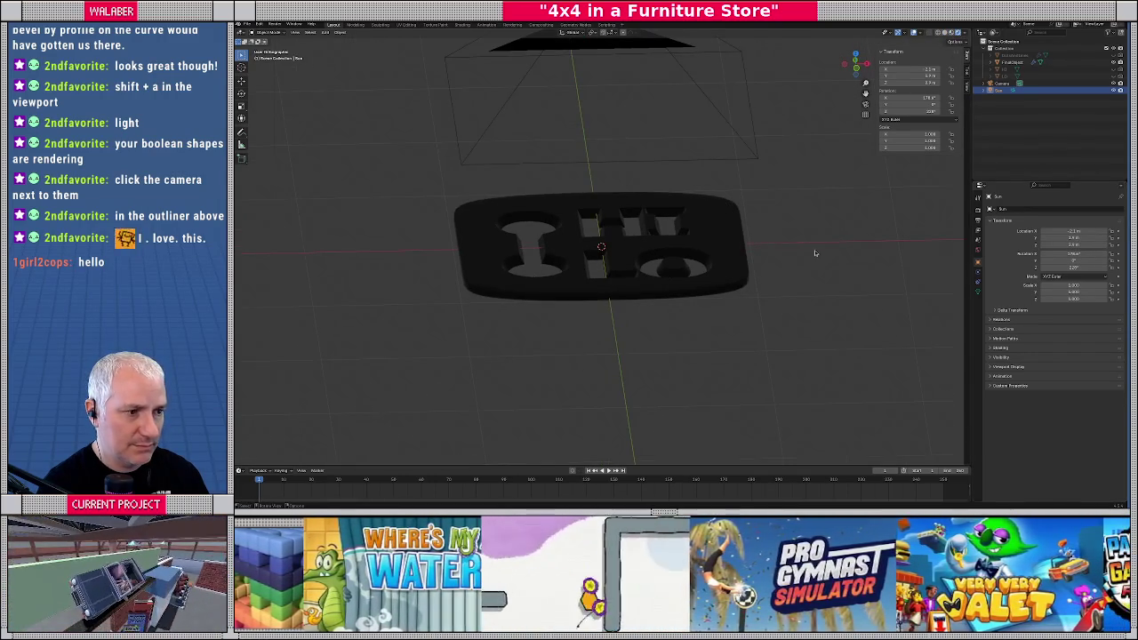
scroll(665, 222, "down", 5)
key("ctrl+KP_3")
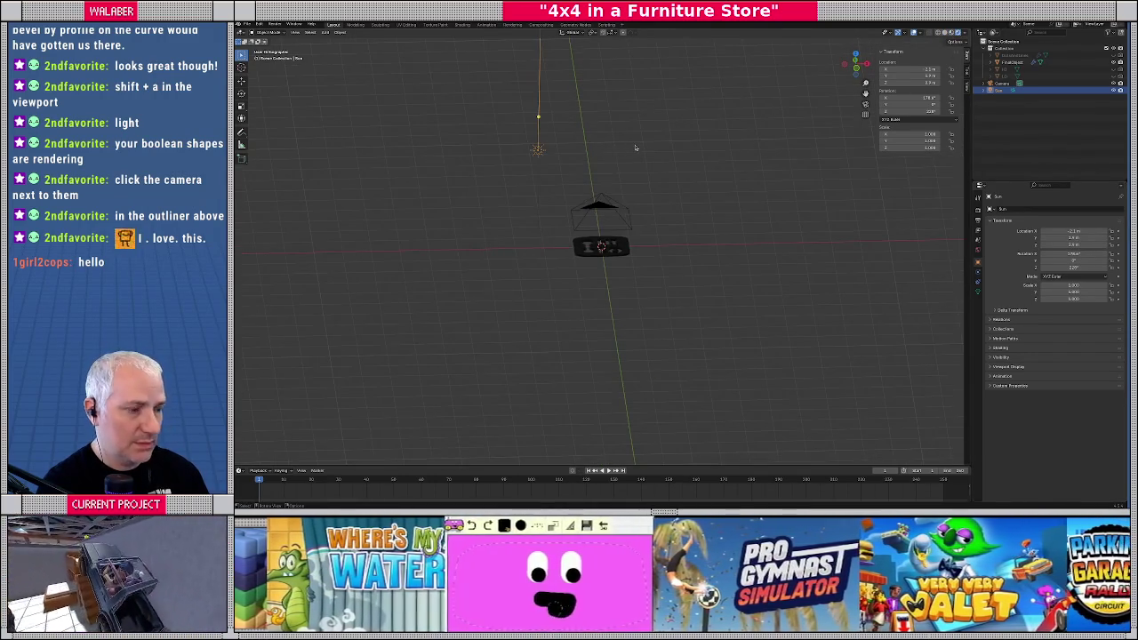
key("KP_3")
key("r")
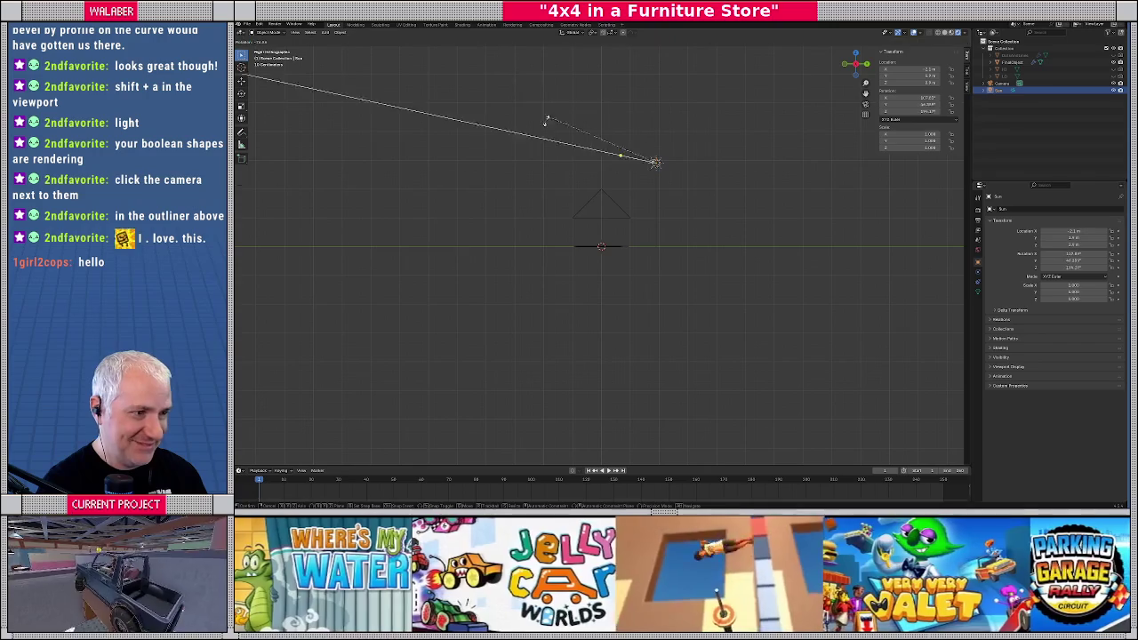
left_click(547, 233)
Swing the Sun around its Z axis and set its X rotation to 0
middle_click_drag(557, 246, 616, 275)
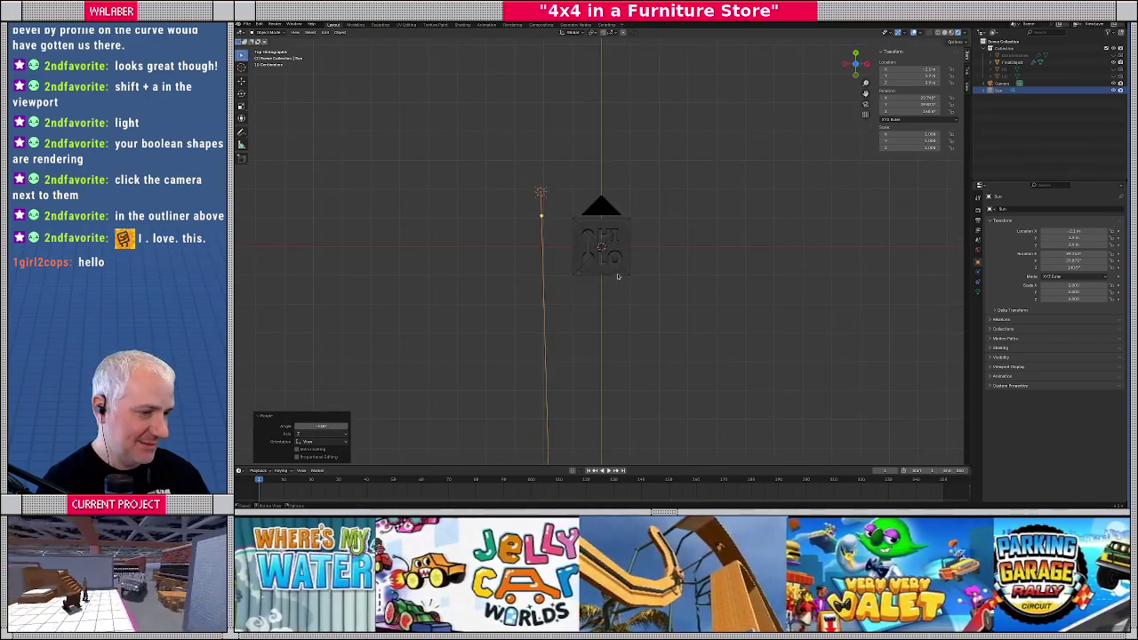
key("KP_7")
scroll(617, 276, "up", 2)
scroll(617, 276, "up", 5)
key("KP_0")
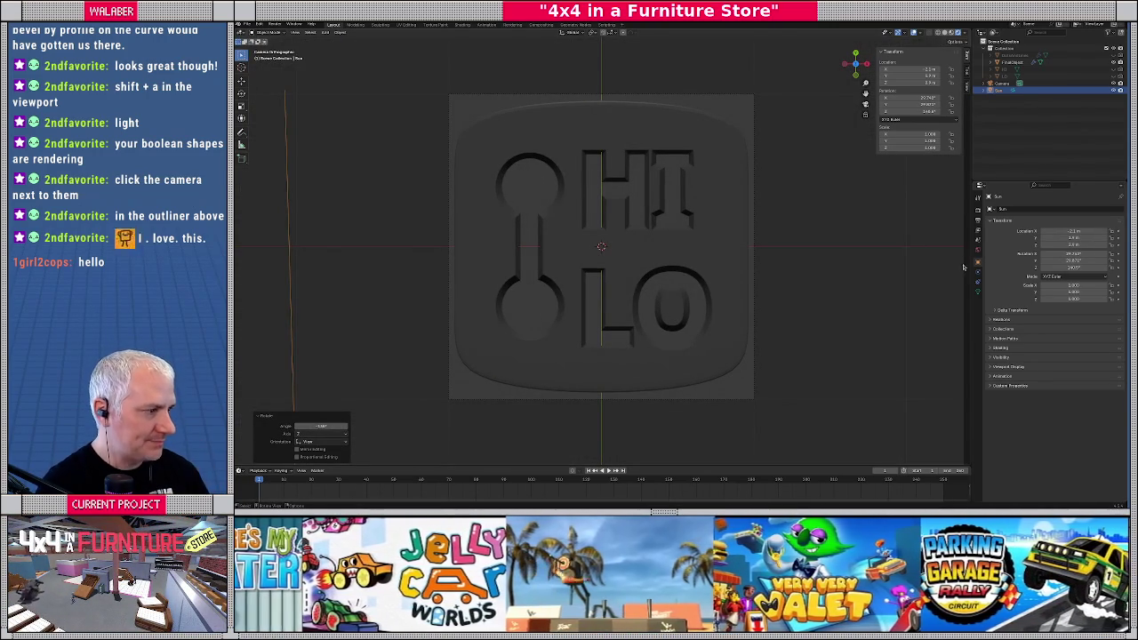
mouse_move(1042, 266)
left_mouse_down()
mouse_move(1102, 267)
mouse_move(1080, 258)
left_mouse_up()
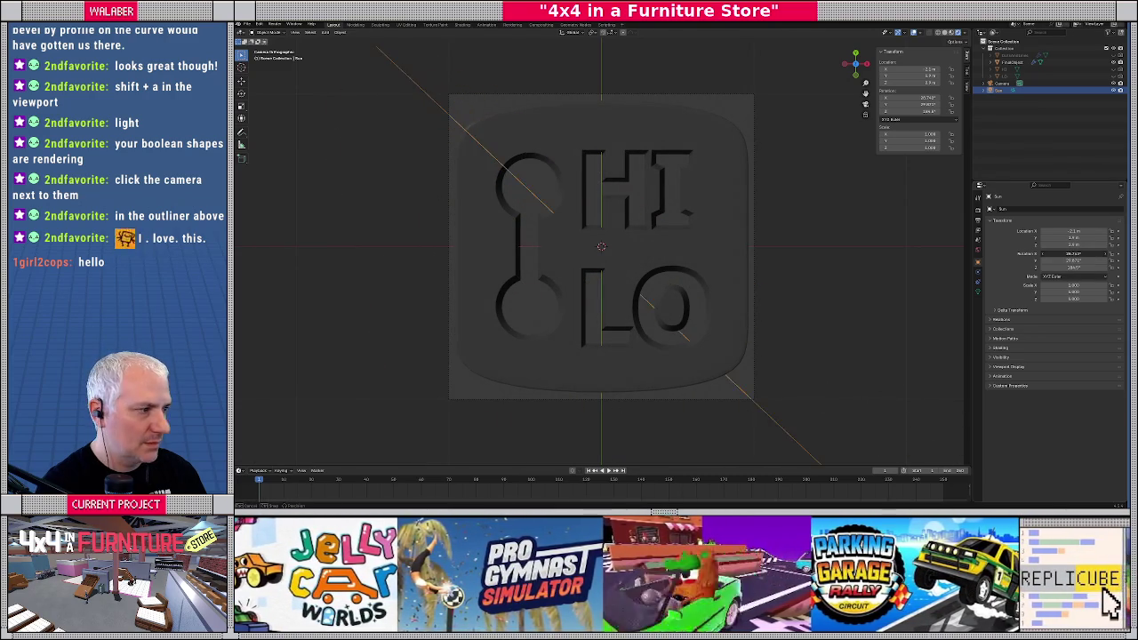
left_click(1076, 258)
type("0")
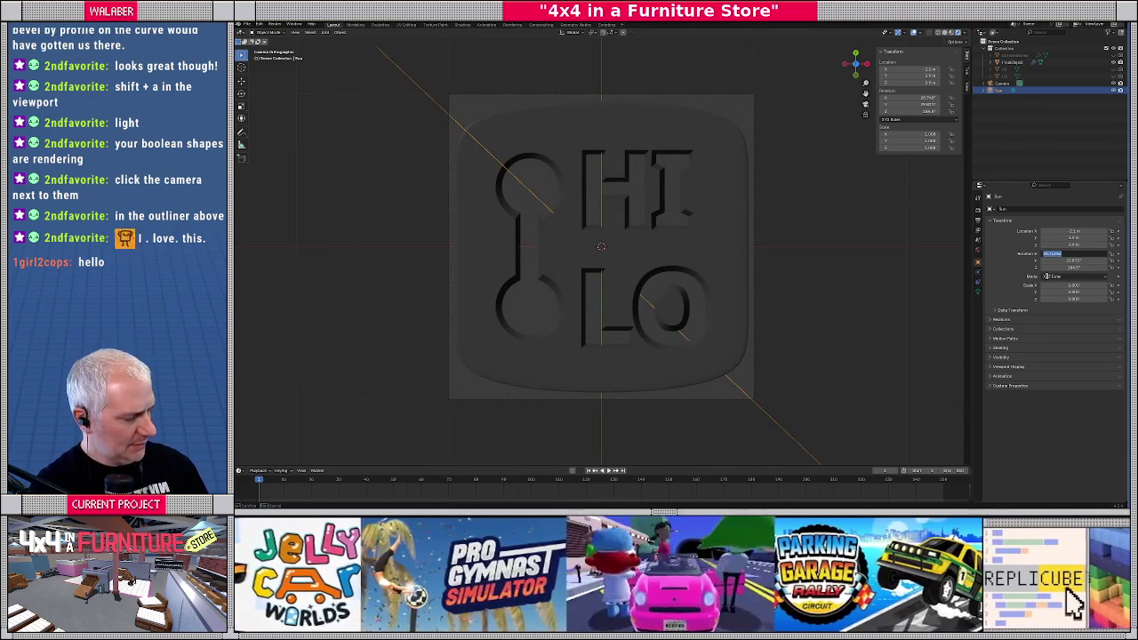
key("Return")
Tilt the Sun to about -12° on Y and adjust X so light grazes the badge
scroll(692, 250, "down", 3)
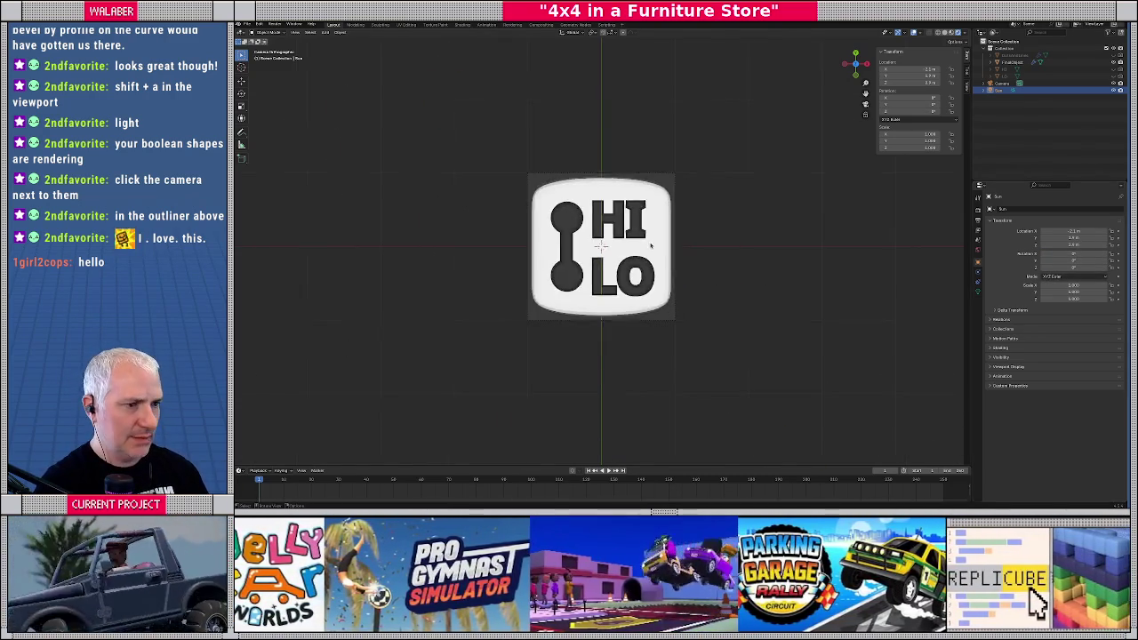
scroll(694, 251, "up", 2)
scroll(702, 254, "down", 2)
scroll(705, 255, "up", 2)
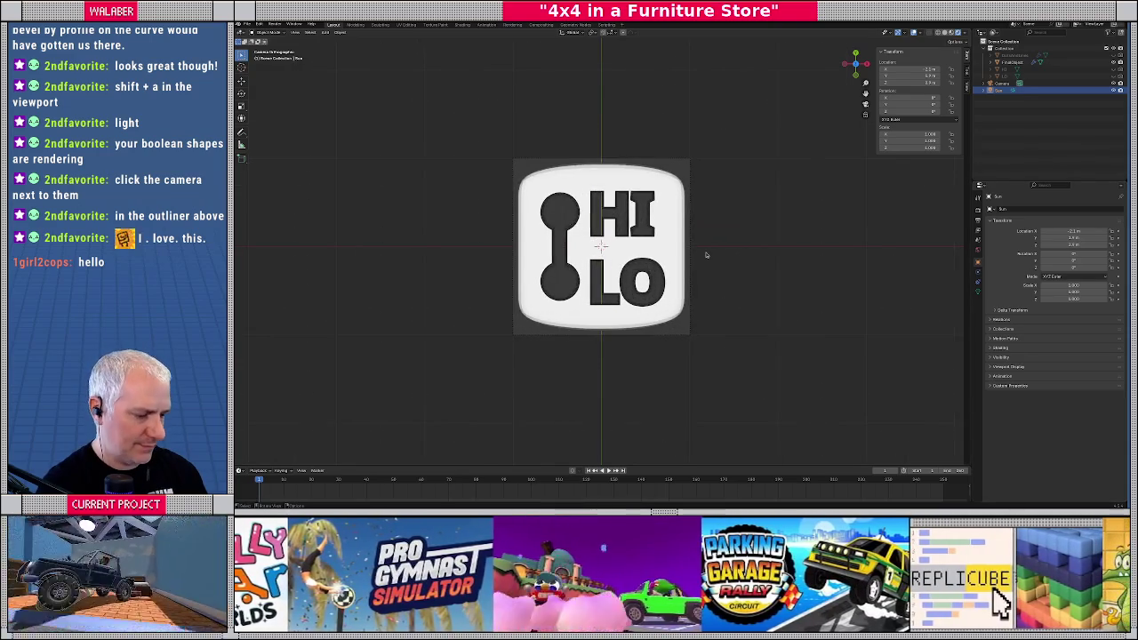
key("KP_7")
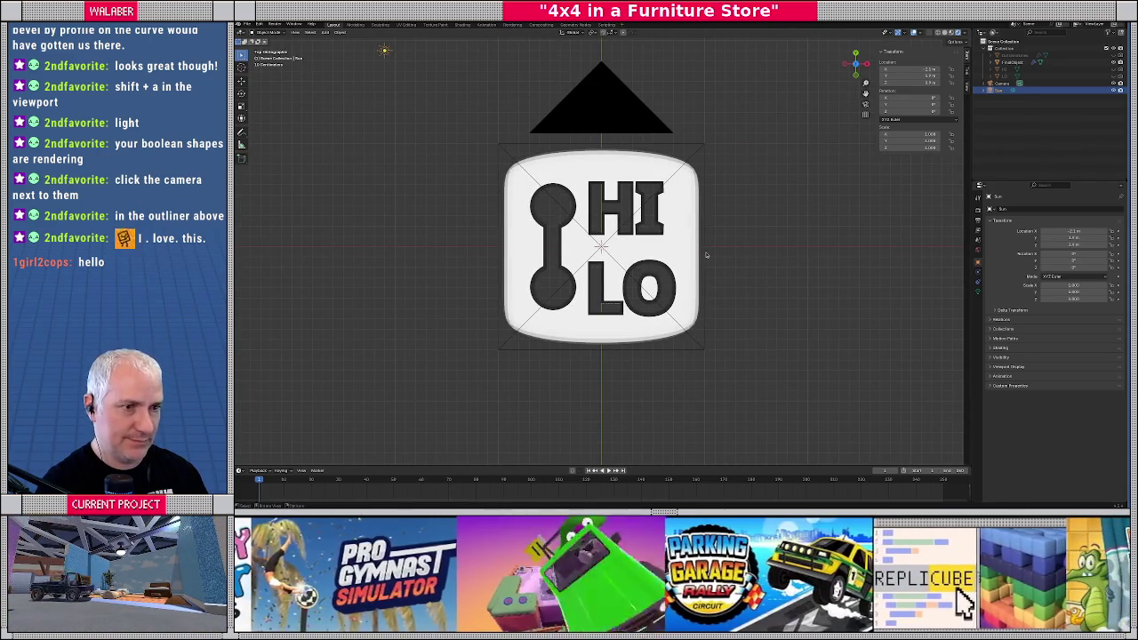
key("Return")
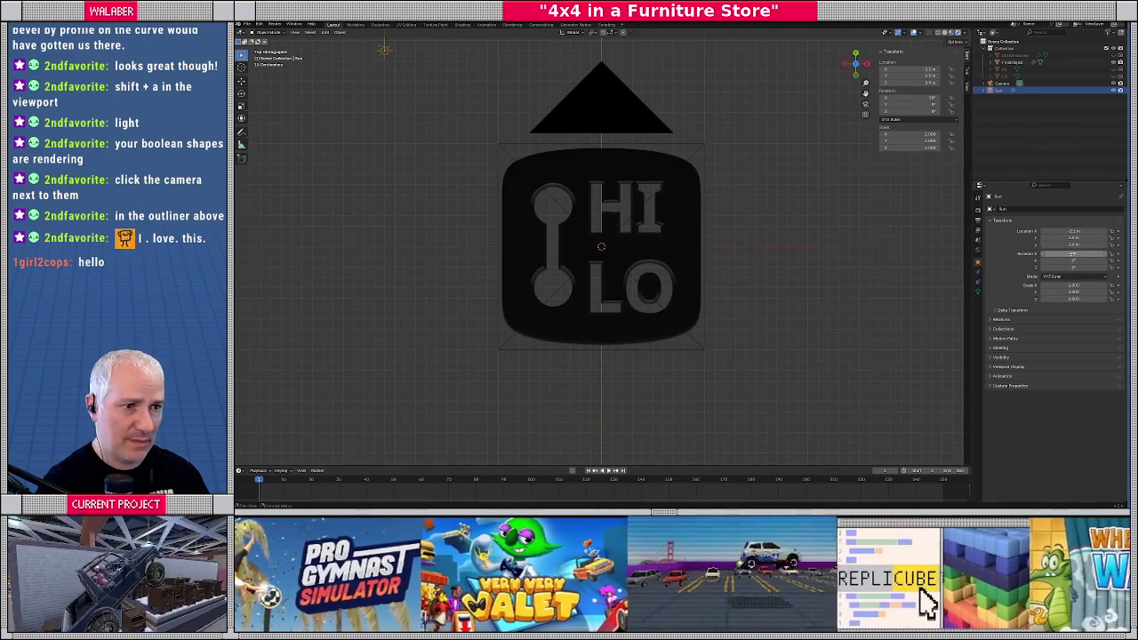
left_click_drag(1073, 266, 1084, 266)
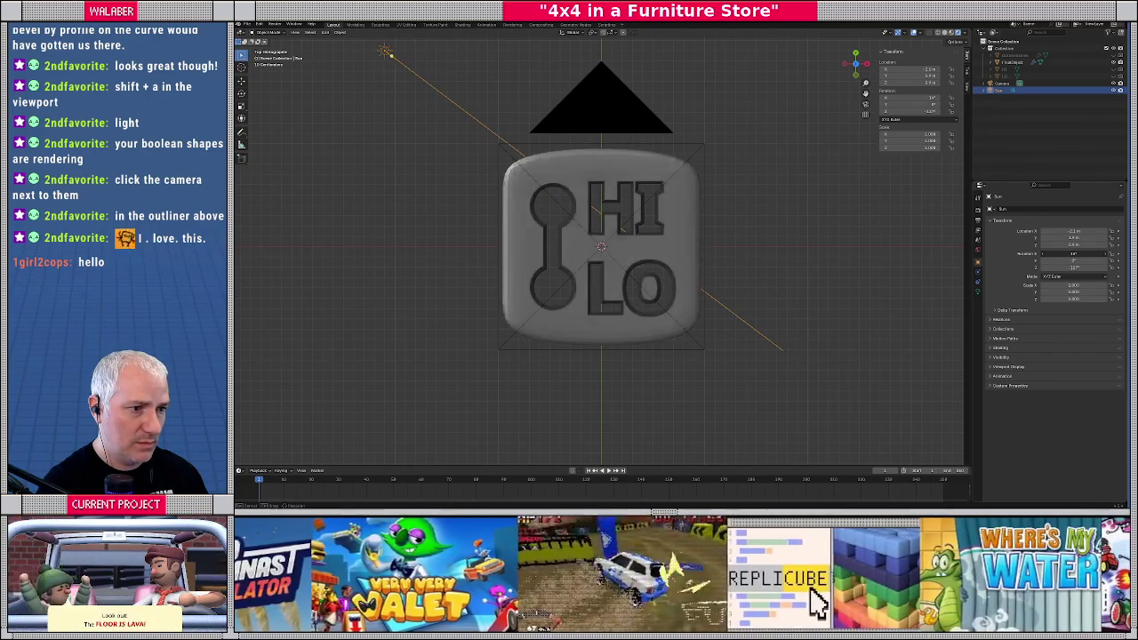
left_click_drag(1072, 254, 1086, 254)
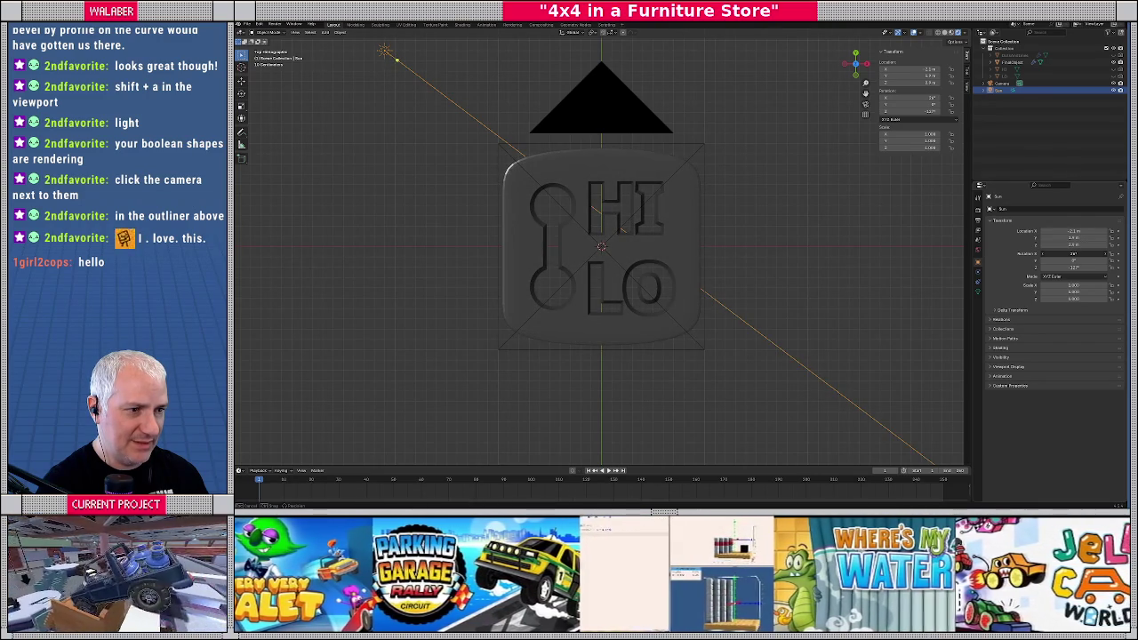
scroll(743, 216, "up", 1)
scroll(743, 216, "up", 5)
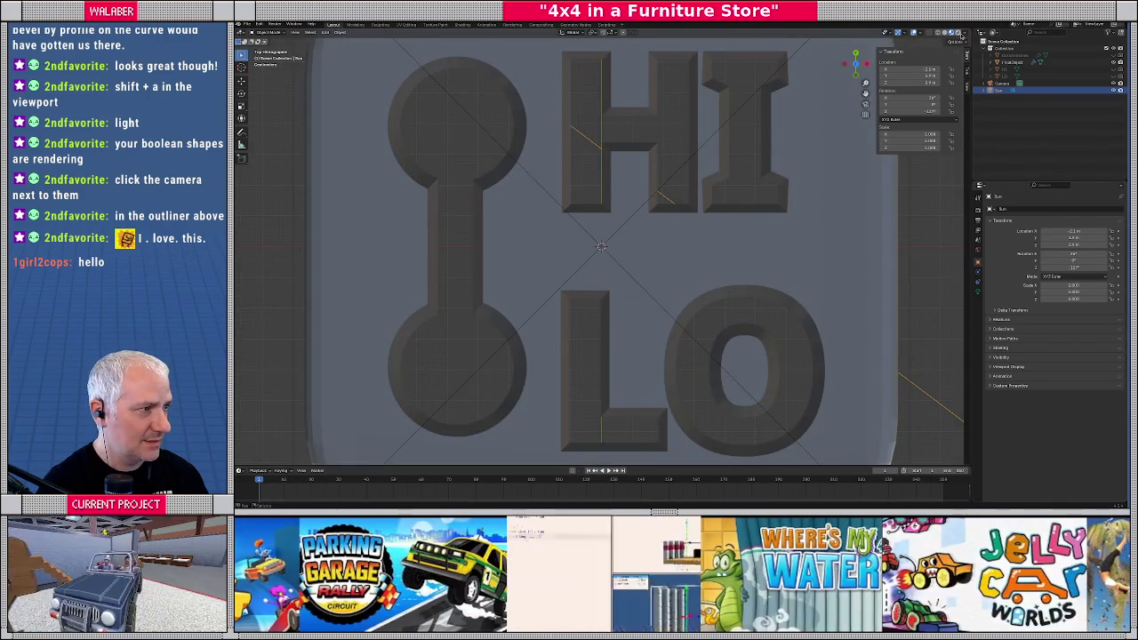
scroll(512, 138, "down", 3)
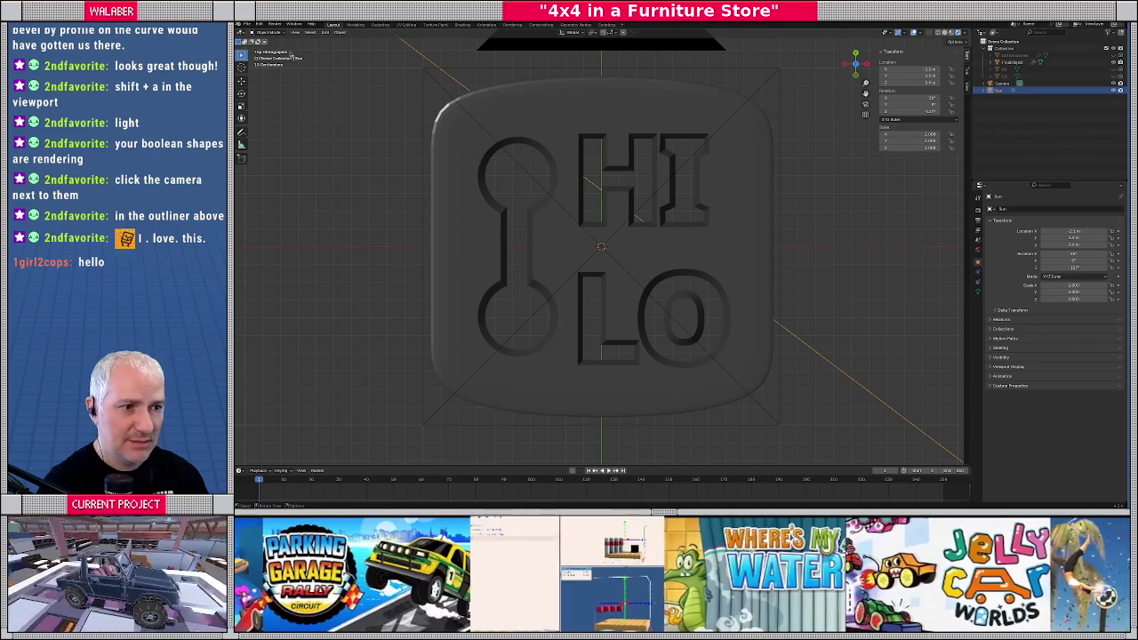
left_click(274, 25)
Render the image and enlarge the render window to inspect the grey HI LO badge
left_click(284, 36)
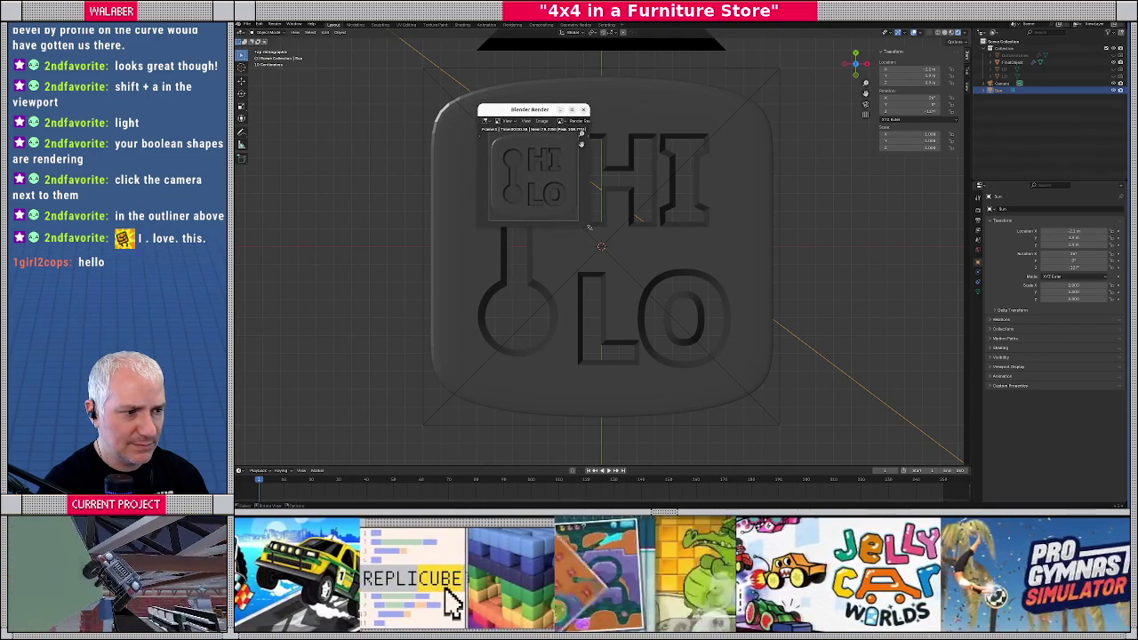
left_click_drag(588, 227, 766, 379)
scroll(612, 264, "up", 1)
scroll(611, 264, "up", 2)
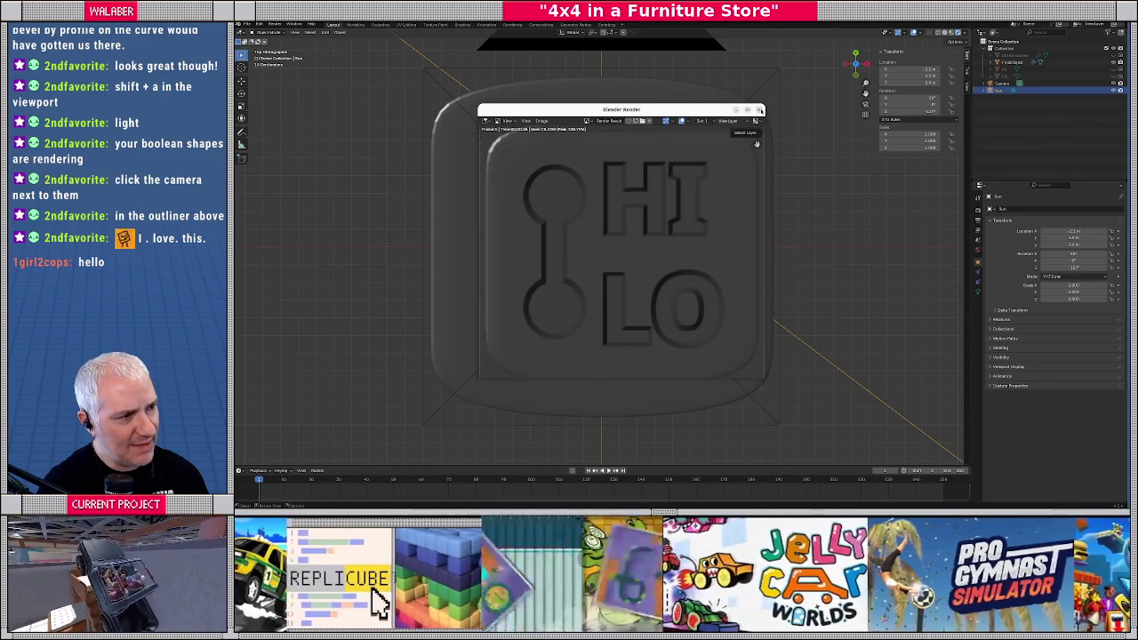
middle_click_drag(659, 254, 578, 224)
mouse_move(573, 227)
middle_mouse_down()
mouse_move(669, 191)
mouse_move(593, 269)
middle_mouse_up()
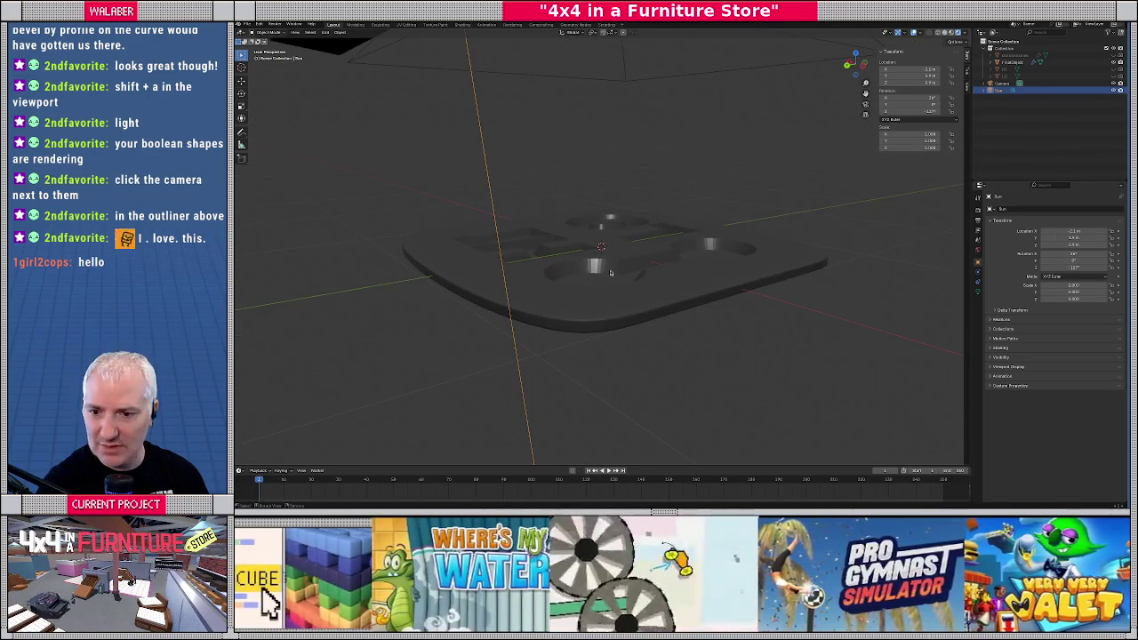
Apply Shade Smooth to the badge plate and then to the letter cutter object
middle_click_drag(608, 273, 676, 269)
scroll(671, 270, "up", 1)
scroll(665, 271, "up", 2)
scroll(658, 272, "up", 2)
scroll(652, 273, "up", 2)
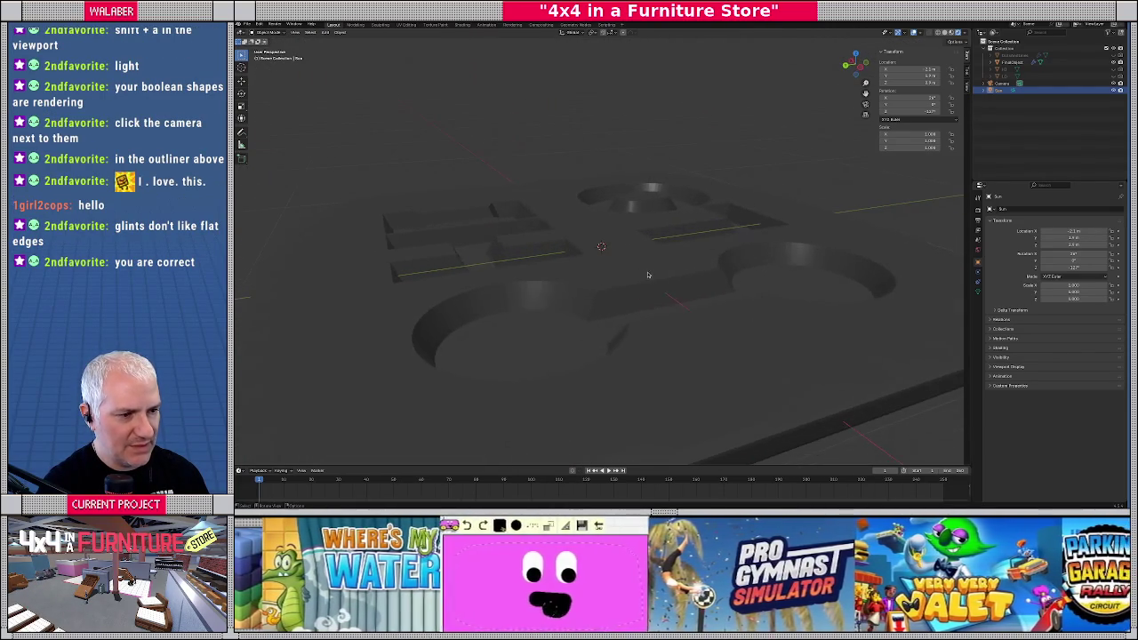
left_click(624, 263)
left_click(339, 32)
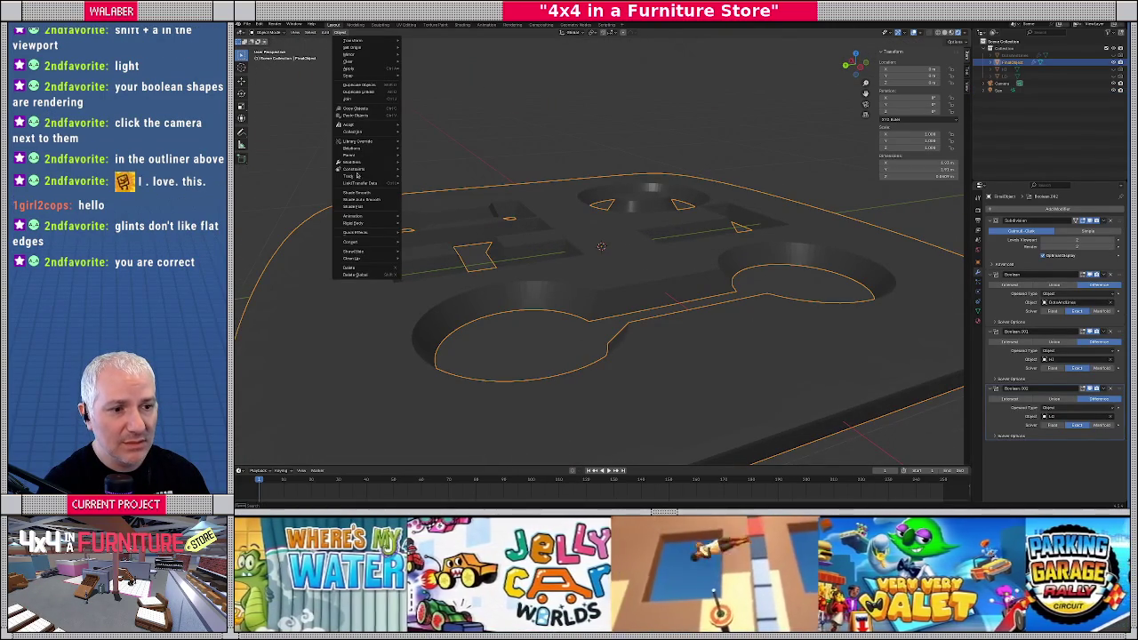
left_click(363, 193)
mouse_move(641, 277)
middle_mouse_down()
mouse_move(616, 267)
mouse_move(623, 294)
middle_mouse_up()
left_click(1002, 77)
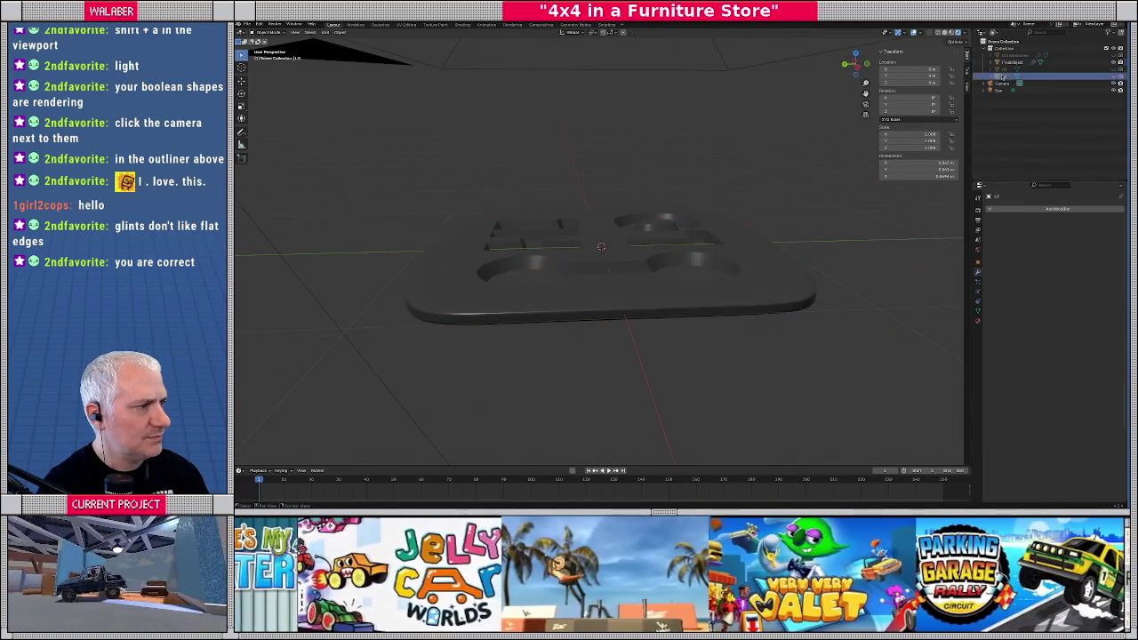
left_click(341, 34)
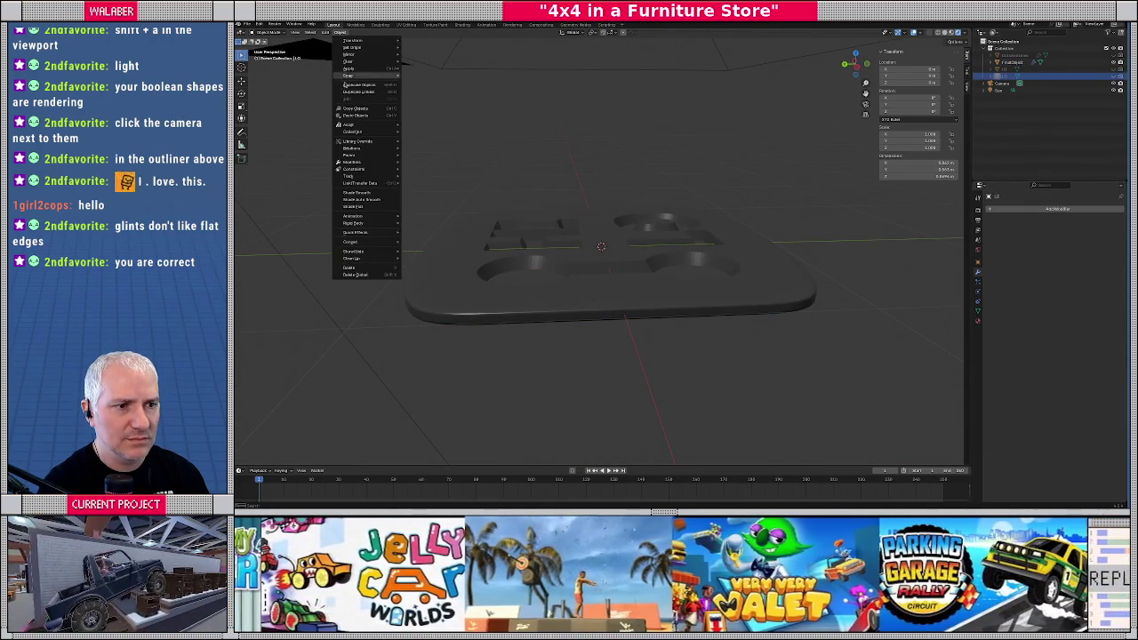
left_click(359, 198)
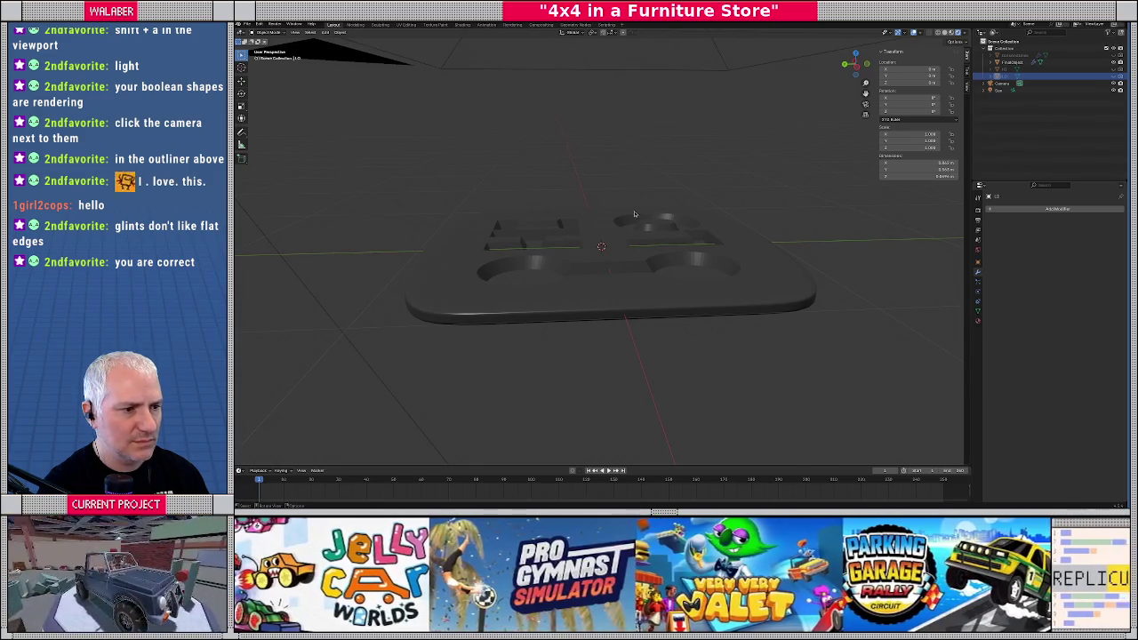
Reselect the badge plate and then the H1 cutter, inspecting the plate from a near edge-on view
left_click(547, 230)
scroll(578, 252, "up", 4)
middle_click_drag(512, 278, 533, 281)
left_click(339, 33)
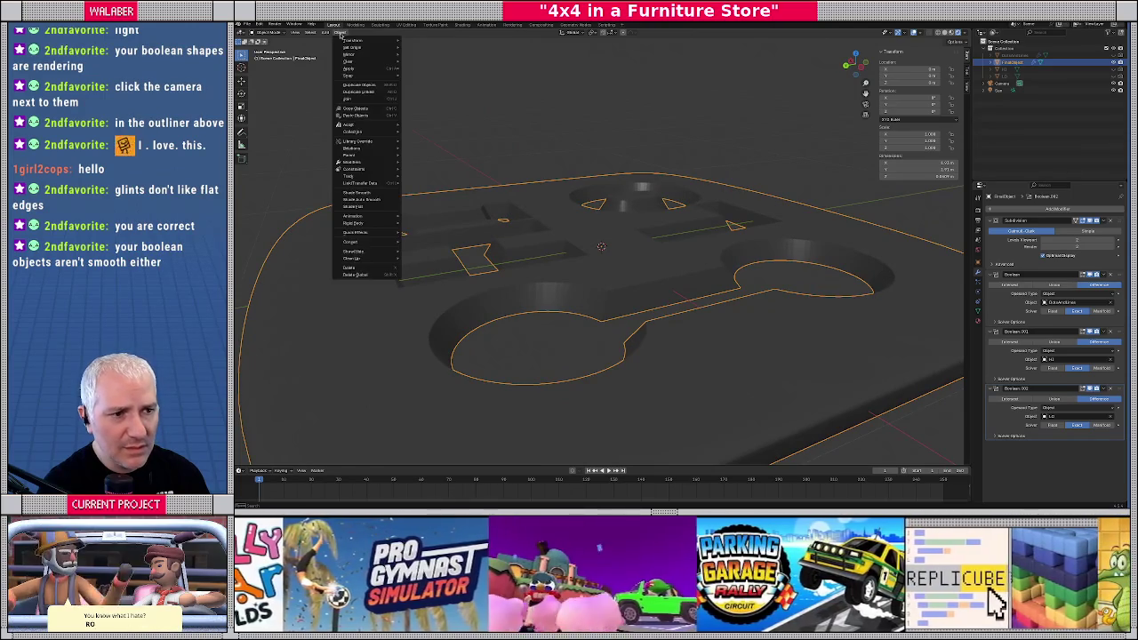
left_click(450, 125)
mouse_move(450, 125)
middle_mouse_down()
mouse_move(526, 147)
mouse_move(507, 229)
mouse_move(552, 165)
middle_mouse_up()
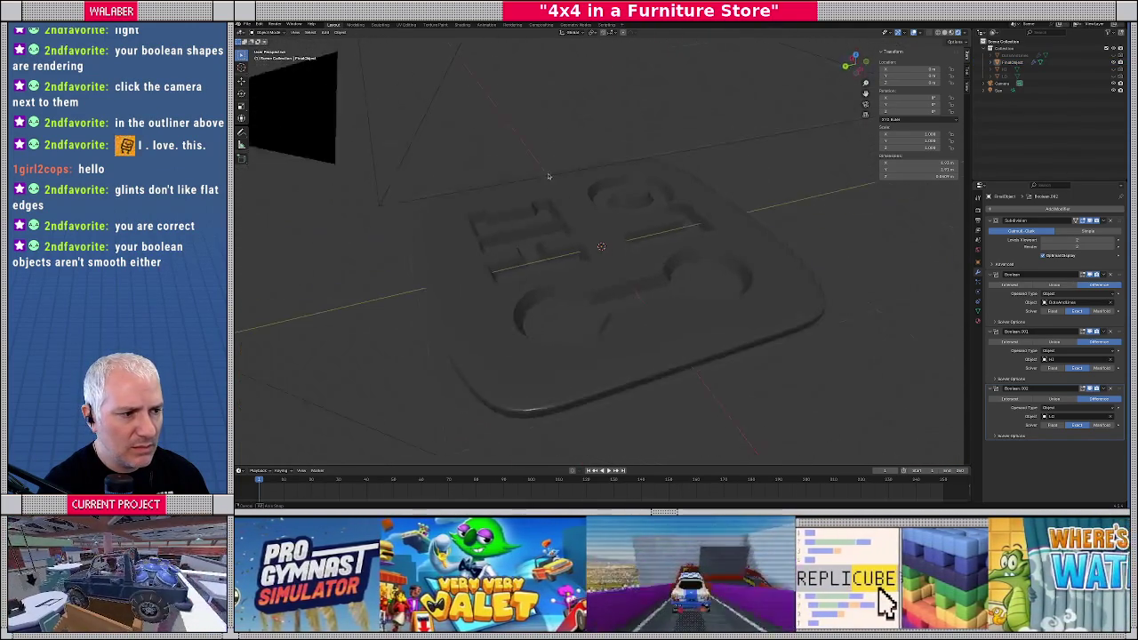
scroll(578, 294, "up", 4)
scroll(561, 297, "up", 3)
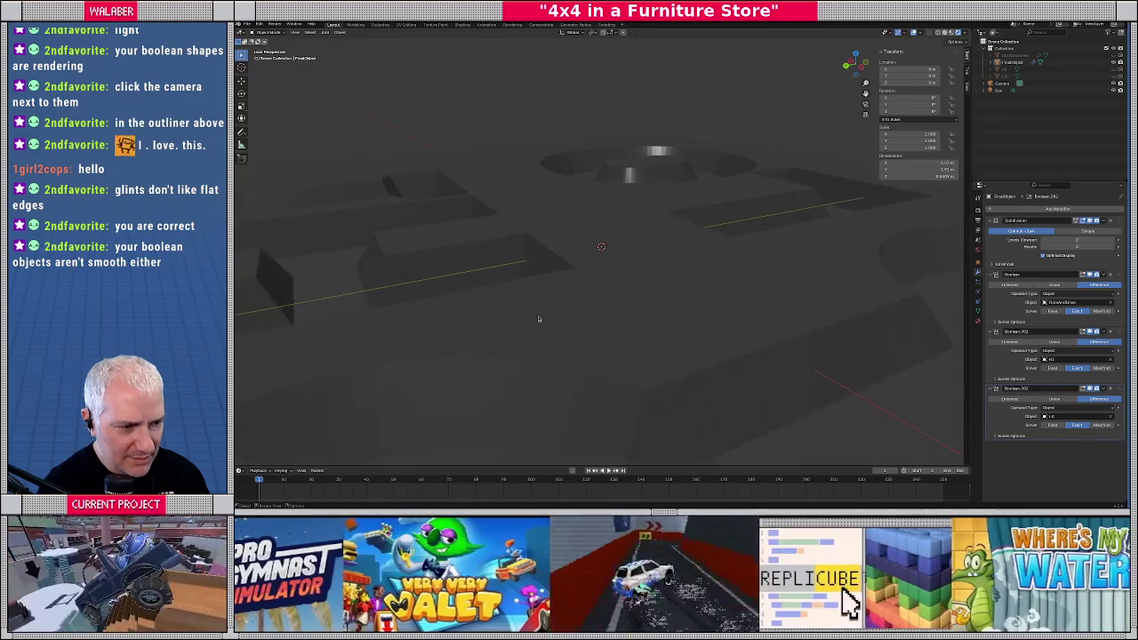
scroll(519, 356, "down", 3)
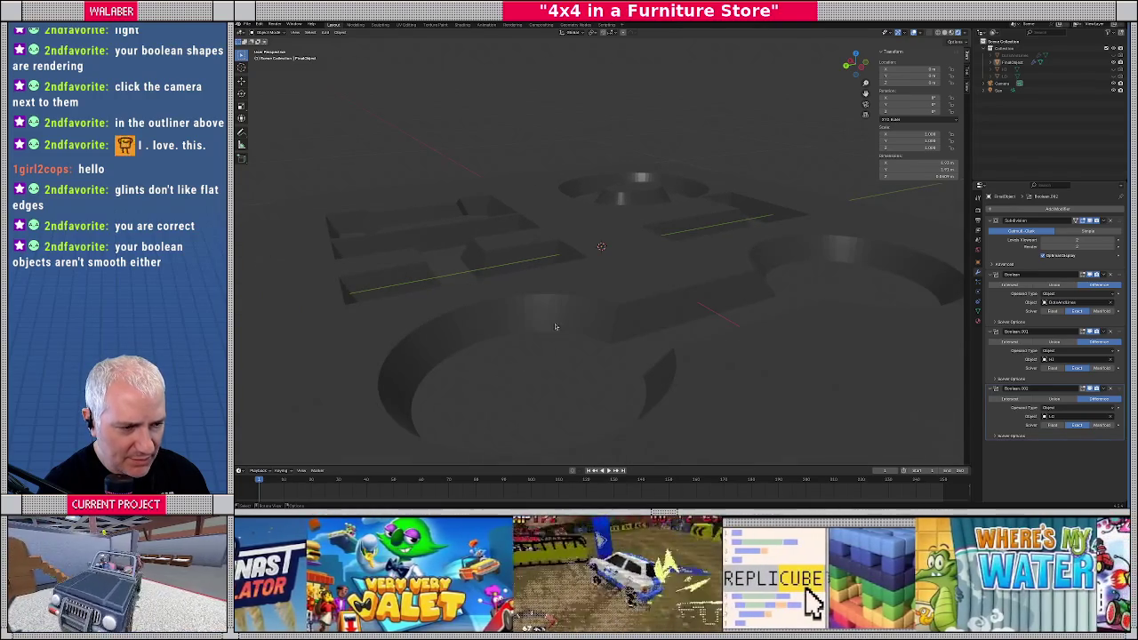
left_click(556, 332)
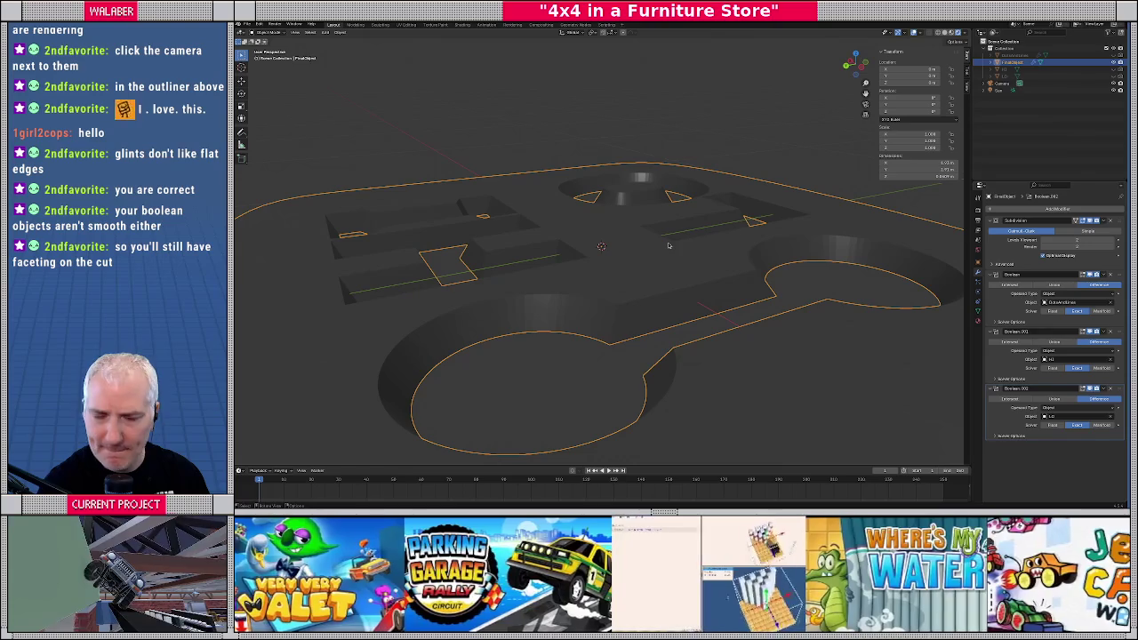
left_click(1013, 69)
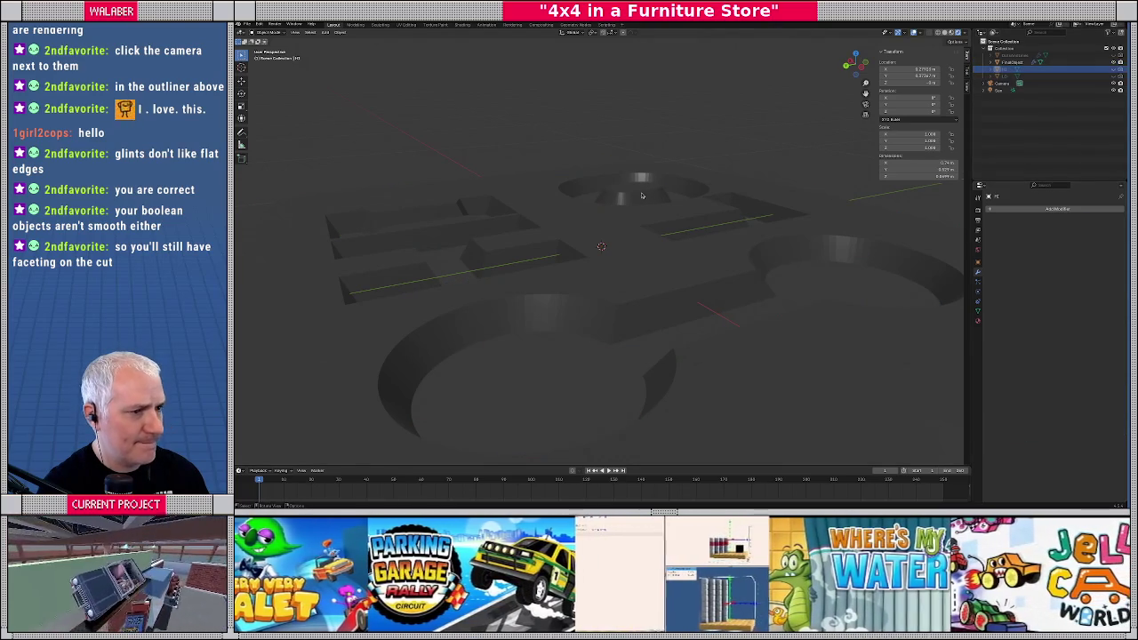
scroll(569, 153, "down", 5)
middle_click_drag(576, 165, 575, 166)
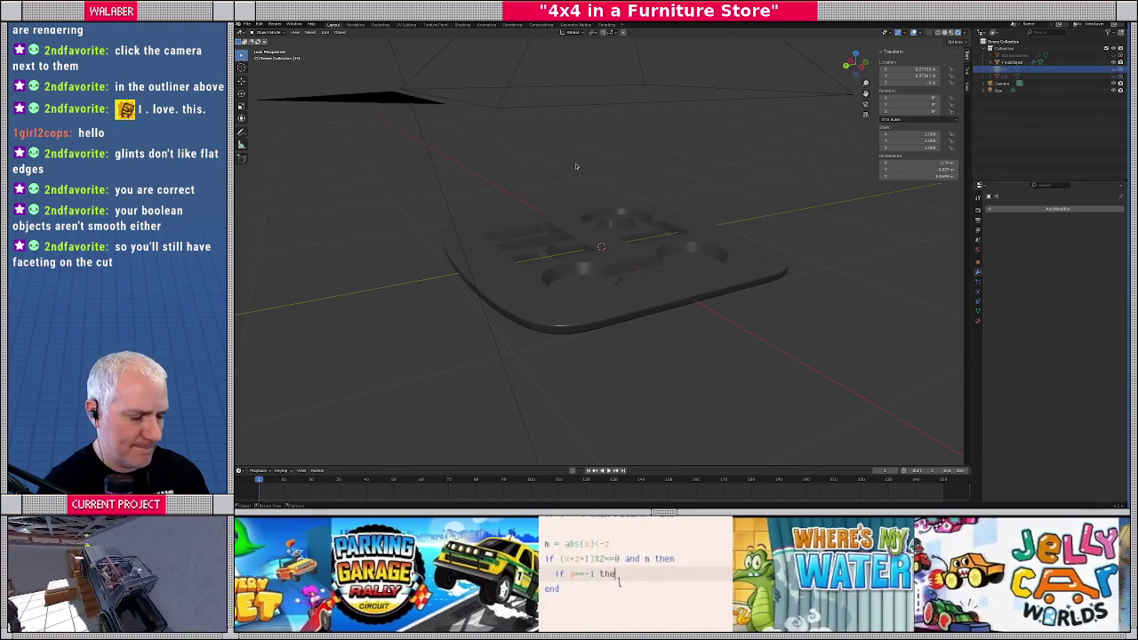
Reveal the hidden cutters, isolate the dog-bone cutter in local view and shade it smooth
key("alt+h")
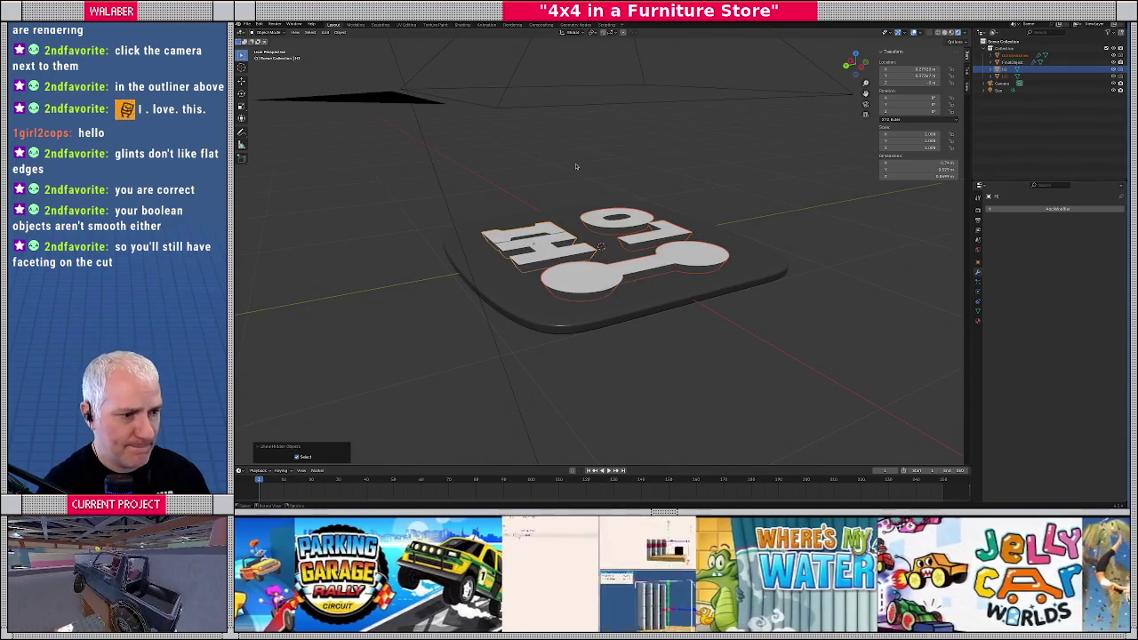
scroll(575, 166, "up", 2)
left_click(586, 301)
key("slash")
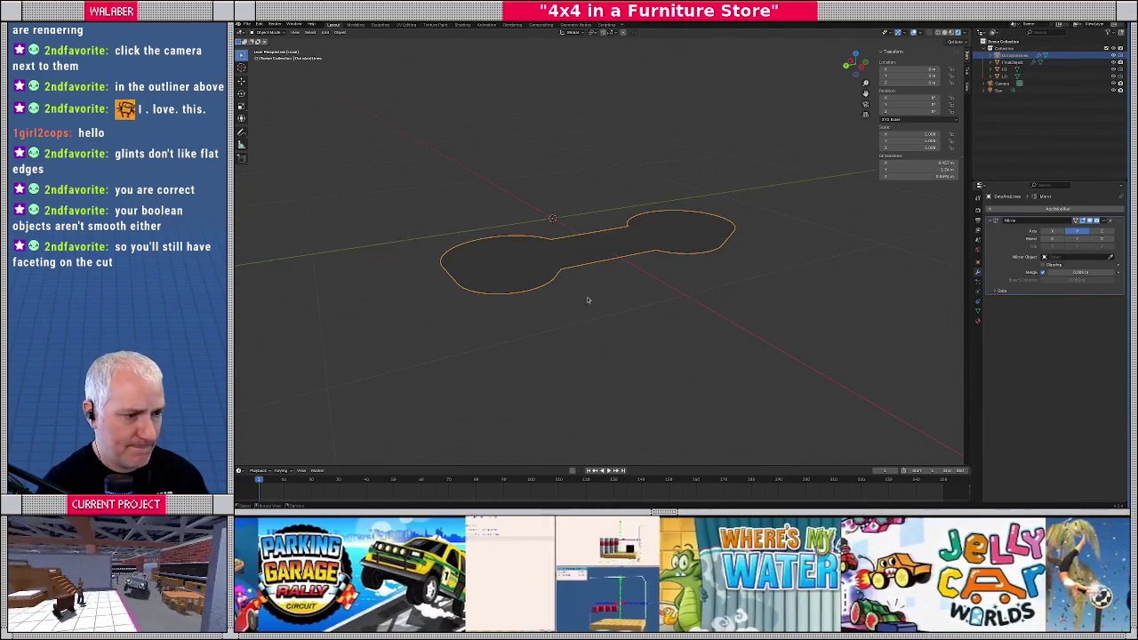
middle_click_drag(586, 301, 923, 54)
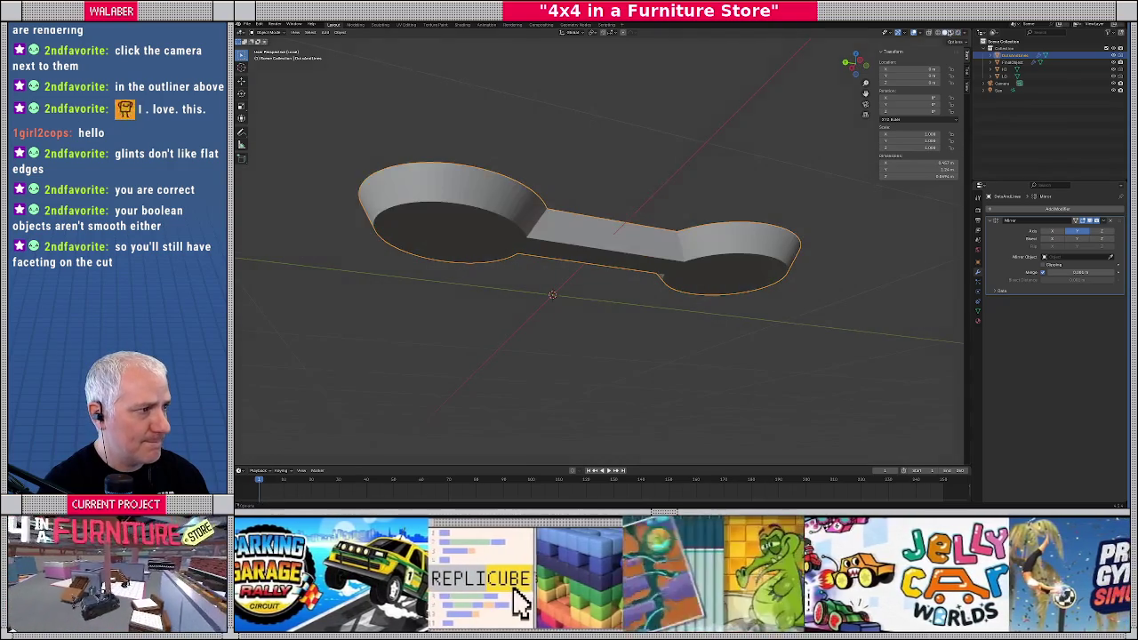
left_click(338, 32)
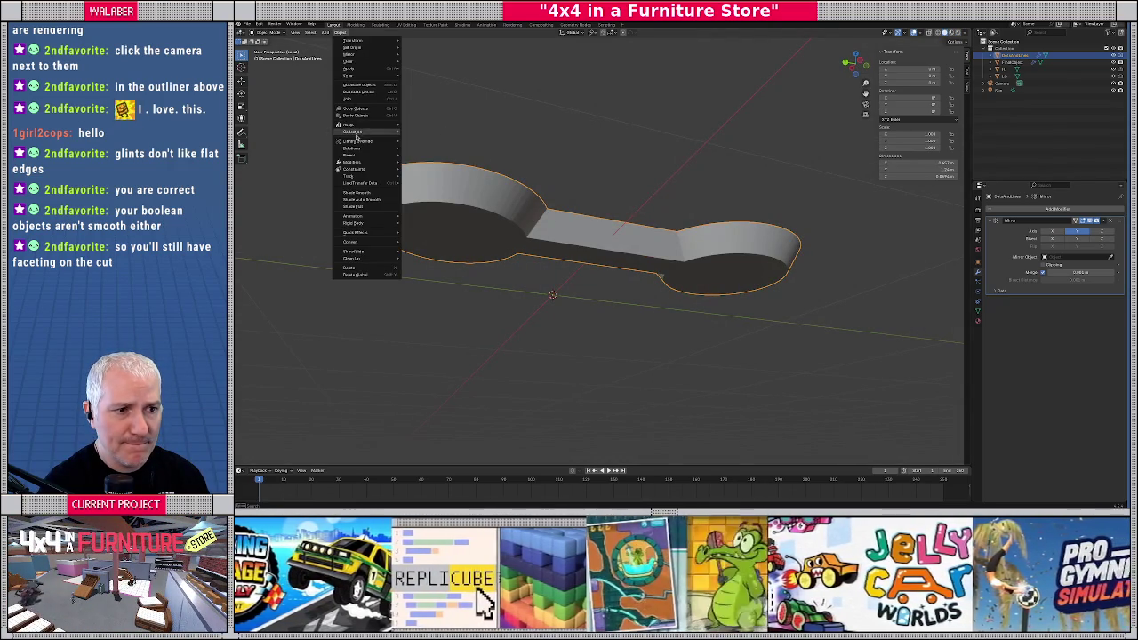
left_click(357, 193)
In Edit Mode, select the dog-bone's bar-to-end seam loops and the vertical end-wall edge
key("Tab")
scroll(536, 236, "up", 2)
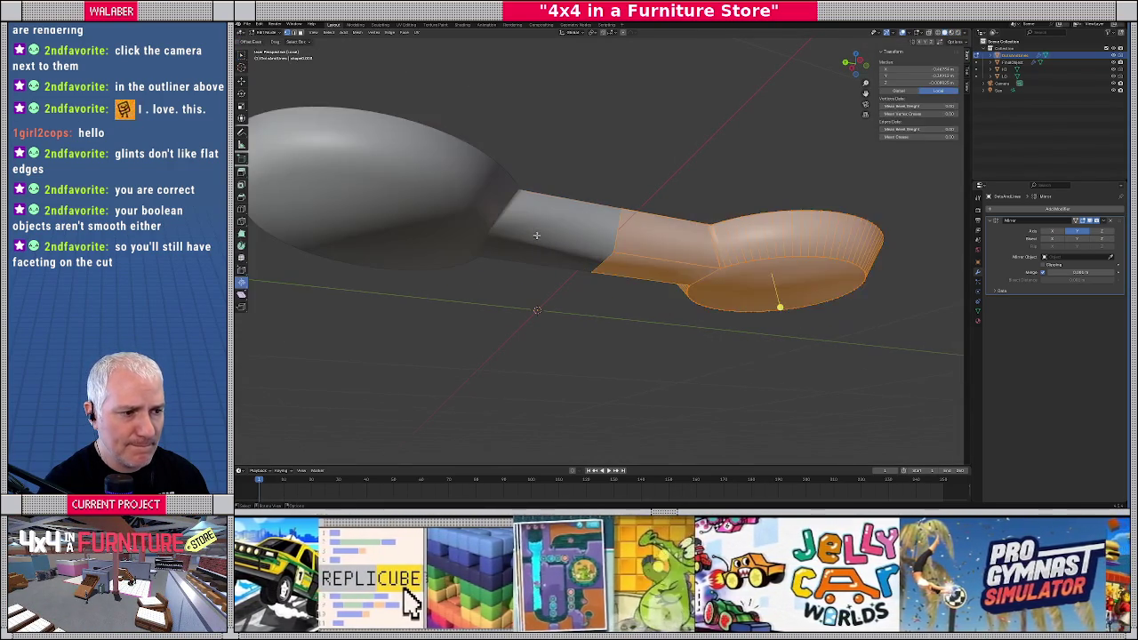
scroll(720, 271, "up", 2)
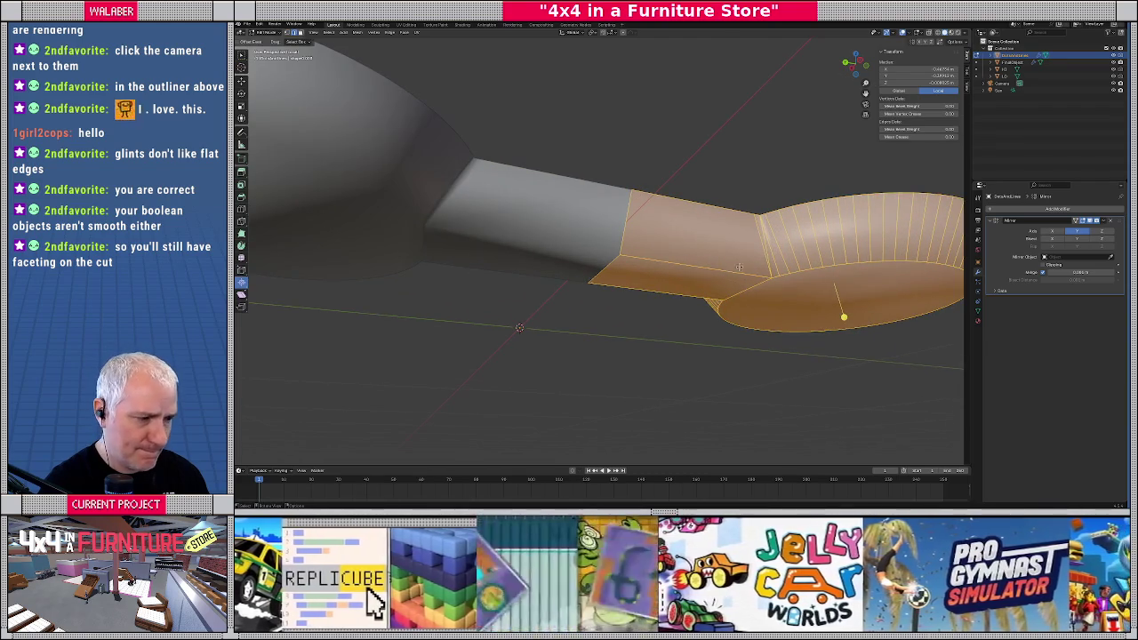
left_click(737, 266, "alt")
middle_click_drag(737, 266, 693, 205)
left_click(717, 238, "alt")
scroll(676, 173, "up", 3)
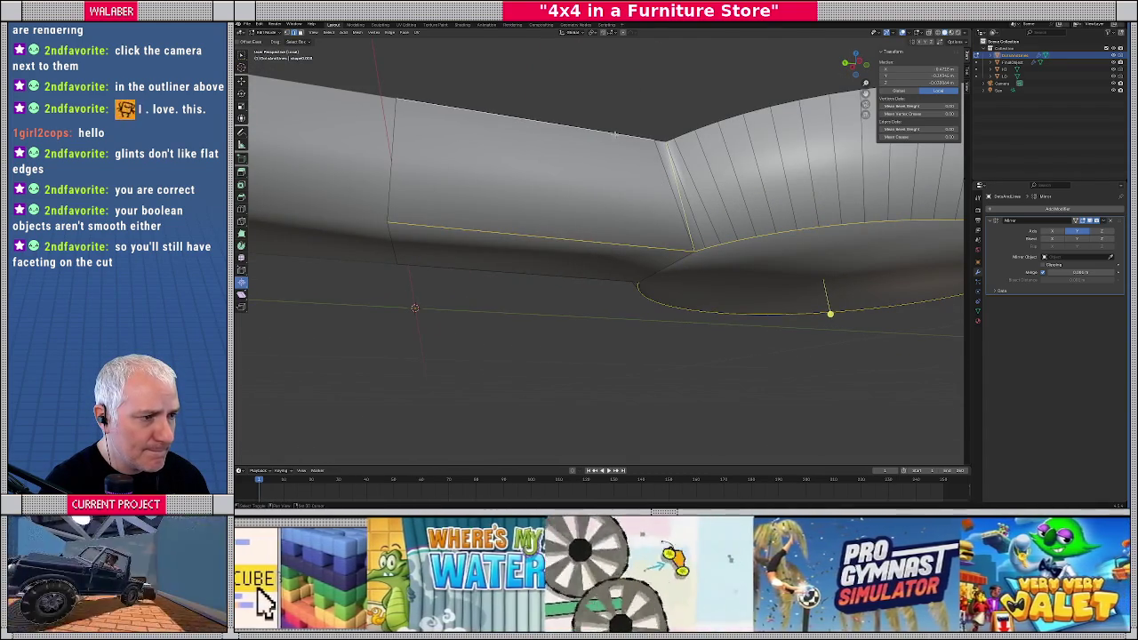
left_click(658, 139, "shift")
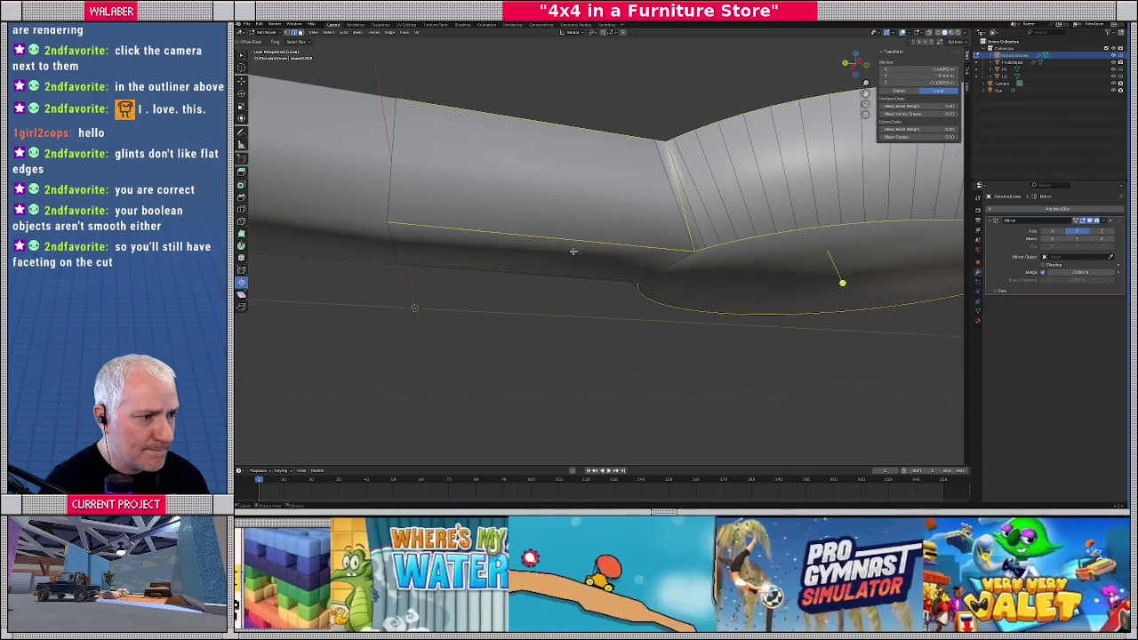
middle_click_drag(685, 137, 585, 231)
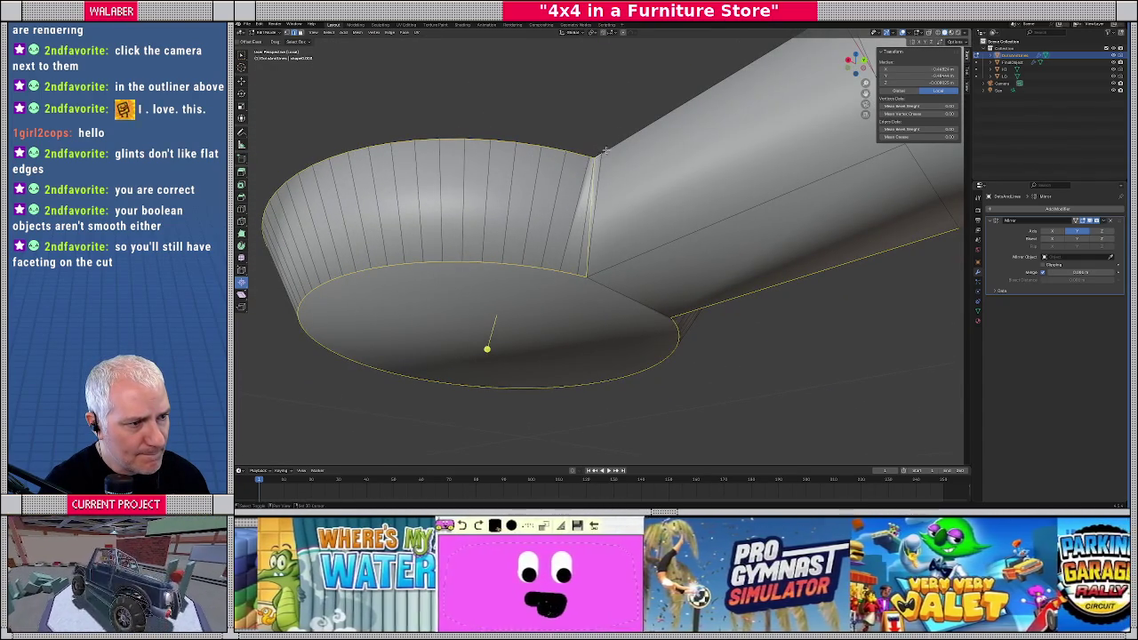
scroll(649, 201, "down", 2)
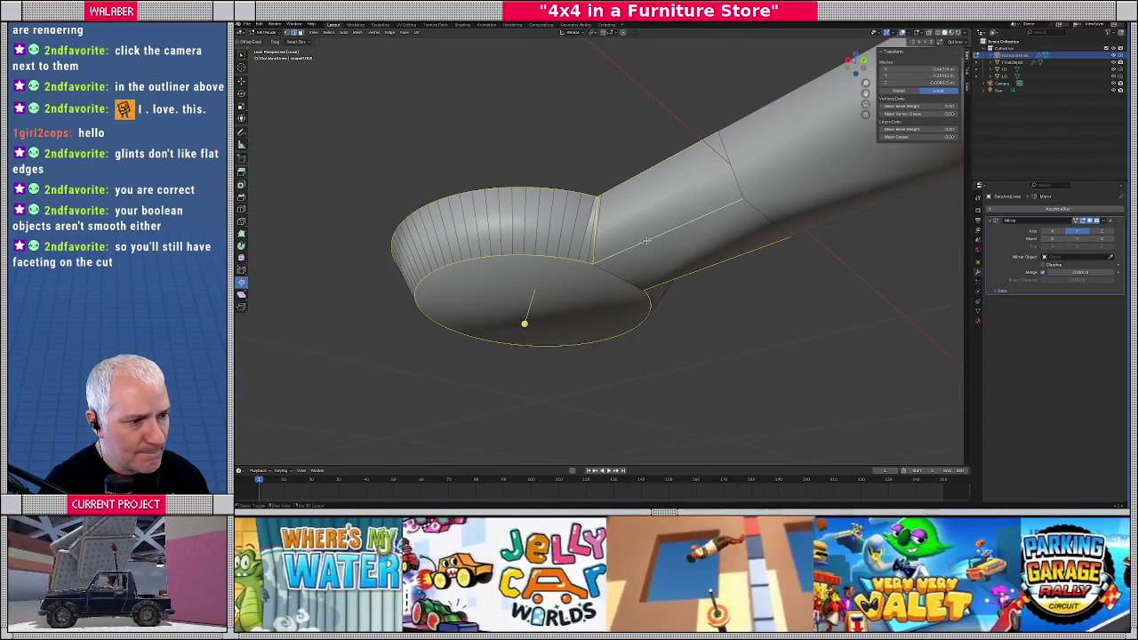
Apply the Edge menu shading operation to the selected seams, then exit Edit Mode and local view
left_click(403, 34)
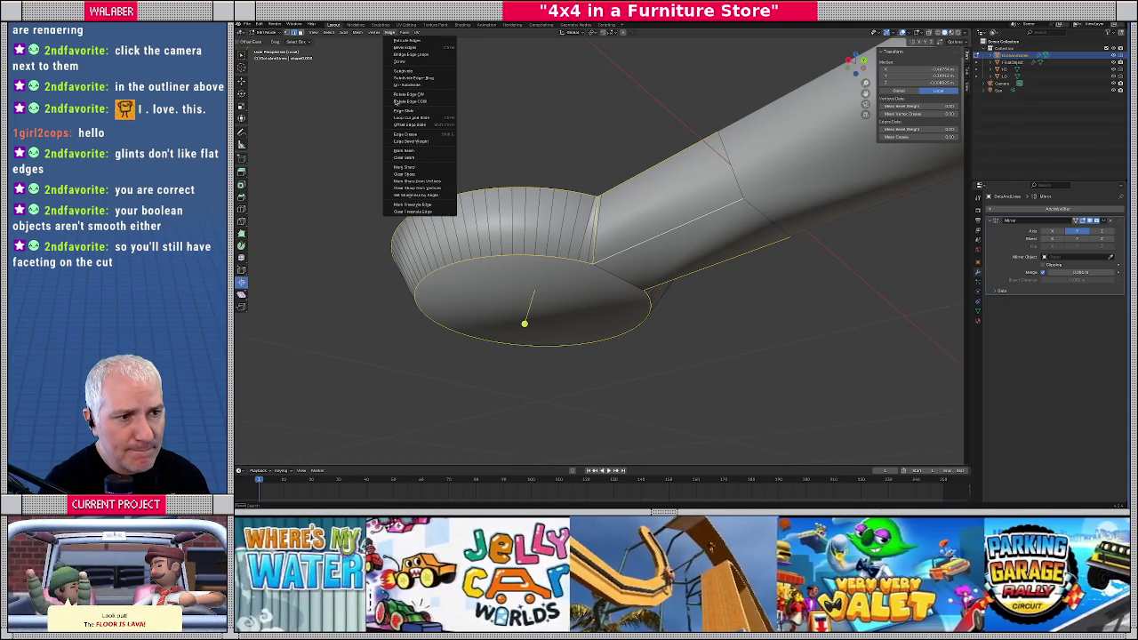
left_click(405, 167)
key("Tab")
mouse_move(604, 272)
middle_mouse_down()
mouse_move(650, 298)
mouse_move(785, 308)
mouse_move(800, 323)
mouse_move(649, 298)
middle_mouse_up()
key("KP_Divide")
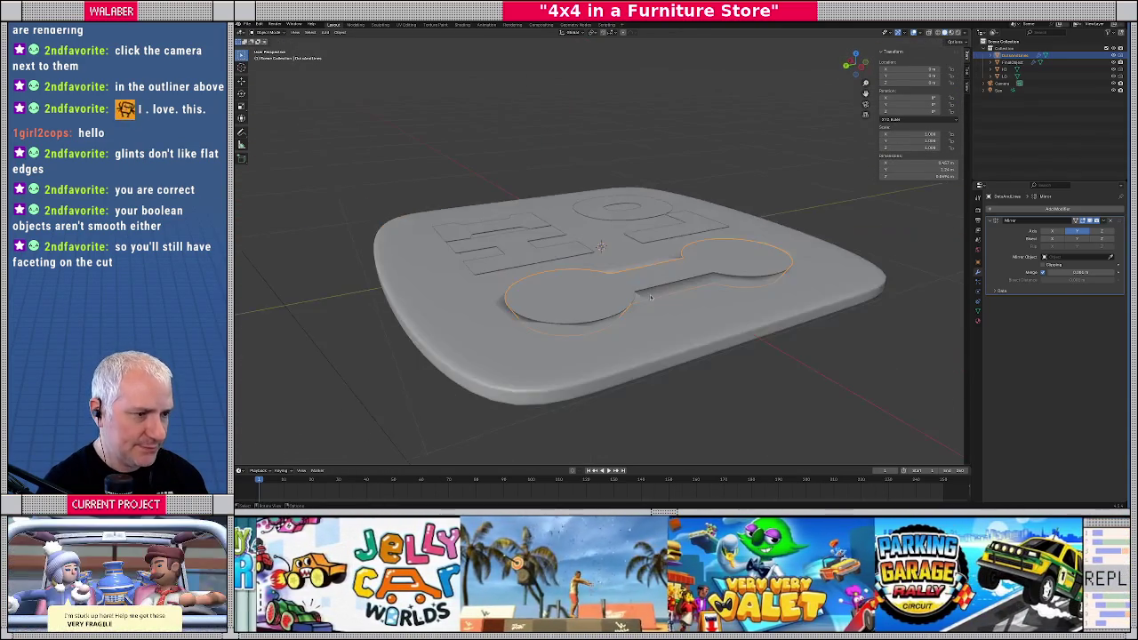
Isolate the base plate and apply Shade Auto Smooth, adding a 30° Smooth by Angle modifier
middle_click_drag(564, 320, 503, 236)
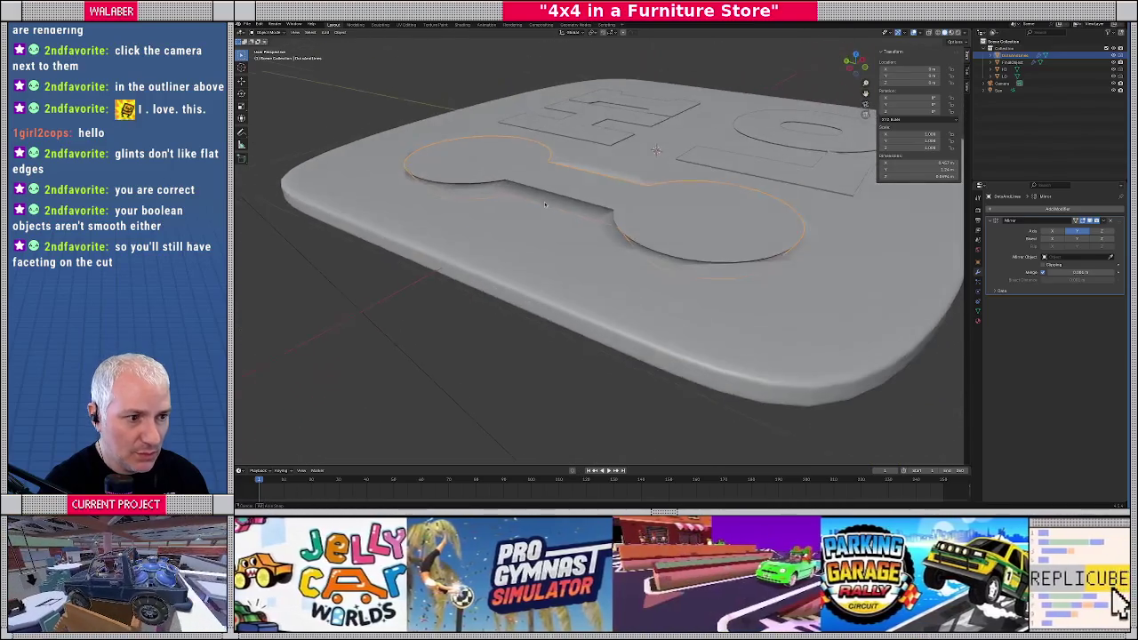
left_click(502, 236)
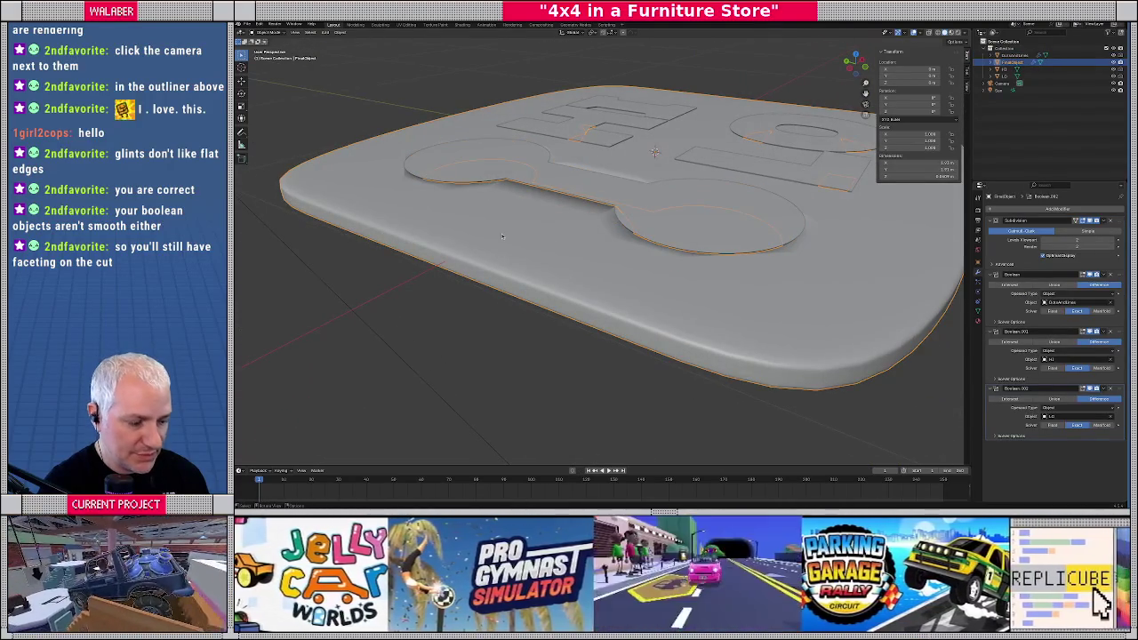
key("KP_Divide")
scroll(512, 243, "up", 4)
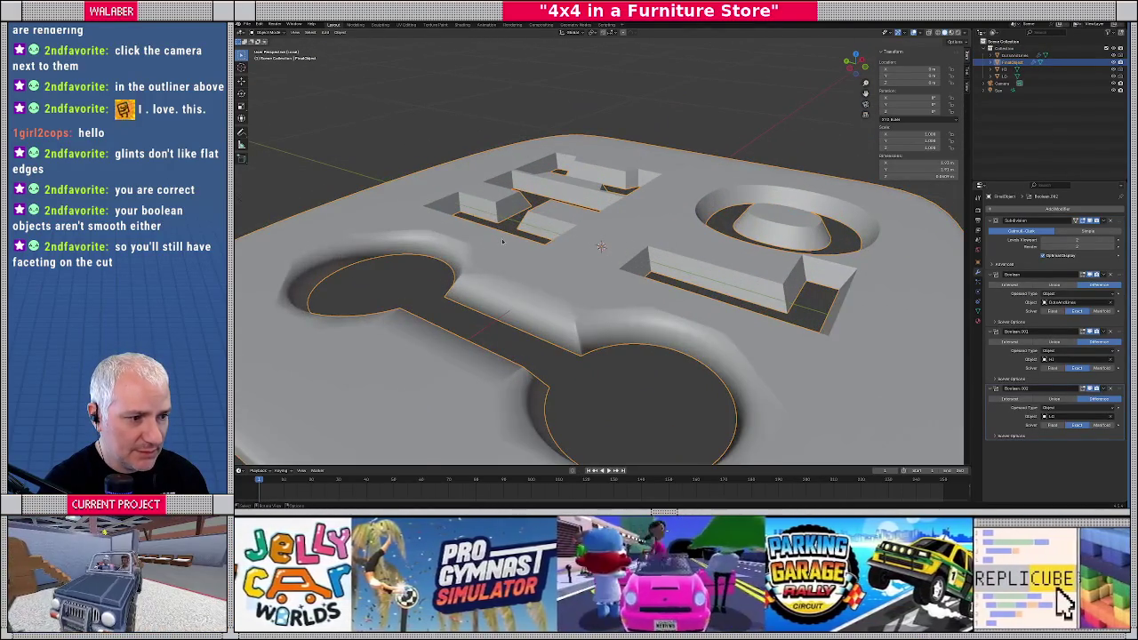
scroll(502, 240, "down", 2)
middle_click_drag(518, 244, 347, 58)
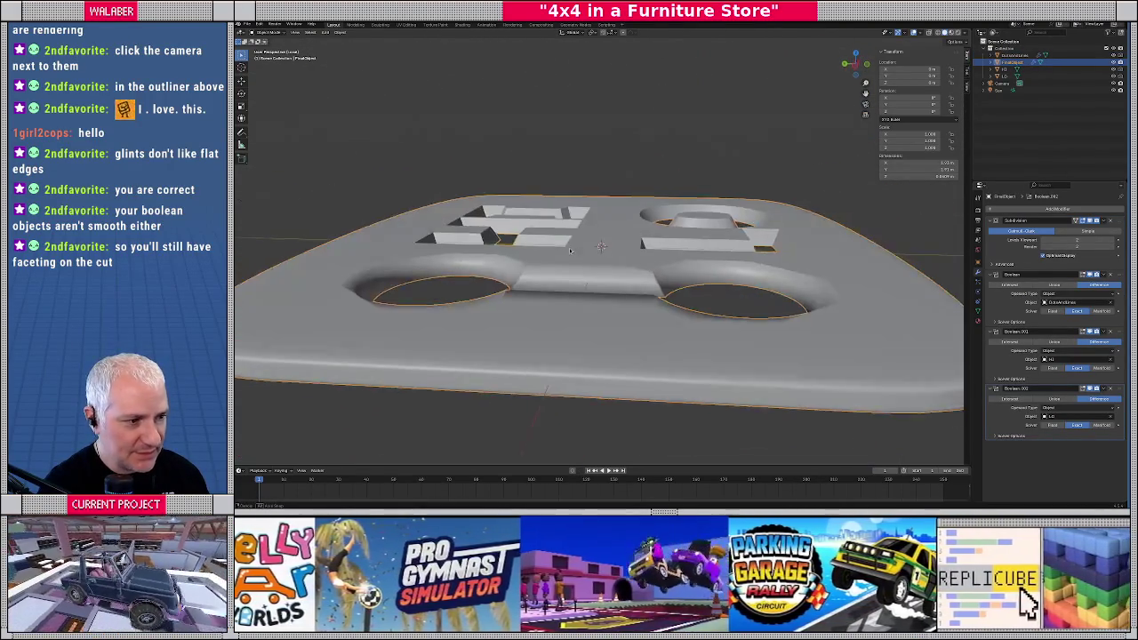
left_click(343, 33)
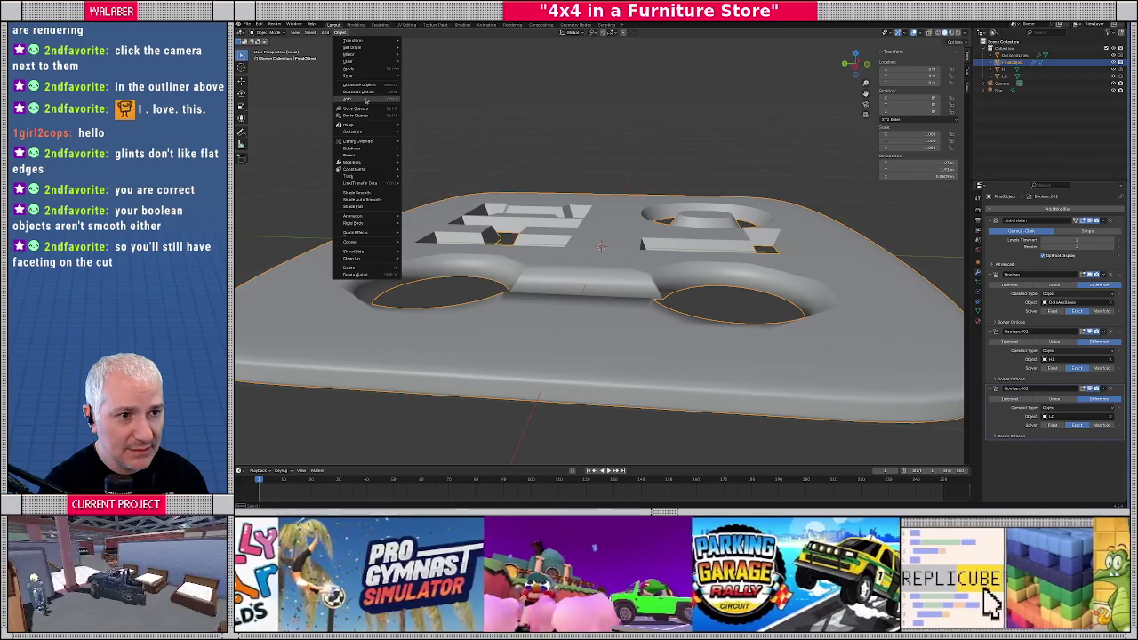
left_click(371, 201)
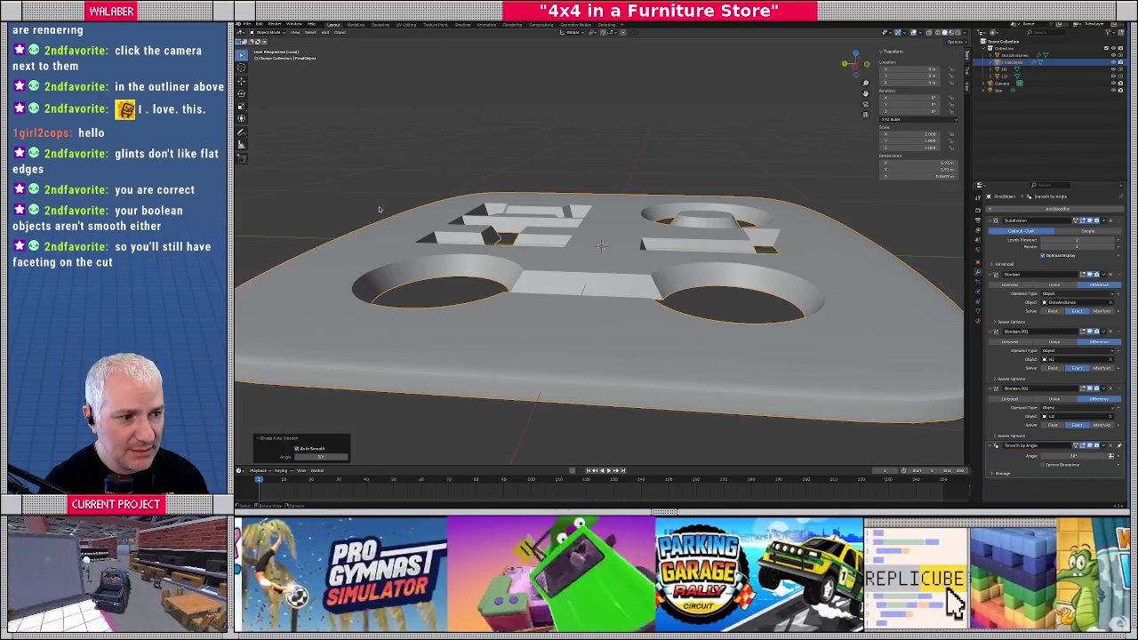
mouse_move(372, 201)
middle_mouse_down()
mouse_move(526, 279)
mouse_move(550, 268)
mouse_move(508, 282)
mouse_move(642, 267)
middle_mouse_up()
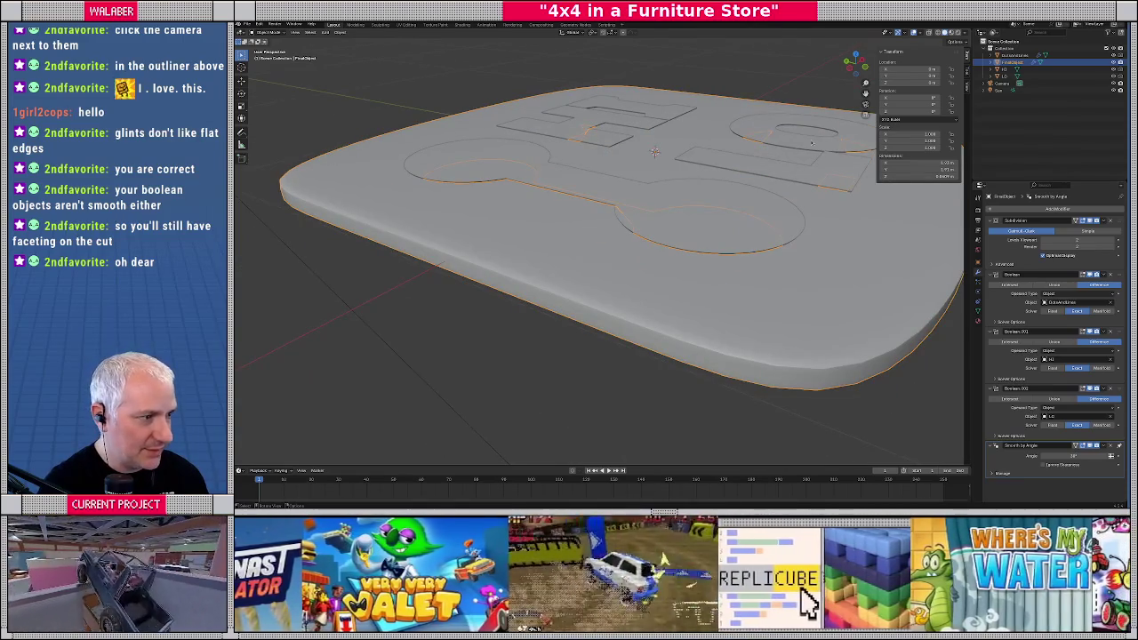
Isolate the LO letter cutter and select the O's outline edges in Edit Mode
left_click(811, 142)
key("KP_Divide")
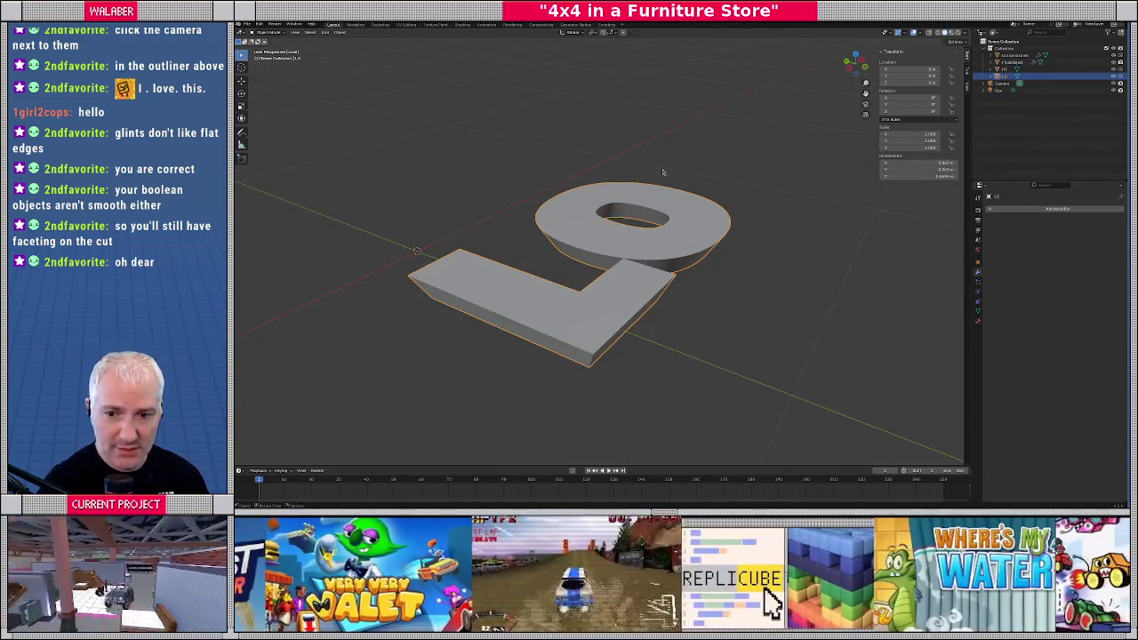
middle_click_drag(662, 167, 600, 174)
key("Tab")
scroll(600, 174, "up", 3)
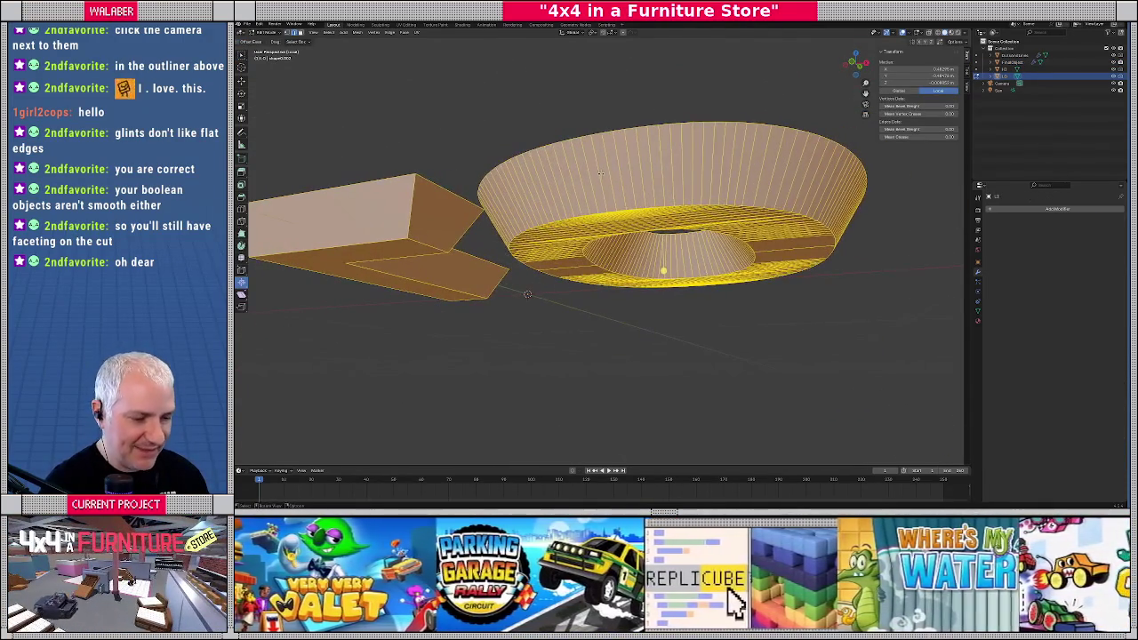
left_click(599, 131, "alt")
mouse_move(630, 188)
middle_mouse_down()
mouse_move(619, 140)
mouse_move(504, 181)
mouse_move(536, 274)
middle_mouse_up()
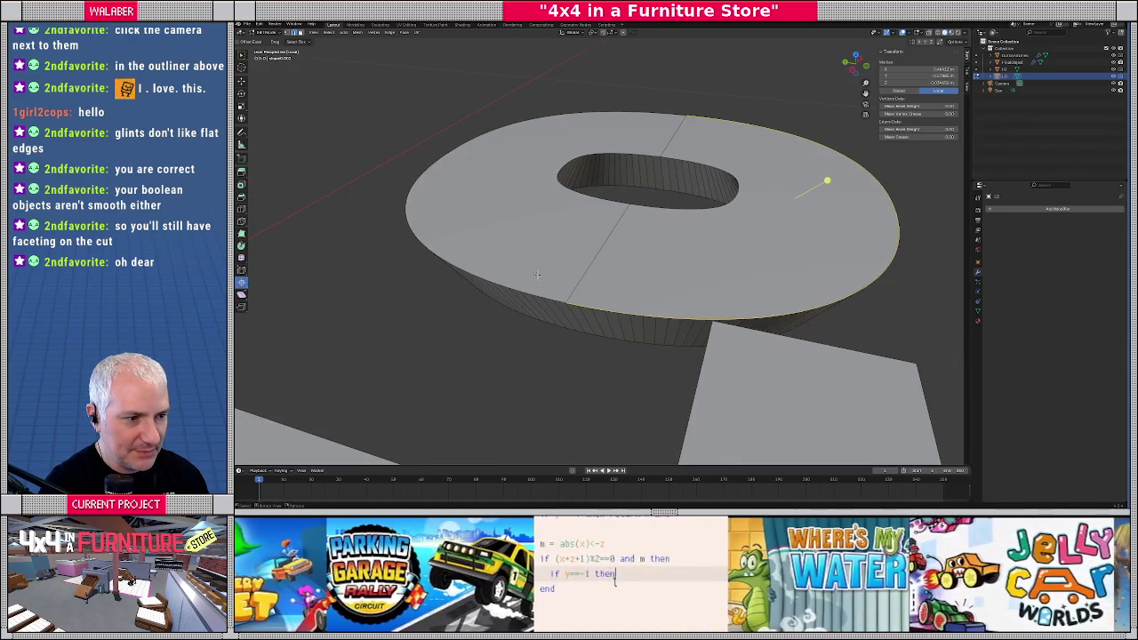
left_click(550, 298)
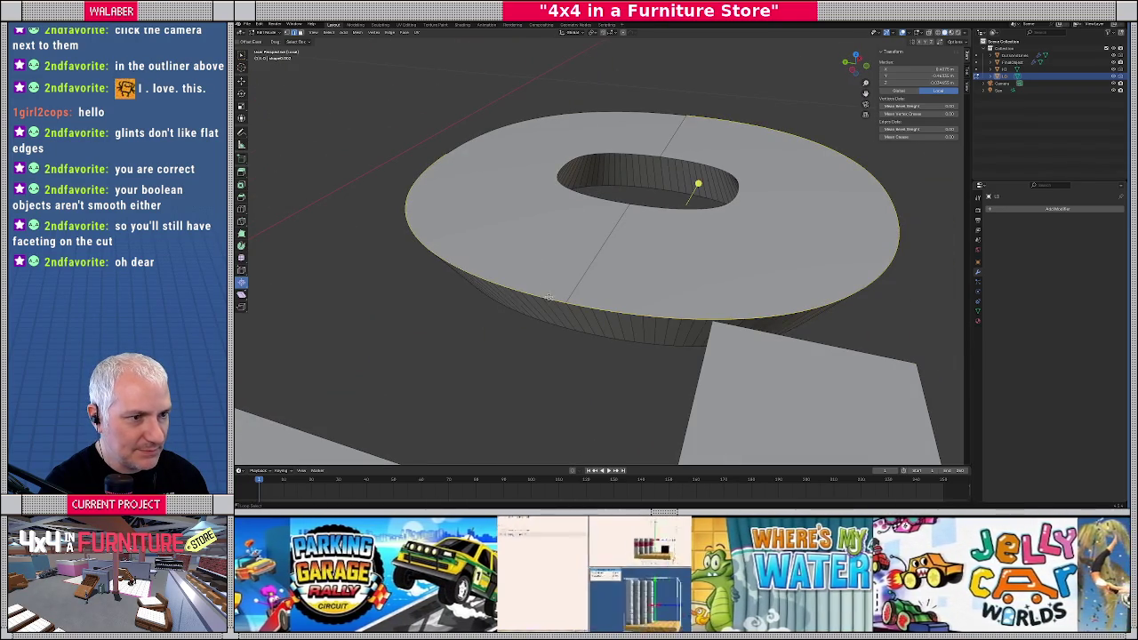
mouse_move(479, 134)
middle_mouse_down()
mouse_move(616, 106)
mouse_move(564, 116)
mouse_move(560, 208)
mouse_move(546, 165)
mouse_move(549, 206)
middle_mouse_up()
scroll(541, 191, "up", 3)
left_click(495, 102)
key("alt+a")
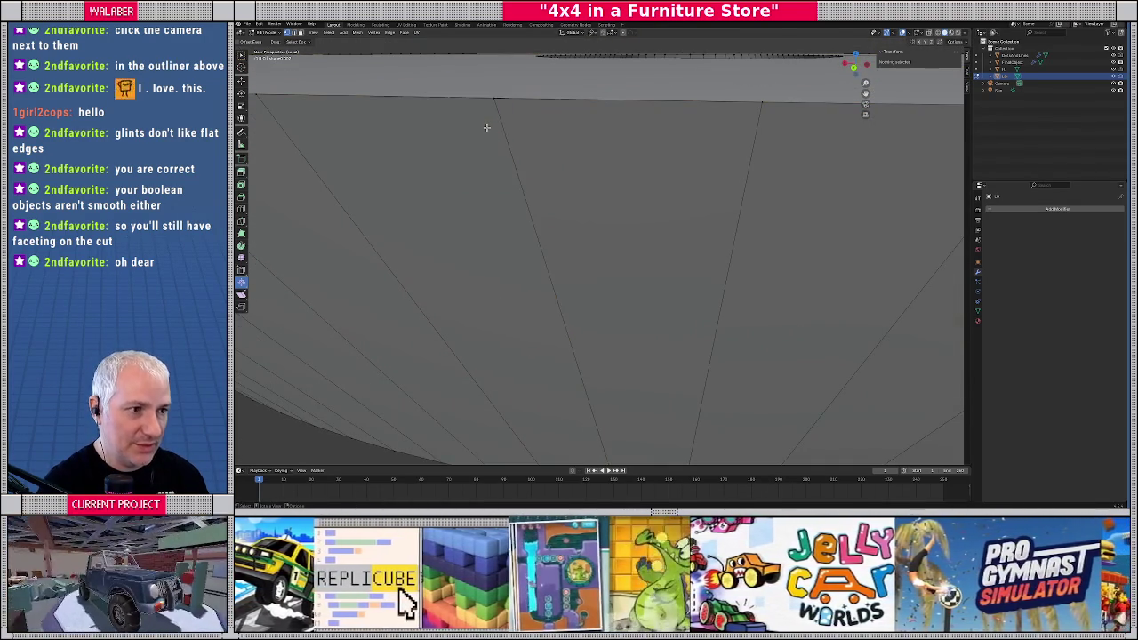
left_click(487, 108)
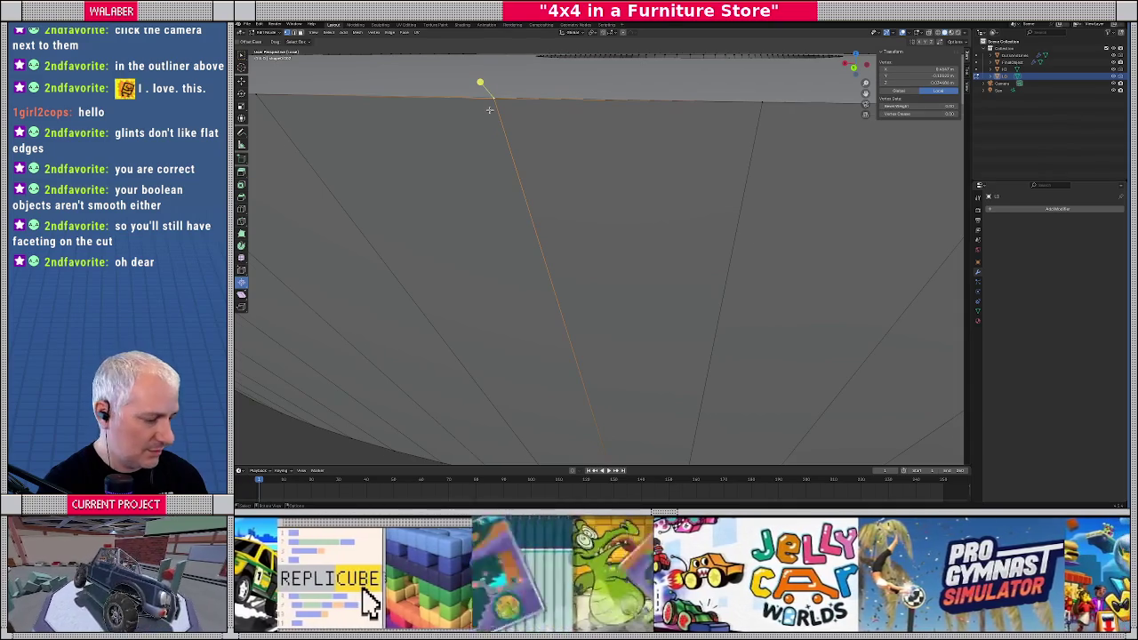
key("KP_Decimal")
key("alt+a")
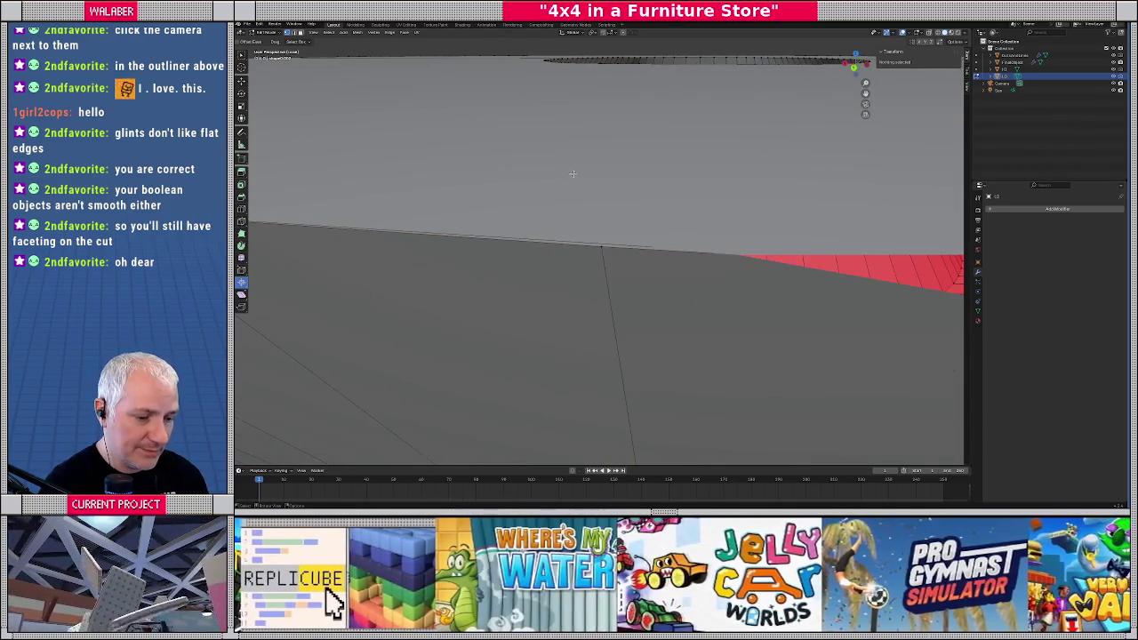
left_click(598, 233)
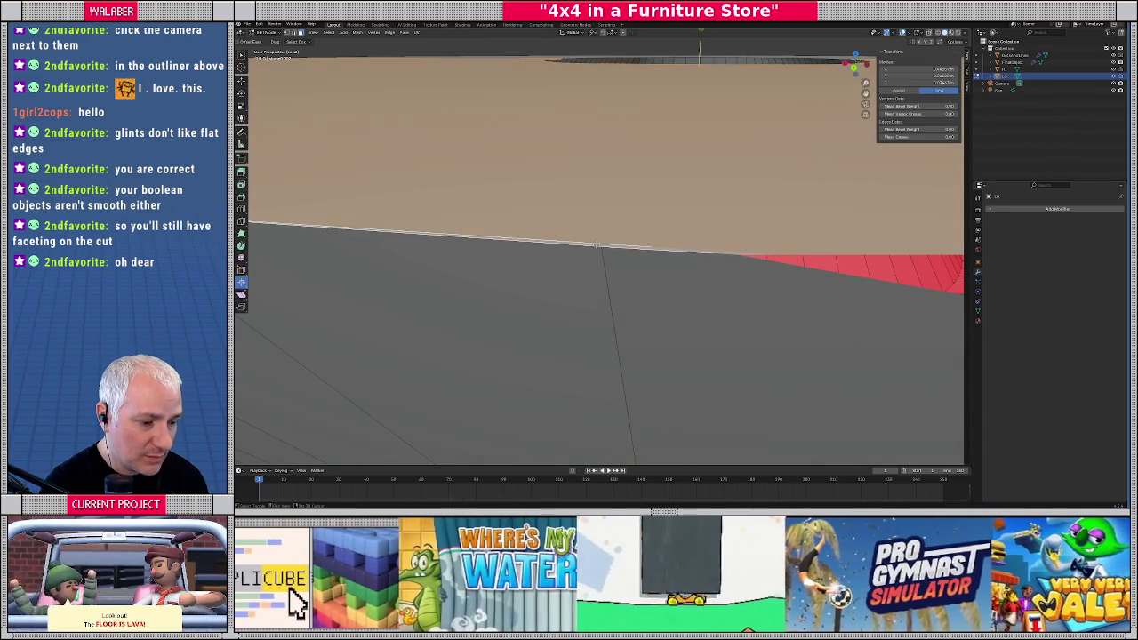
Mark the O's selected cut edges as sharp
scroll(595, 245, "down", 3)
scroll(596, 245, "down", 3)
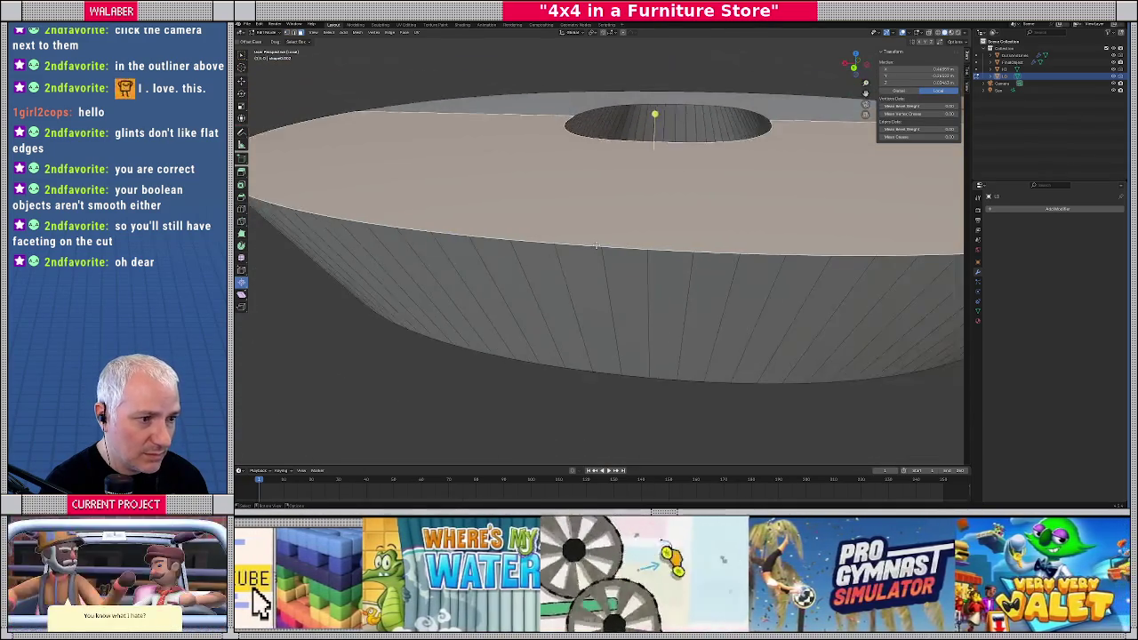
scroll(594, 245, "down", 1)
key("Tab")
scroll(594, 246, "down", 2)
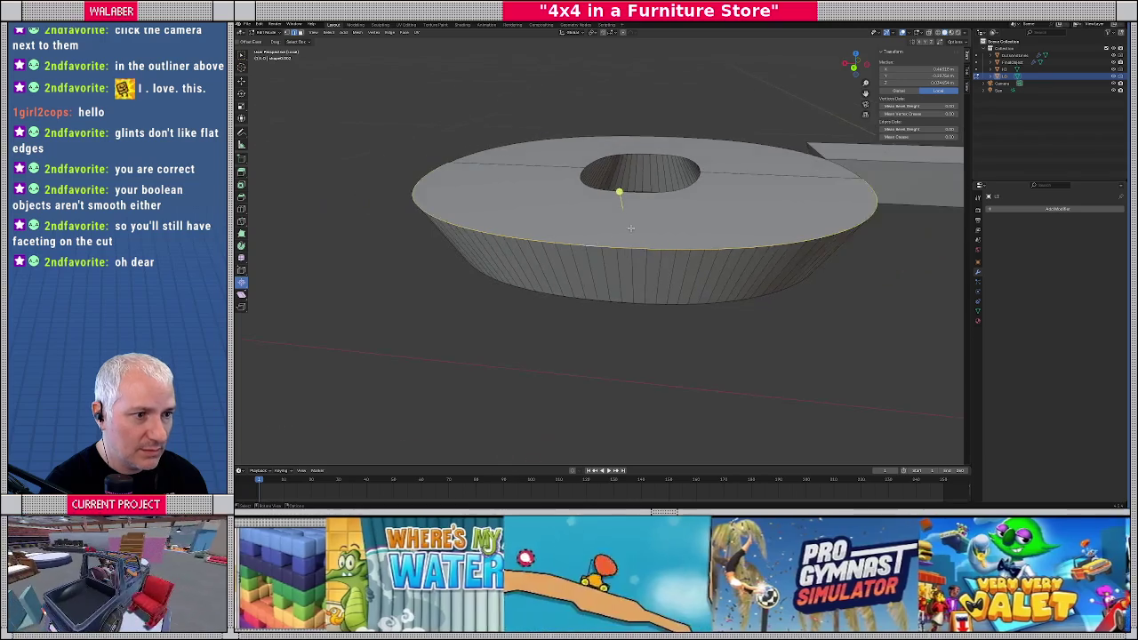
mouse_move(622, 249)
middle_mouse_down()
mouse_move(686, 267)
mouse_move(599, 237)
middle_mouse_up()
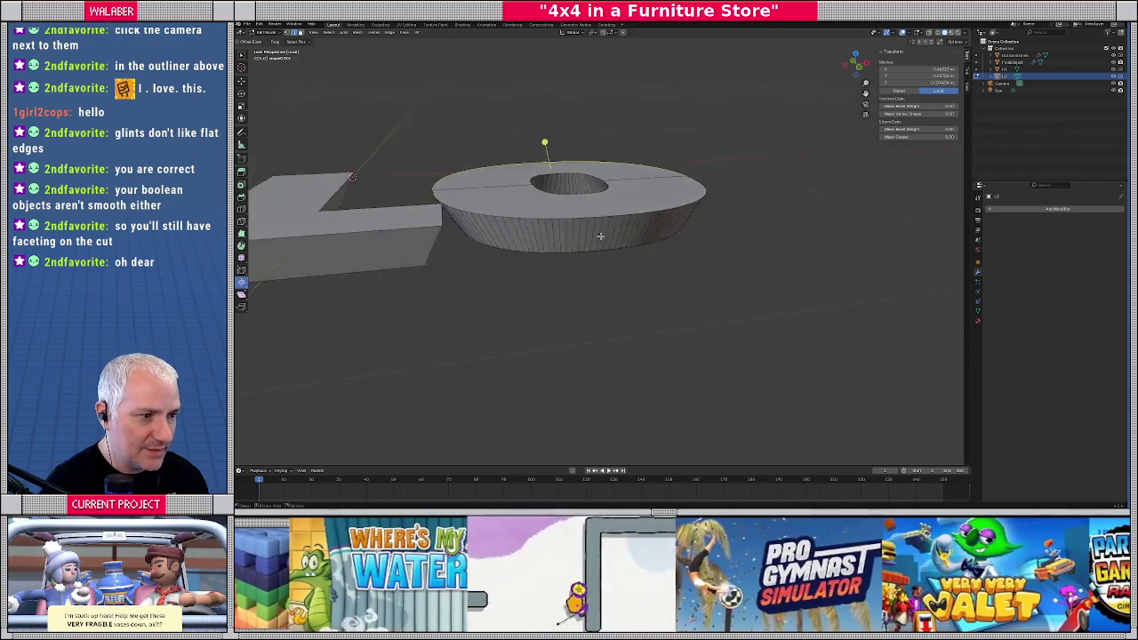
scroll(589, 197, "up", 2)
mouse_move(565, 182)
middle_mouse_down()
mouse_move(605, 222)
mouse_move(636, 220)
middle_mouse_up()
scroll(570, 196, "up", 3)
scroll(637, 220, "up", 3)
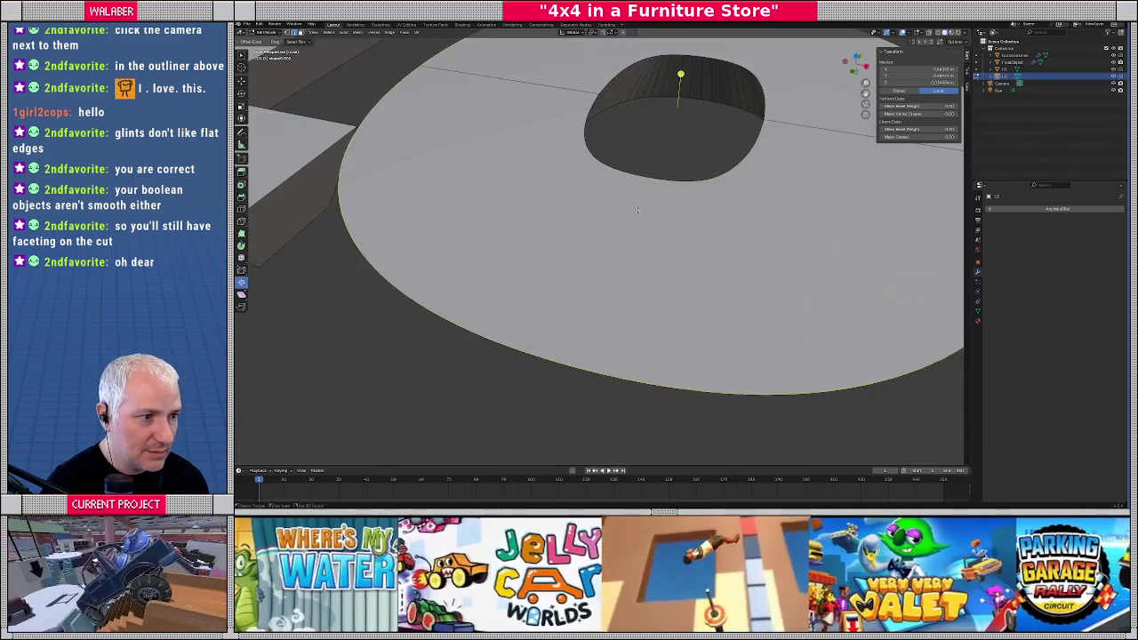
middle_click_drag(655, 178, 652, 182)
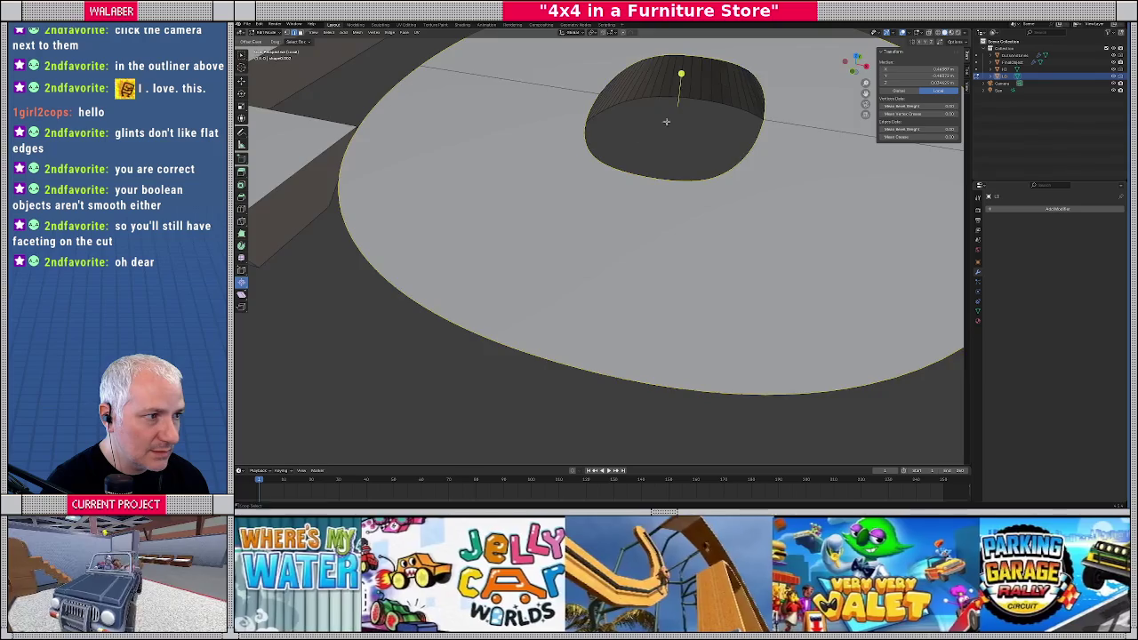
scroll(744, 65, "down", 4)
middle_click_drag(744, 65, 449, 267)
mouse_move(620, 134)
middle_mouse_down()
mouse_move(596, 142)
mouse_move(526, 123)
middle_mouse_up()
left_click(391, 32)
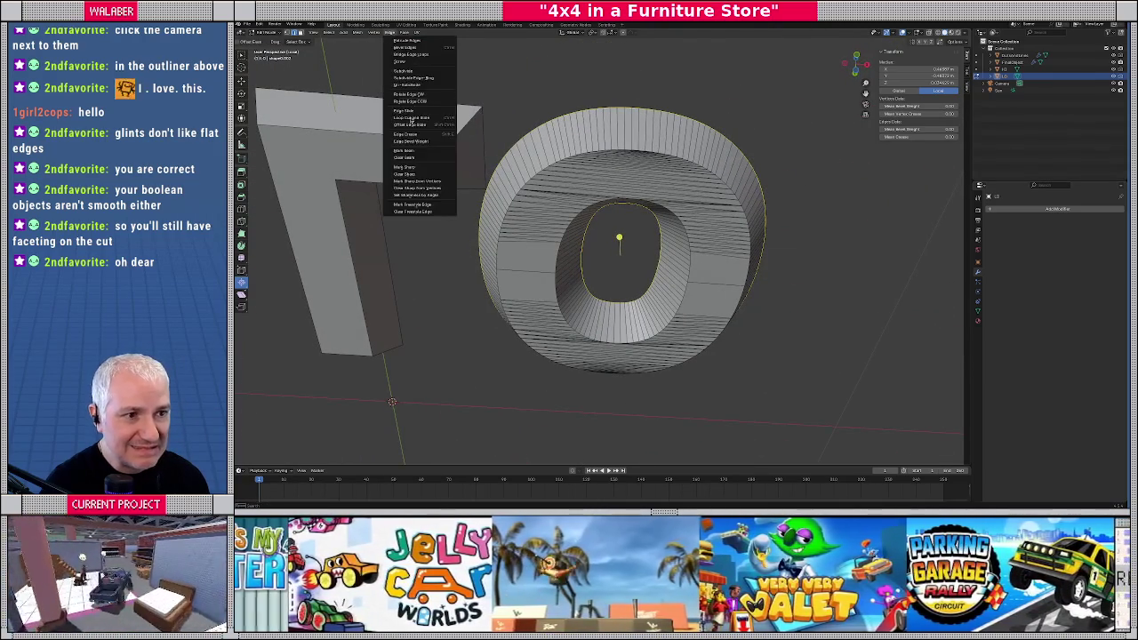
left_click(411, 167)
Back in Object Mode, apply Shade Auto Smooth to the L and O letters
key("Tab")
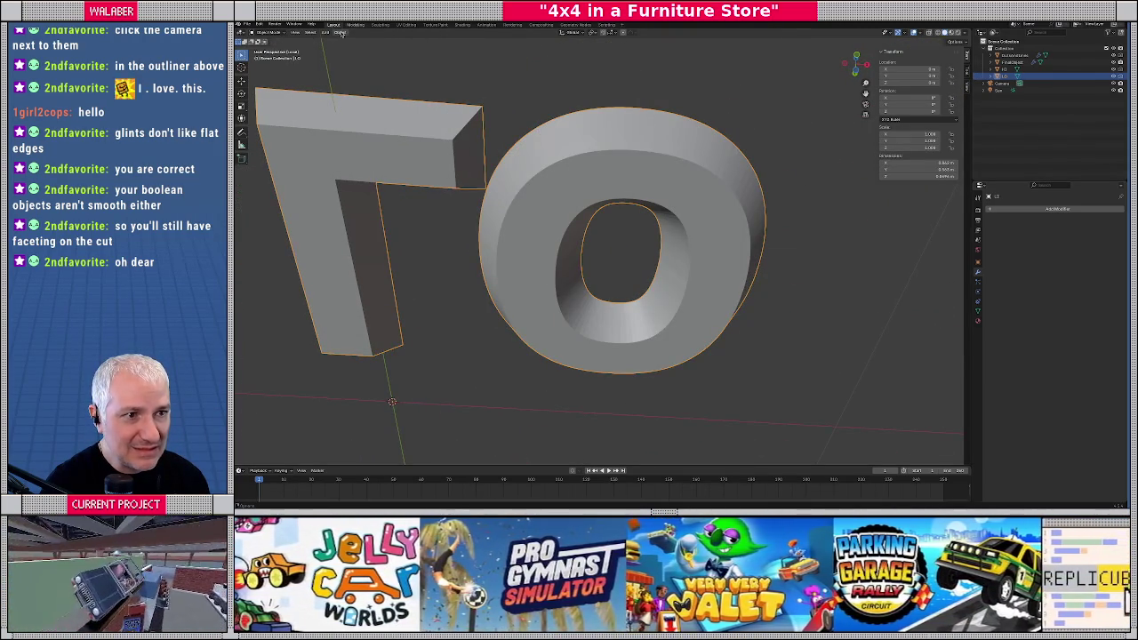
left_click(341, 33)
left_click(365, 196)
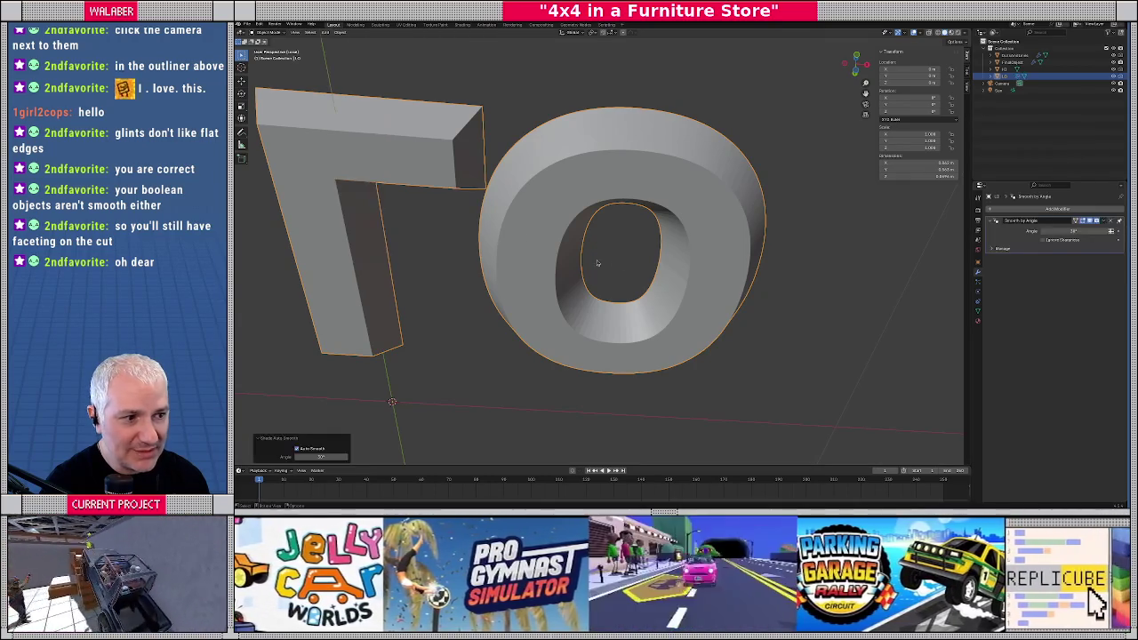
middle_click_drag(612, 261, 602, 329)
scroll(601, 330, "down", 3)
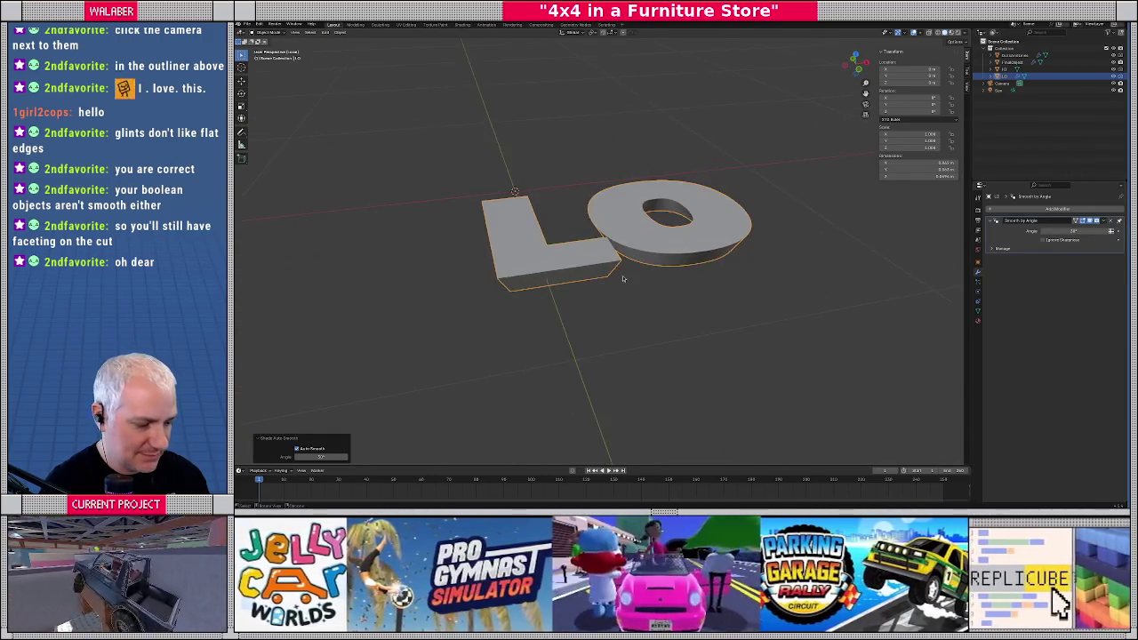
Apply Shade Auto Smooth to the H letter as well
key("KP_Divide")
left_click(577, 134)
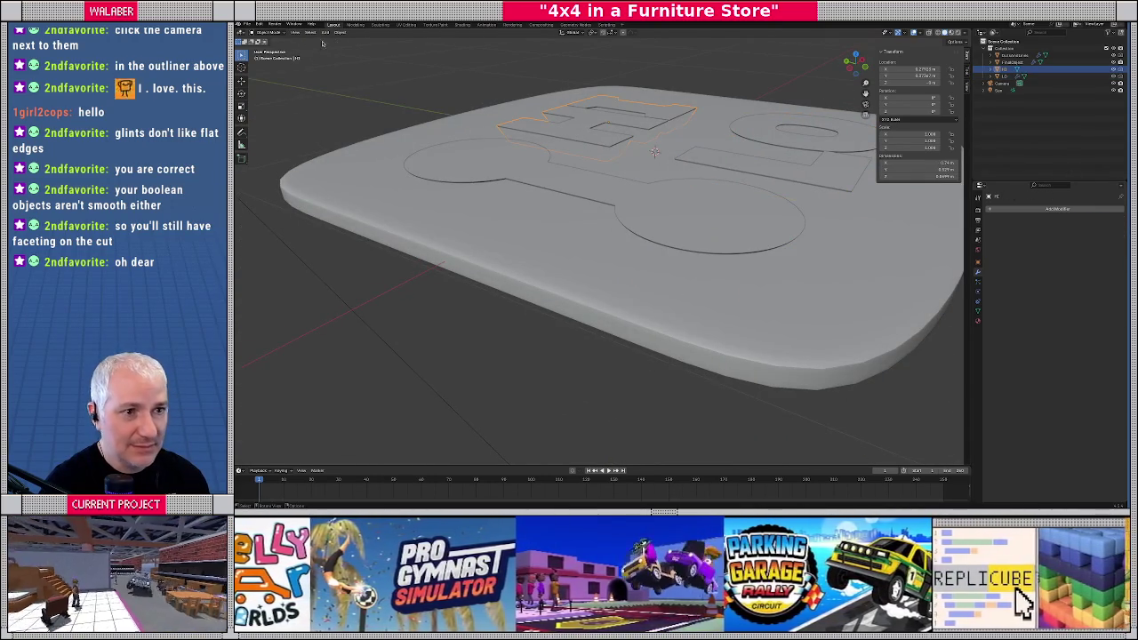
left_click(342, 33)
left_click(354, 201)
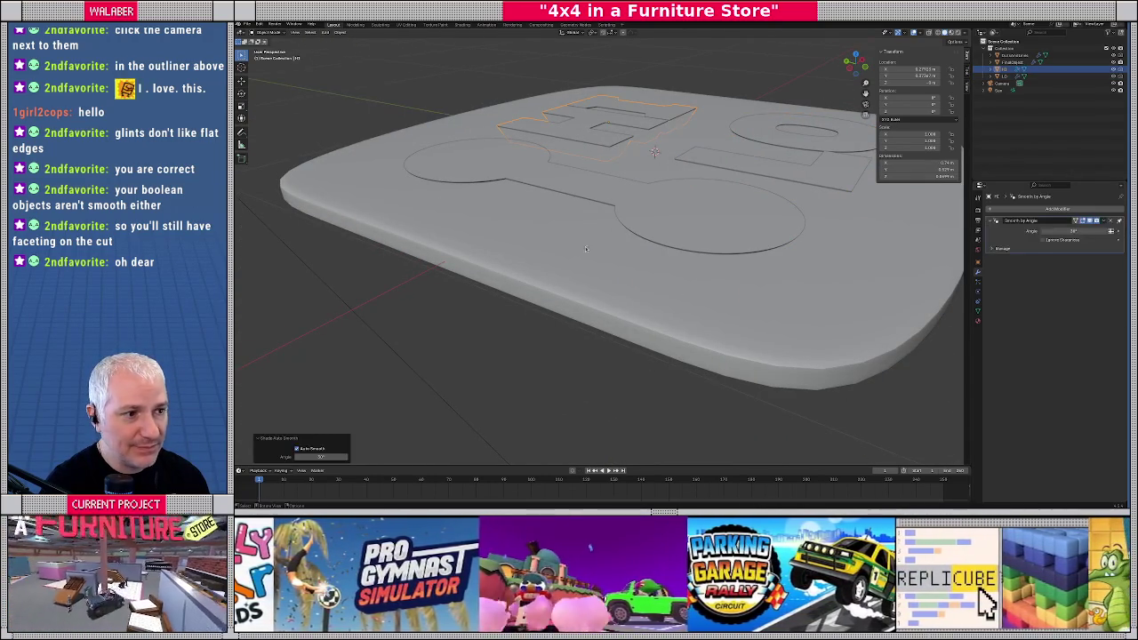
left_click(586, 245)
Isolate the base plate and view it straight down from the top
key("KP_Divide")
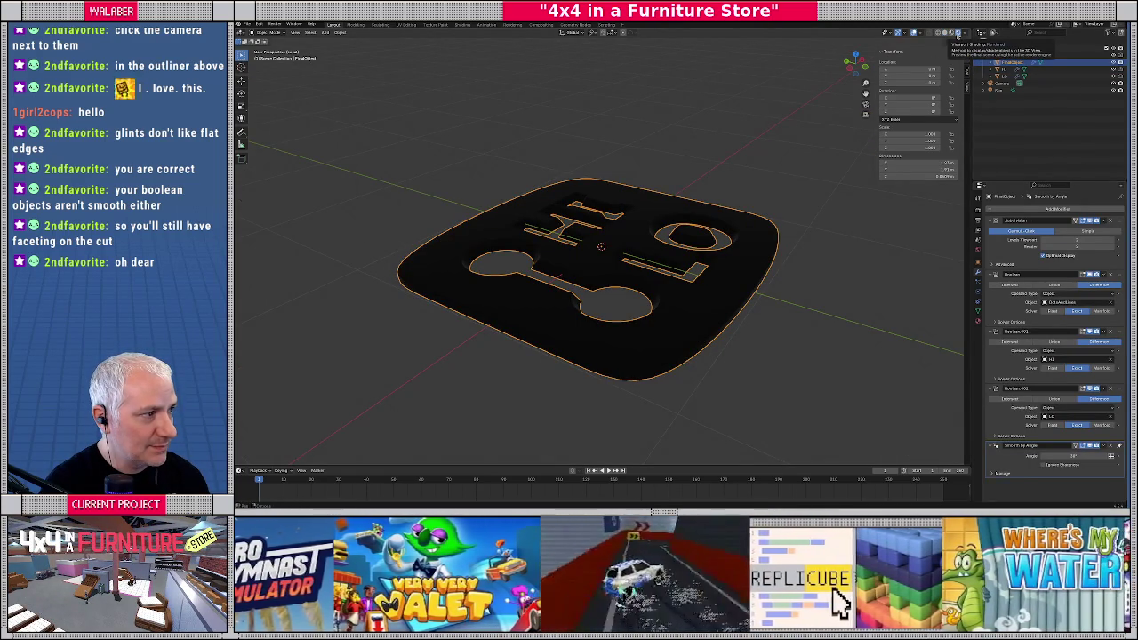
key("KP_7")
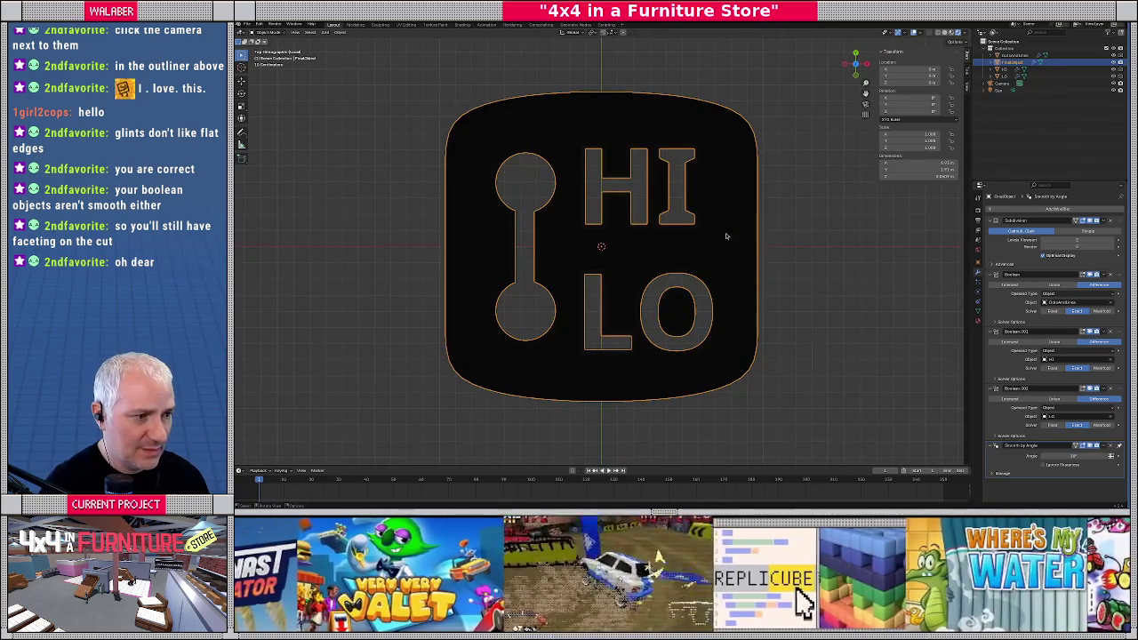
scroll(727, 237, "down", 1)
scroll(676, 233, "down", 5)
scroll(622, 228, "up", 3)
scroll(585, 224, "up", 1)
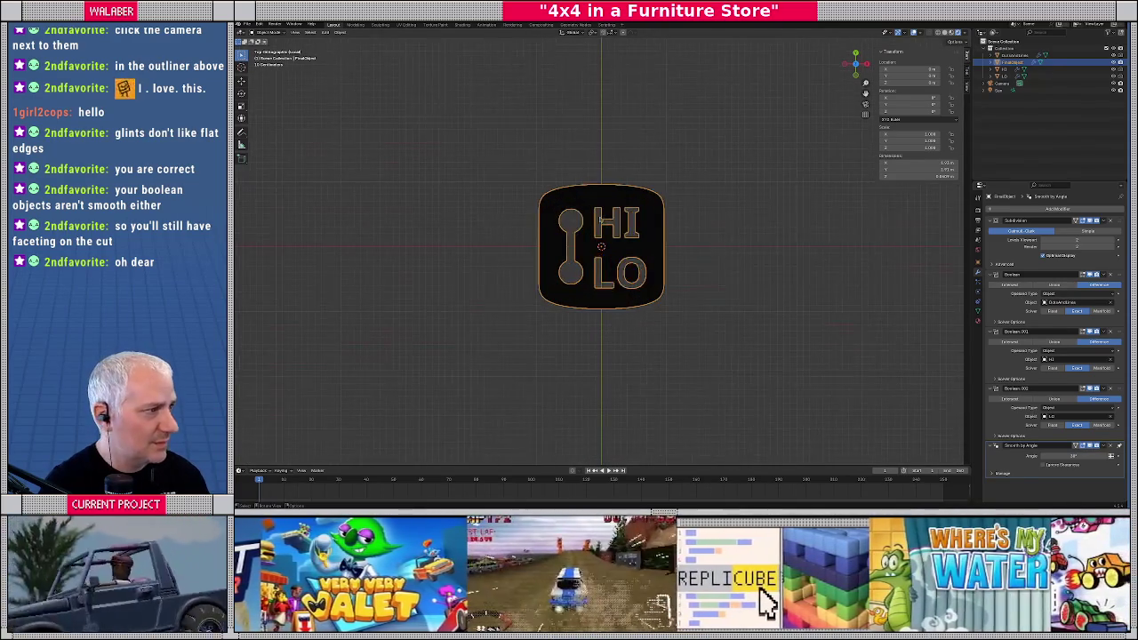
middle_click_drag(756, 205, 758, 209)
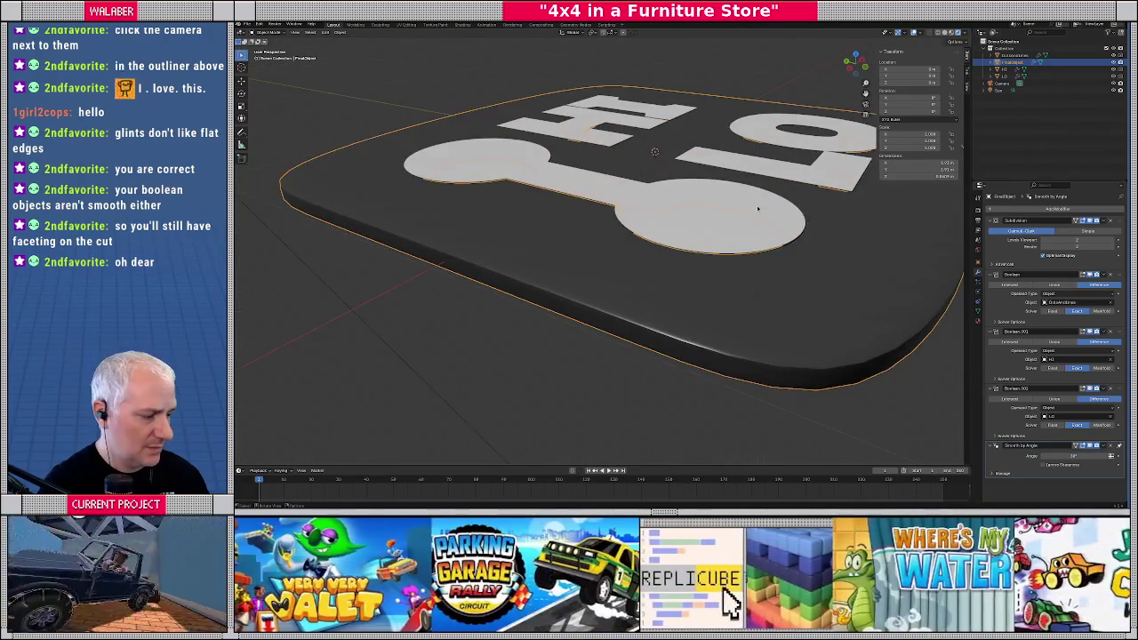
key("KP_7")
scroll(671, 229, "down", 5)
Hide the dumbbell, HI and LO cutter objects, then select the sun light
left_click(590, 210)
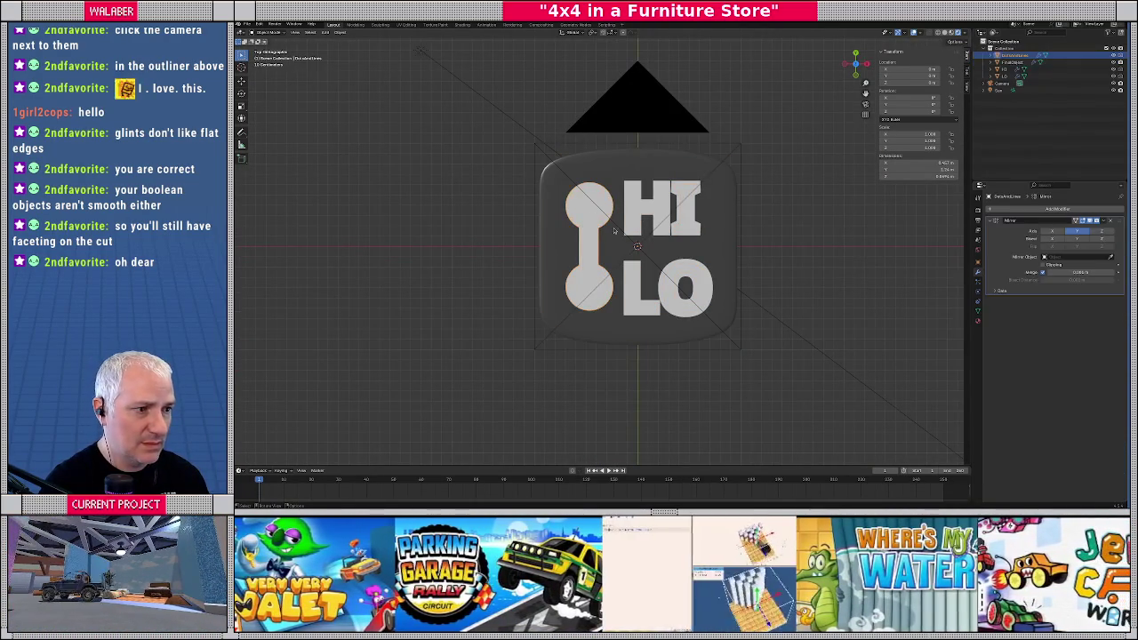
key("h")
left_click(662, 209)
key("h")
left_click(684, 274)
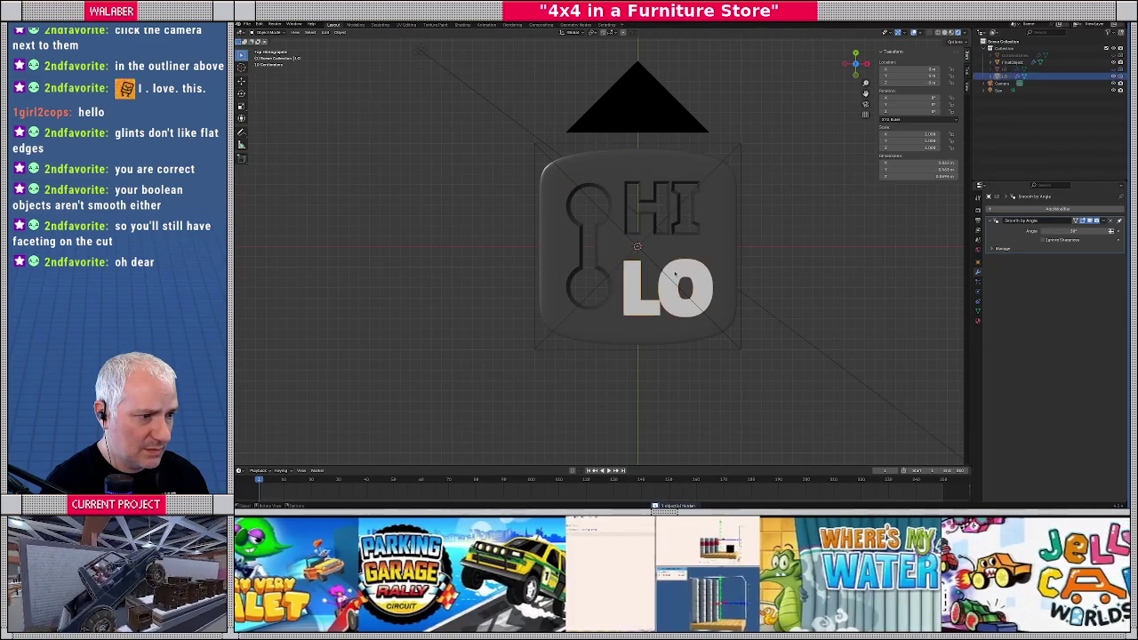
key("h")
left_click(426, 51)
mouse_move(426, 51)
middle_mouse_down()
mouse_move(580, 234)
mouse_move(555, 229)
middle_mouse_up()
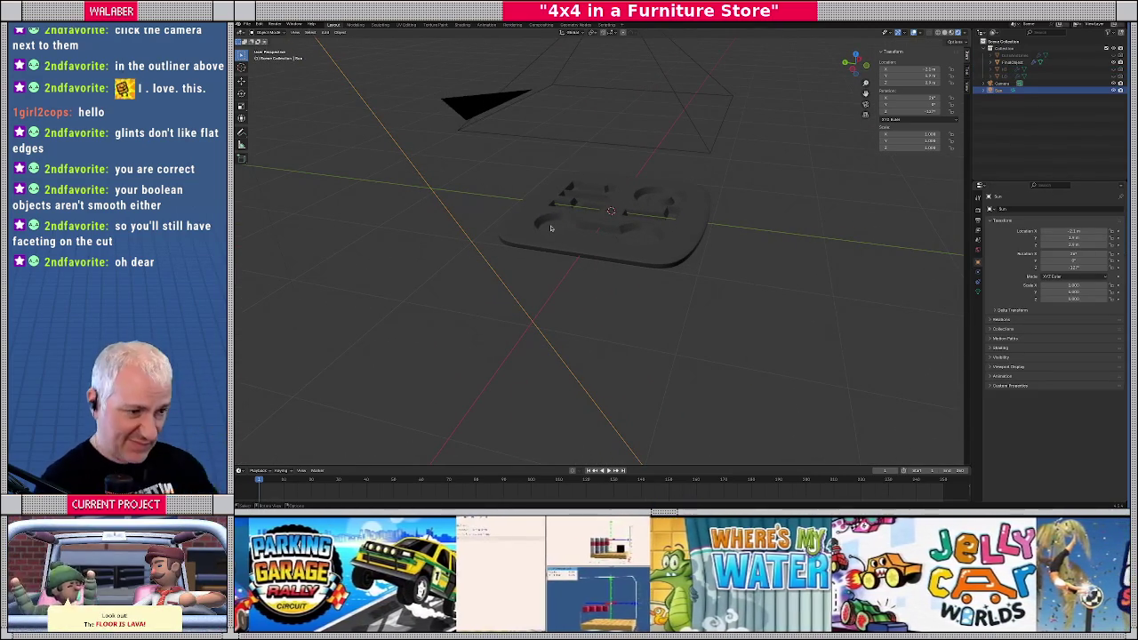
key("KP_7")
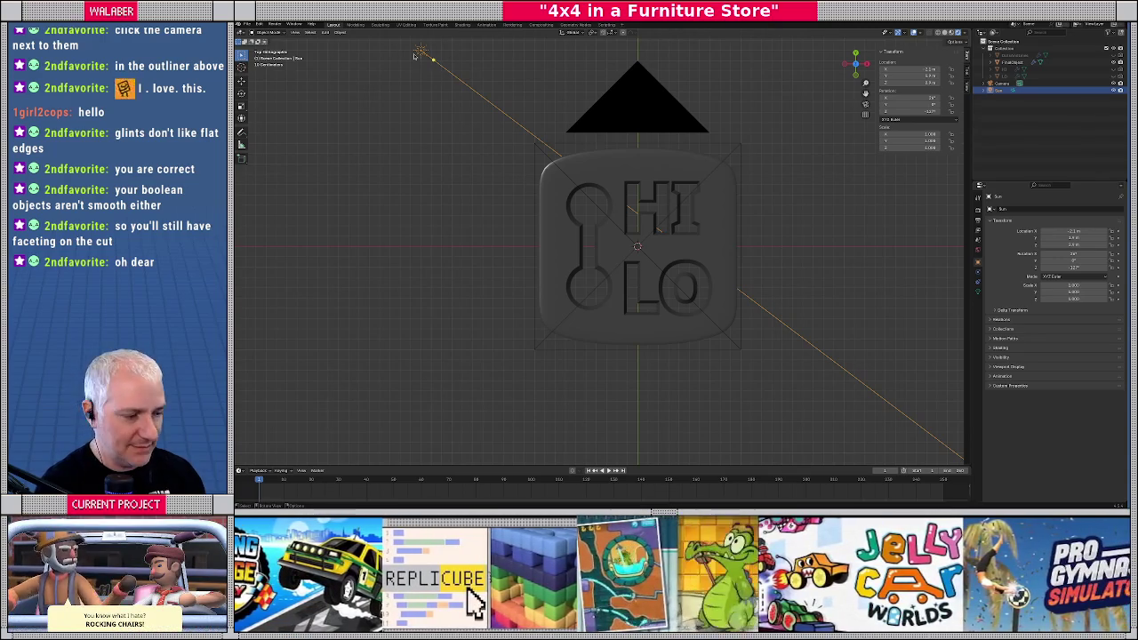
Switch the sun lamp's type to Area in the Light properties
left_click(977, 292)
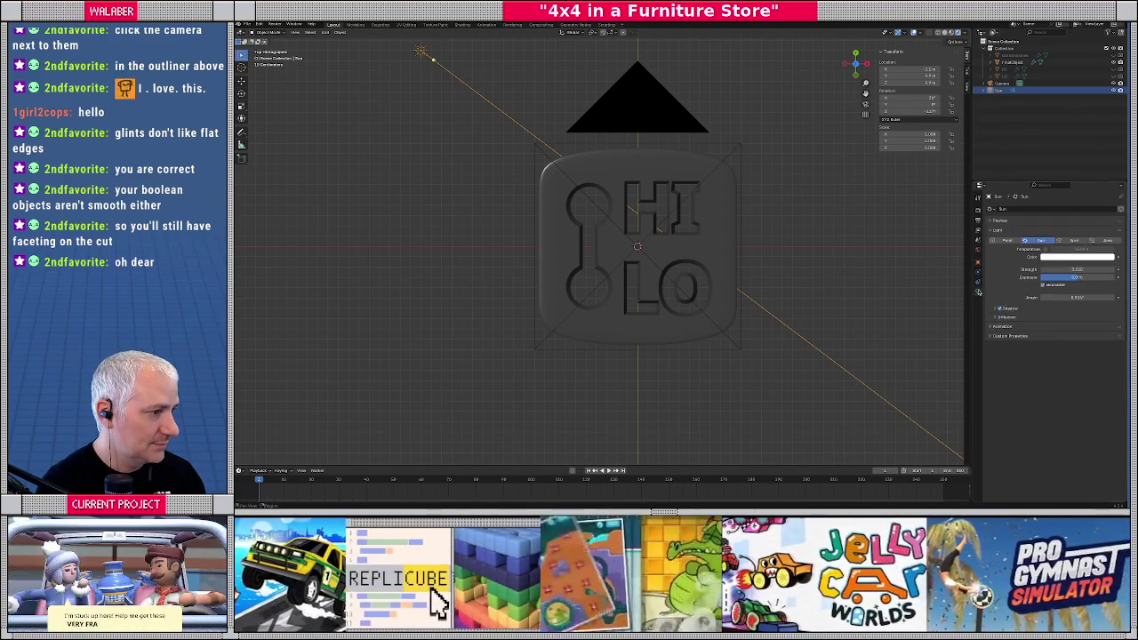
left_click(1106, 241)
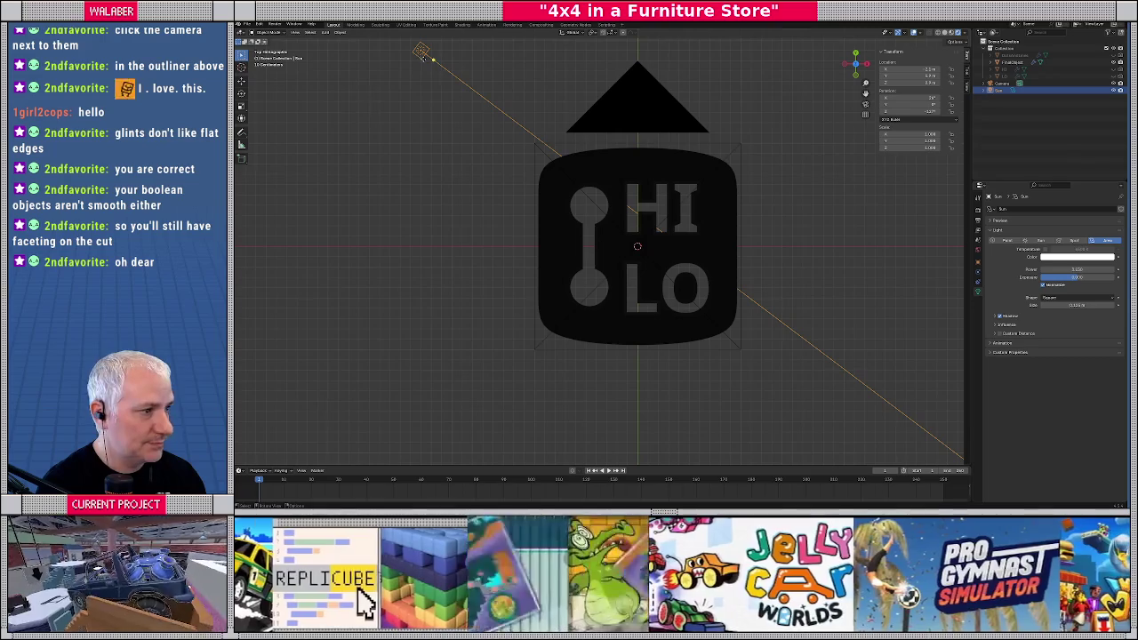
mouse_move(437, 183)
middle_mouse_down()
mouse_move(484, 184)
mouse_move(505, 160)
middle_mouse_up()
key("KP_3")
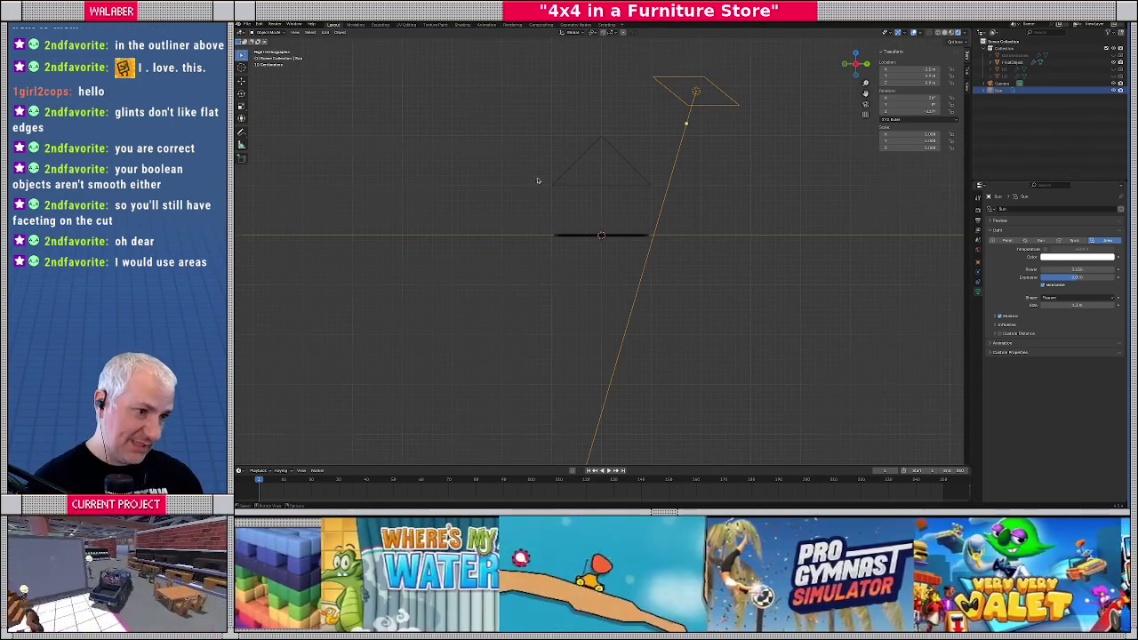
Raise the area light's Power in the Light properties
key("KP_7")
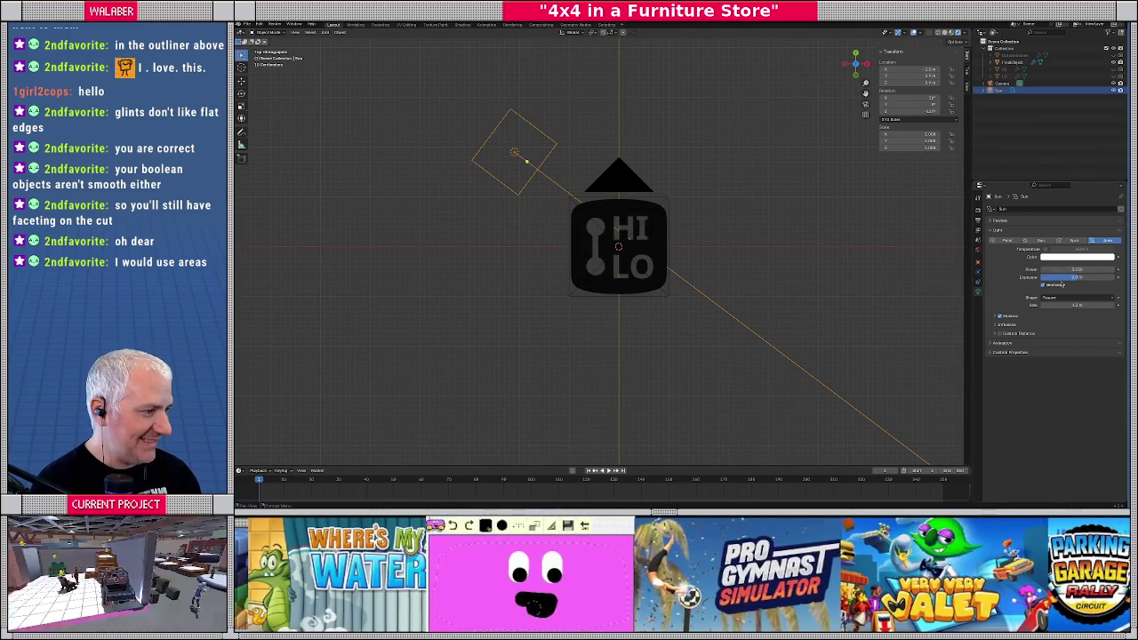
left_click_drag(1074, 278, 1079, 278)
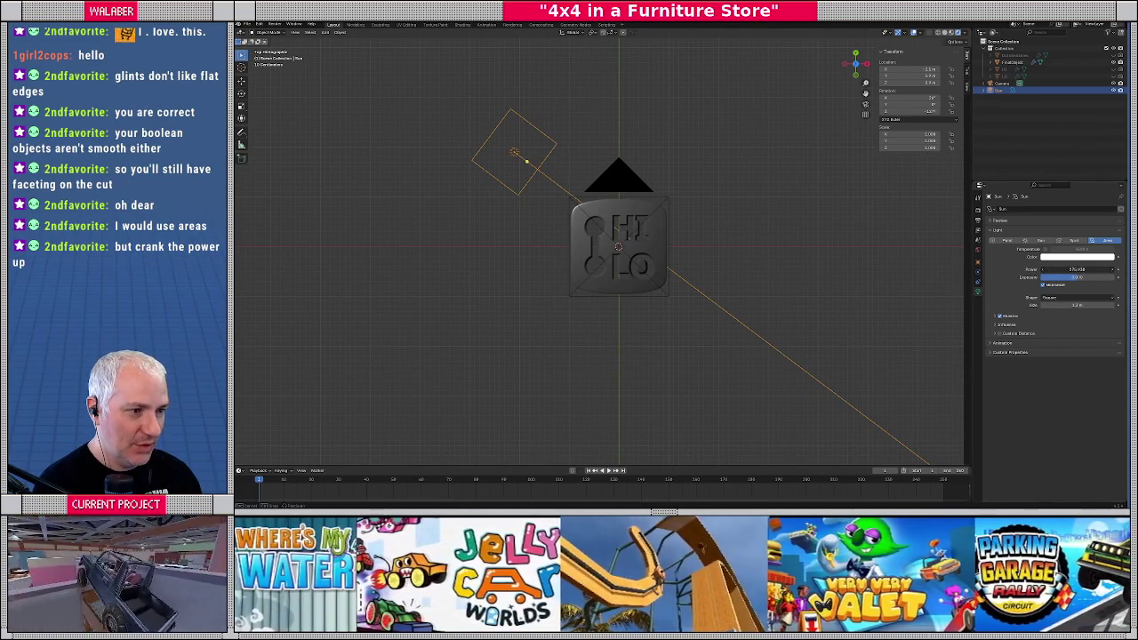
scroll(653, 266, "up", 3)
scroll(653, 266, "up", 6)
scroll(654, 265, "down", 6)
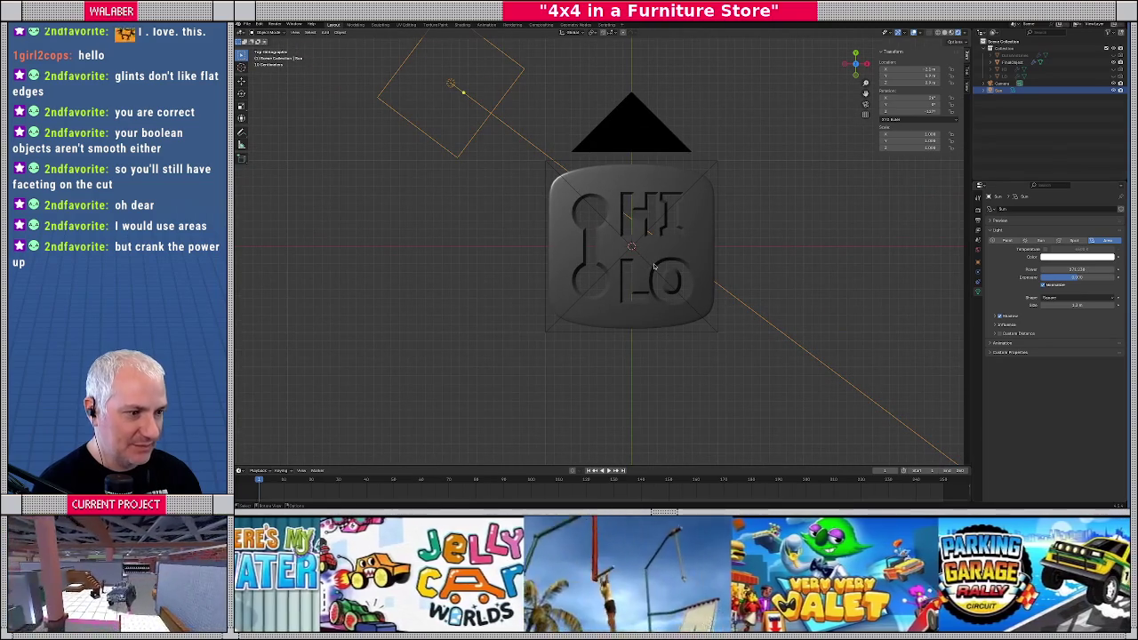
Move the area light lower-right, rotate it toward the badge, and raise it in front view
key("KP_7")
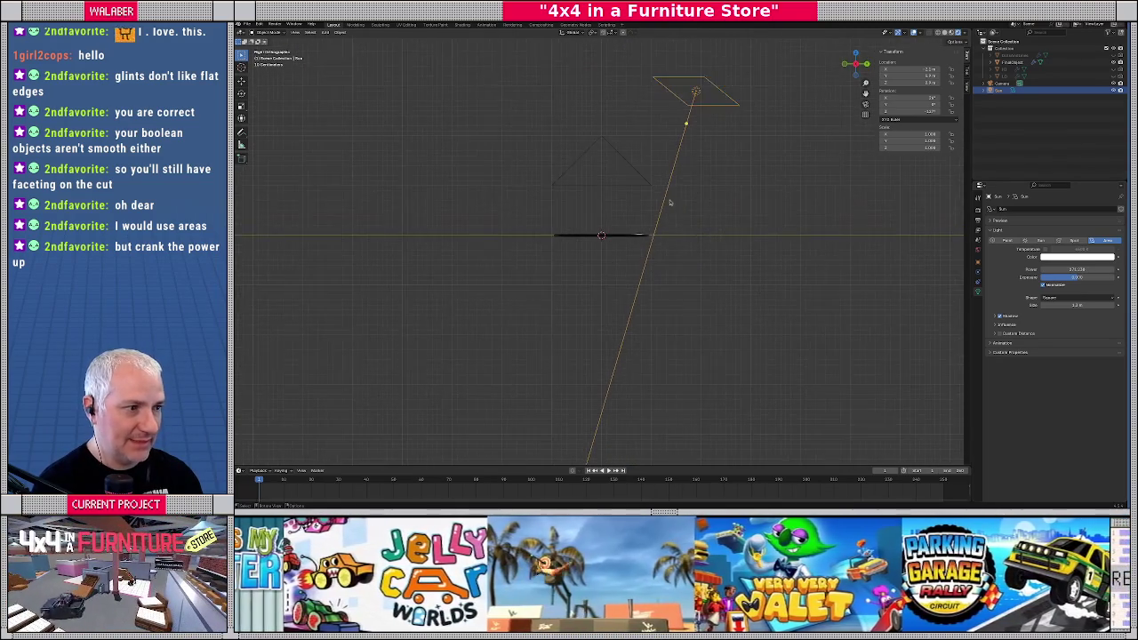
key("g")
left_click(722, 229)
key("r")
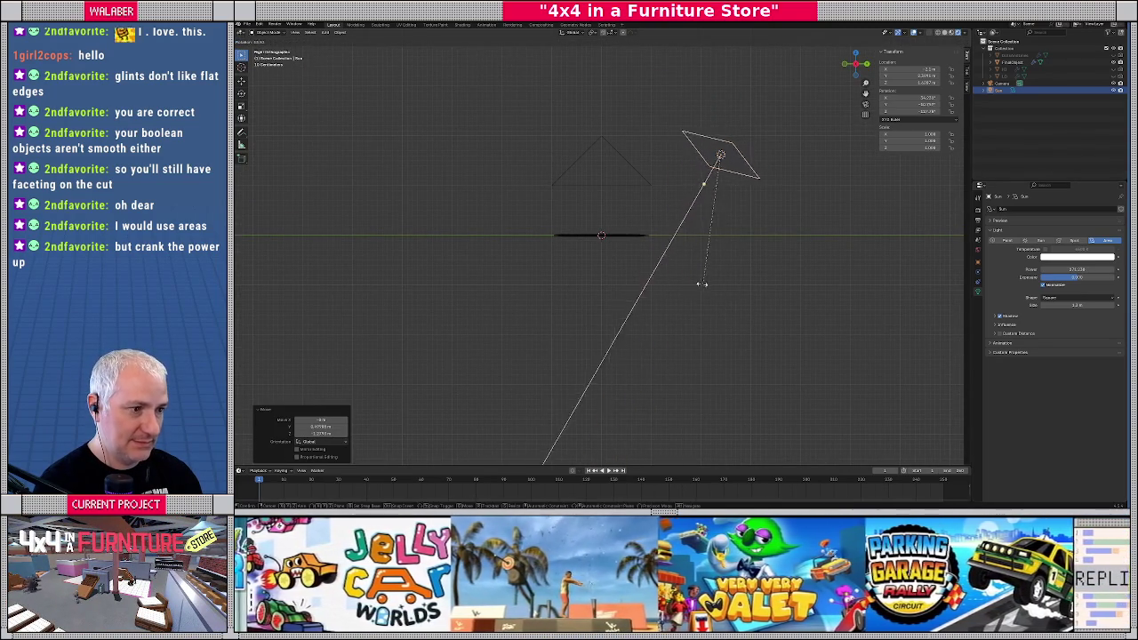
left_click(669, 272)
key("KP_7")
middle_click_drag(658, 270, 612, 207)
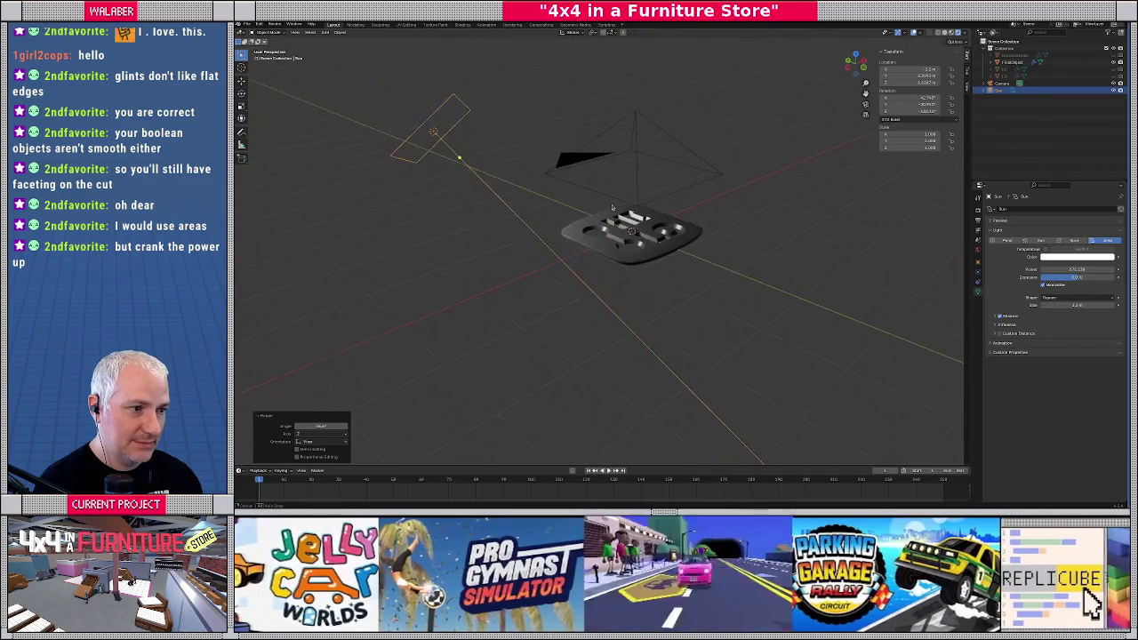
key("KP_7")
key("KP_1")
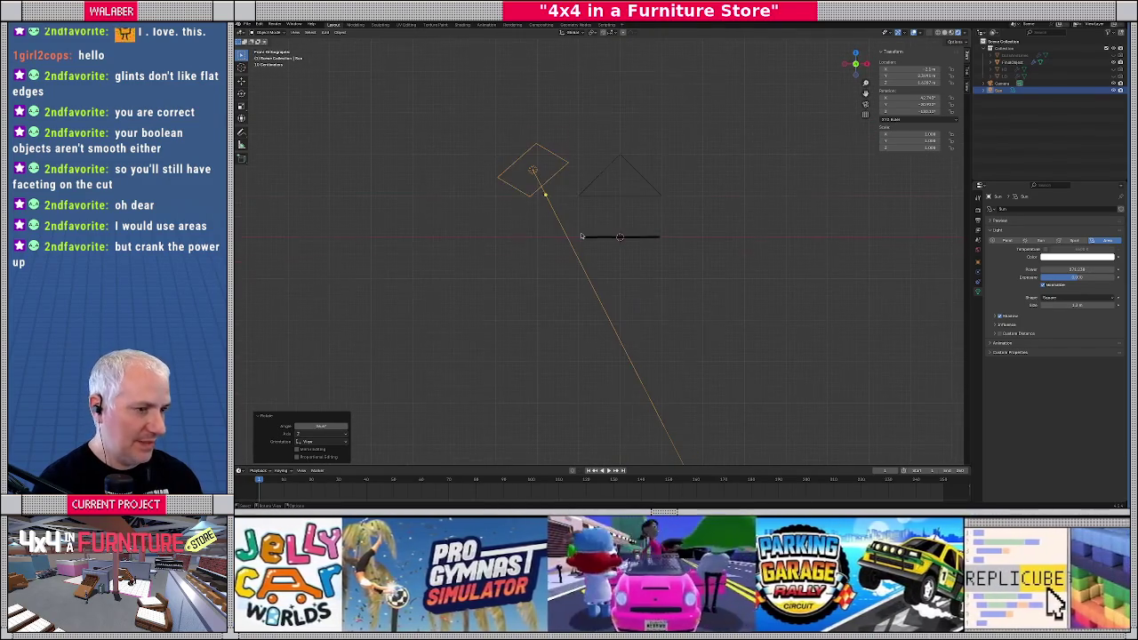
key("g")
left_click(582, 151)
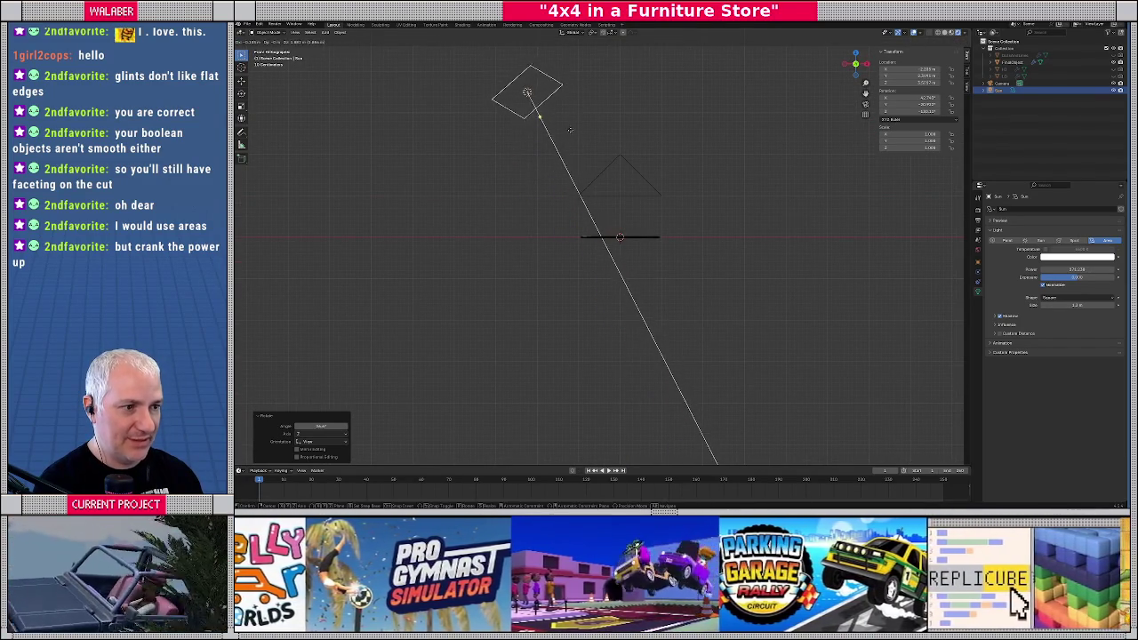
key("KP_7")
Nudge the light slightly up-right and render a test image of the badge
key("g")
left_click(600, 134)
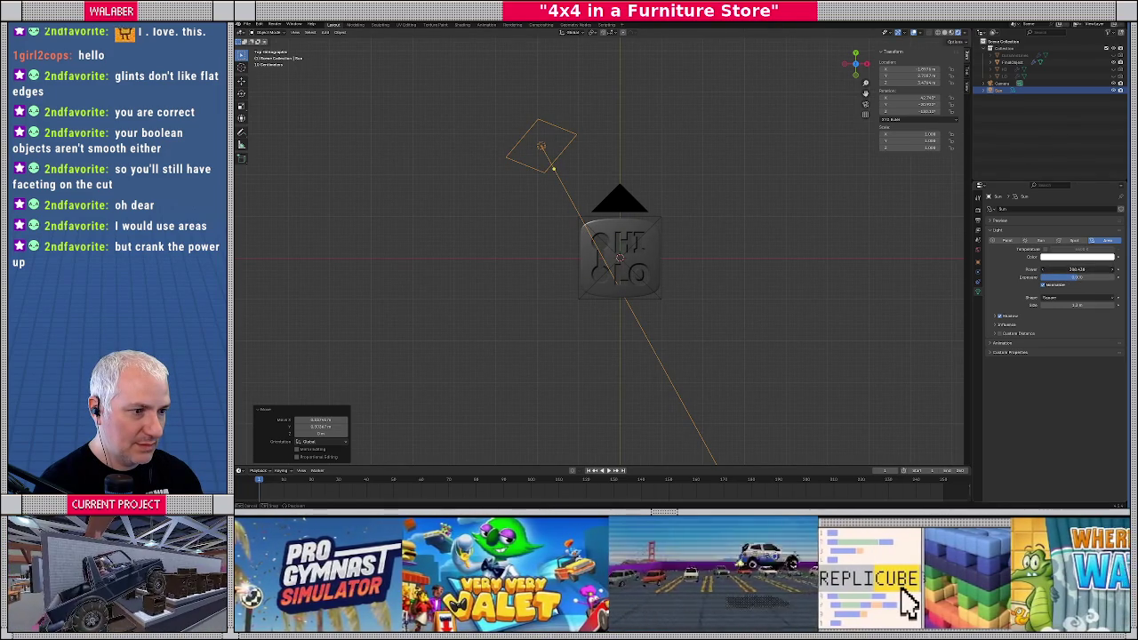
scroll(659, 278, "up", 3)
scroll(660, 277, "up", 2)
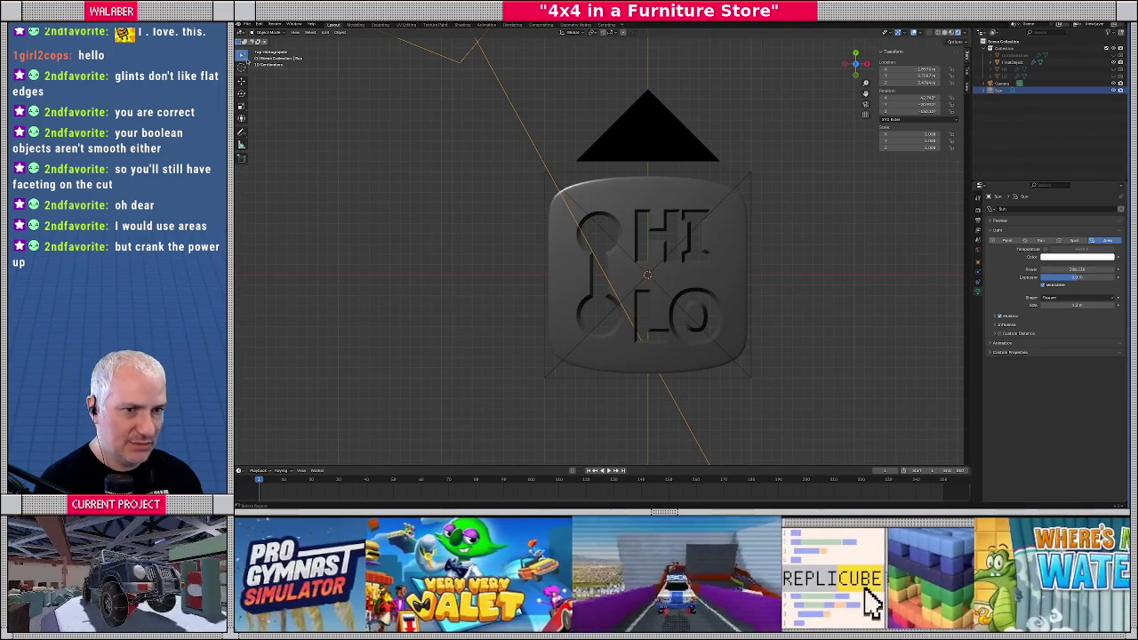
left_click(275, 23)
left_click(285, 36)
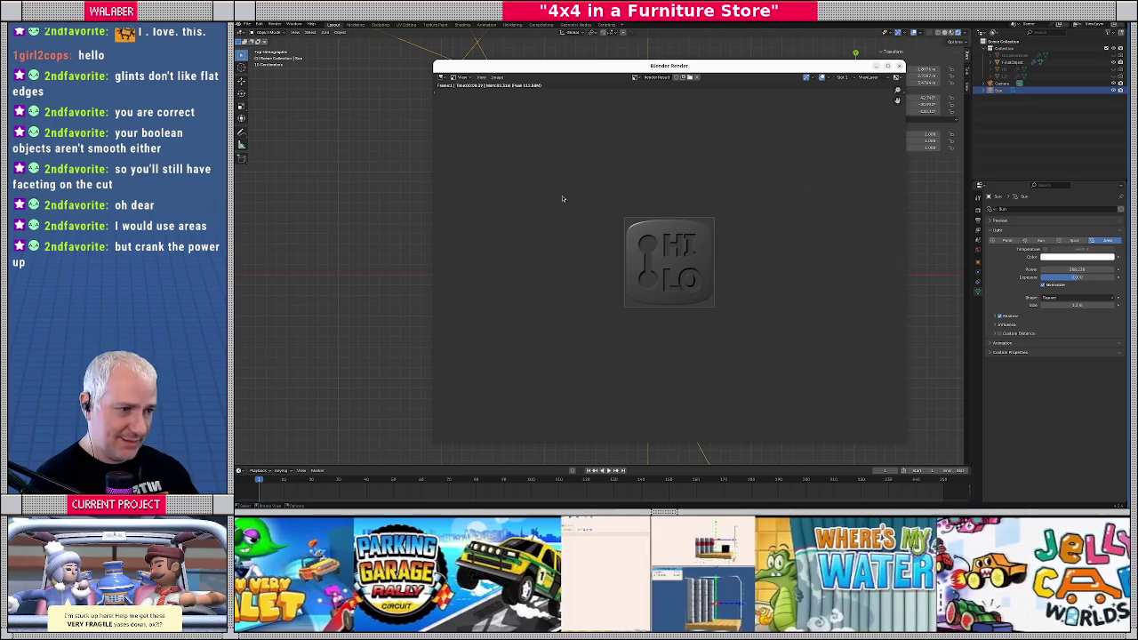
Close the render and drag the plate material's Base Color value down to near black
left_click(899, 67)
left_click(716, 264)
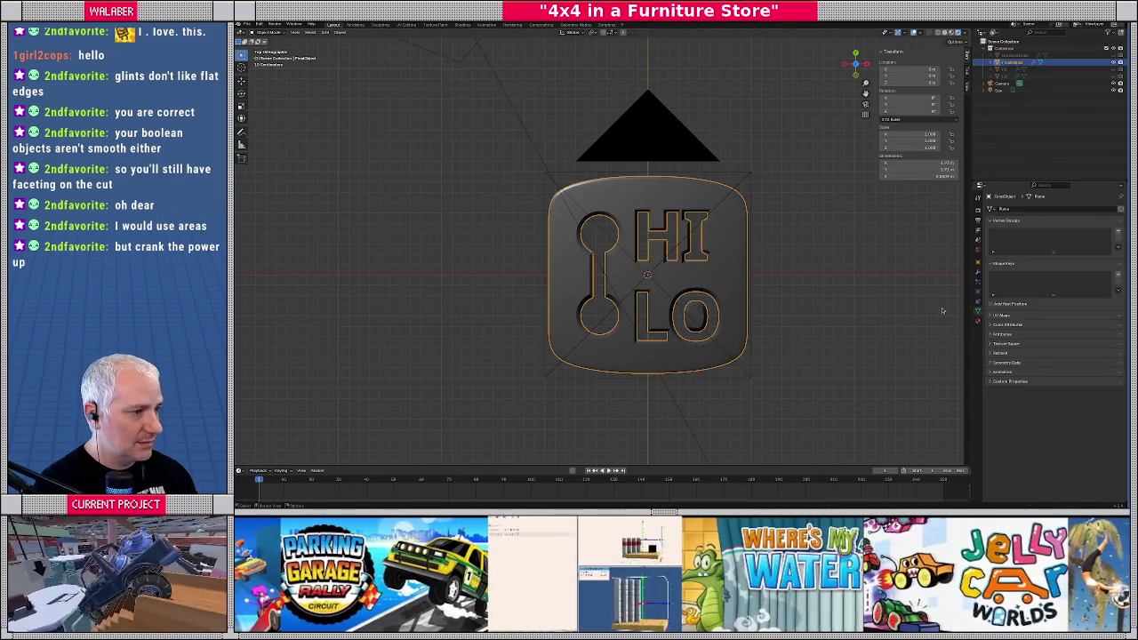
left_click(978, 263)
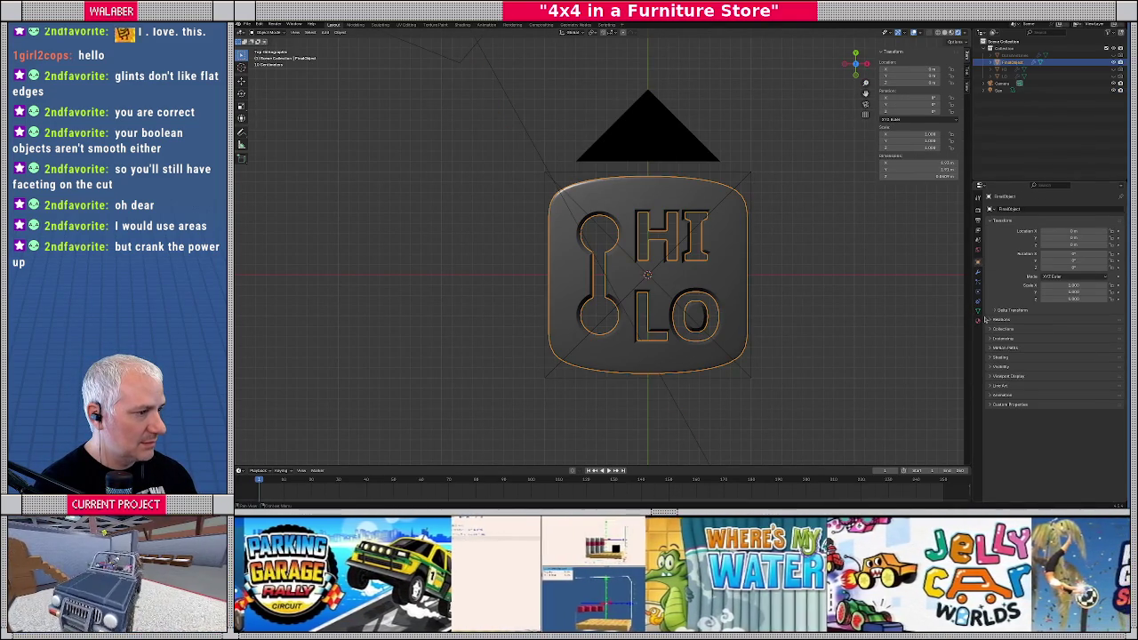
left_click(978, 322)
left_click(1077, 282)
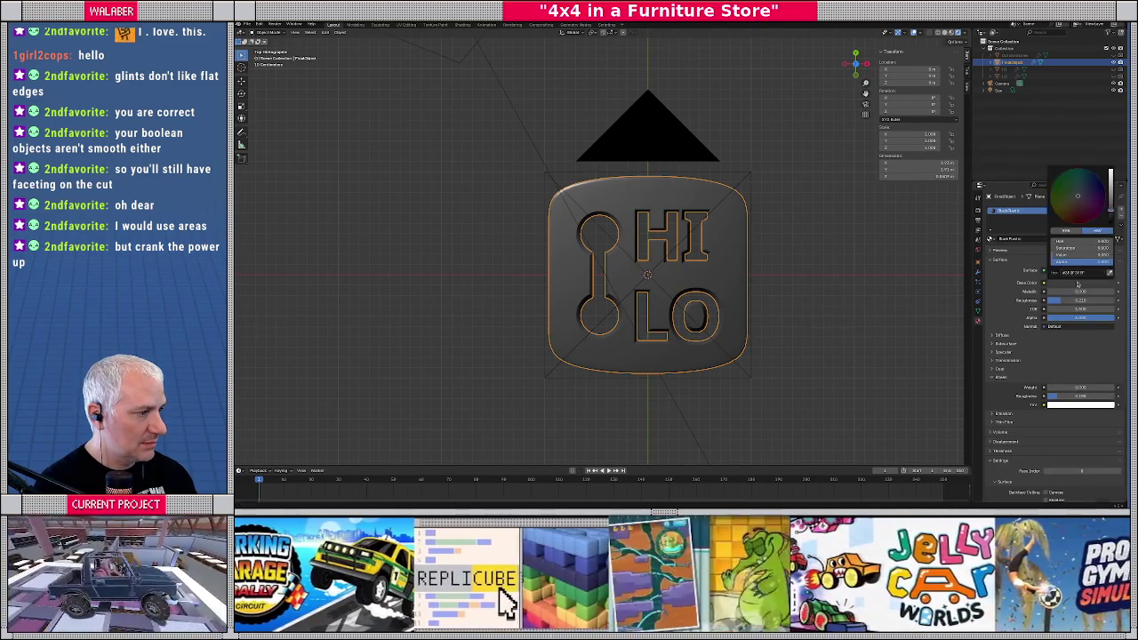
left_click_drag(1110, 177, 1110, 218)
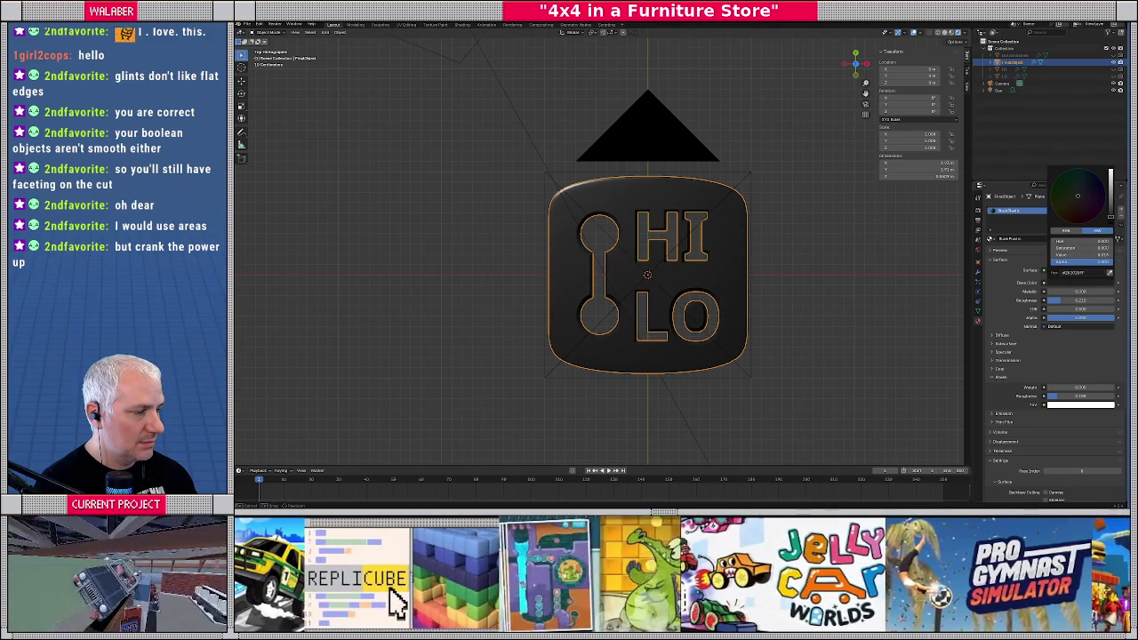
scroll(540, 181, "down", 3)
scroll(520, 200, "down", 3)
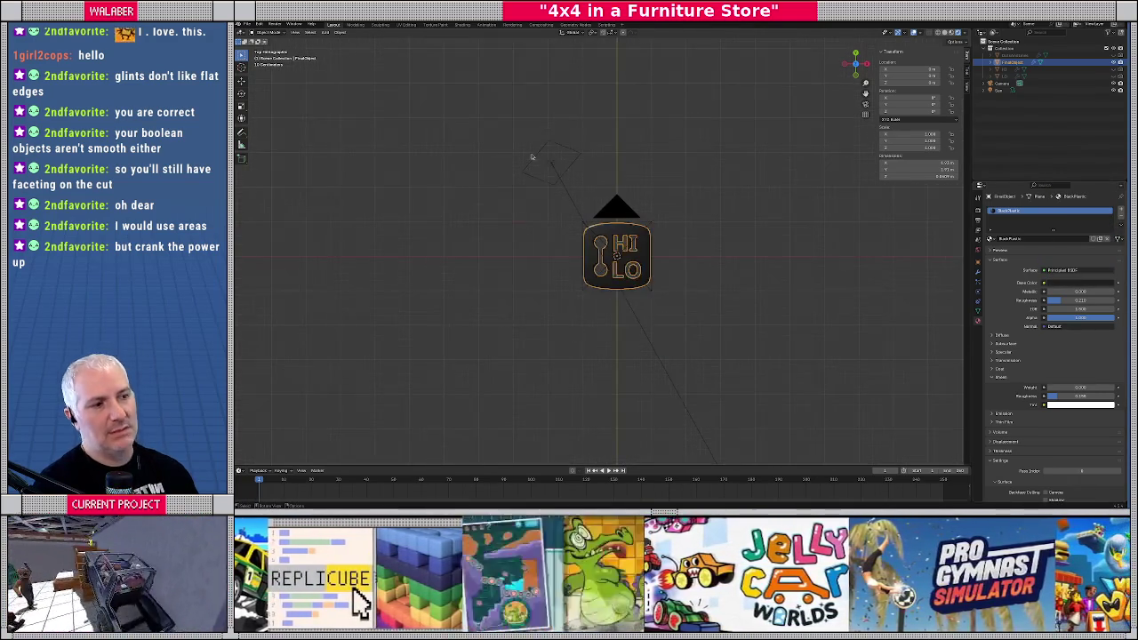
Increase the area light's Size and lower its Power slightly
left_click(552, 167)
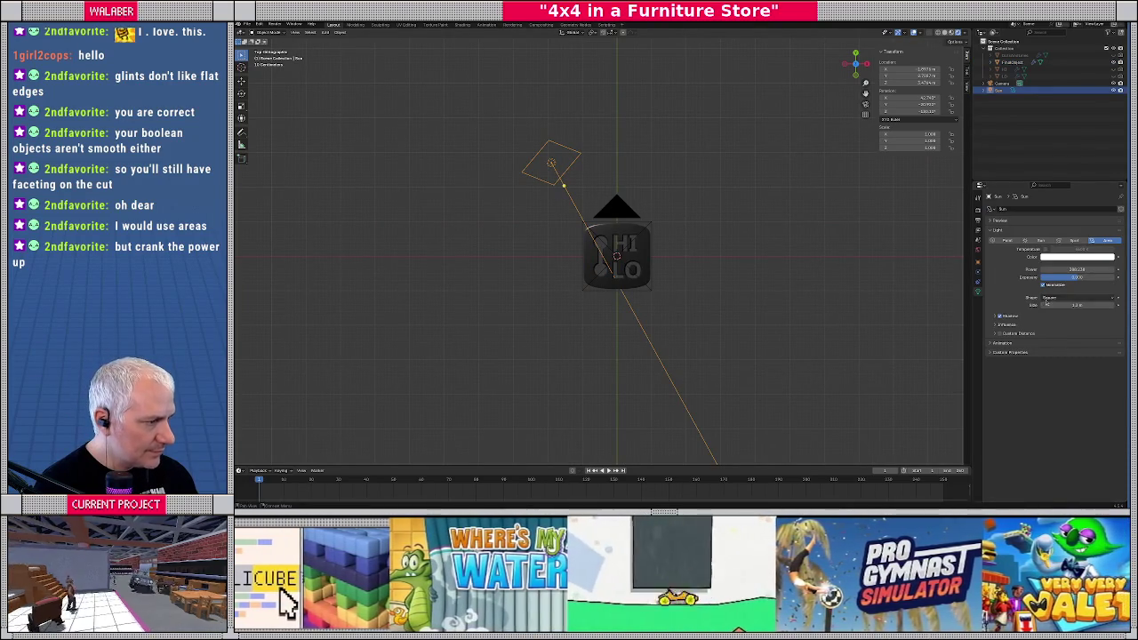
left_click_drag(1045, 302, 1102, 302)
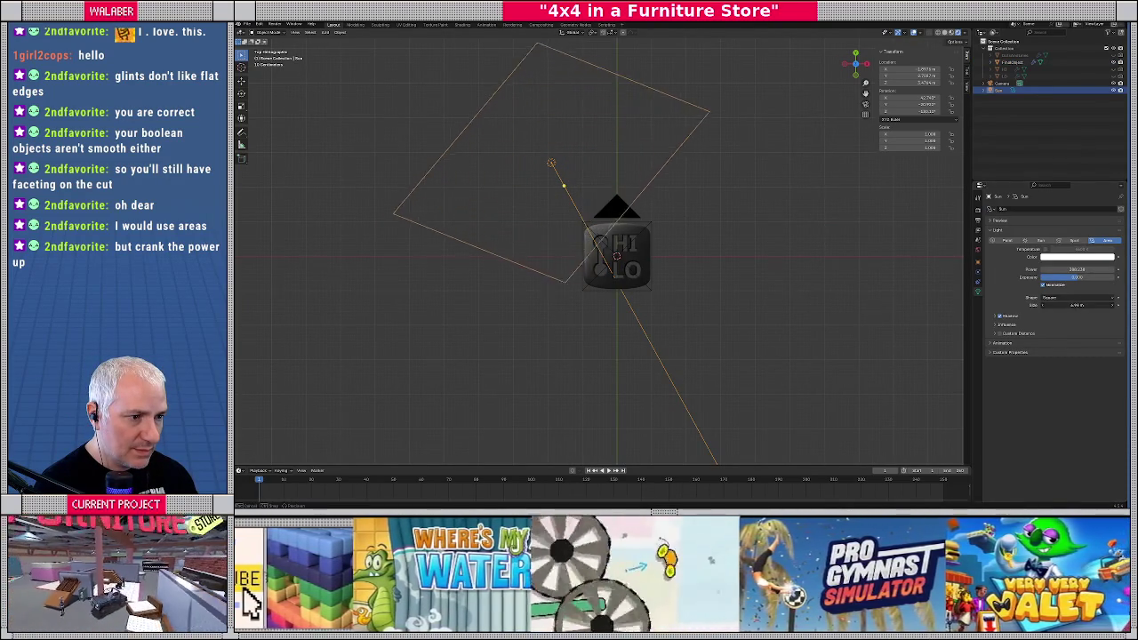
left_click_drag(1102, 303, 1076, 303)
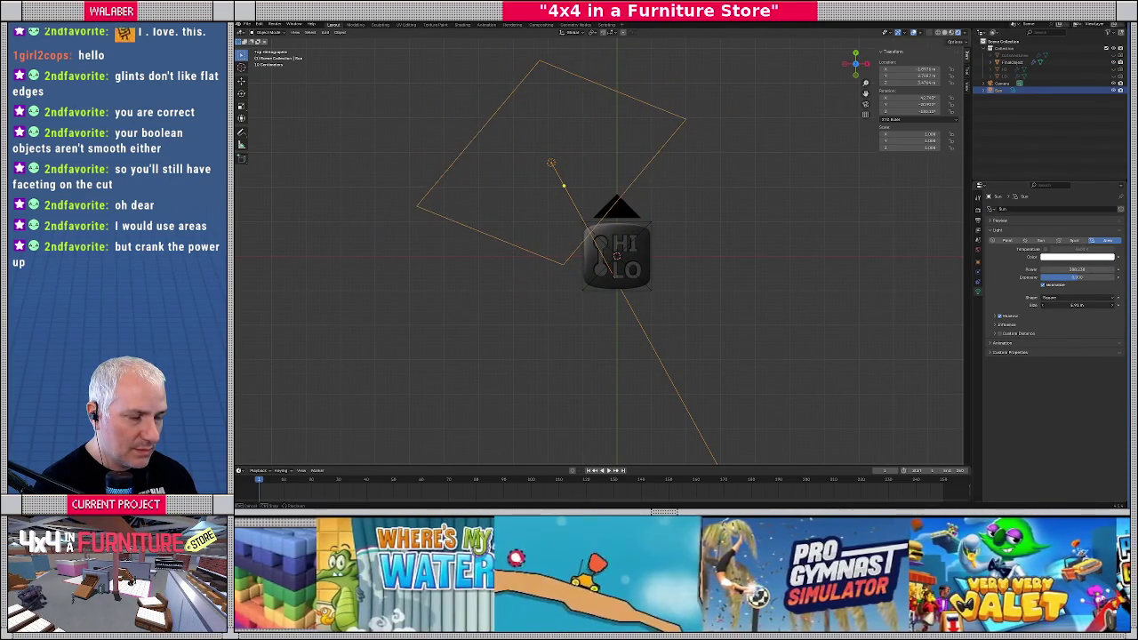
key("KP_1")
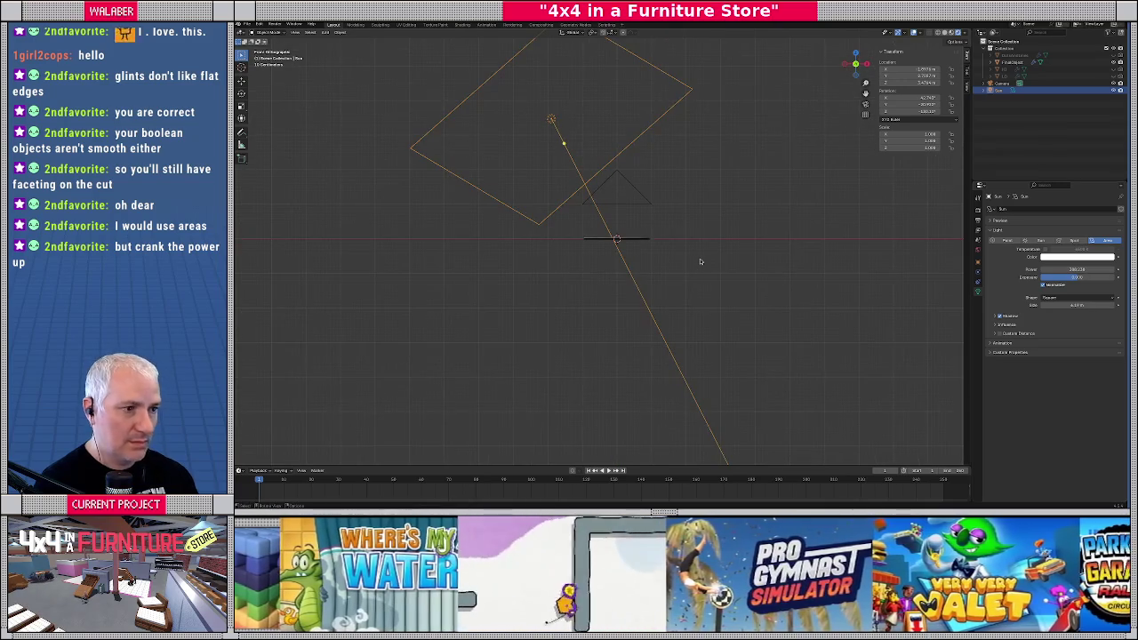
middle_click_drag(612, 260, 580, 331)
key("KP_7")
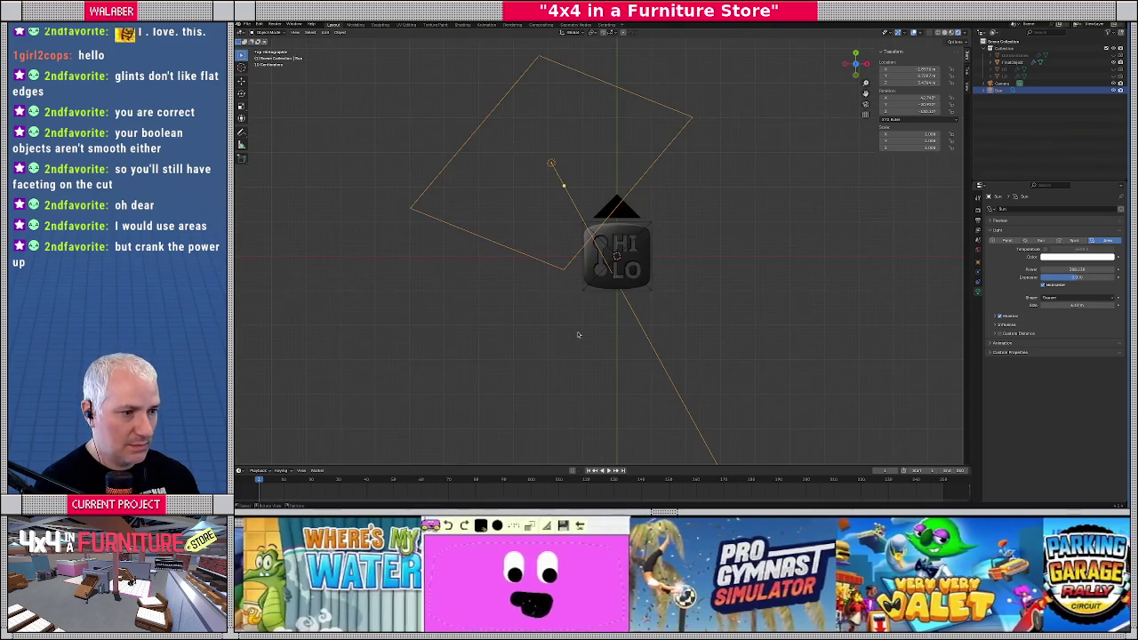
scroll(572, 307, "down", 1)
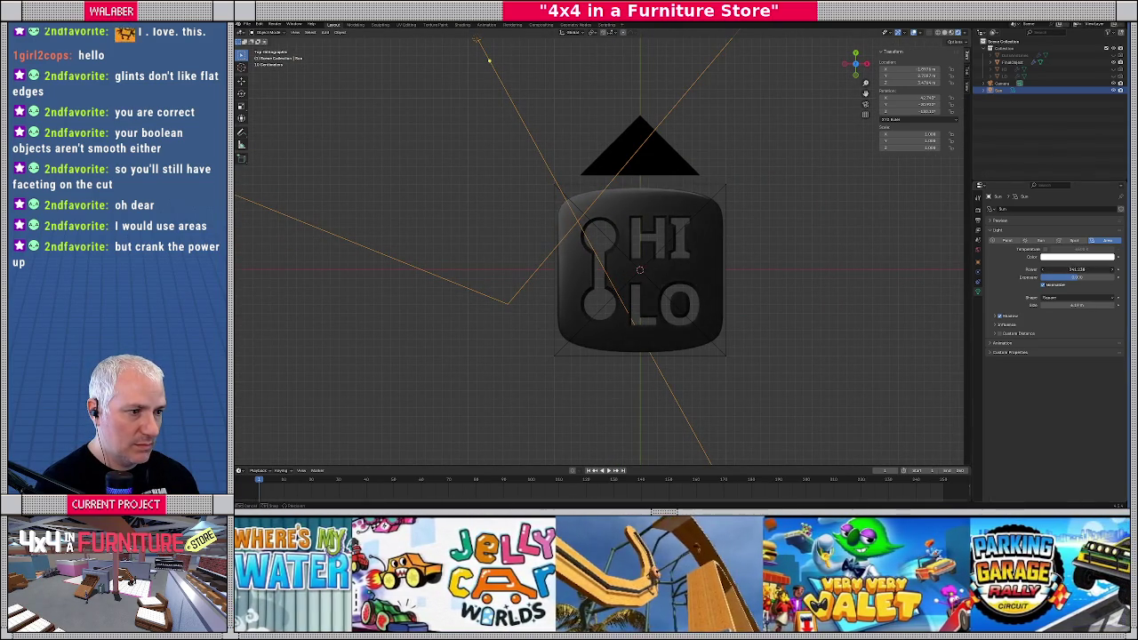
left_click_drag(1075, 269, 1062, 269)
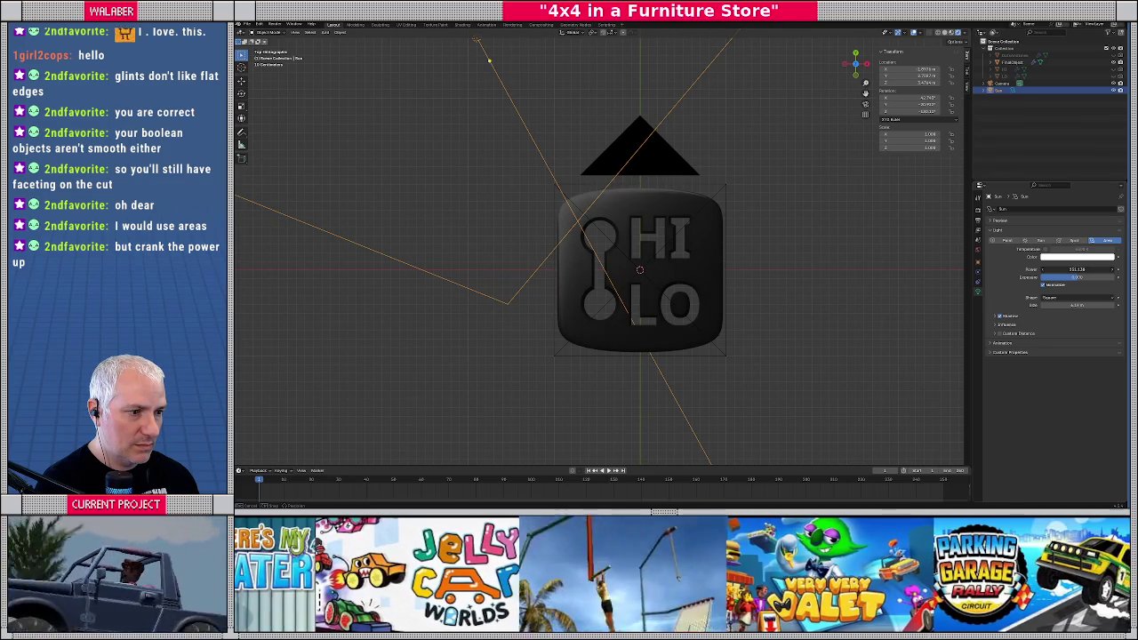
middle_click_drag(658, 266, 625, 190)
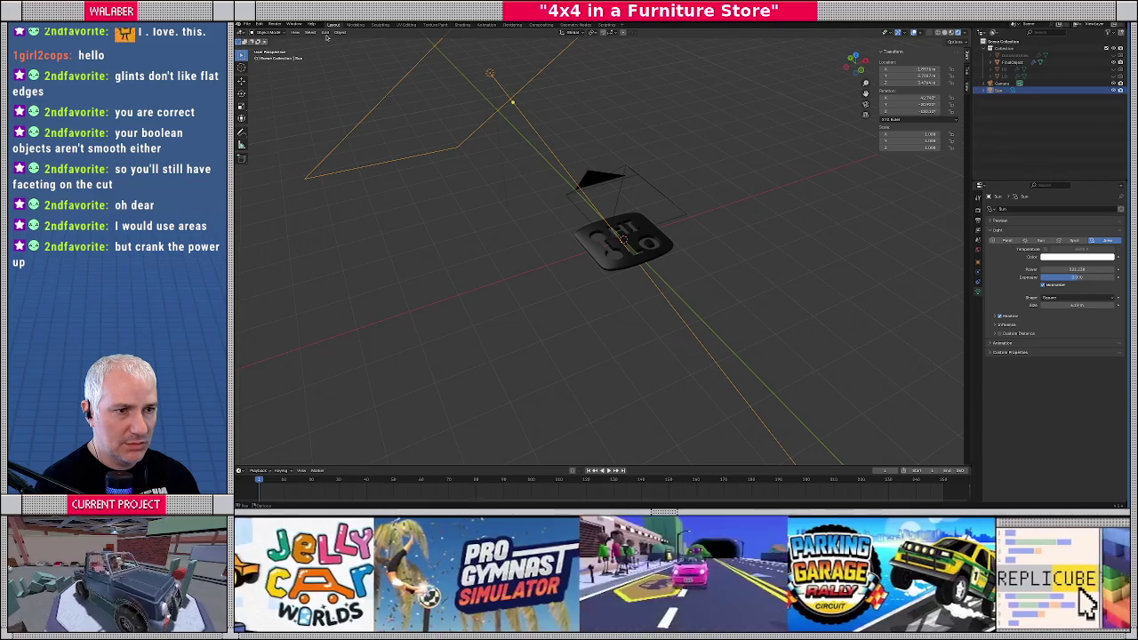
left_click(327, 34)
mouse_move(338, 131)
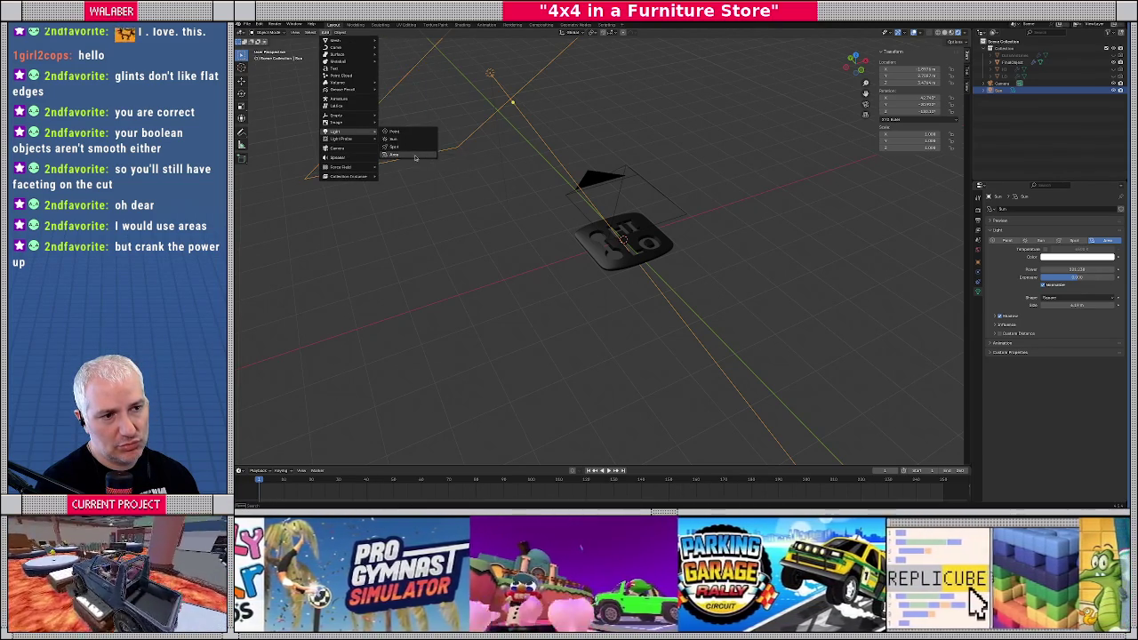
Add a spot light, then move and rotate it into place in front view
left_click(396, 146)
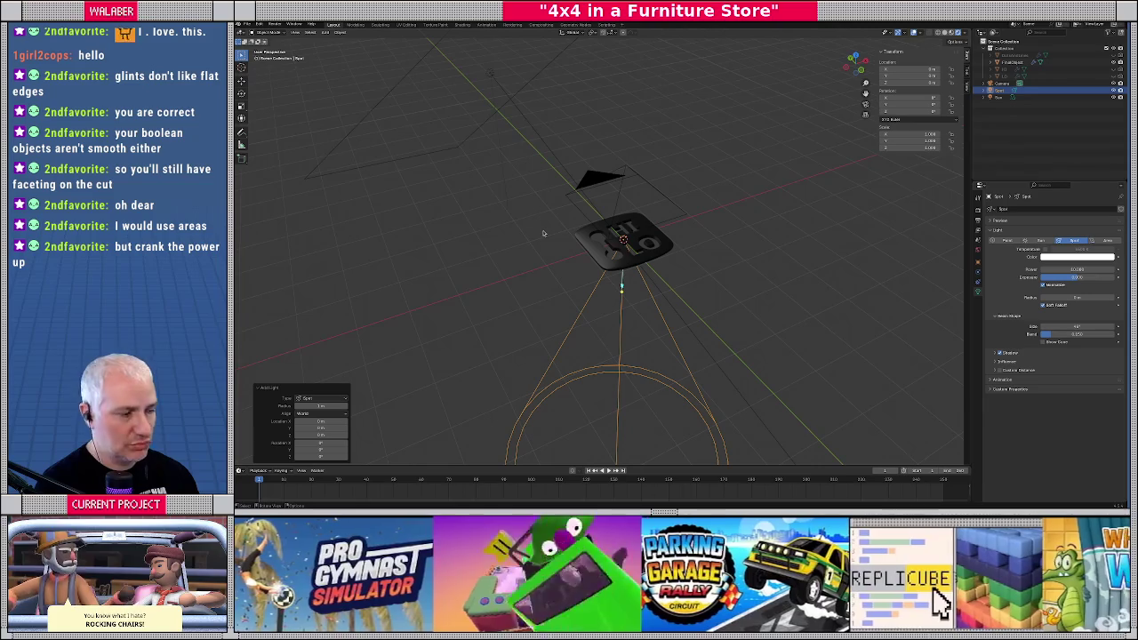
key("KP_3")
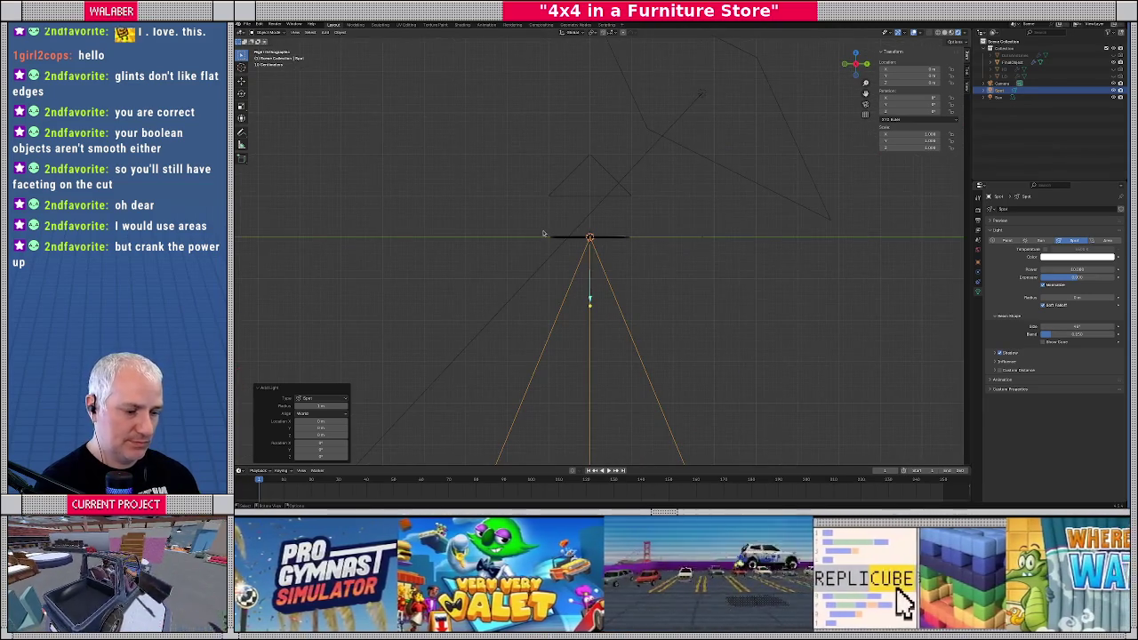
key("KP_1")
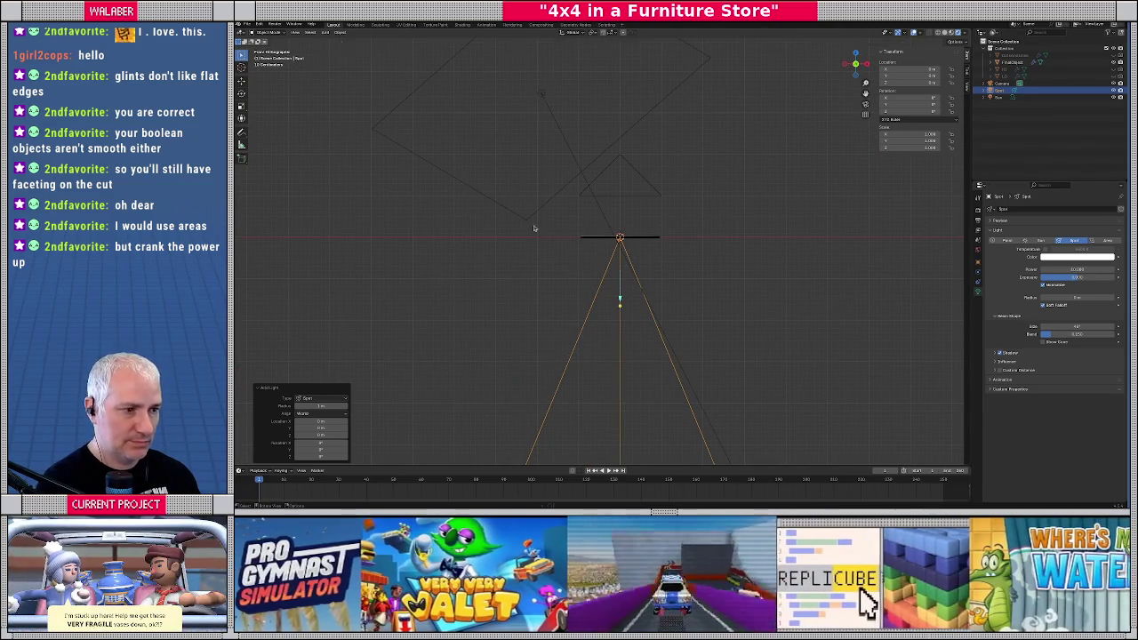
key("g")
left_click(483, 267)
key("r")
left_click(559, 266)
Move the spot light higher and further left, and raise its Power to 20
key("KP_7")
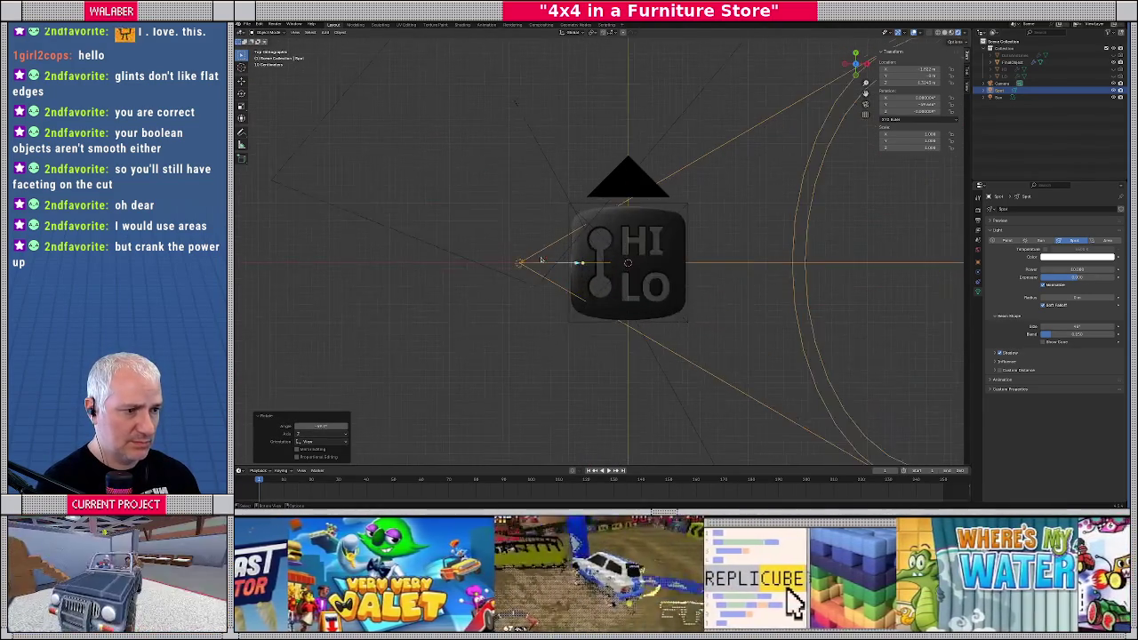
scroll(540, 259, "up", 2)
key("KP_1")
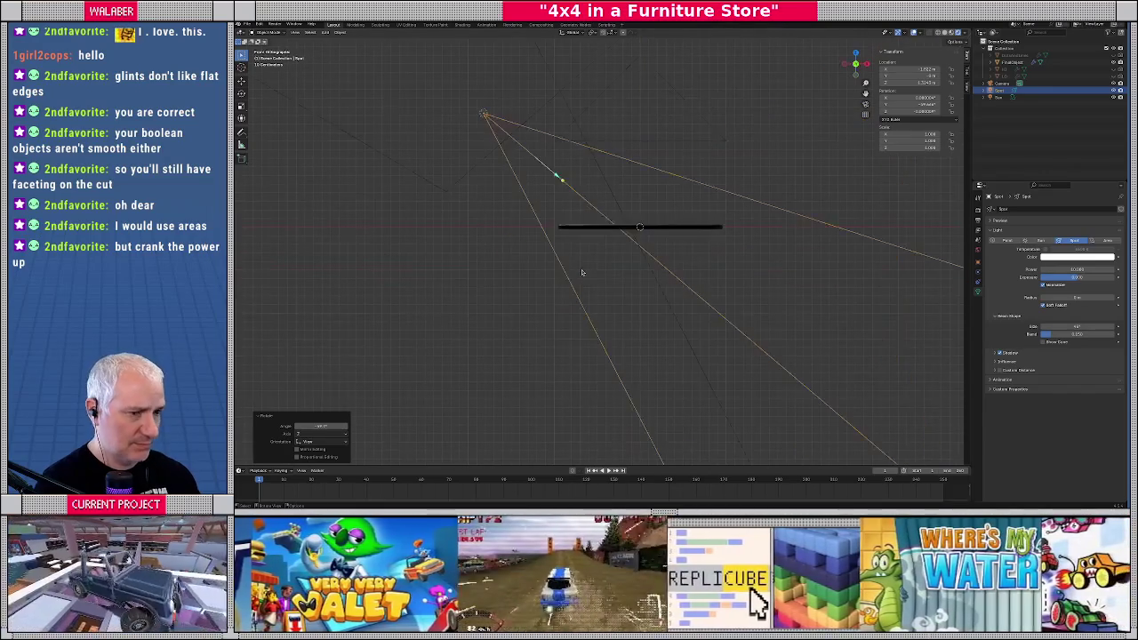
key("g")
left_click(571, 211)
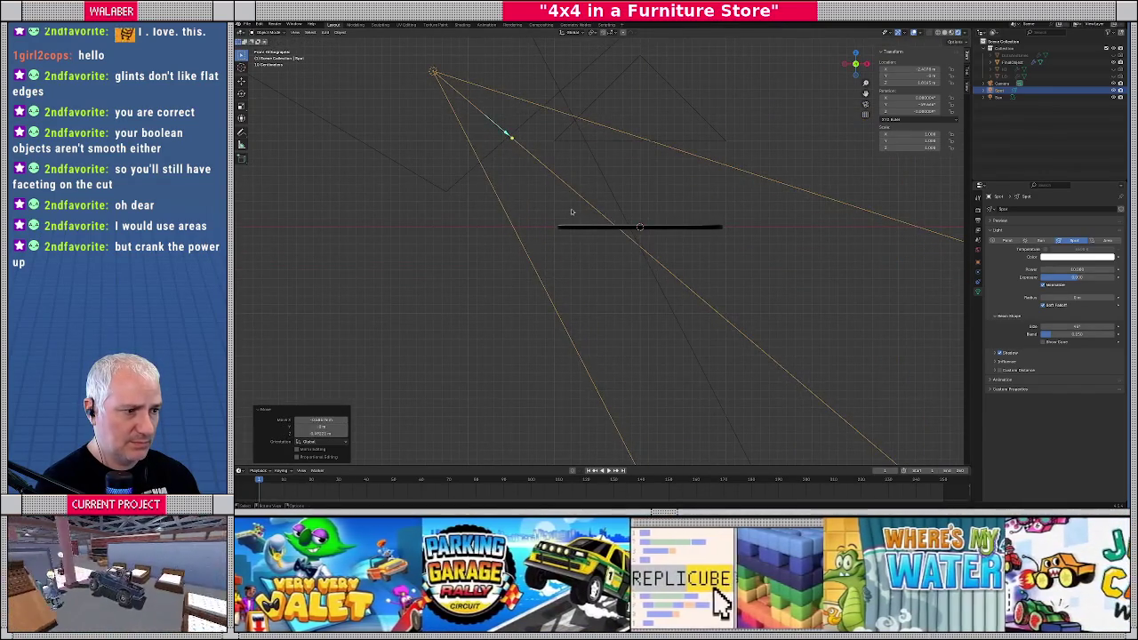
key("KP_7")
left_click_drag(1100, 270, 1113, 269)
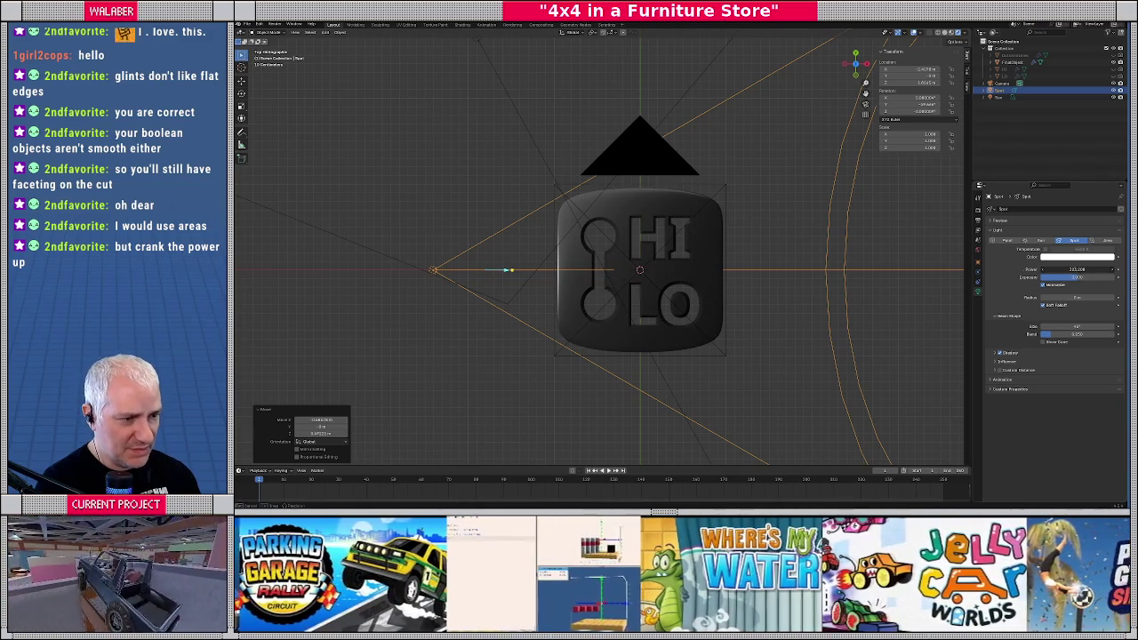
middle_click_drag(530, 293, 628, 291)
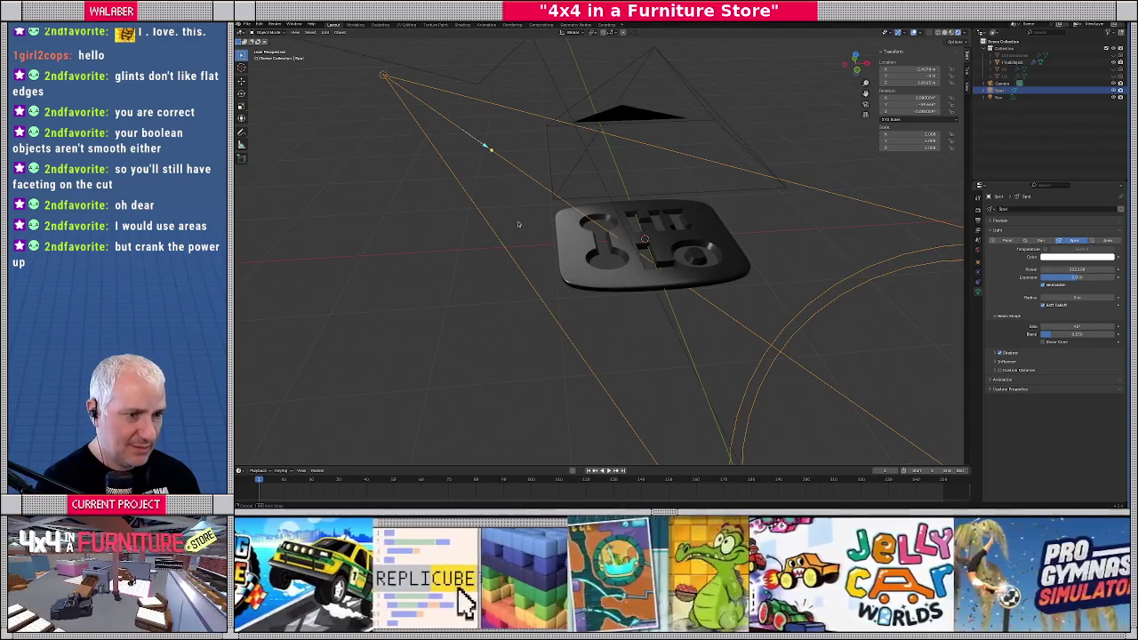
Adjust the spot light's Z rotation in the Object properties
left_click(976, 261)
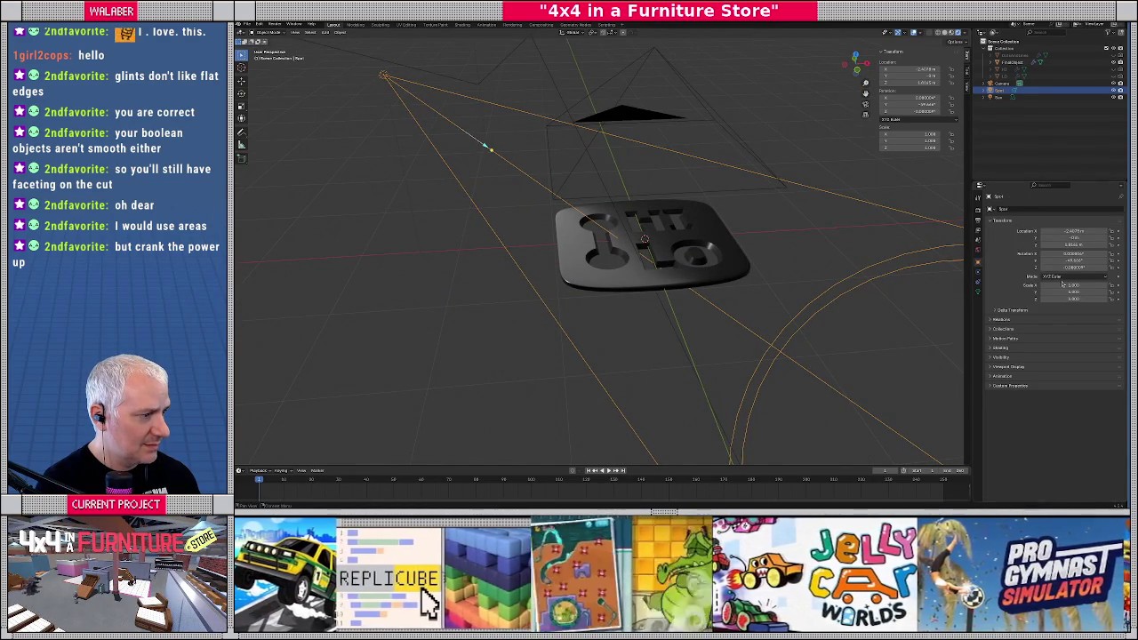
mouse_move(1073, 259)
left_mouse_down()
mouse_move(1102, 259)
mouse_move(1020, 265)
left_mouse_up()
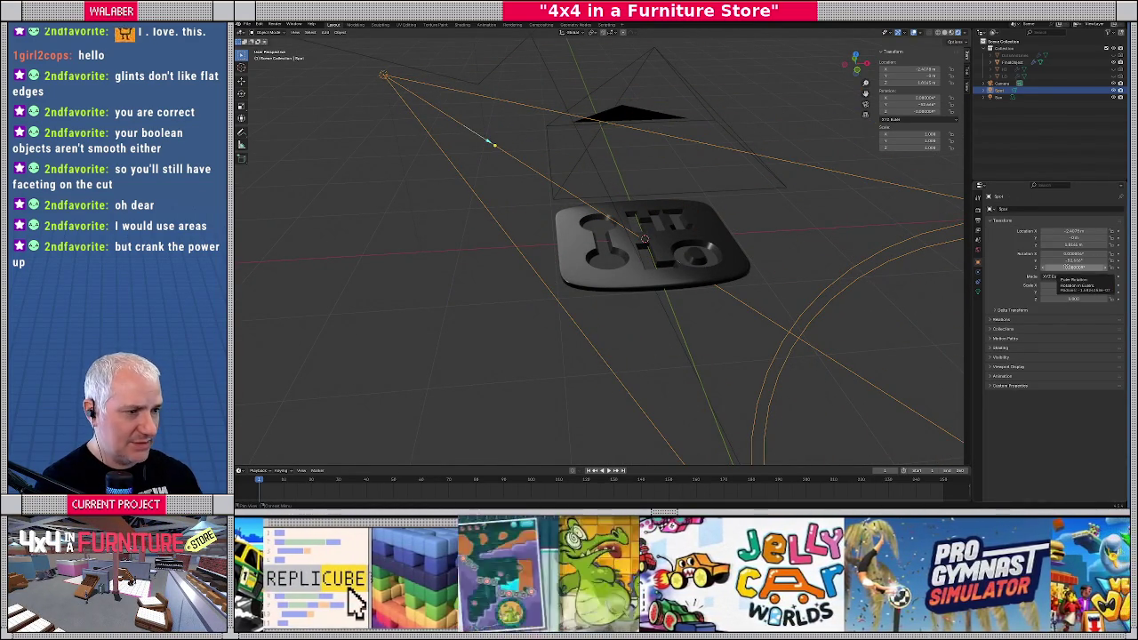
key("KP_7")
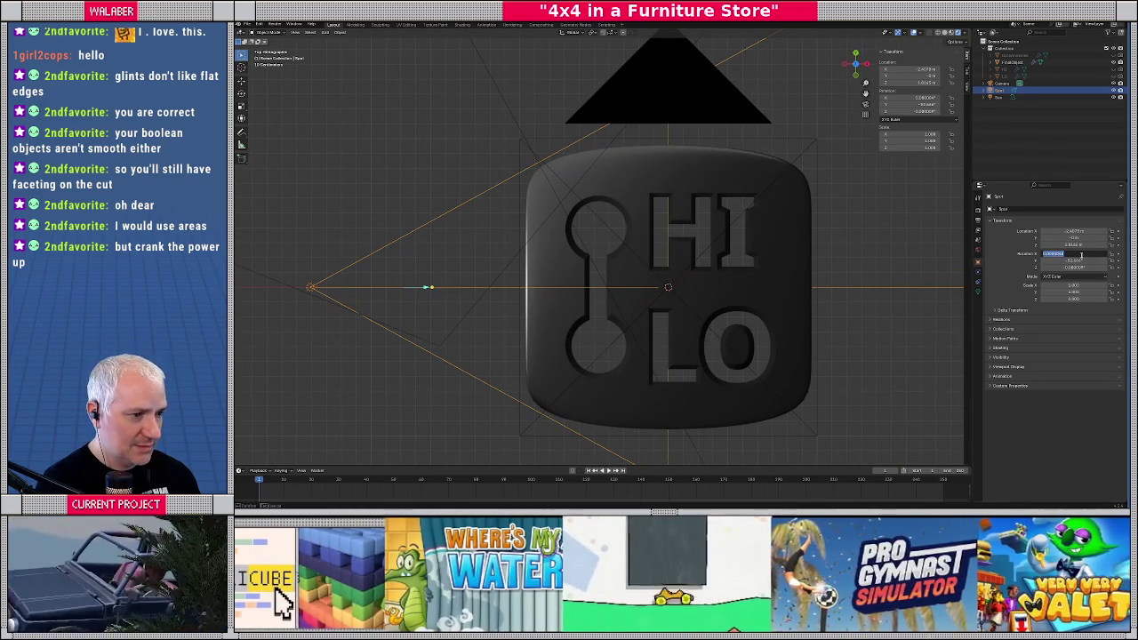
mouse_move(1076, 266)
left_mouse_down()
mouse_move(1102, 266)
mouse_move(1049, 260)
left_mouse_up()
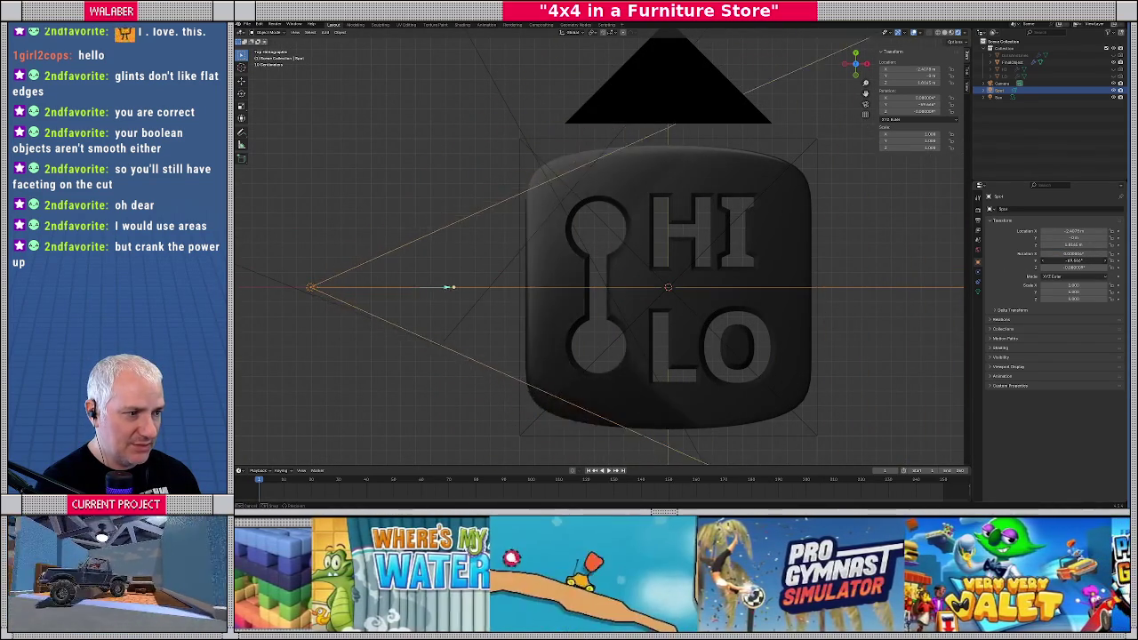
middle_click_drag(598, 142, 597, 210)
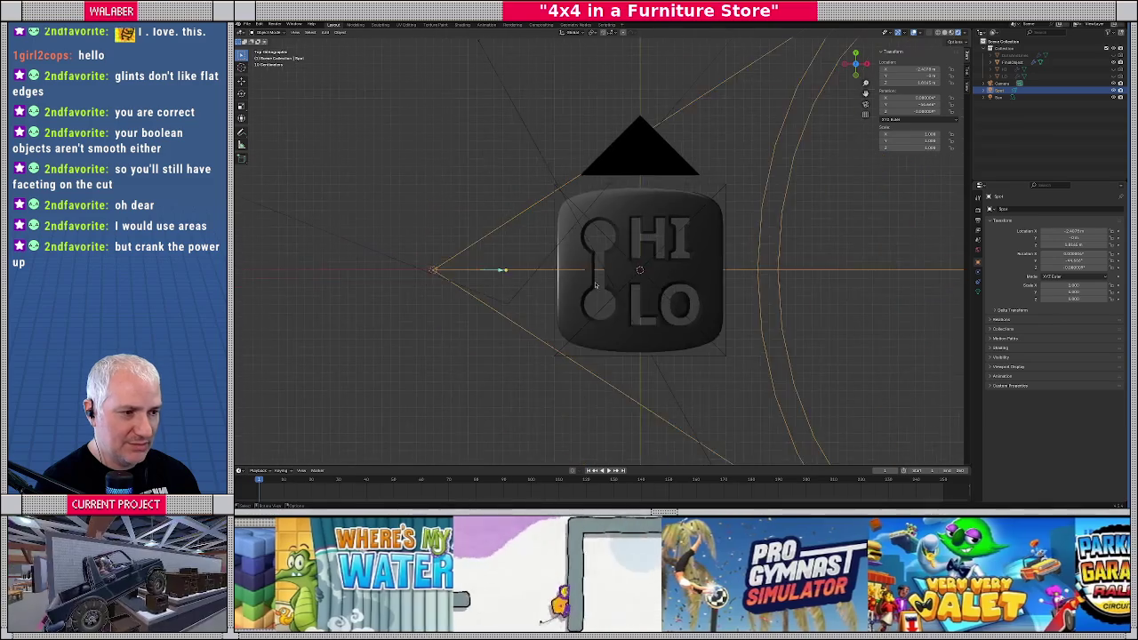
Lower the spot light and tilt its cone in front view
key("KP_1")
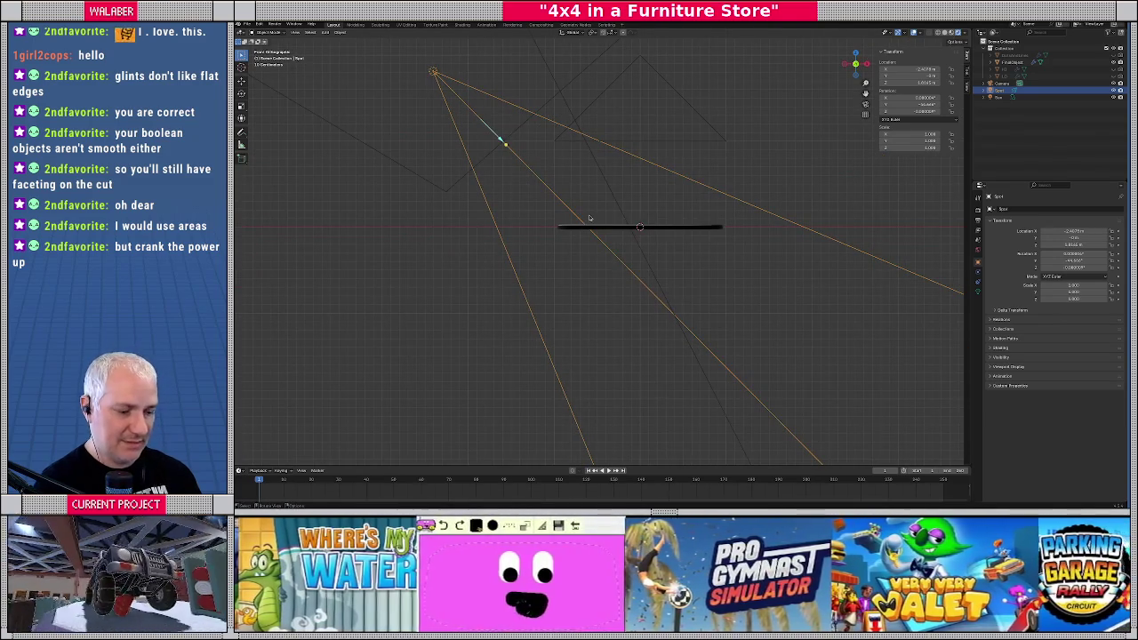
key("g")
left_click(433, 329)
key("g")
key("r")
left_click(576, 163)
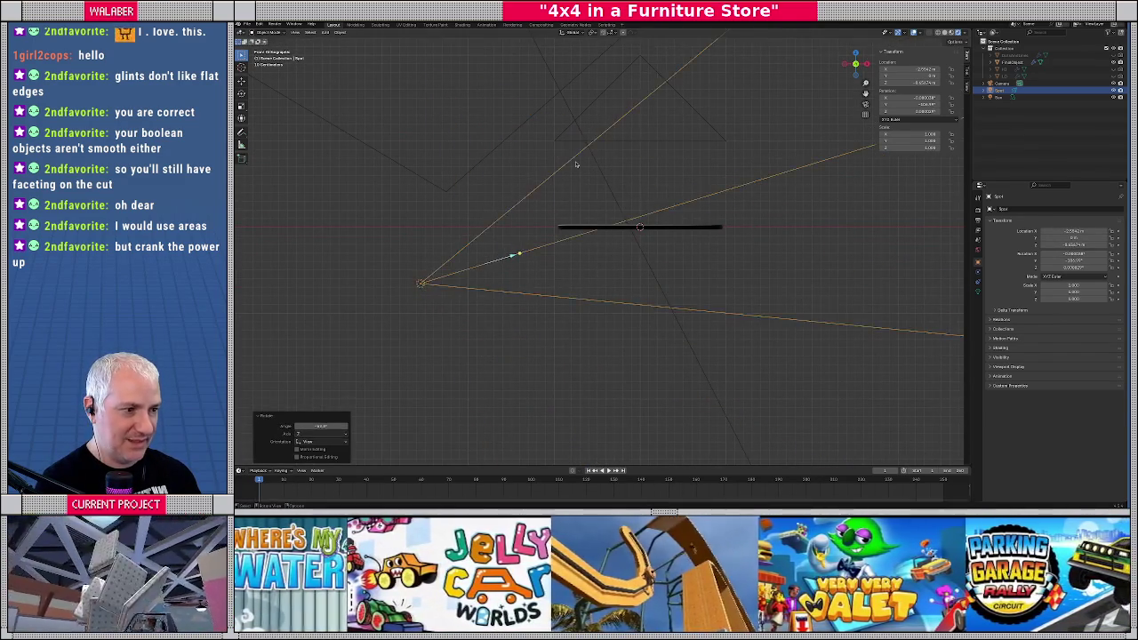
Place the light at the badge's upper left, aim it across, and make it an Area light
key("KP_7")
key("g")
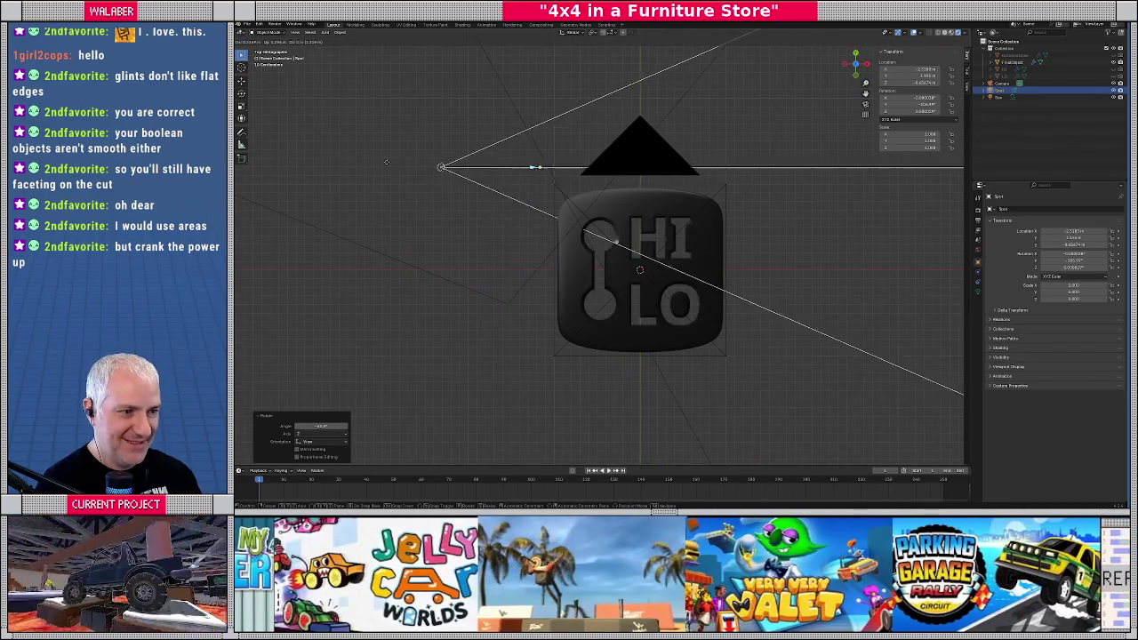
left_click(391, 149)
key("r")
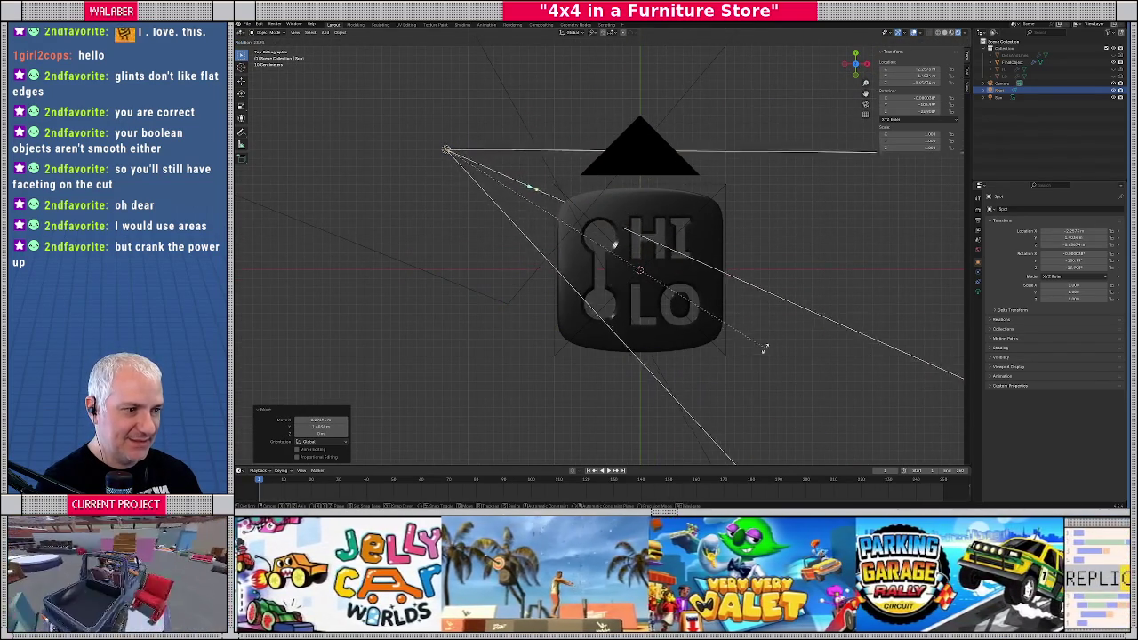
left_click(724, 381)
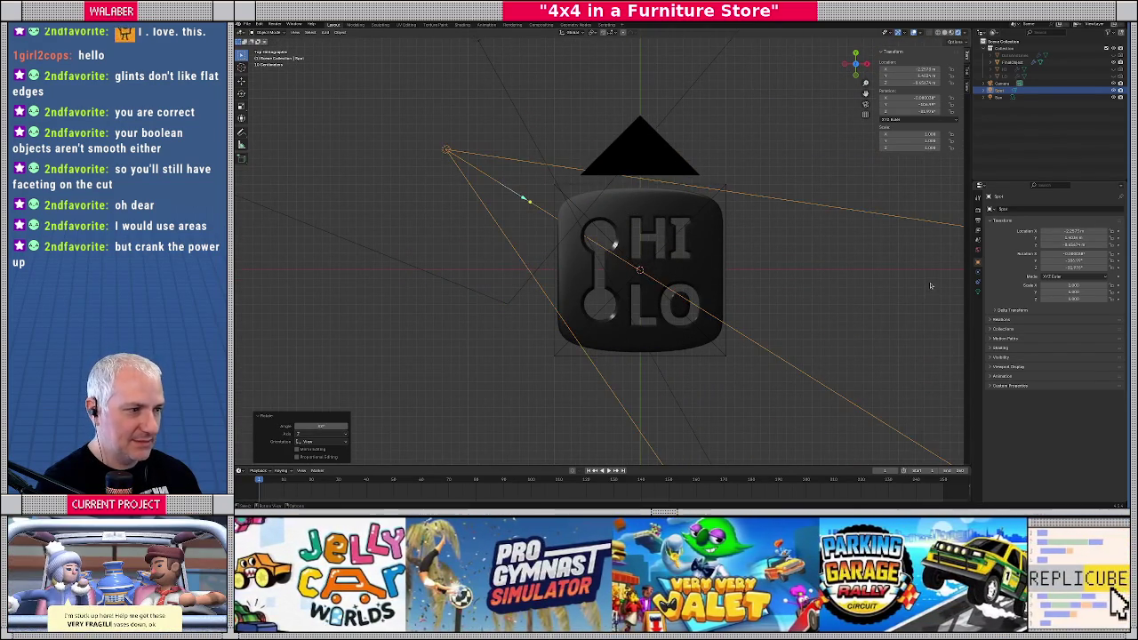
left_click(977, 294)
left_click(1109, 241)
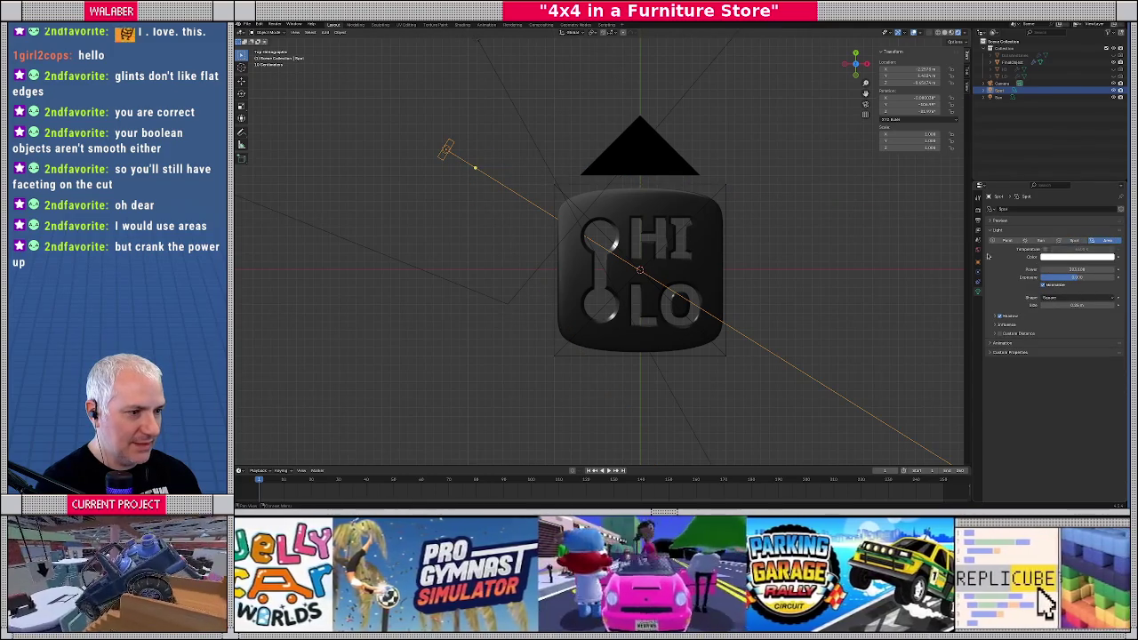
Rotate the area light to aim at the badge, checking it from front and top views
key("KP_1")
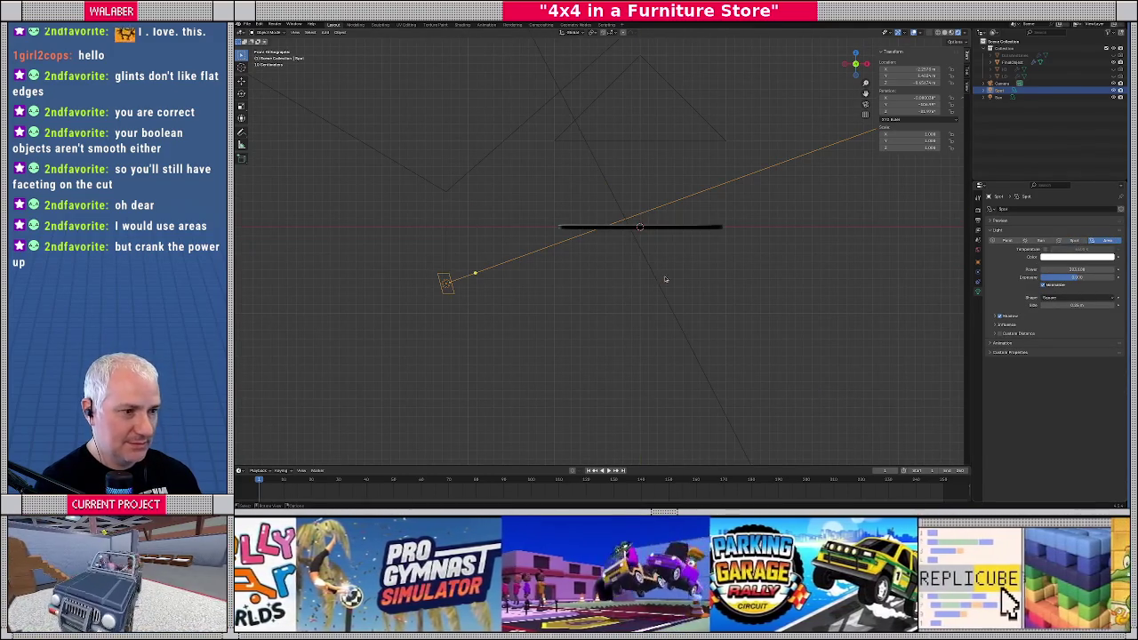
key("r")
left_click(540, 299)
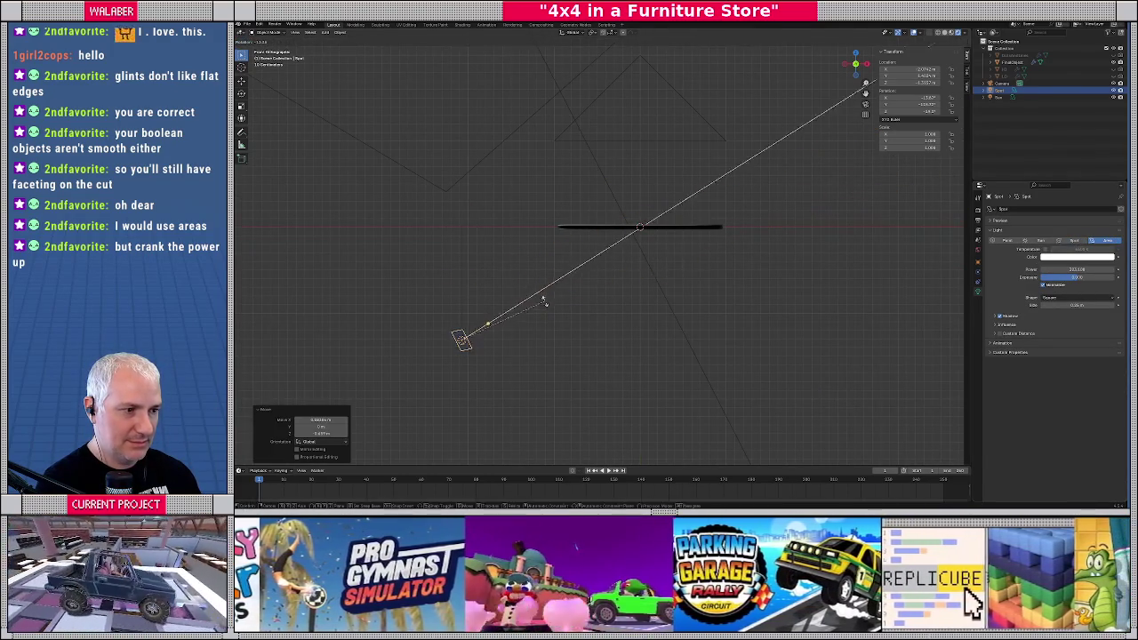
key("KP_7")
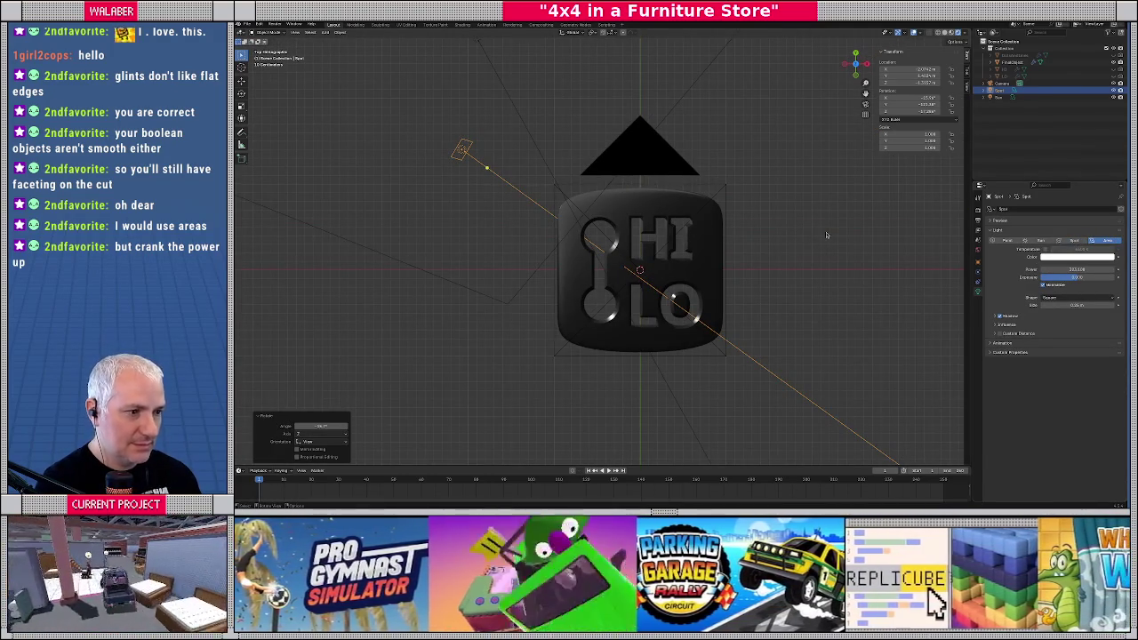
scroll(787, 236, "up", 2)
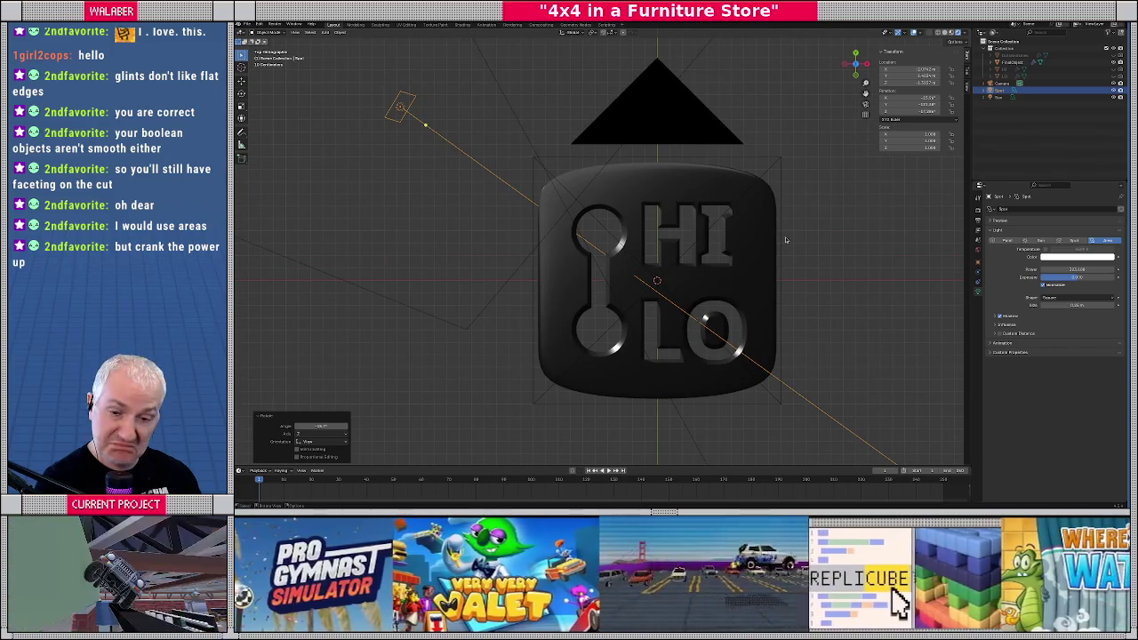
Retune the area light's power and size for softer lighting, then start a render
left_click_drag(1075, 269, 1049, 268)
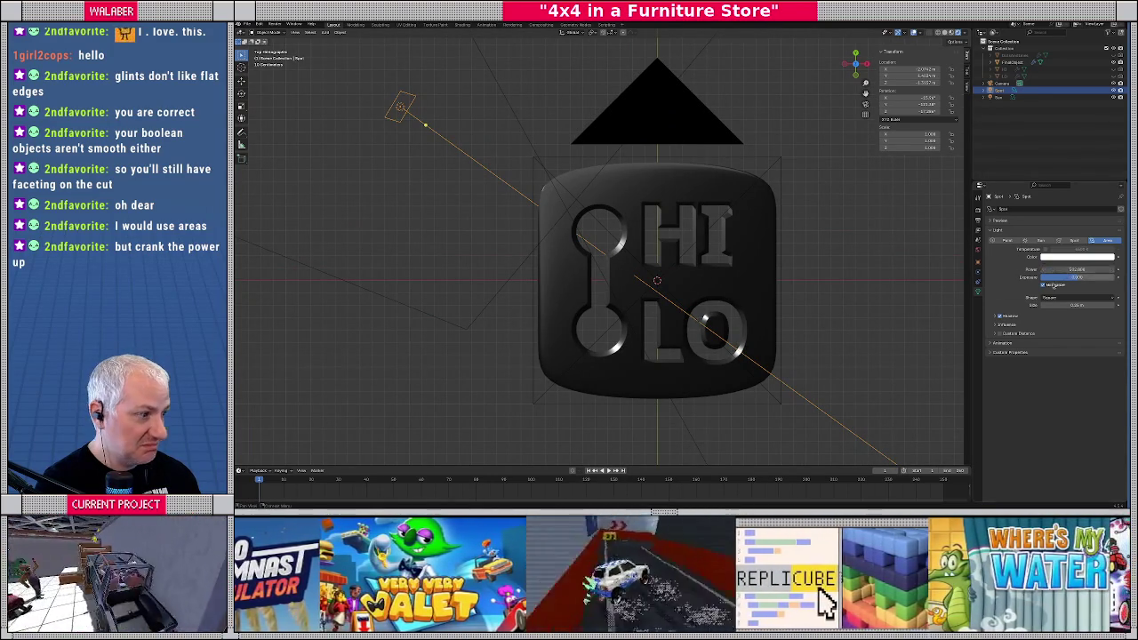
left_click_drag(1075, 304, 1103, 304)
left_click_drag(1075, 268, 1049, 268)
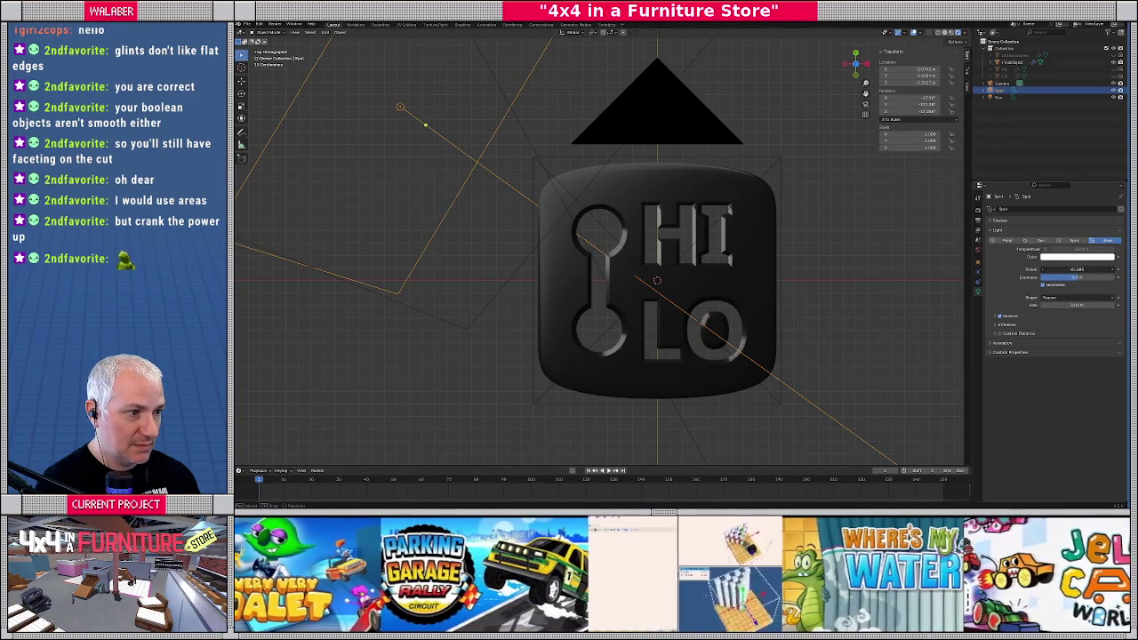
mouse_move(1075, 304)
left_mouse_down()
mouse_move(1048, 304)
mouse_move(1089, 304)
left_mouse_up()
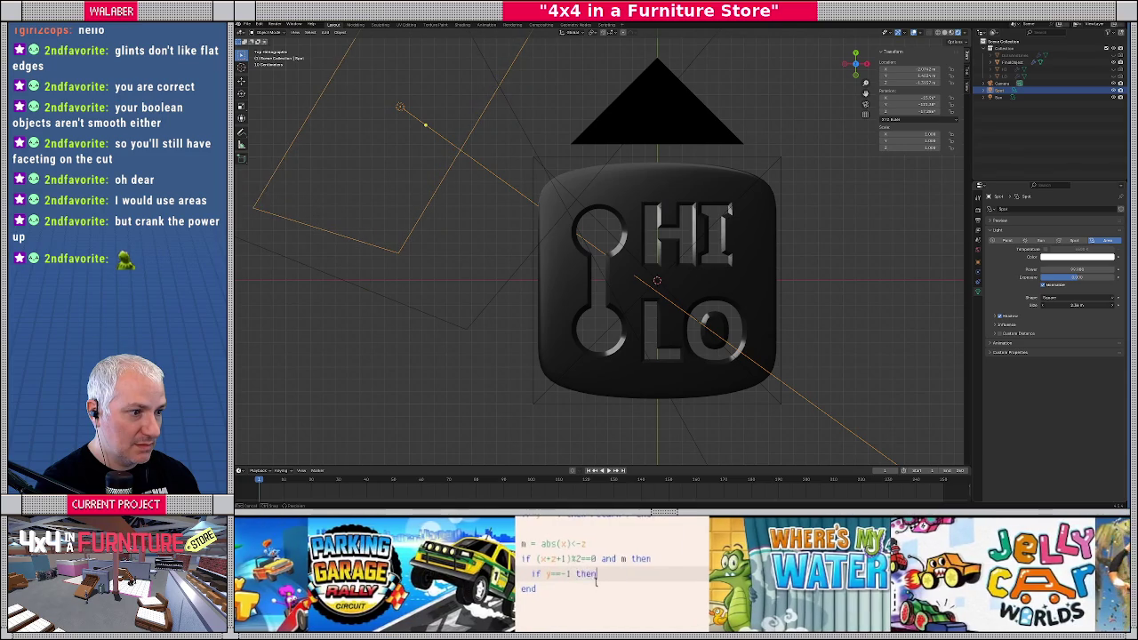
scroll(487, 309, "down", 3)
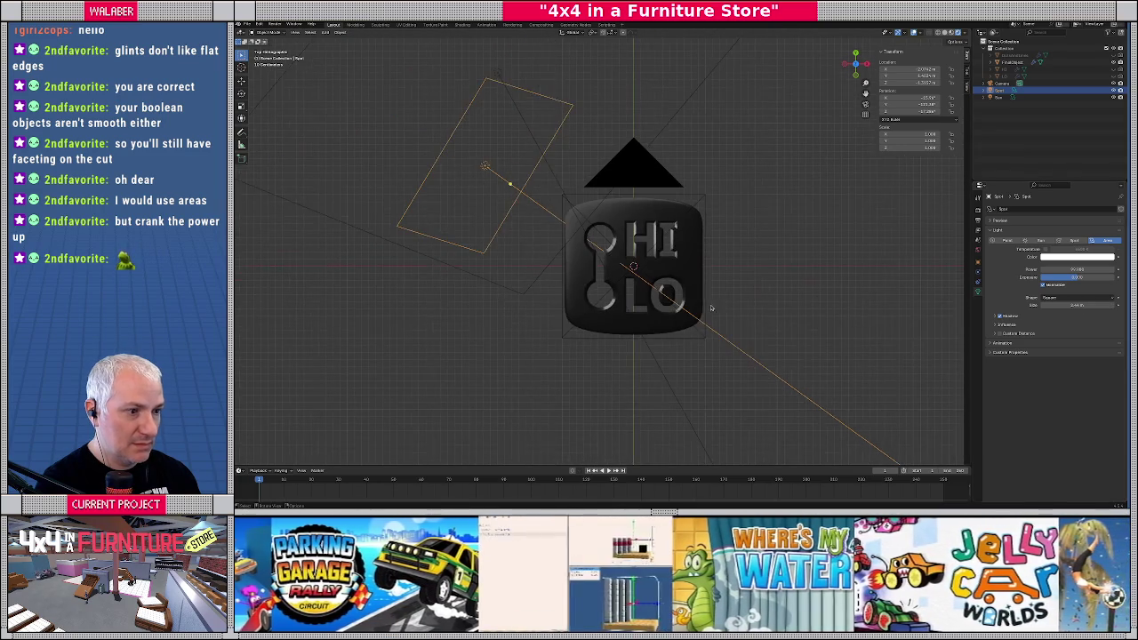
scroll(486, 310, "up", 2)
scroll(505, 311, "up", 1)
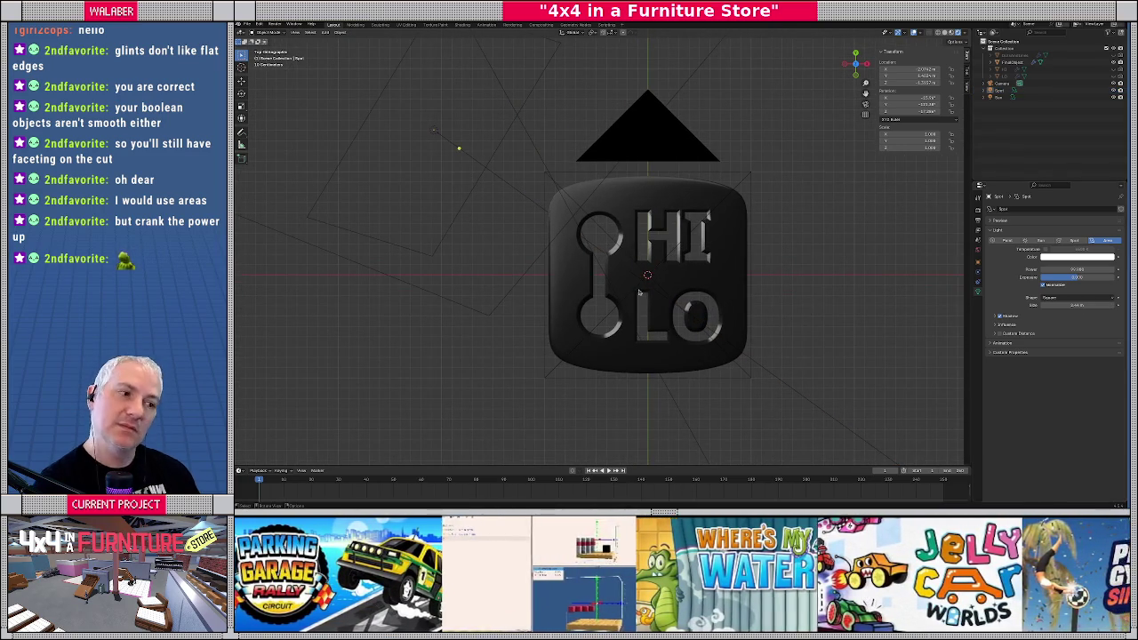
left_click_drag(1067, 269, 1071, 268)
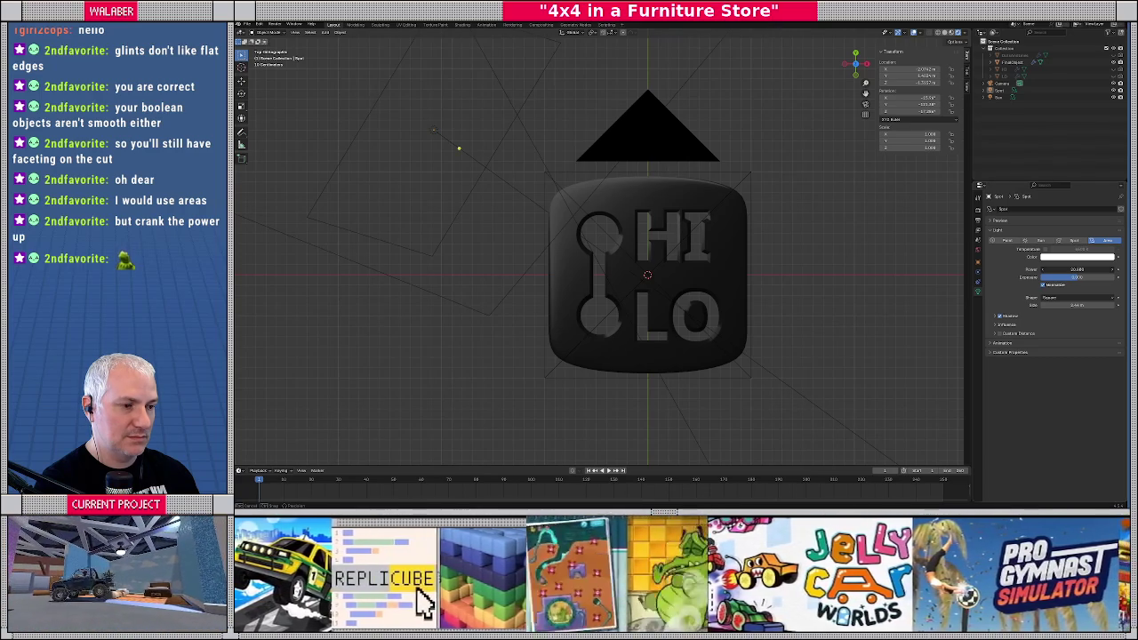
left_click_drag(1078, 305, 1067, 305)
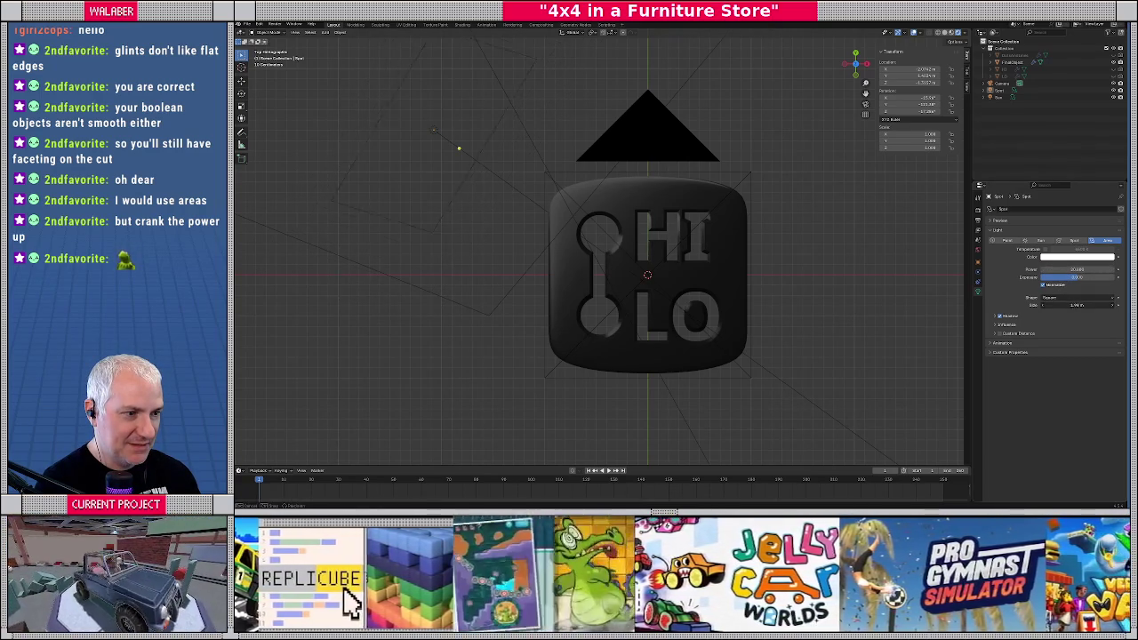
left_click_drag(1076, 305, 1089, 304)
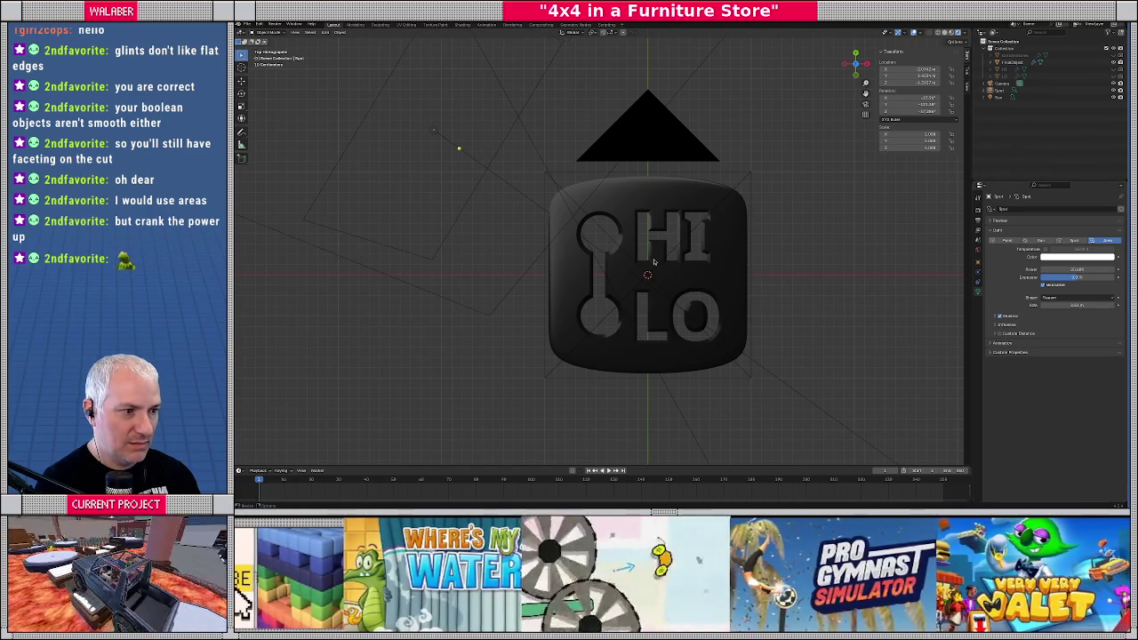
left_click(271, 32)
left_click(275, 37)
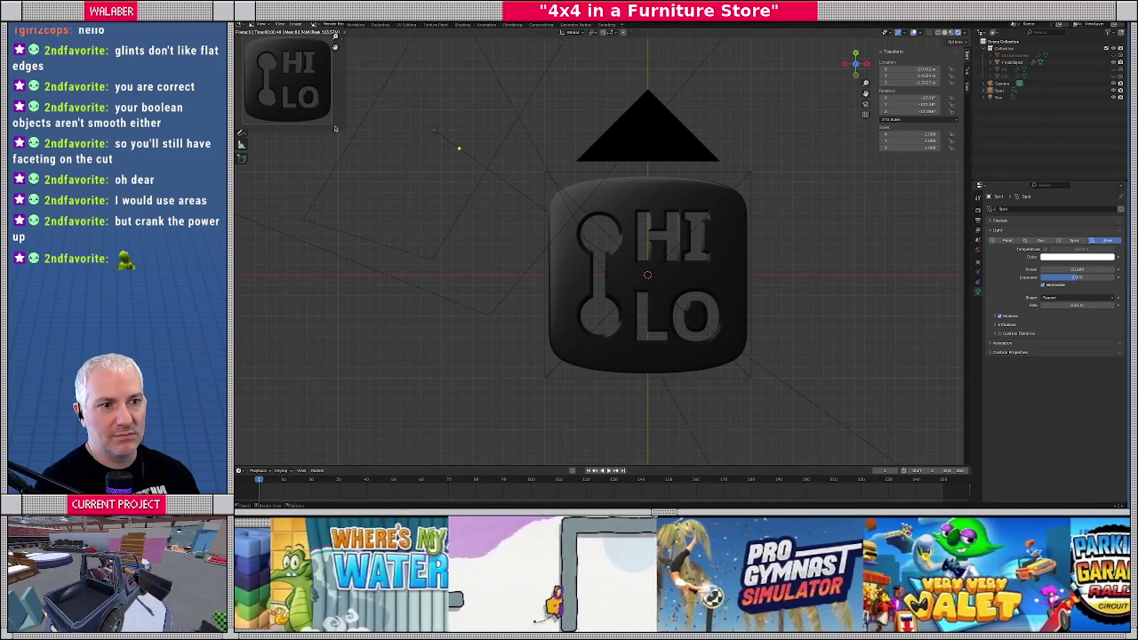
Enlarge, center and zoom the render window to inspect the lighting, then close it
left_click_drag(345, 131, 635, 342)
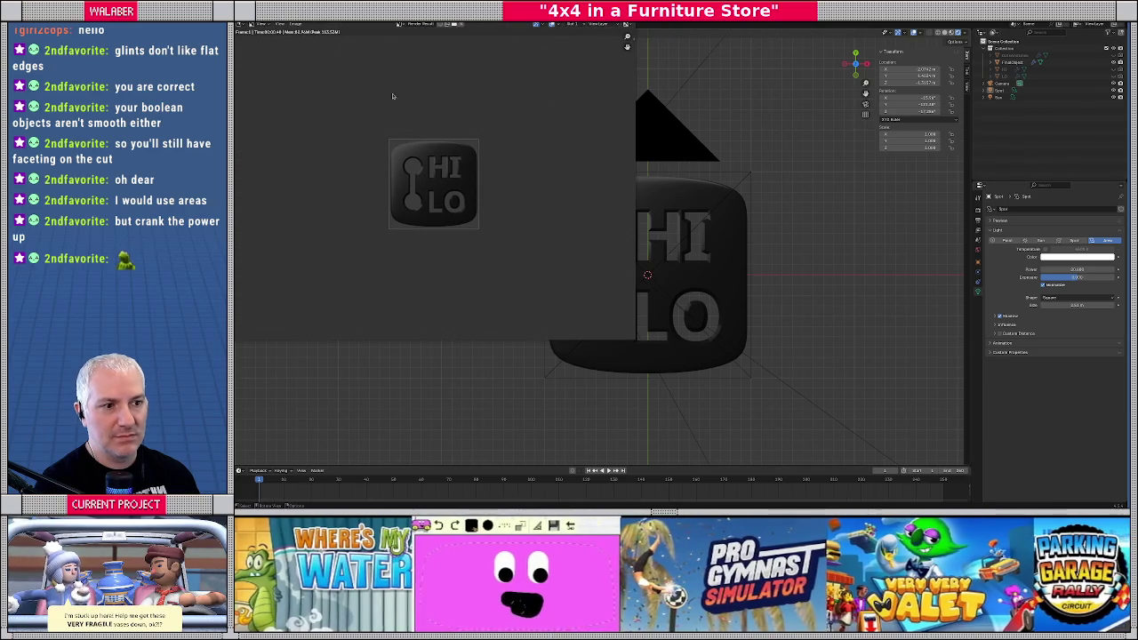
left_click_drag(367, 29, 593, 78)
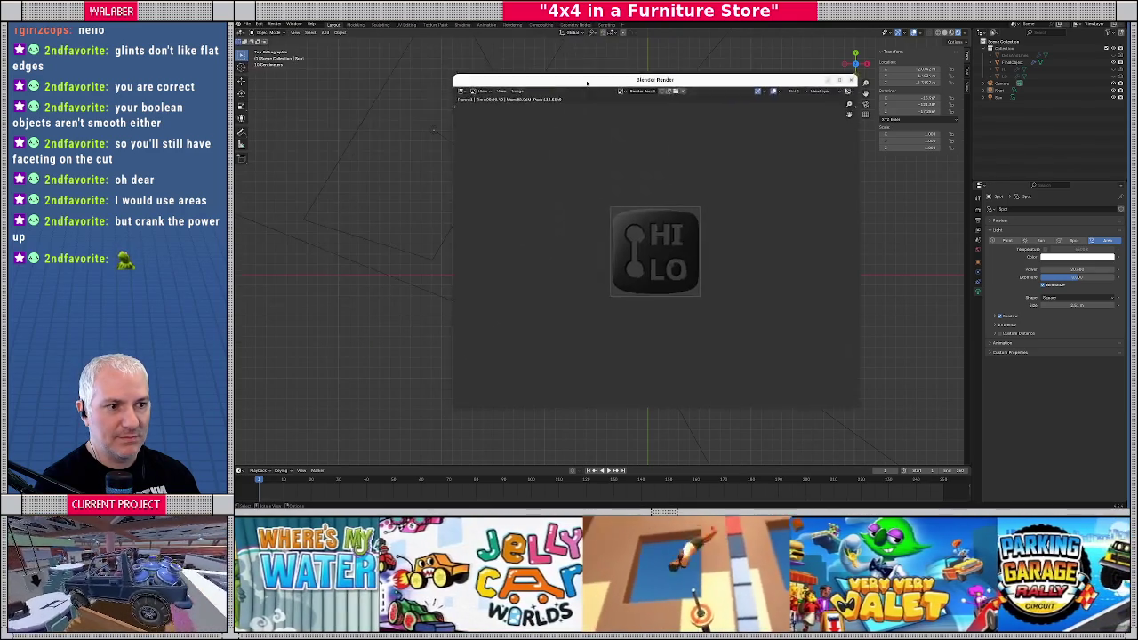
scroll(582, 234, "up", 3)
scroll(582, 234, "up", 2)
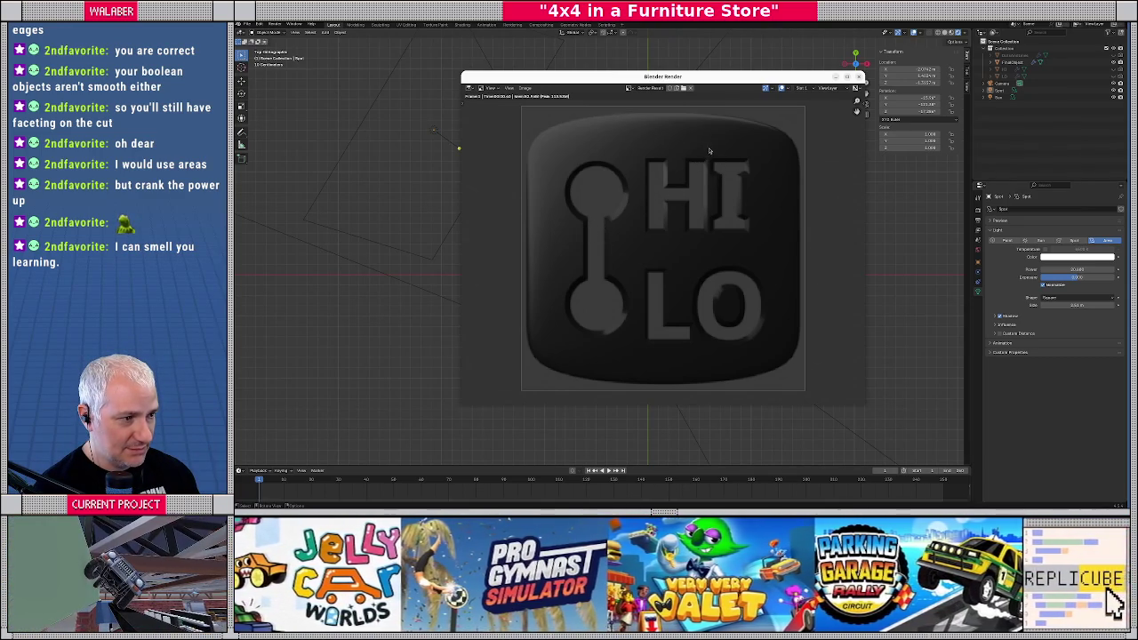
scroll(717, 152, "up", 1)
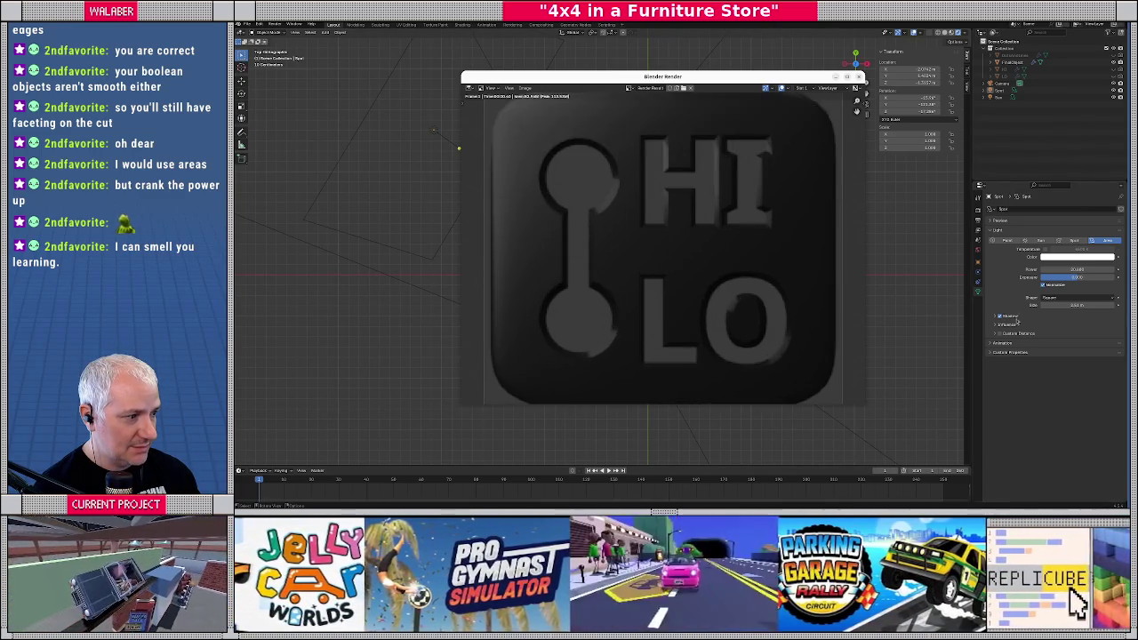
key("Escape")
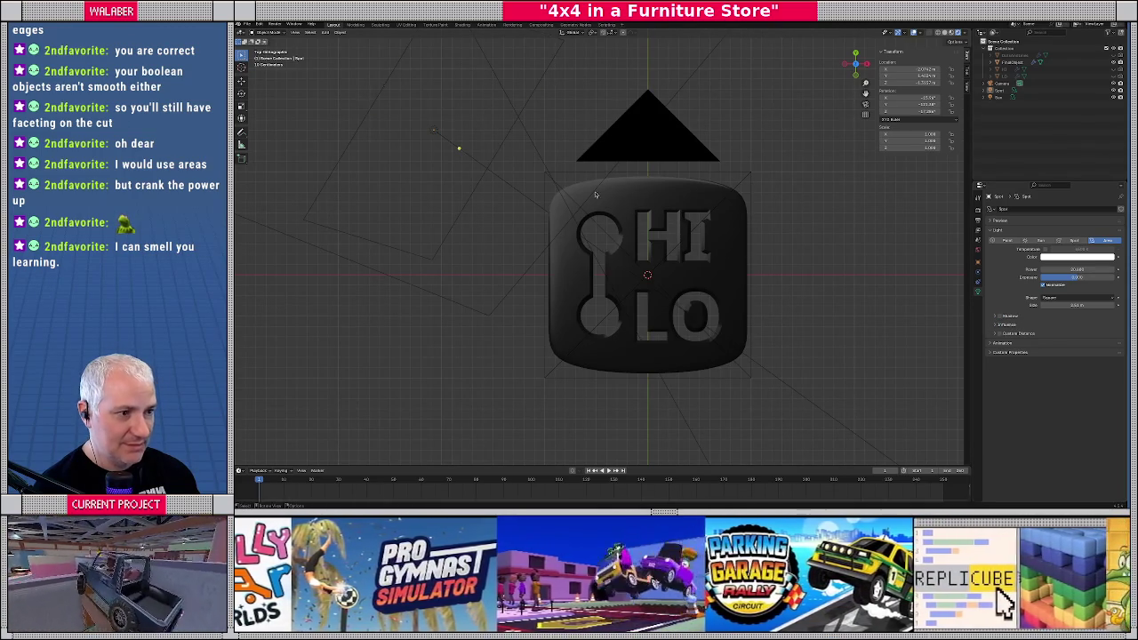
Render the badge again, close the render, and select the HI LO badge object
left_click(275, 24)
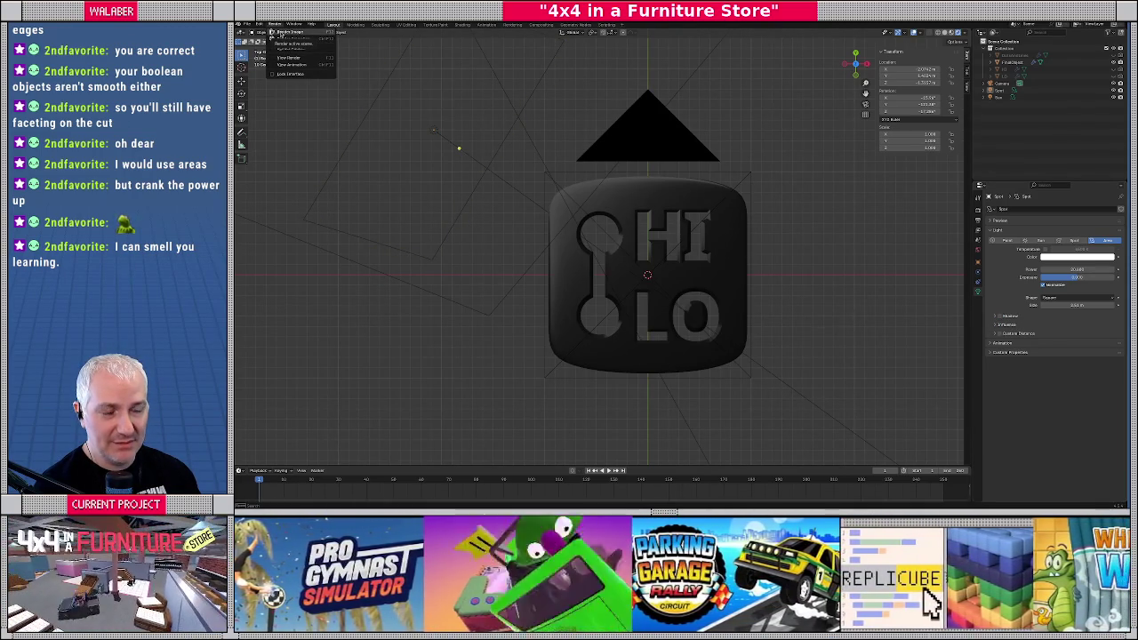
left_click(280, 34)
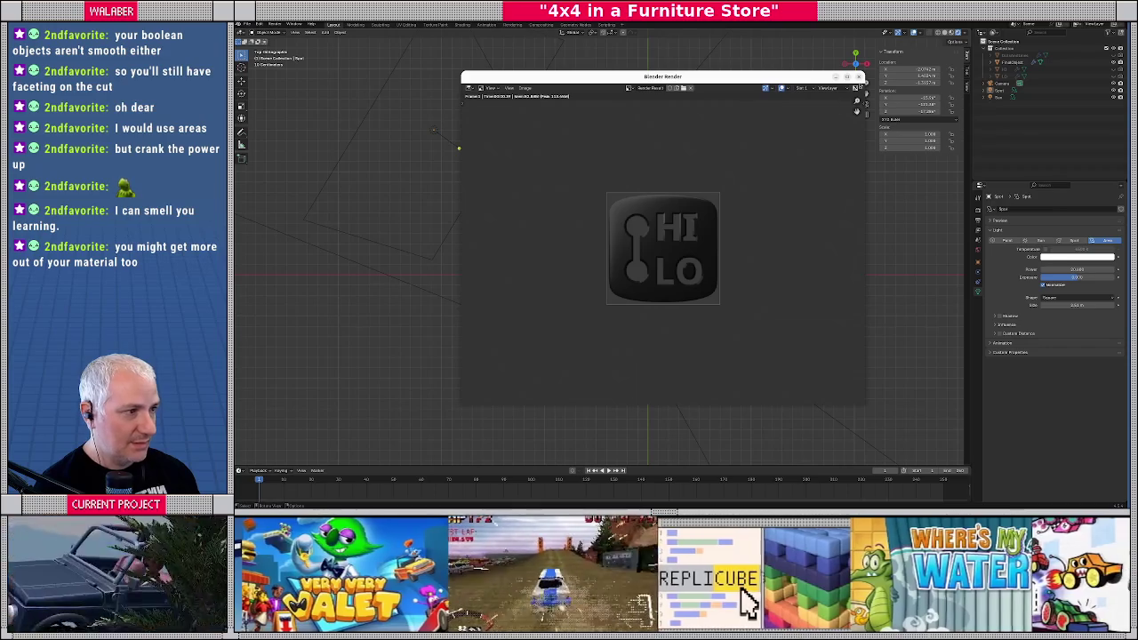
key("Escape")
left_click(734, 263)
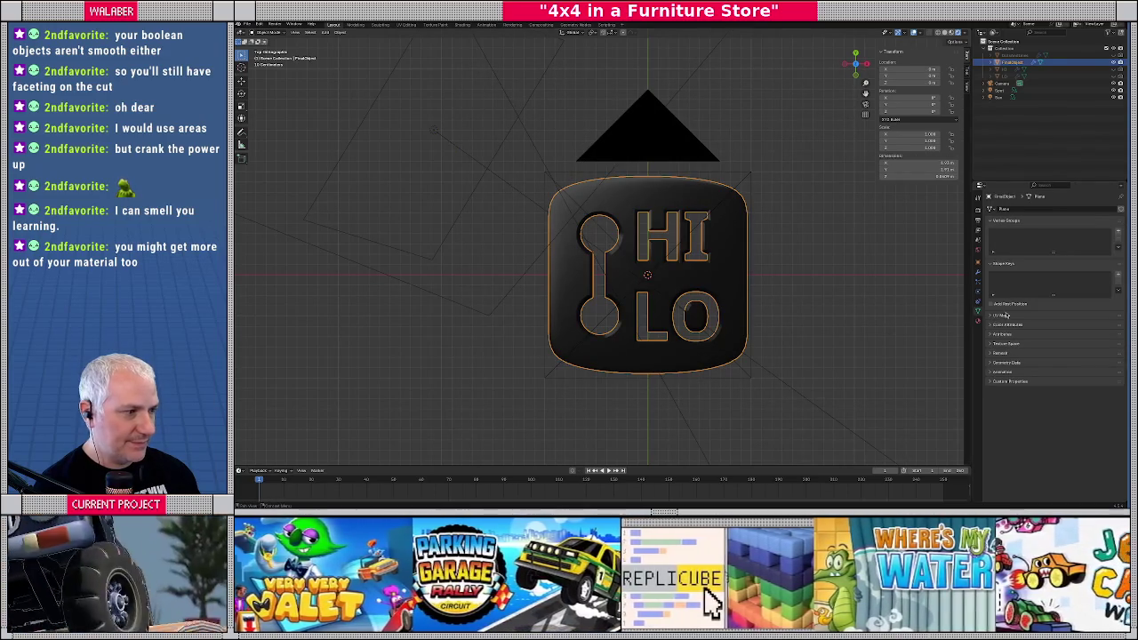
Set the BlackPlastic material's roughness to 0.190 and metallic to 1.0
left_click(979, 319)
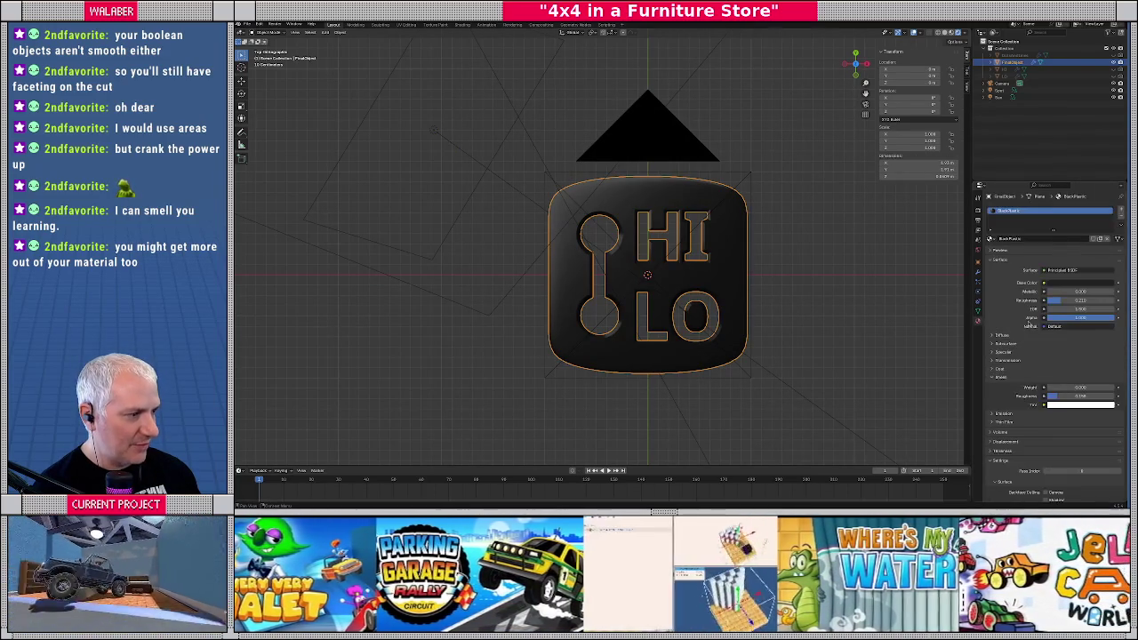
left_click_drag(1080, 301, 1056, 301)
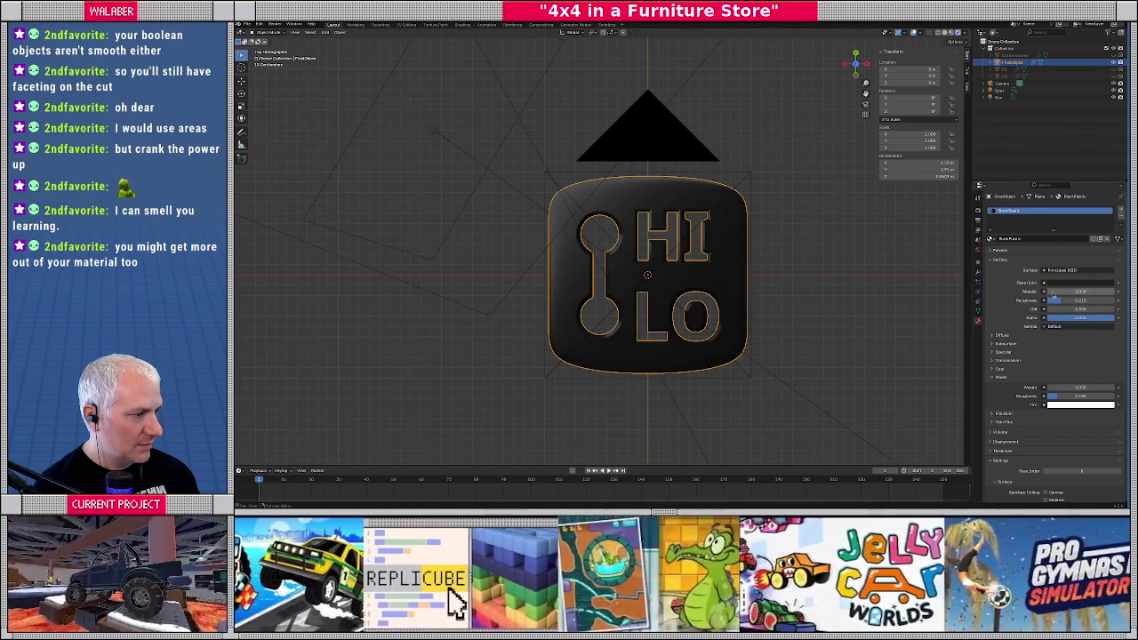
left_click_drag(1049, 291, 1112, 291)
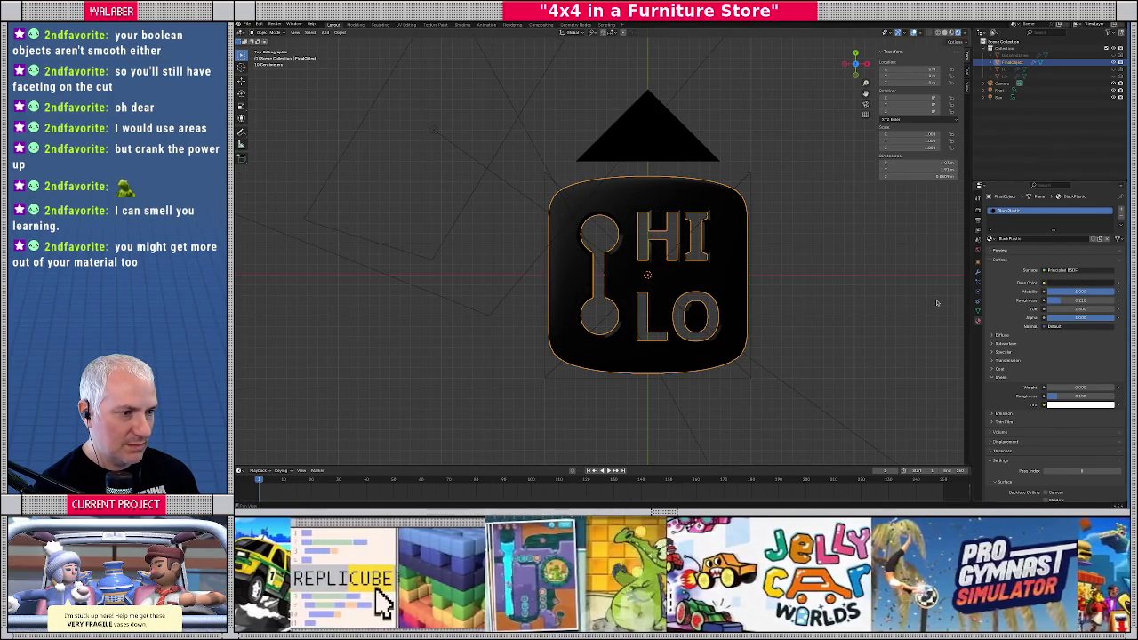
Render the metallic badge for a quick check, close it, and select the light
left_click(275, 24)
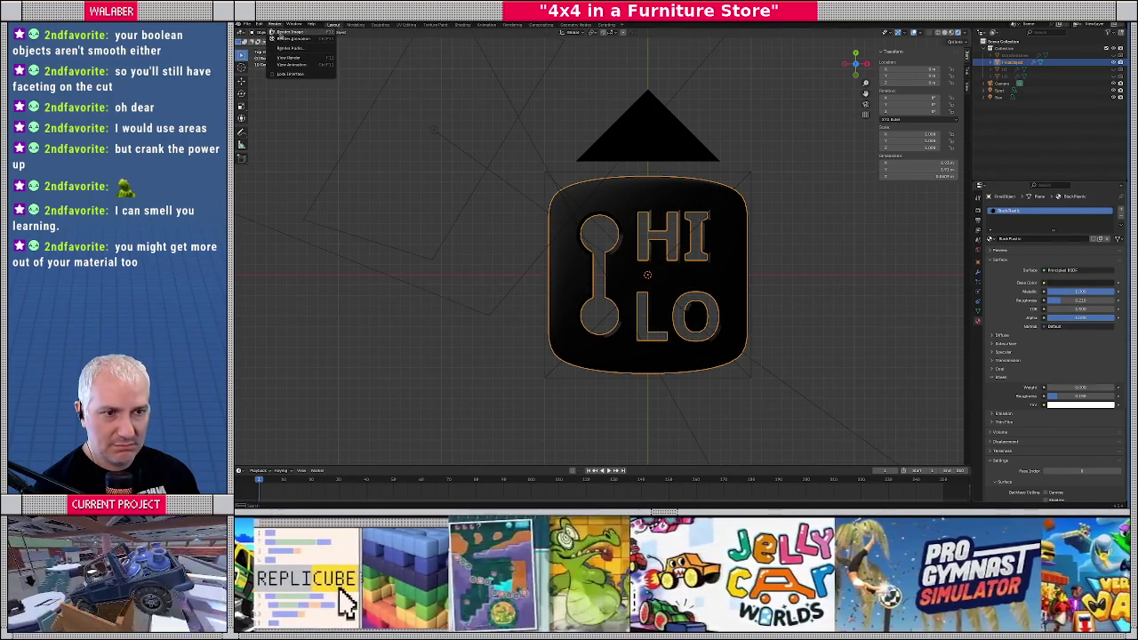
left_click(288, 32)
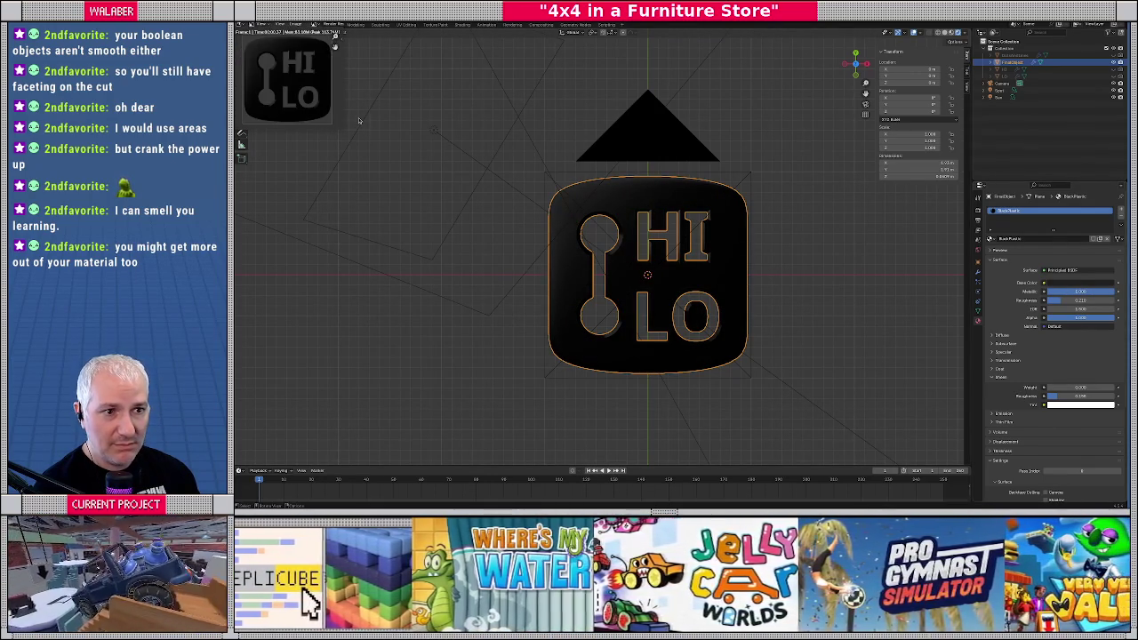
key("Escape")
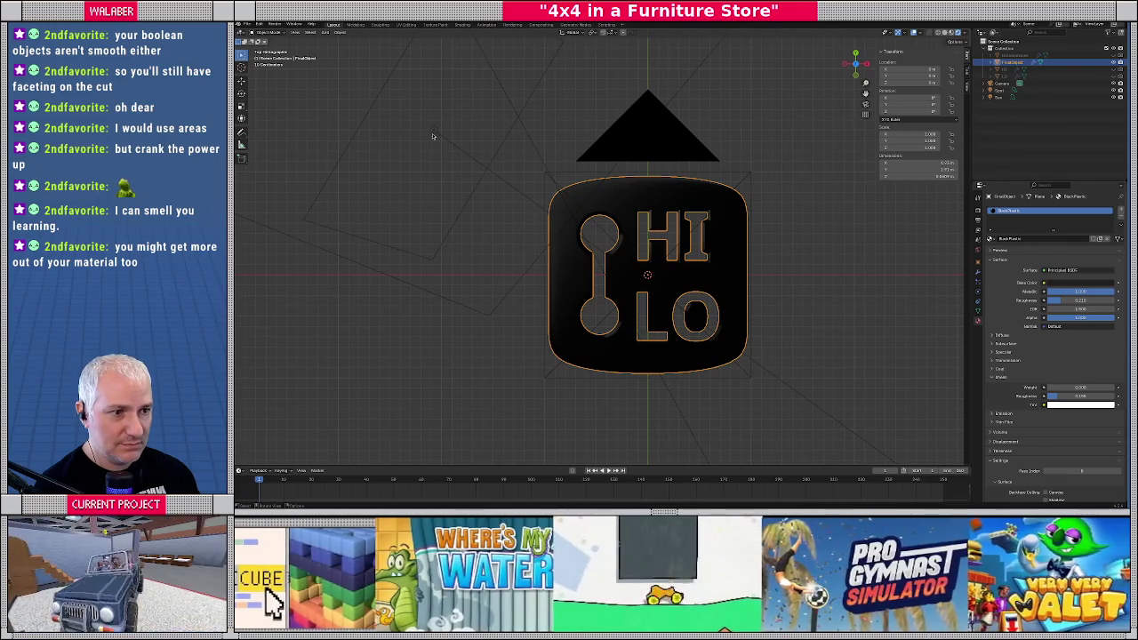
left_click(433, 133)
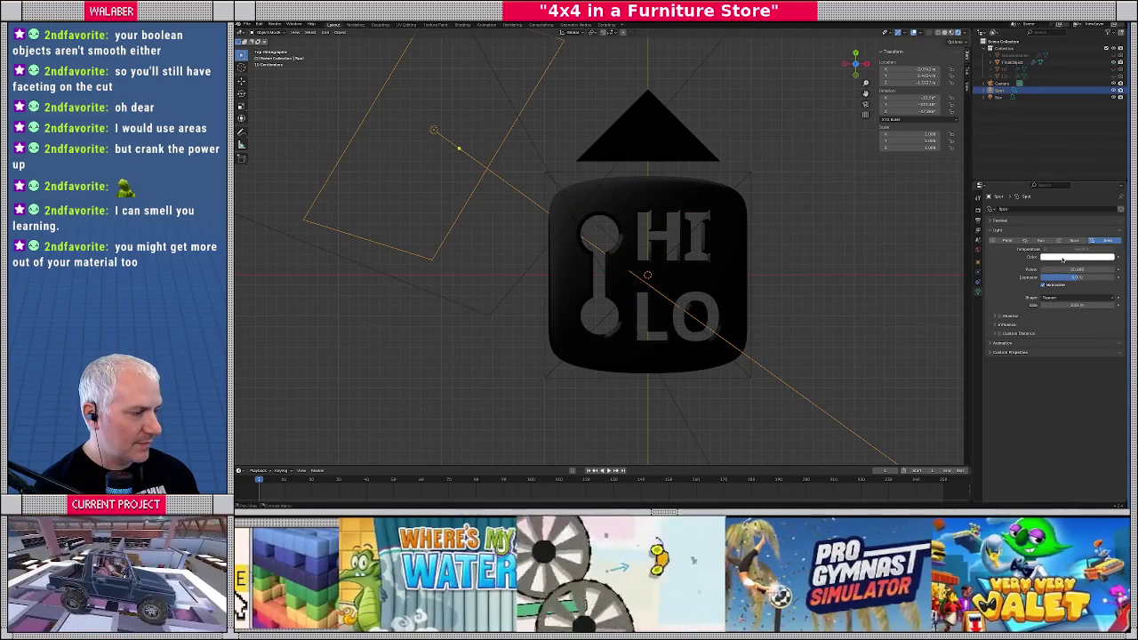
Raise the area light's power to about 48 W and fine-tune its exposure
left_click_drag(1077, 268, 1102, 268)
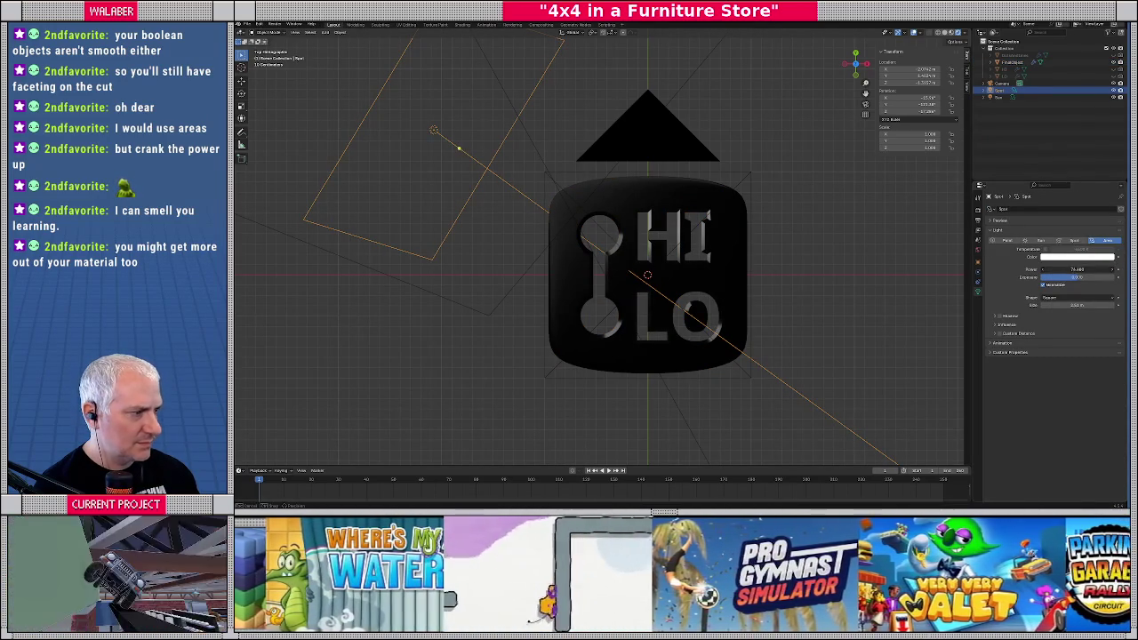
mouse_move(1076, 277)
left_mouse_down()
mouse_move(1098, 277)
mouse_move(1080, 277)
left_mouse_up()
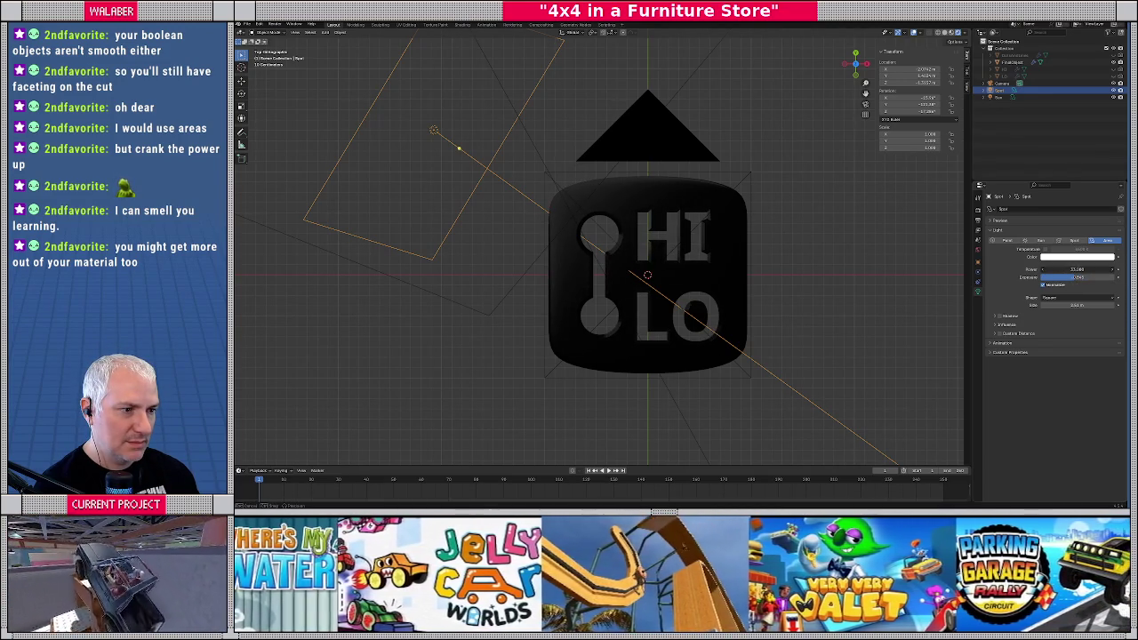
left_click_drag(1080, 278, 1089, 278)
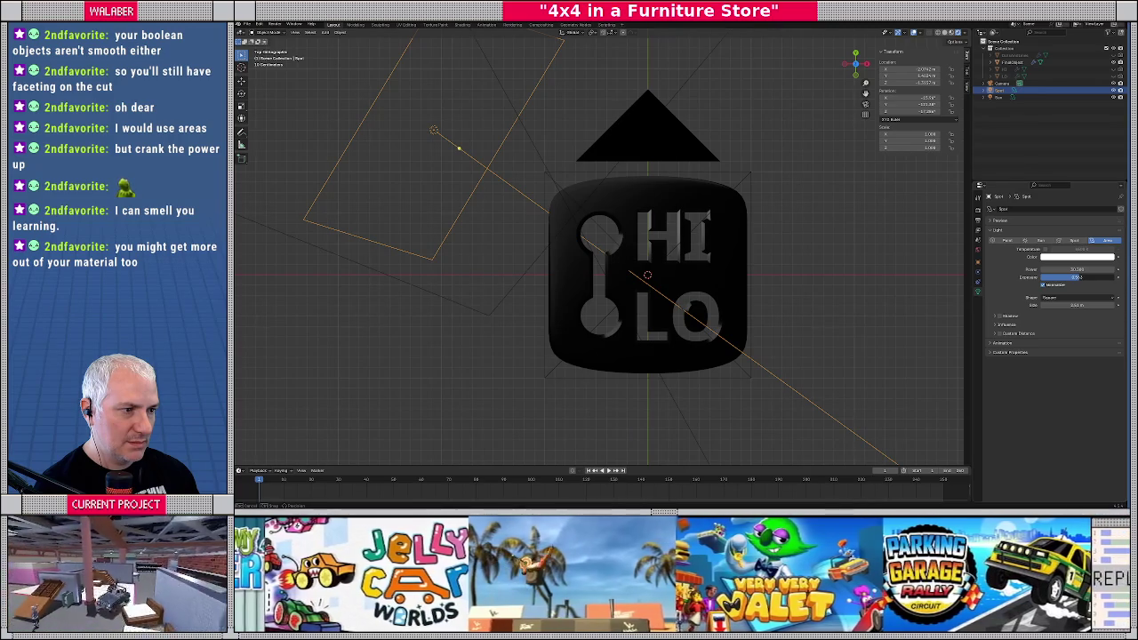
left_click_drag(1080, 277, 1078, 277)
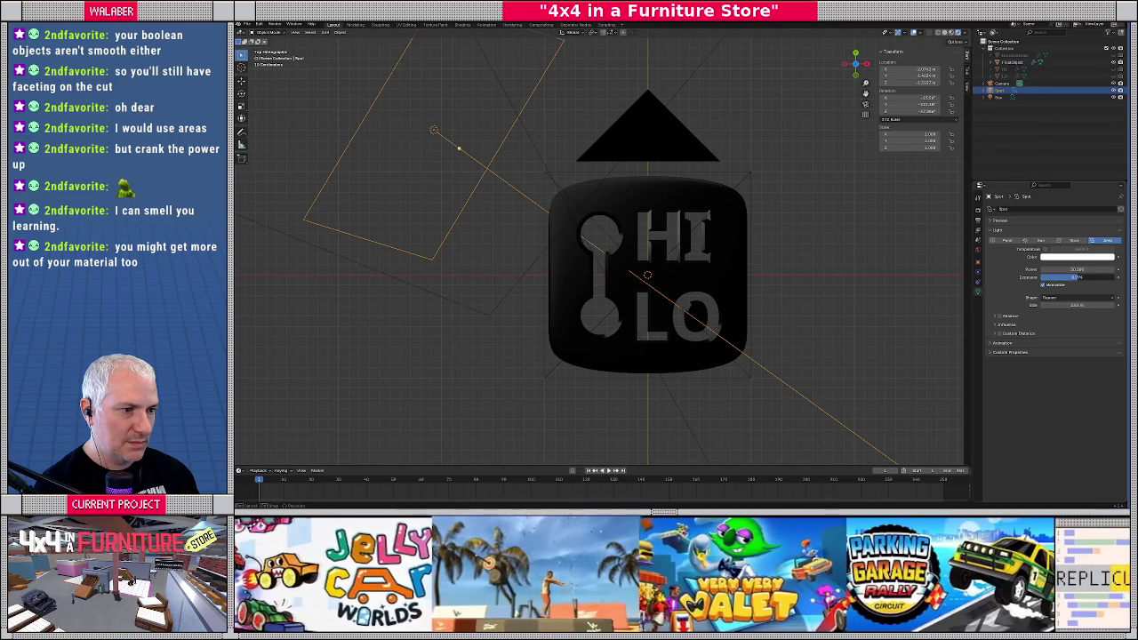
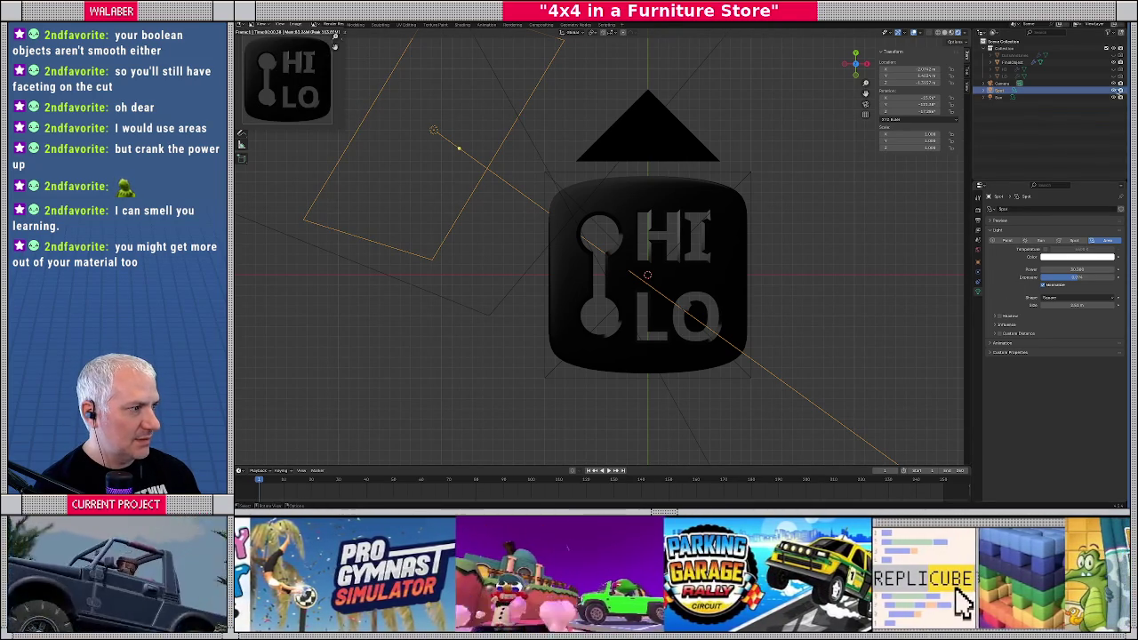
Re-render the HI LO icon to check how it is lit
key("Escape")
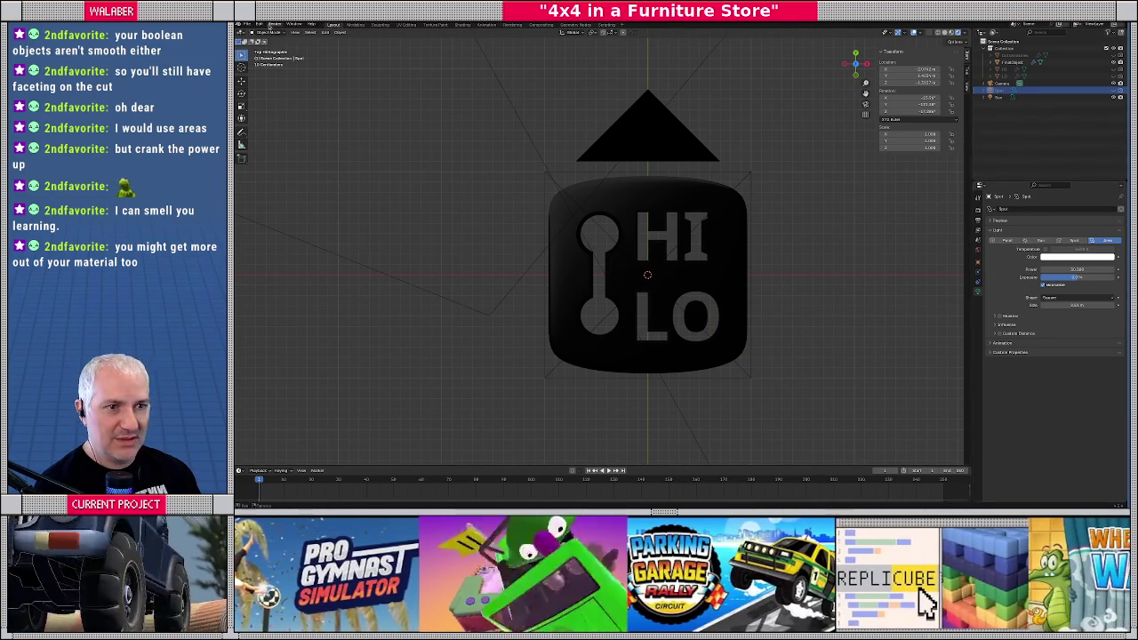
left_click(274, 24)
left_click(279, 35)
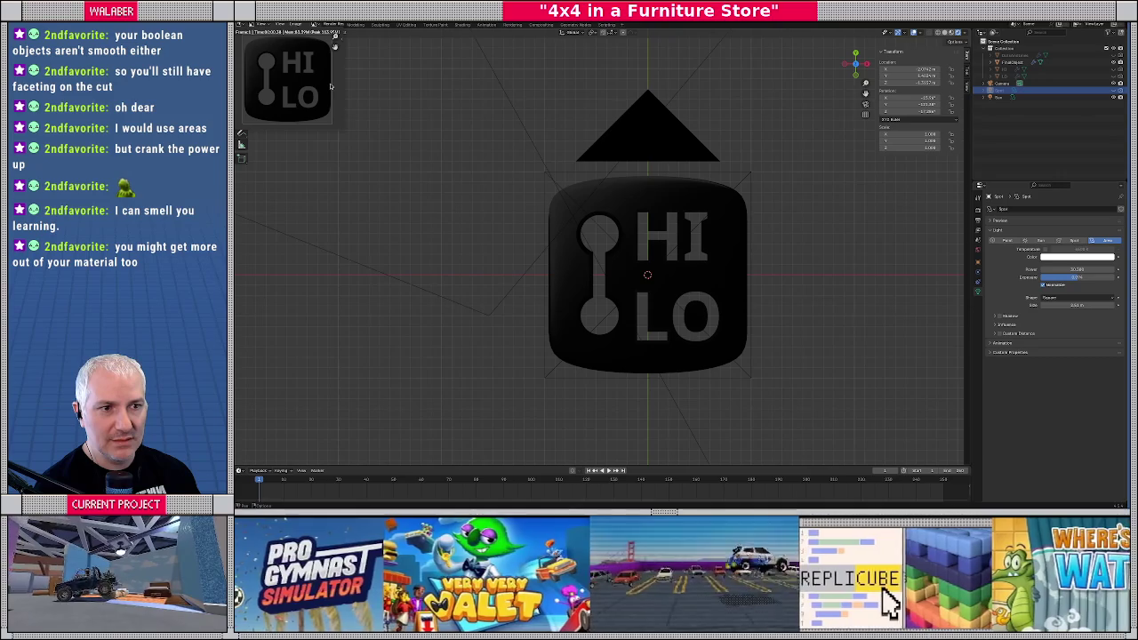
key("Escape")
Find the Sun light from the top view and raise its Power
middle_click_drag(551, 267, 547, 179)
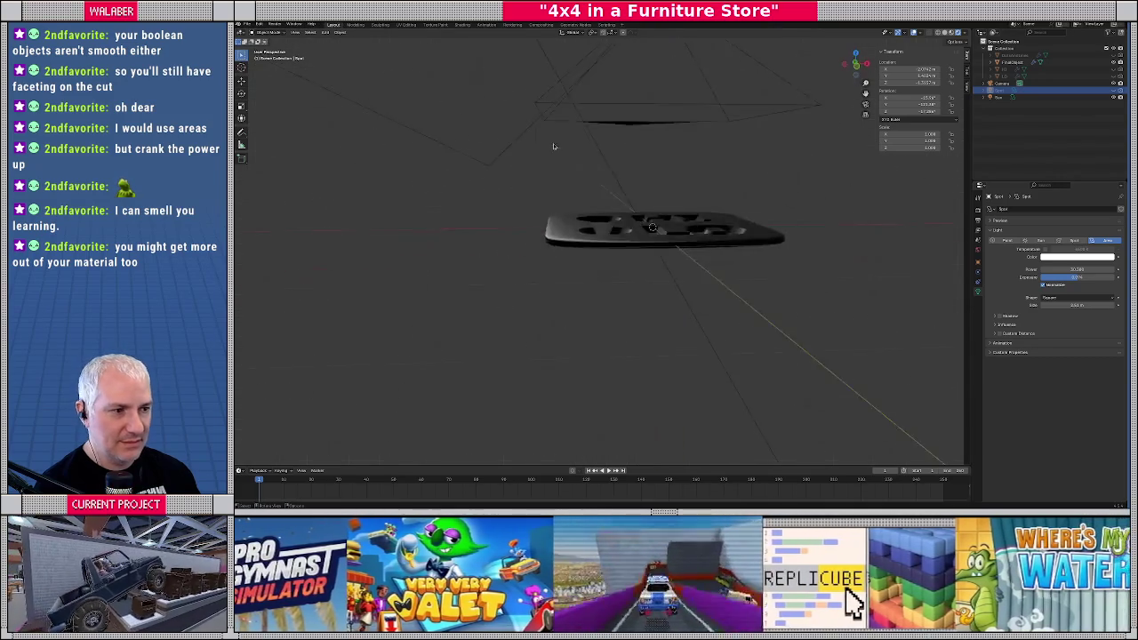
key("KP_7")
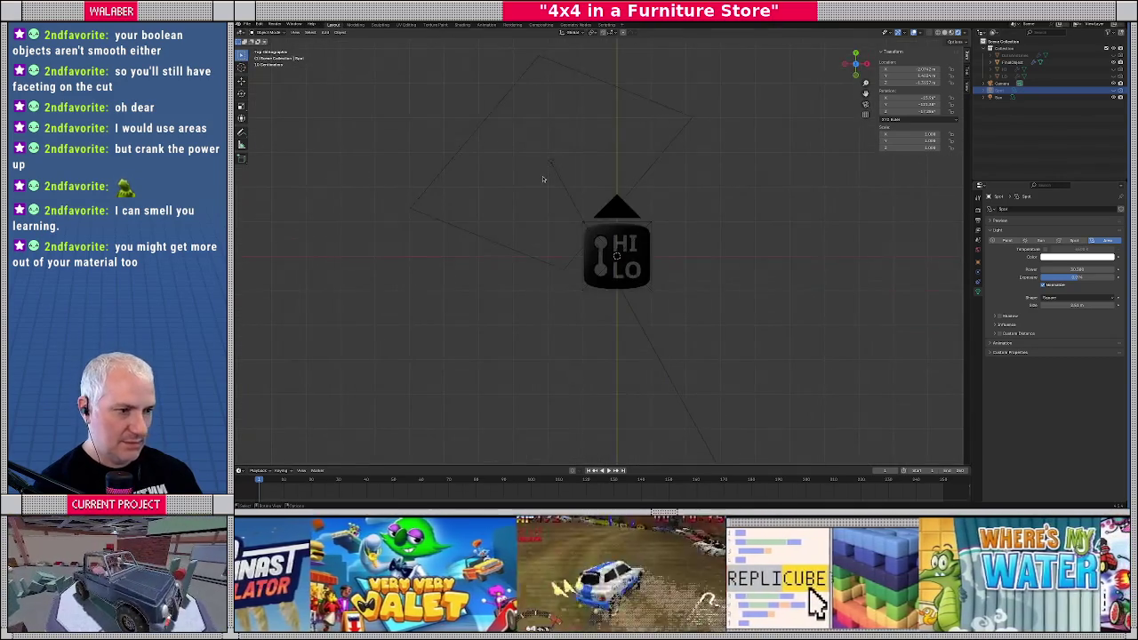
mouse_move(542, 179)
middle_mouse_down()
mouse_move(533, 183)
mouse_move(532, 159)
middle_mouse_up()
left_click(532, 155)
key("KP_7")
scroll(623, 248, "up", 3)
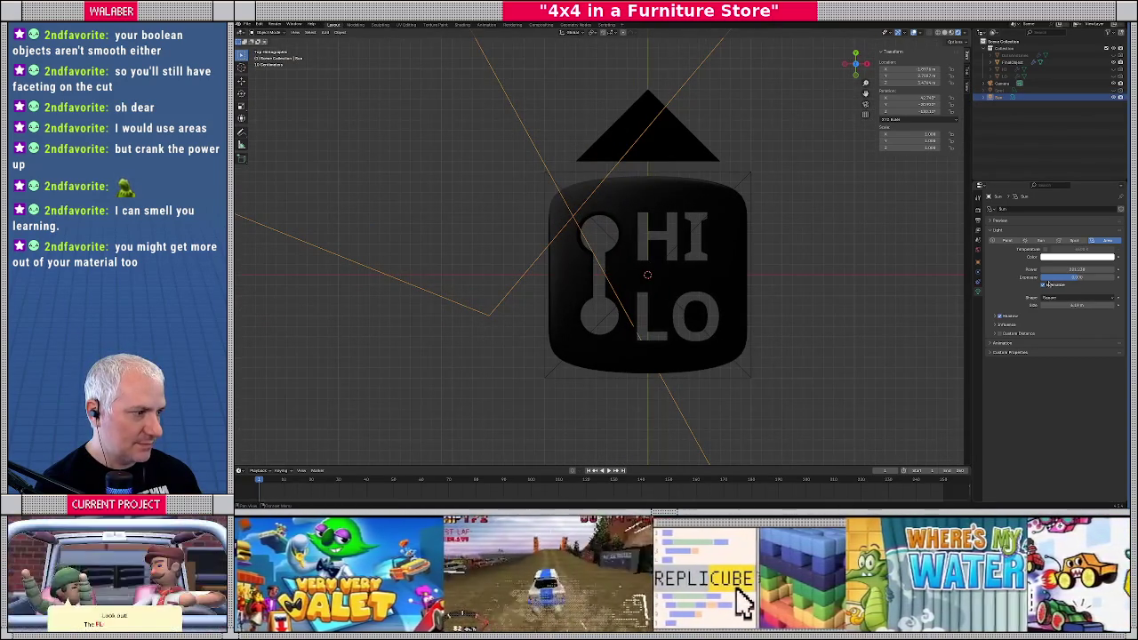
key("Return")
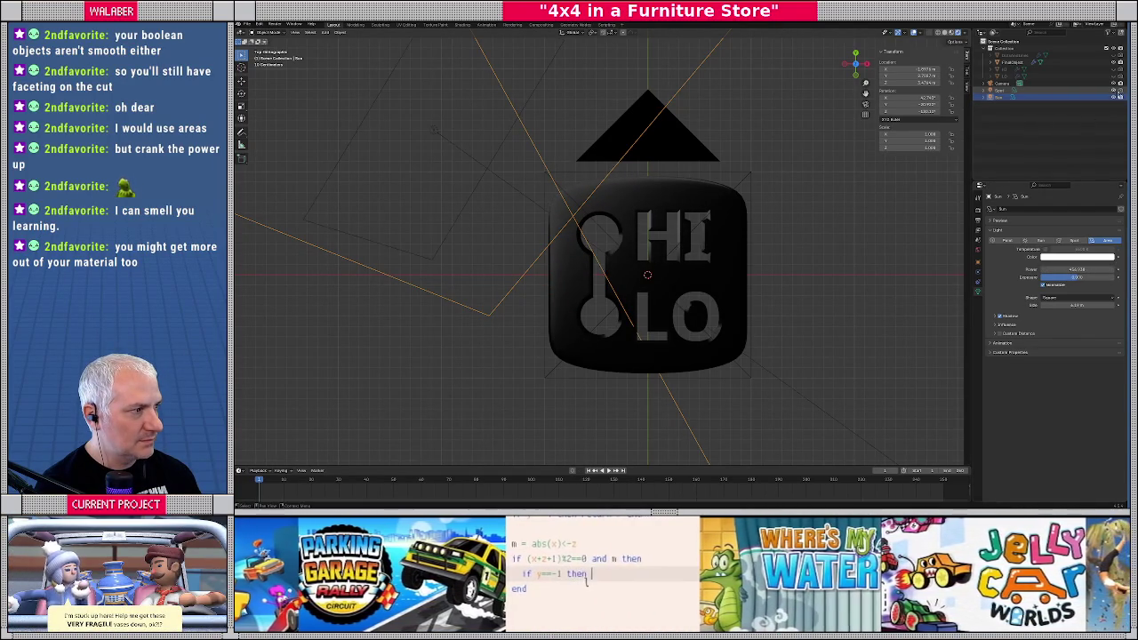
left_click(1003, 90)
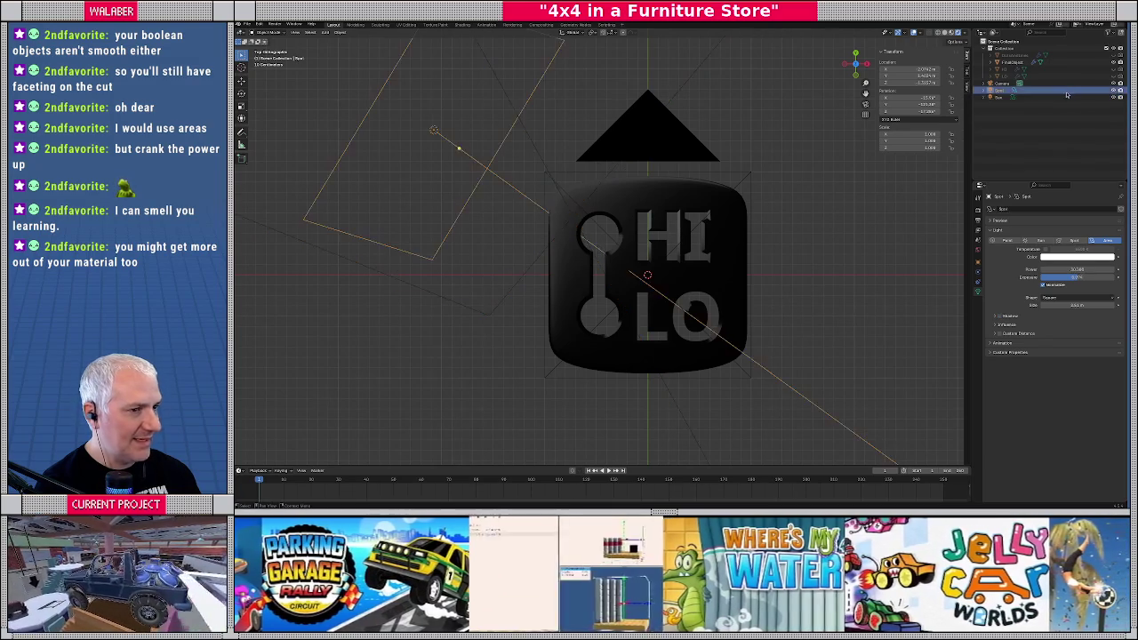
Move the Spot light up and left, then rotate it to aim at the icon
key("KP_1")
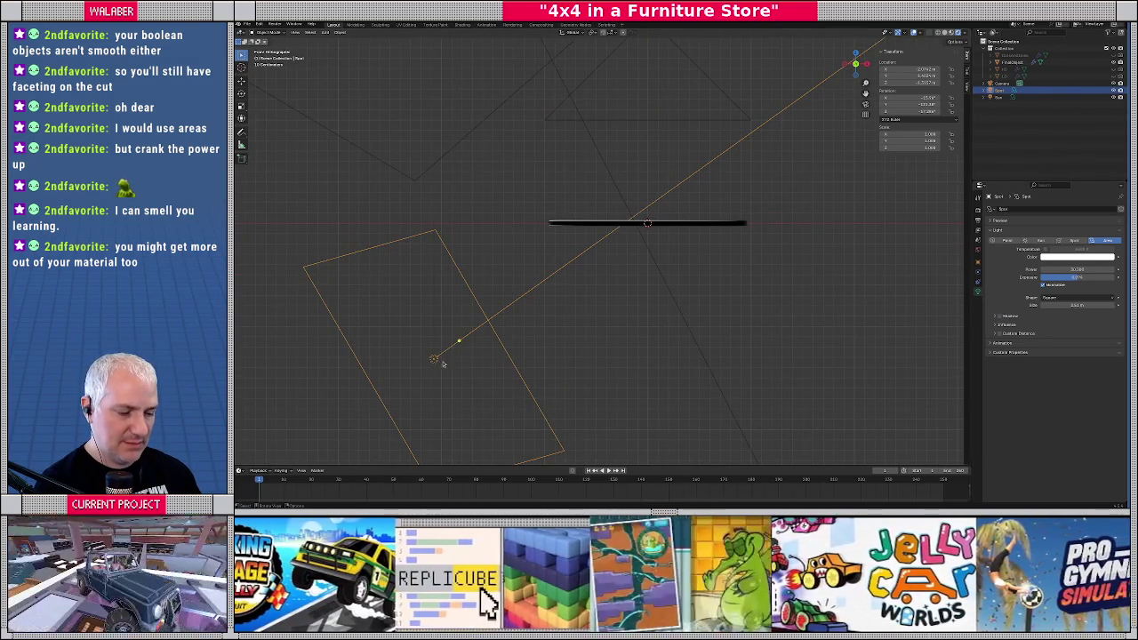
left_click_drag(434, 360, 414, 329)
key("r")
left_click(711, 229)
key("KP_7")
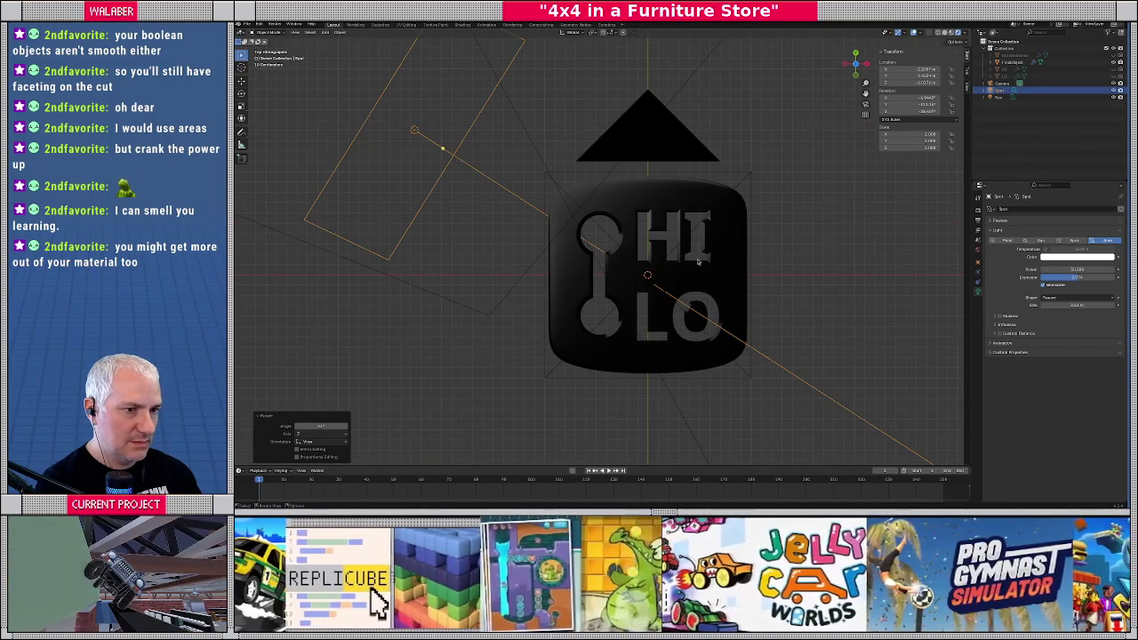
Widen the Spot light's cone, raise its exposure, and save gear_shift_indicator.blend
left_click_drag(1075, 304, 1111, 304)
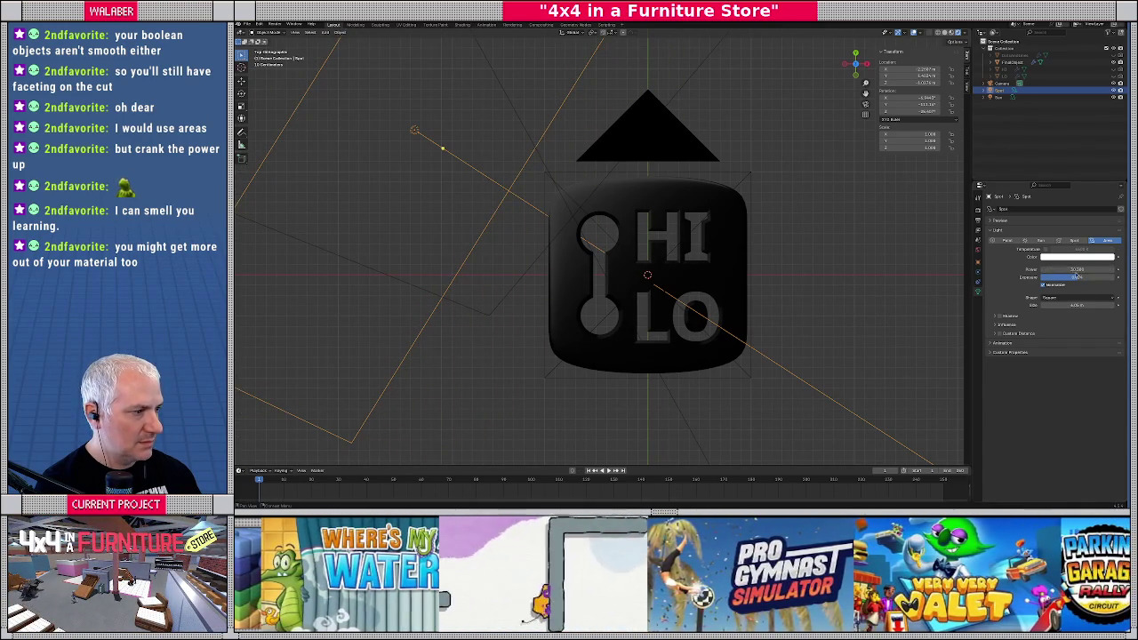
left_click_drag(1077, 281, 1093, 281)
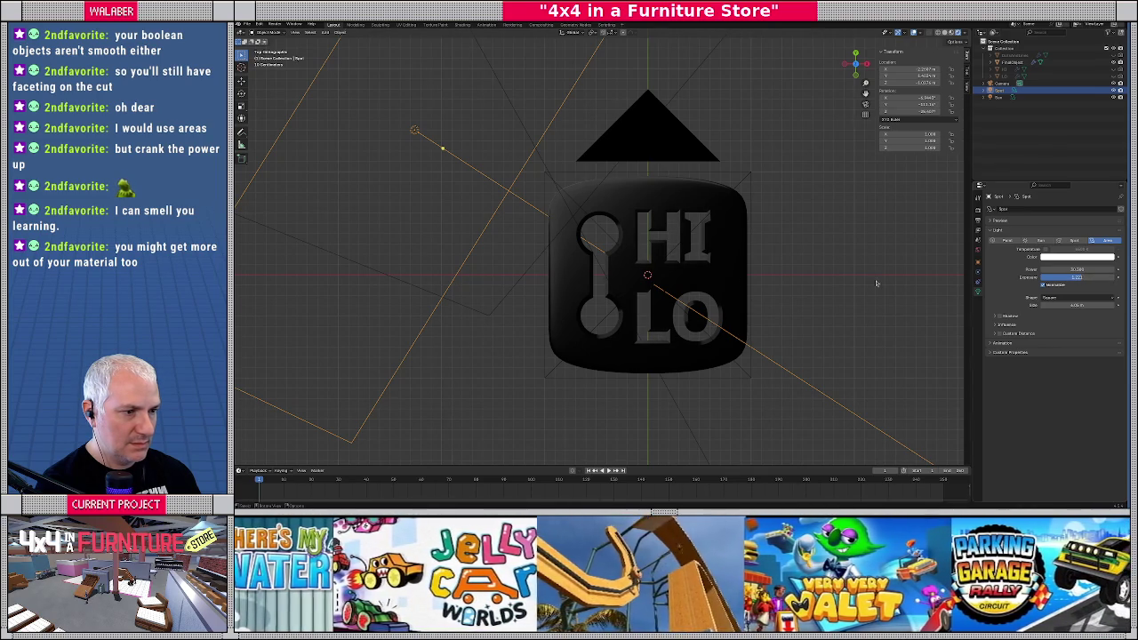
scroll(520, 192, "down", 2)
scroll(520, 192, "up", 4)
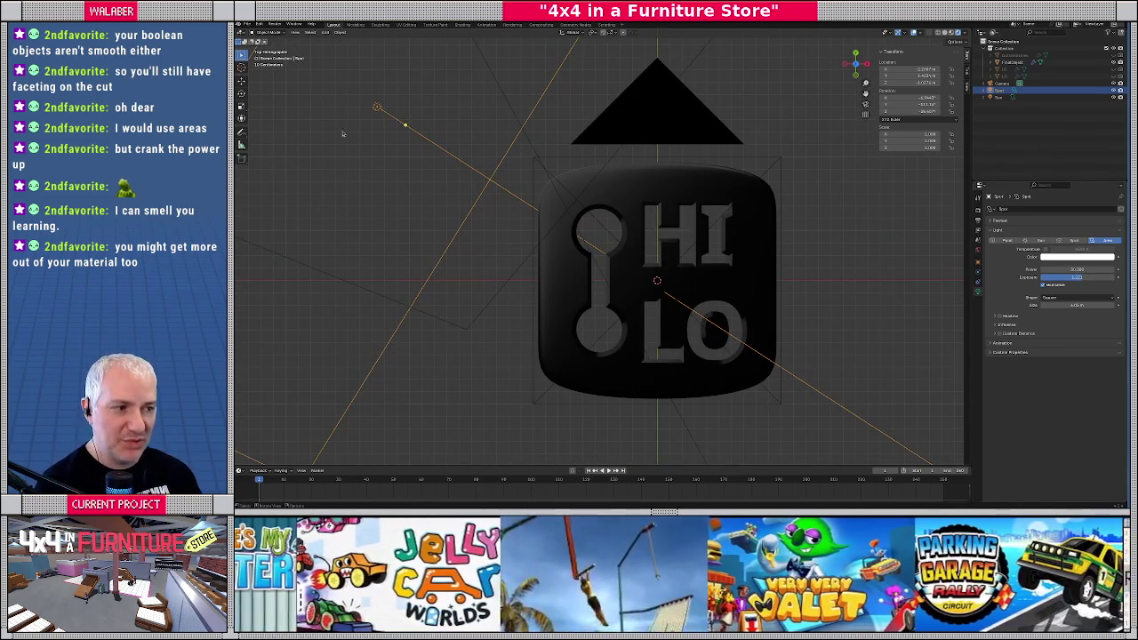
key("ctrl+s")
left_click(274, 24)
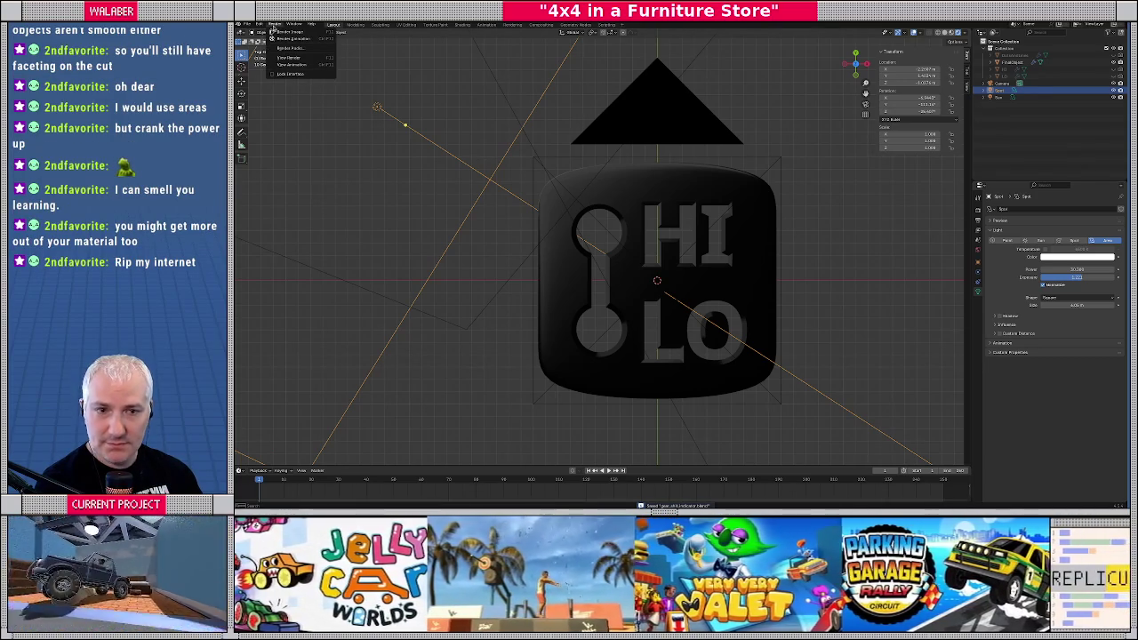
Render the HI LO icon image and start saving the render
left_click(286, 32)
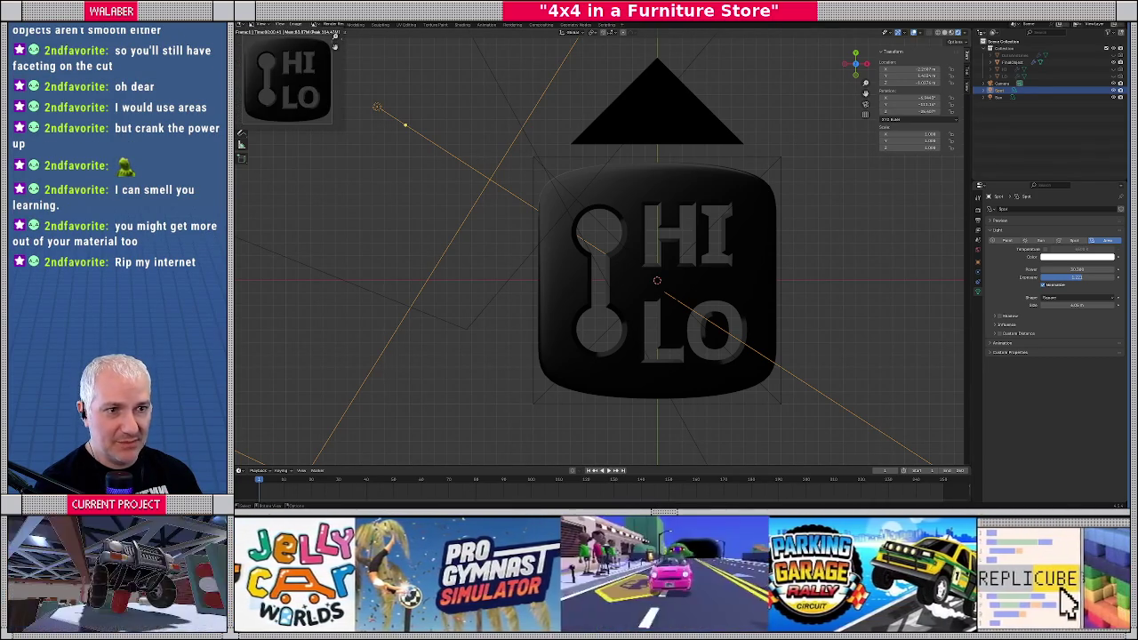
left_click_drag(258, 26, 512, 138)
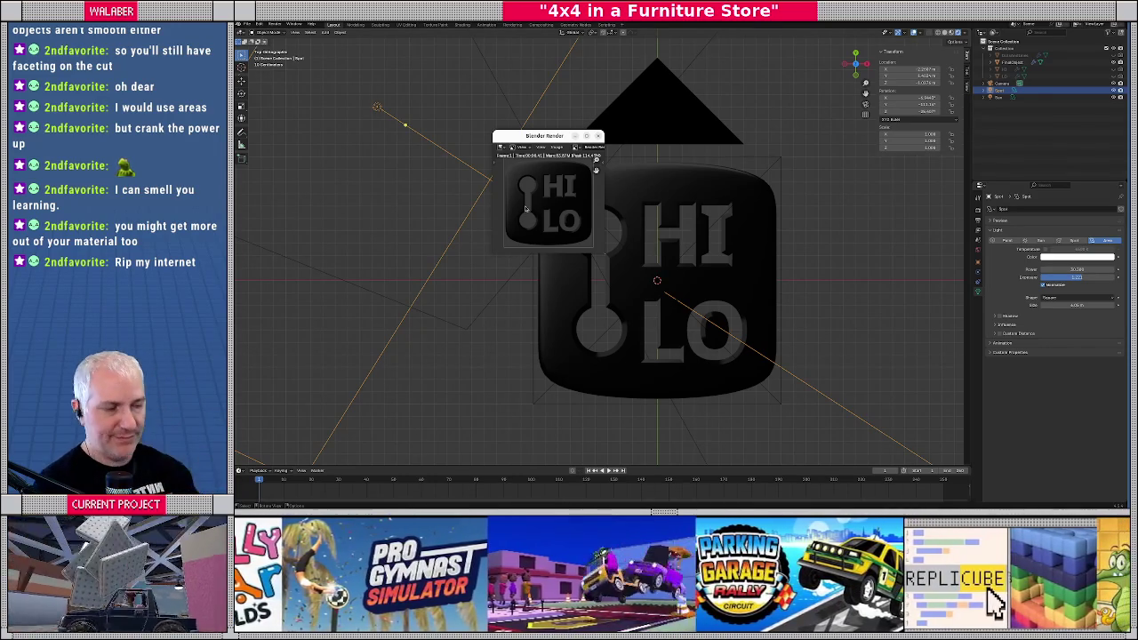
left_click(556, 146)
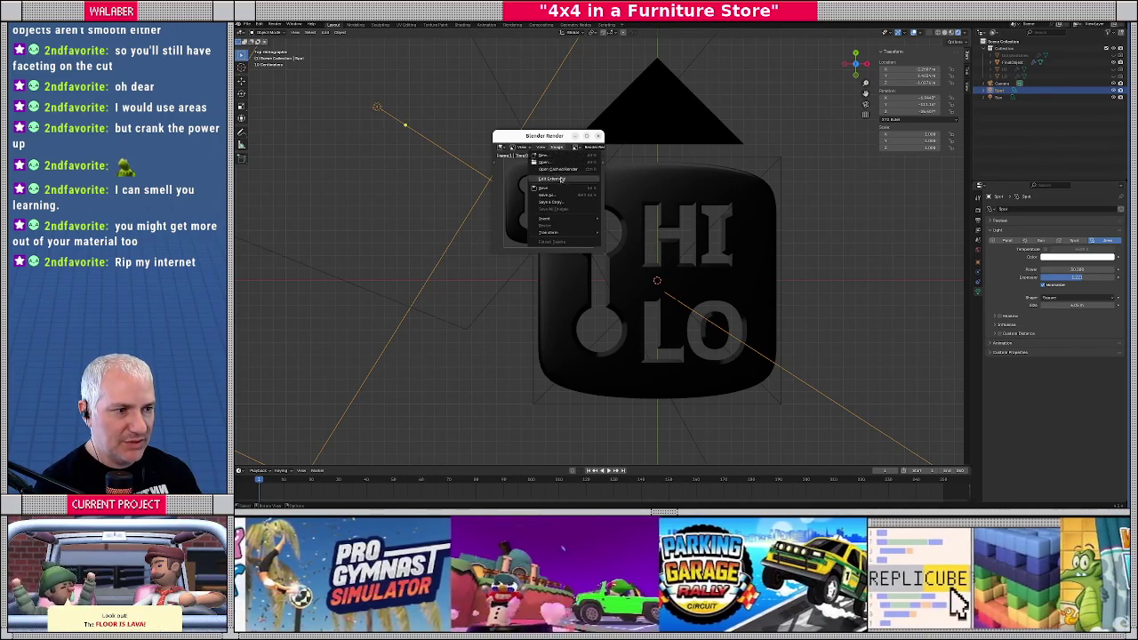
left_click(558, 194)
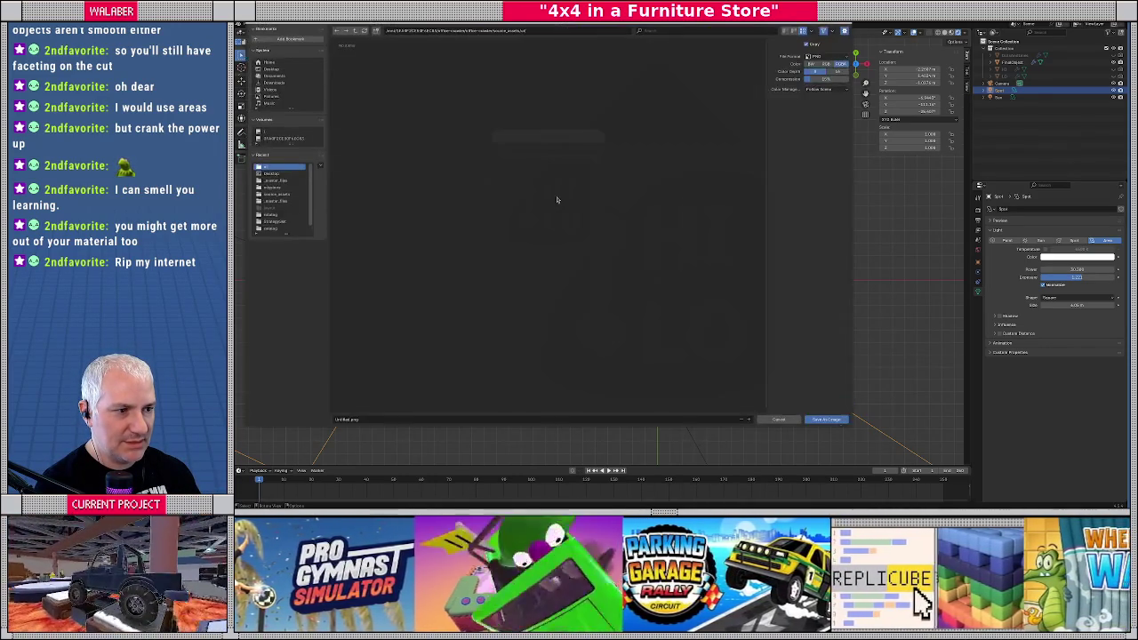
Save the render as gear-select in the project's UI images folder
left_click(355, 29)
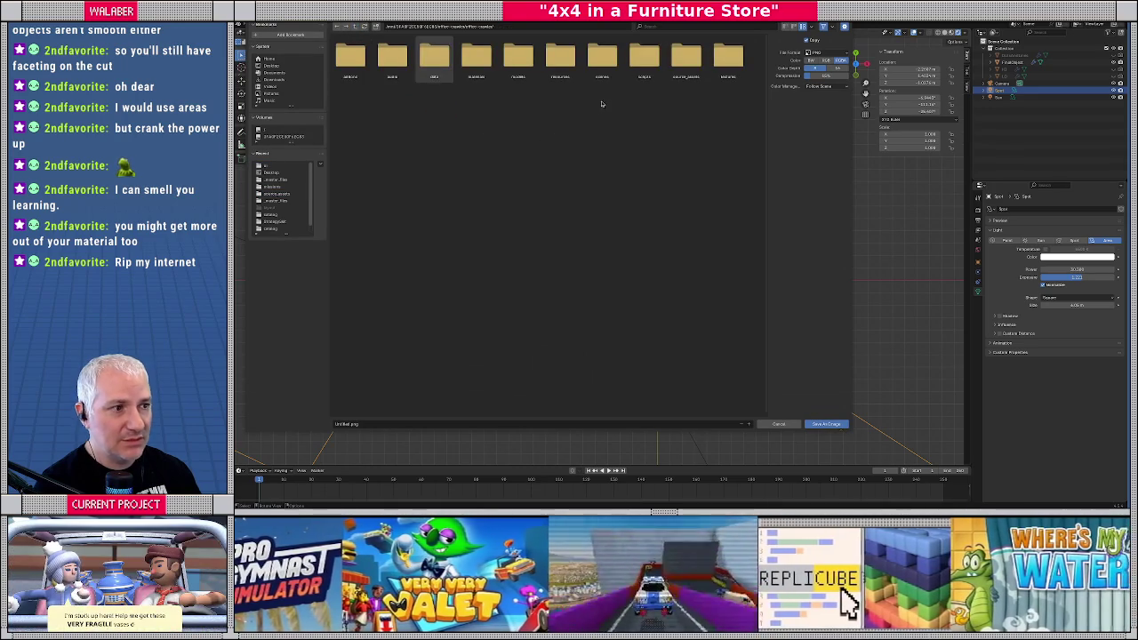
double_click(728, 57)
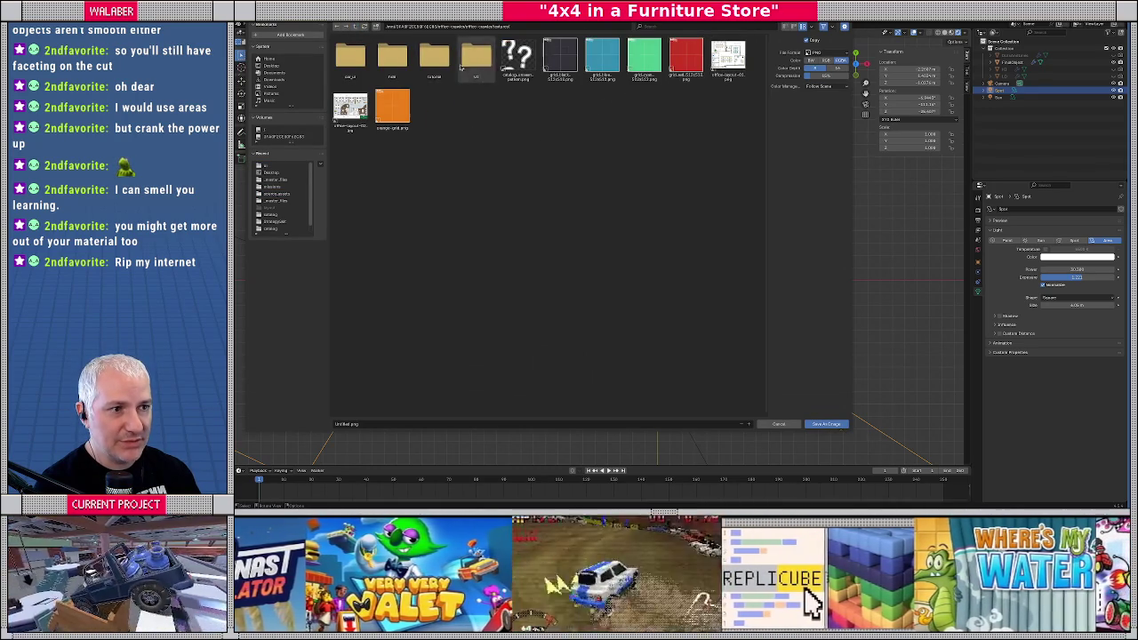
double_click(471, 60)
left_click(378, 426)
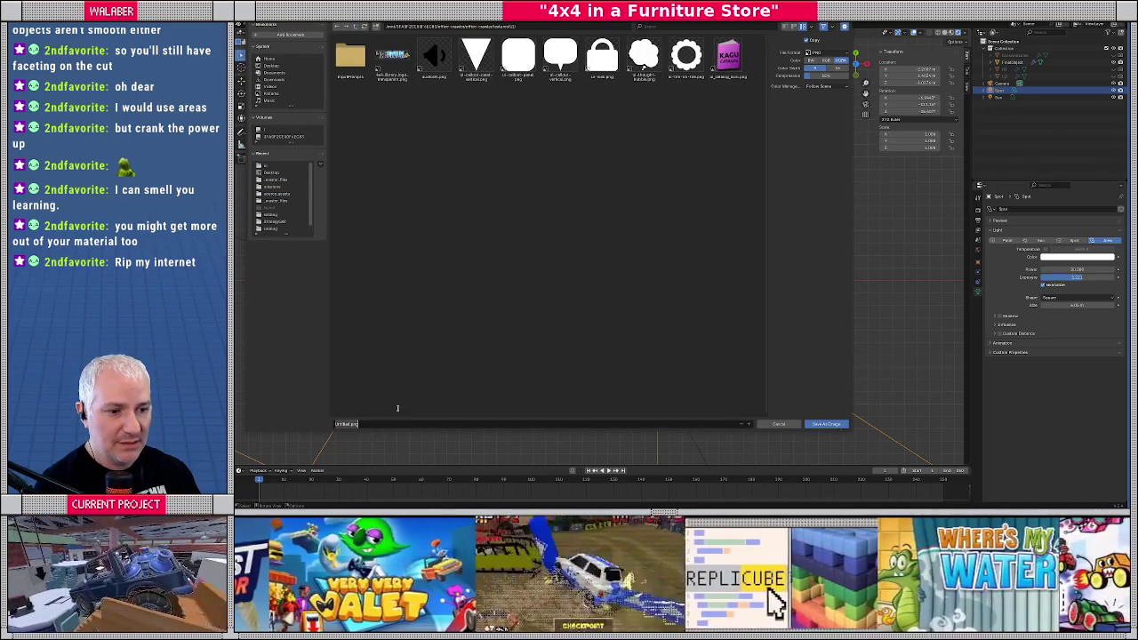
type("c")
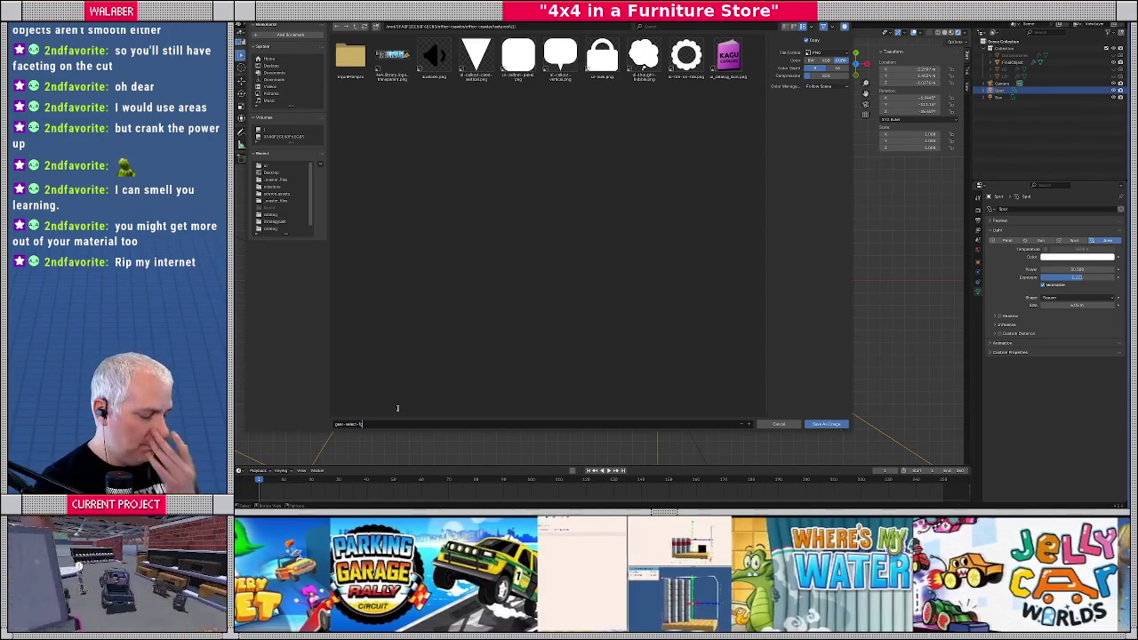
key("Return")
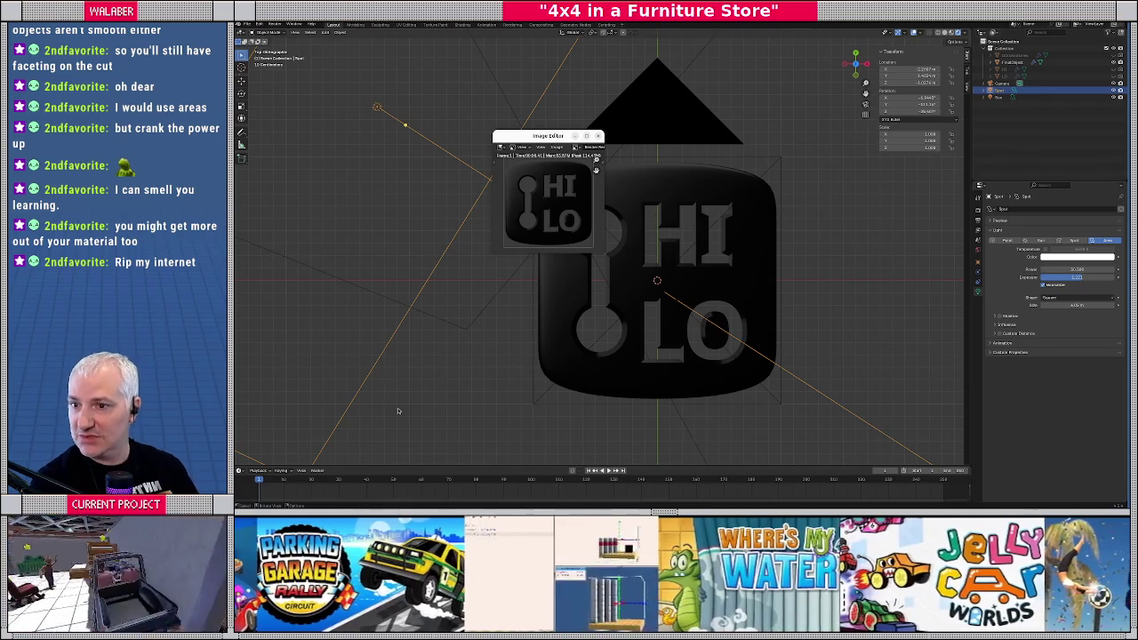
In Godot, assign the gear-select texture to the Panel
key("alt+Tab")
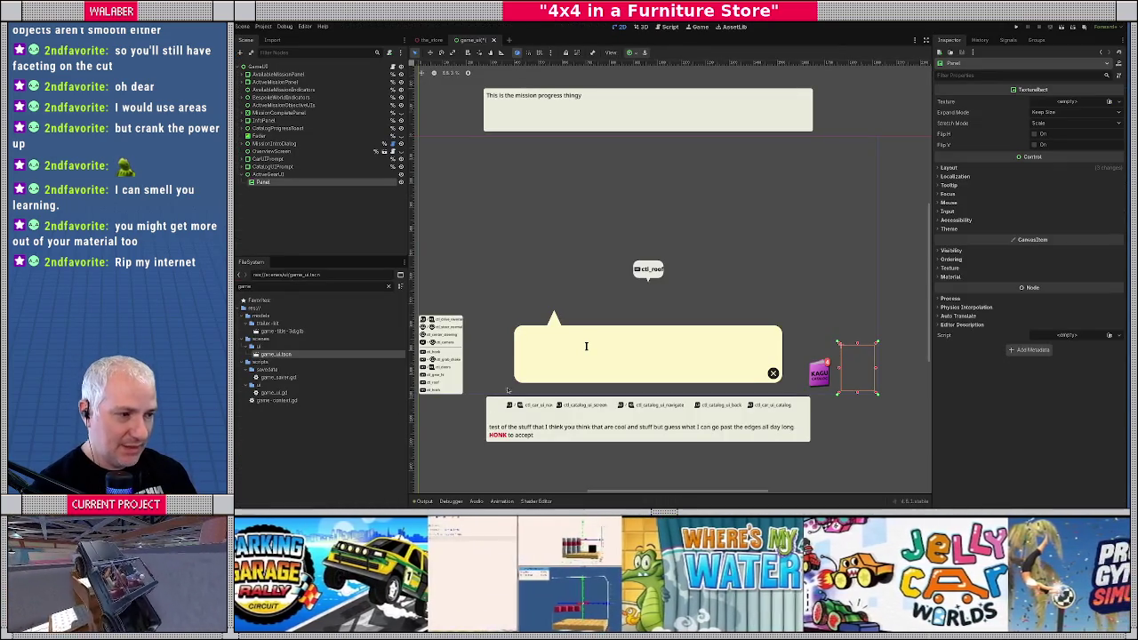
scroll(629, 307, "right", 3)
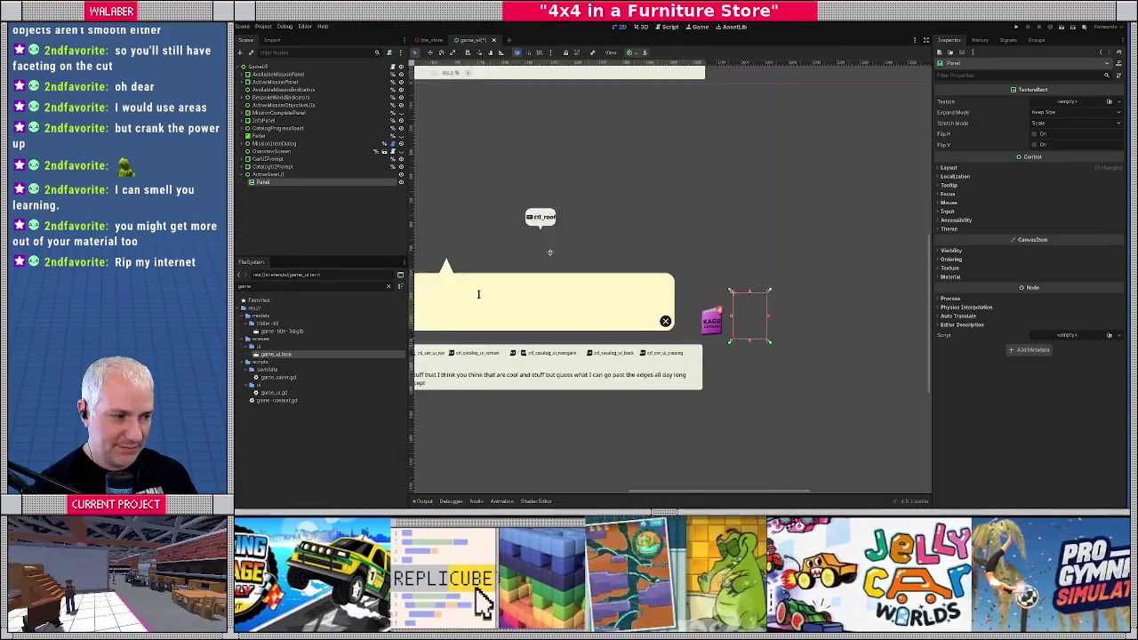
scroll(613, 285, "up", 3)
scroll(607, 275, "up", 2)
scroll(606, 274, "right", 1)
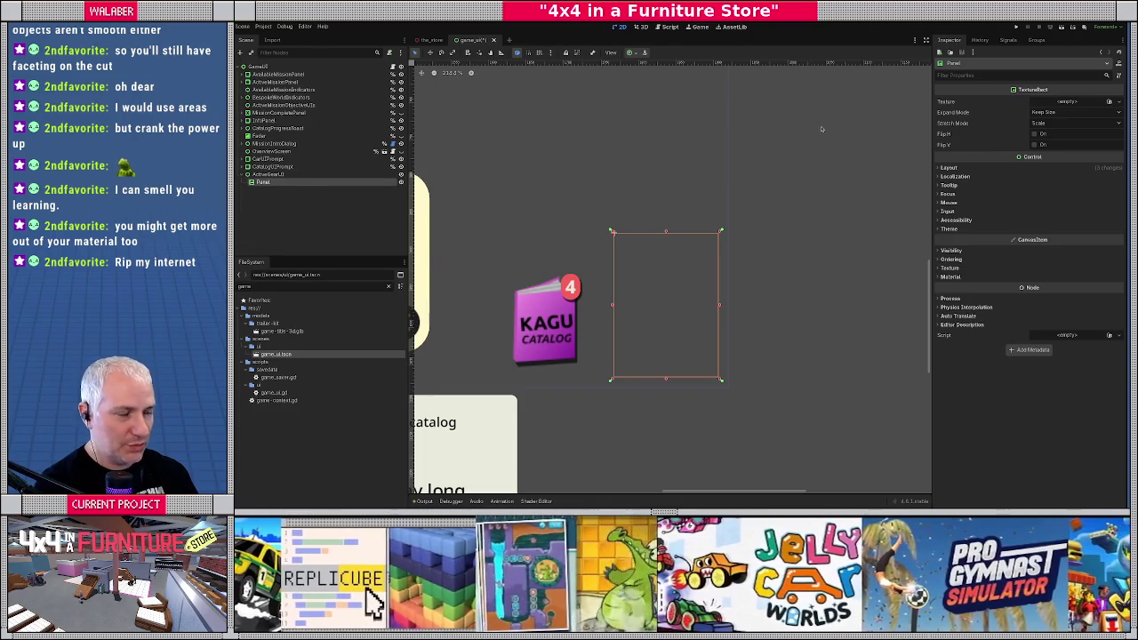
left_click(1109, 103)
type("gear")
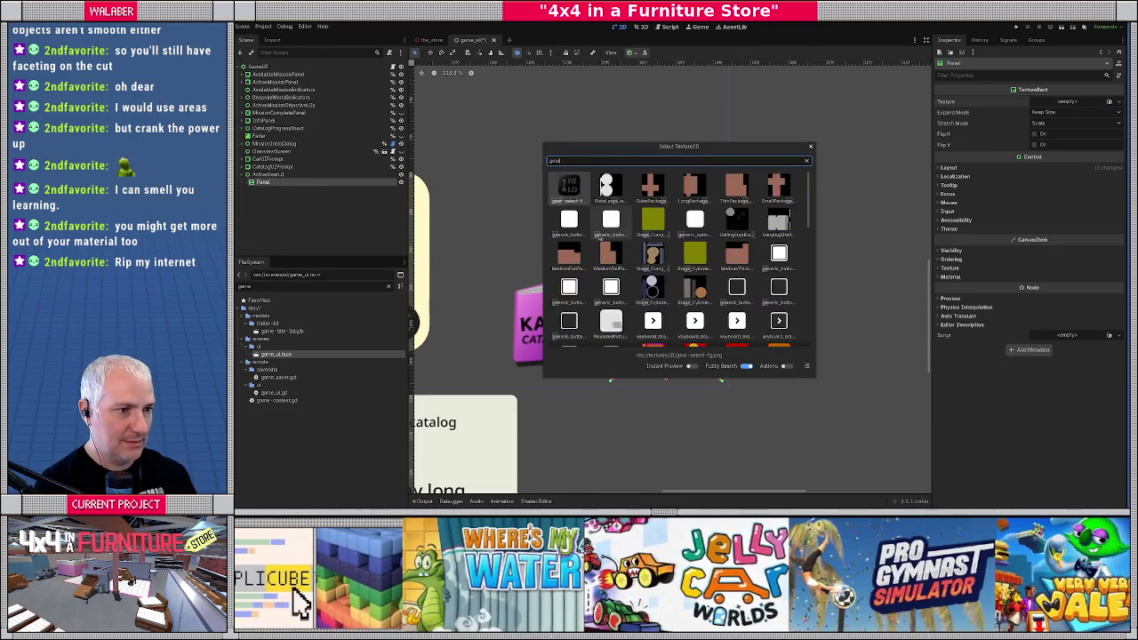
double_click(573, 187)
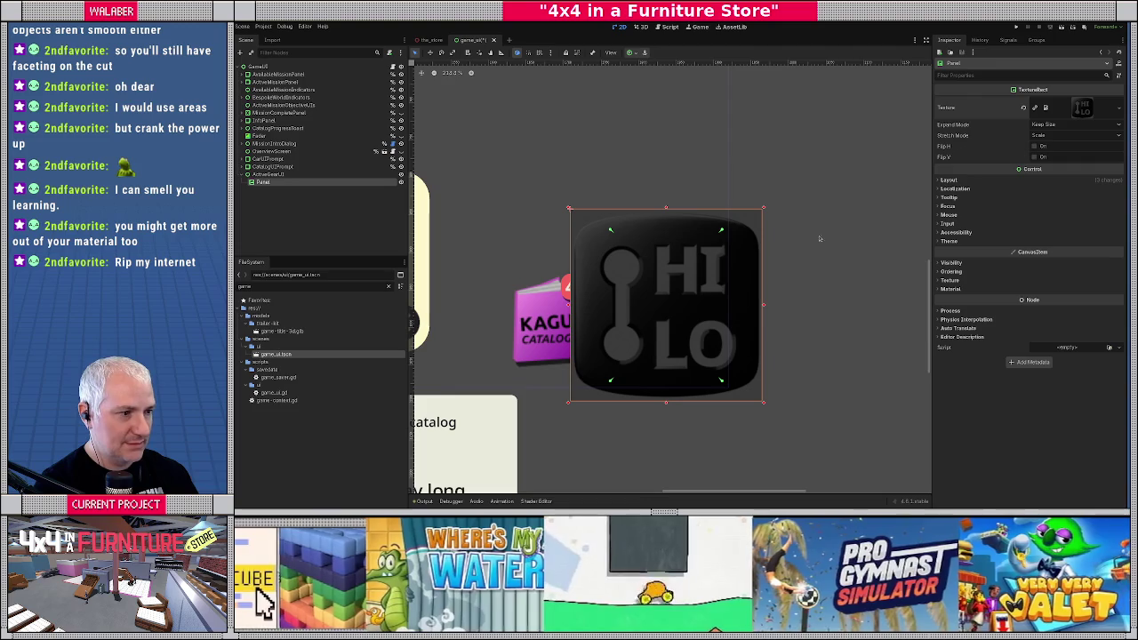
Set Stretch Mode to Keep Aspect Centered and Expand Mode to Ignore Size
left_click(1041, 136)
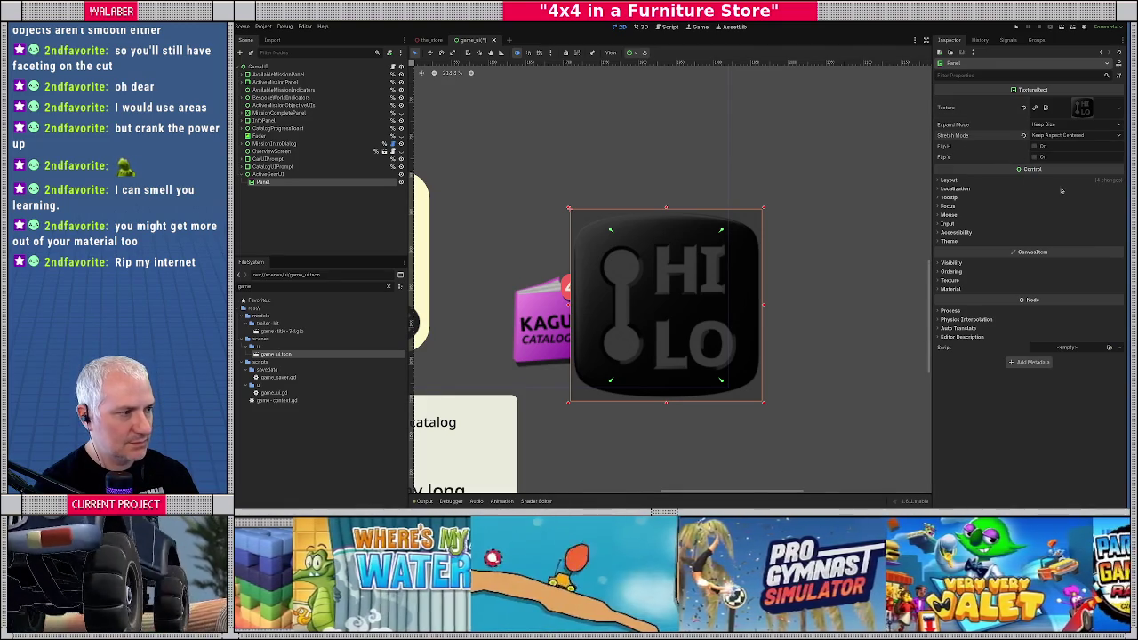
left_click(1049, 125)
left_click(1058, 144)
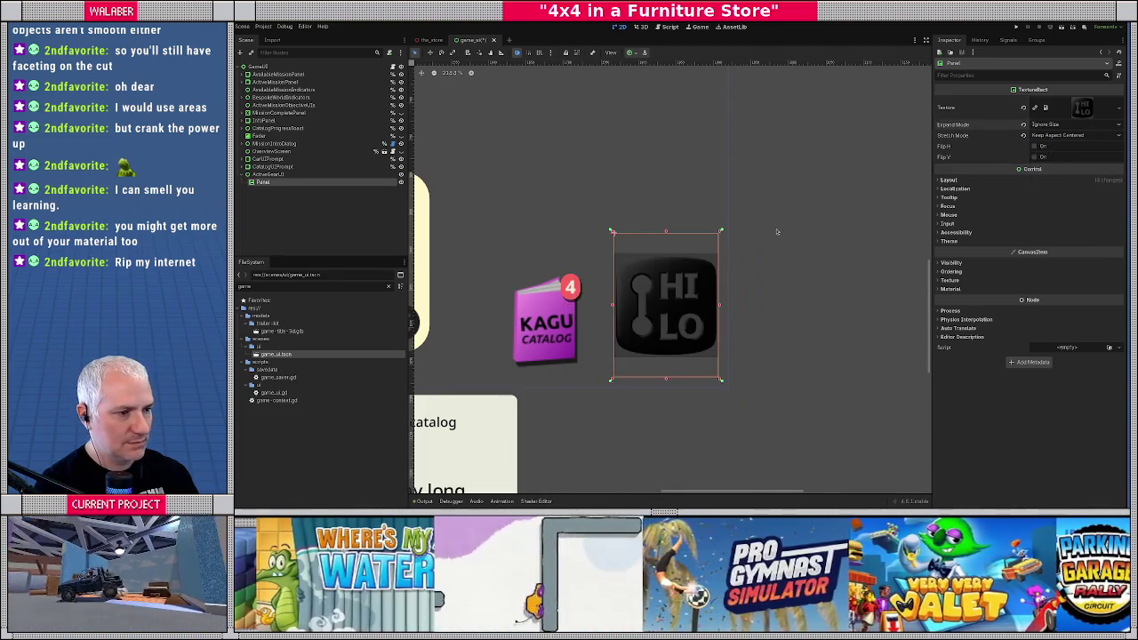
scroll(688, 269, "up", 2)
scroll(675, 266, "up", 2)
scroll(622, 257, "down", 1)
scroll(573, 245, "down", 1)
key("alt+Tab")
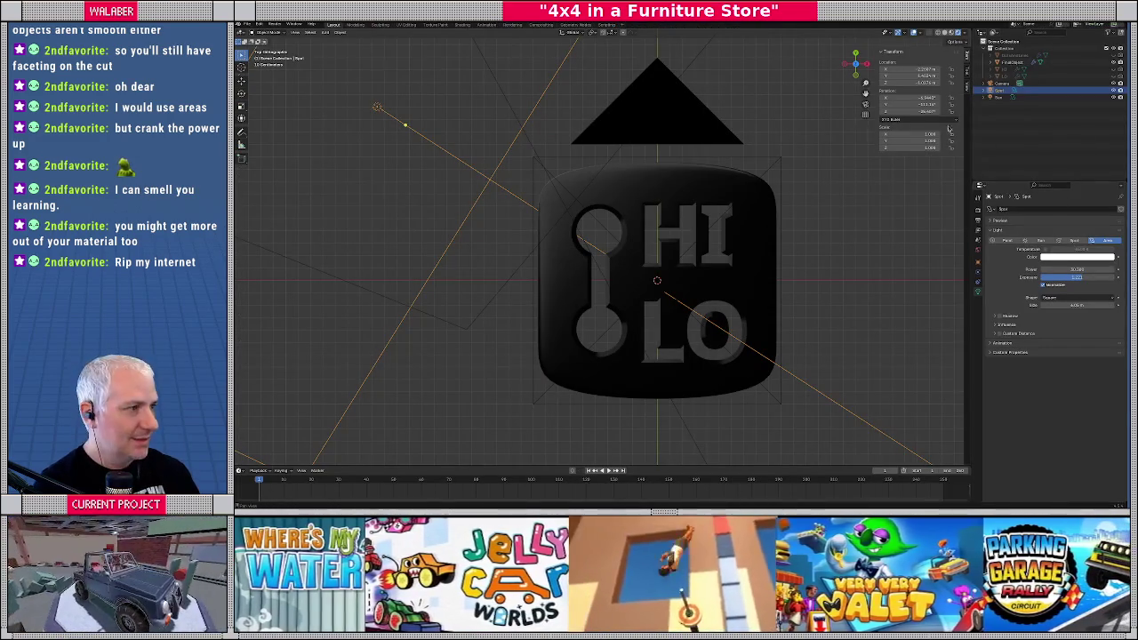
Review the Render, Output and World properties
left_click(978, 223)
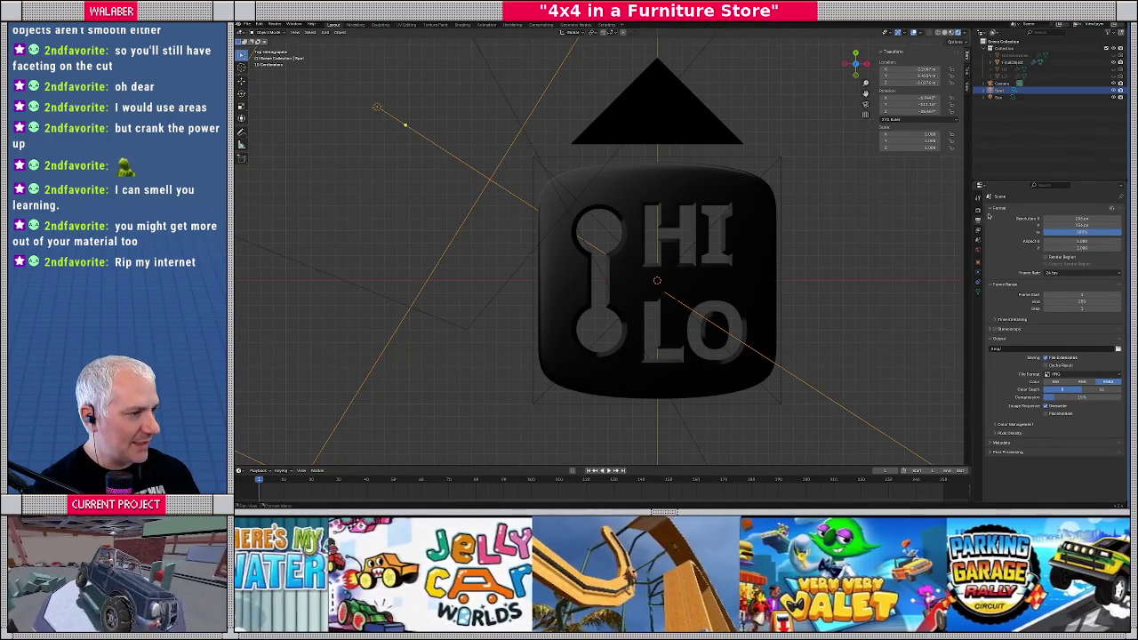
left_click(977, 214)
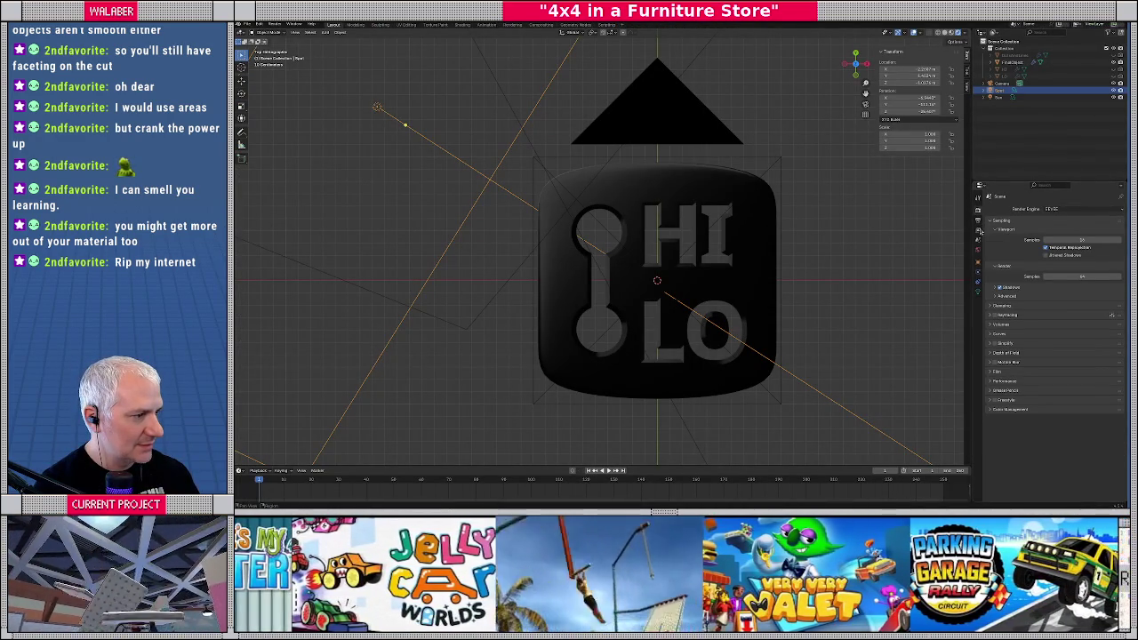
left_click(978, 222)
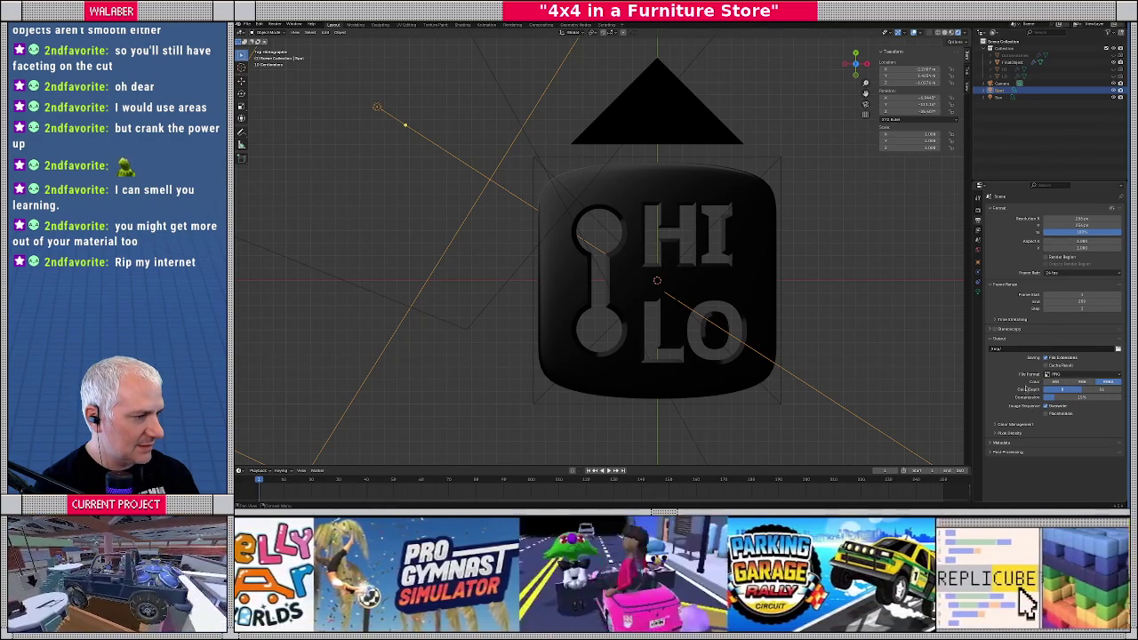
left_click(979, 251)
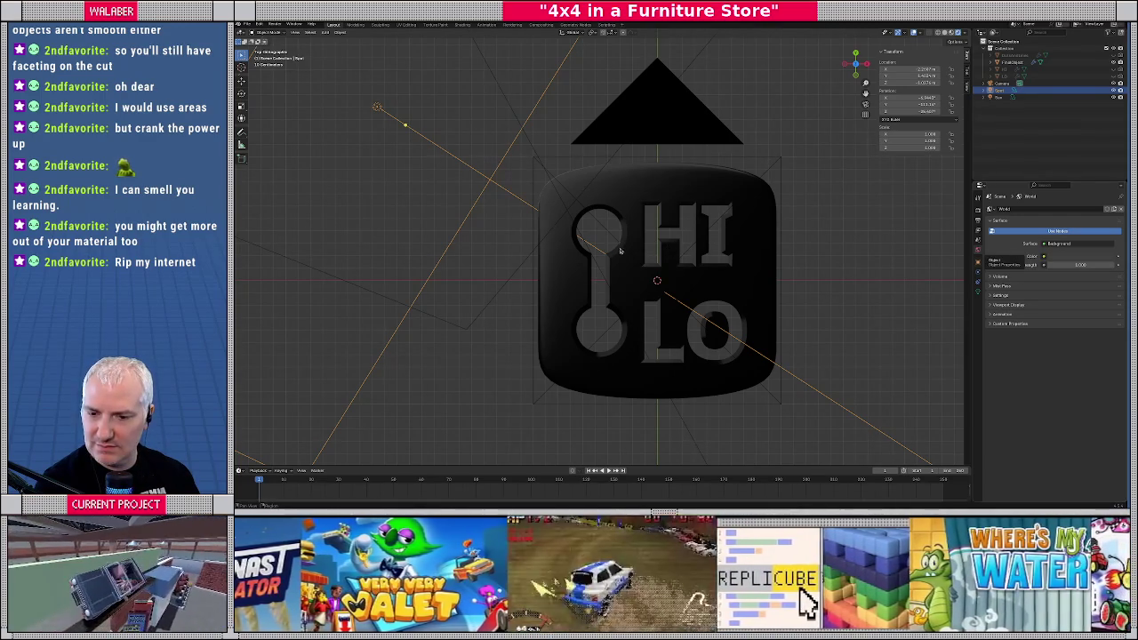
Render a test image of the HI LO icon, inspect it, and close the preview
left_click(271, 24)
left_click(287, 37)
mouse_move(605, 252)
left_mouse_down()
mouse_move(669, 317)
mouse_move(731, 356)
left_mouse_up()
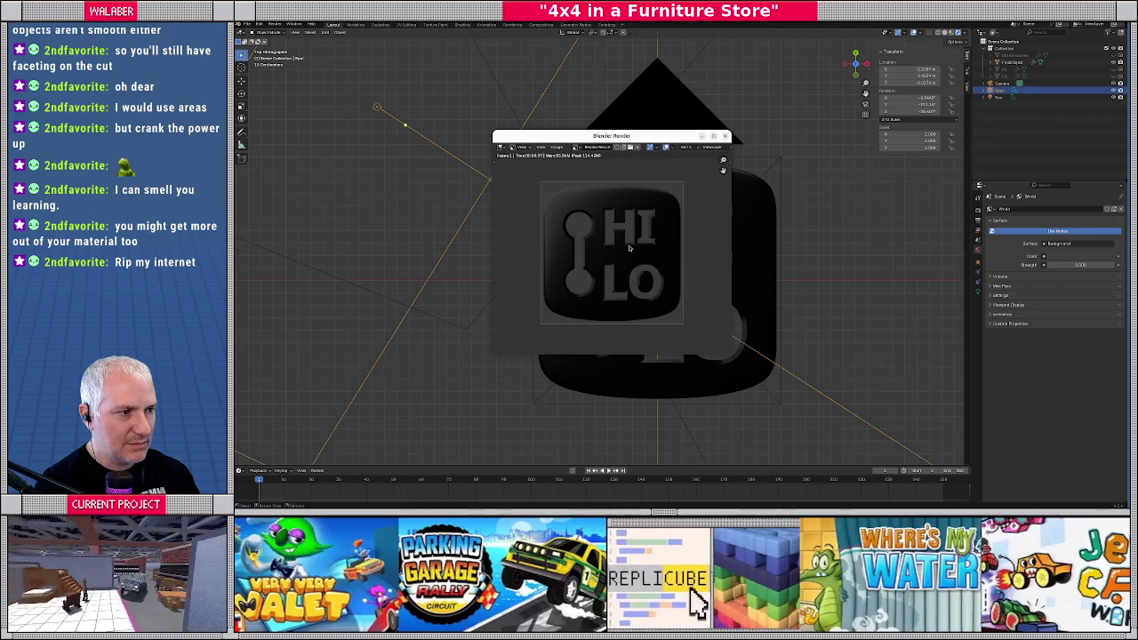
left_click_drag(613, 135, 529, 93)
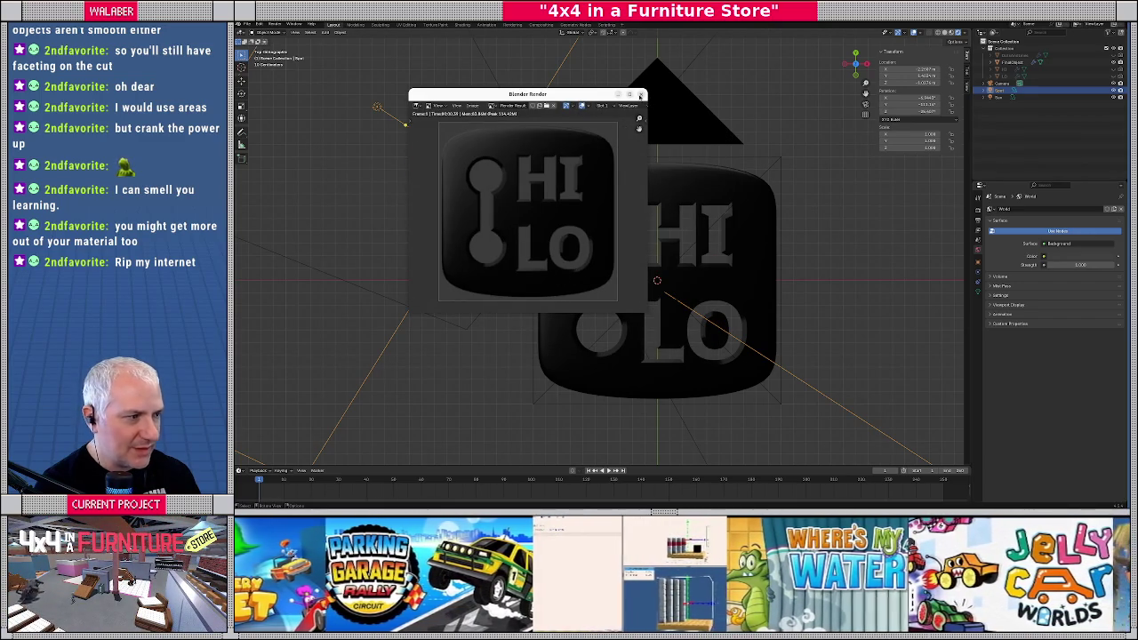
left_click(640, 96)
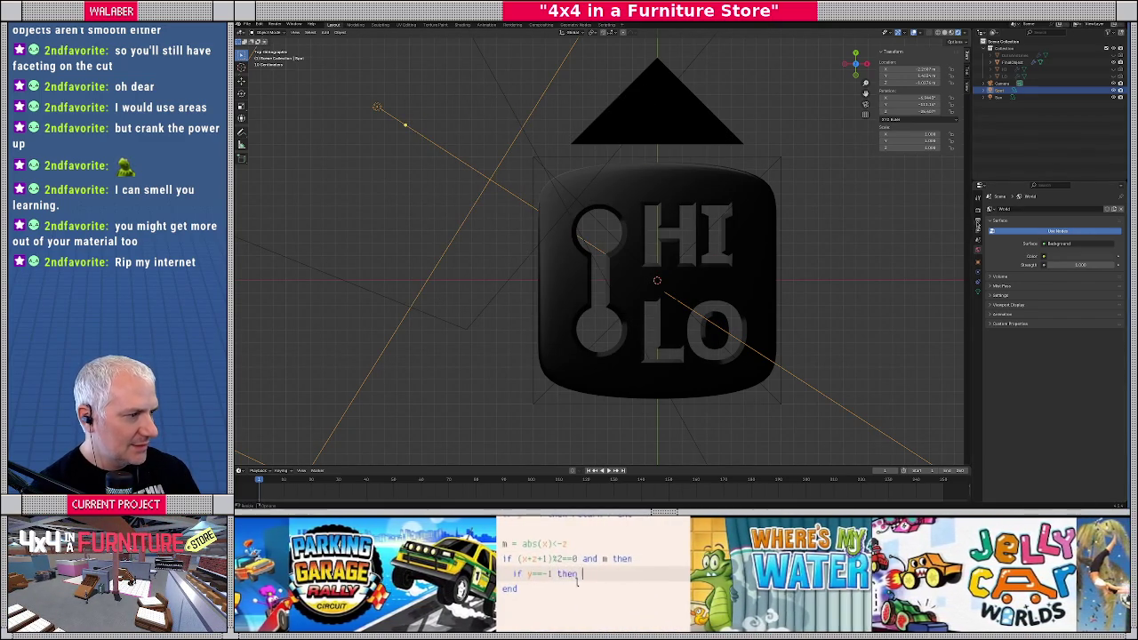
left_click(977, 220)
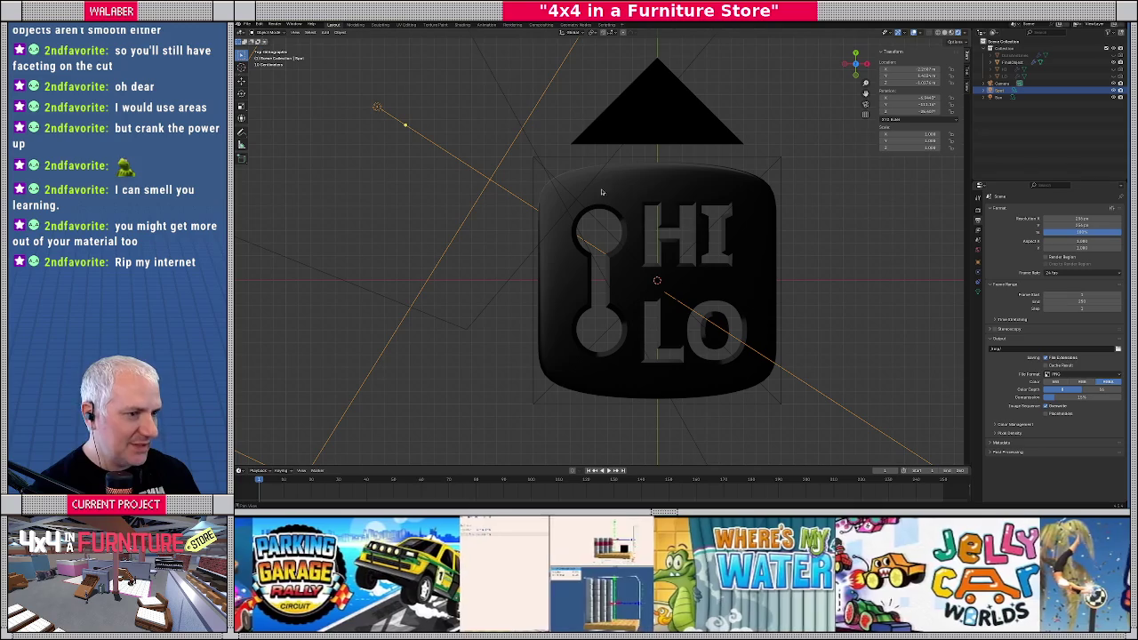
Select the camera and review its orthographic lens and sensor settings
left_click(1002, 82)
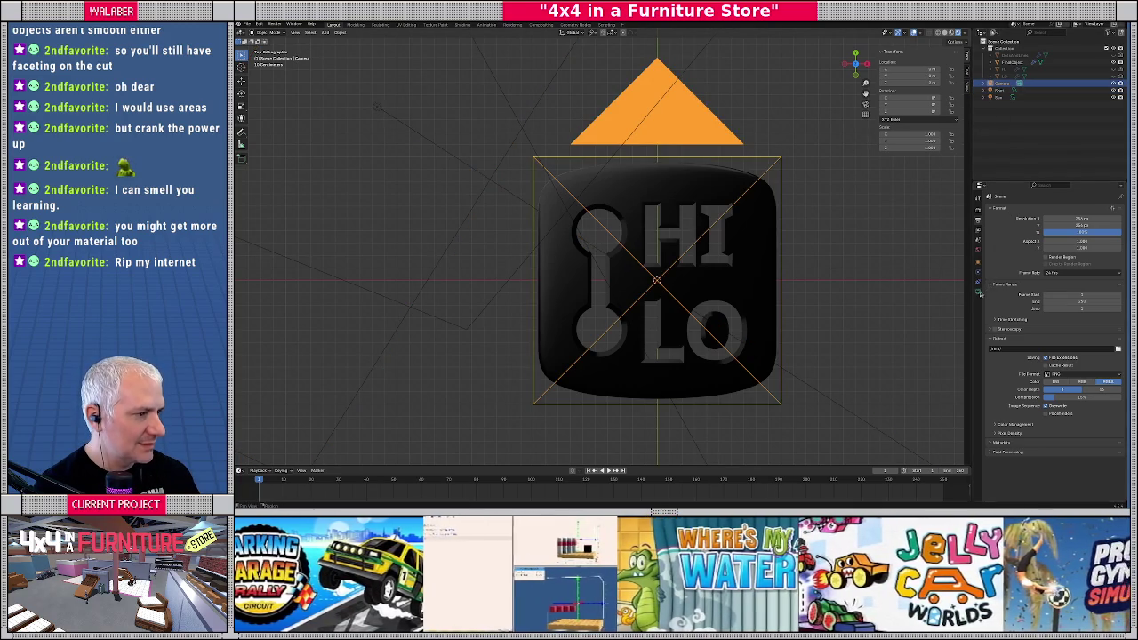
left_click(978, 291)
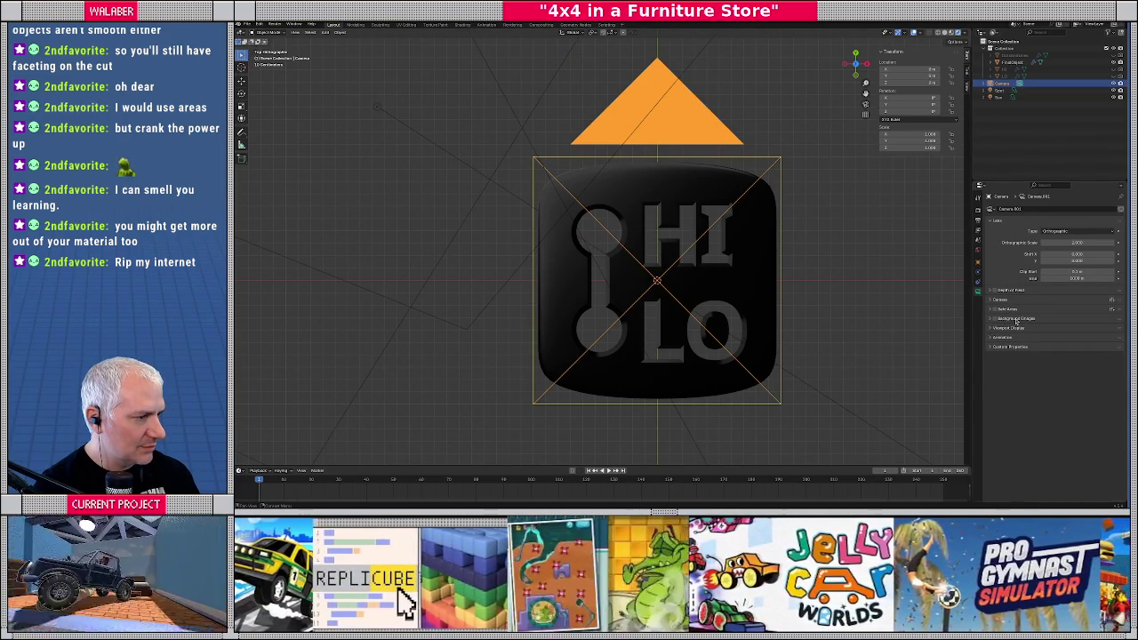
left_click(1000, 302)
left_click(1000, 301)
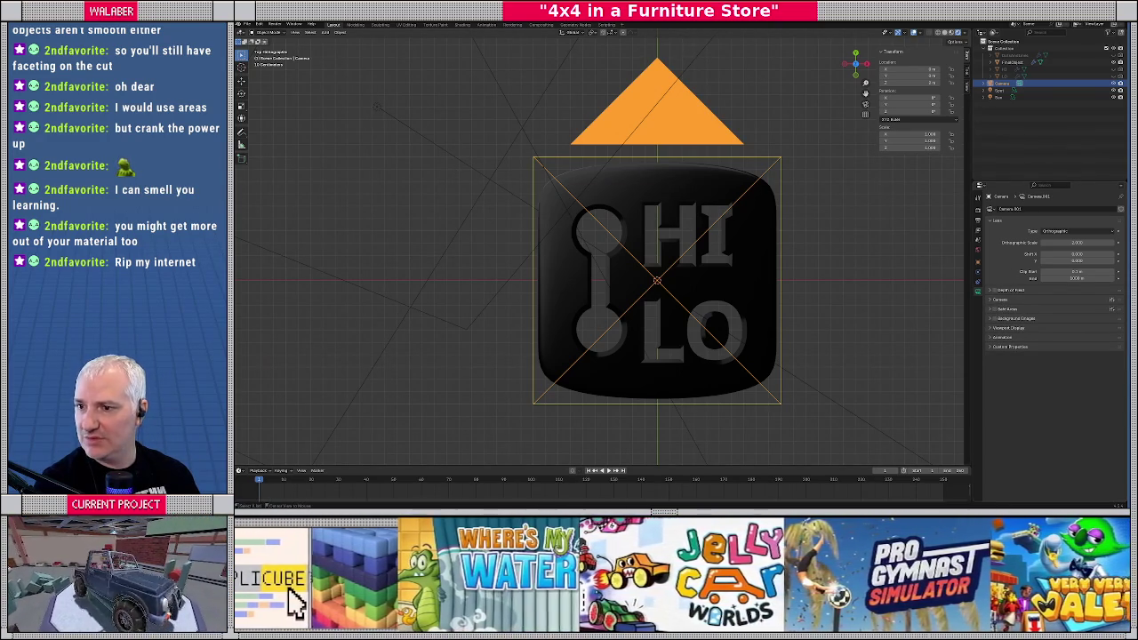
key("alt+Tab")
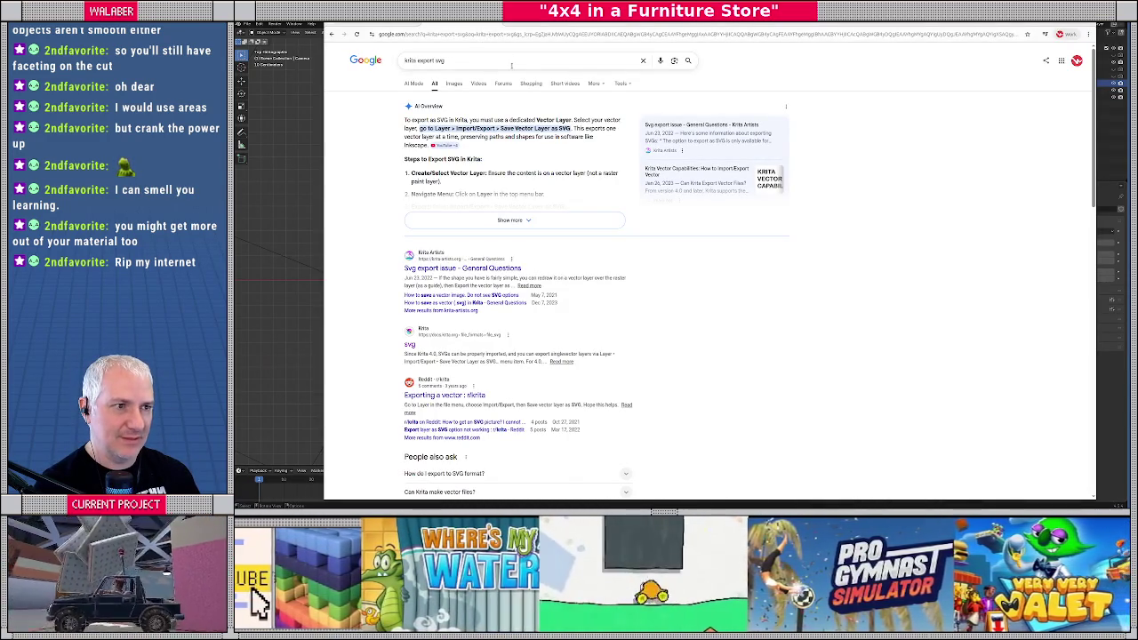
Search Google for 'blender render transparent background' and read the results
left_click(512, 60)
key("ctrl+a")
type("blender")
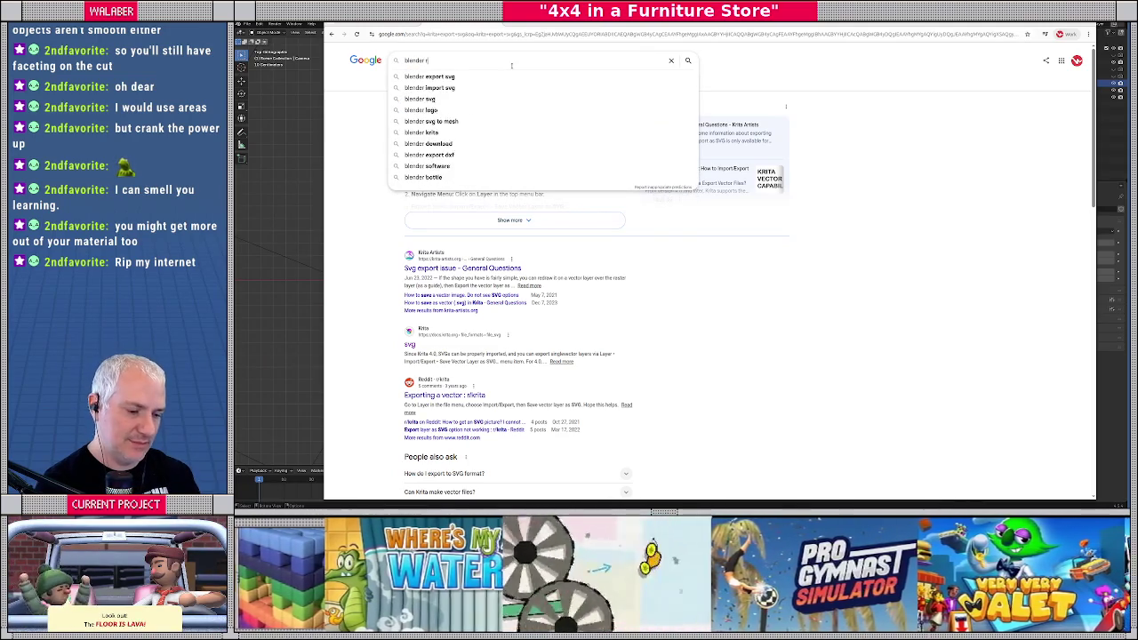
type(" render transparent background")
key("Return")
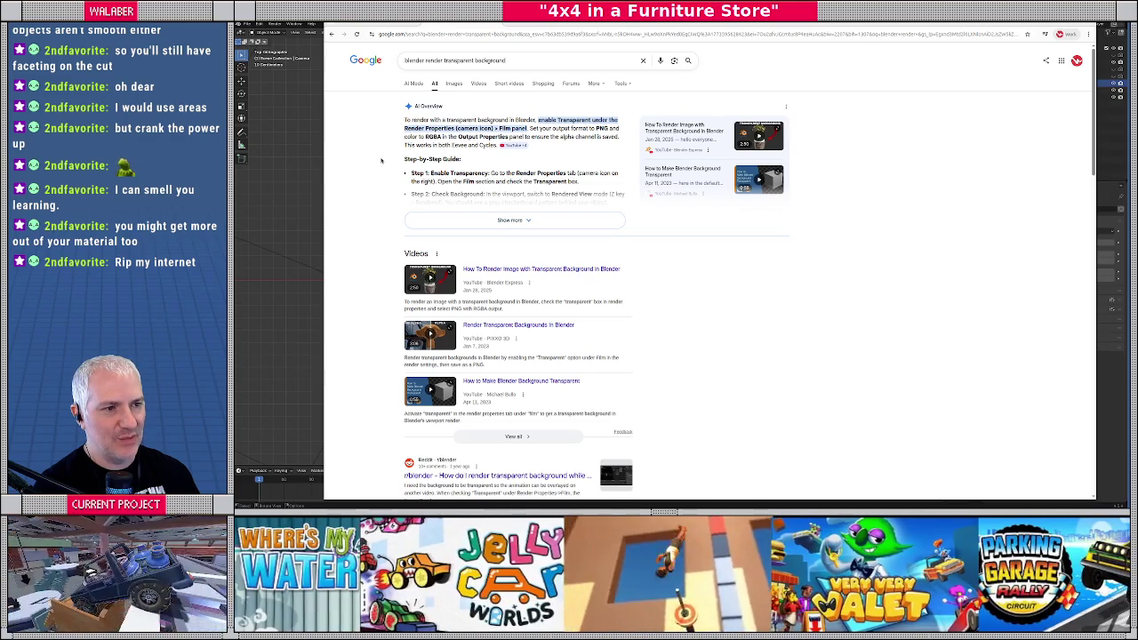
key("alt+Tab")
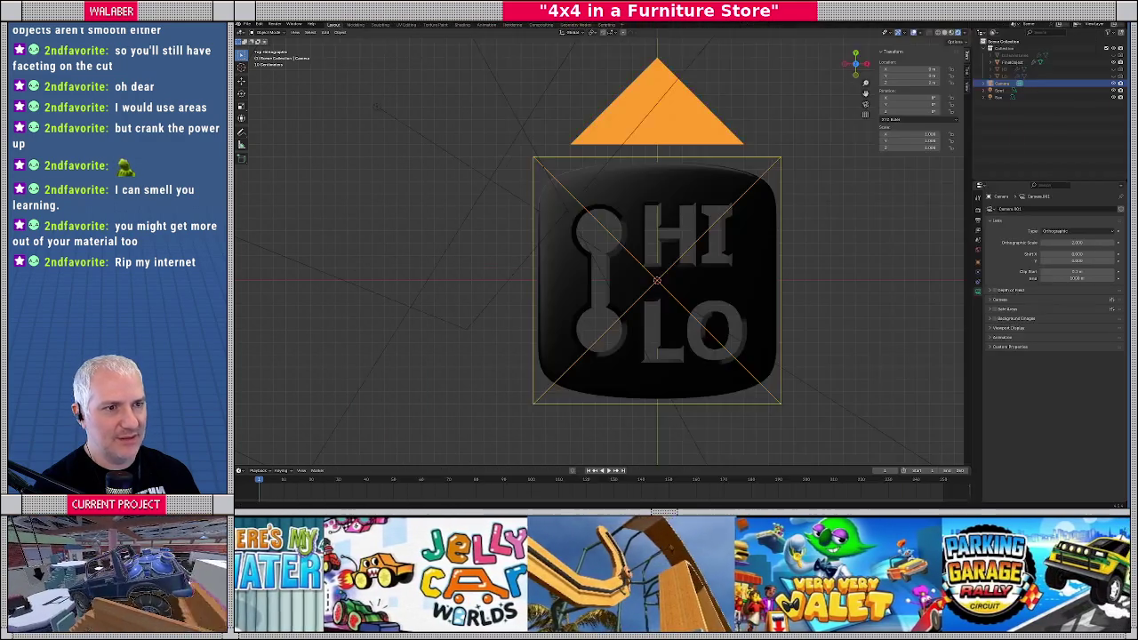
Compare the output and camera settings against the search results
left_click(978, 220)
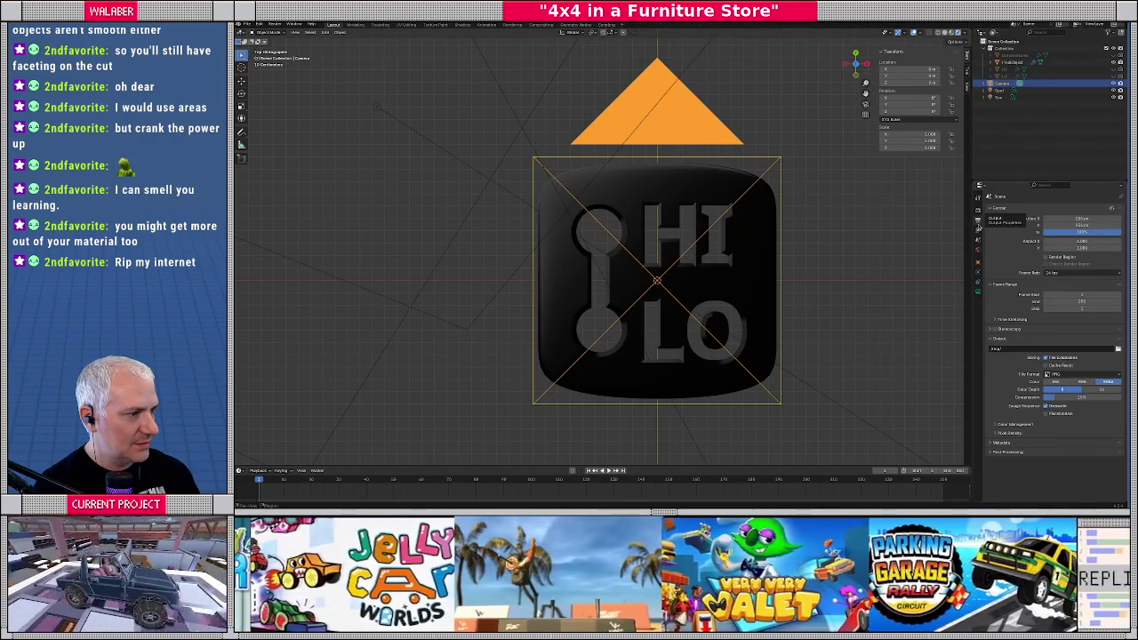
left_click(978, 293)
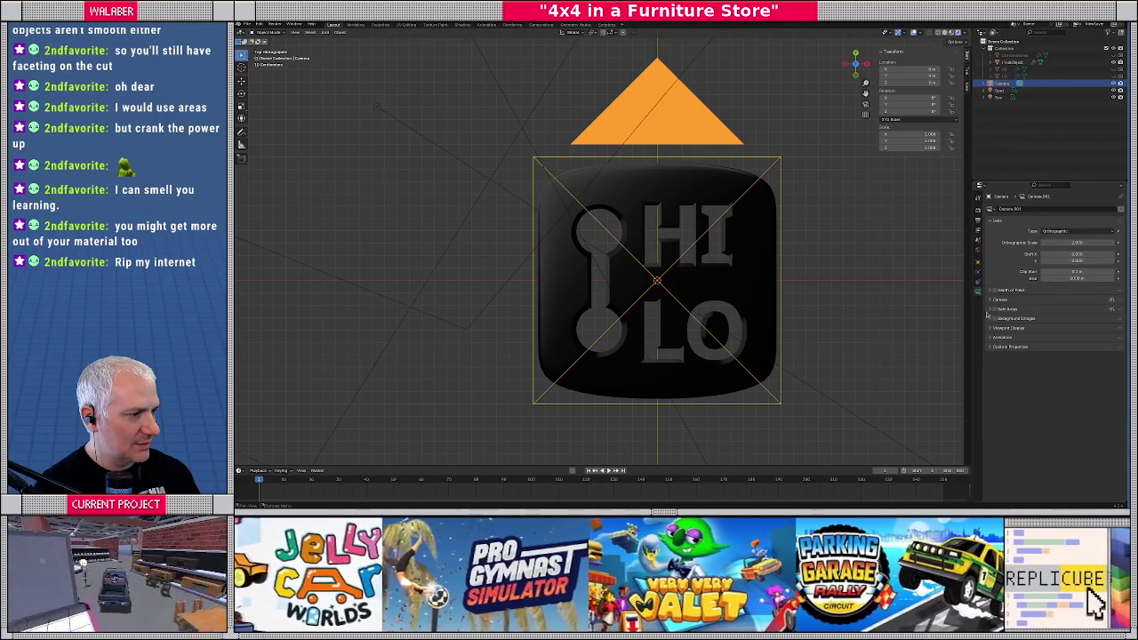
key("alt+Tab")
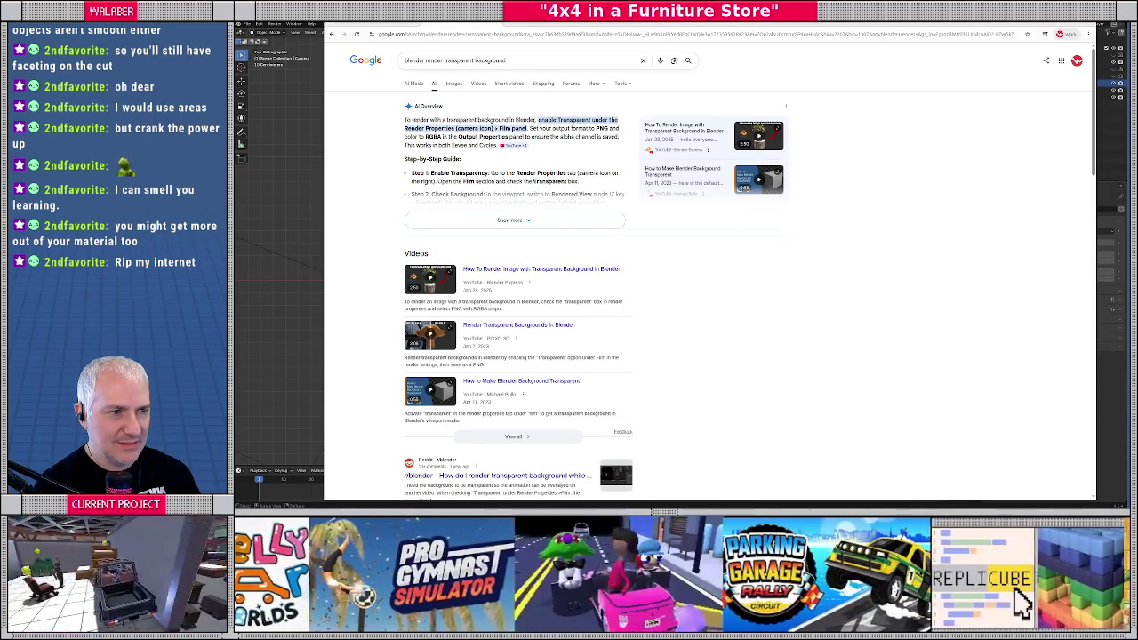
key("alt+Tab")
Enable Film Transparent in the render settings and save the blend file
left_click(978, 218)
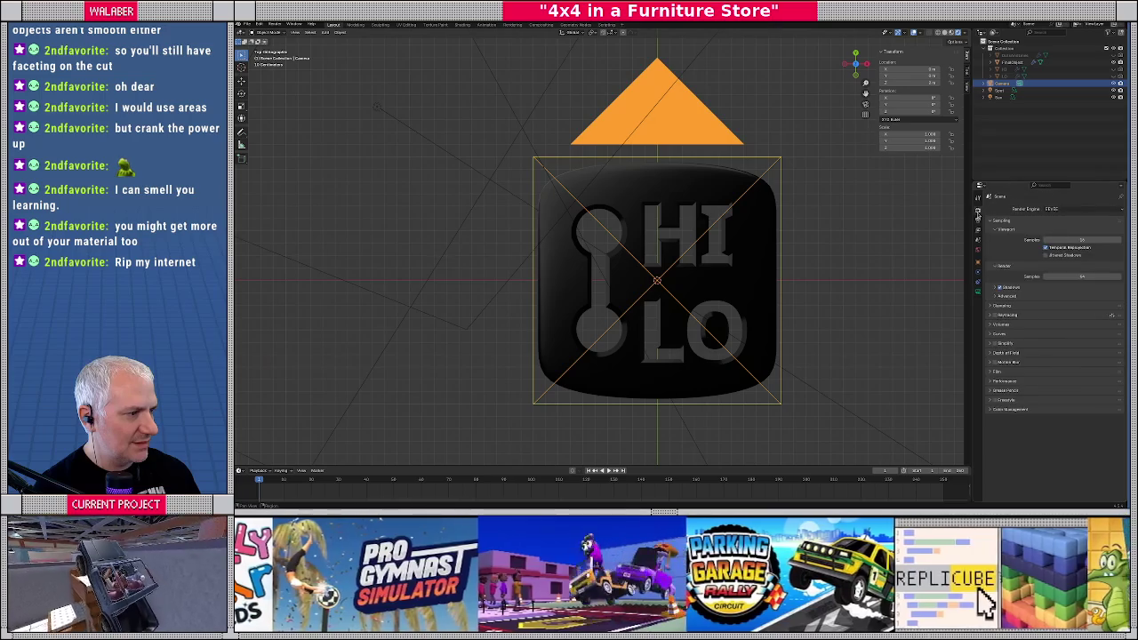
left_click(993, 372)
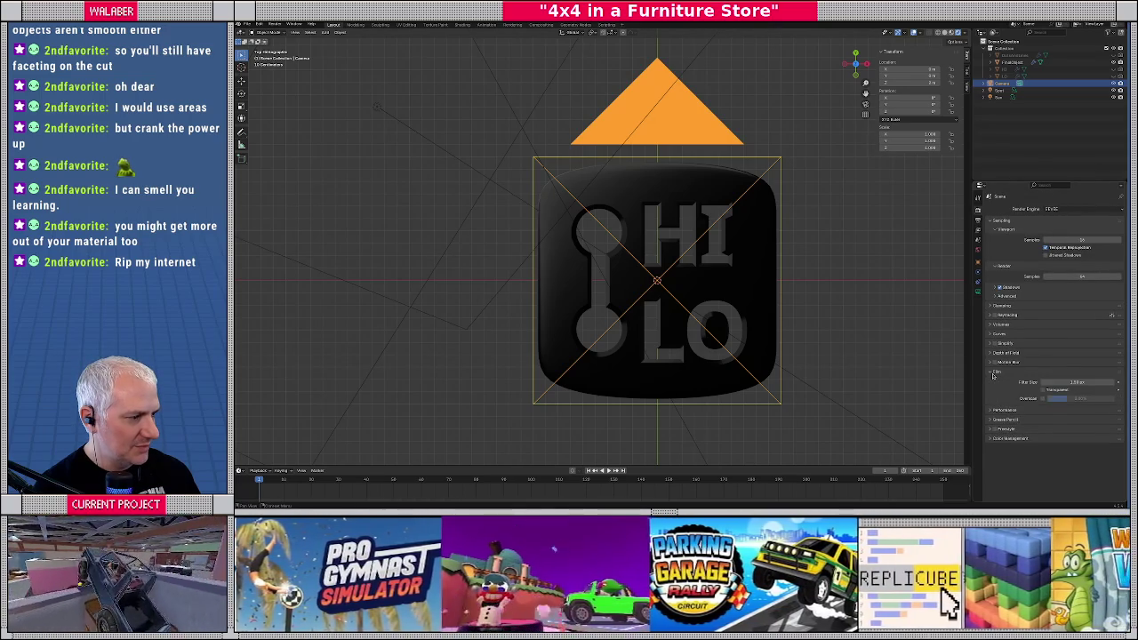
left_click(1044, 389)
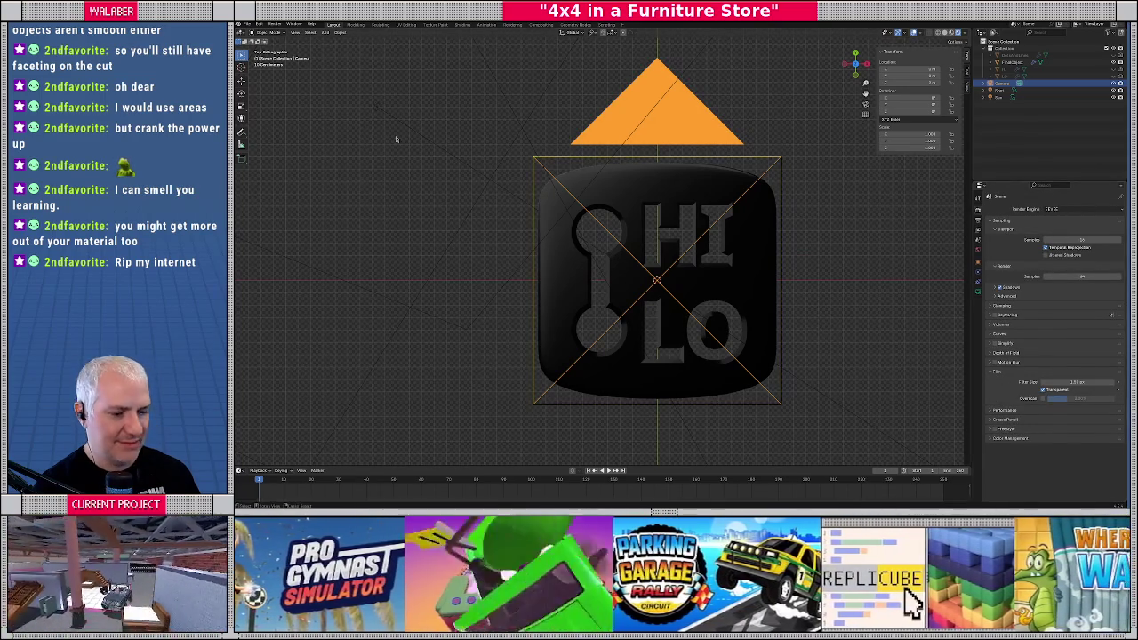
key("ctrl+s")
Re-render the icon and overwrite the saved image so Godot reloads it
left_click(274, 24)
left_click(284, 31)
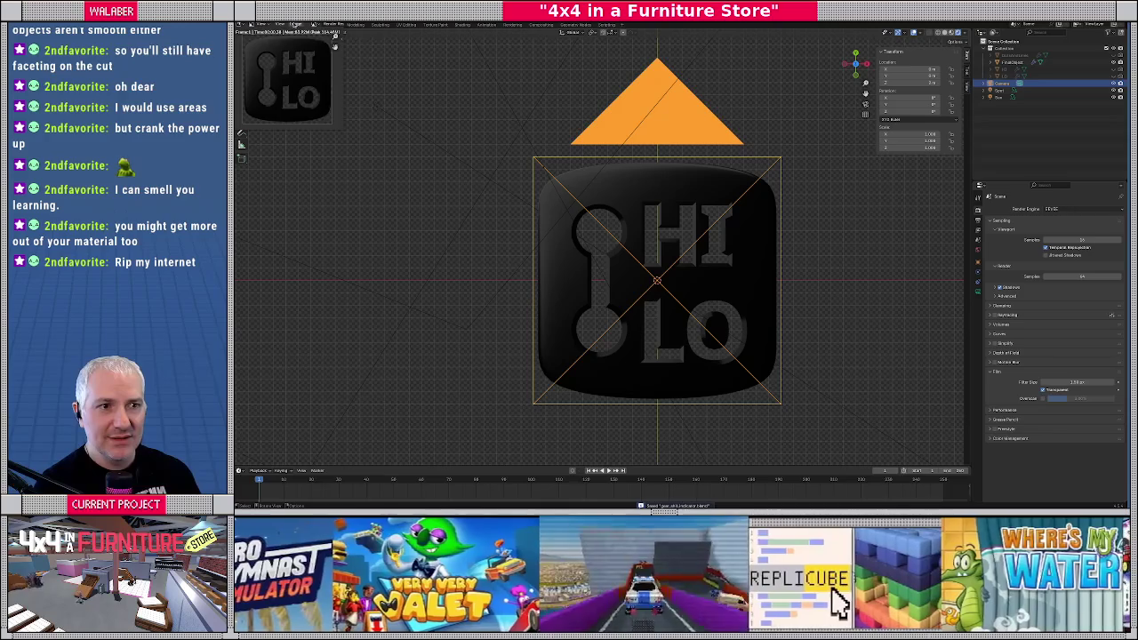
left_click(279, 25)
left_click(297, 73)
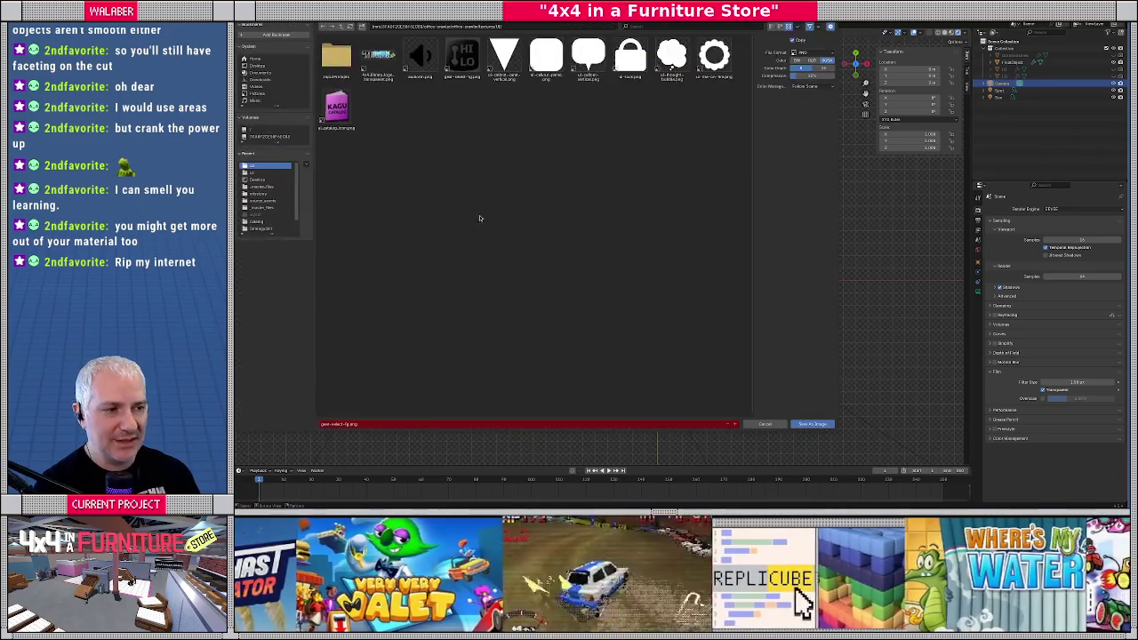
double_click(462, 55)
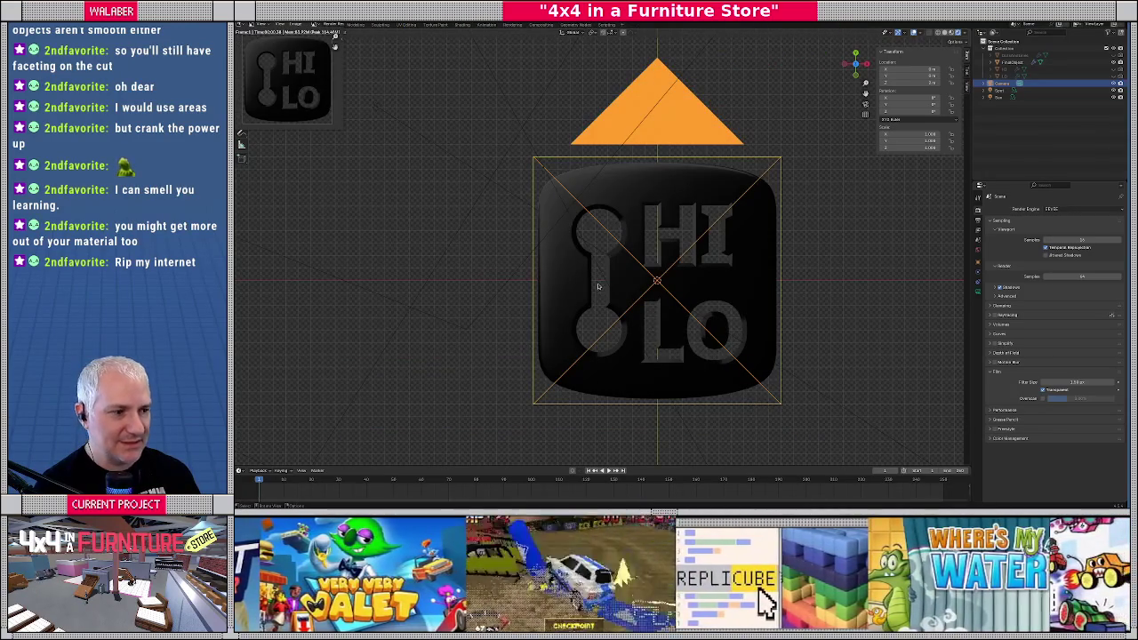
key("alt+Tab")
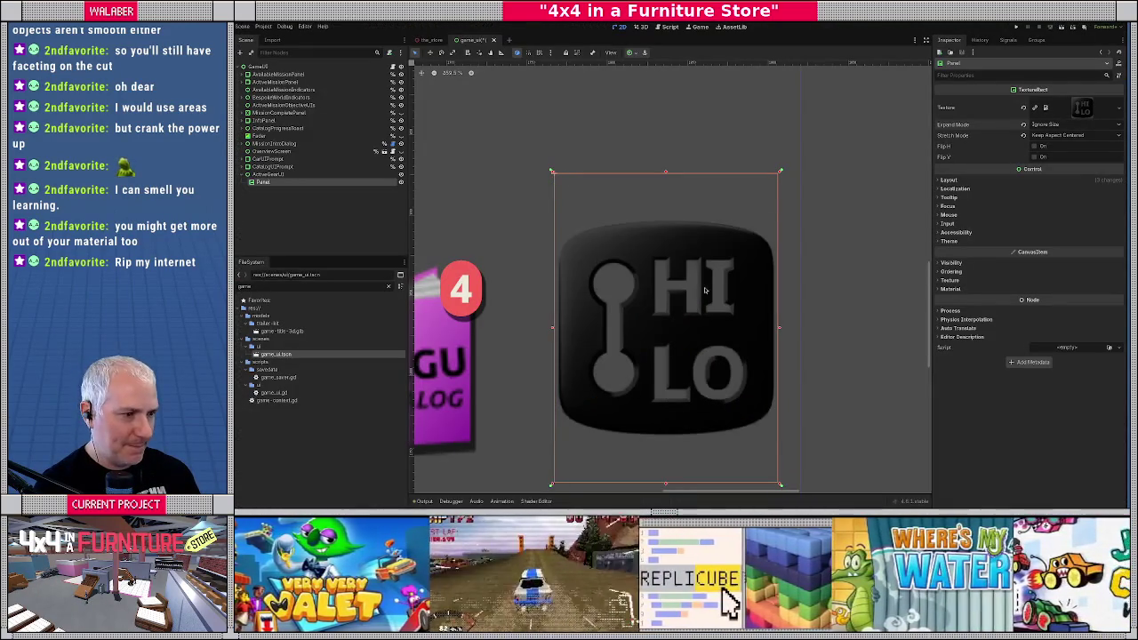
Widen the HI LO icon's frame leftward in the Godot viewport
scroll(650, 309, "down", 3)
scroll(651, 309, "down", 3)
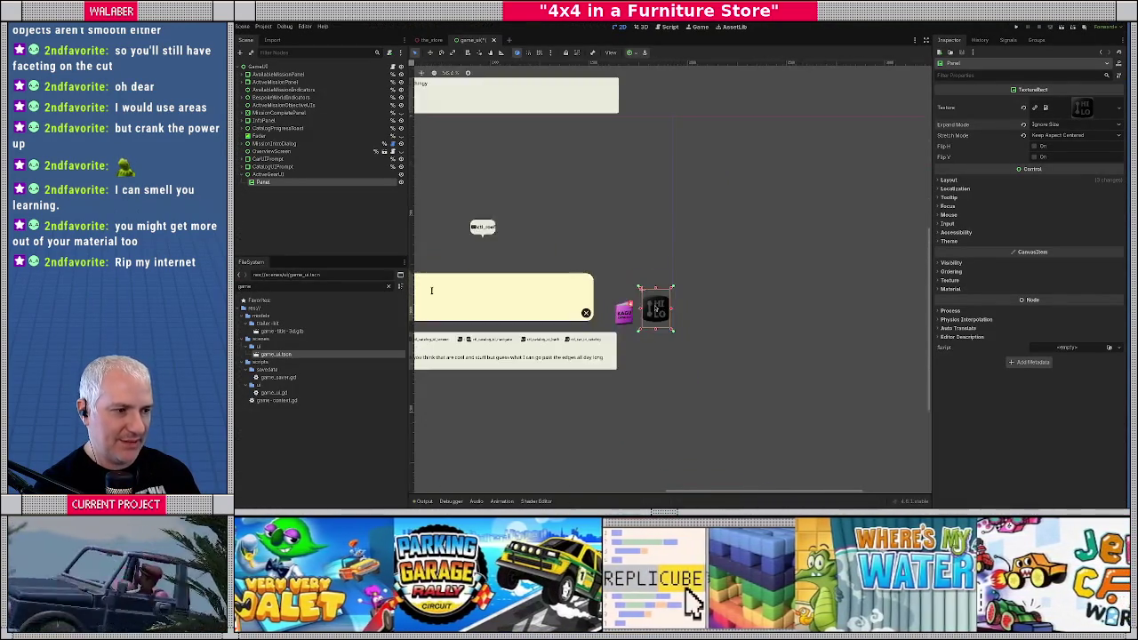
scroll(650, 307, "down", 2)
scroll(651, 306, "up", 1)
scroll(651, 308, "up", 2)
scroll(676, 311, "up", 1)
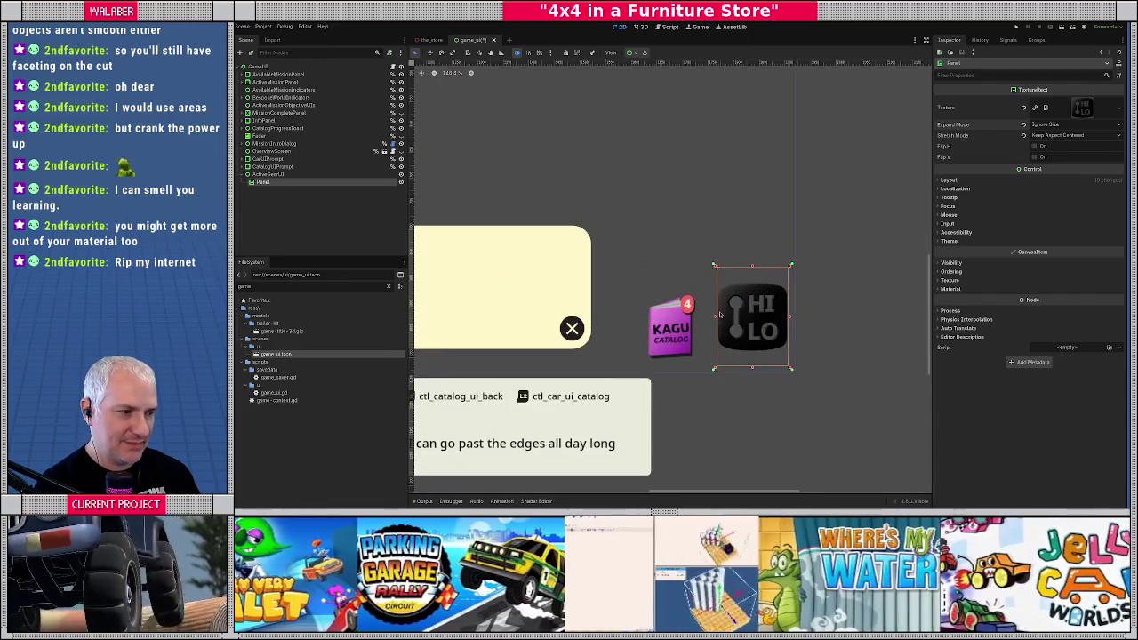
left_click_drag(708, 316, 716, 317)
left_click(751, 320)
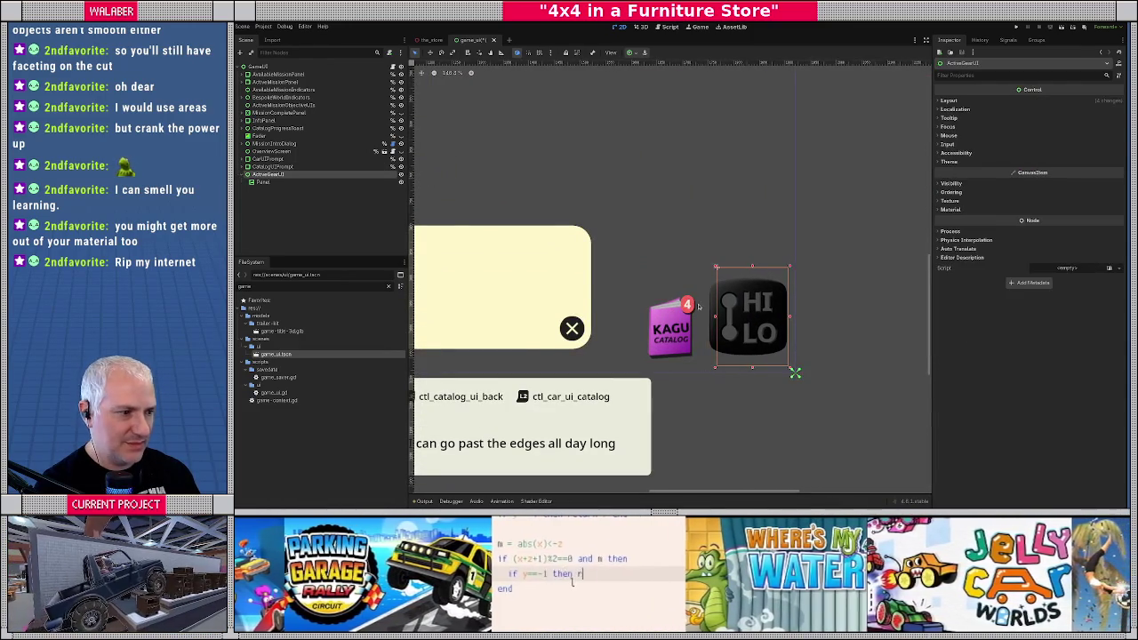
scroll(693, 303, "up", 1)
left_click_drag(721, 321, 703, 321)
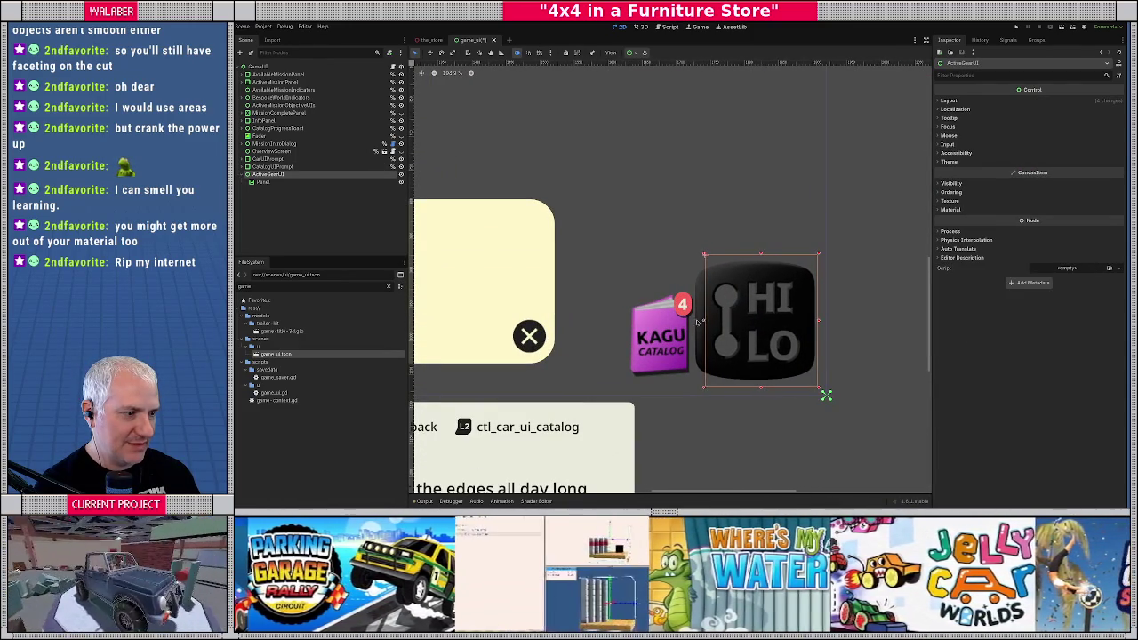
Select the Panel and apply an anchor preset from the layout menu
left_click(276, 182)
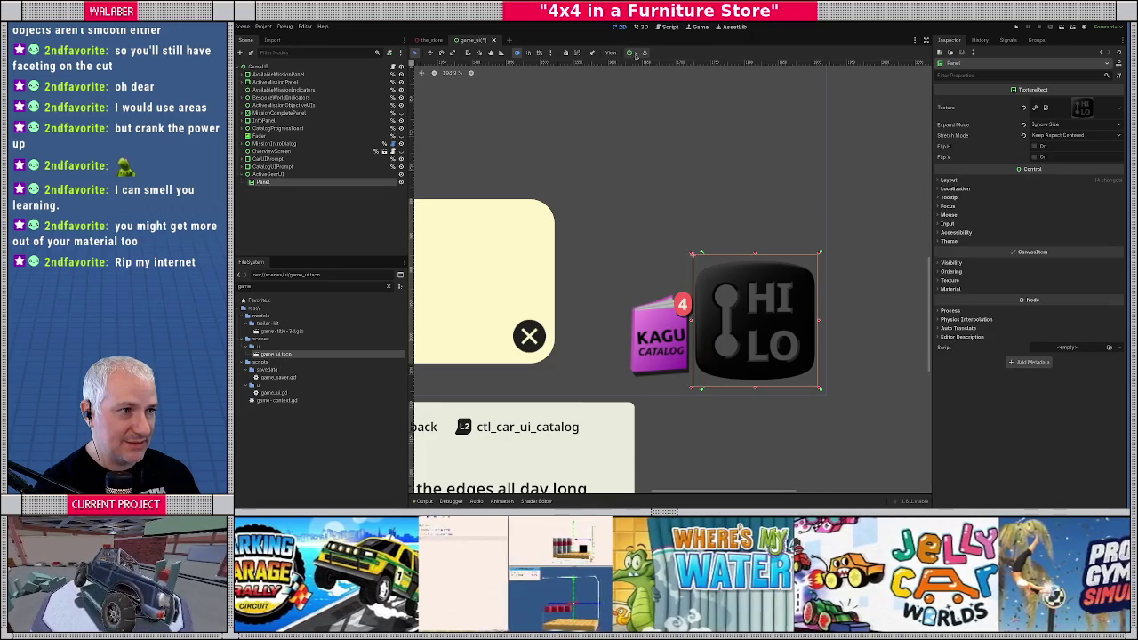
left_click(633, 53)
left_click(672, 119)
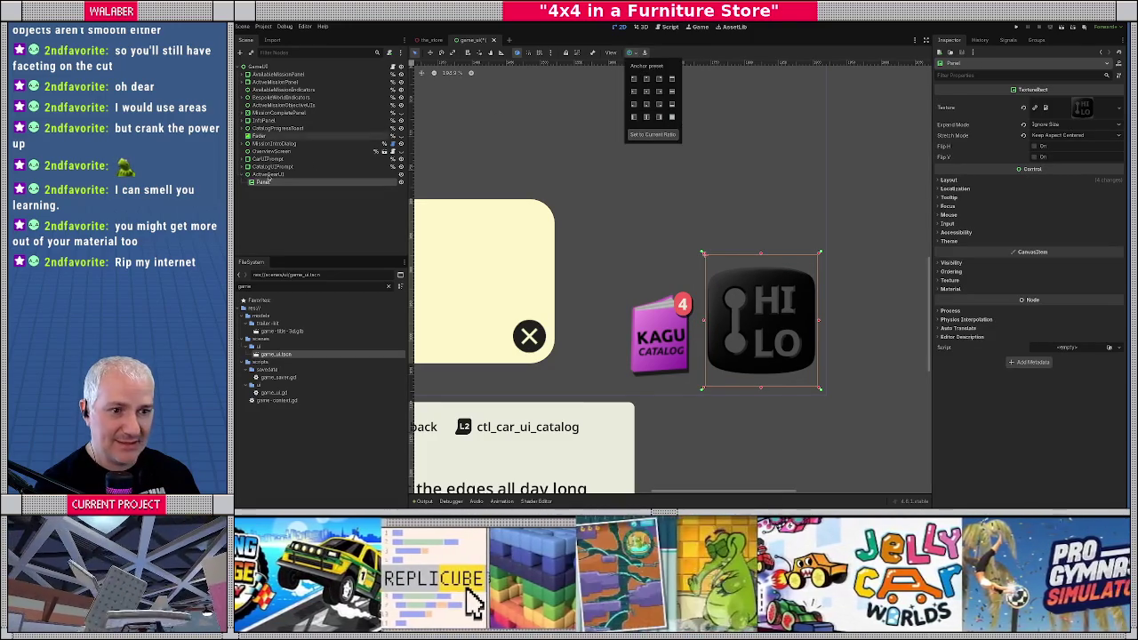
left_click(566, 223)
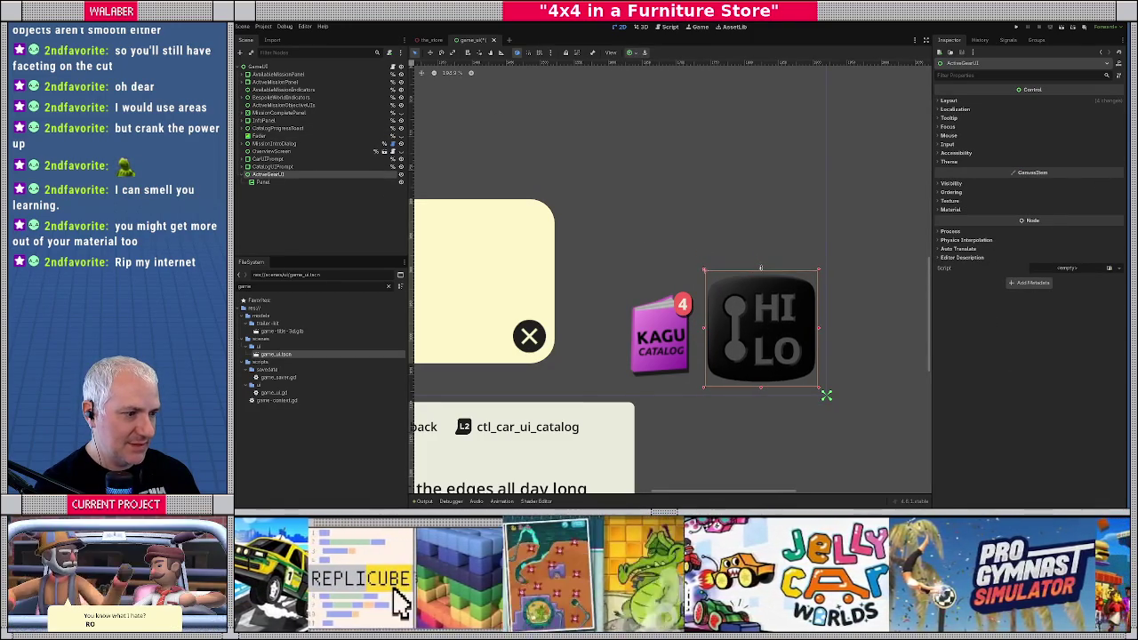
scroll(758, 263, "up", 2)
middle_click_drag(758, 262, 659, 219)
scroll(659, 220, "up", 2)
scroll(665, 233, "up", 1)
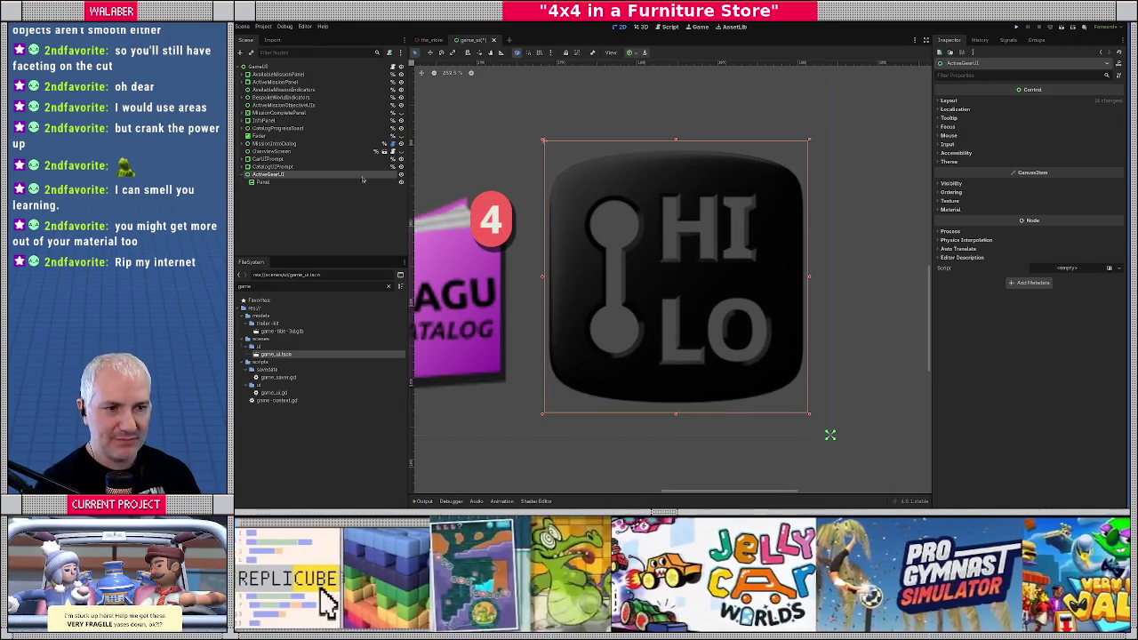
right_click(293, 176)
Add a ColorRect child to ActiveGearUI and move it behind the Panel
left_click(300, 181)
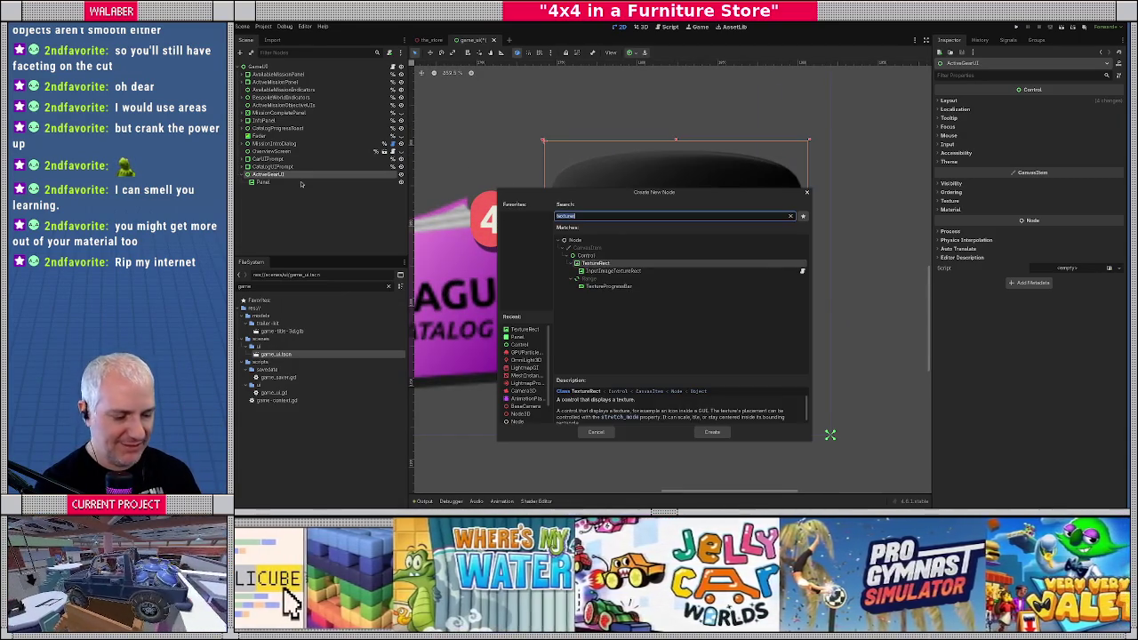
type("colorrect")
key("Return")
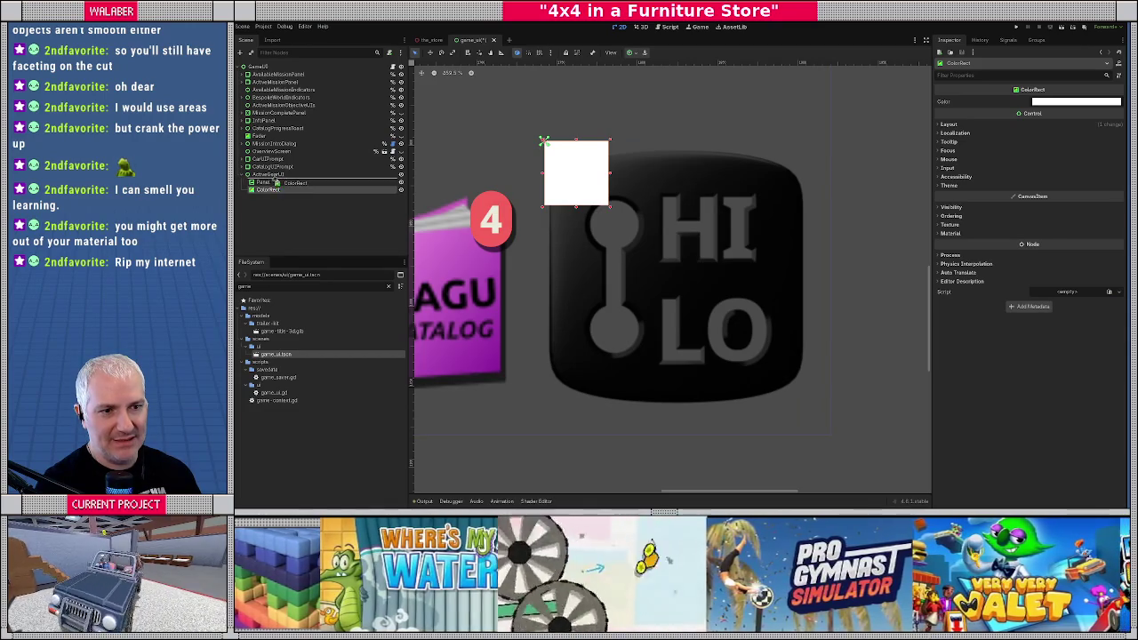
left_click_drag(285, 189, 285, 178)
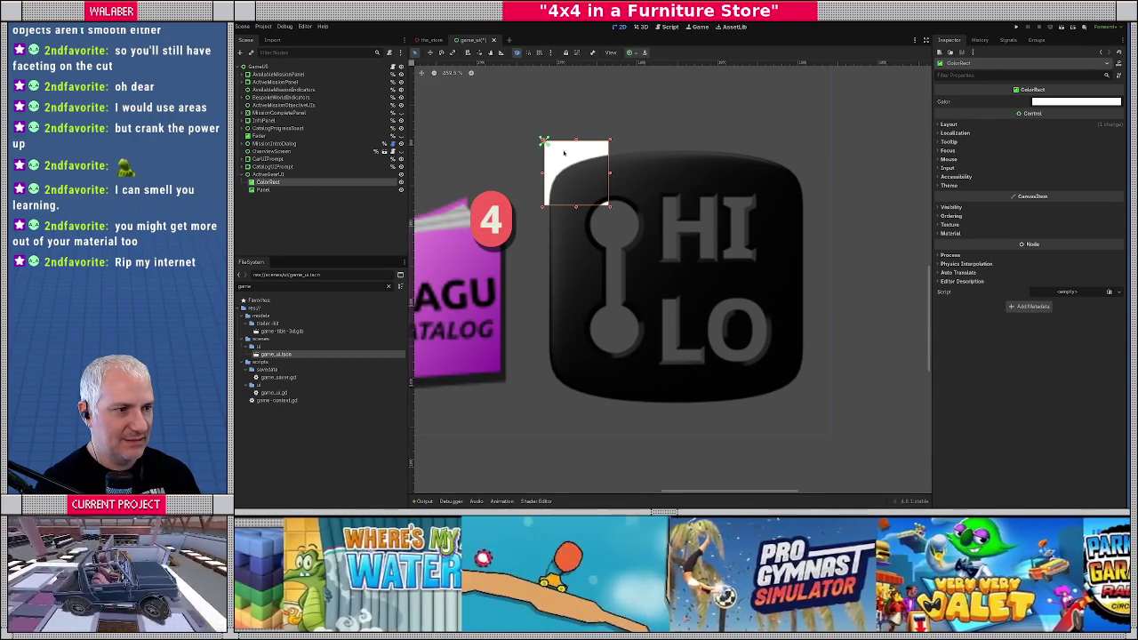
left_click(564, 153)
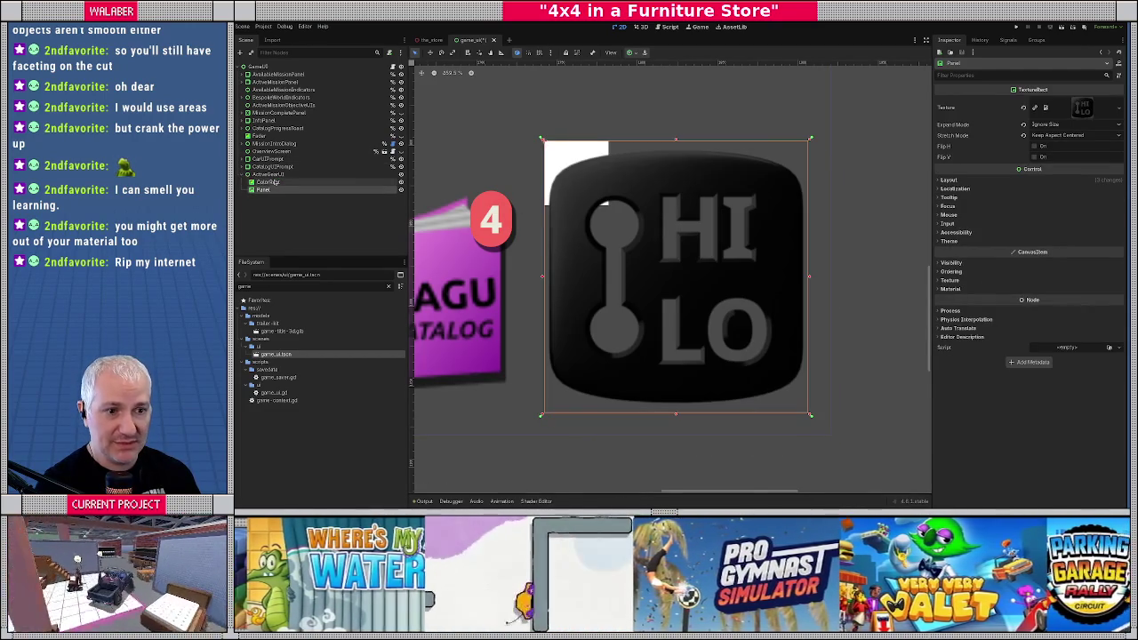
left_click(276, 182)
Resize the white ColorRect to fit the logo's inner area
left_click_drag(609, 208, 780, 375)
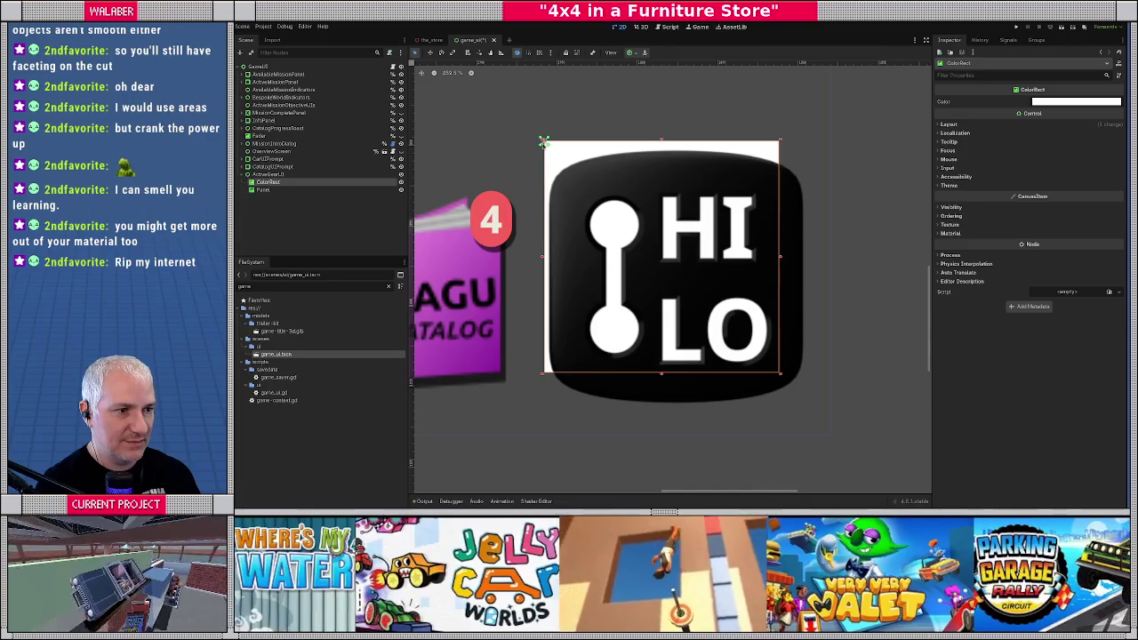
left_click_drag(543, 141, 577, 183)
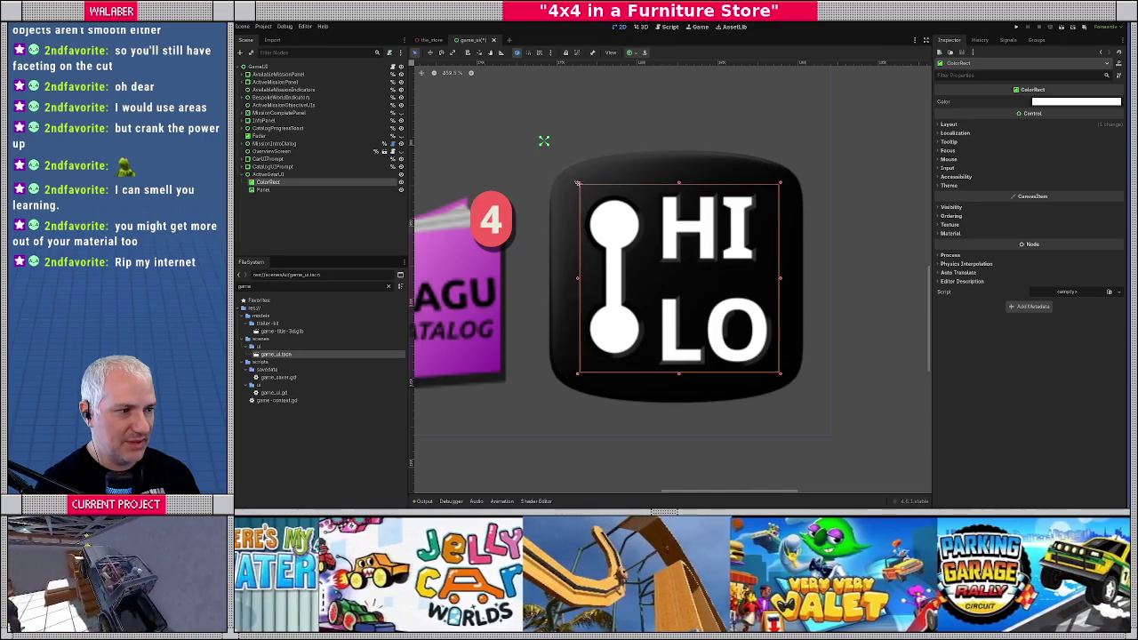
left_click_drag(781, 282, 786, 278)
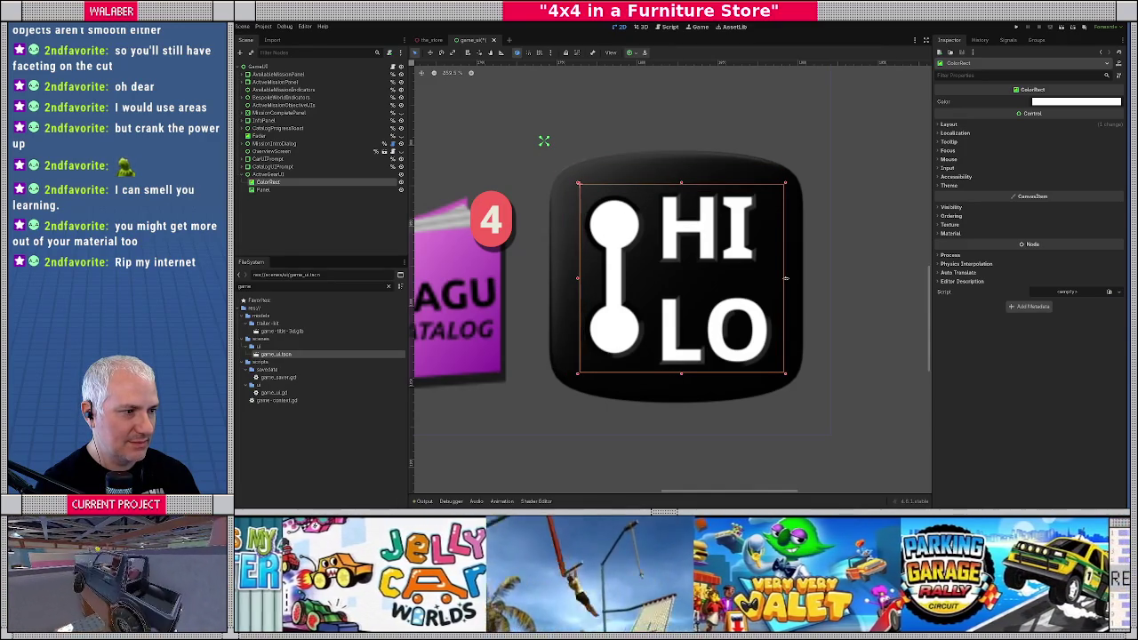
left_click_drag(682, 374, 682, 377)
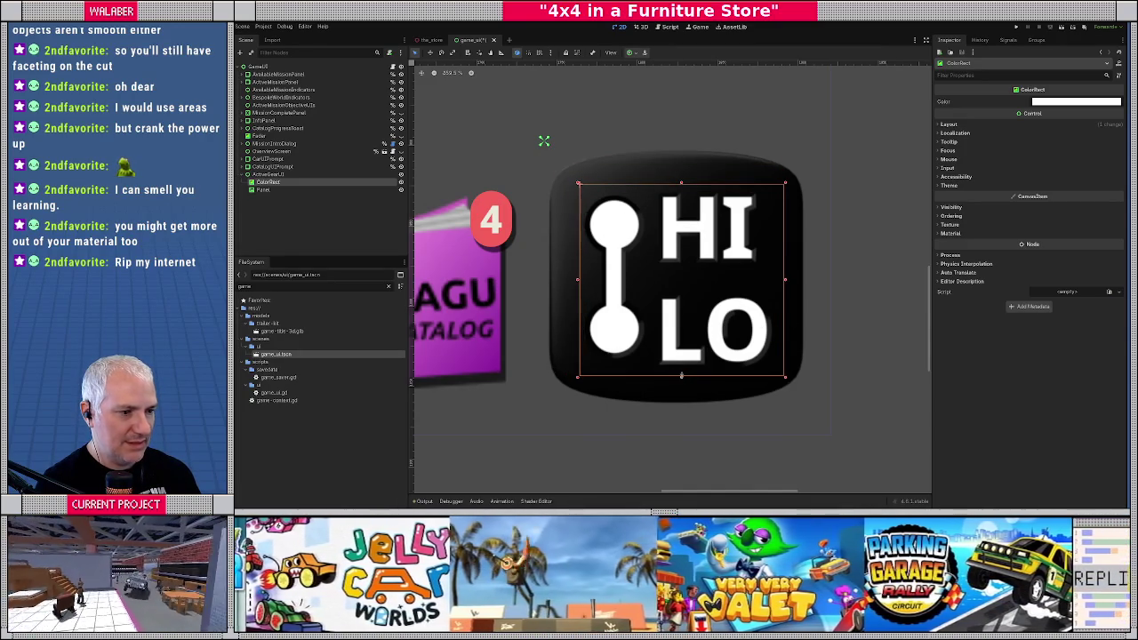
left_click_drag(577, 282, 573, 282)
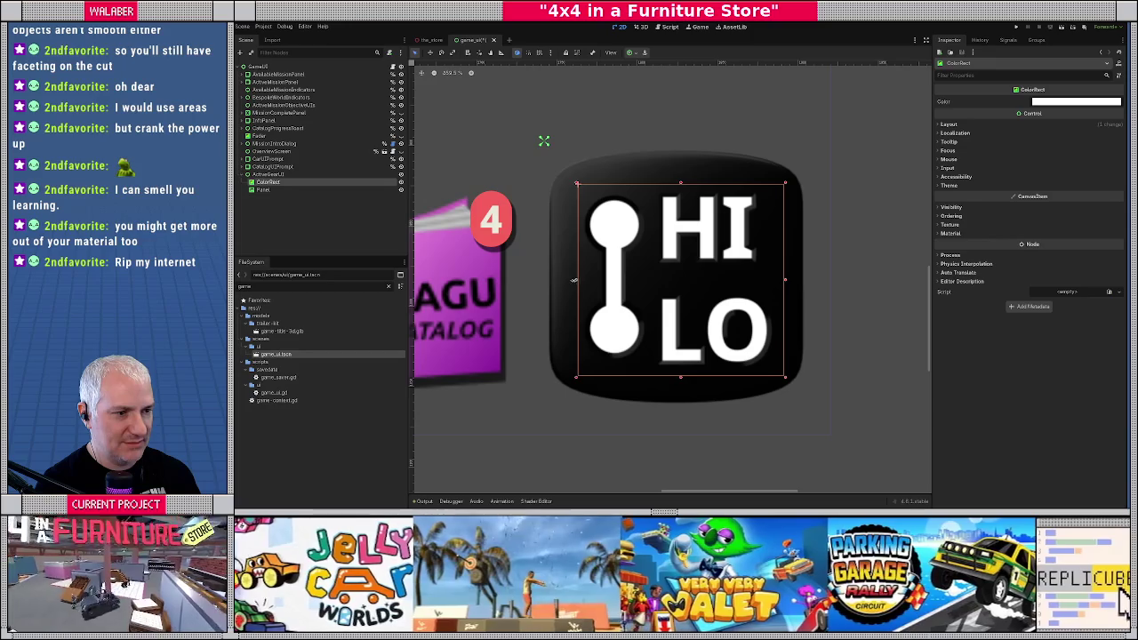
left_click_drag(679, 183, 679, 176)
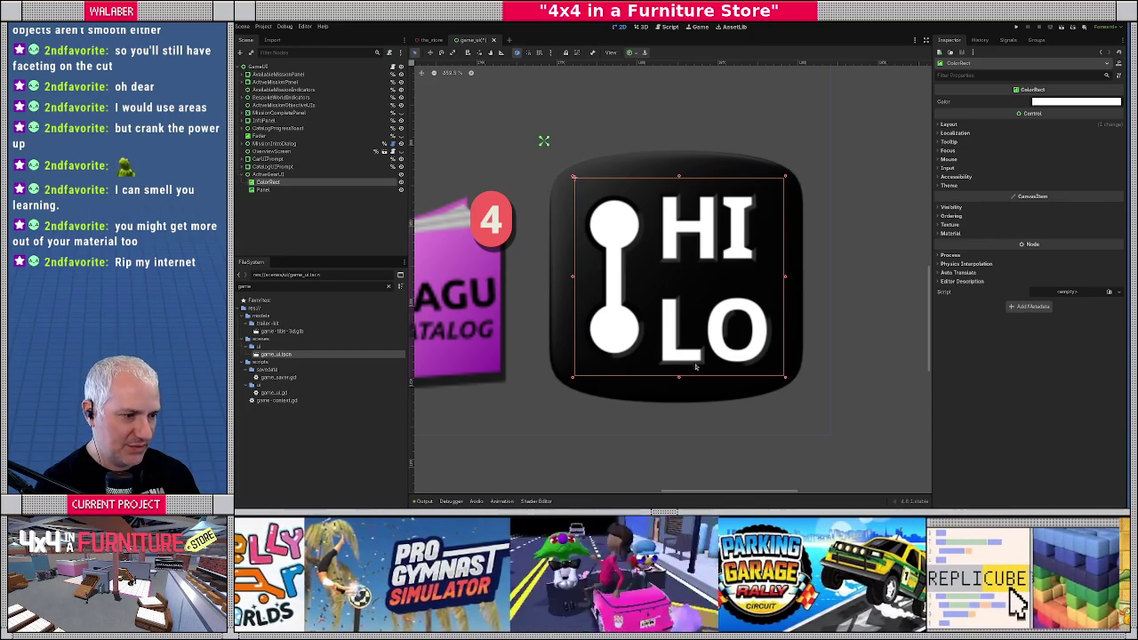
left_click_drag(679, 378, 679, 374)
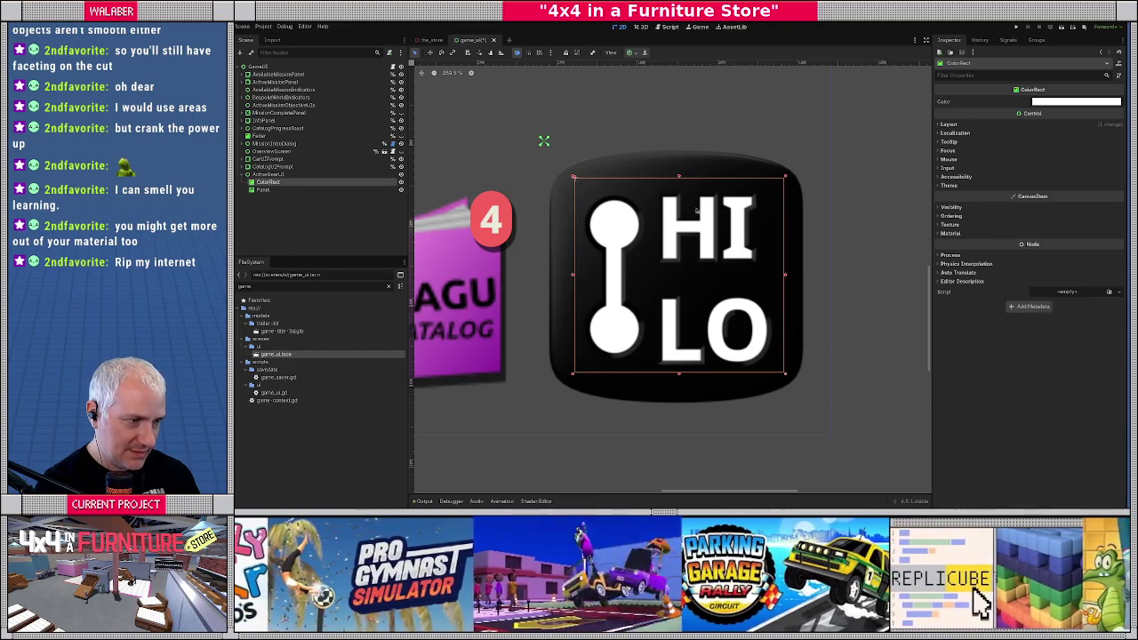
left_click_drag(679, 177, 680, 183)
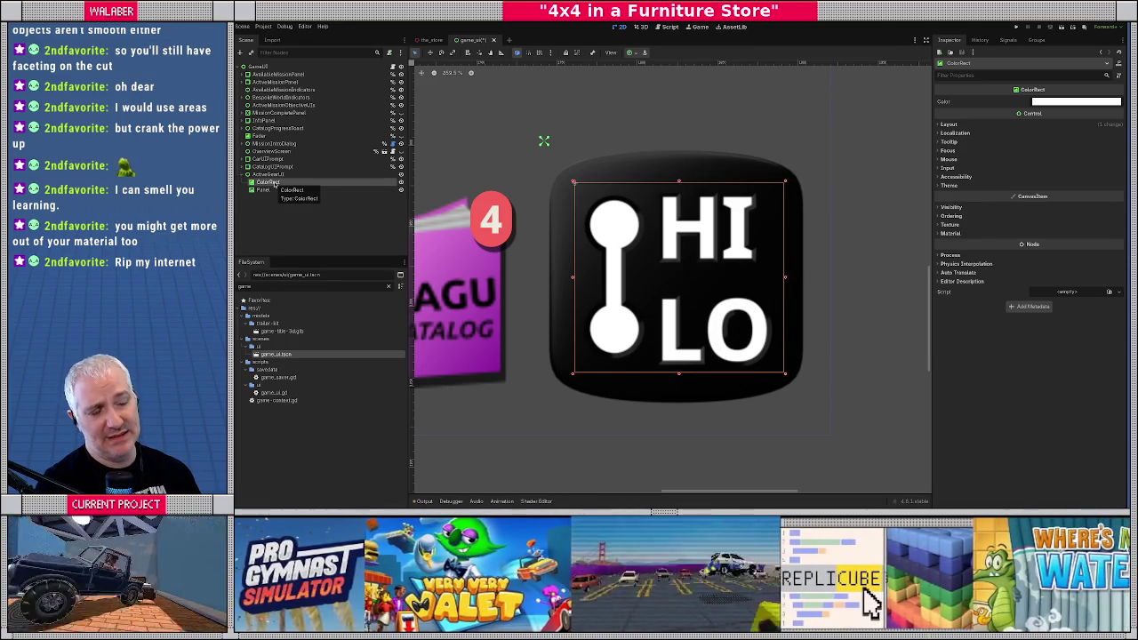
Add a child ColorRect under the white ColorRect and rename it ActiveIndicator
right_click(273, 182)
left_click(306, 193)
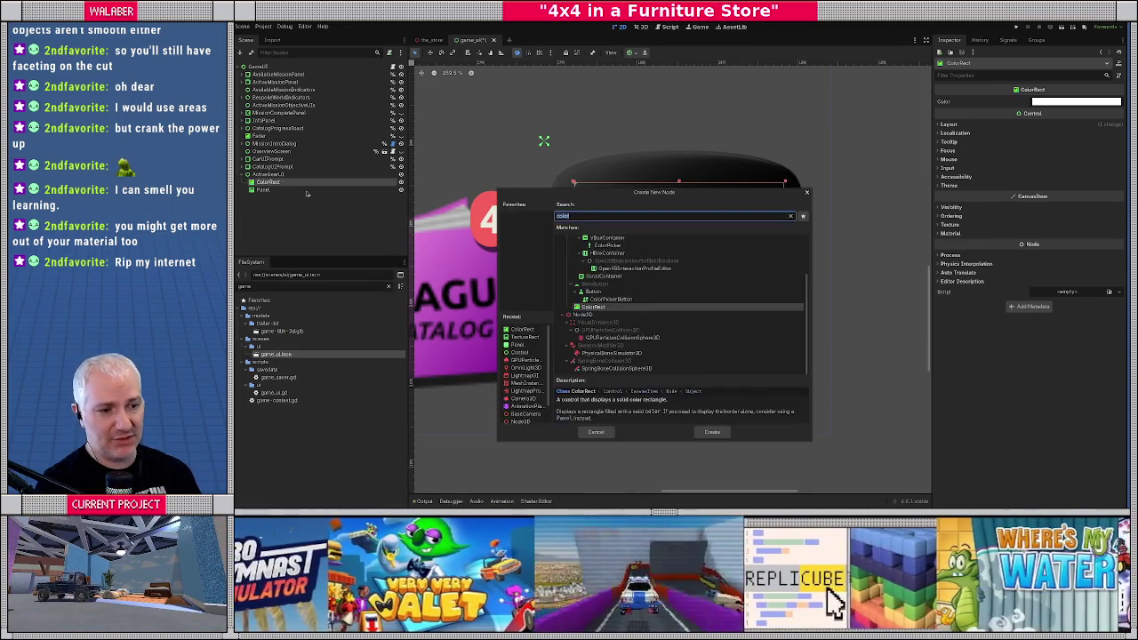
key("Return")
key("F2")
type("Active")
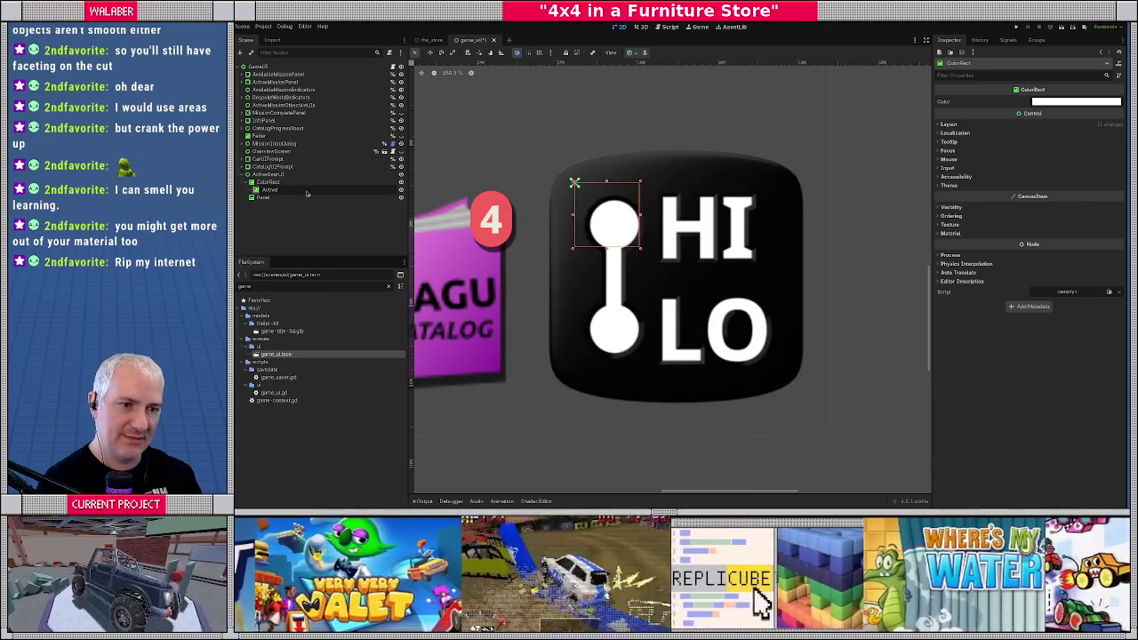
type("ator")
key("Return")
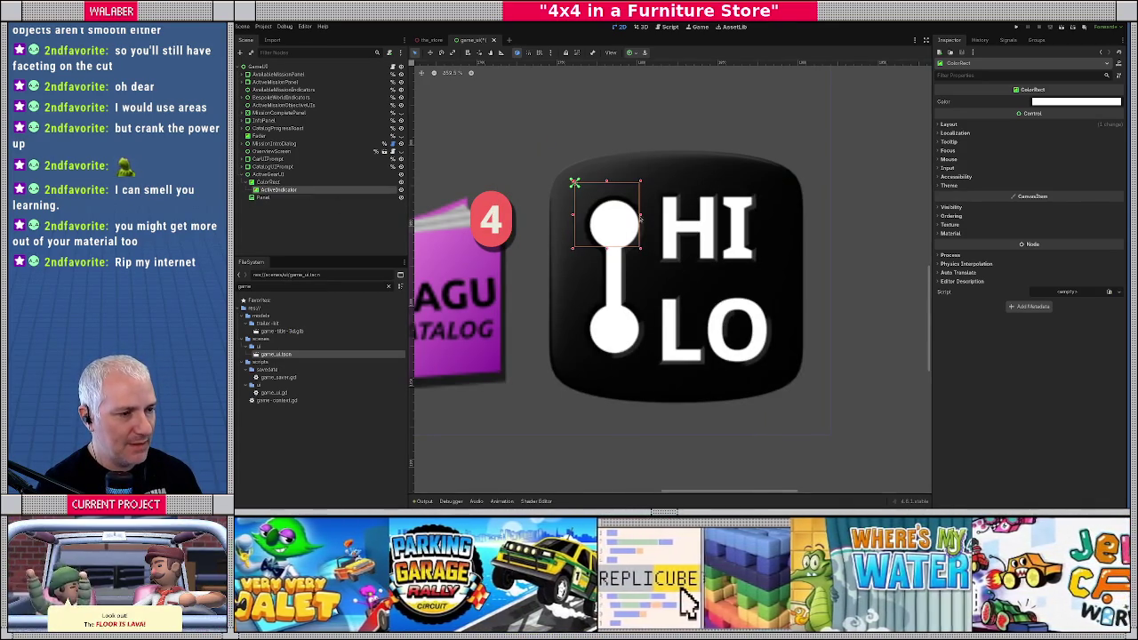
Resize ActiveIndicator to cover the upper HI half of the icon
left_click_drag(640, 250, 779, 275)
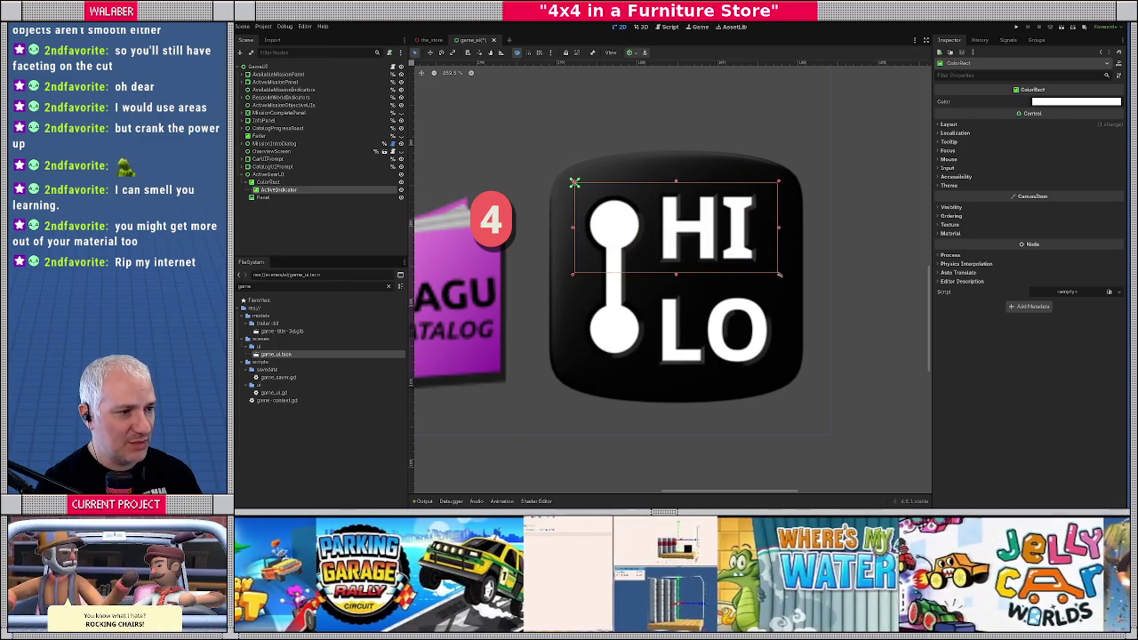
key("ctrl+z")
left_click_drag(642, 254, 784, 280)
left_click(1097, 103)
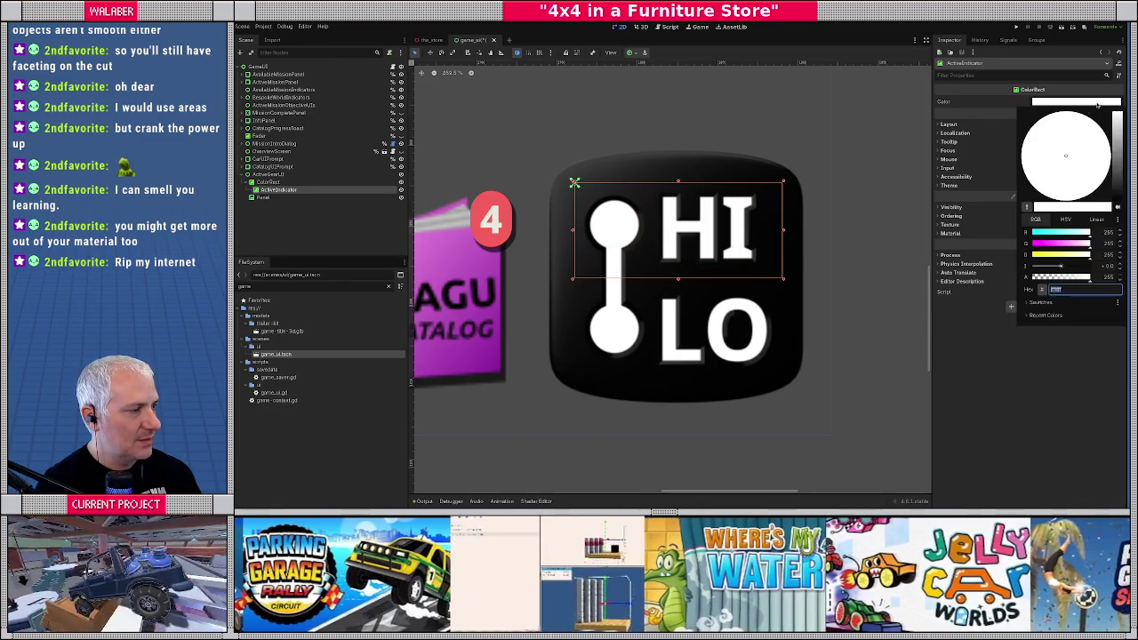